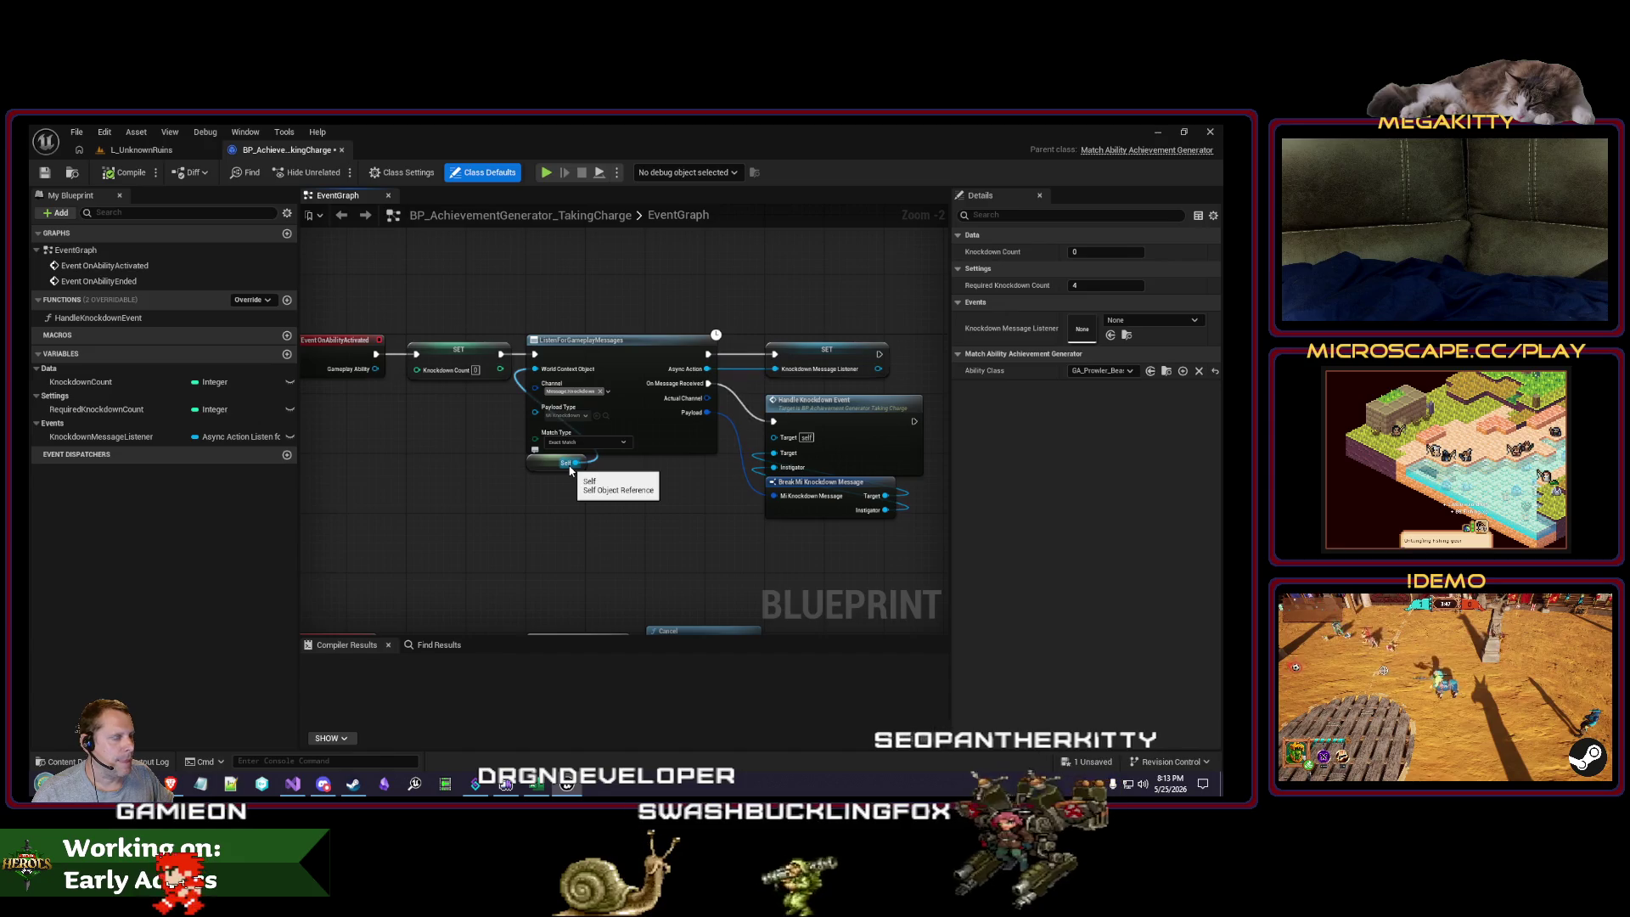
Step: Add a Get Local Player Pawn node below the OnAbilityEnded listener nodes
left_click_drag(560, 513, 523, 486)
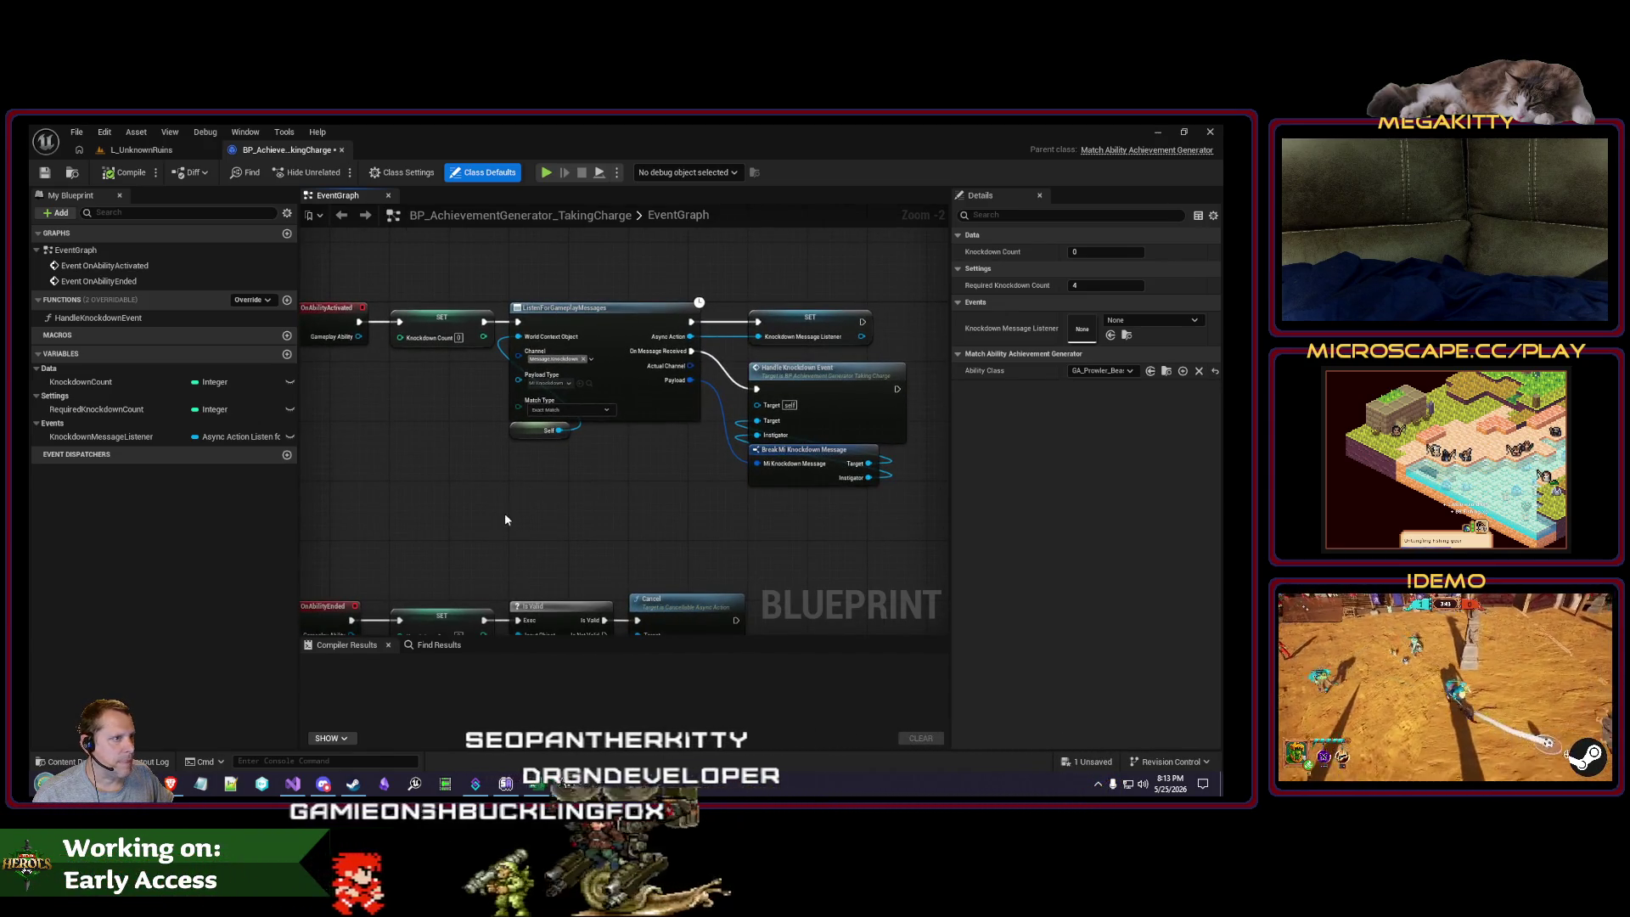
right_click(414, 522)
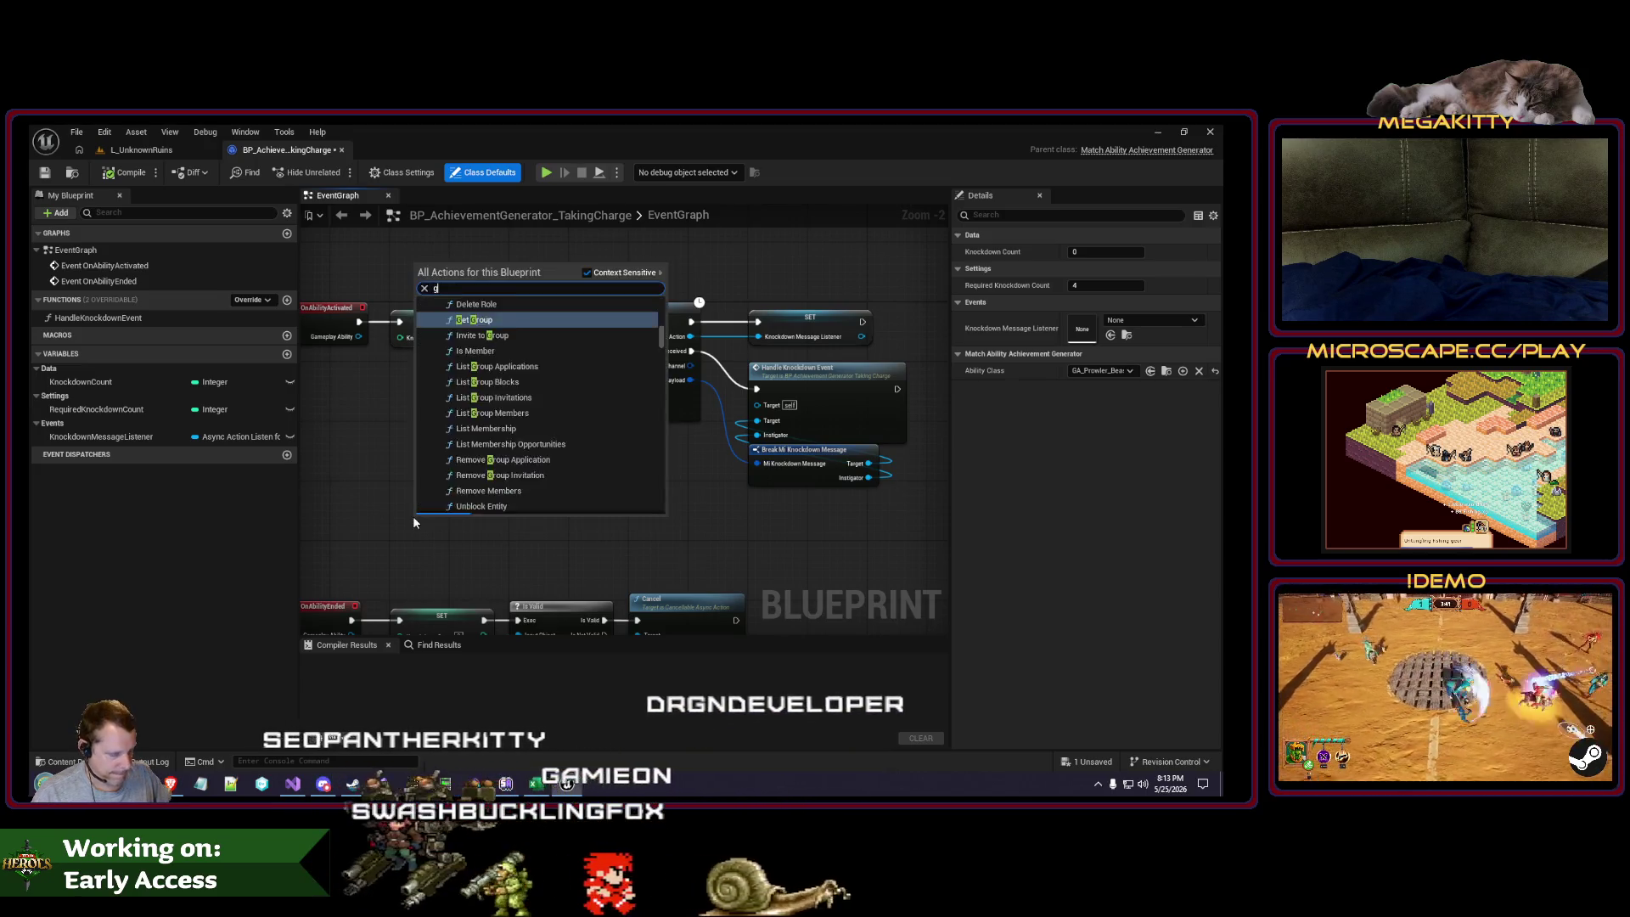
type("get local player")
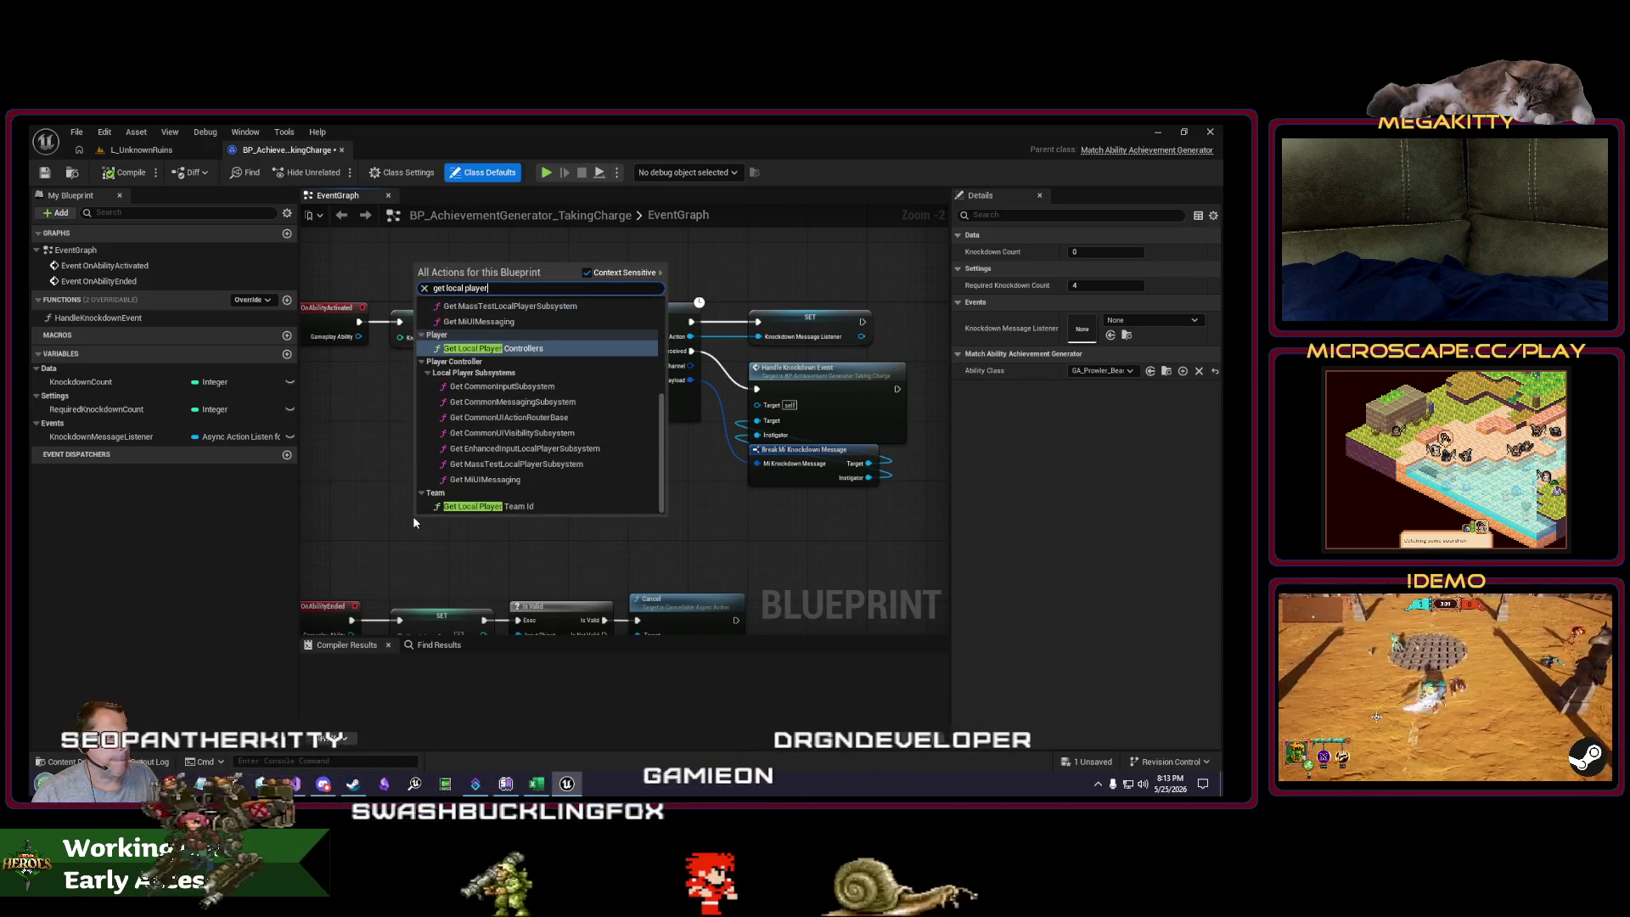
scroll(510, 441, "up", 5)
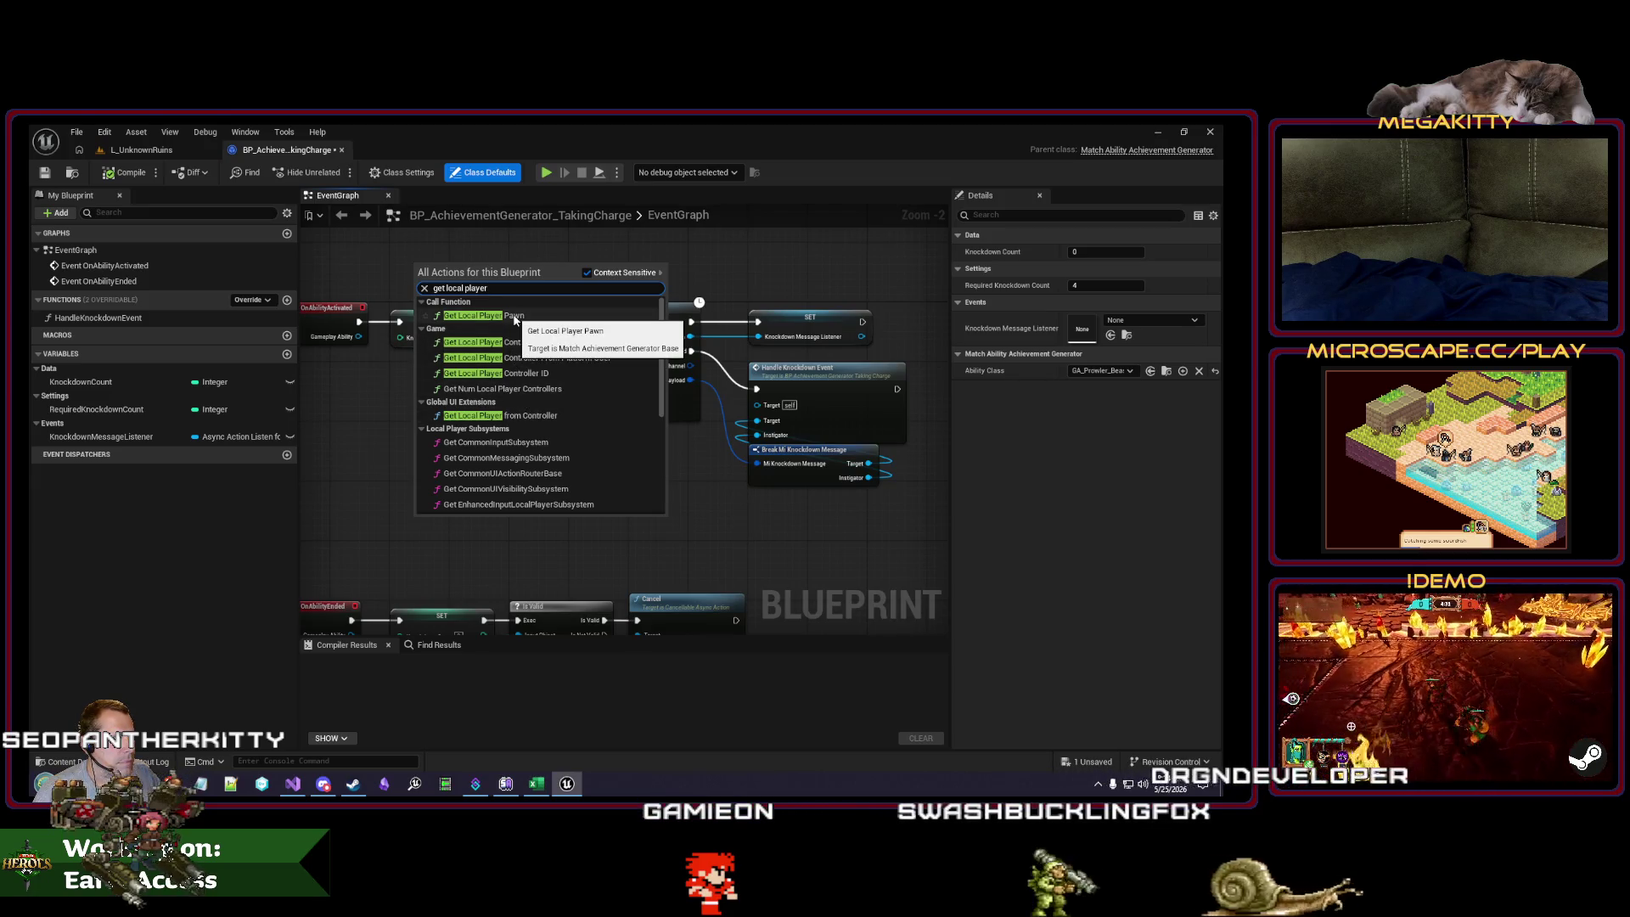
left_click(515, 317)
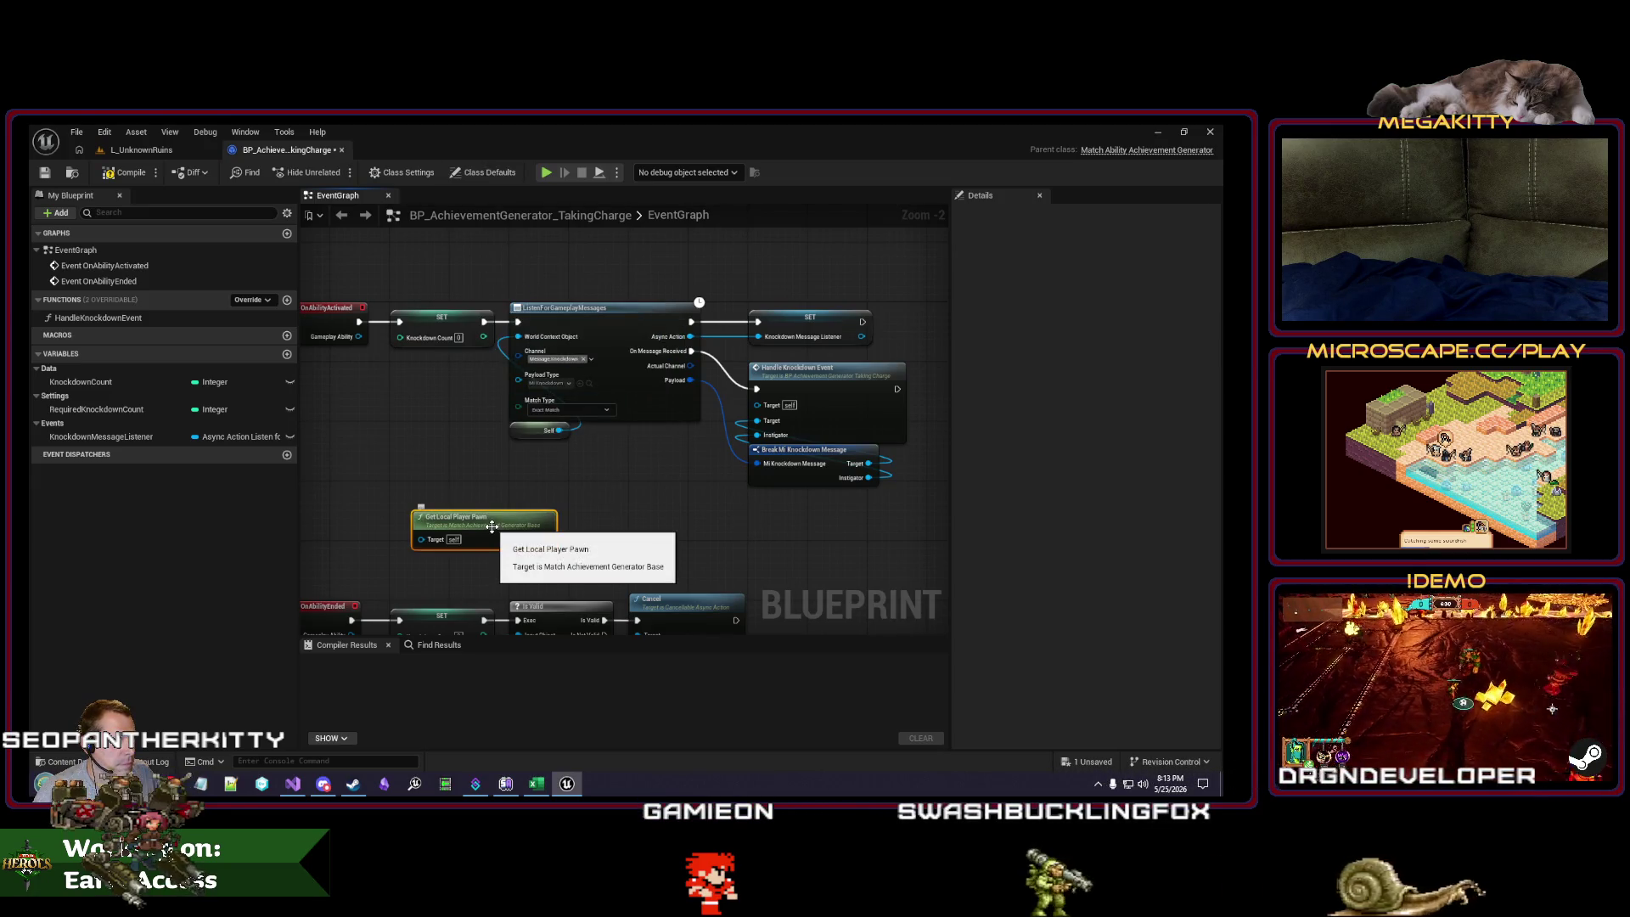
left_click_drag(492, 526, 492, 498)
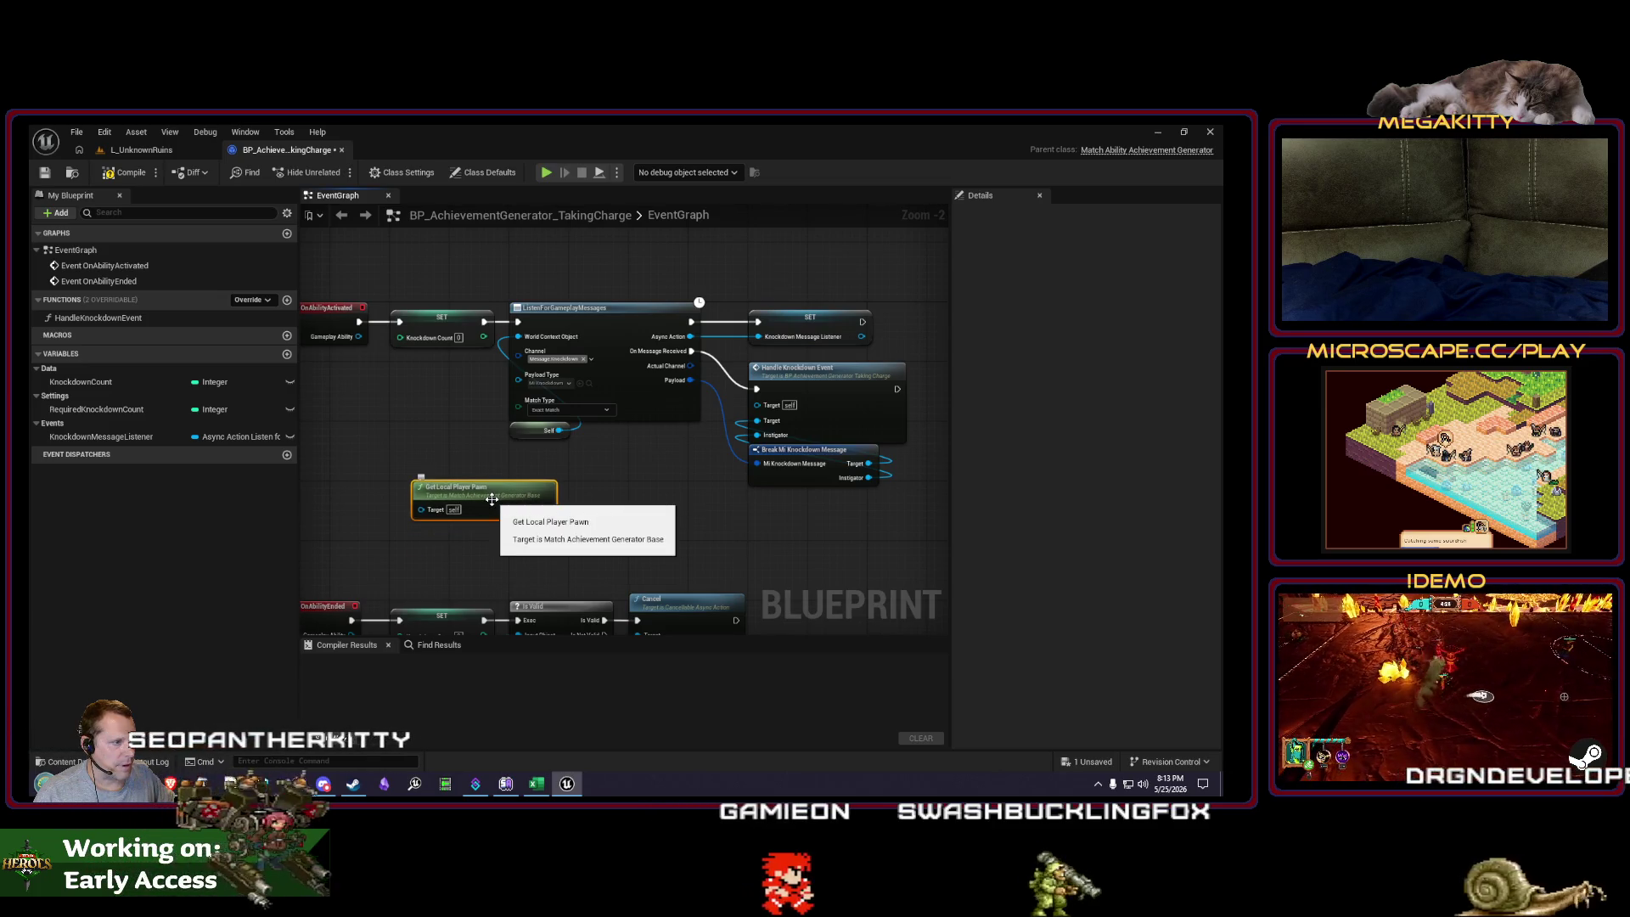
Step: Inspect Get Local Player Pawn's C++ source in Visual Studio, then reposition the node
double_click(491, 499)
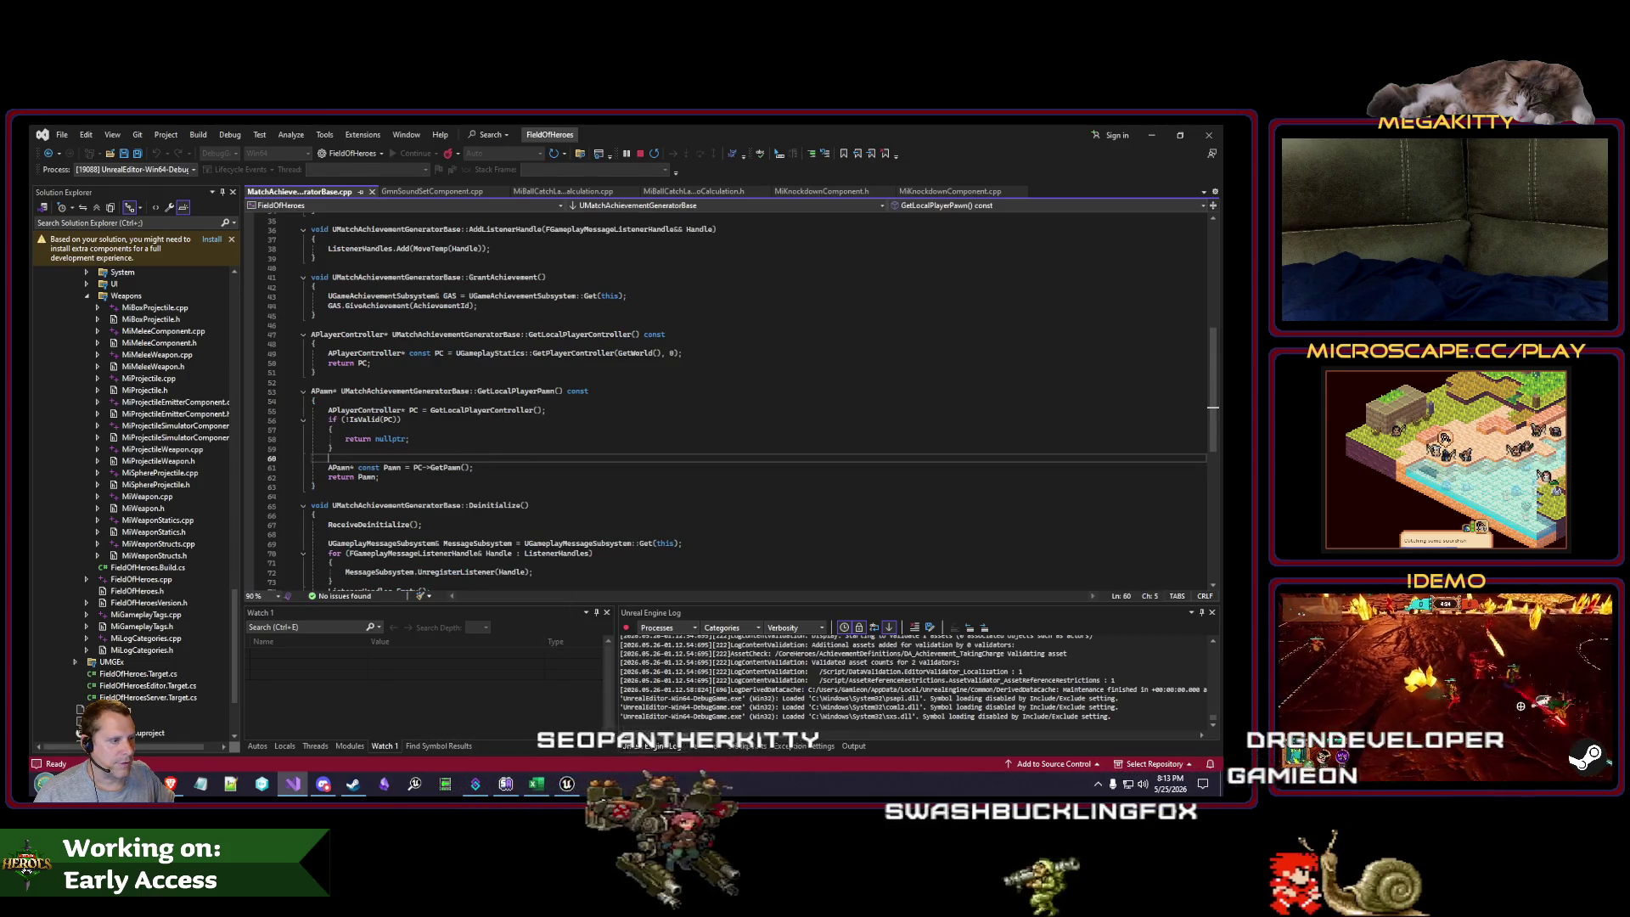
left_click(567, 783)
mouse_move(509, 496)
left_mouse_down()
mouse_move(486, 502)
mouse_move(586, 481)
left_mouse_up()
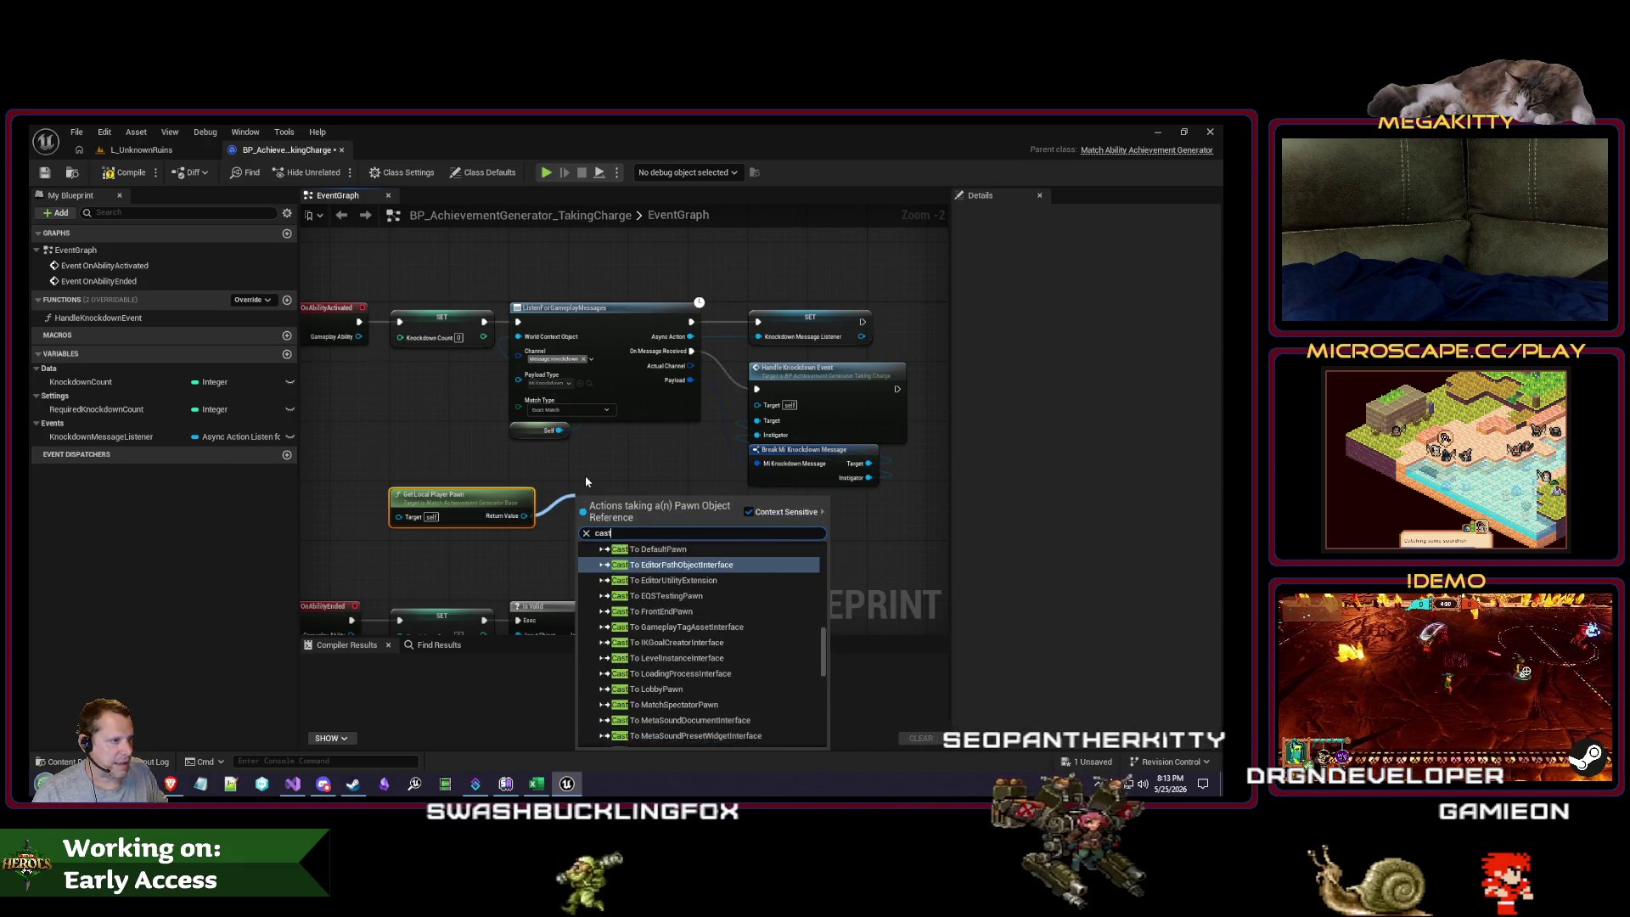
Step: Feed the pawn's Return Value into a new Find Soccer Ball Possessor Component node
type("find co")
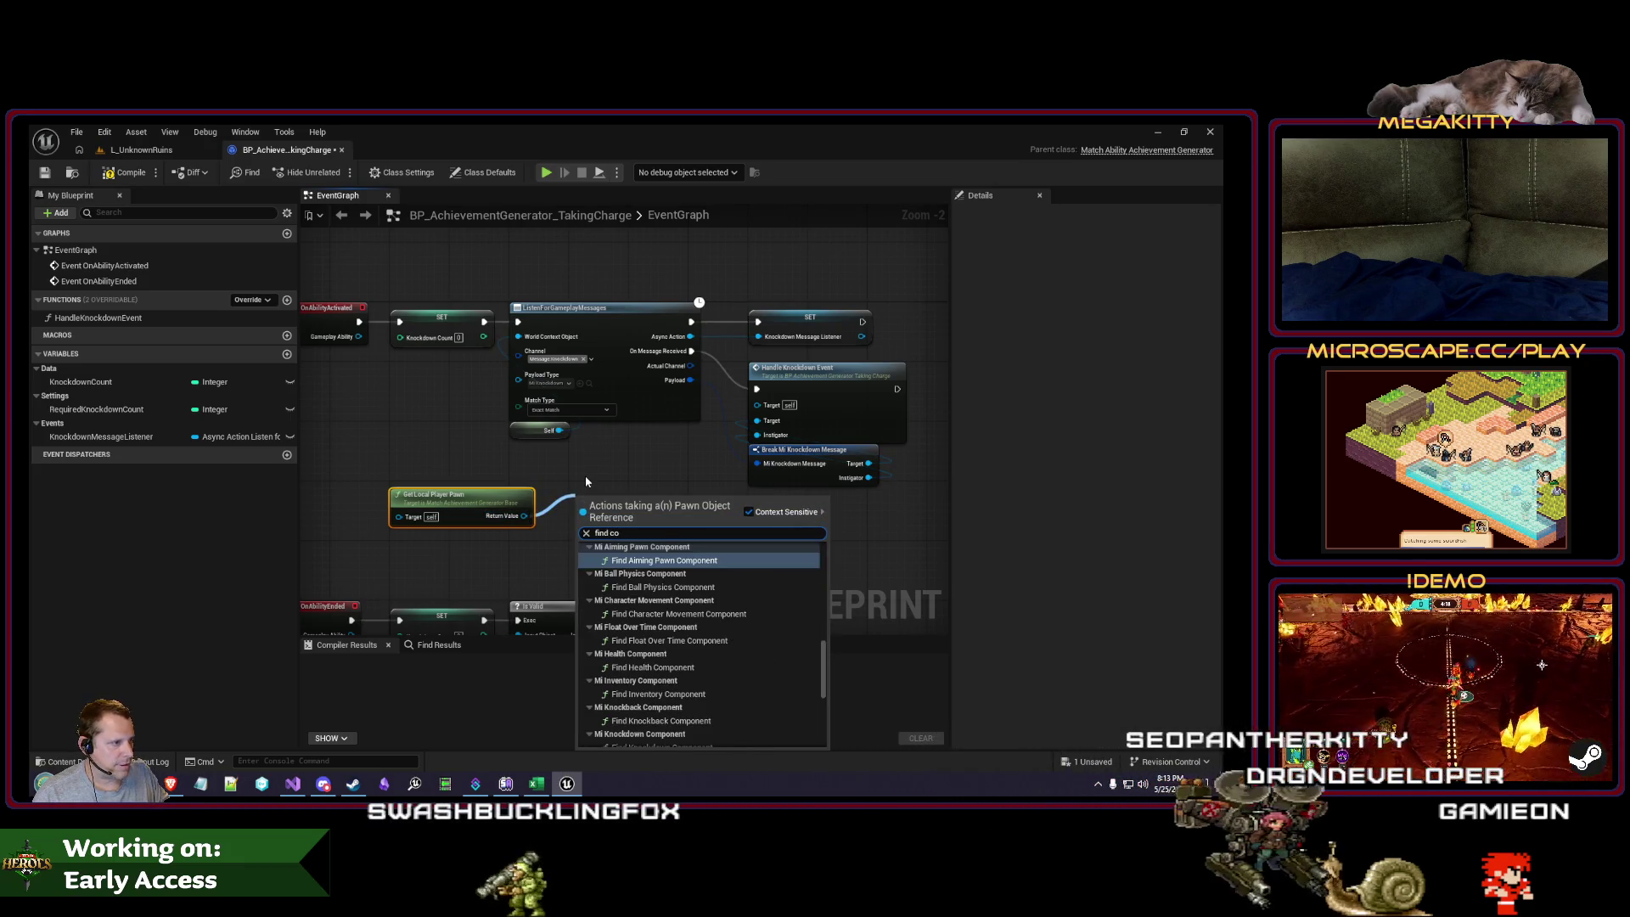
key("BackSpace")
key("BackSpace")
type("soccer ball")
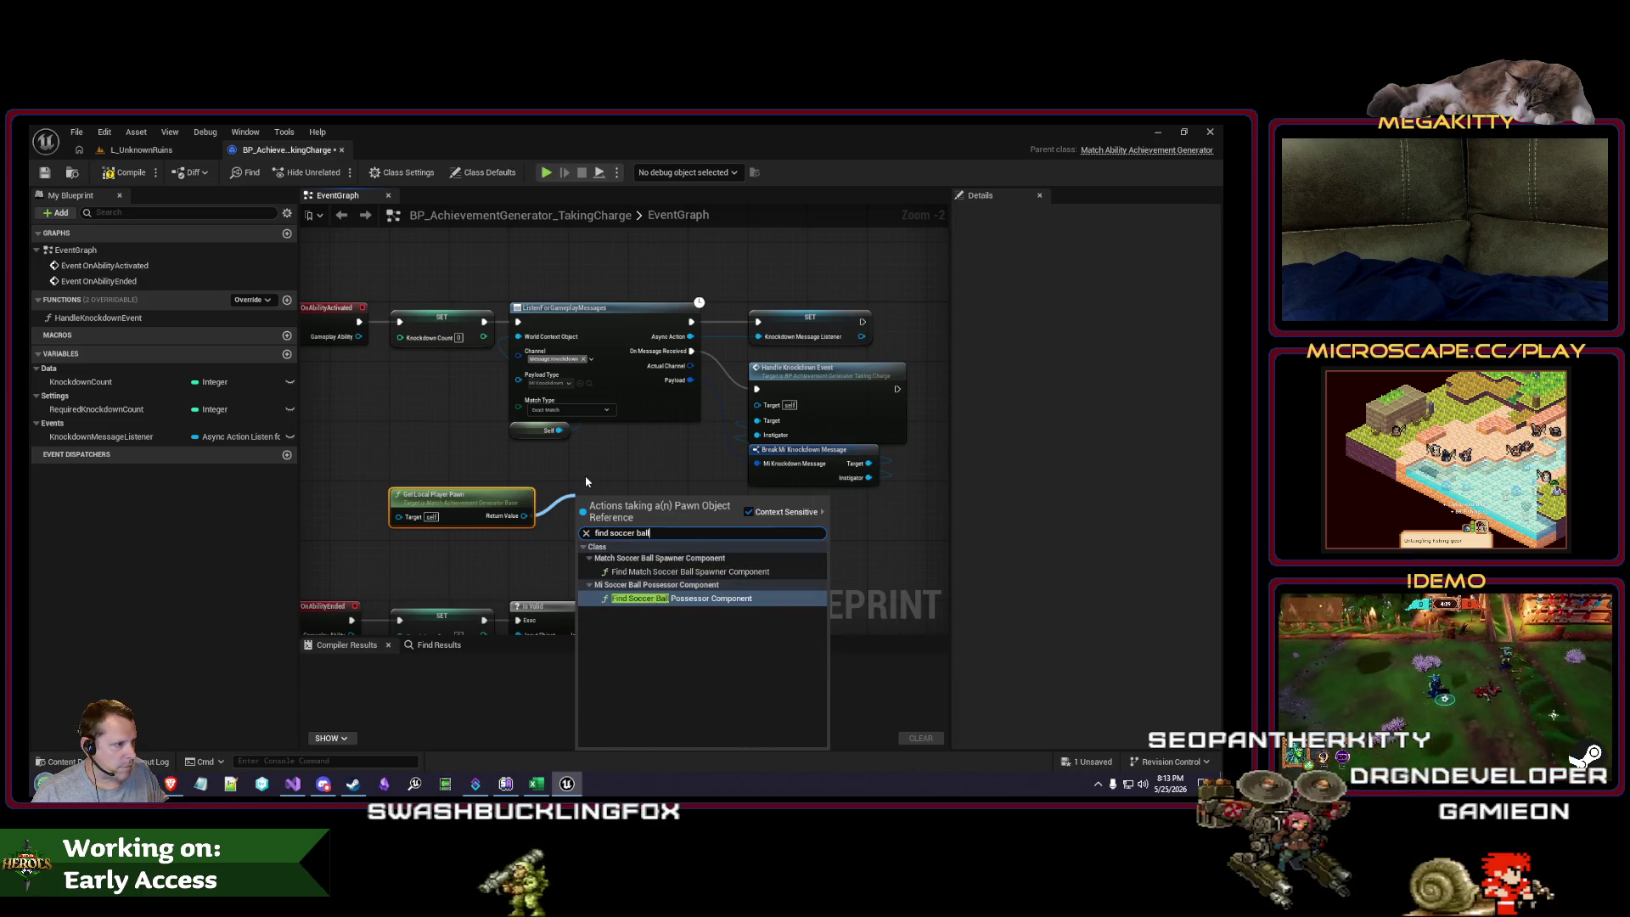
key("Return")
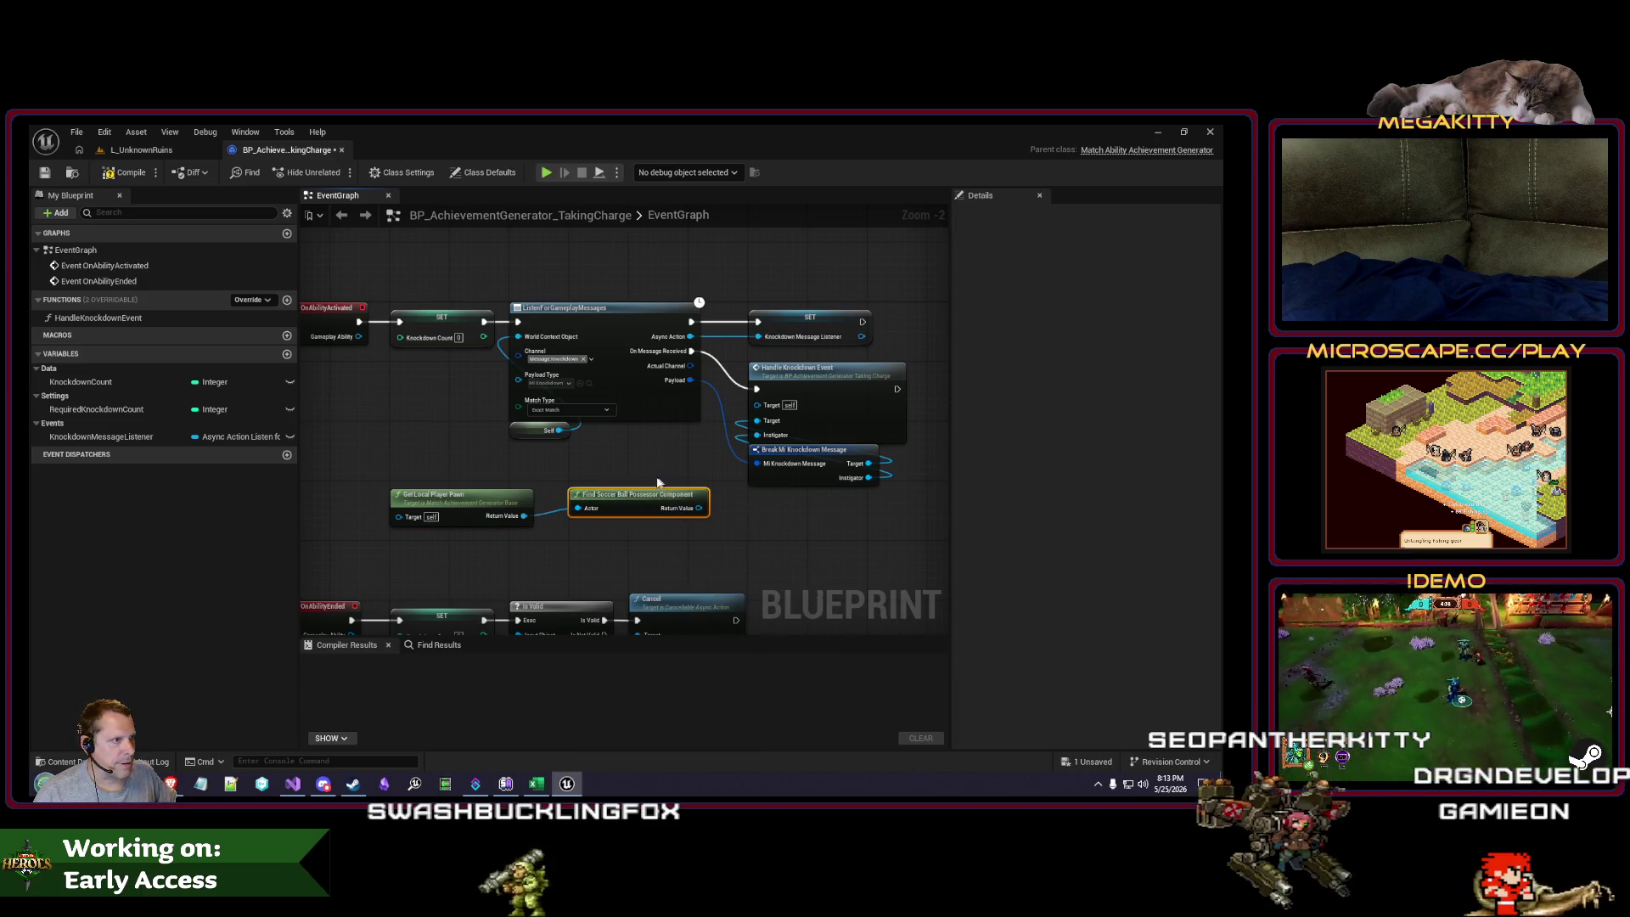
Step: Select the OnAbilityActivated event node and go back to the level editor
scroll(495, 327, "down", 2)
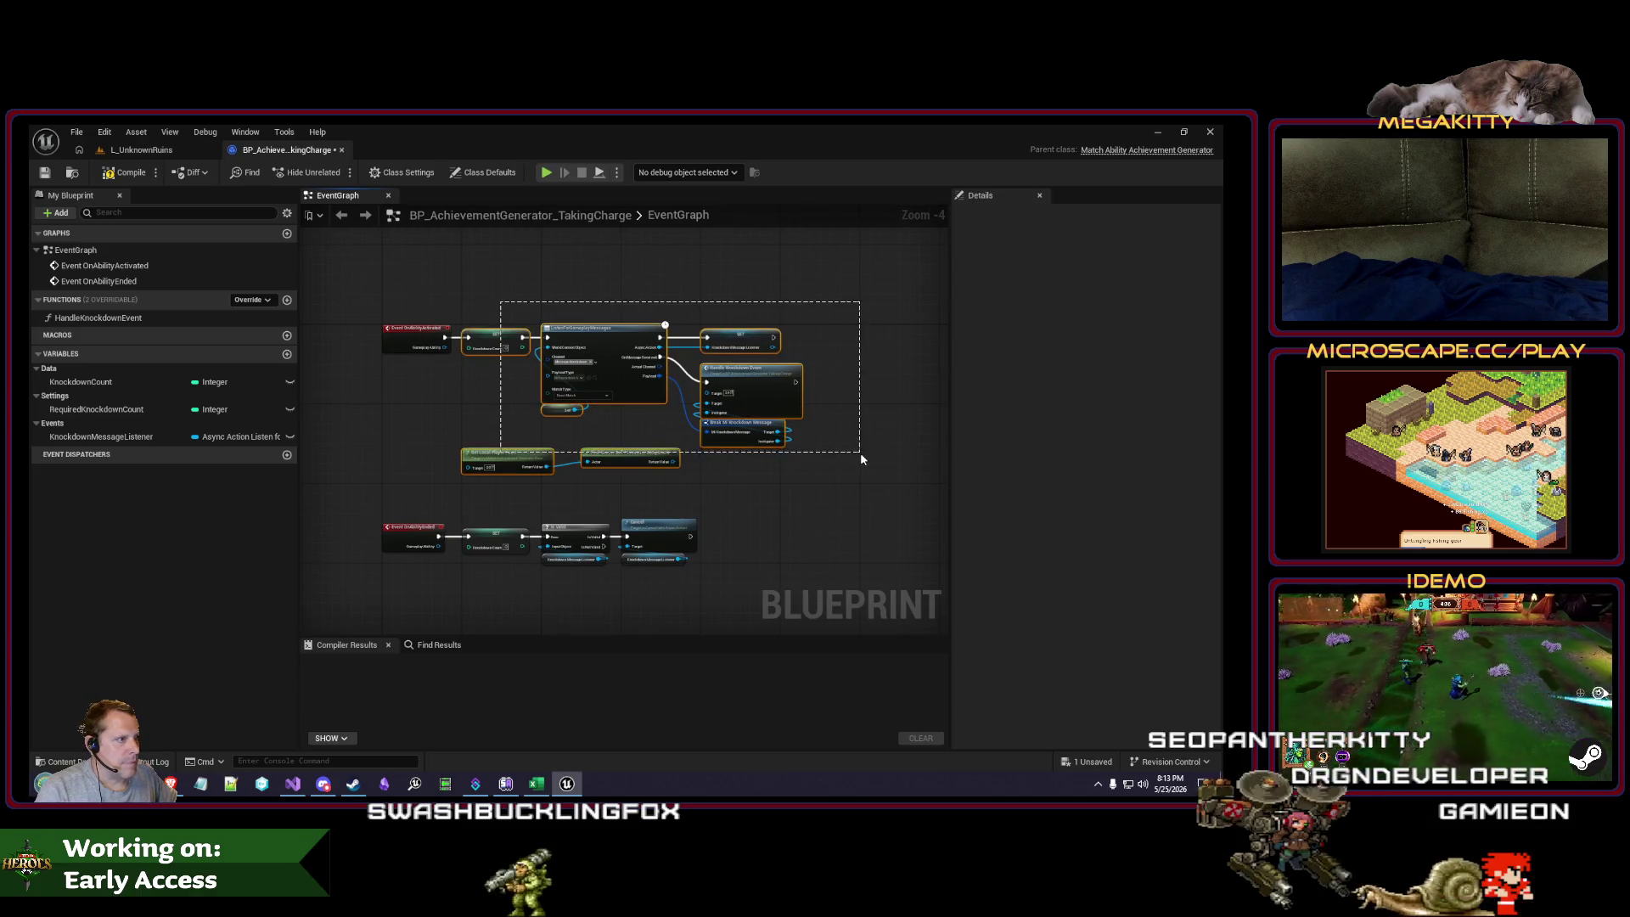
left_click_drag(780, 403, 780, 402)
scroll(481, 317, "up", 2)
left_click(395, 354)
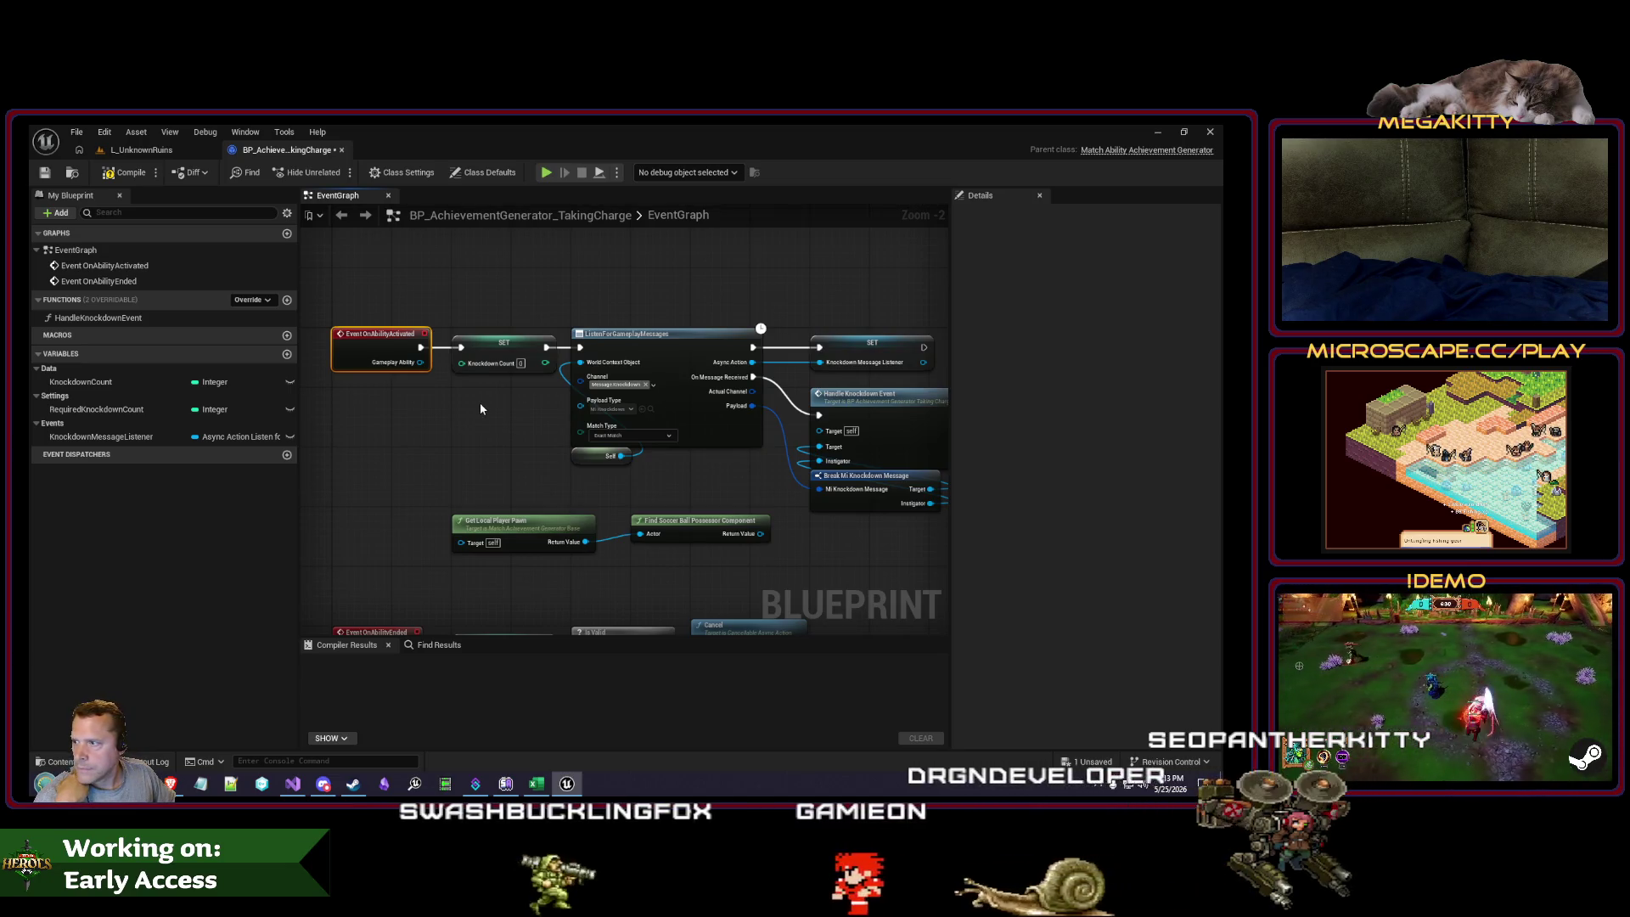
key("ctrl+Tab")
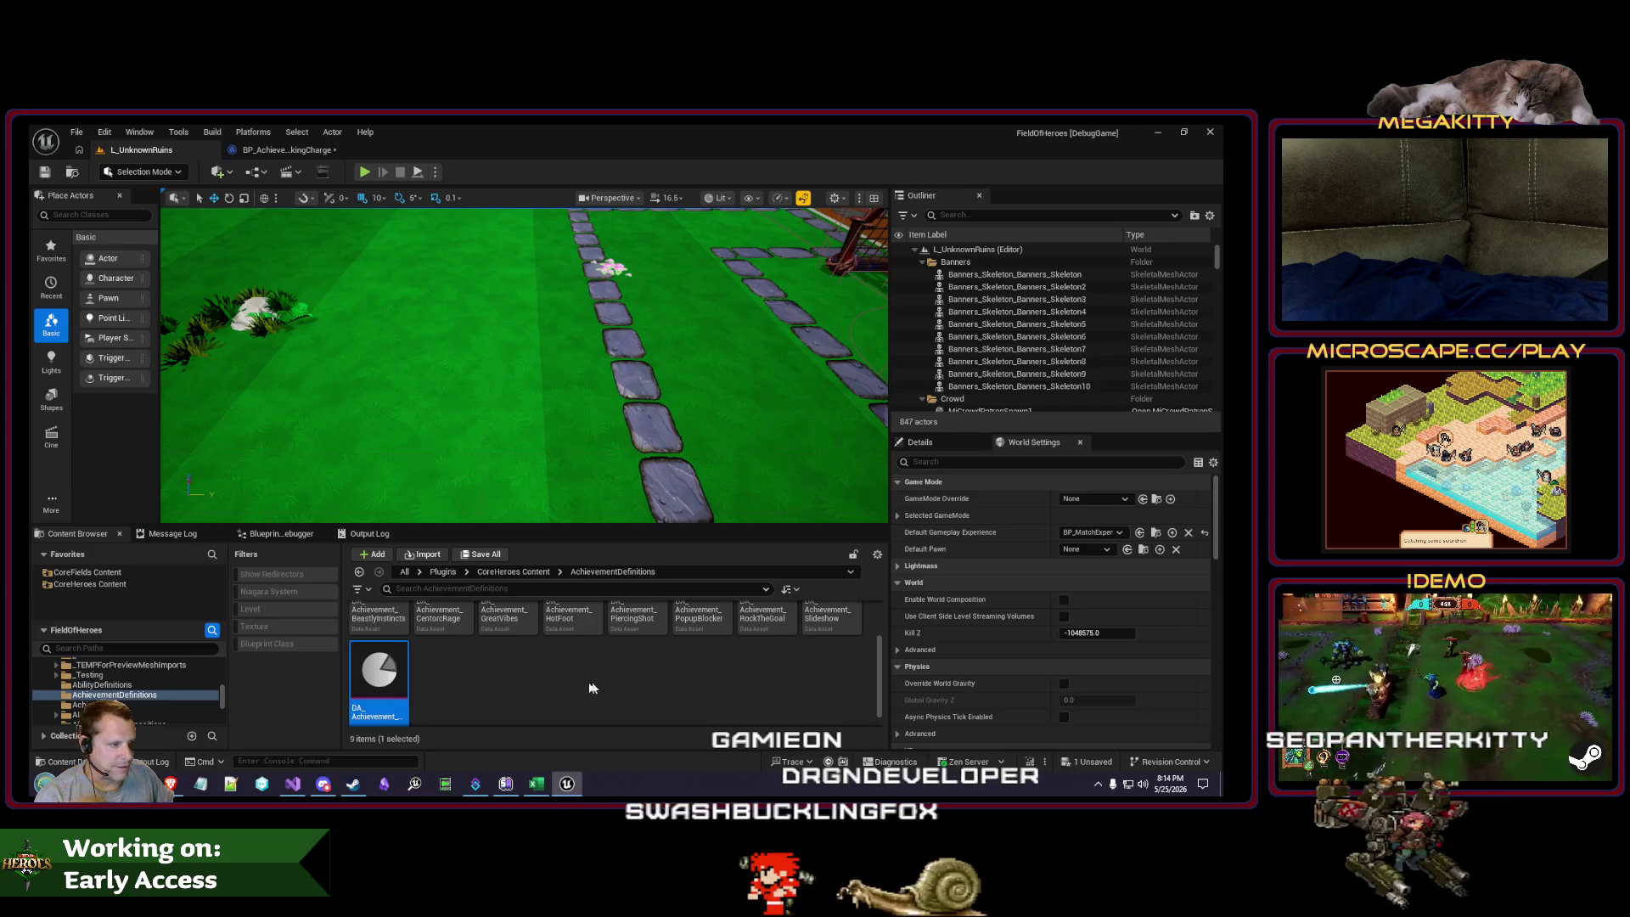
Step: Open BP_AchievementGenerator_BeastlyInstincts from the Achievements folder
left_click(165, 705)
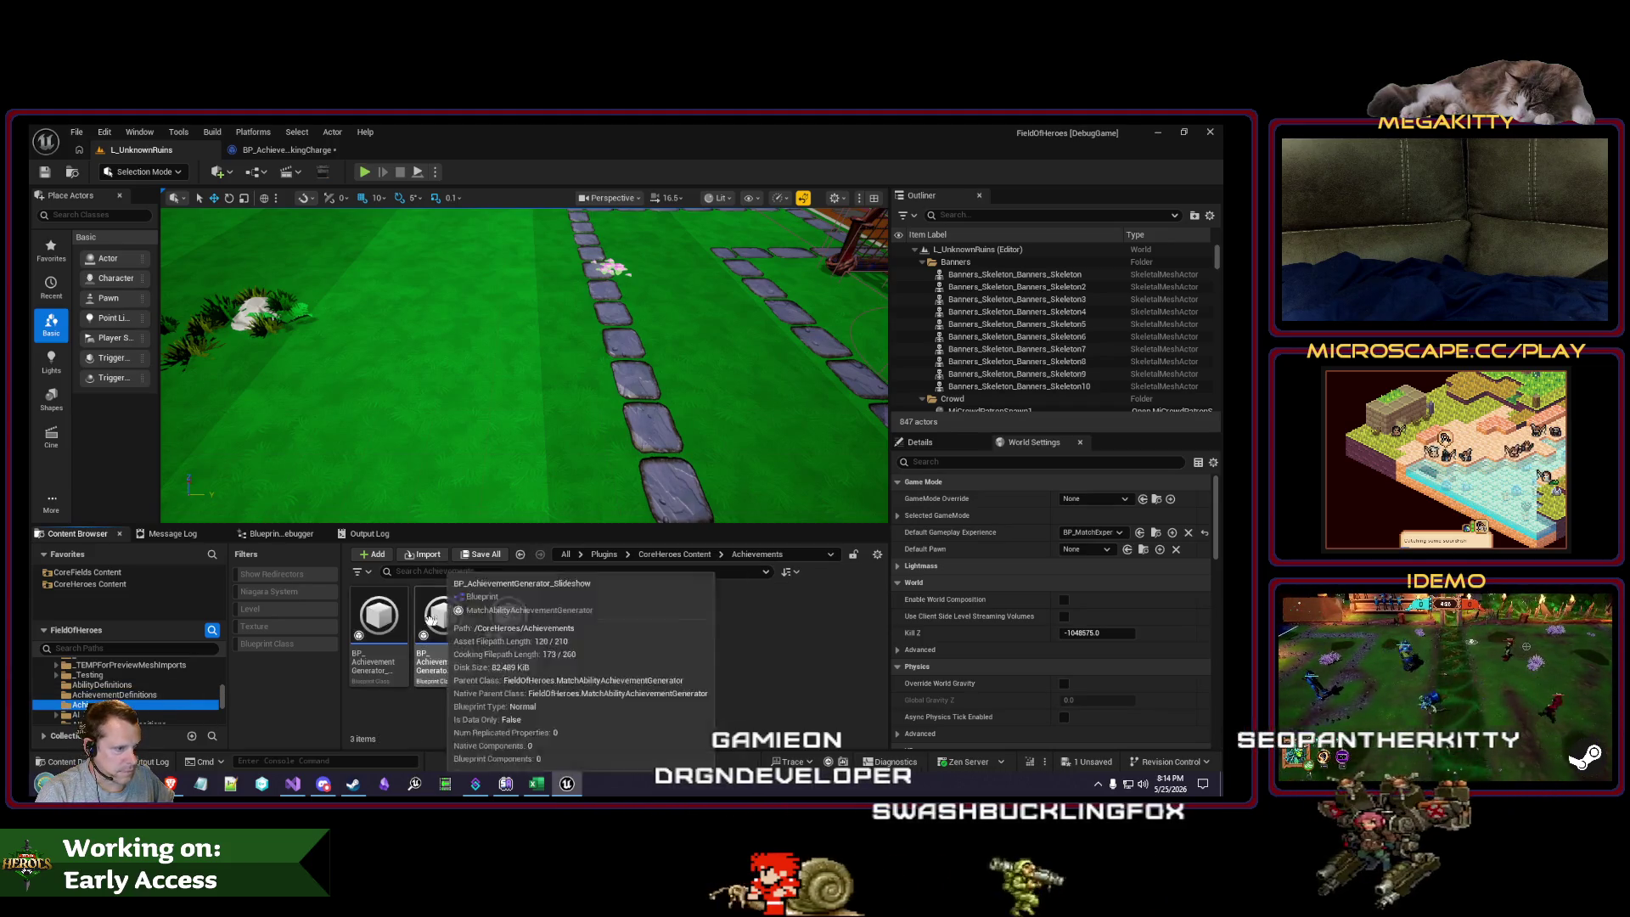
left_click(385, 616)
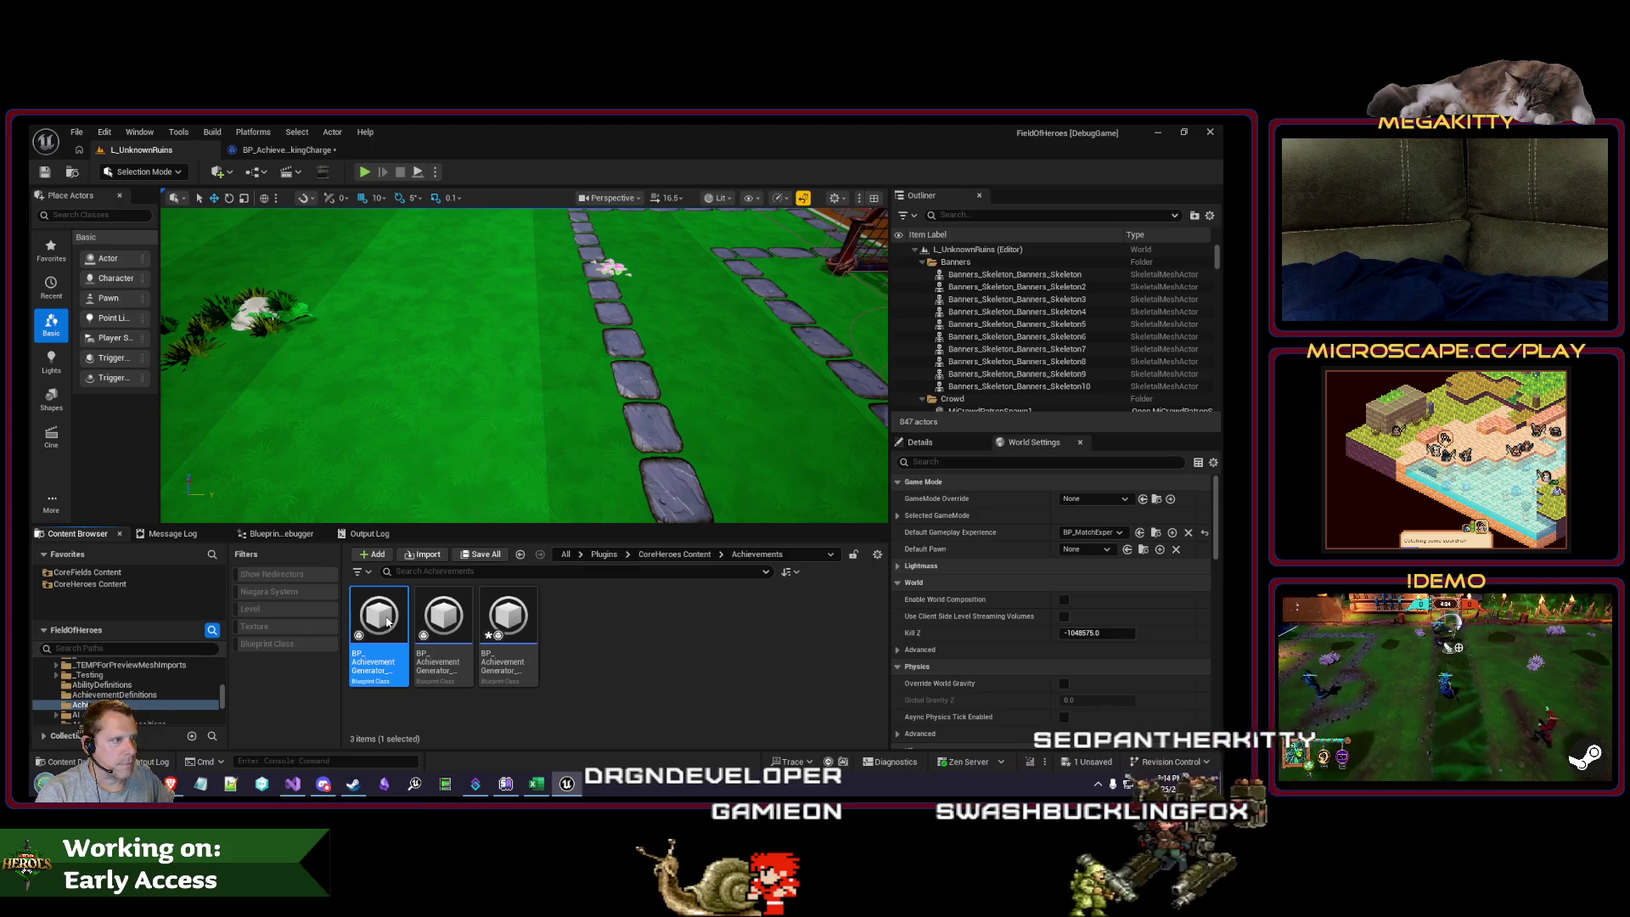
double_click(387, 623)
Step: Move the SET and listener nodes right to make room after OnAbilityActivated
mouse_move(509, 327)
left_mouse_down()
mouse_move(470, 319)
mouse_move(798, 532)
left_mouse_up()
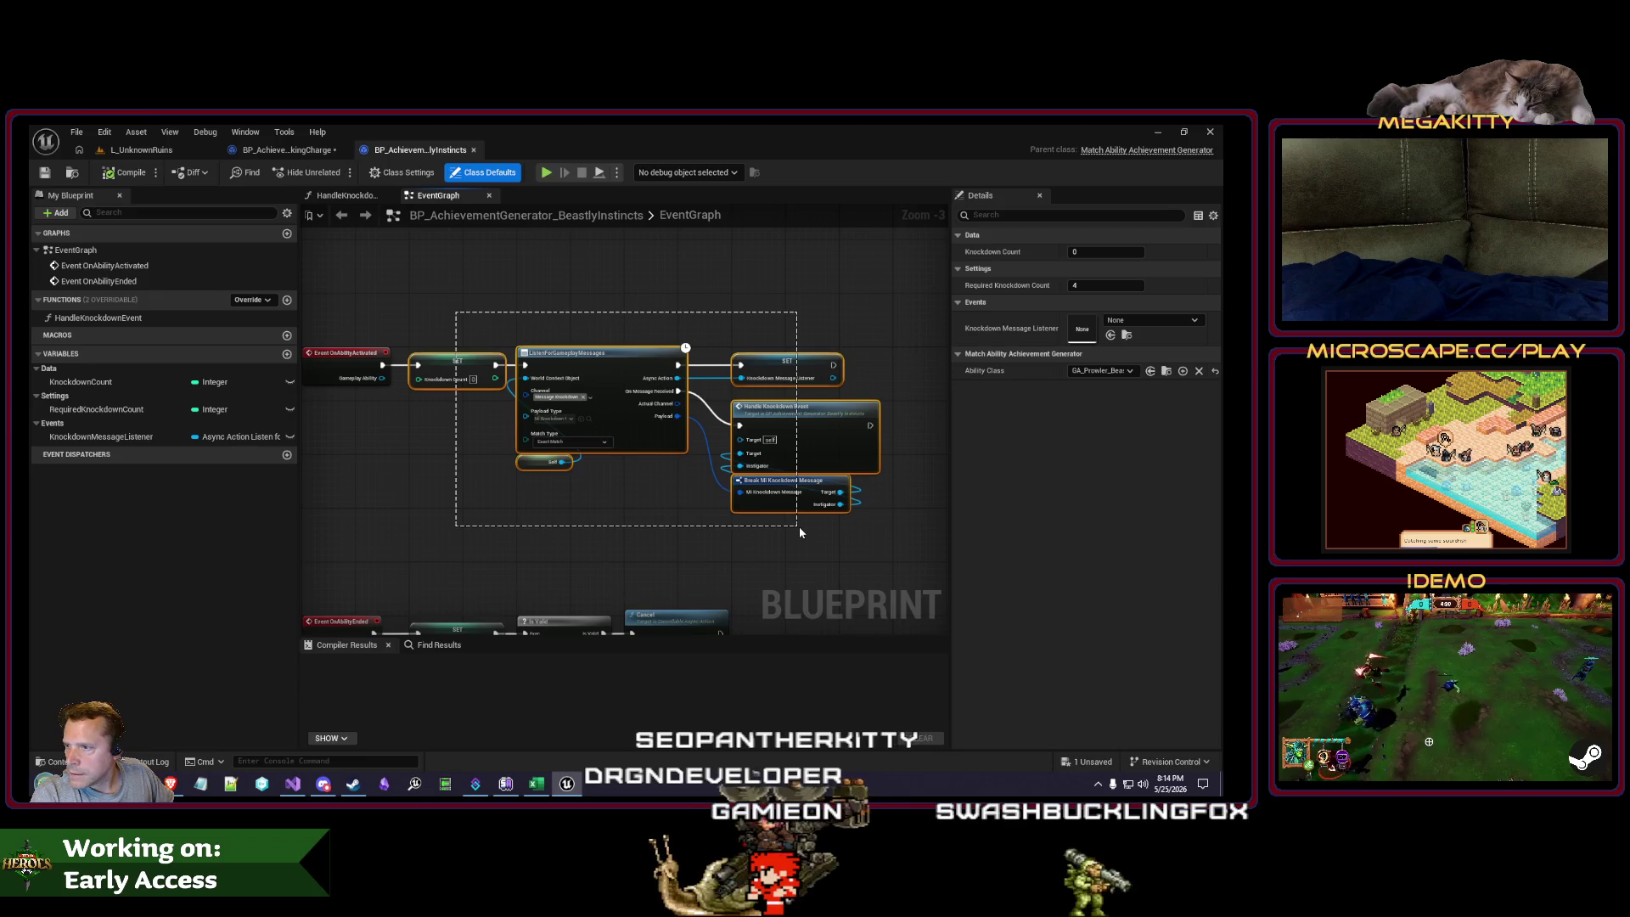
scroll(415, 323, "up", 3)
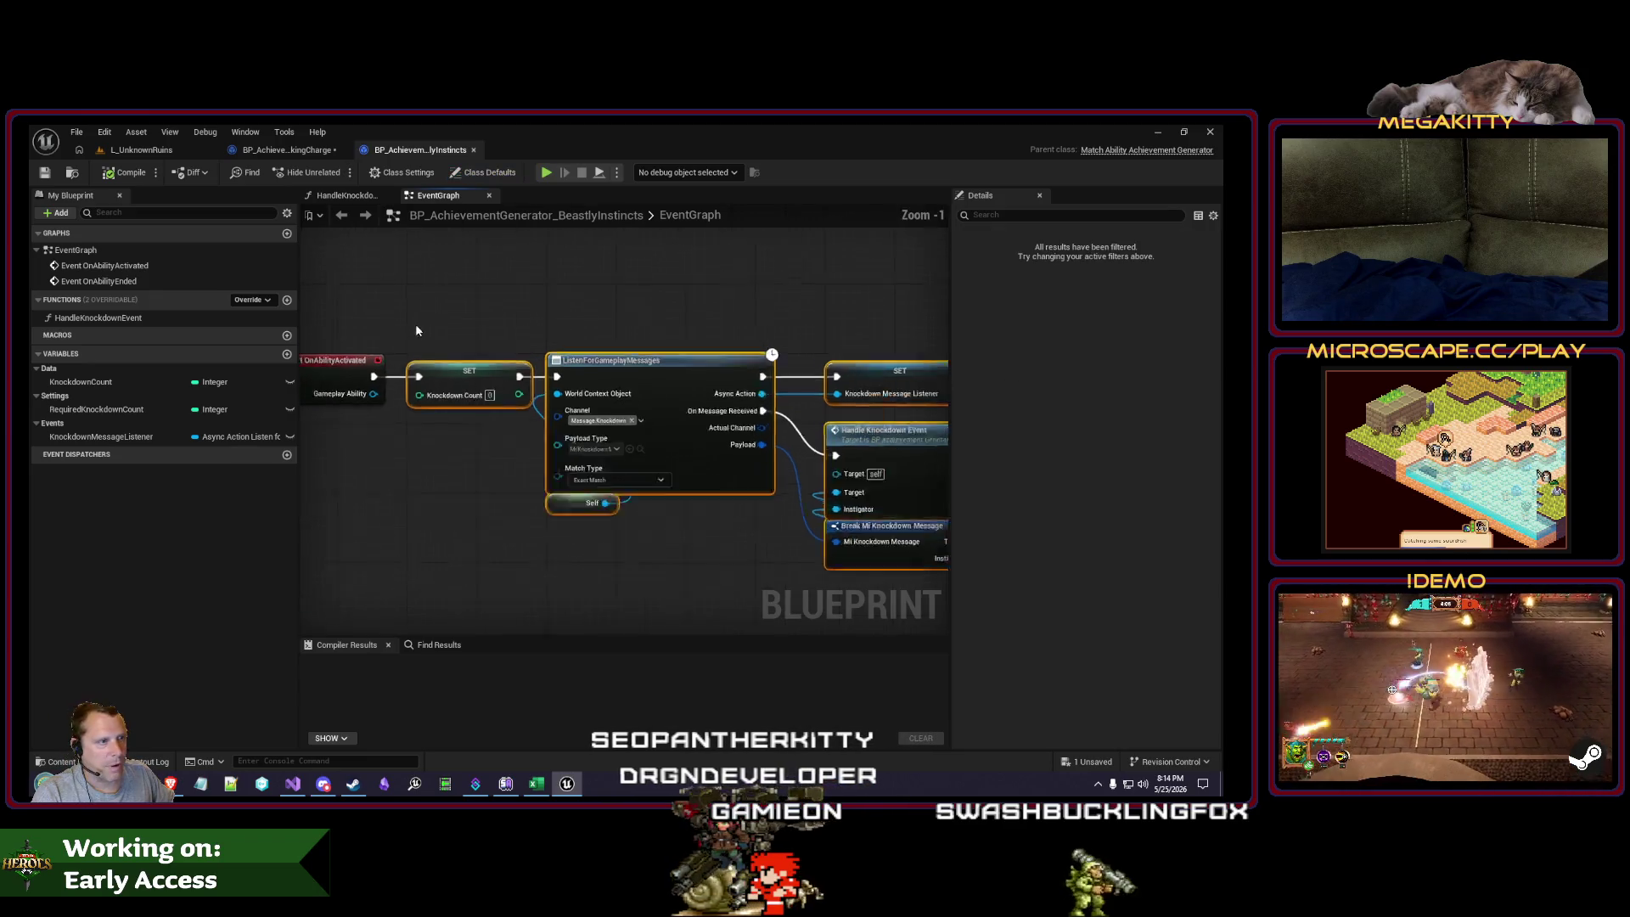
left_click_drag(516, 382, 693, 381)
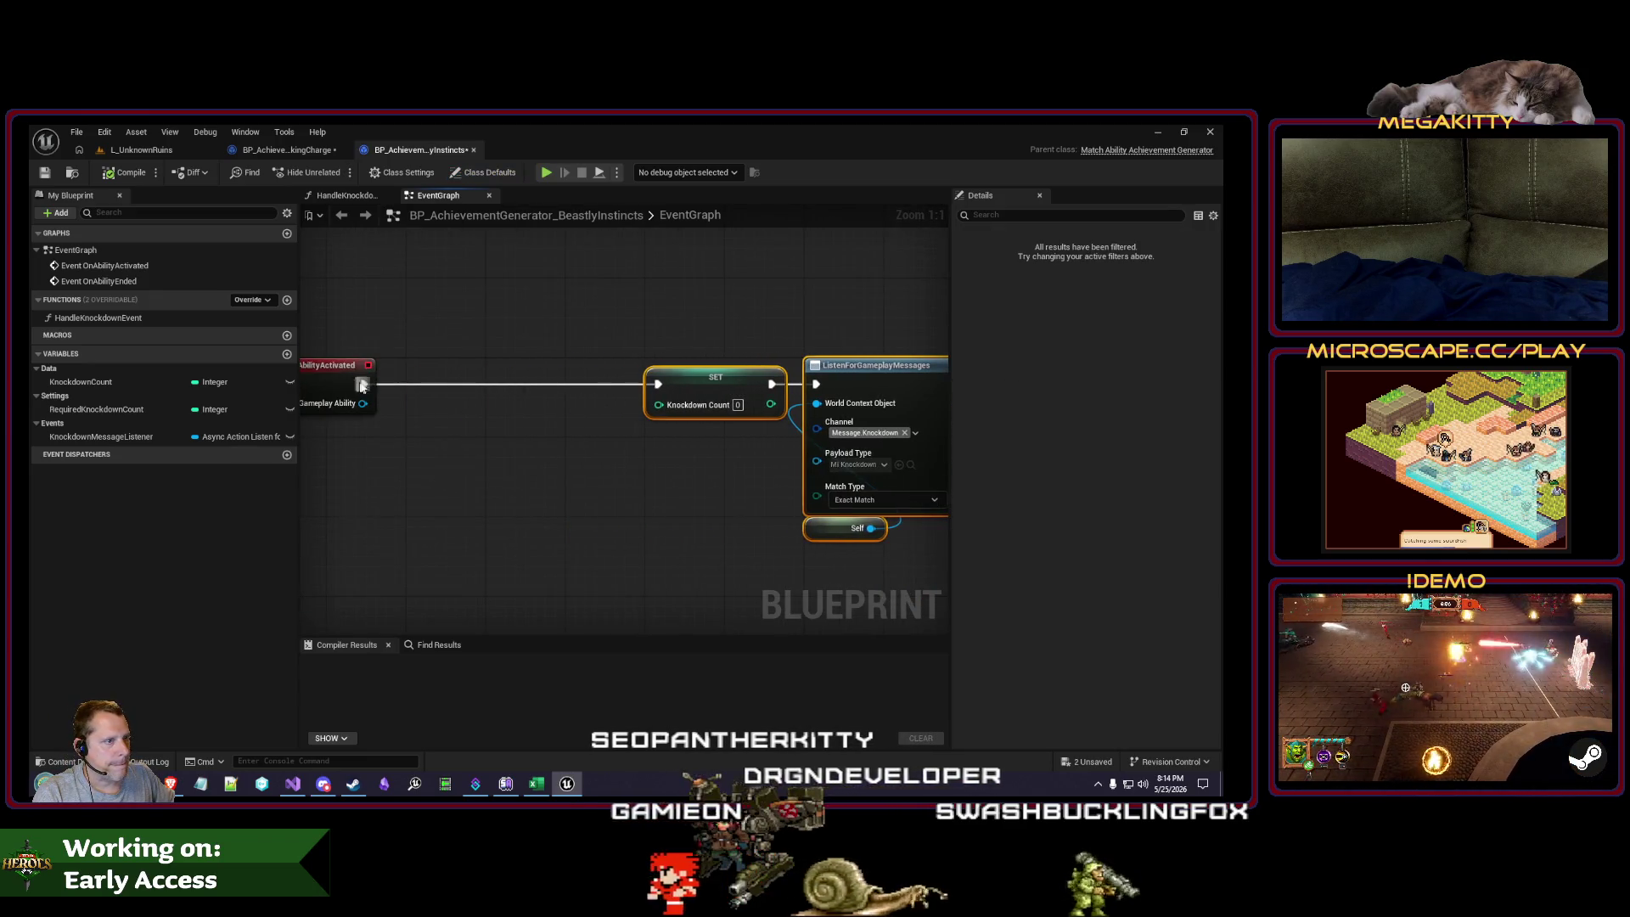
left_click_drag(431, 404, 431, 405)
Step: Add an == node comparing the Gameplay Ability against GA_Prowler_BeastMode
type("==")
key("Return")
scroll(557, 309, "down", 1)
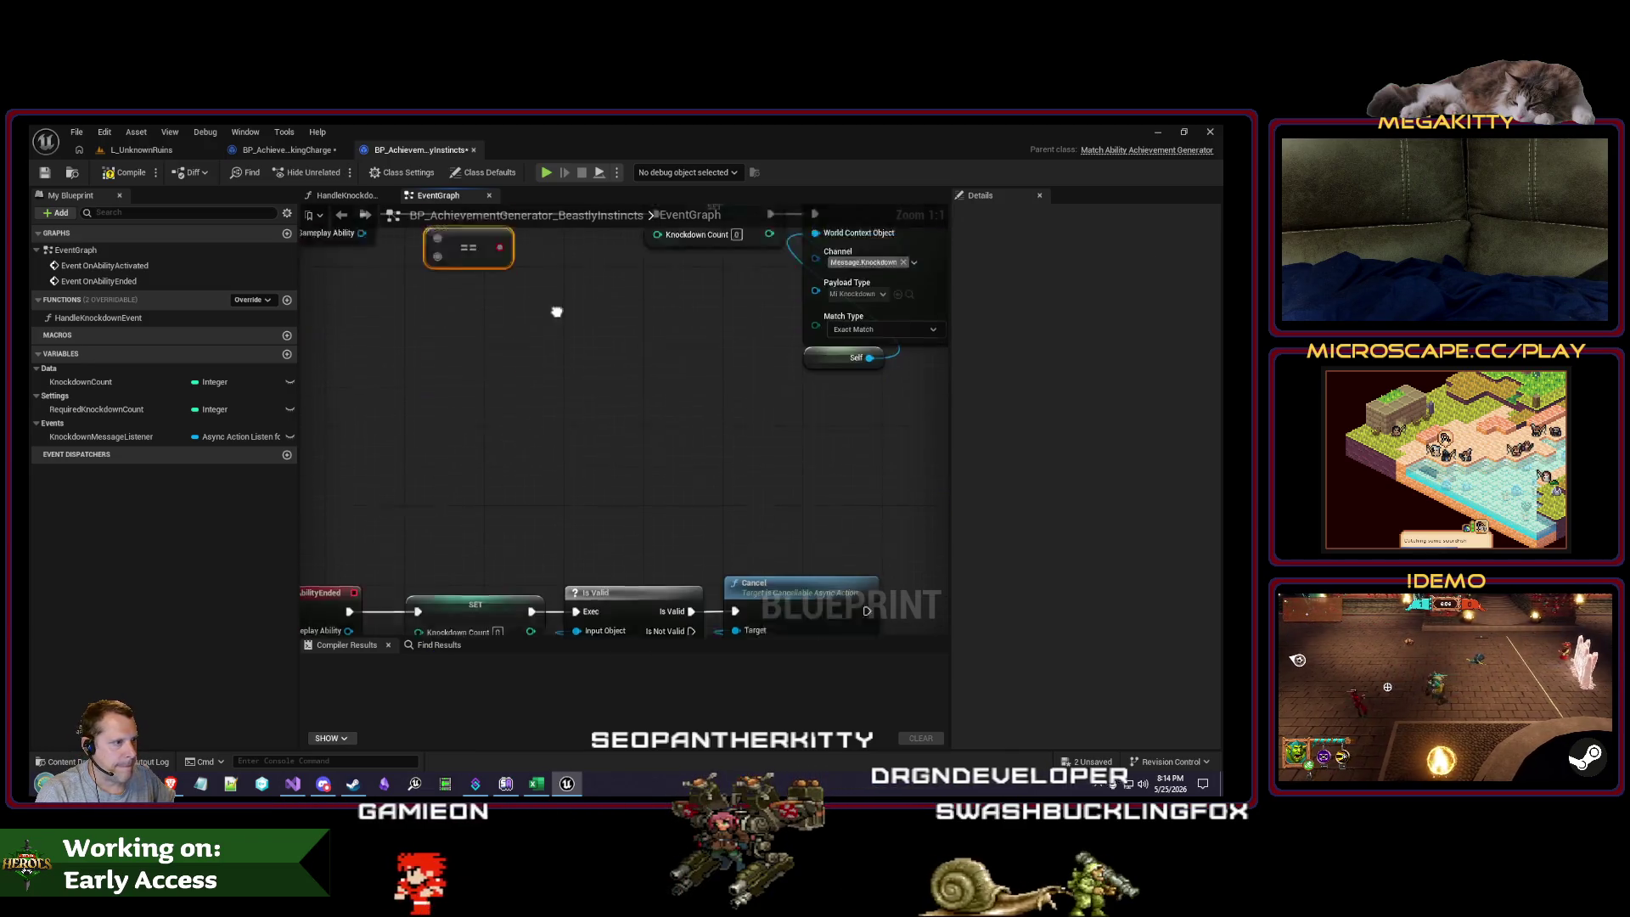
mouse_move(582, 444)
left_mouse_down()
mouse_move(334, 582)
mouse_move(172, 585)
left_mouse_up()
scroll(589, 382, "up", 1)
mouse_move(764, 408)
left_mouse_down()
mouse_move(443, 409)
mouse_move(519, 414)
left_mouse_up()
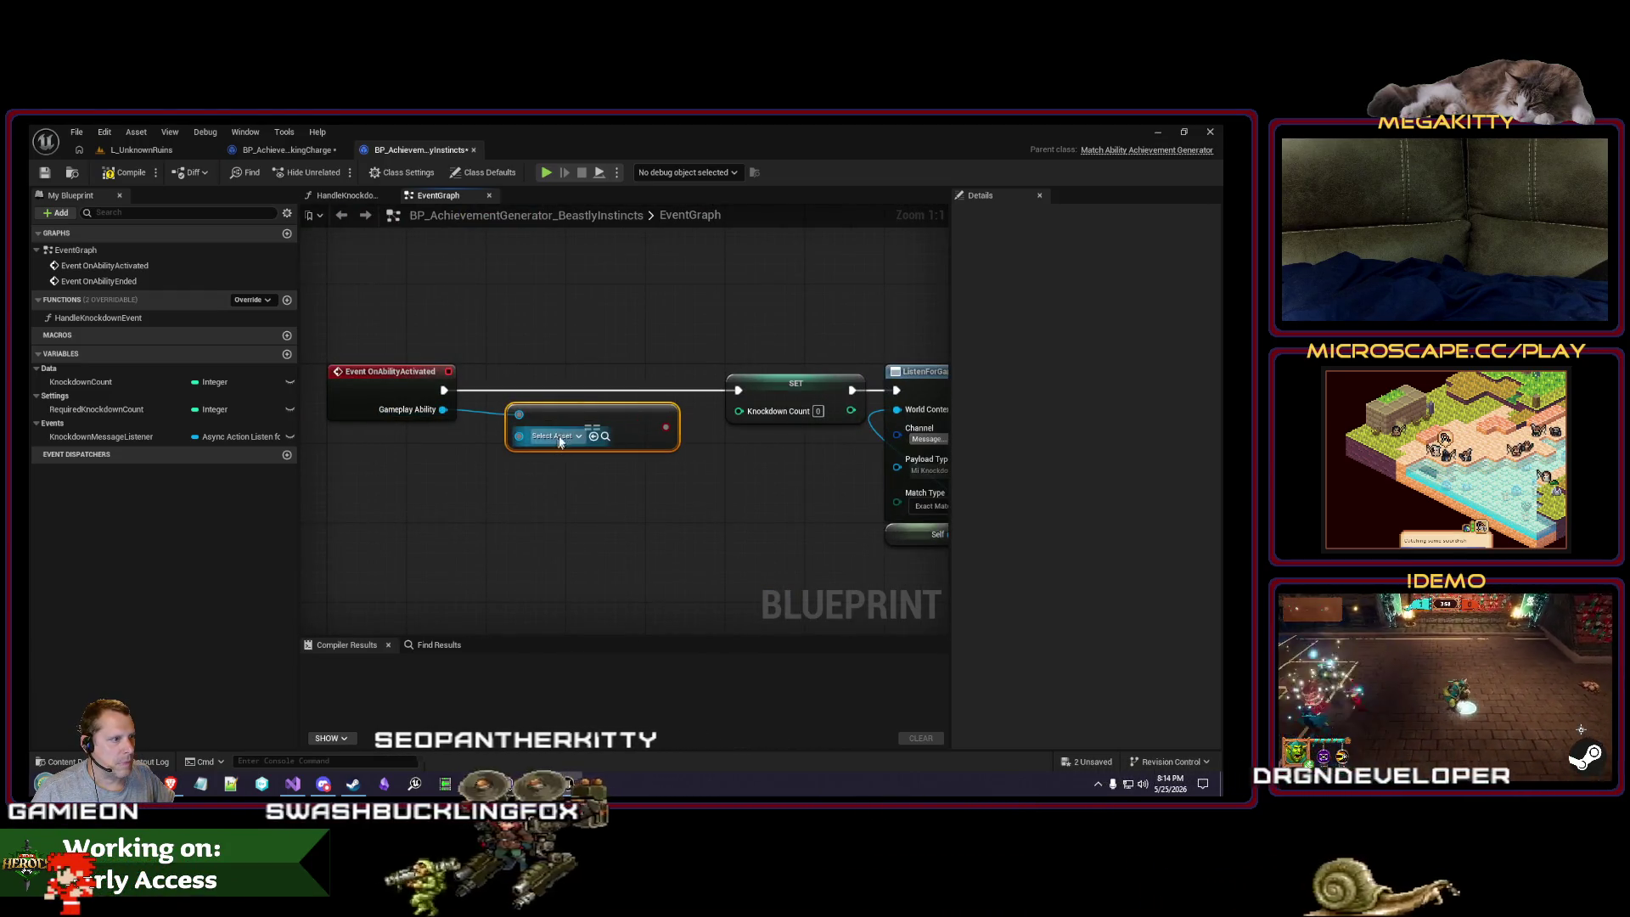
left_click(579, 436)
type("beastmode")
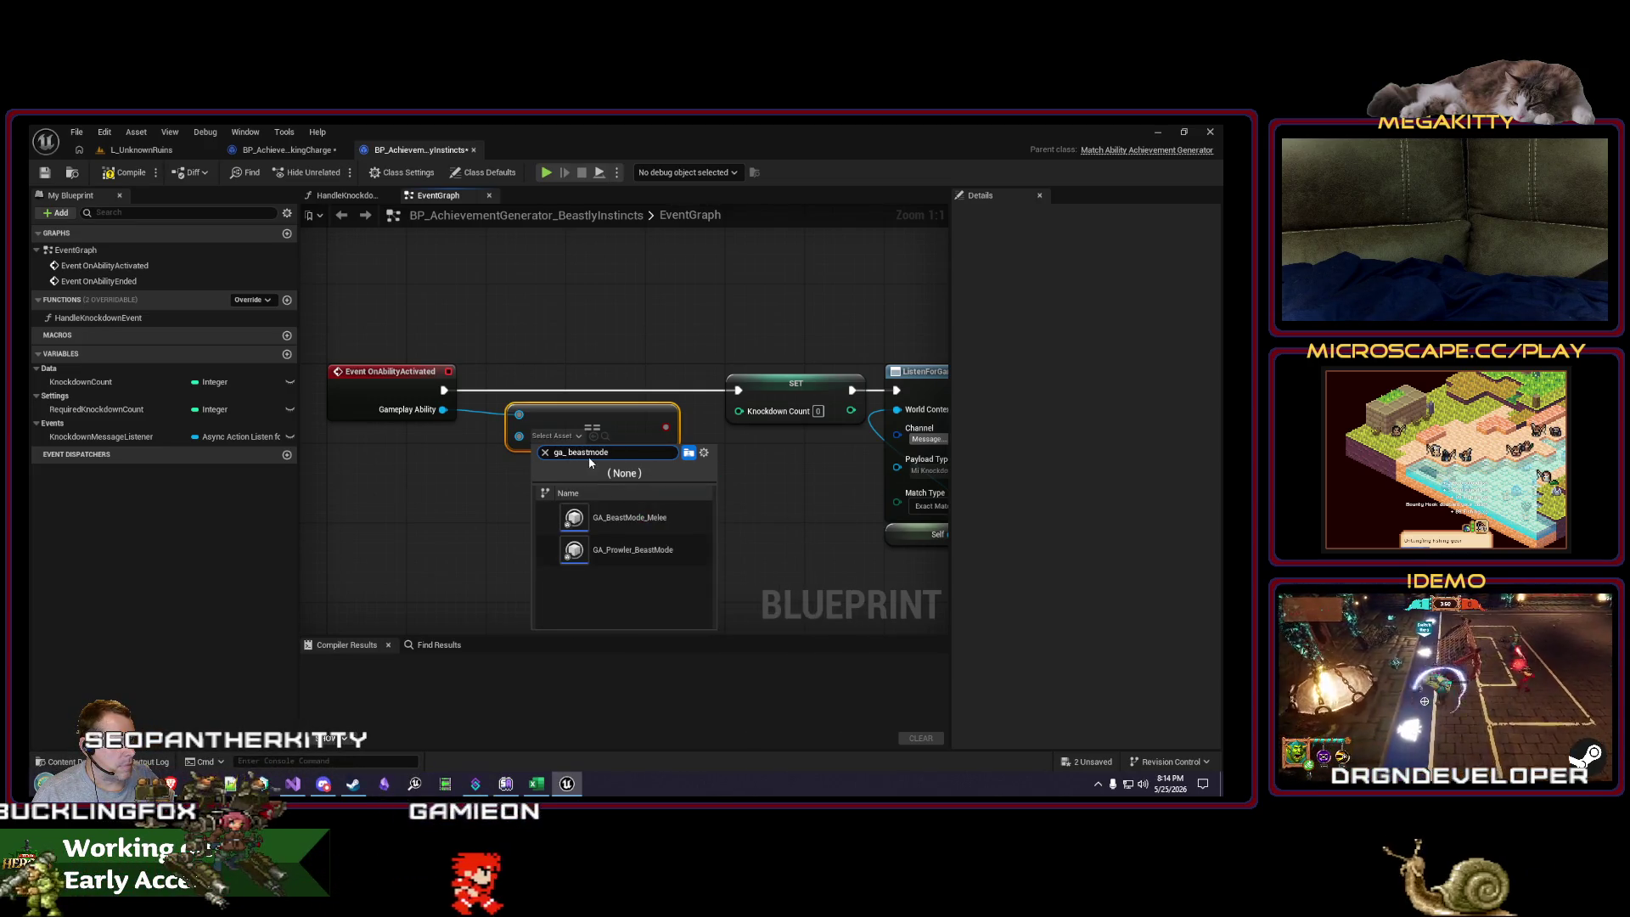
left_click(659, 557)
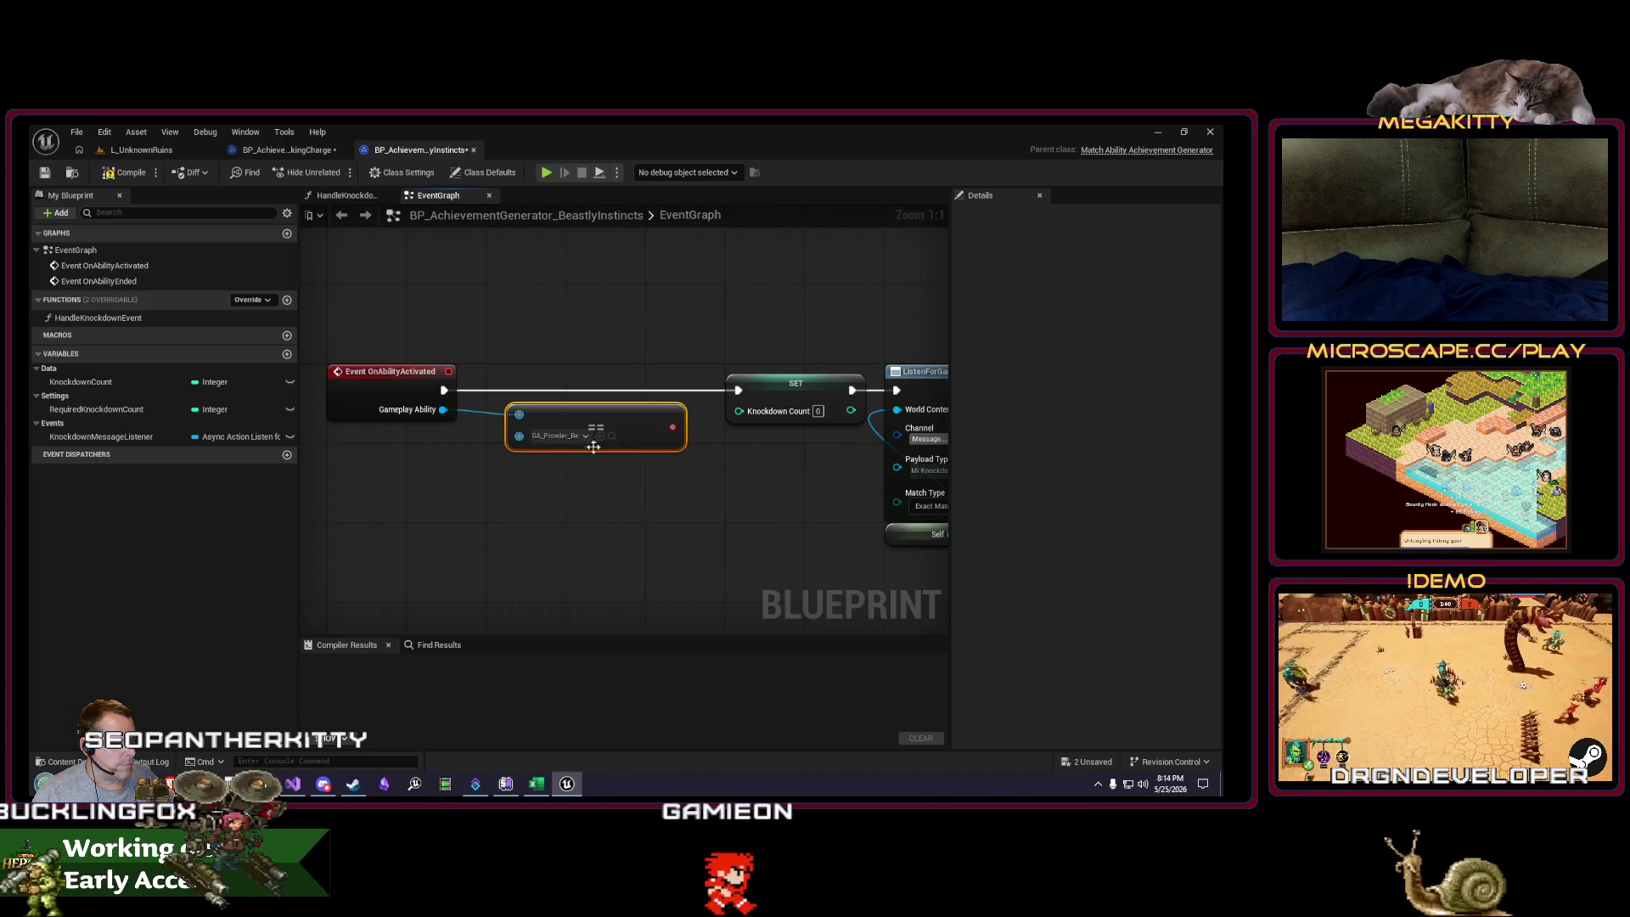
Step: Add a Branch on the comparison result beside the event, then compile BeastlyInstincts
mouse_move(593, 446)
left_mouse_down()
mouse_move(553, 537)
mouse_move(587, 372)
left_mouse_up()
type("br")
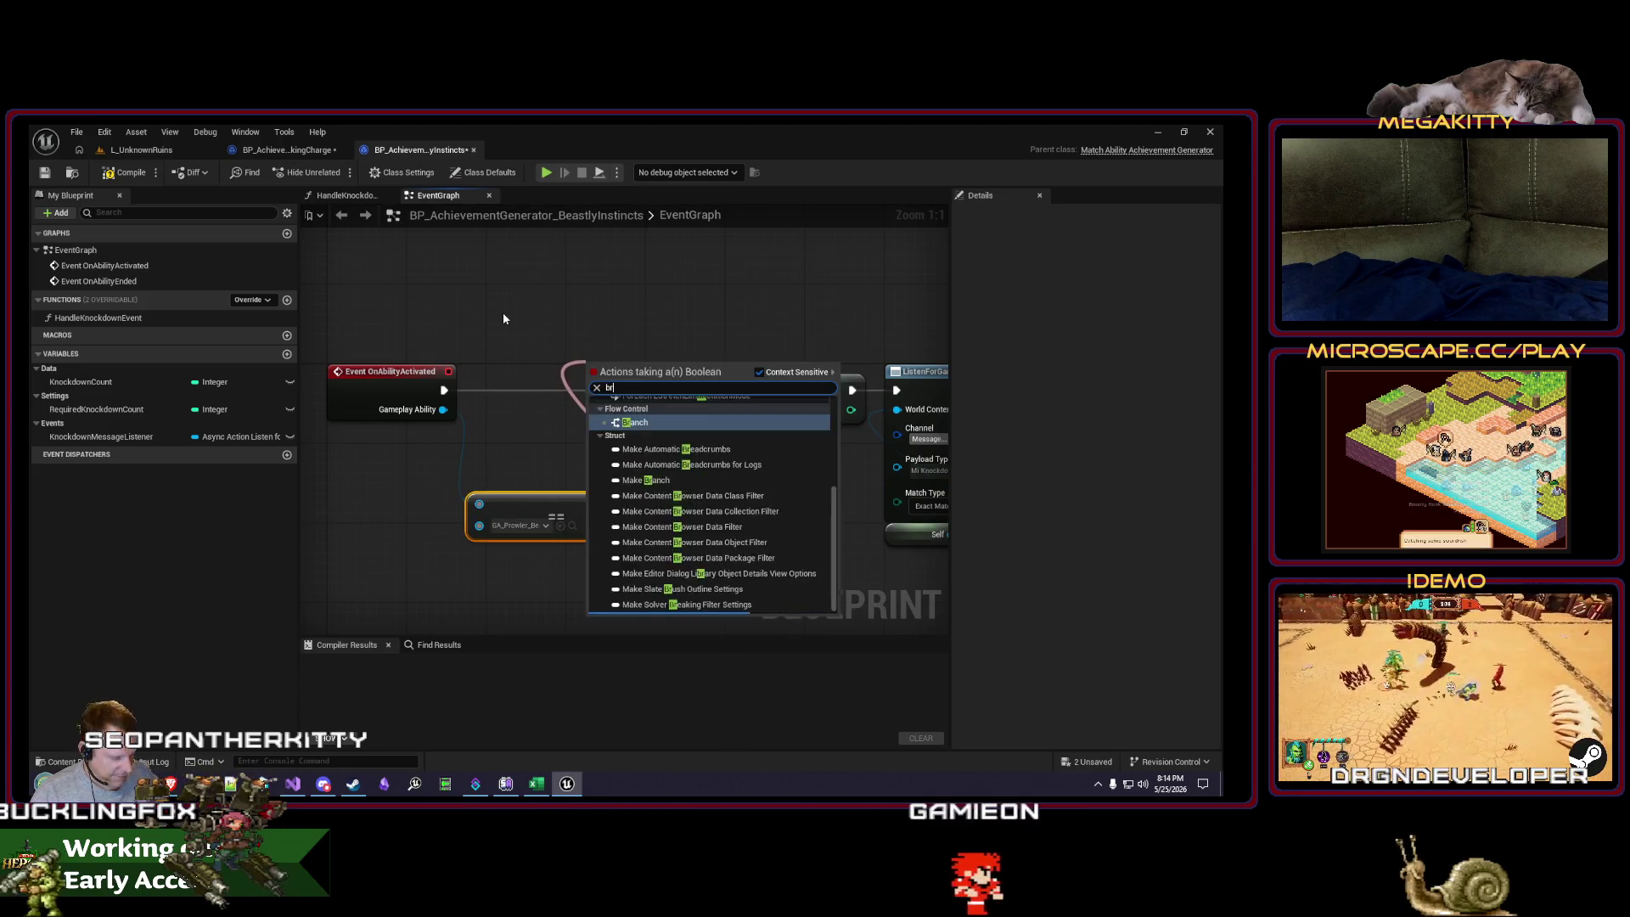
key("Return")
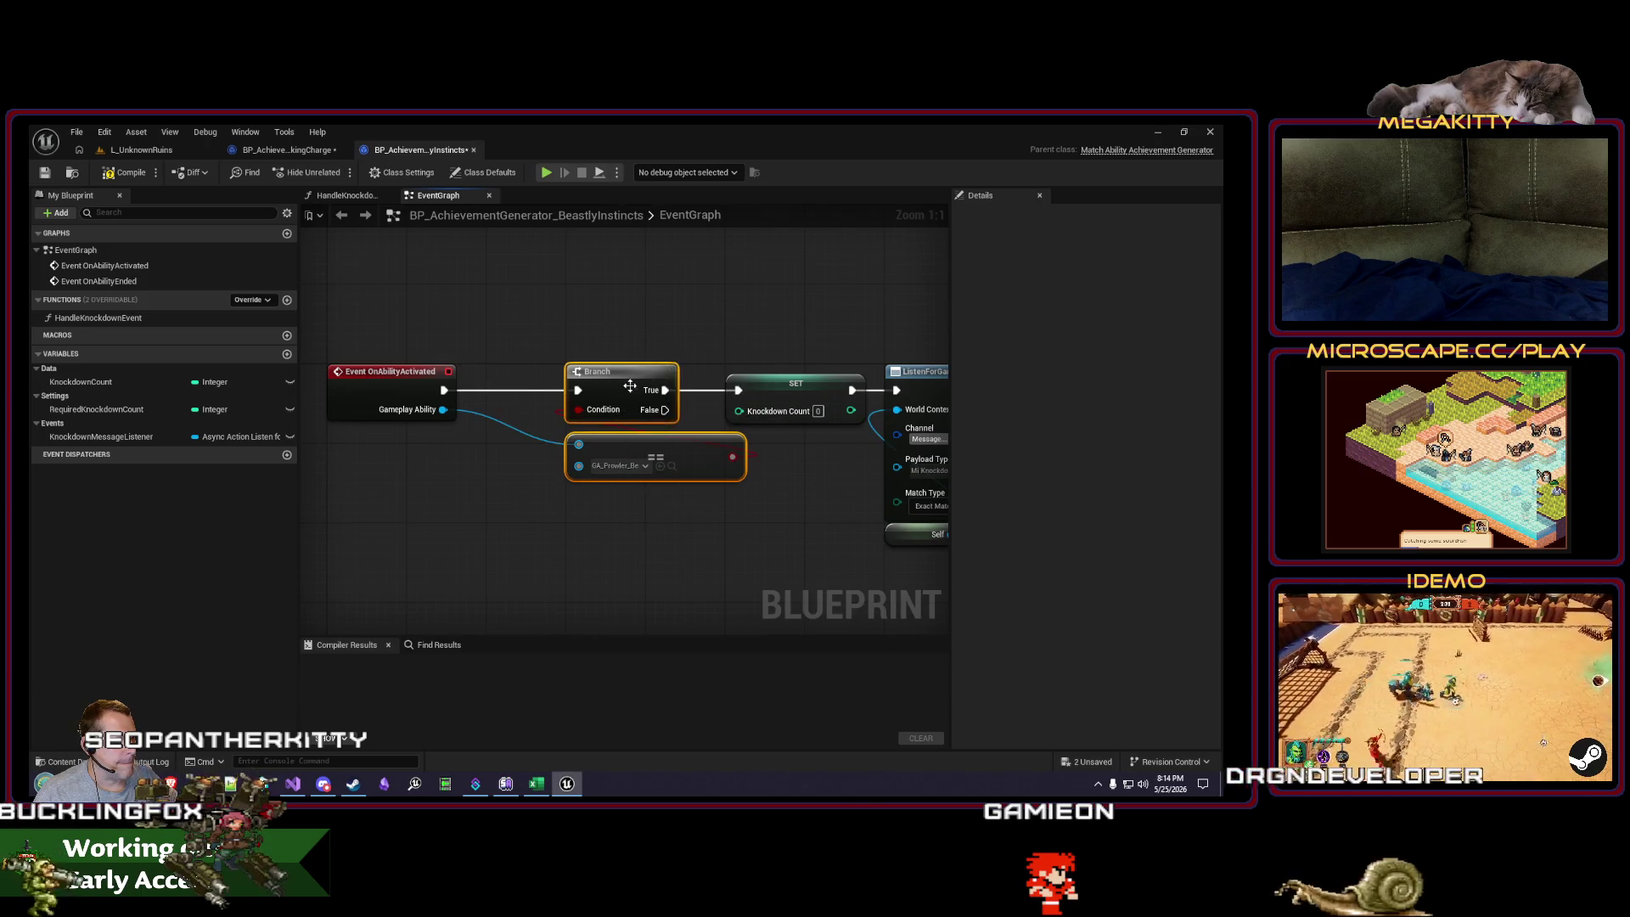
left_click_drag(630, 387, 550, 389)
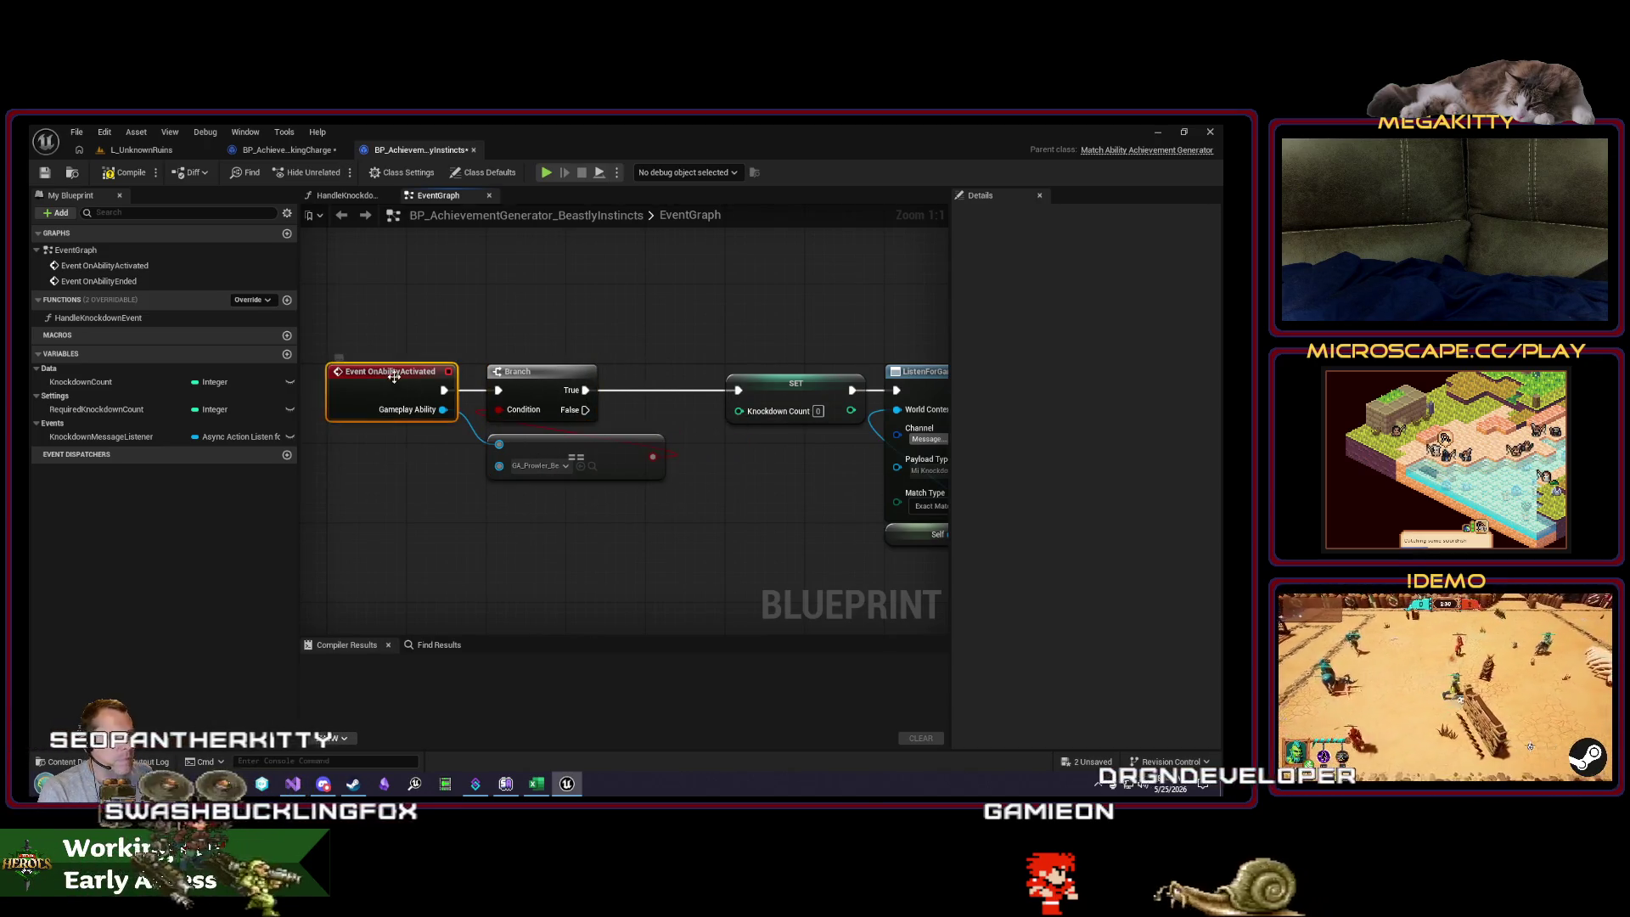
left_click(120, 172)
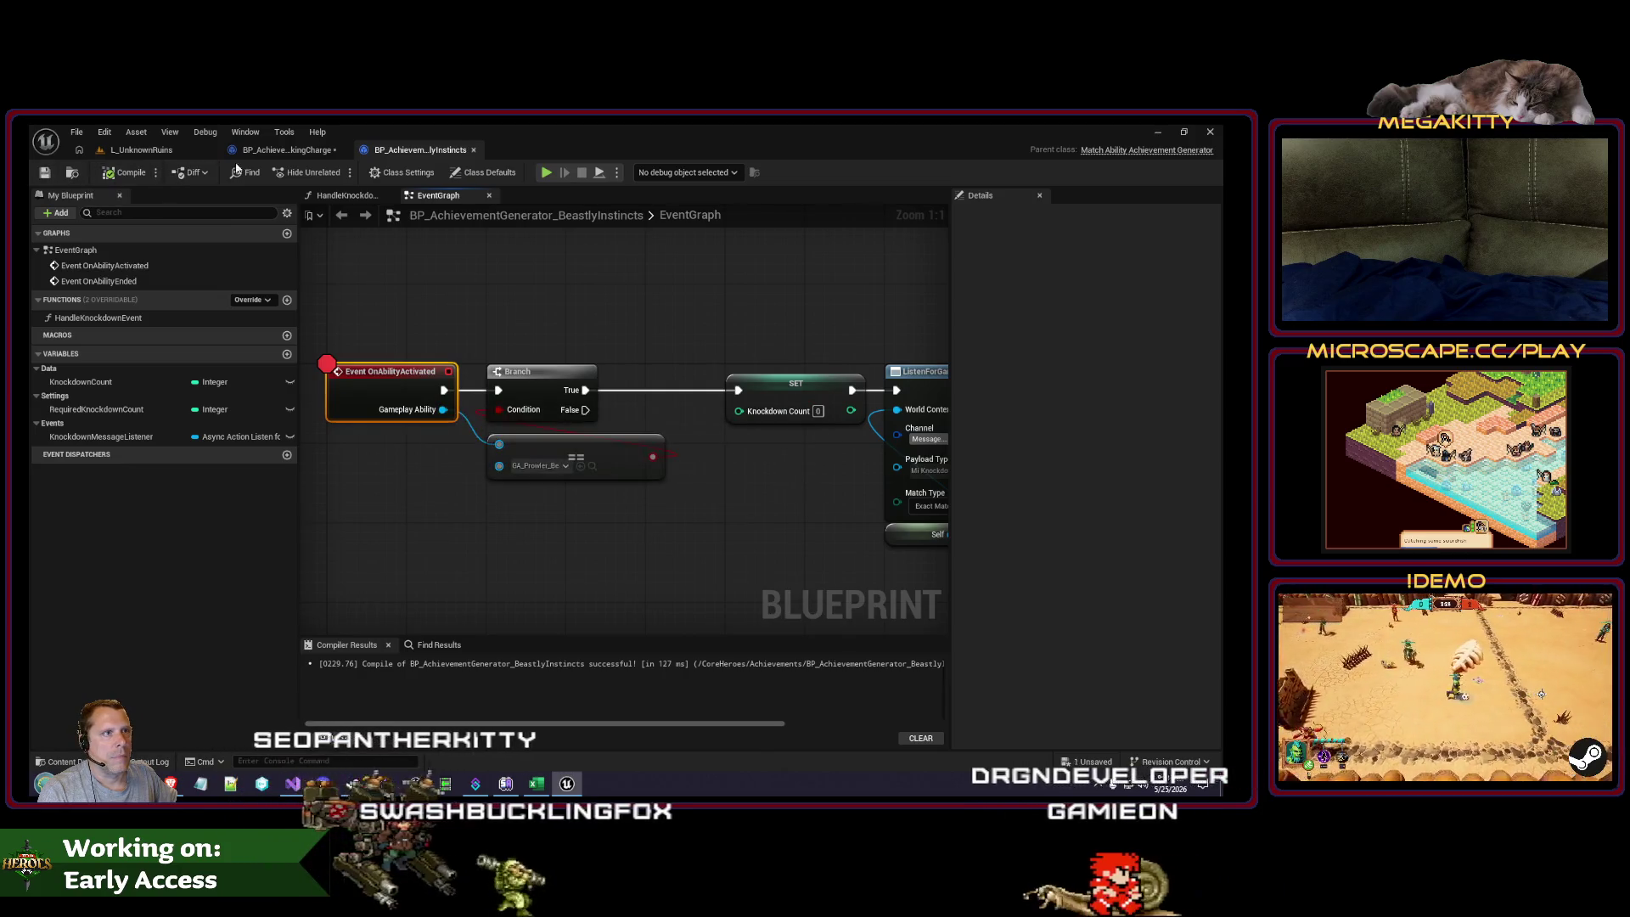
left_click(259, 150)
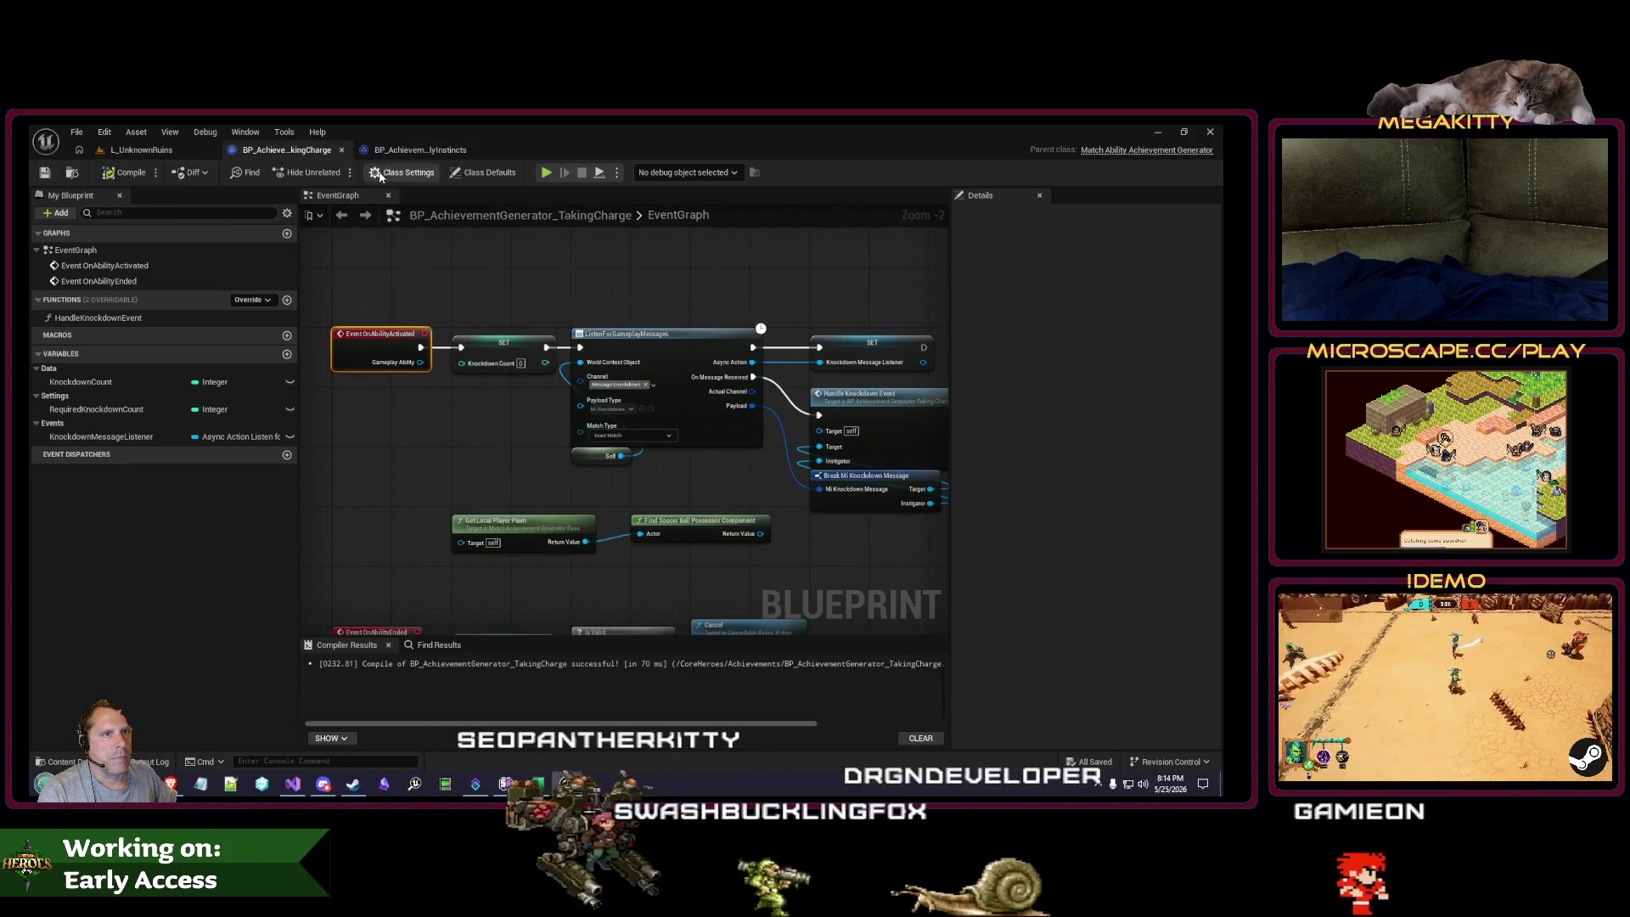
Step: Switch to the L_UnknownRuins level editor and start a Play-in-Editor session
key("ctrl+Tab")
key("ctrl+Tab")
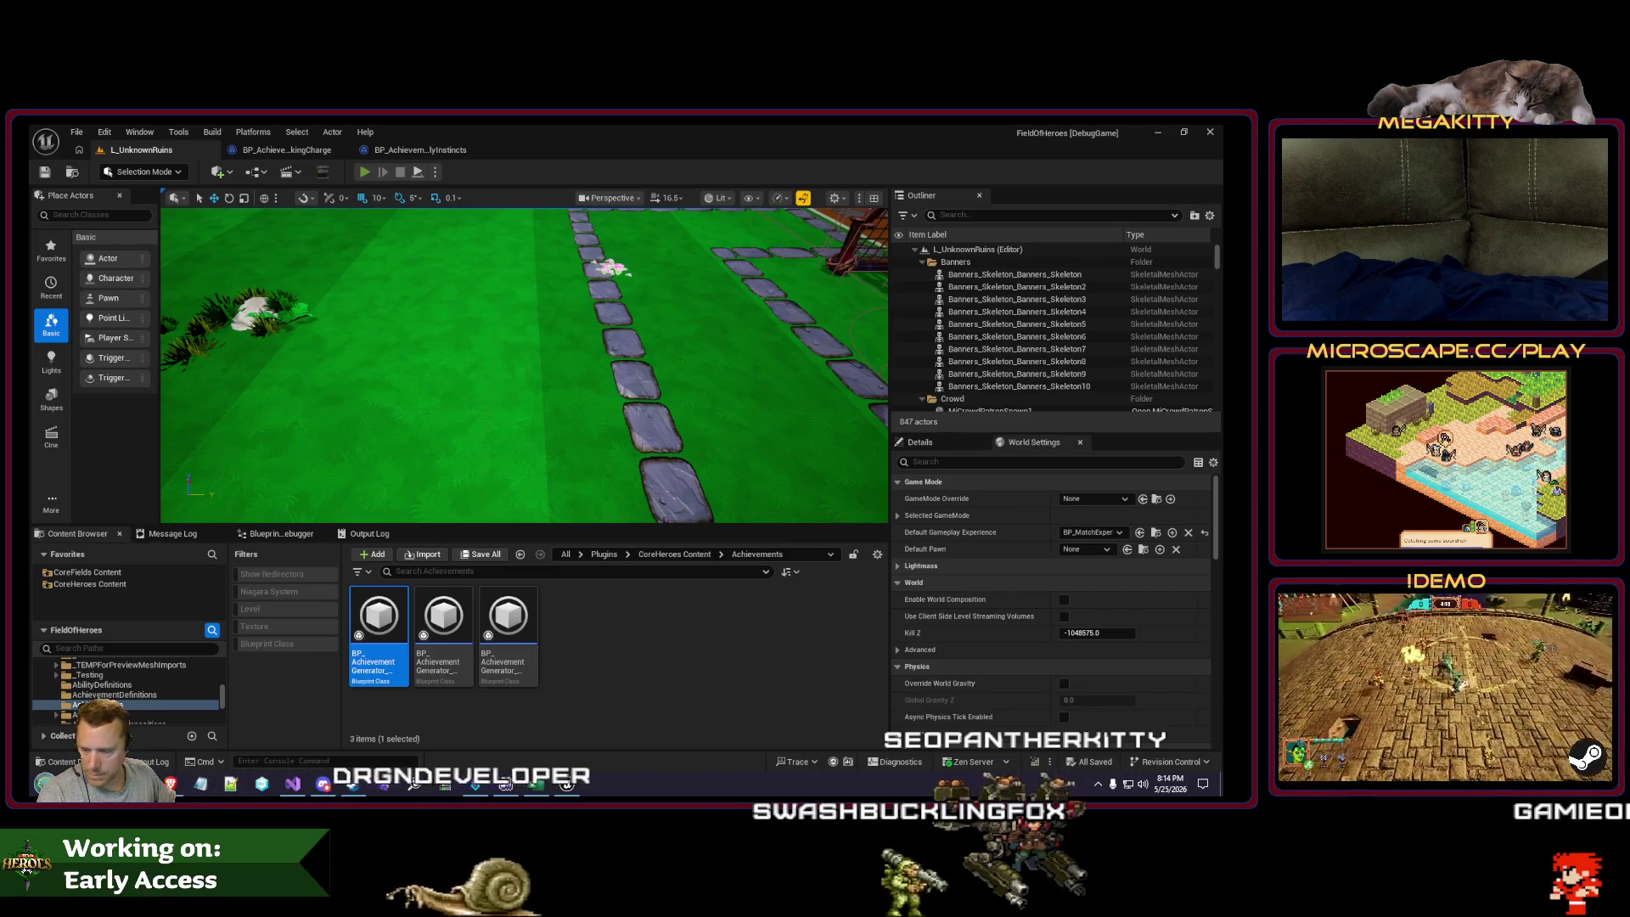
key("alt+p")
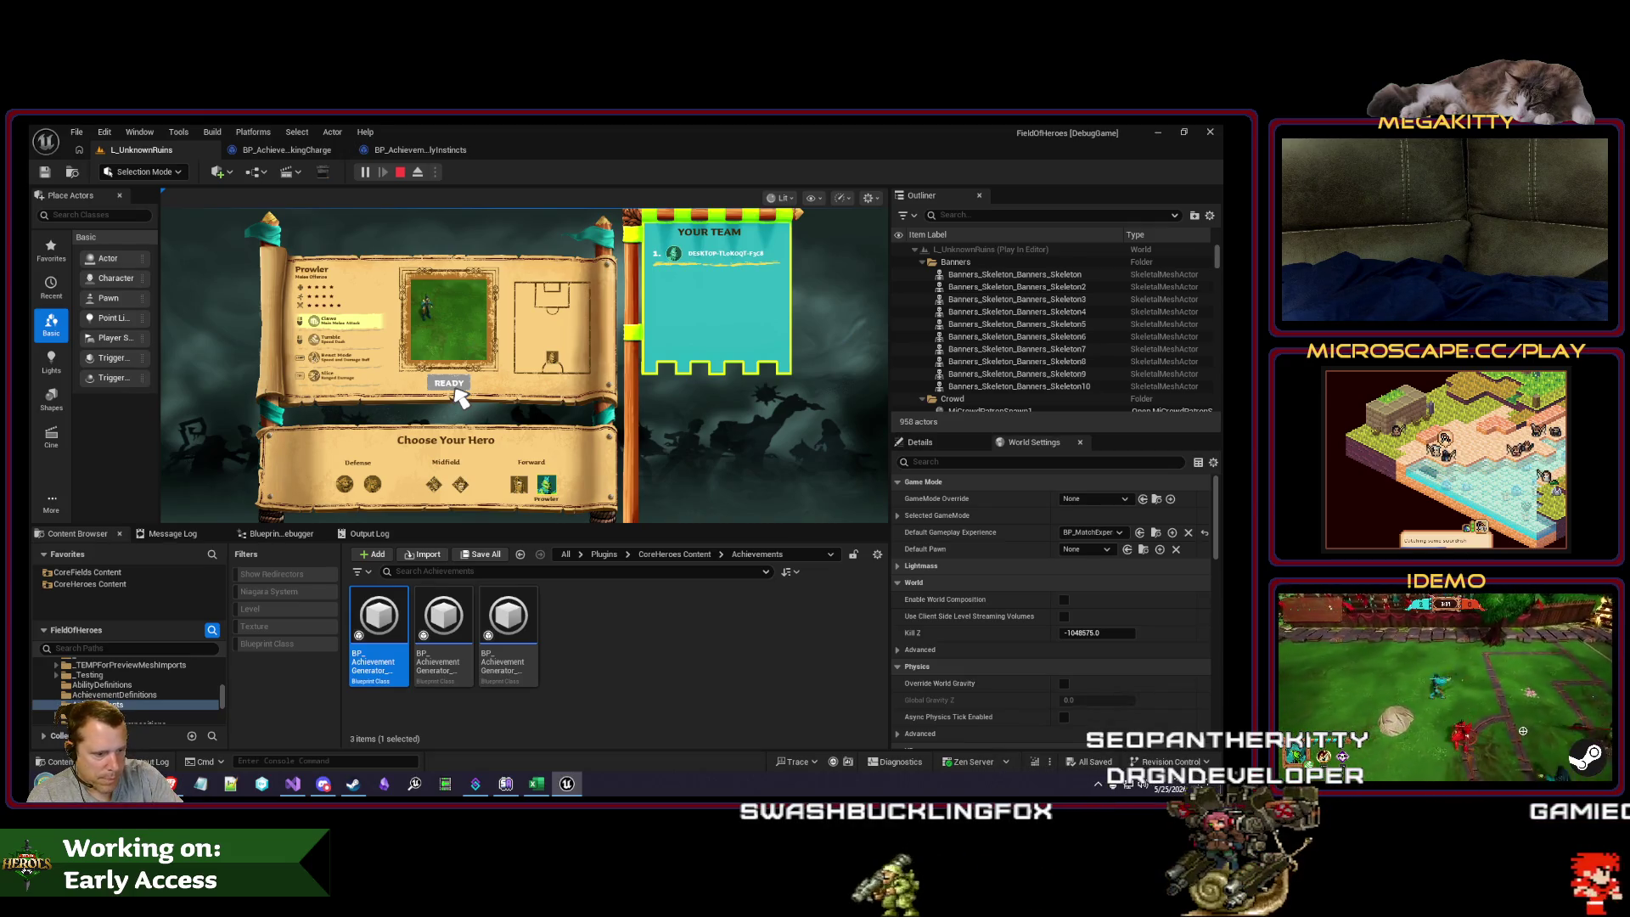
Step: Start the match and run DestroyBotHeroes from the console to remove the enemy bots
left_click(455, 390)
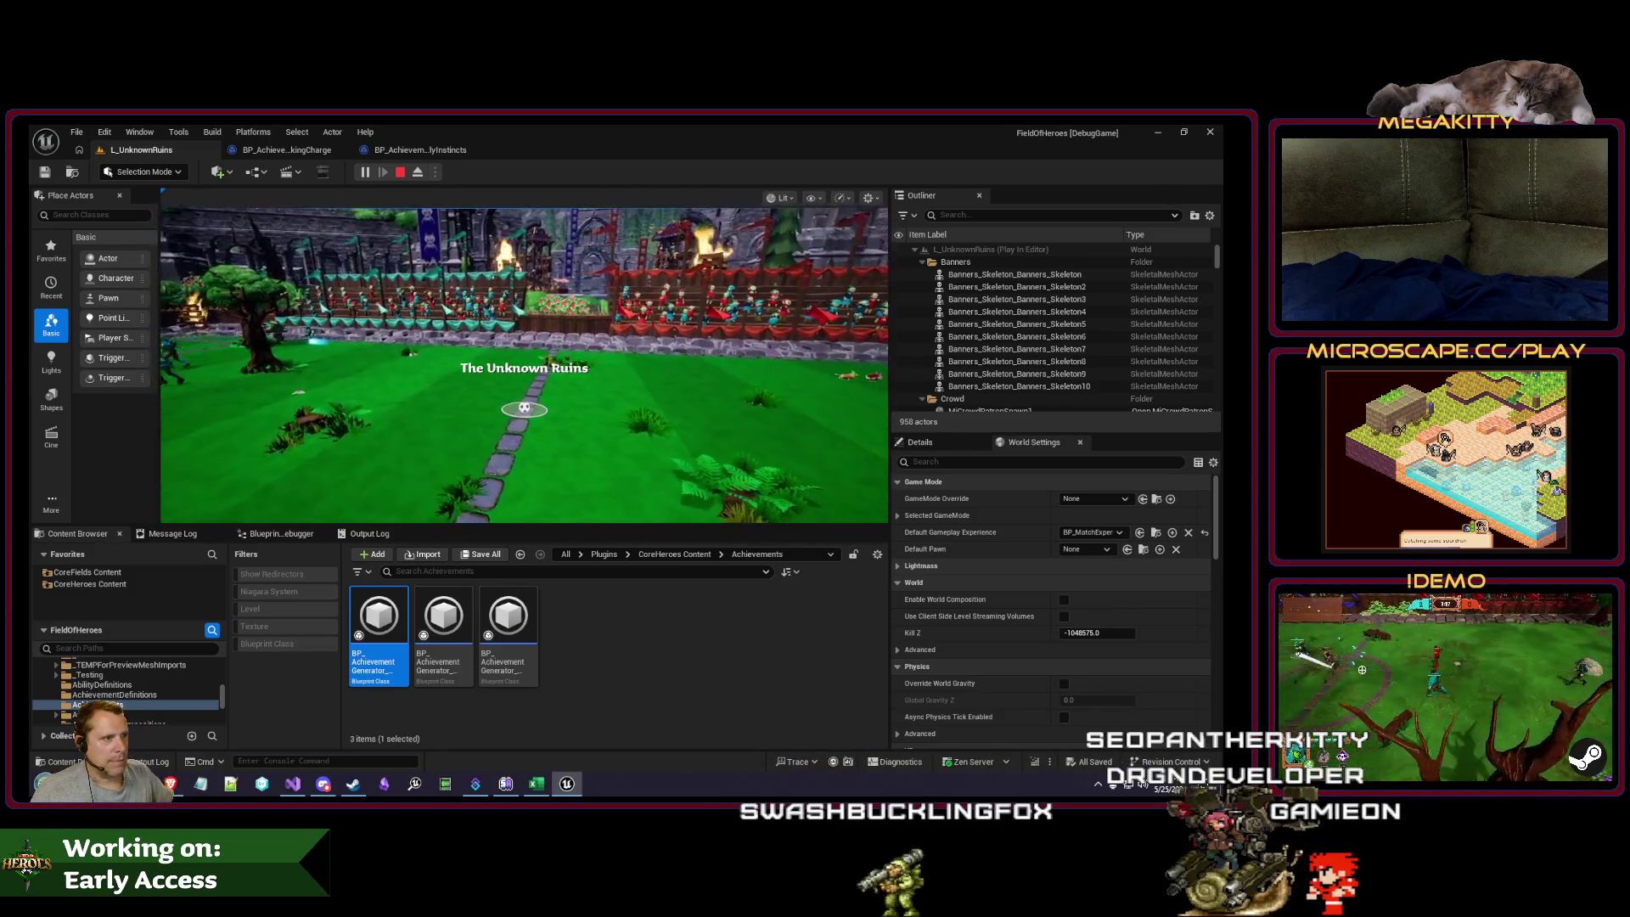
key("grave")
key("Up")
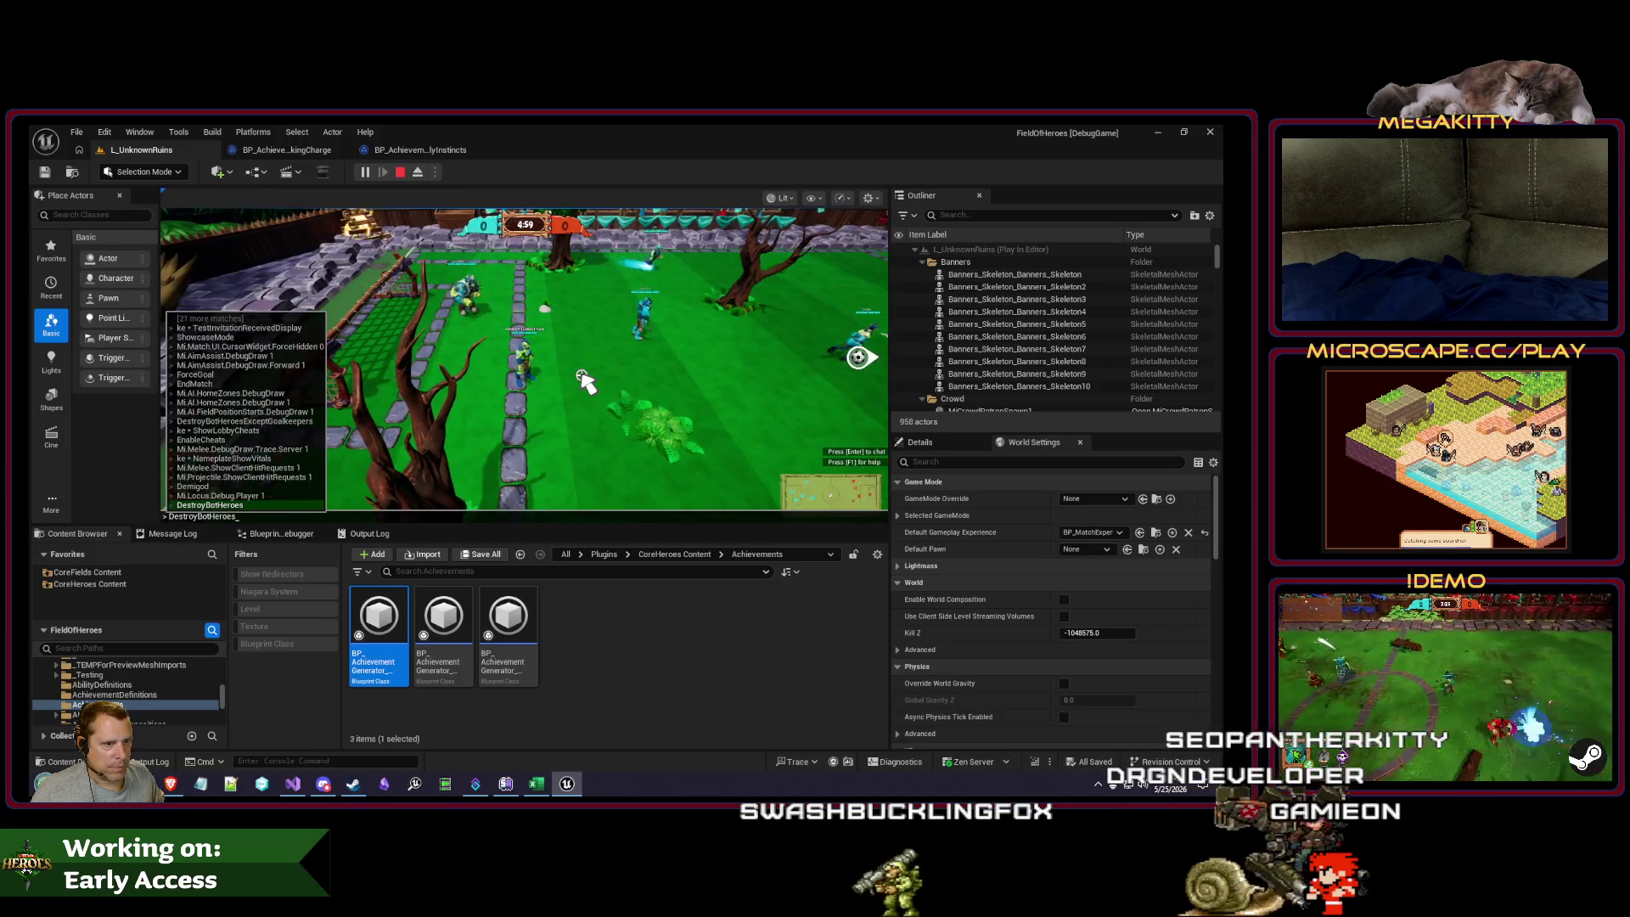
key("Return")
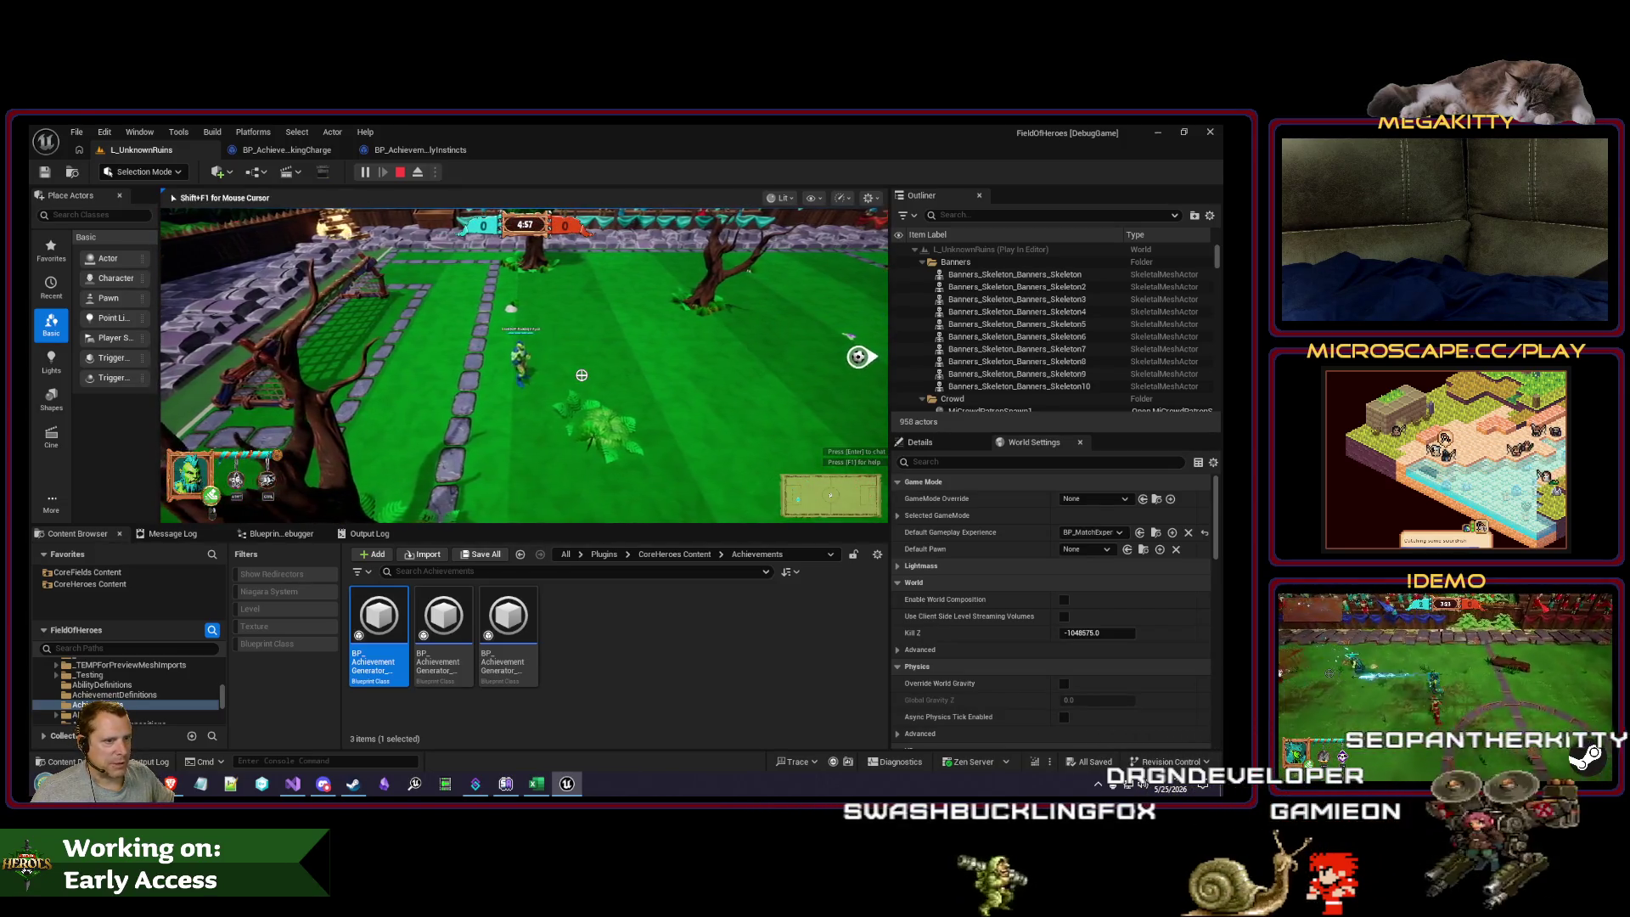
Step: Move the hero, release the mouse with Shift+F1, and bring up BeastlyInstincts
key("a")
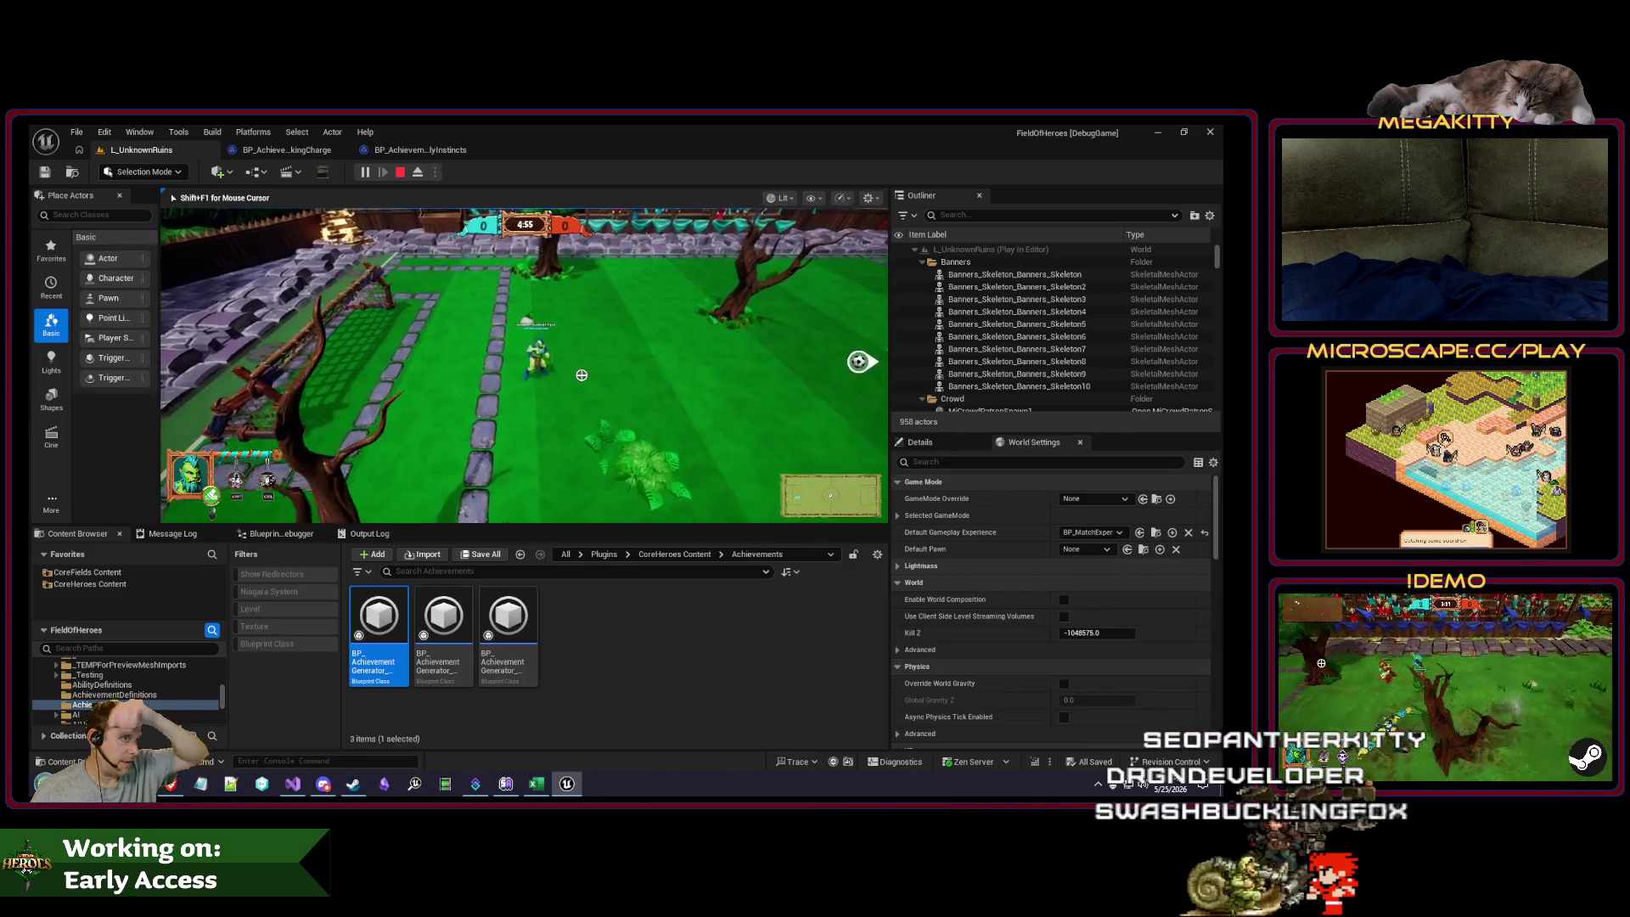
key("shift+F1")
left_click(413, 153)
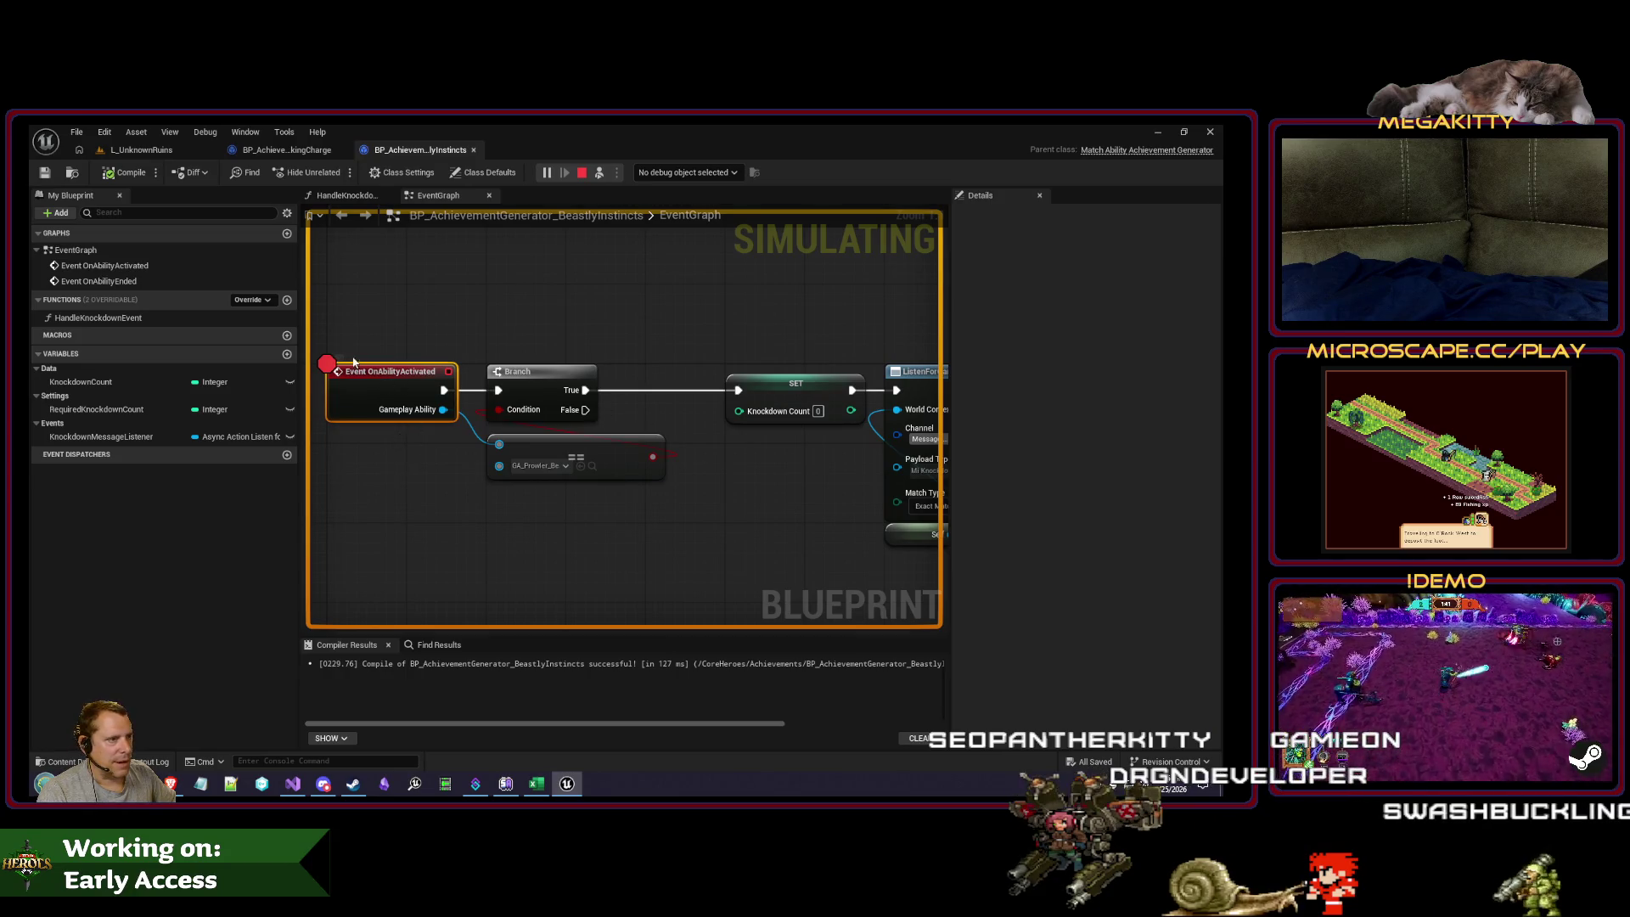
Step: Trigger the ability, step to the Branch with F10, inspect the == pin, resume, and stop play
left_click(143, 150)
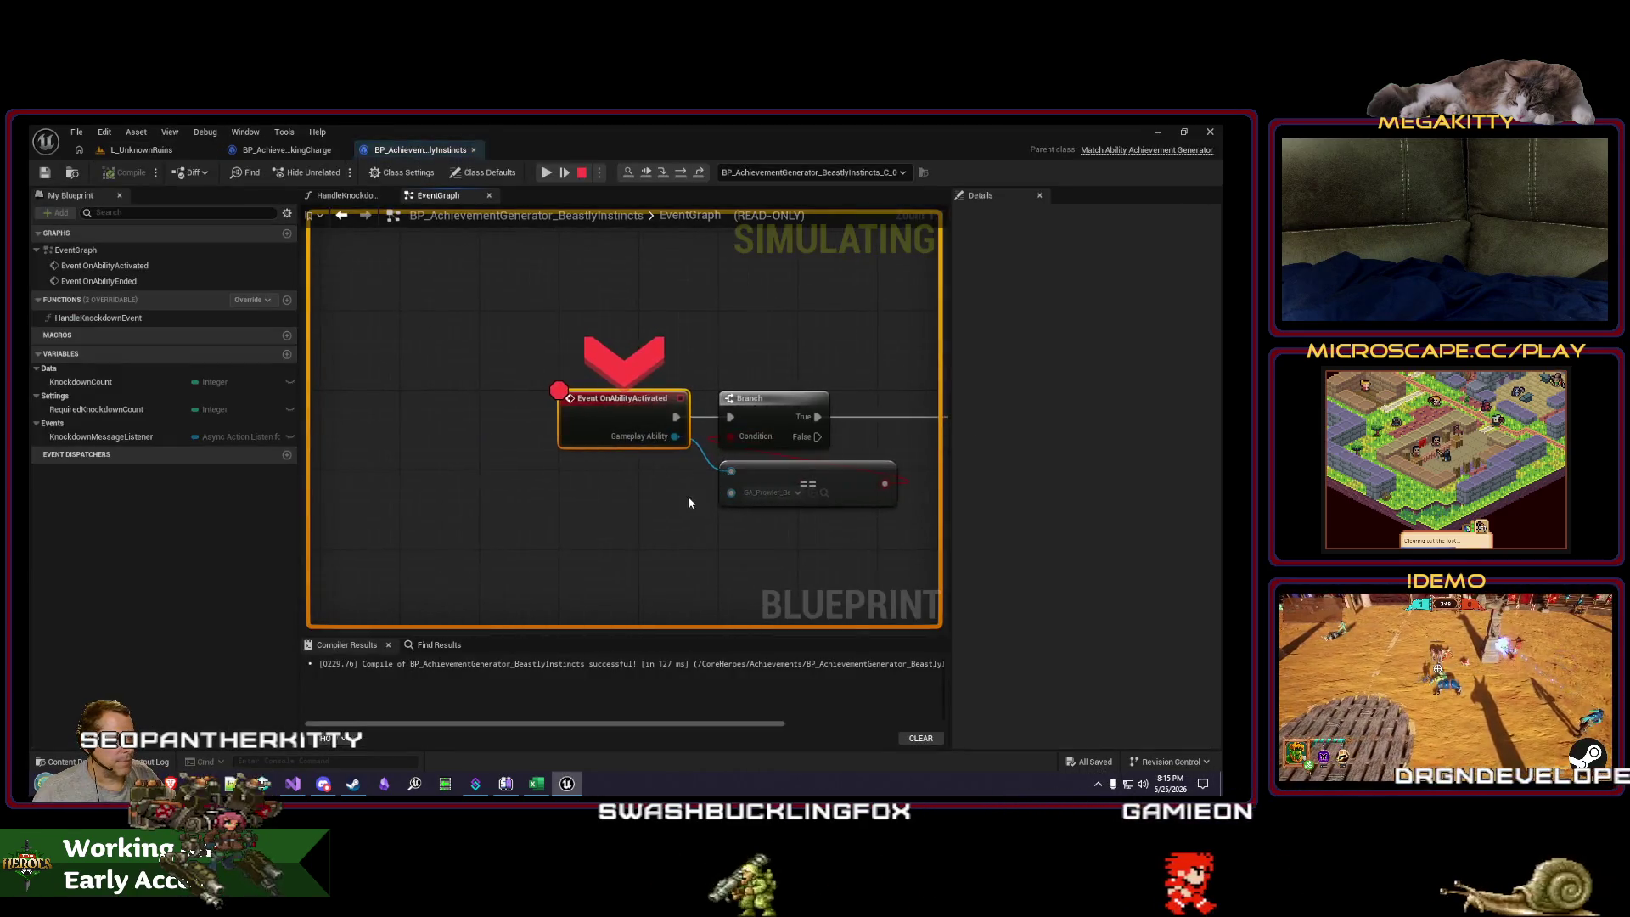
key("F10")
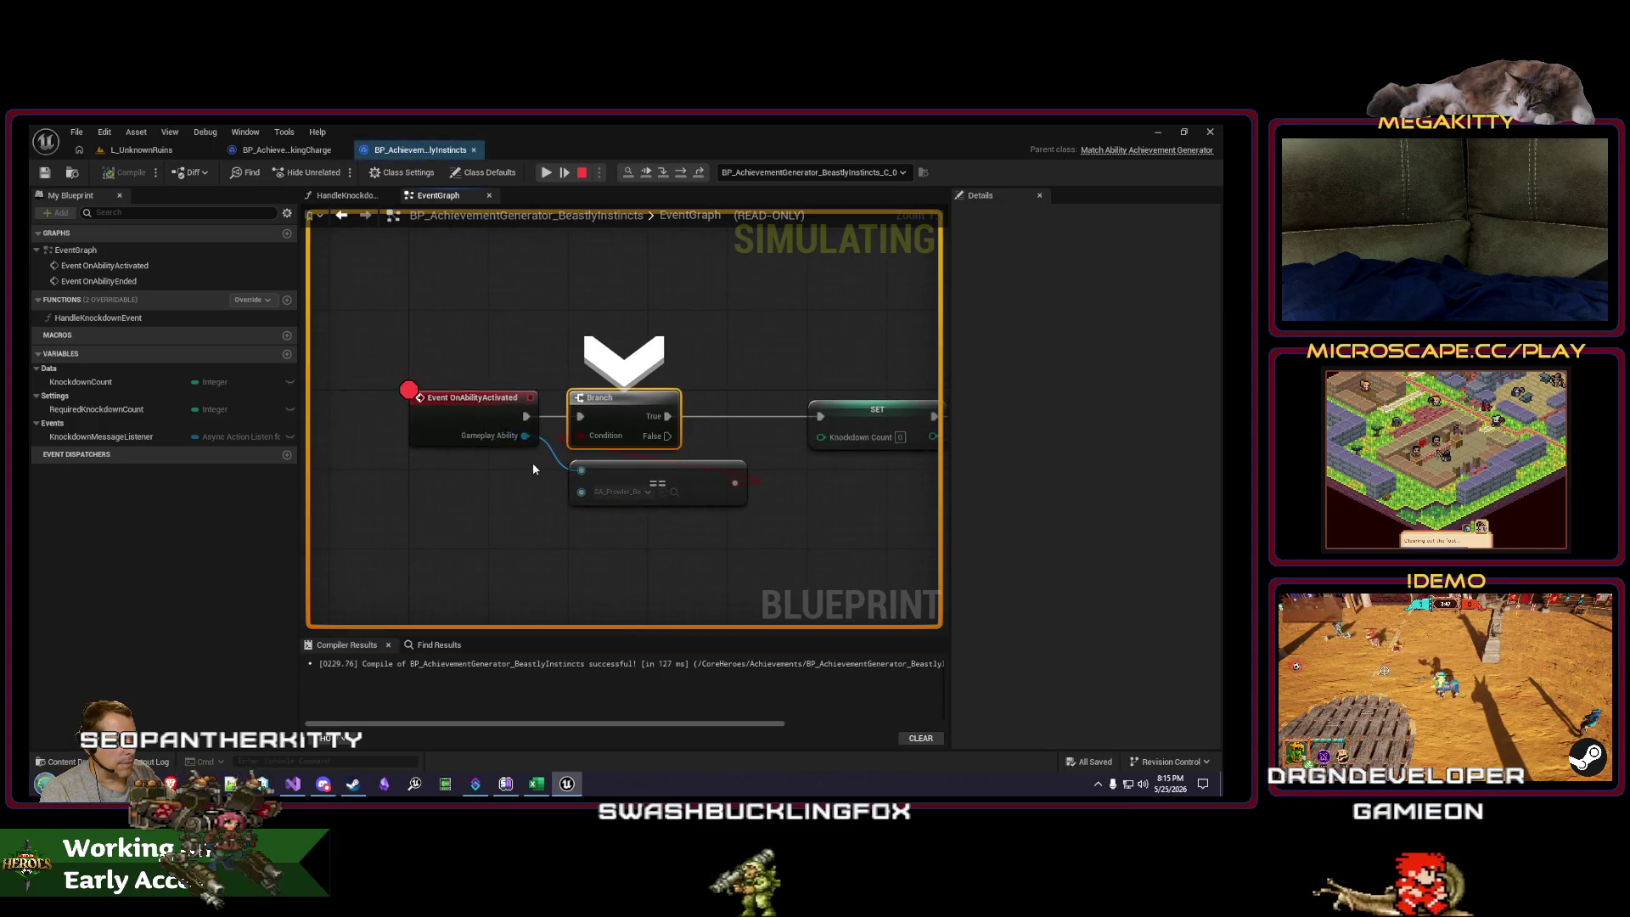
mouse_move(596, 495)
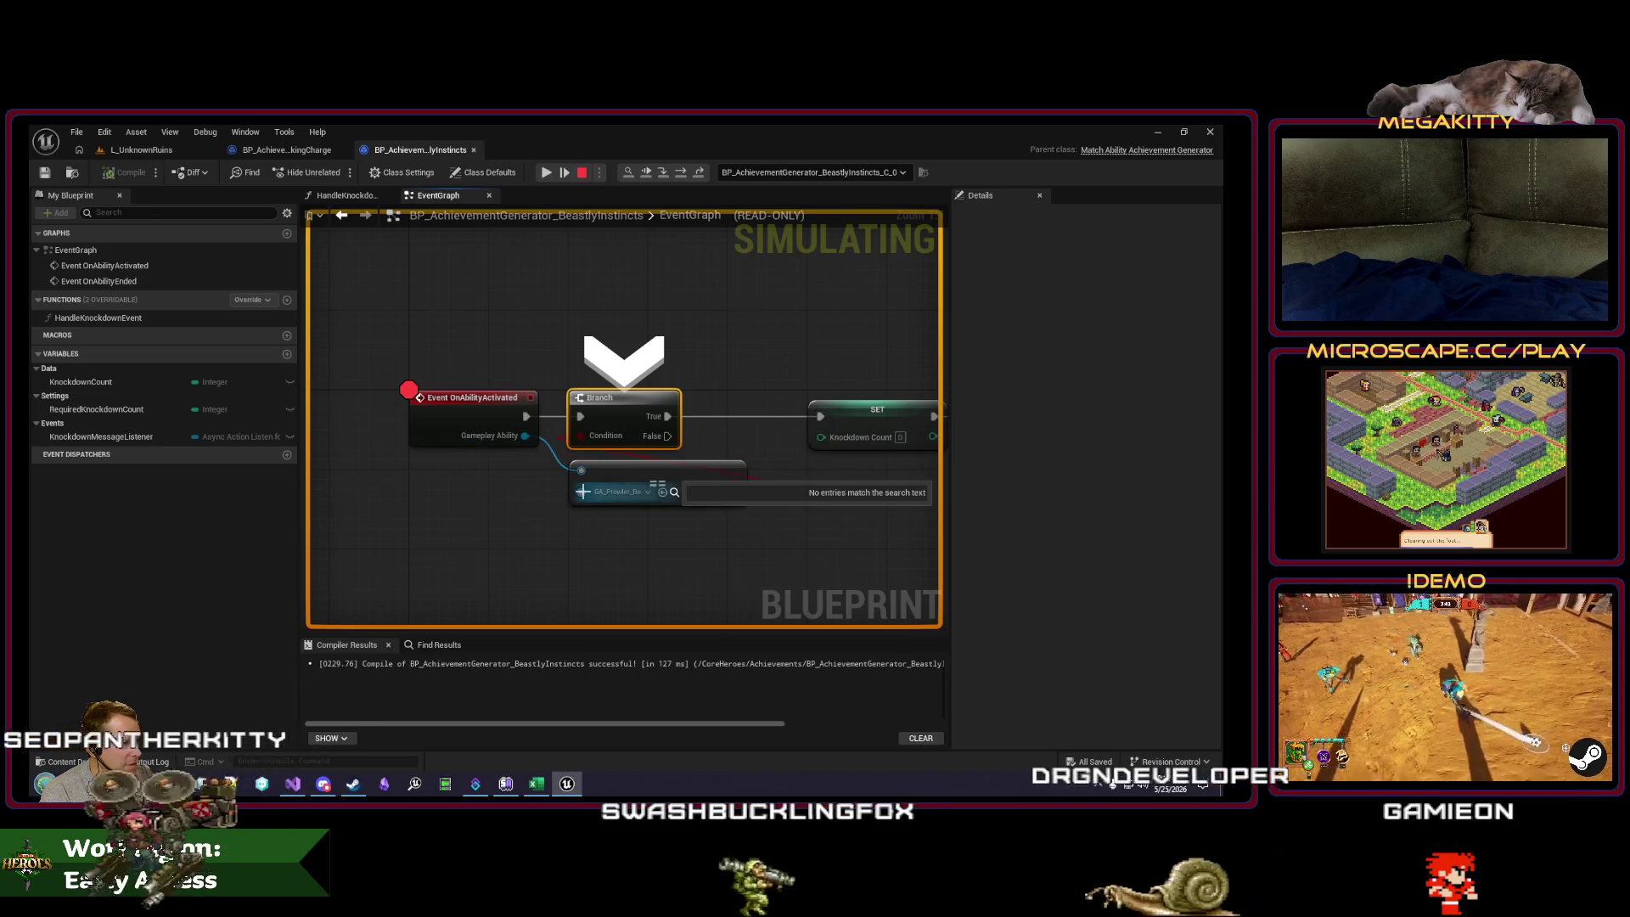
key("F8")
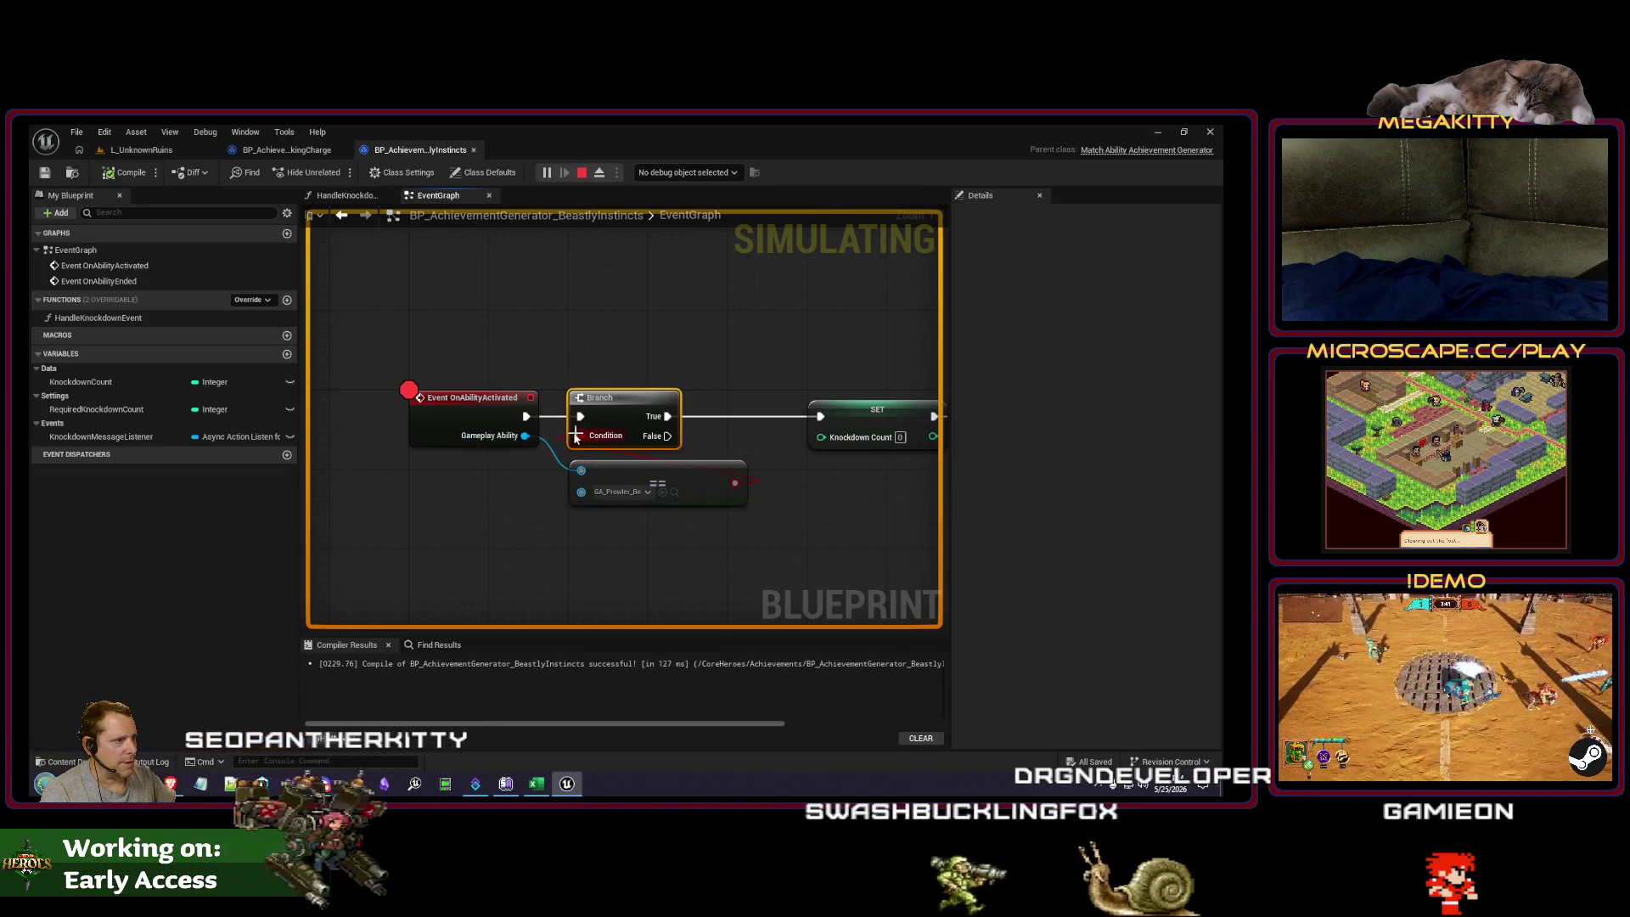
left_click(582, 172)
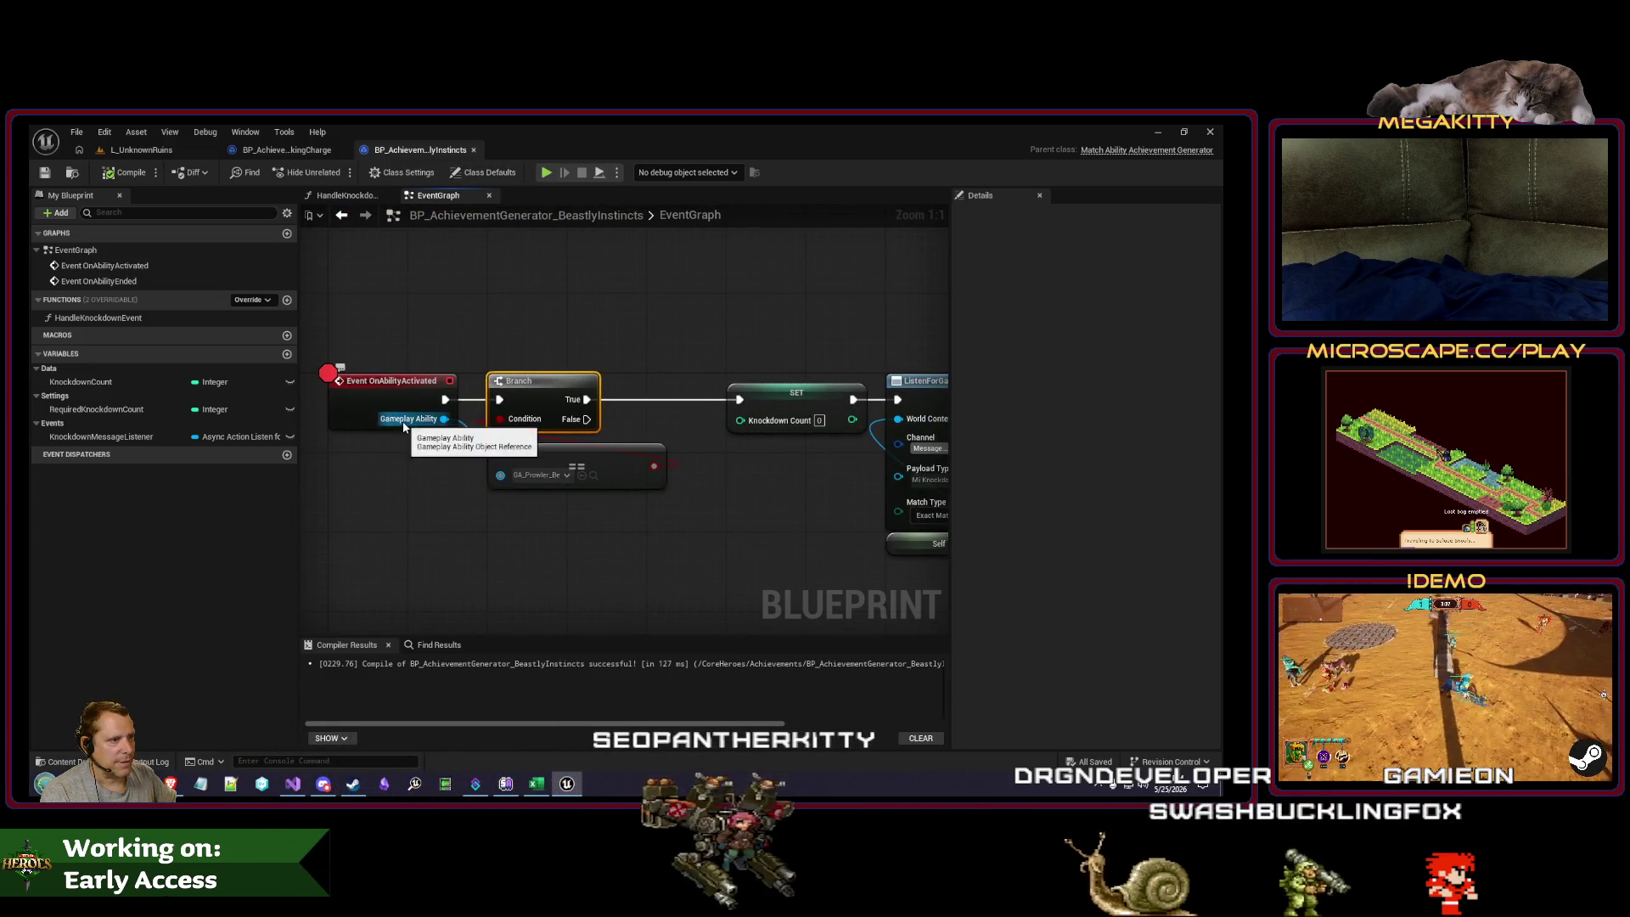
Step: Add a Get Class node fed by the Gameplay Ability output
mouse_move(444, 426)
left_mouse_down()
mouse_move(477, 418)
mouse_move(472, 451)
left_mouse_up()
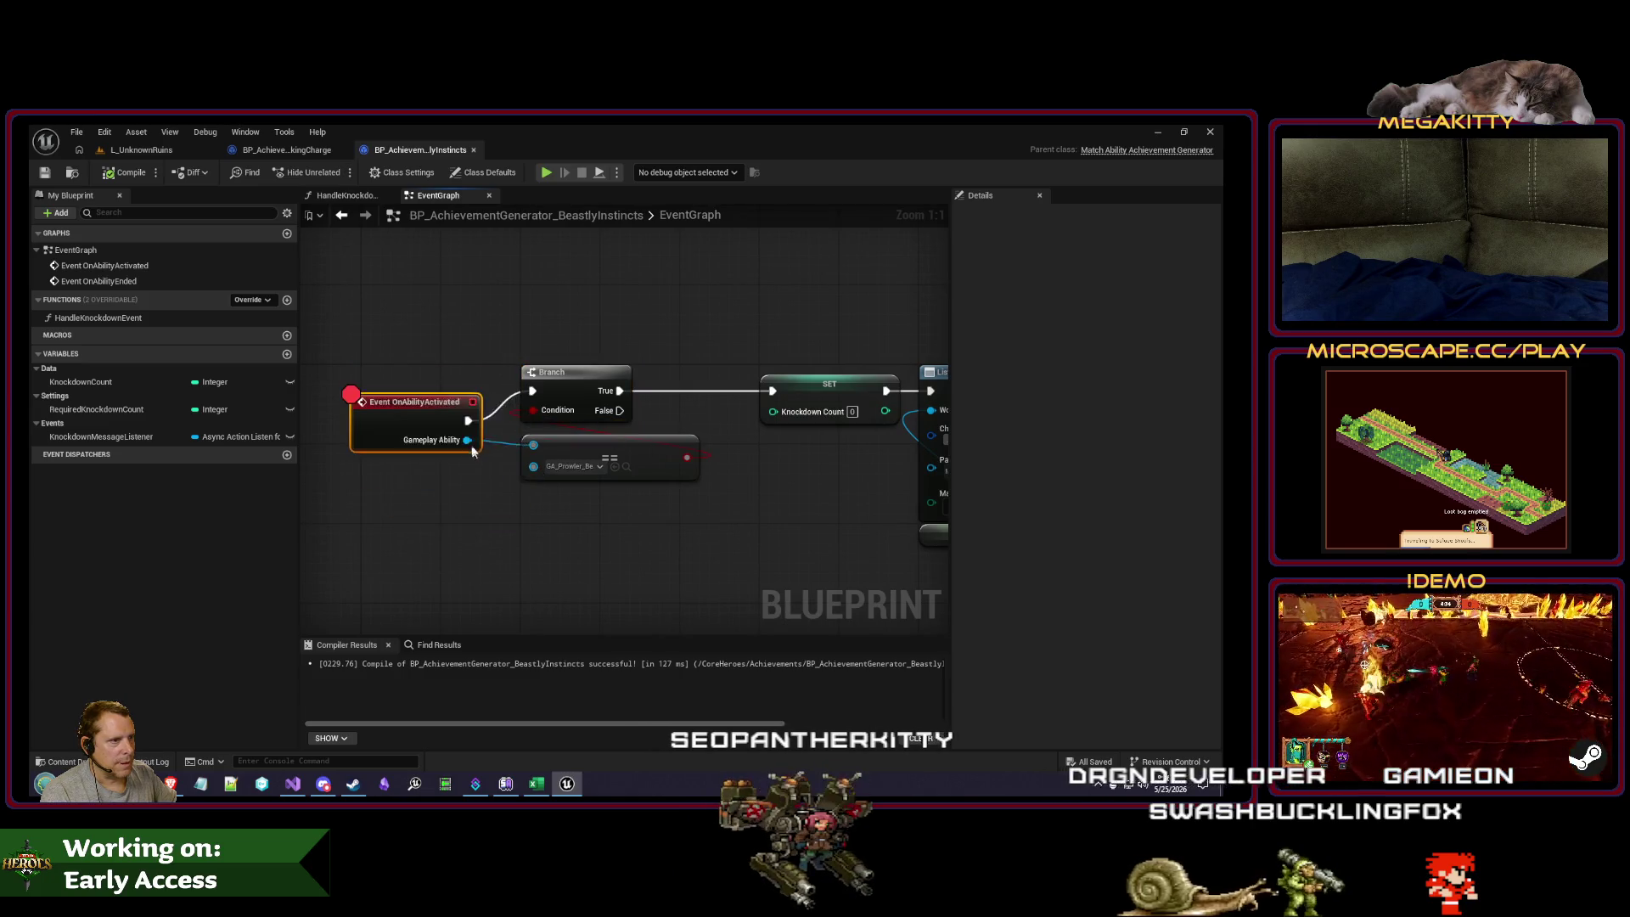
left_click_drag(523, 524, 523, 523)
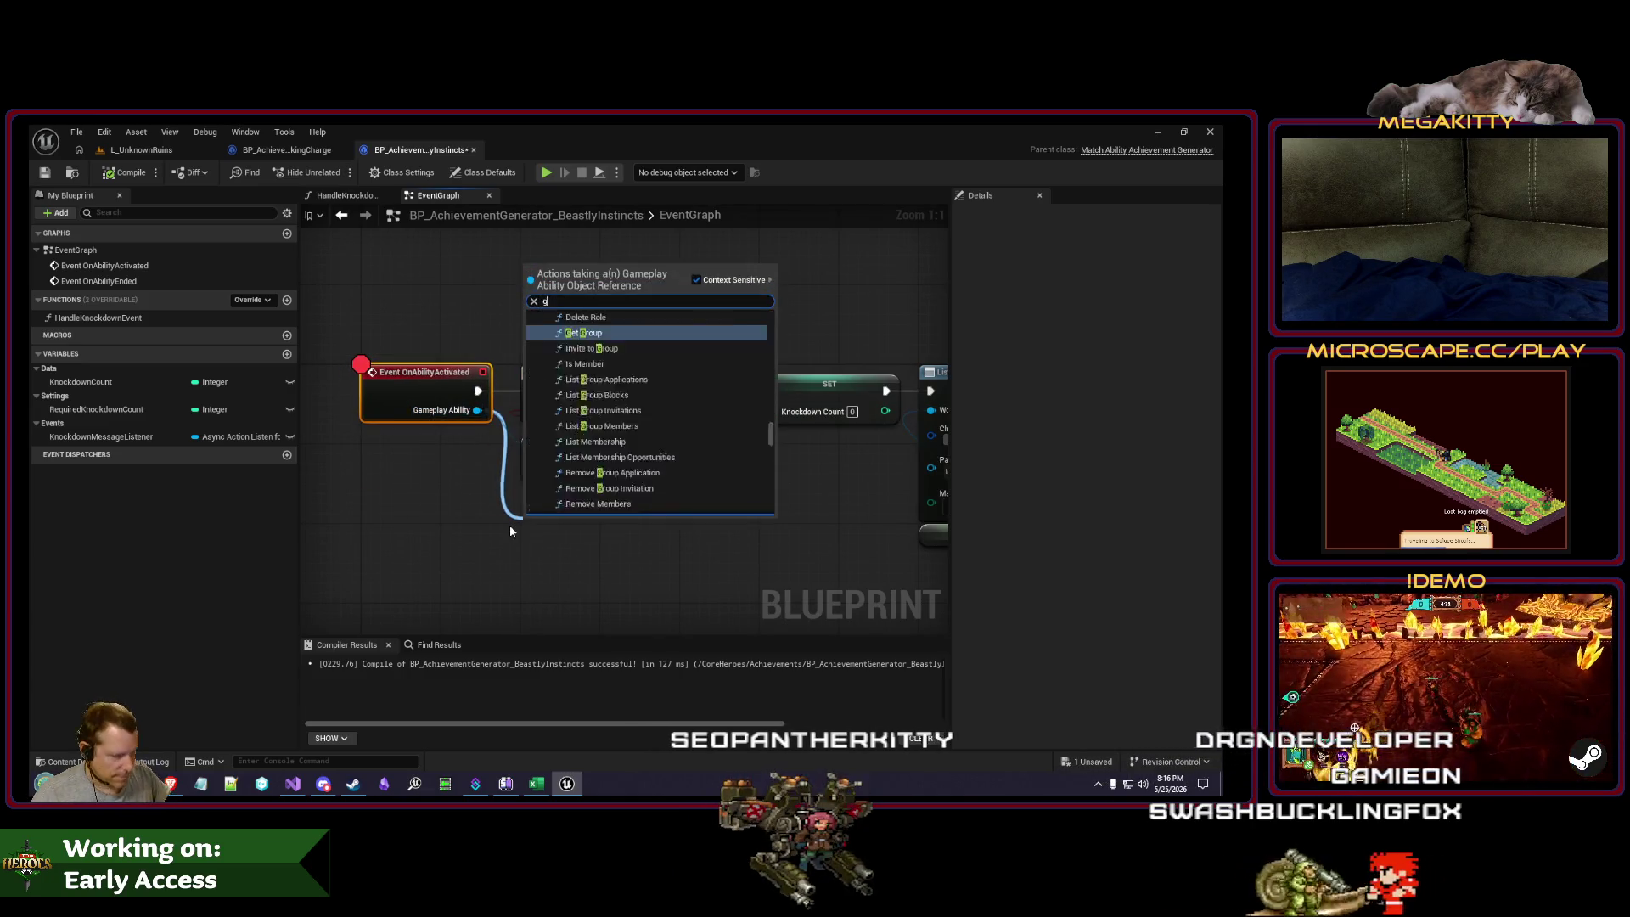
type("ger class")
key("Escape")
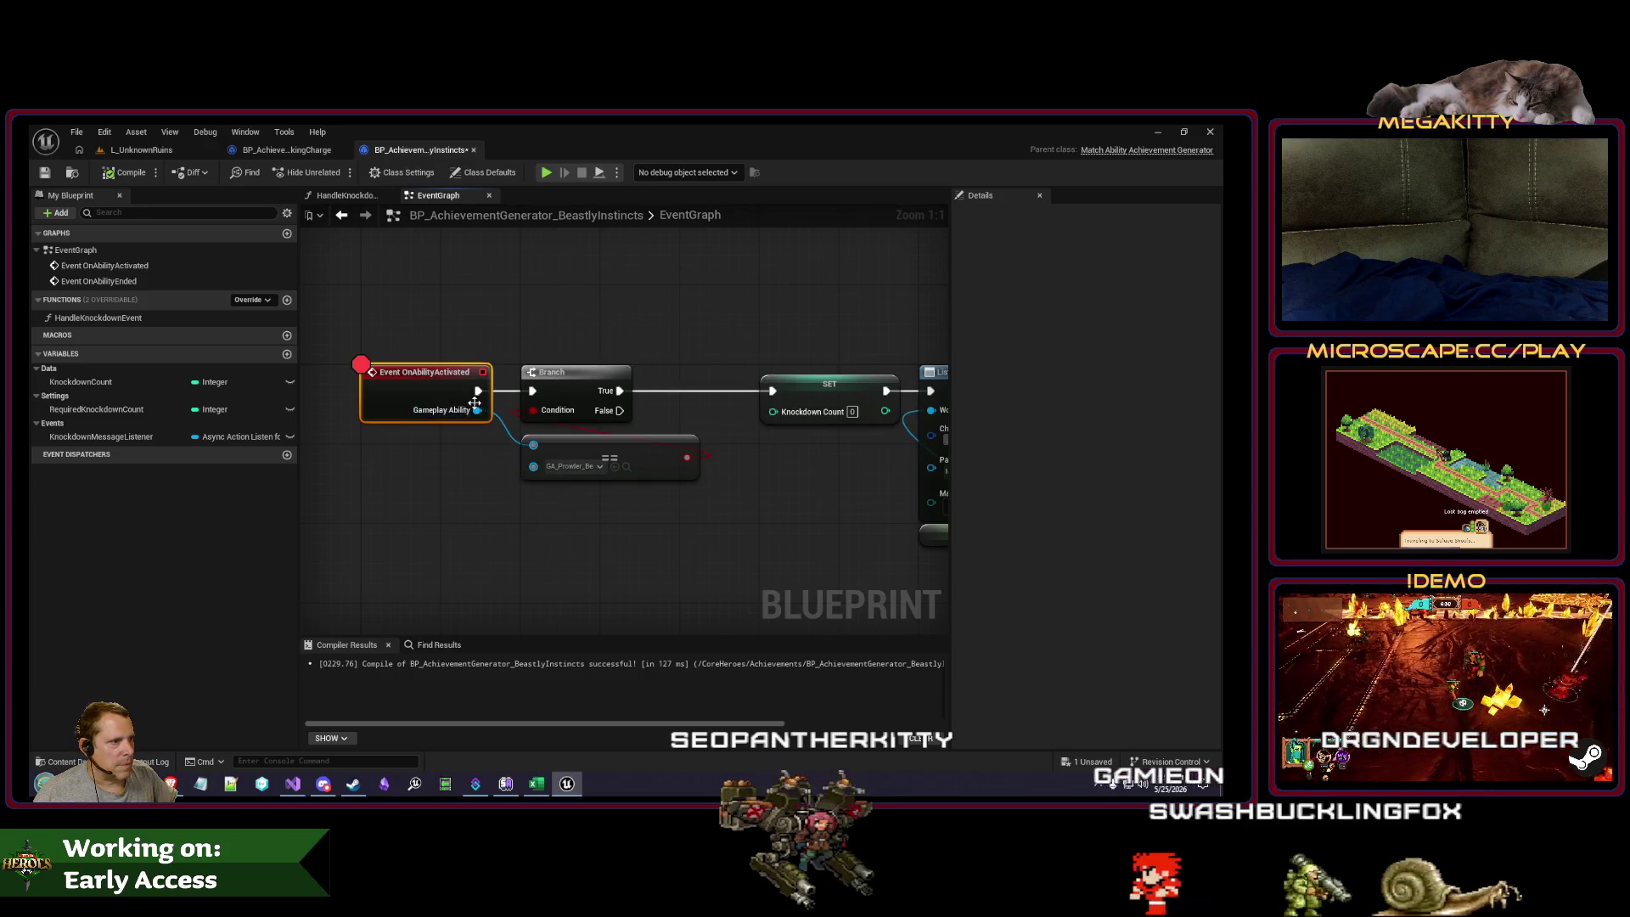
left_click_drag(556, 574, 556, 574)
type("class")
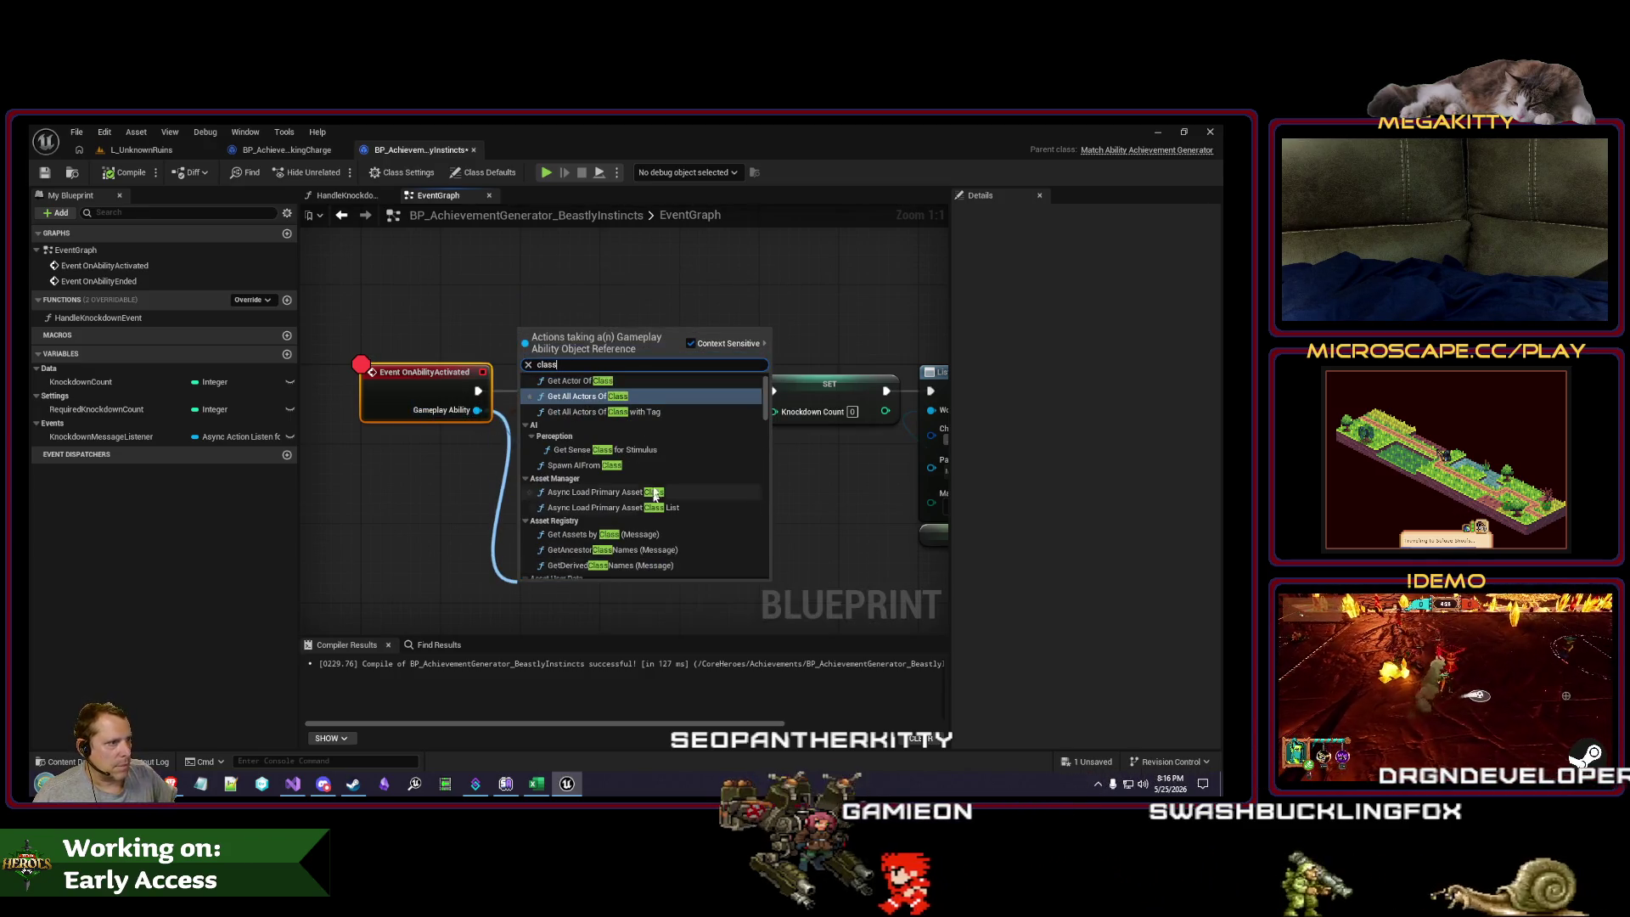
scroll(647, 459, "down", 5)
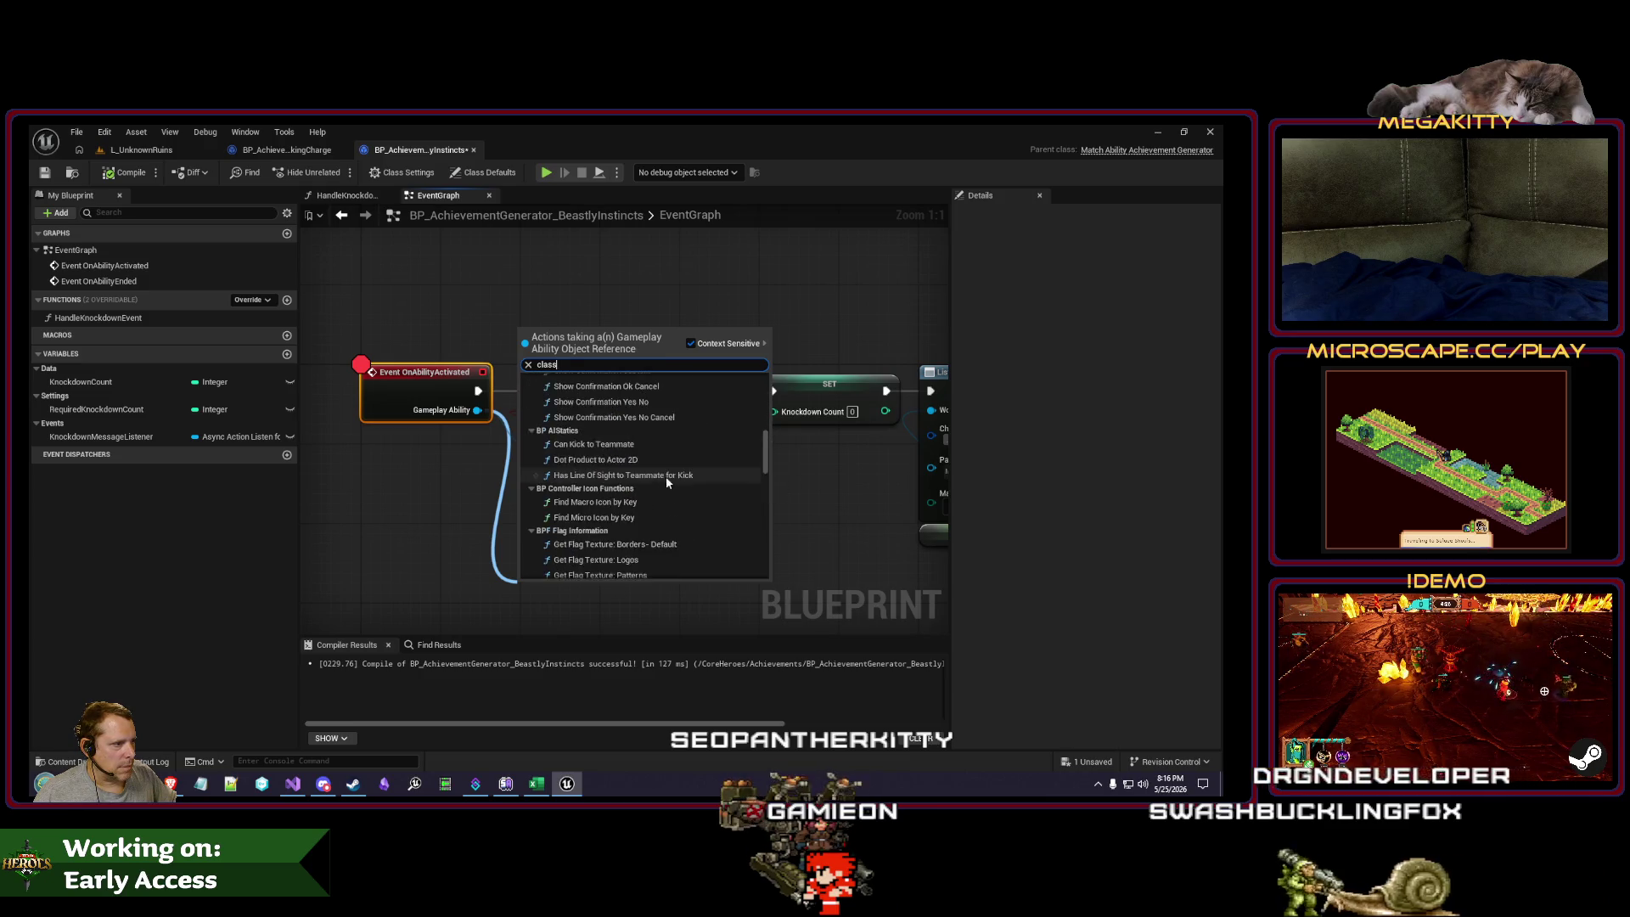
scroll(665, 477, "down", 10)
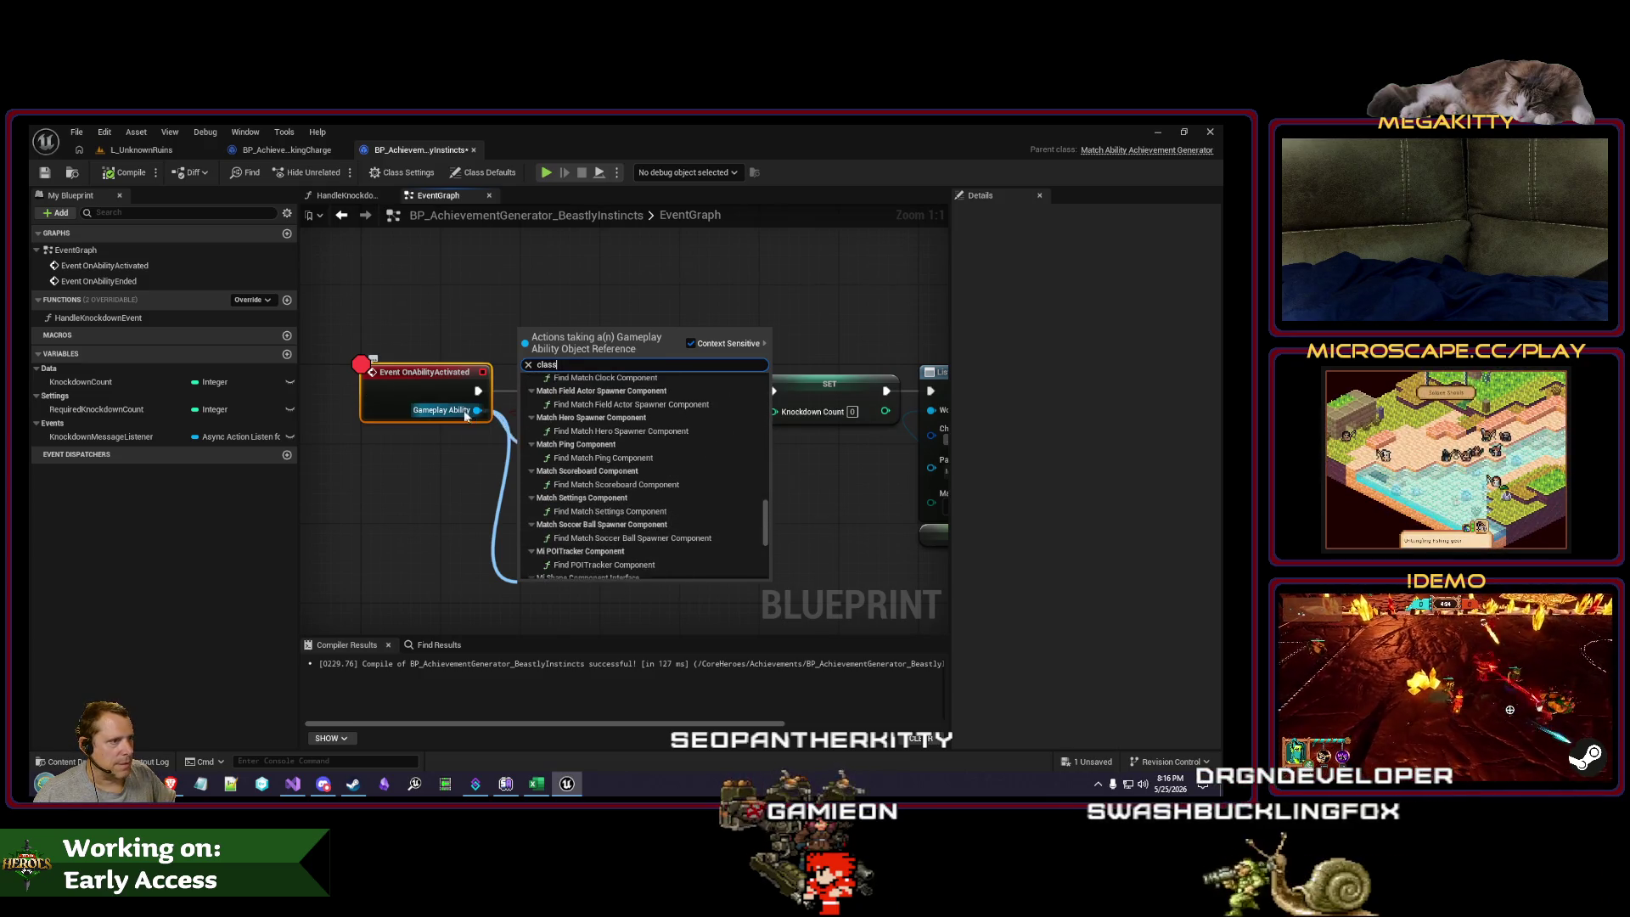
scroll(654, 510, "down", 10)
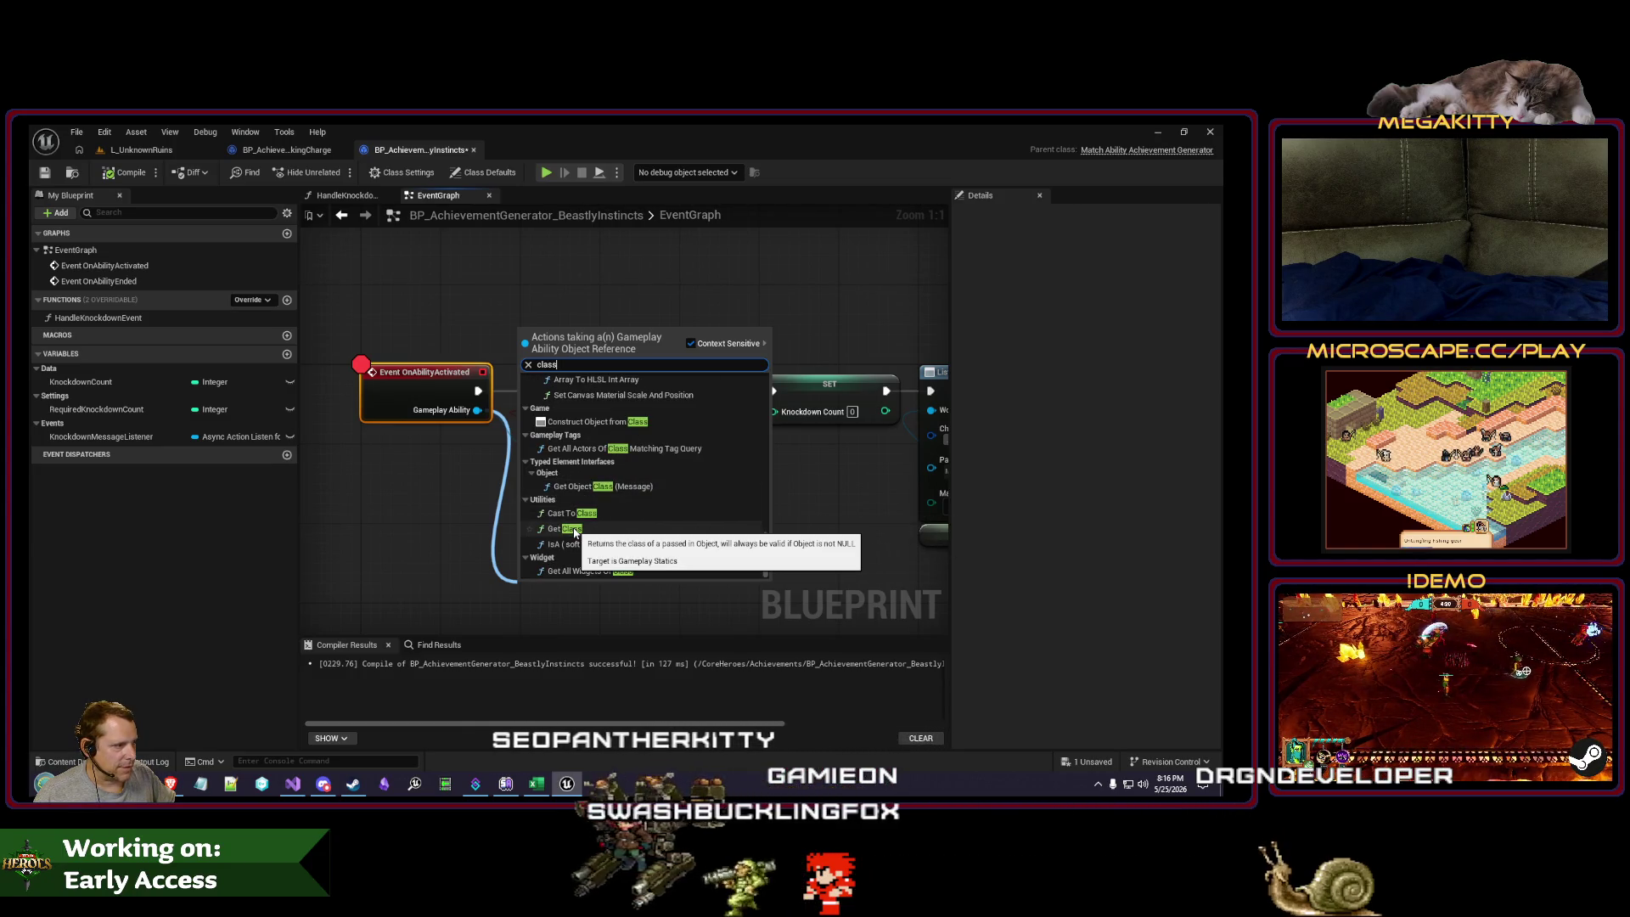
left_click(574, 529)
mouse_move(573, 581)
left_mouse_down()
mouse_move(573, 502)
mouse_move(696, 535)
left_mouse_up()
Step: Add a class == node on Get Class's result set to GA_Prowler_BeastMode
left_click(756, 361)
type("g")
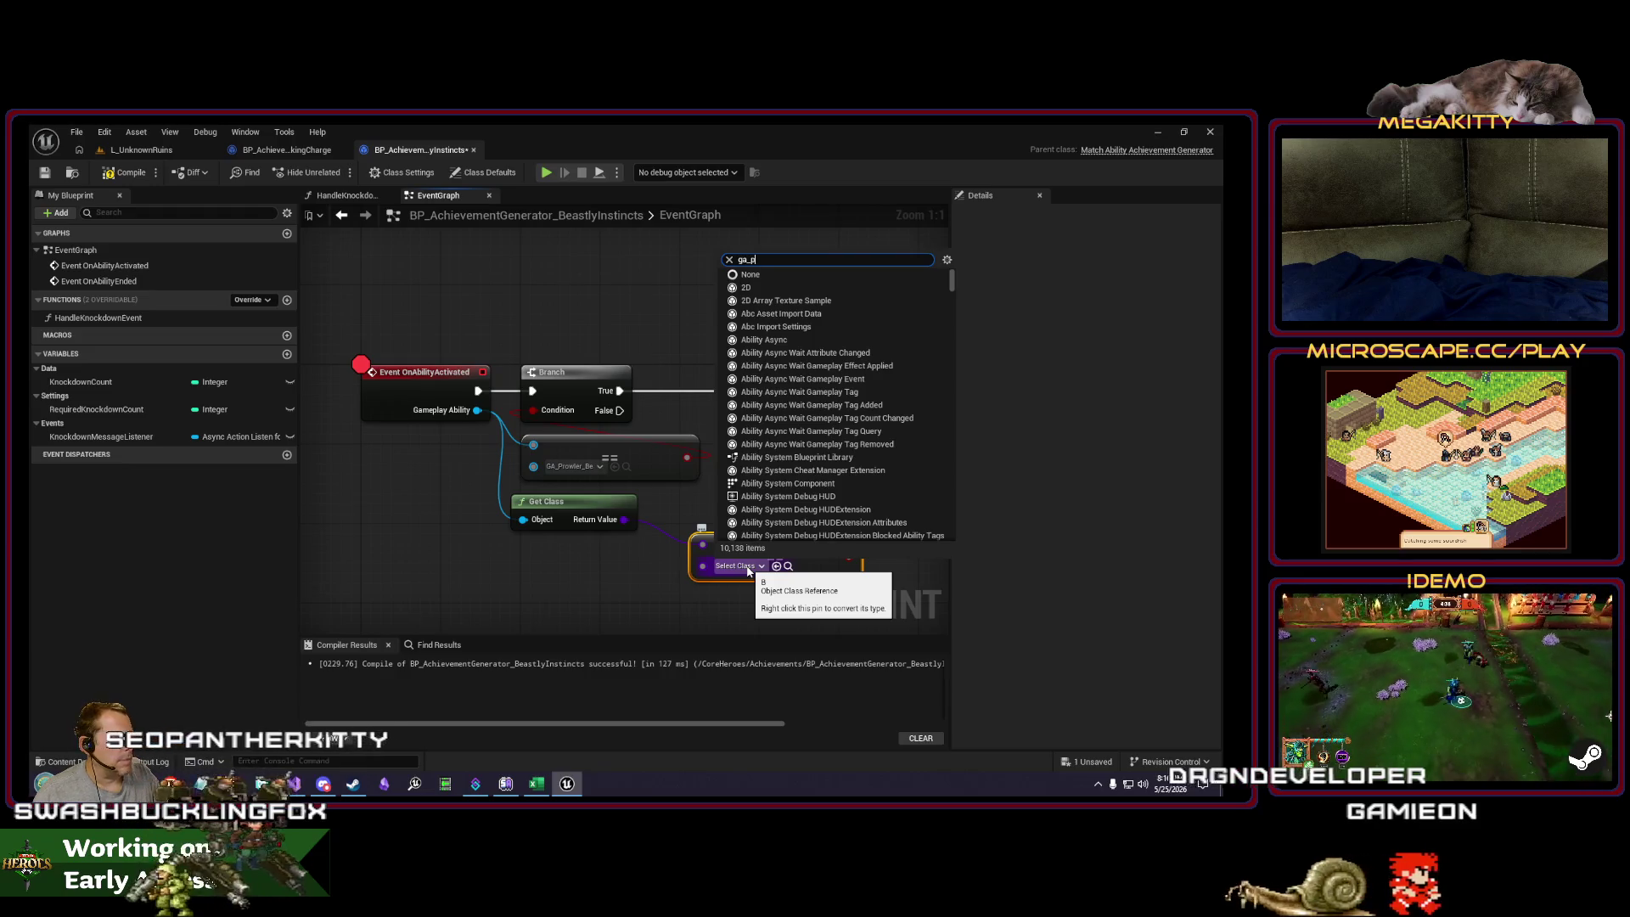
type("a_prowler_")
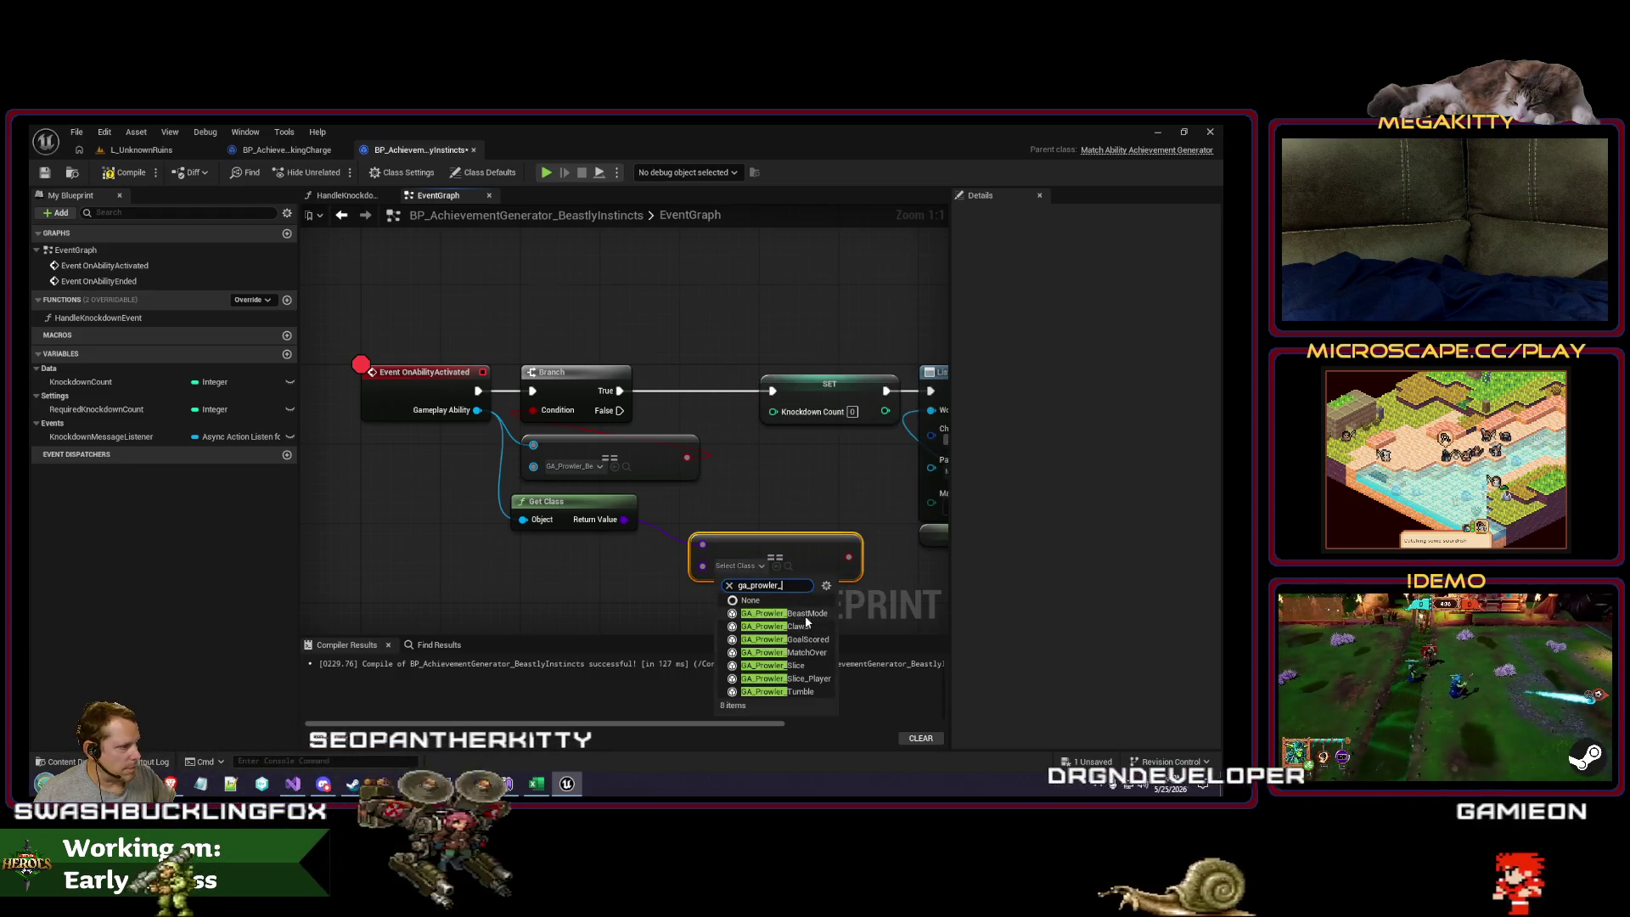
left_click(803, 613)
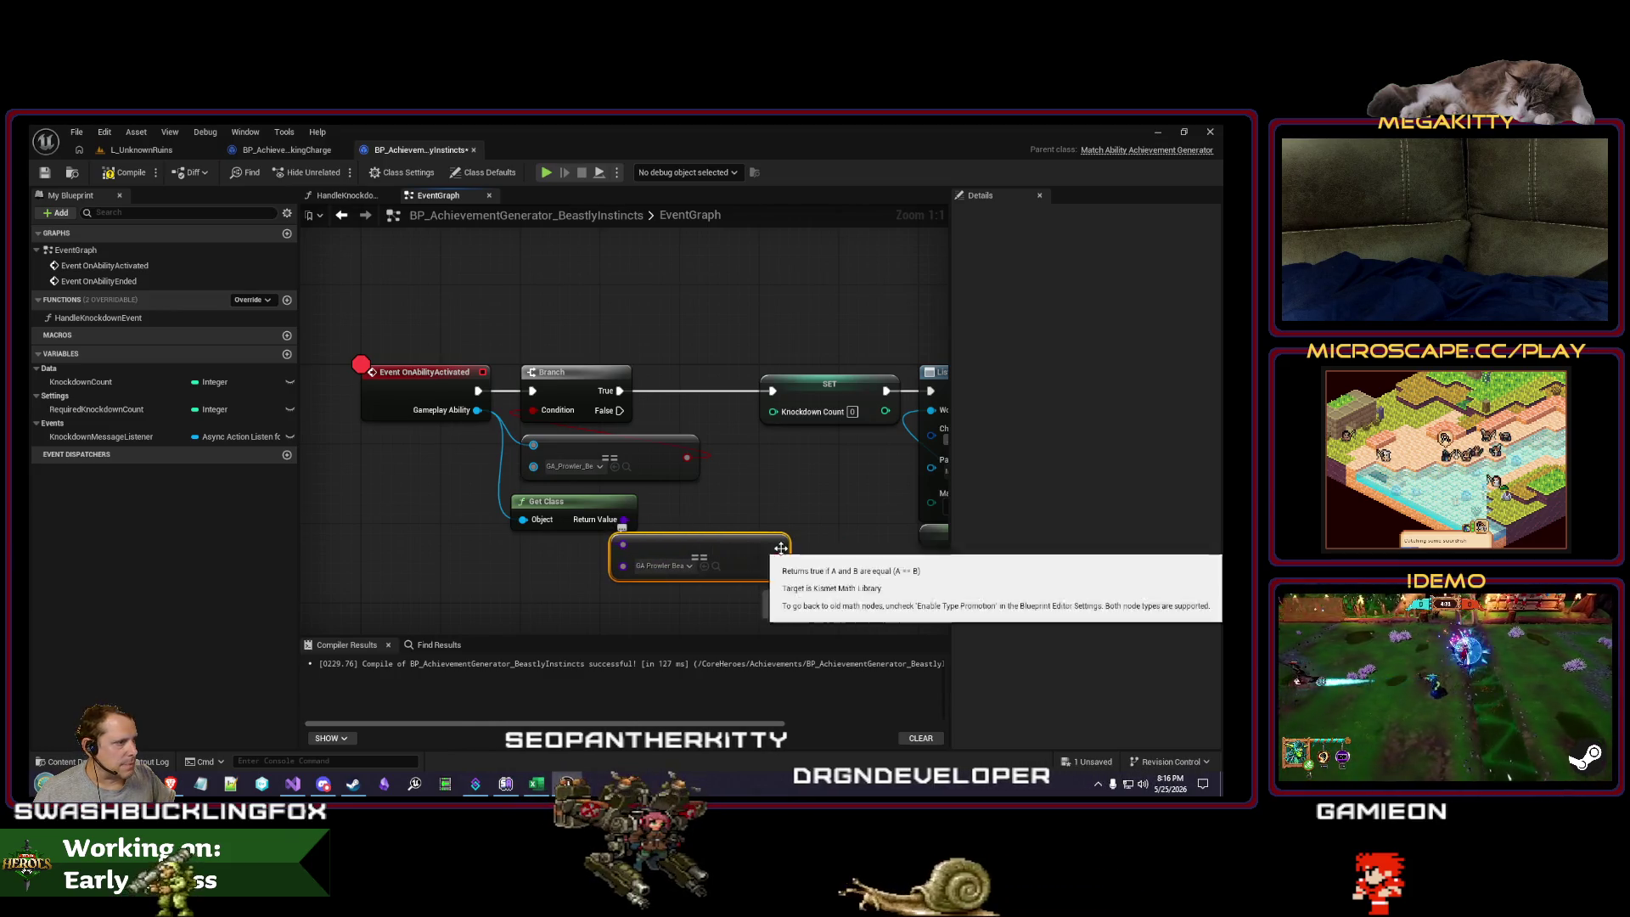
Step: Delete the old ability == node and move the class comparison into its place
scroll(429, 314, "down", 3)
left_click_drag(430, 314, 843, 477)
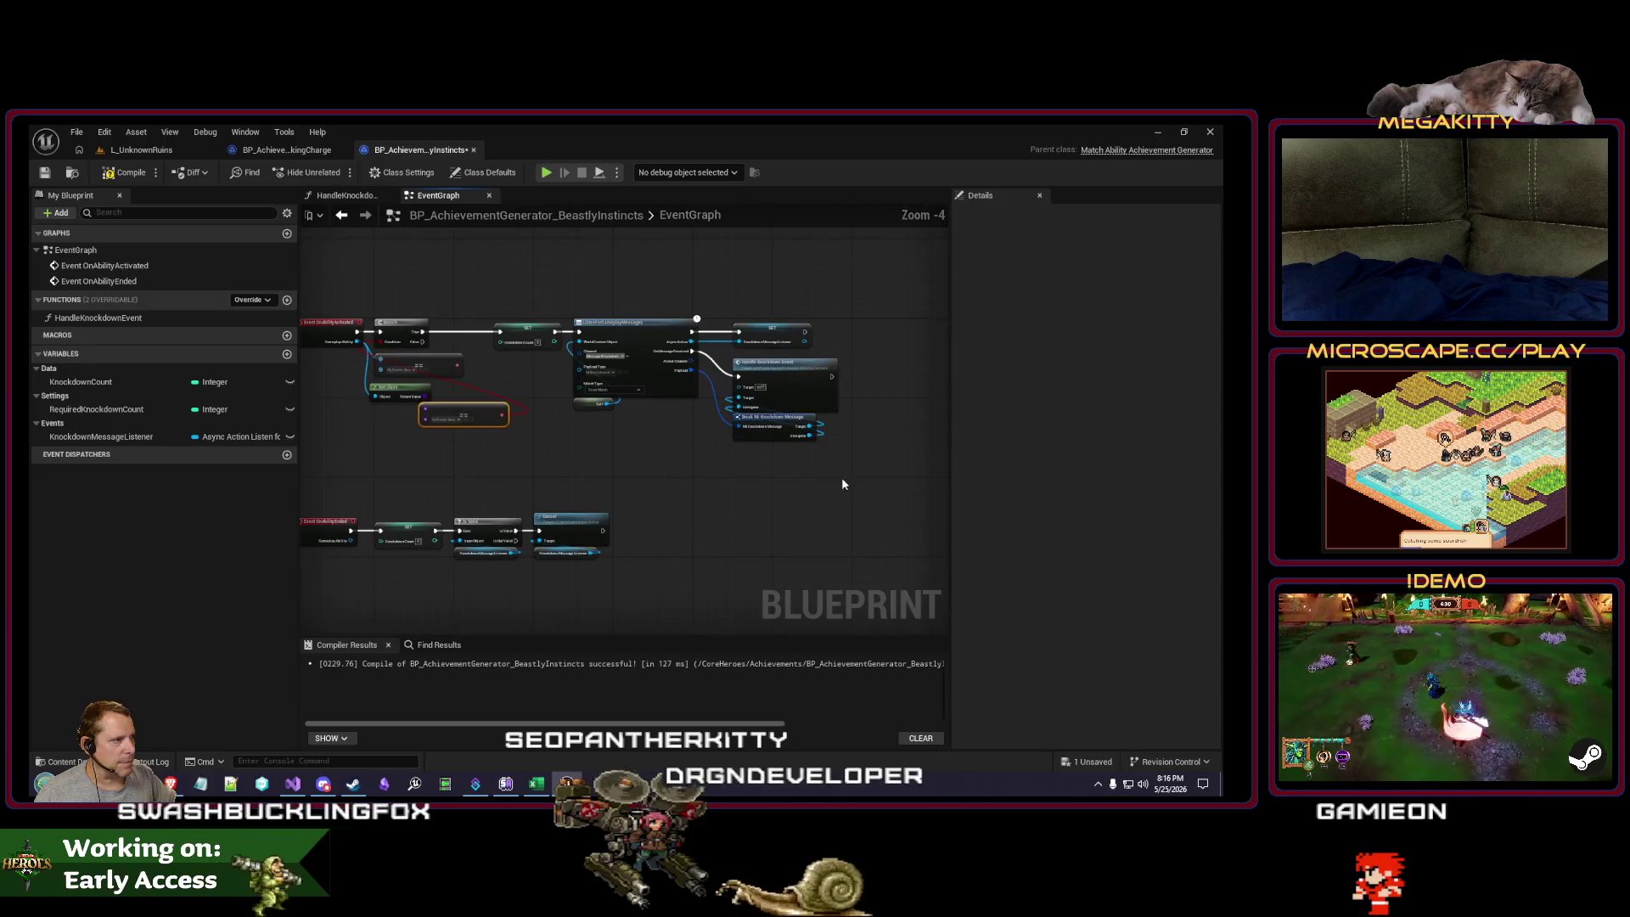
scroll(592, 351, "up", 3)
left_click_drag(592, 351, 605, 381)
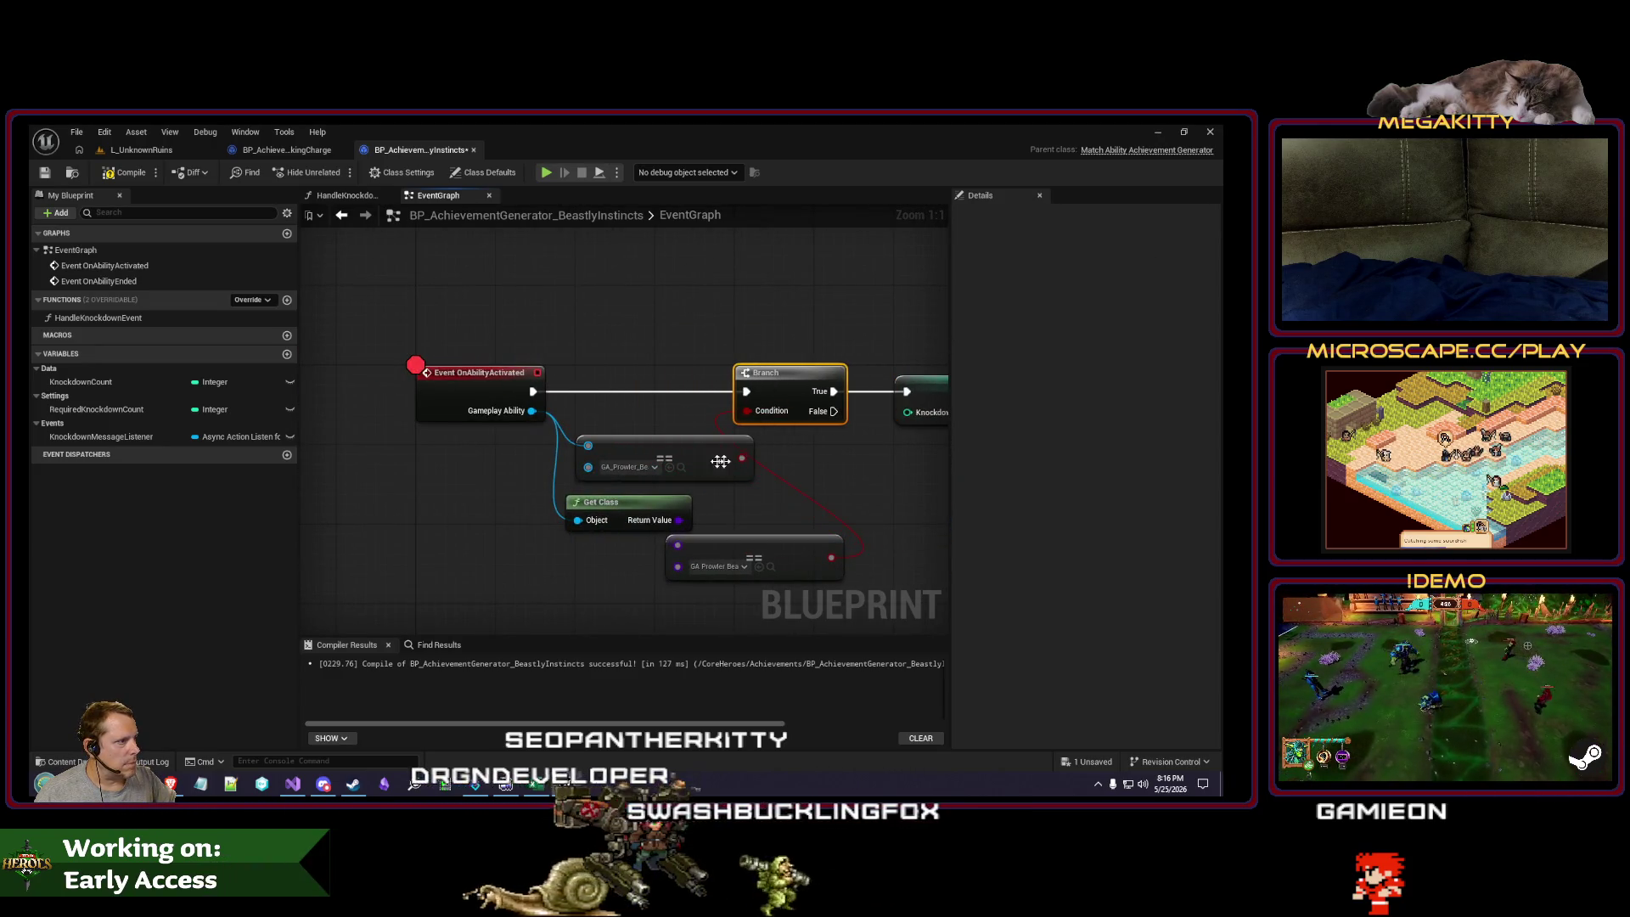
left_click(659, 443)
key("Delete")
left_click_drag(772, 548, 759, 446)
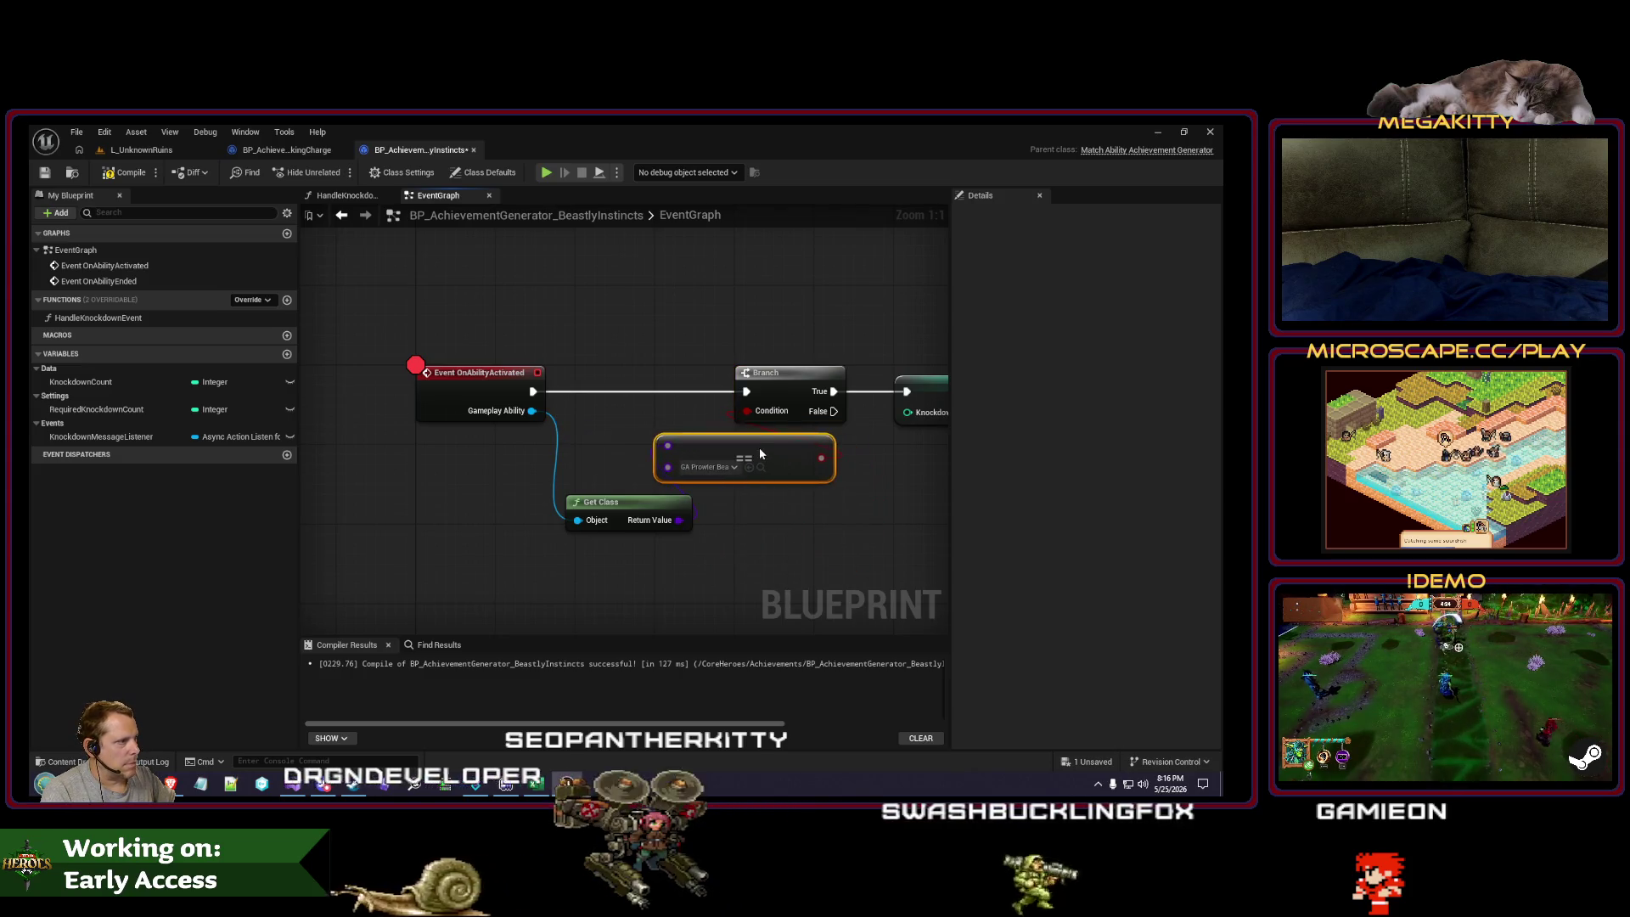
mouse_move(623, 522)
left_mouse_down()
mouse_move(611, 438)
mouse_move(599, 501)
mouse_move(586, 479)
mouse_move(639, 510)
left_mouse_up()
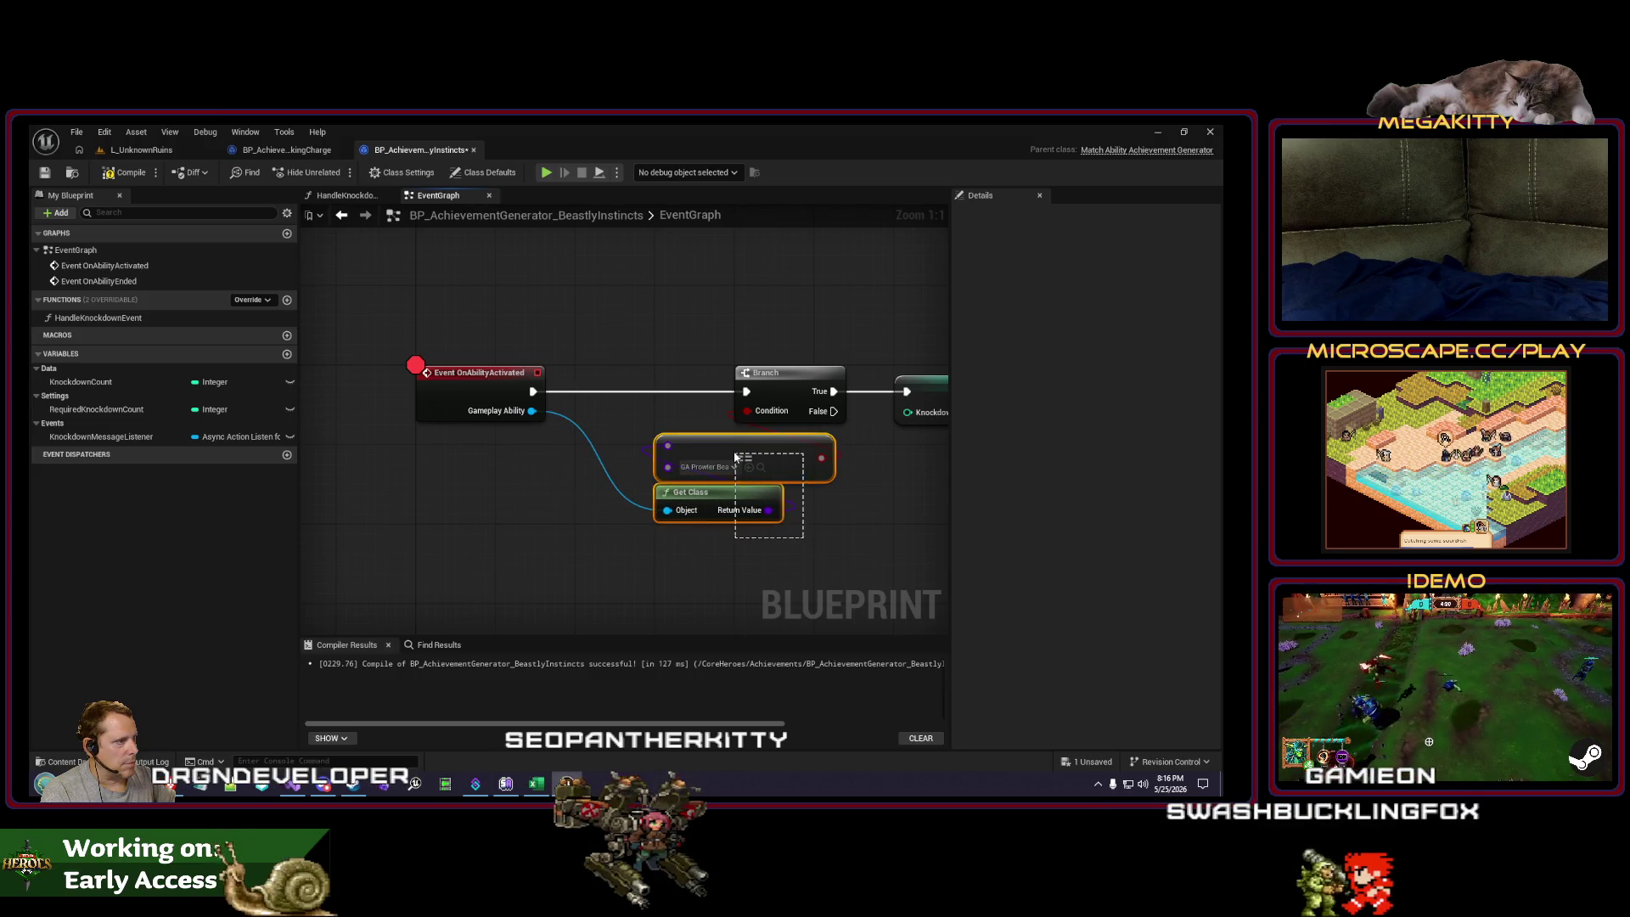
Step: Reframe the graph around the ability activated event and return to the level editor
scroll(594, 313, "down", 6)
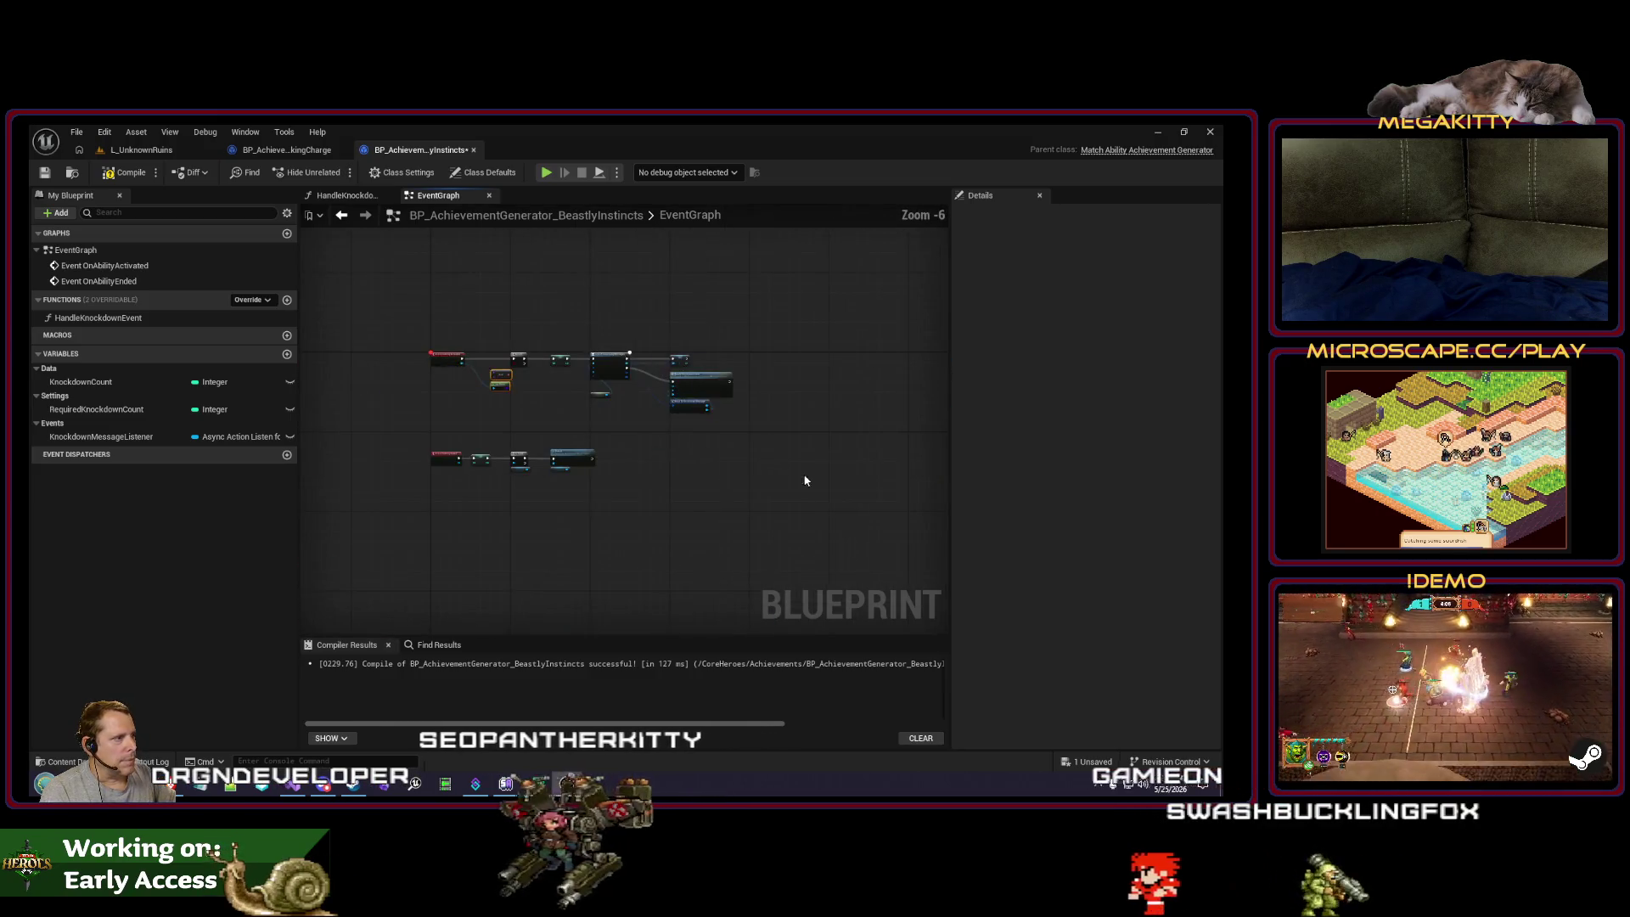
left_click_drag(623, 339, 620, 338)
scroll(481, 334, "up", 6)
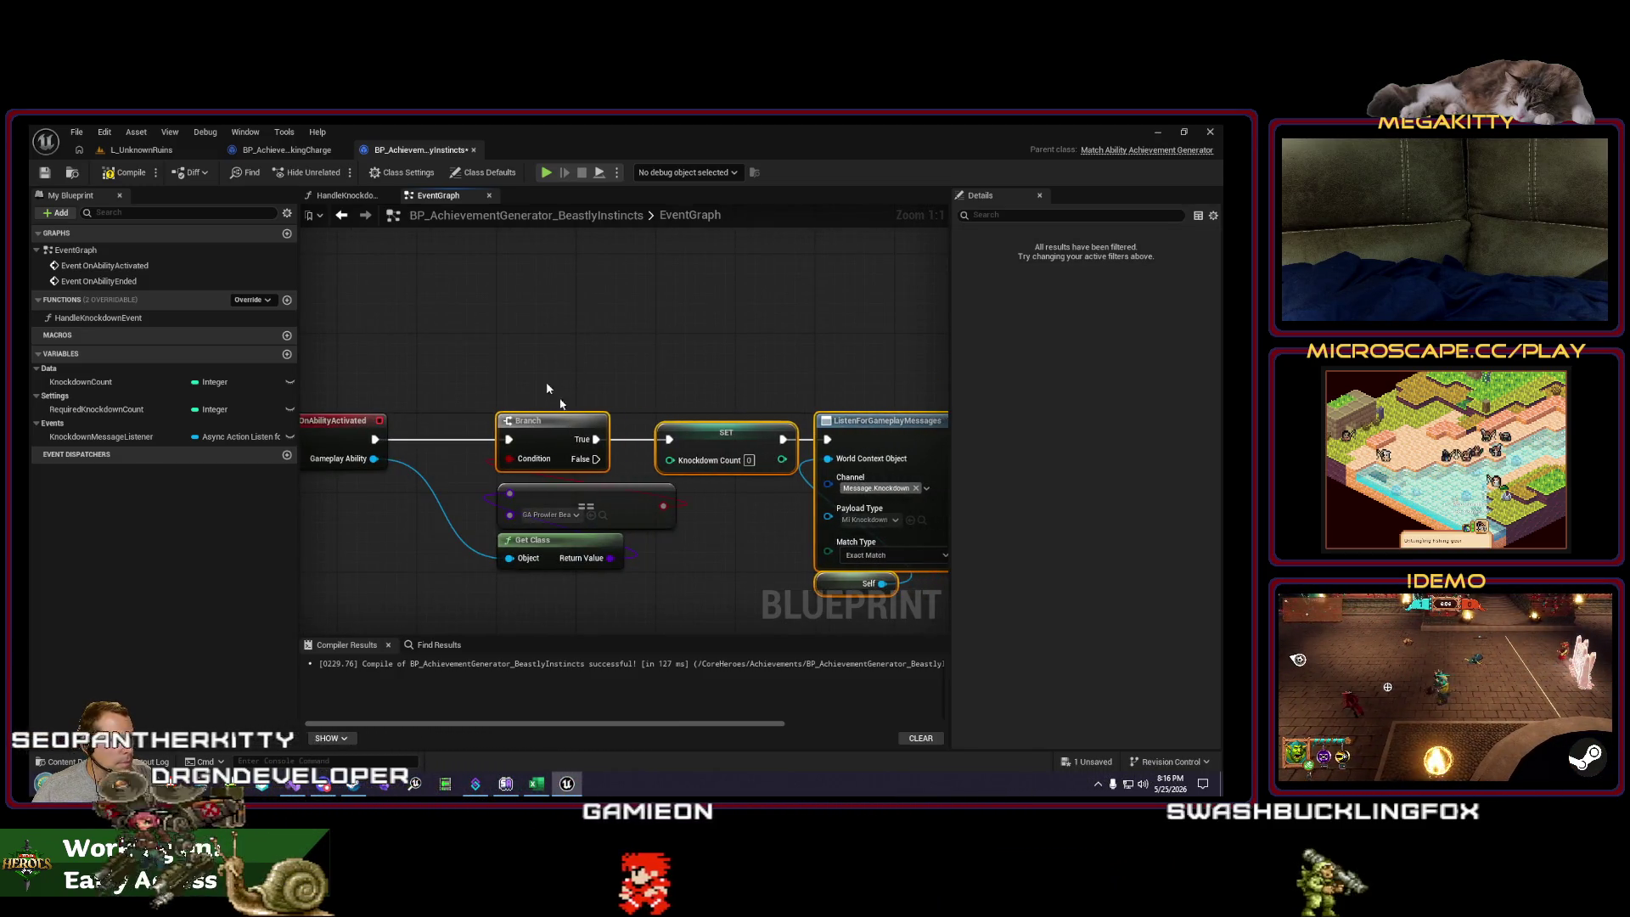
left_click_drag(547, 389, 637, 353)
left_click(73, 174)
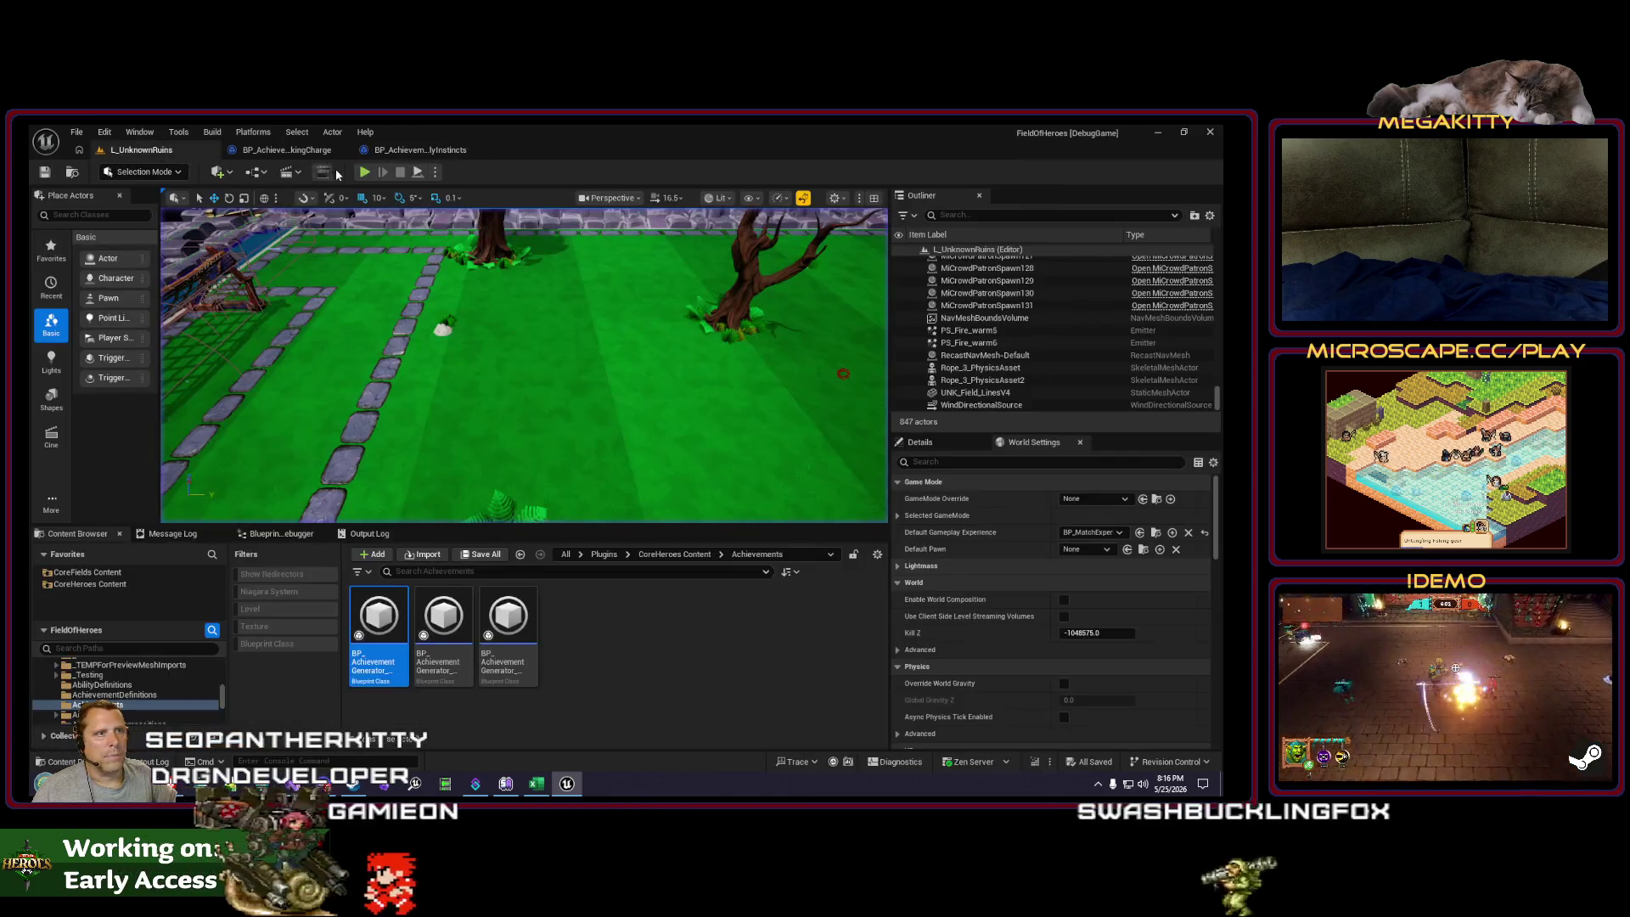
Step: Start a Play-in-Editor match, confirm the hero, run it with D, S, W, then eject with F8
key("alt+p")
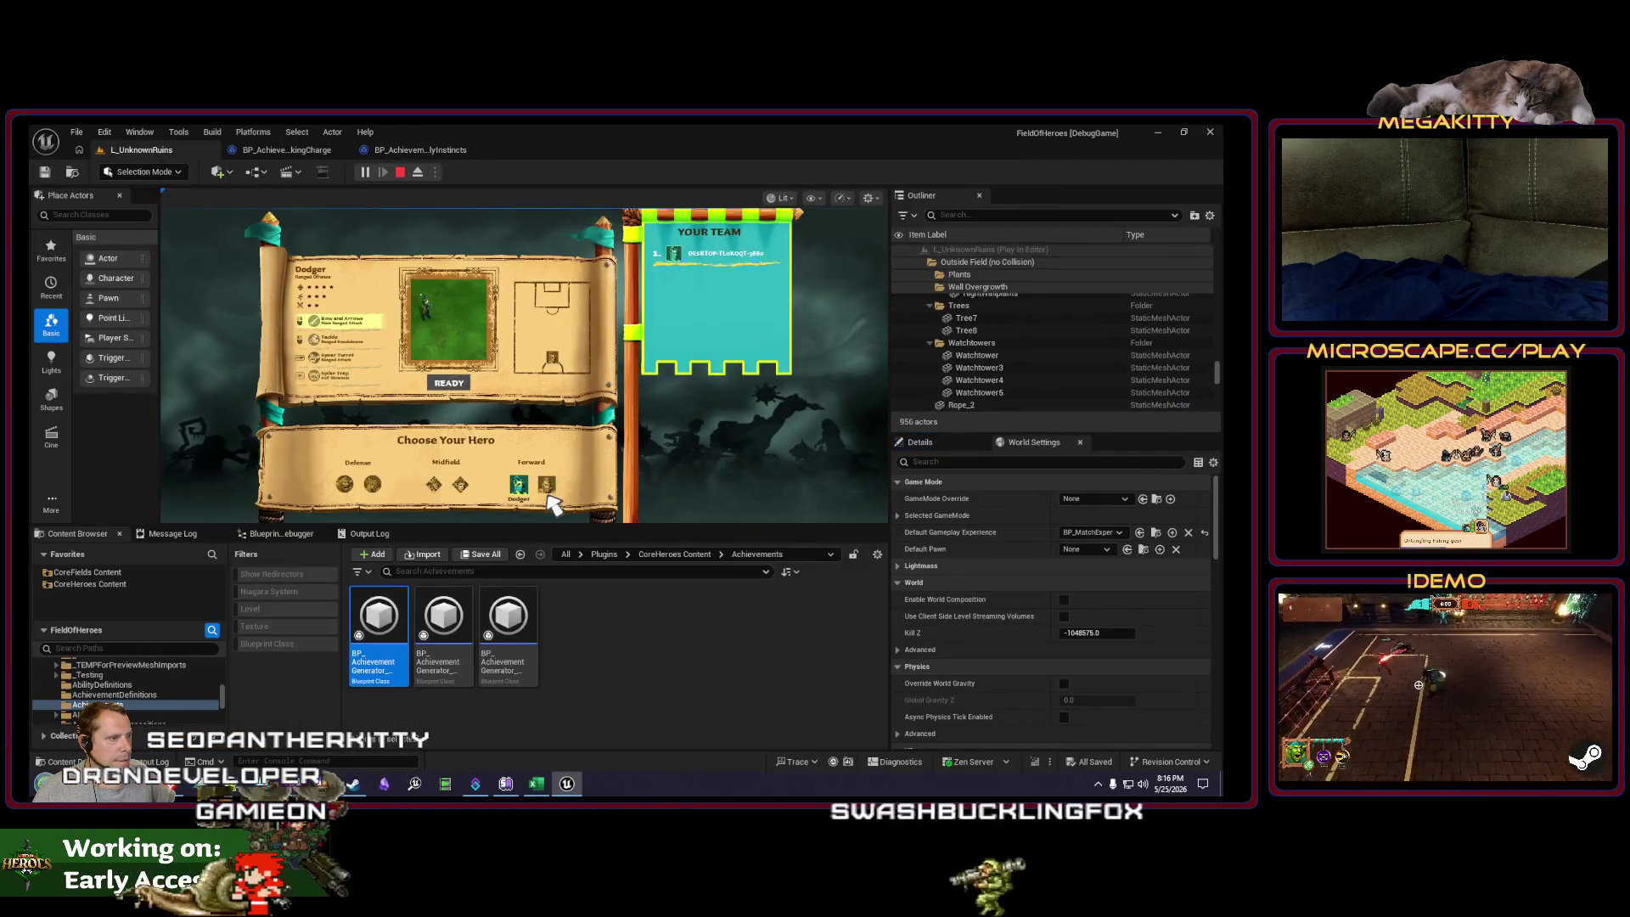
left_click(450, 384)
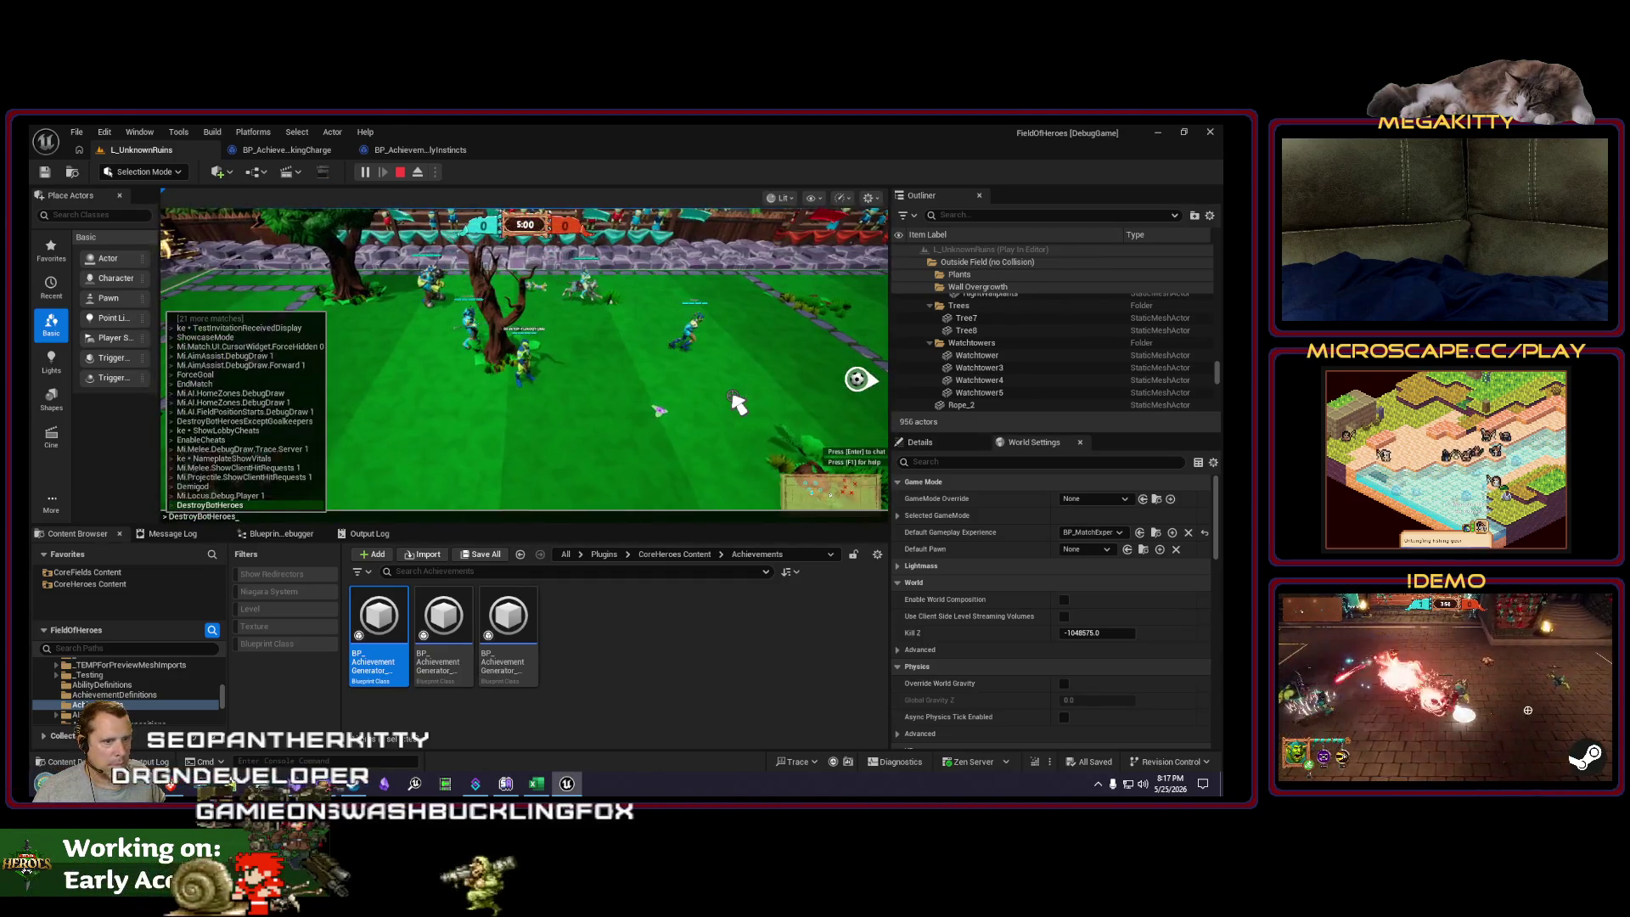
key("d")
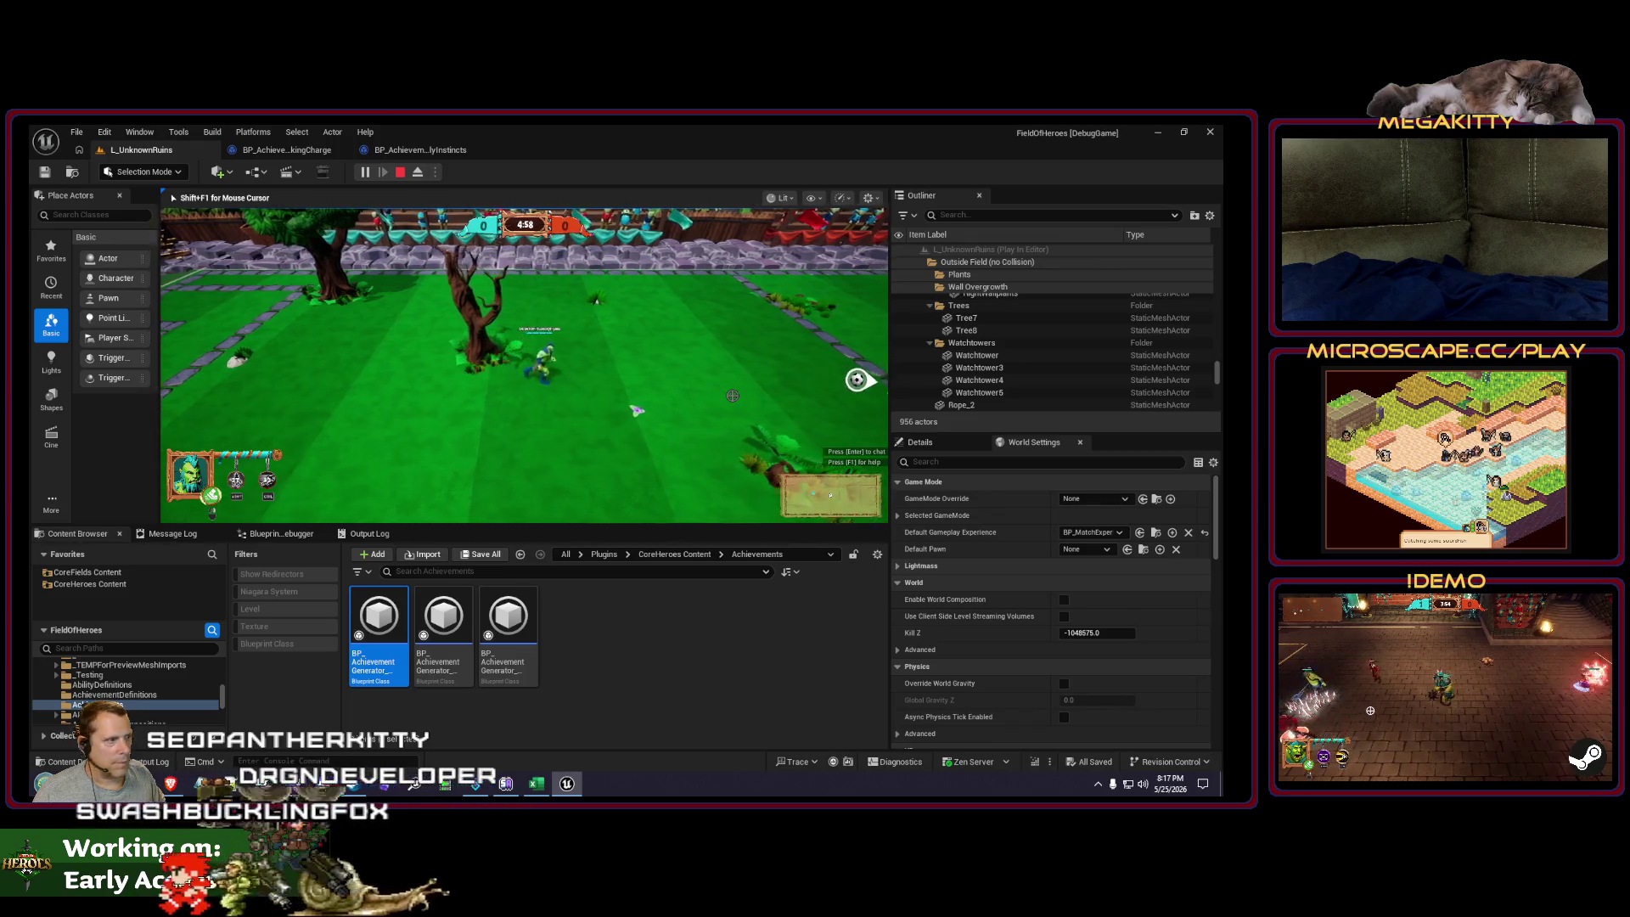
key("d")
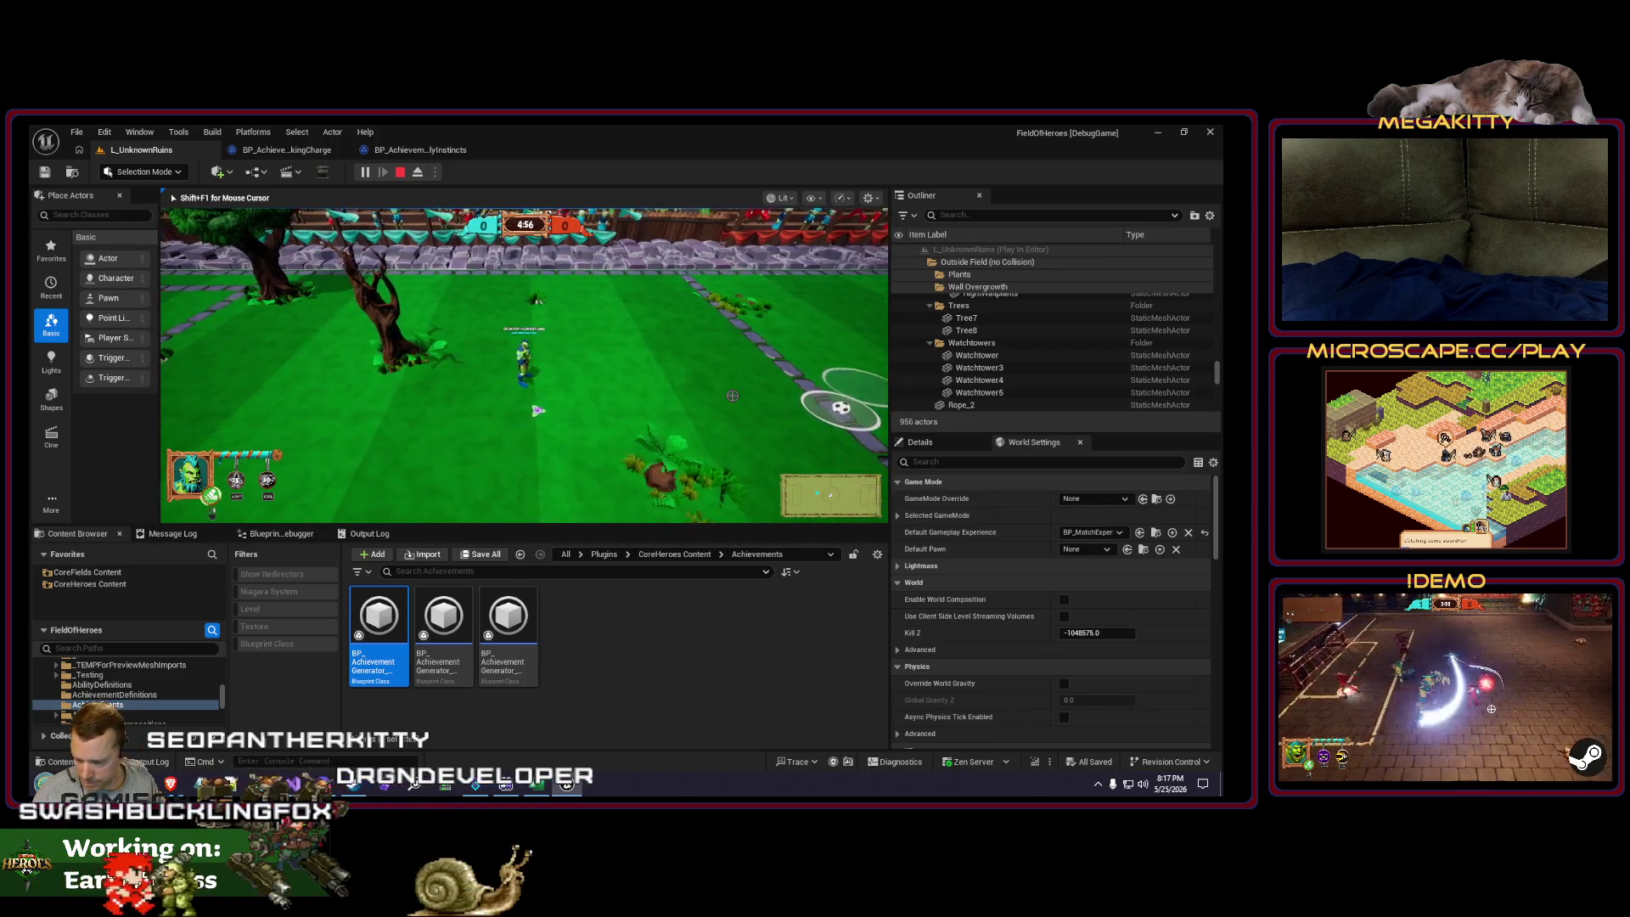
key("s")
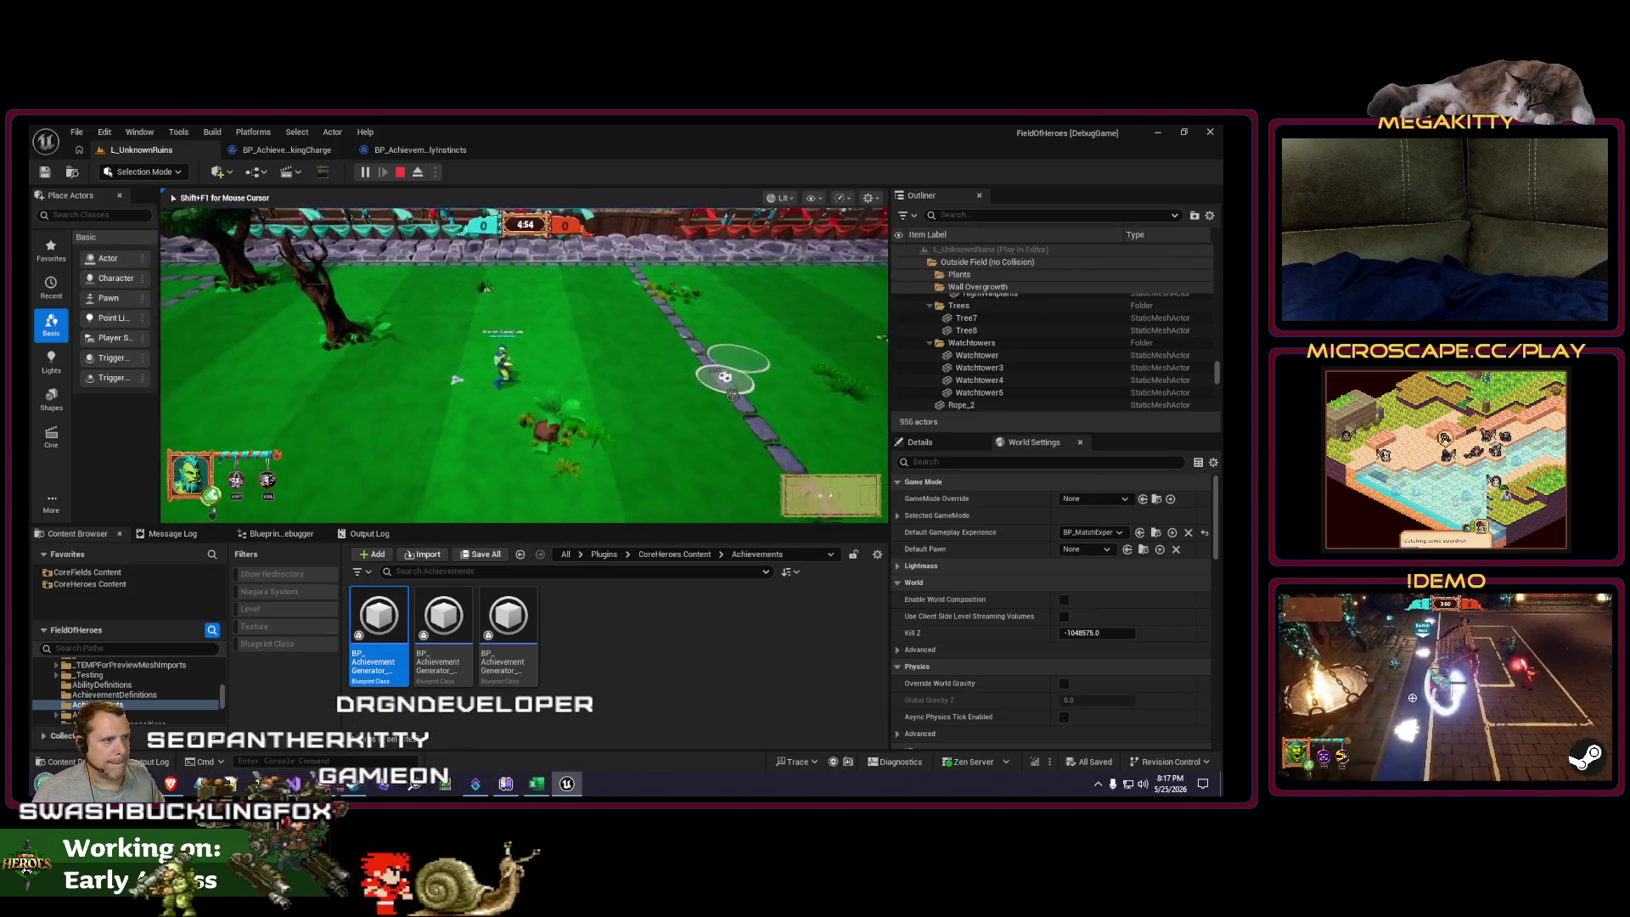
key("w")
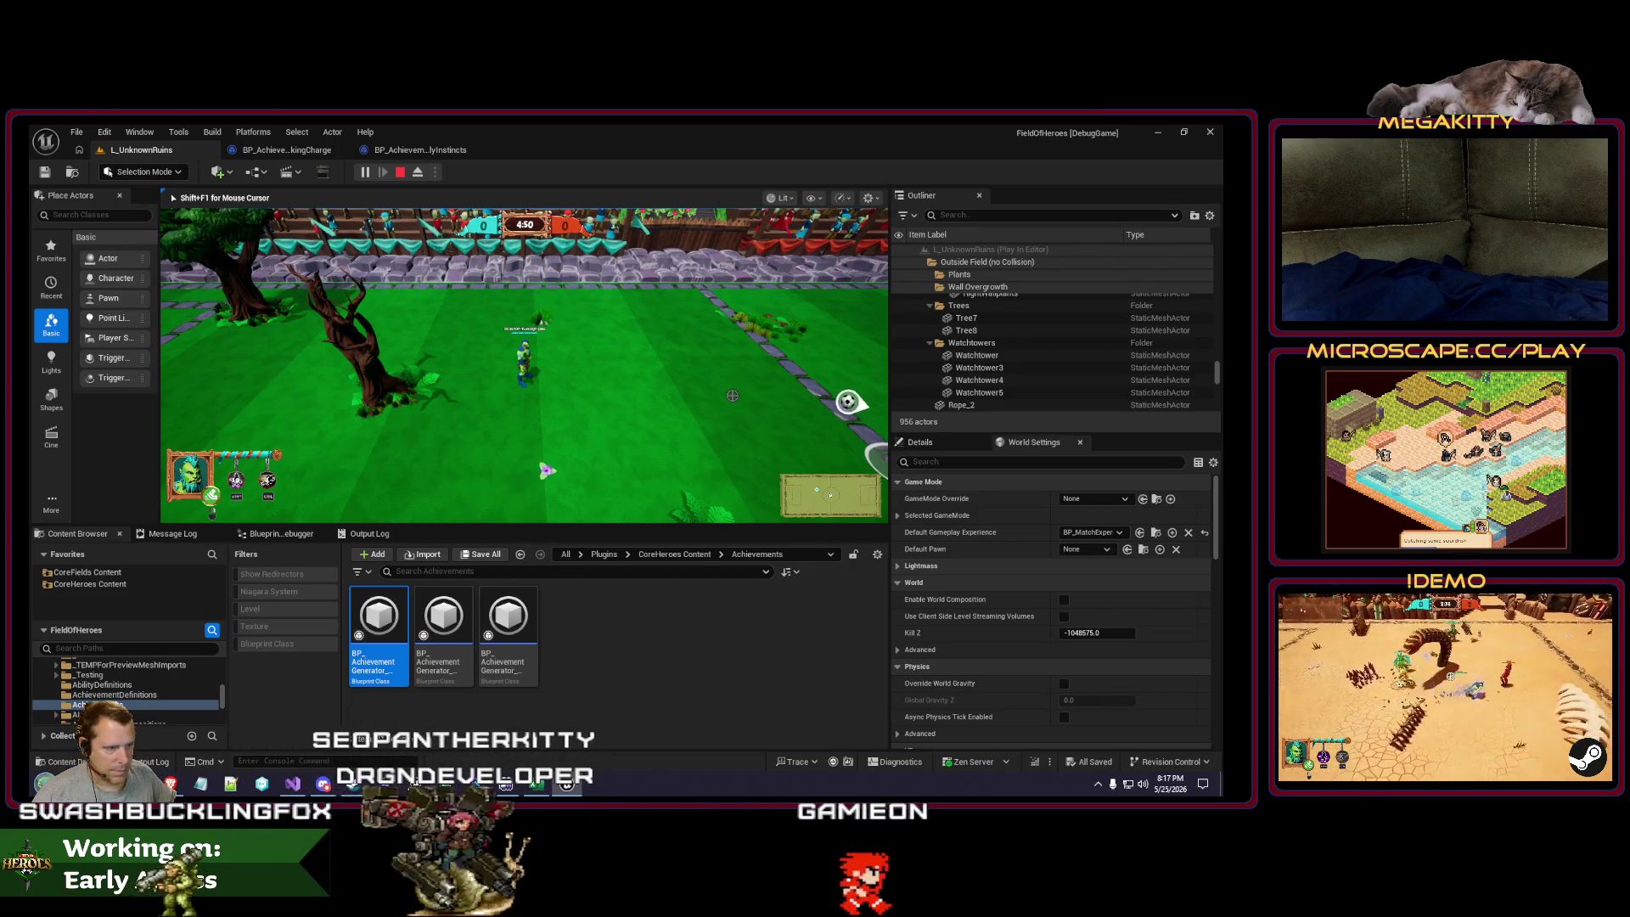
key("F8")
key("alt+Tab")
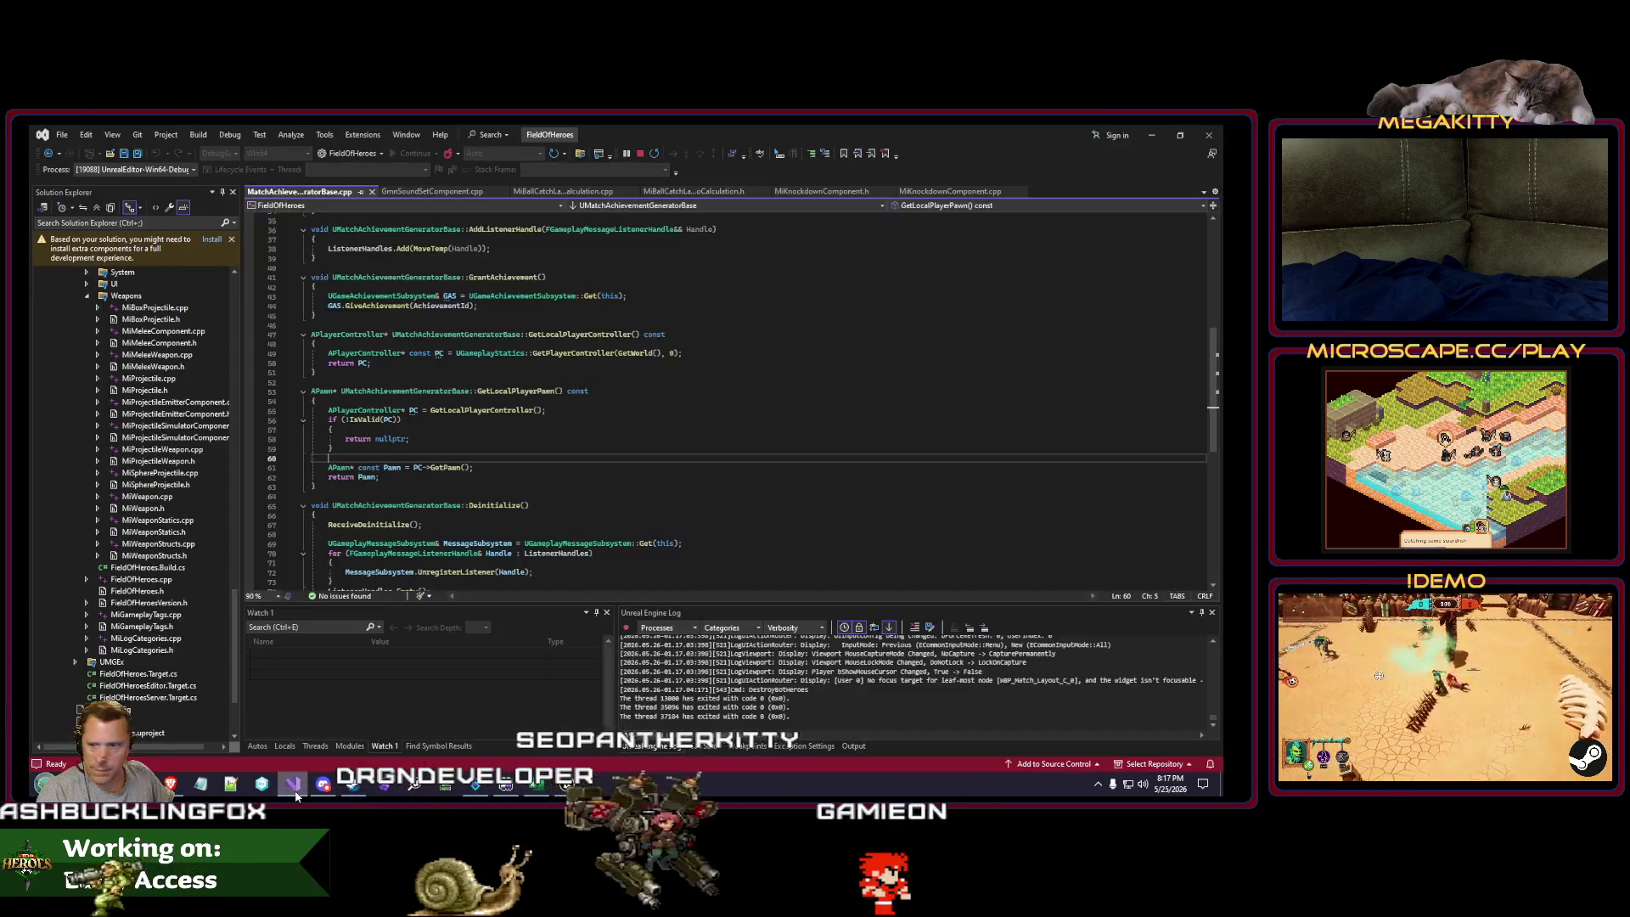
left_click(569, 785)
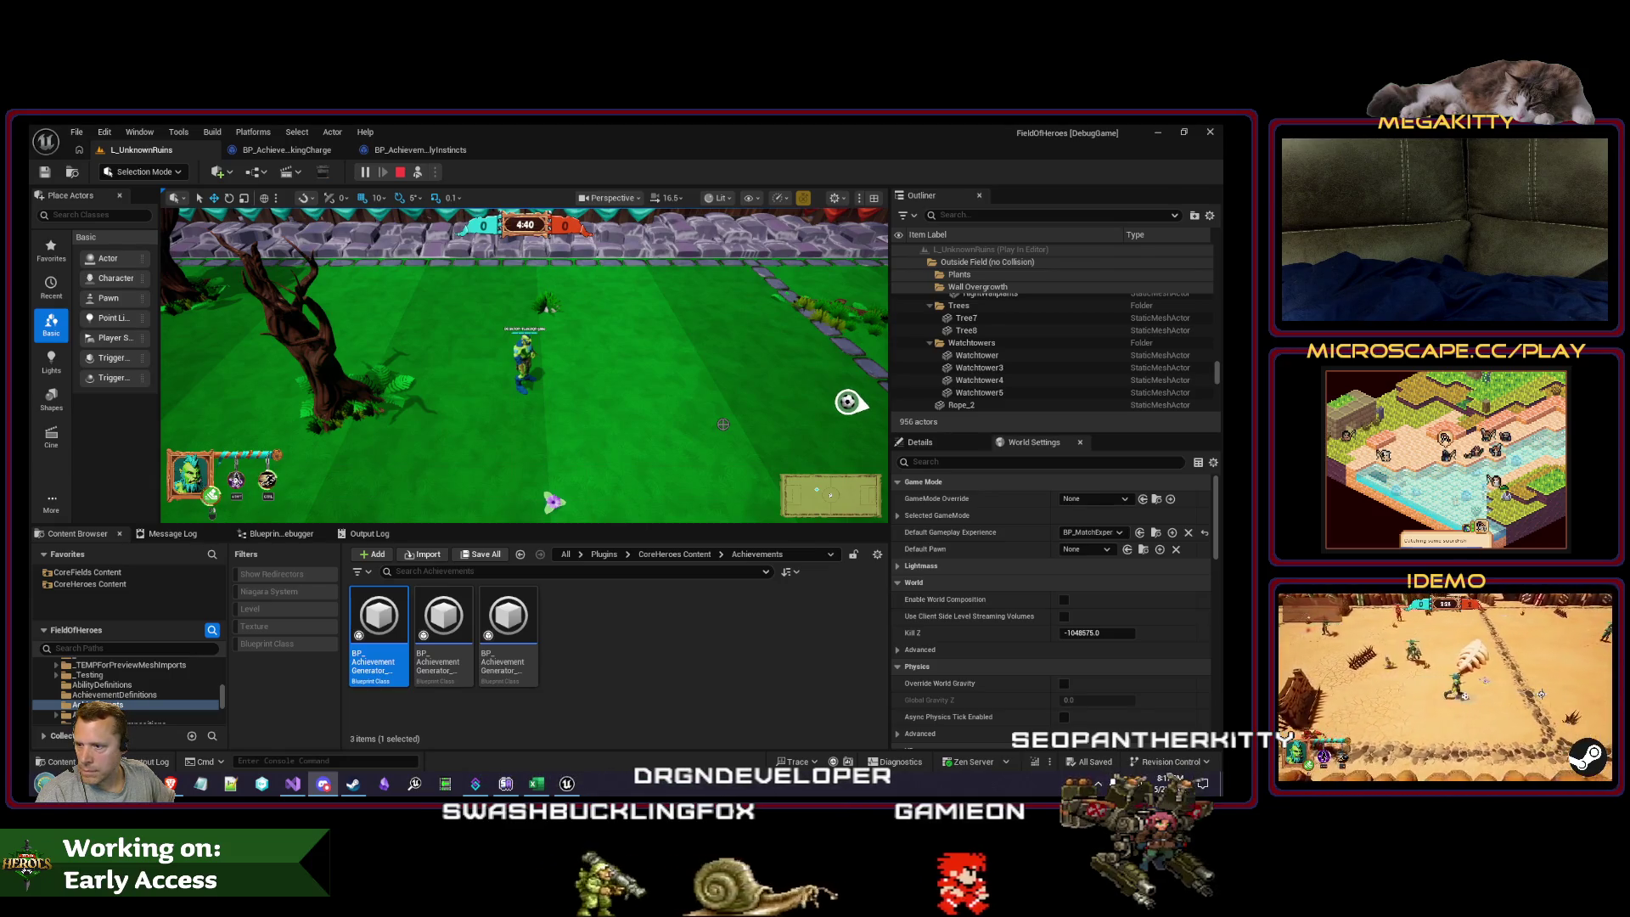
Step: Focus the running level viewport and repossess the player camera with F8
left_click(617, 325)
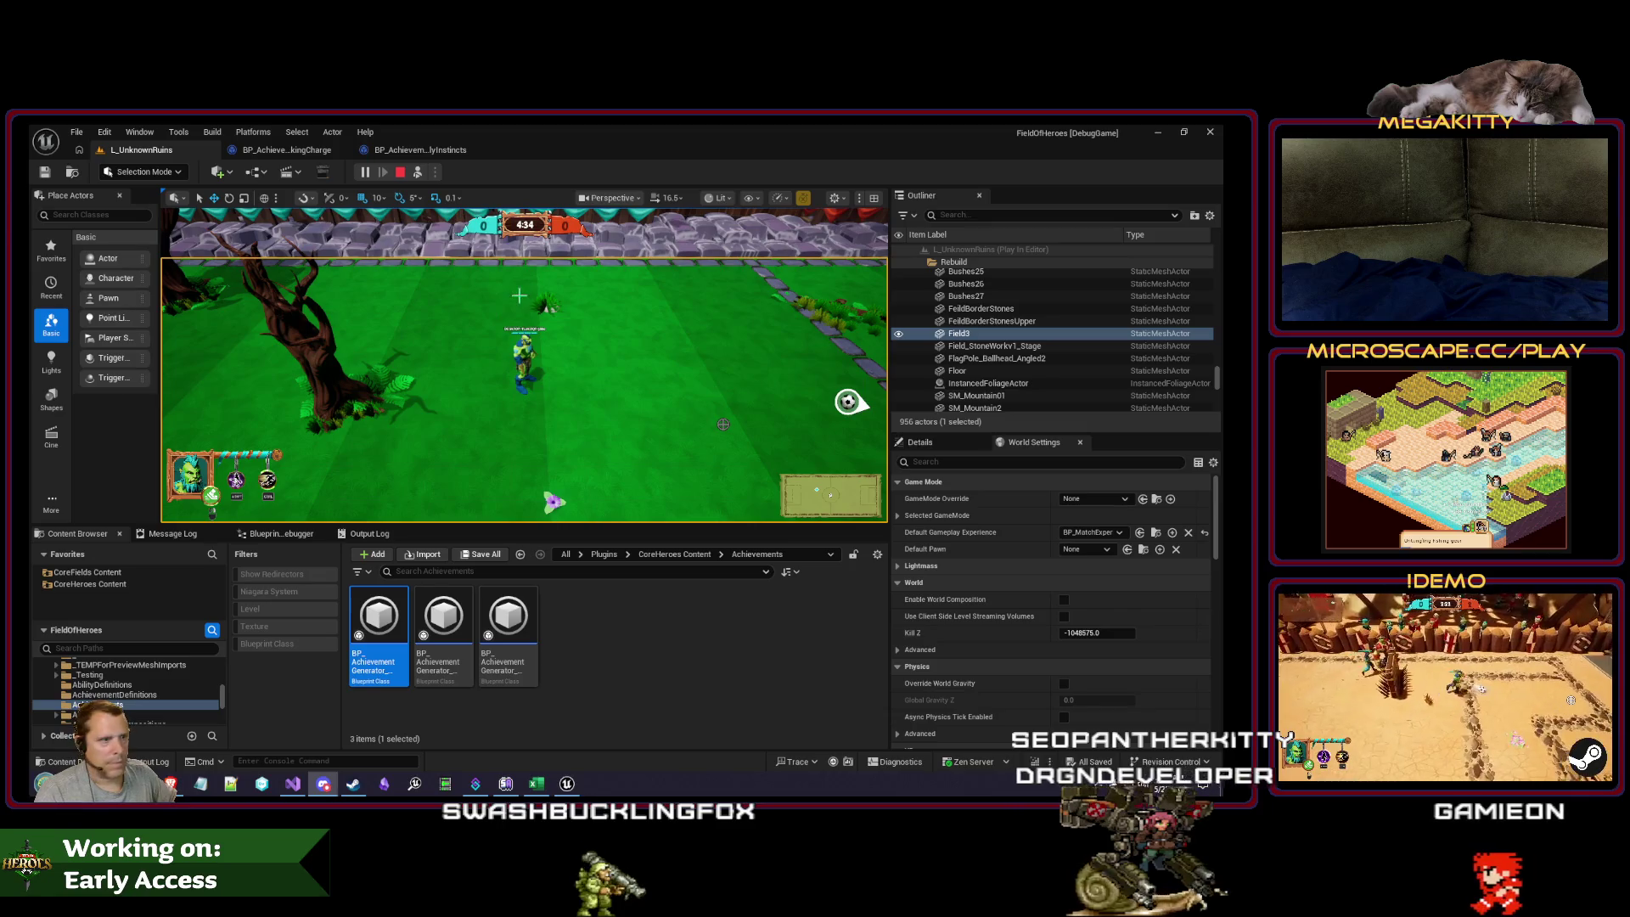
key("F8")
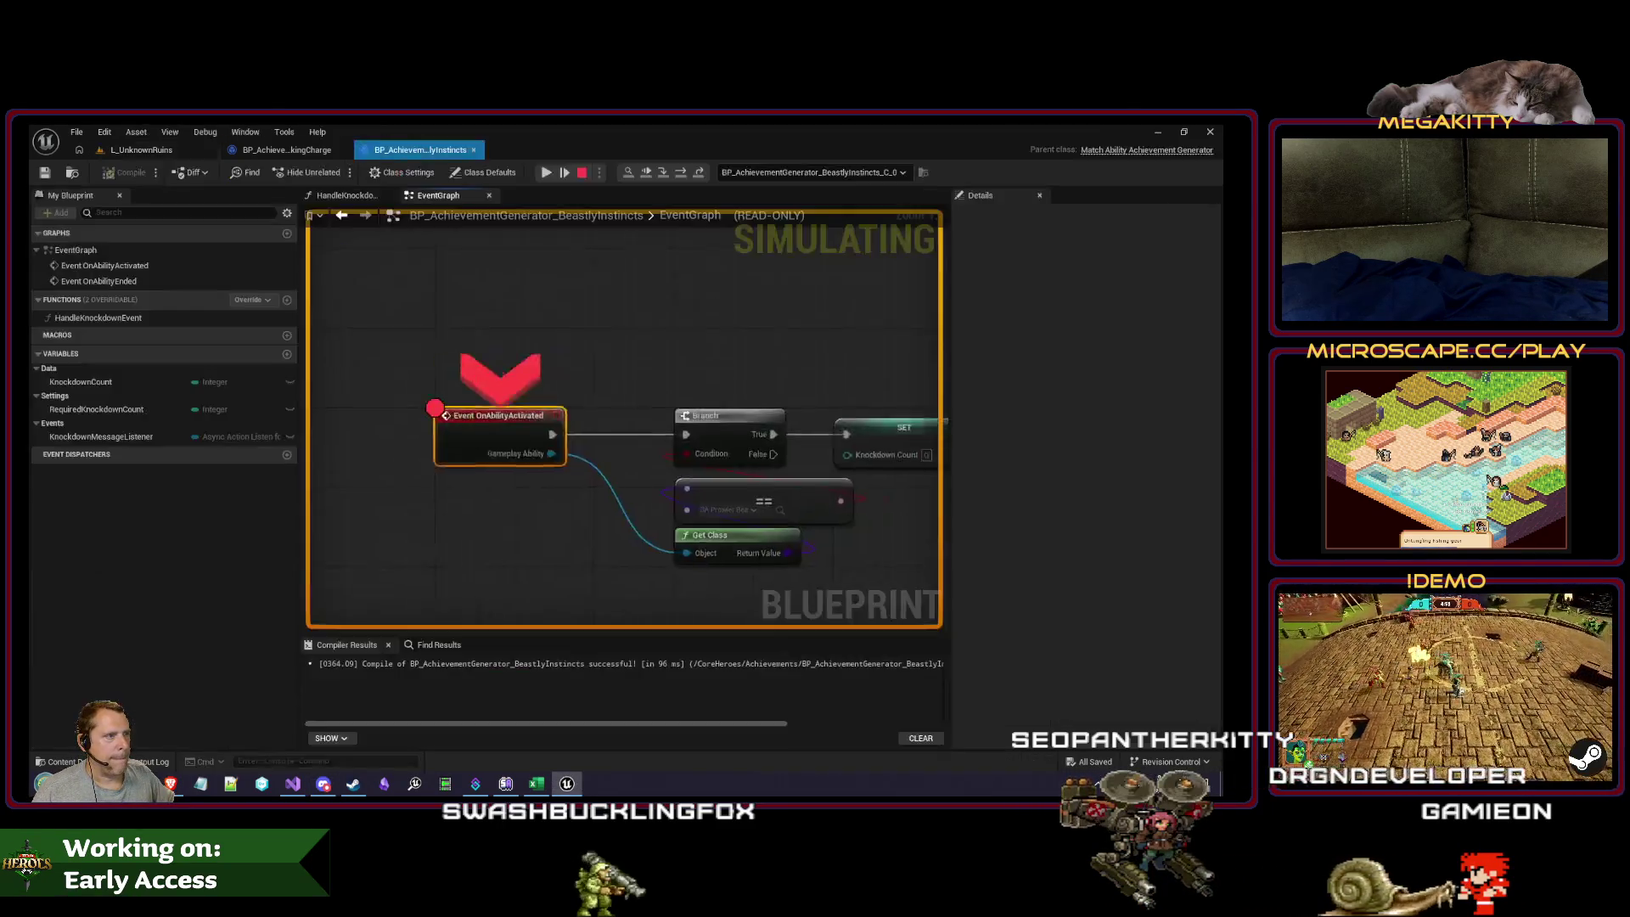
Step: Step the debugger through BeastlyInstincts' ability-class check on to the SET node
key("F10")
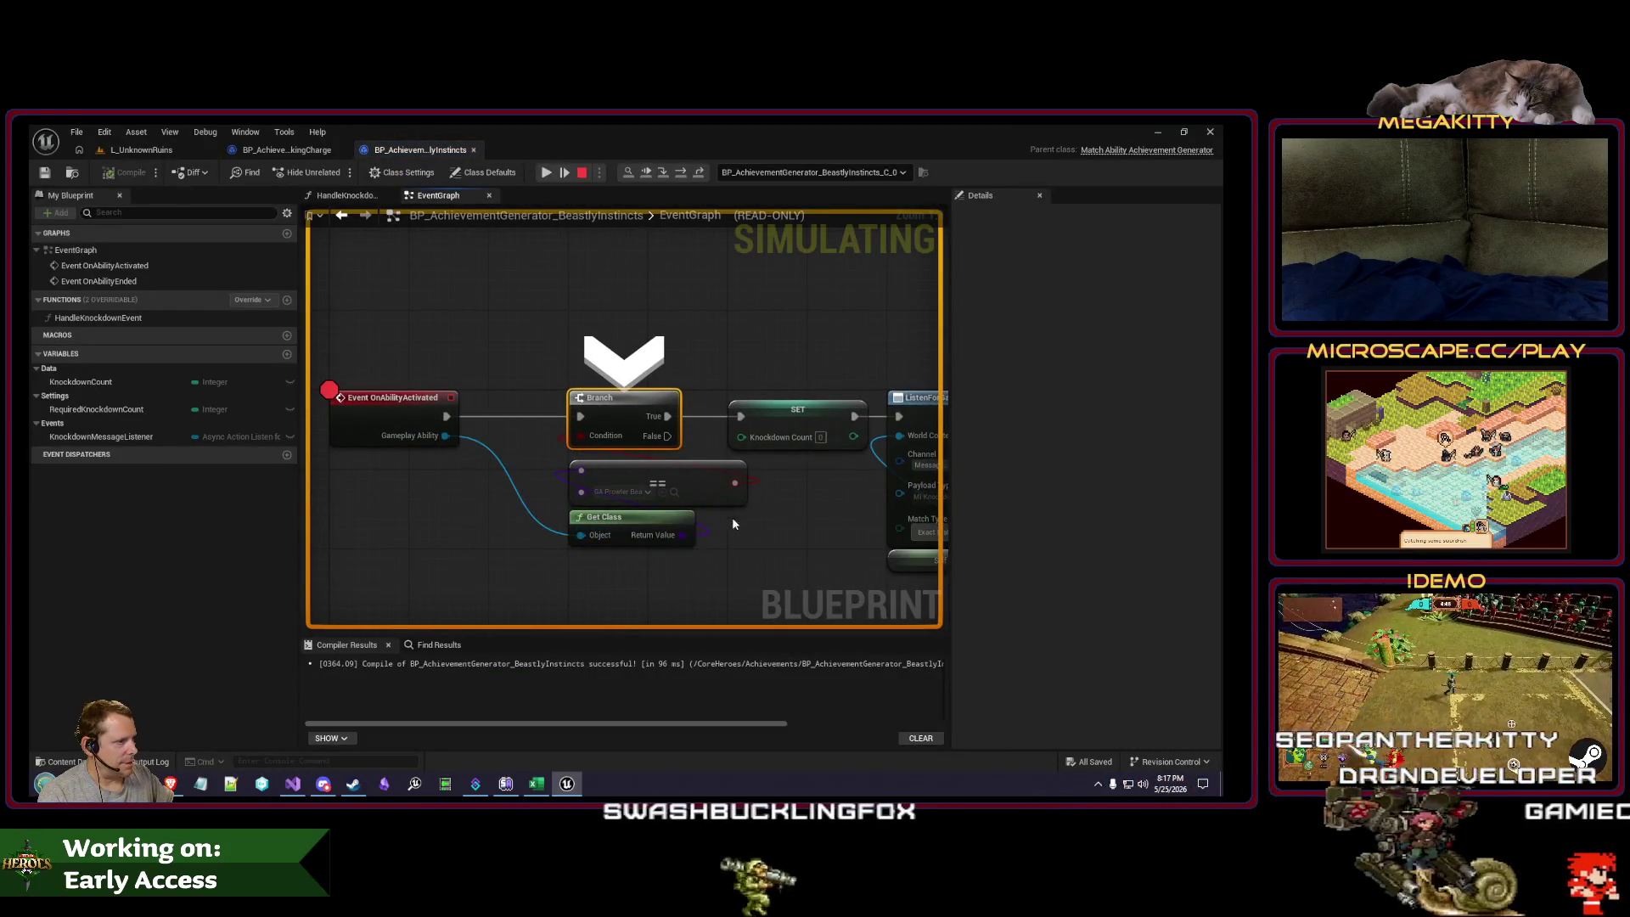
mouse_move(683, 537)
mouse_move(652, 499)
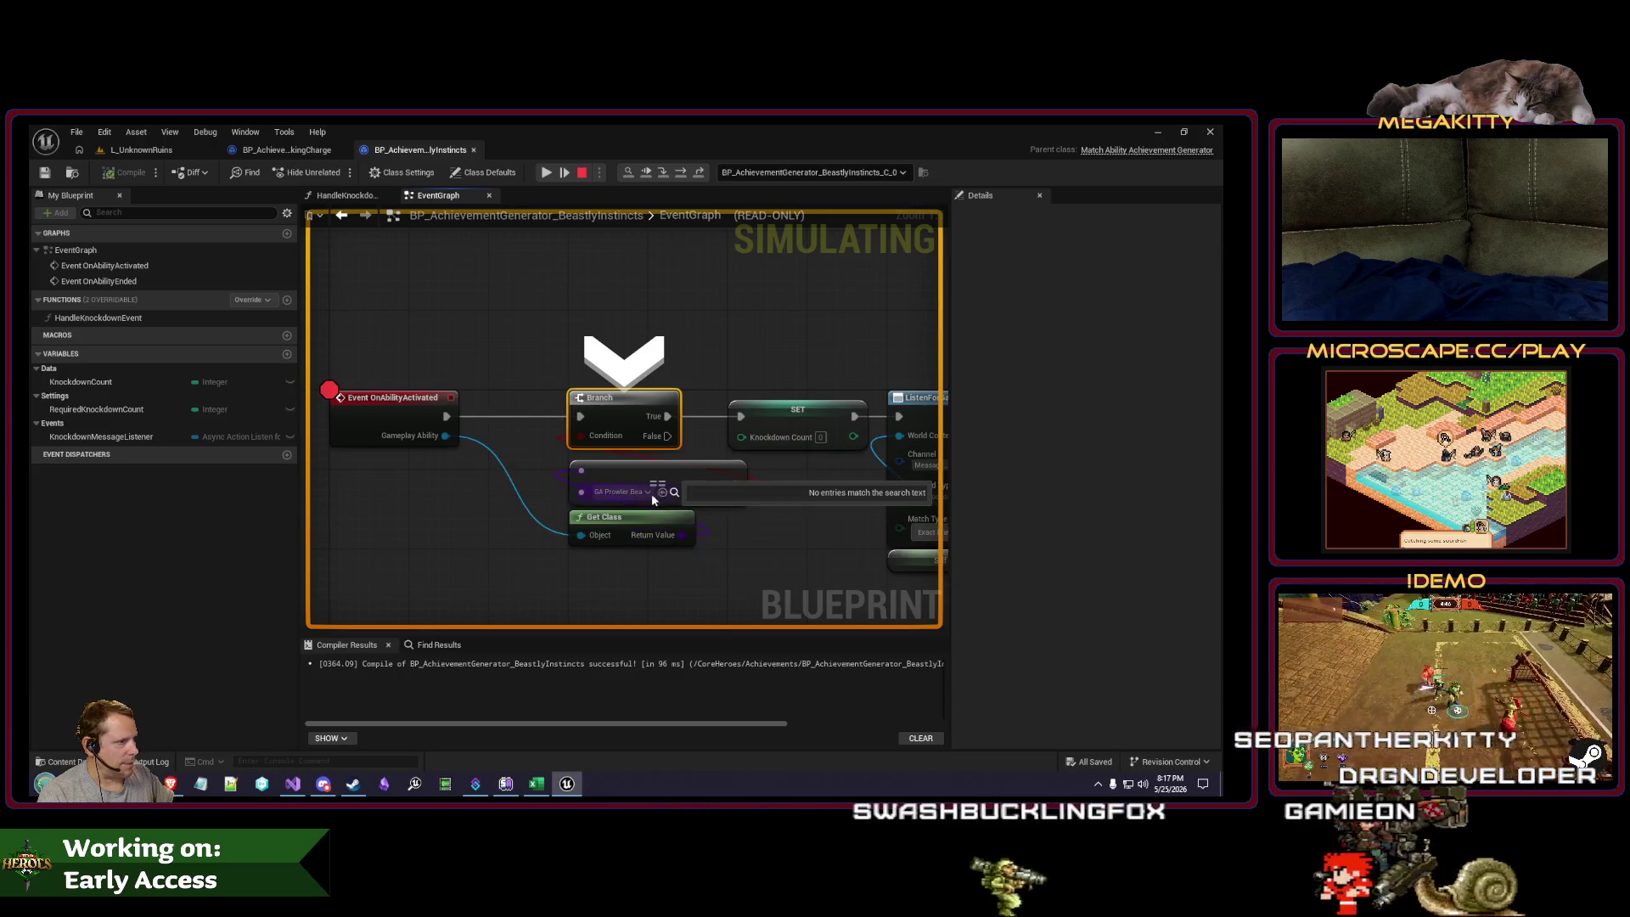
key("F10")
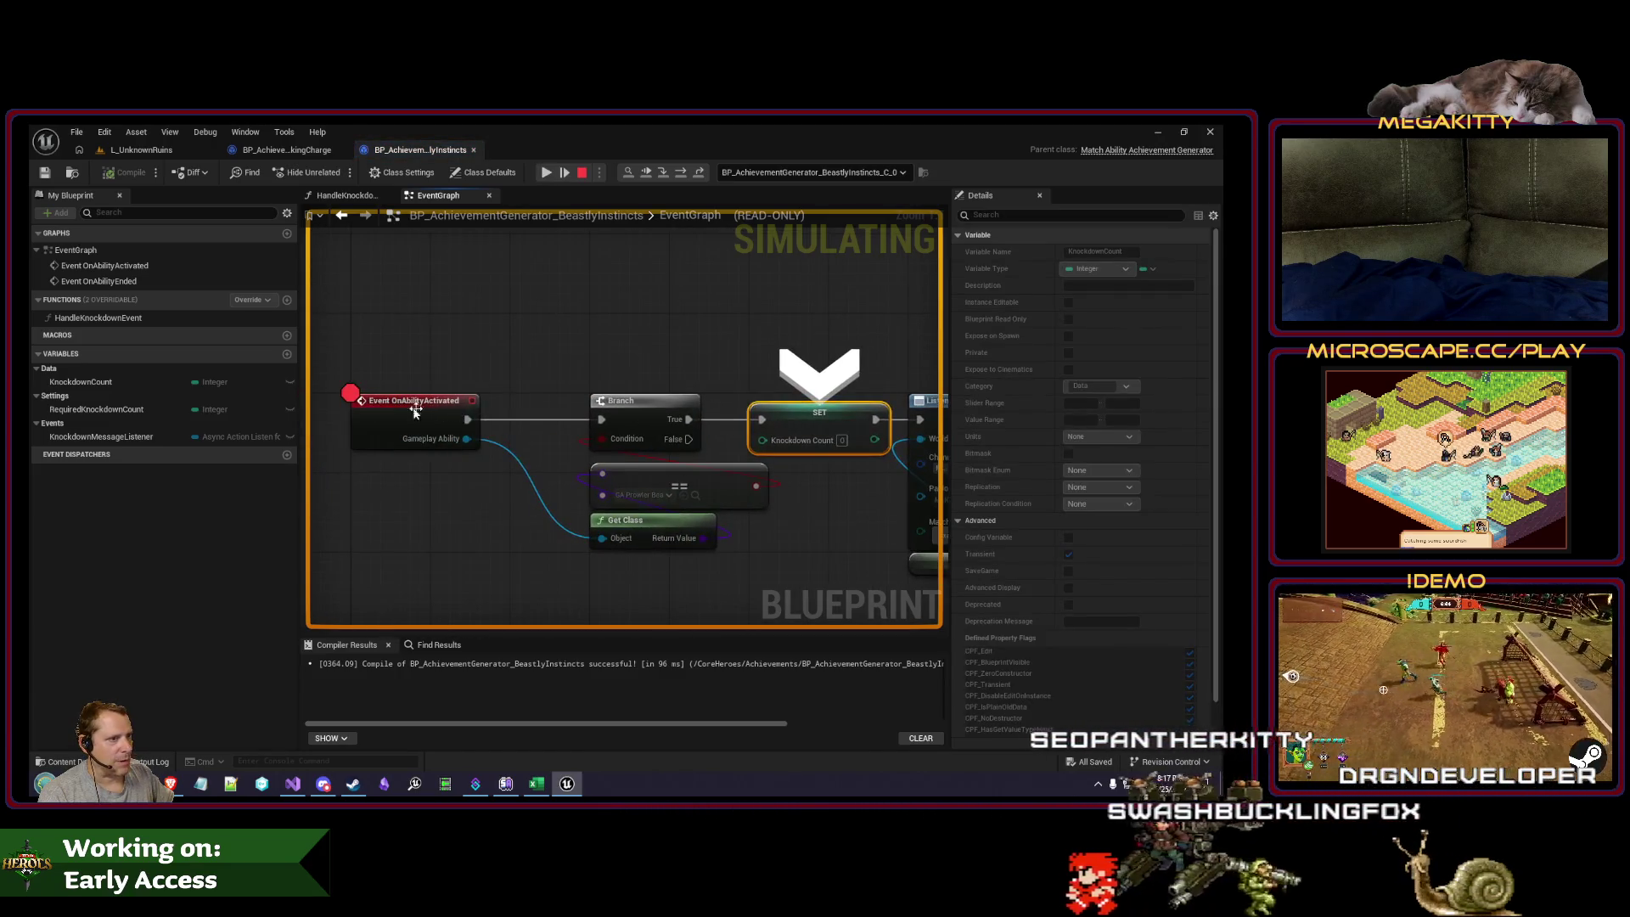
Step: Stop play, copy the Branch, == and Get Class nodes, and go to TakingCharge
left_click(581, 173)
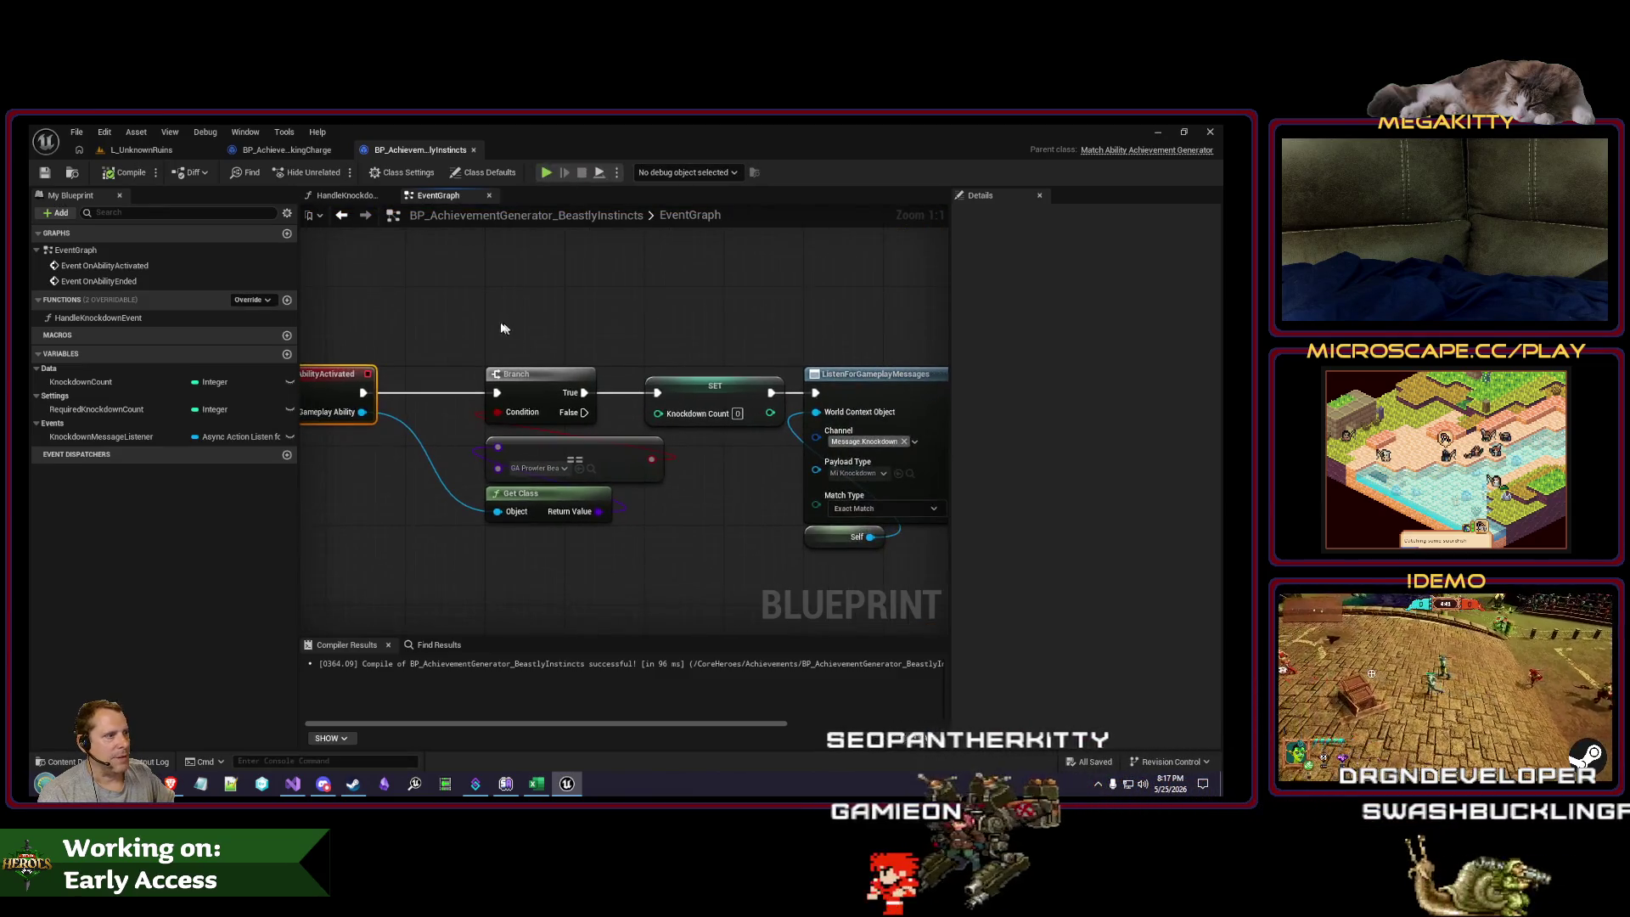
left_click_drag(565, 358, 675, 452)
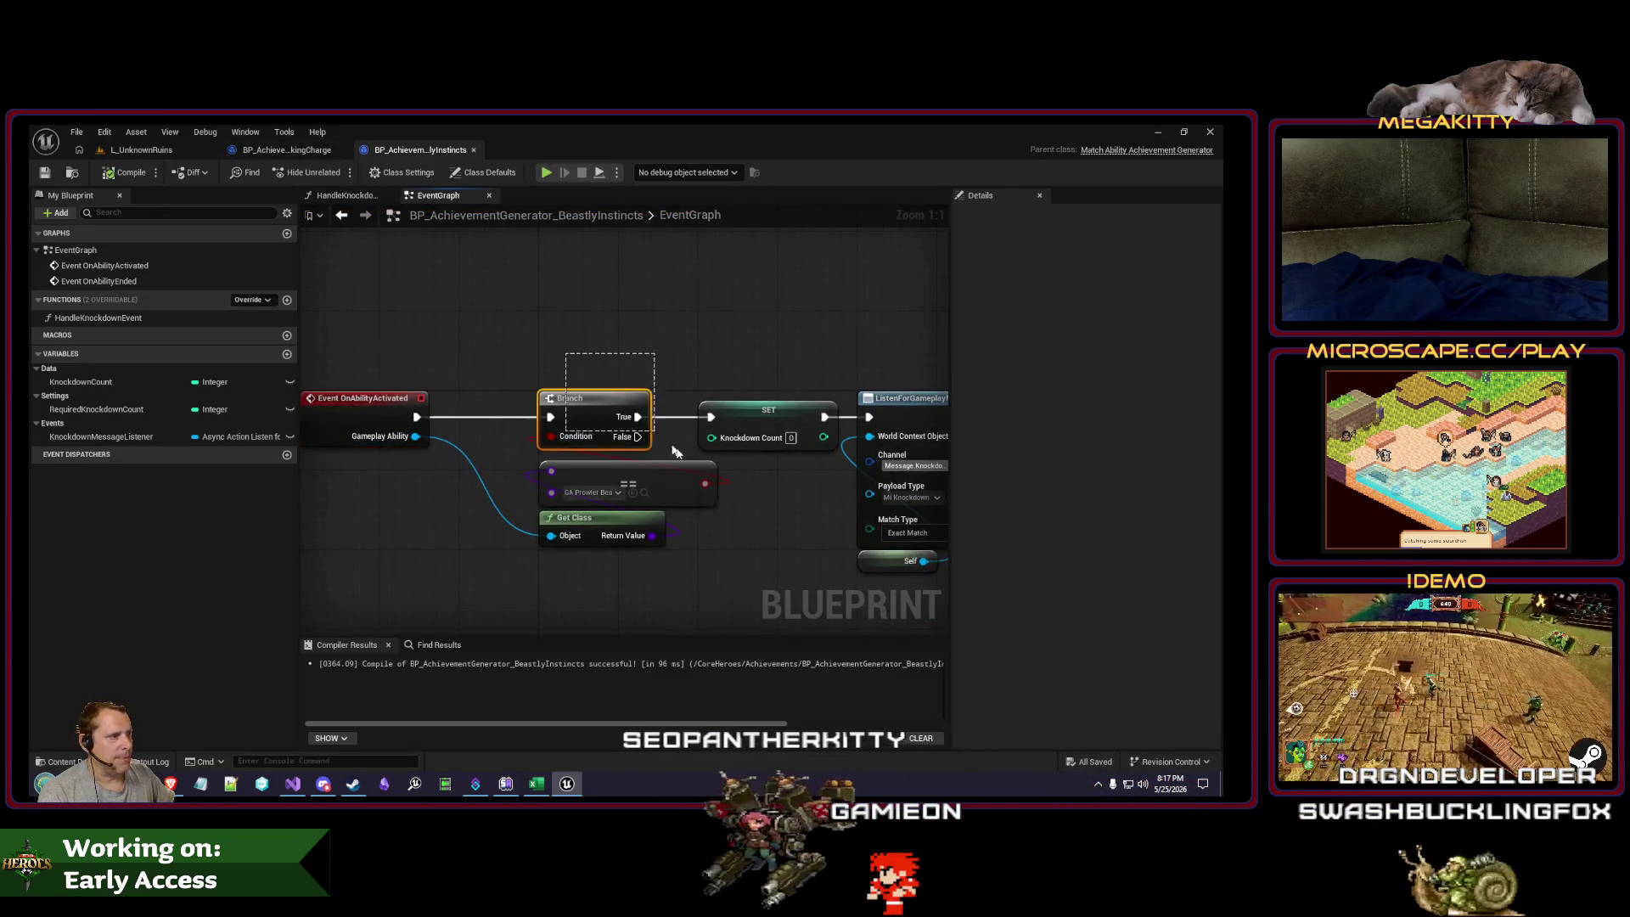
left_click(286, 149)
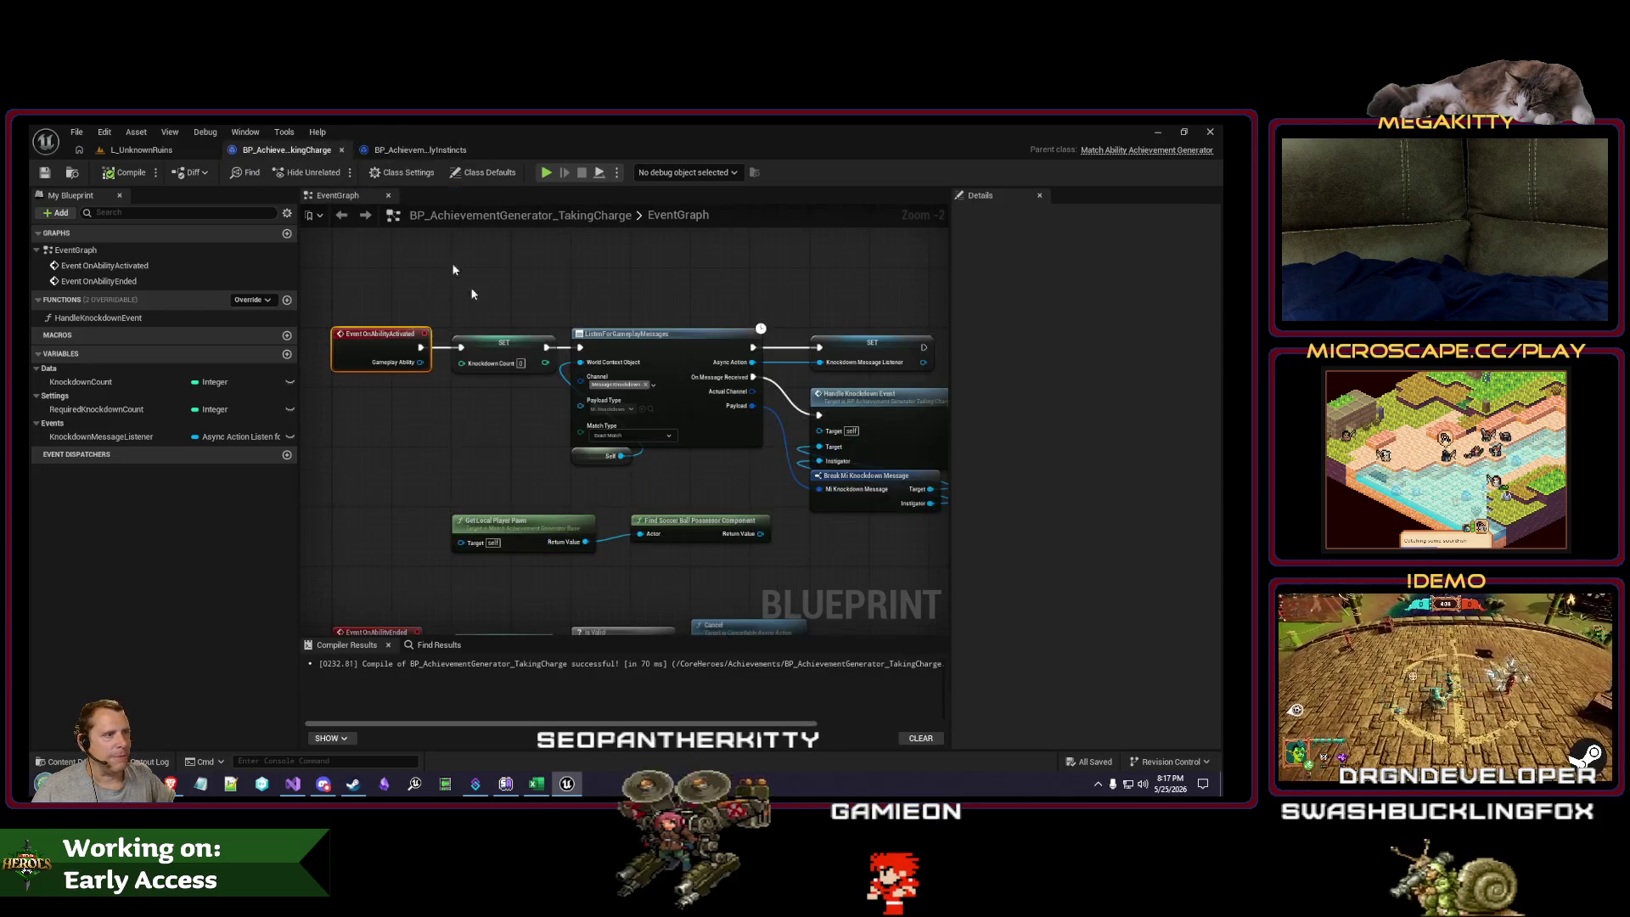
Step: Move Find Soccer Ball Possessor Component aside and delete the old message-listener nodes
scroll(482, 413, "down", 2)
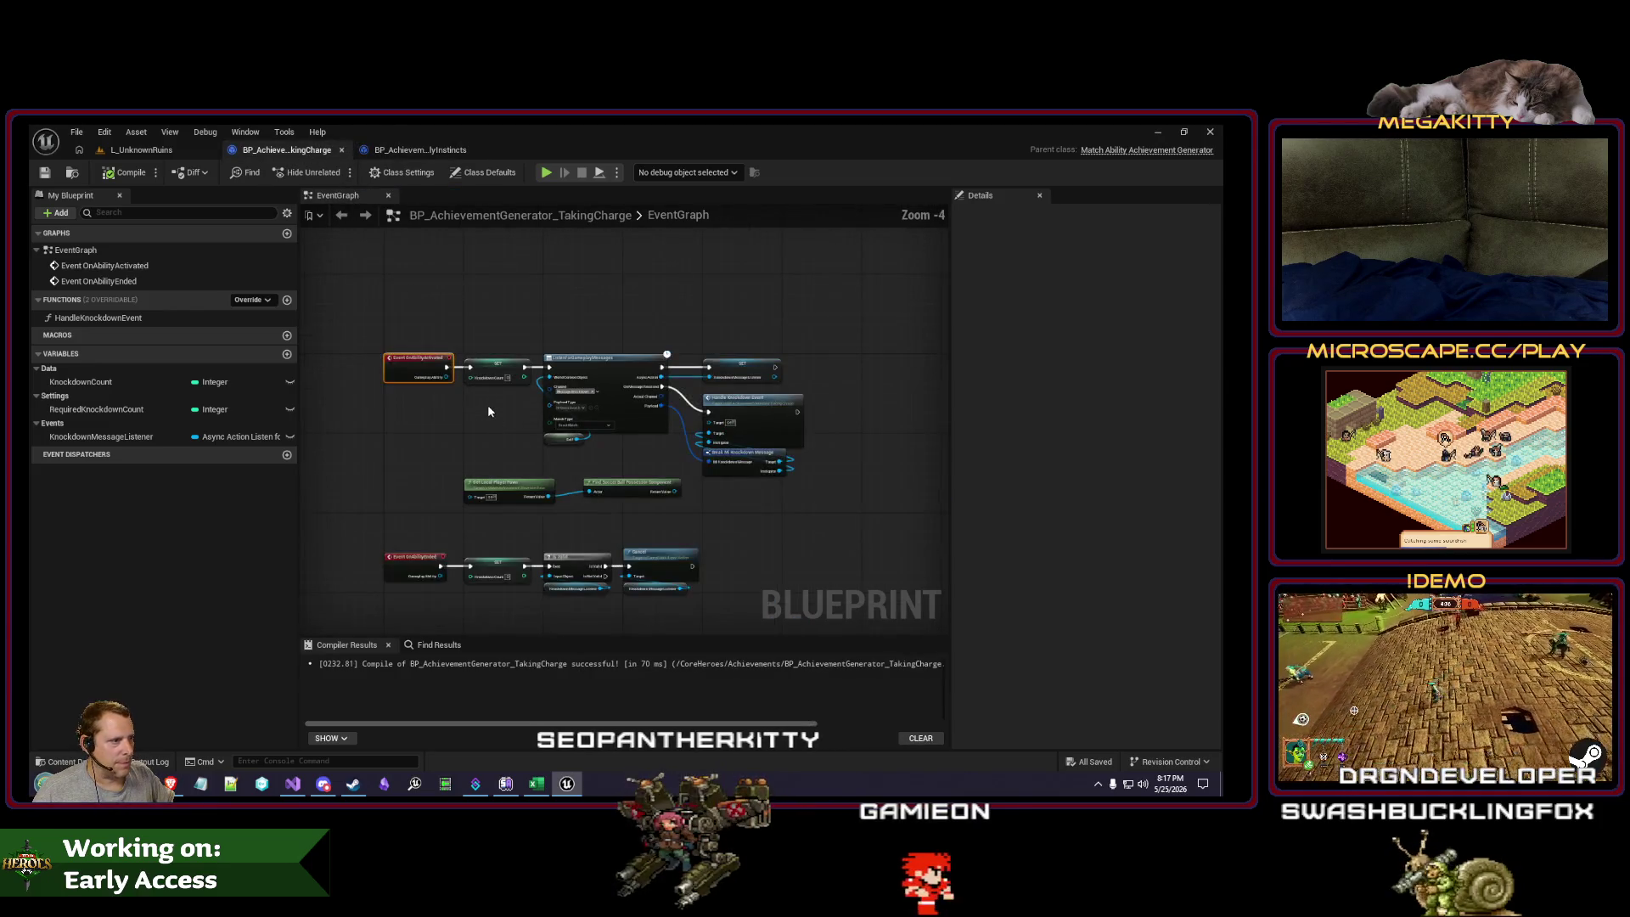
scroll(627, 525, "up", 1)
left_click_drag(639, 487, 481, 445)
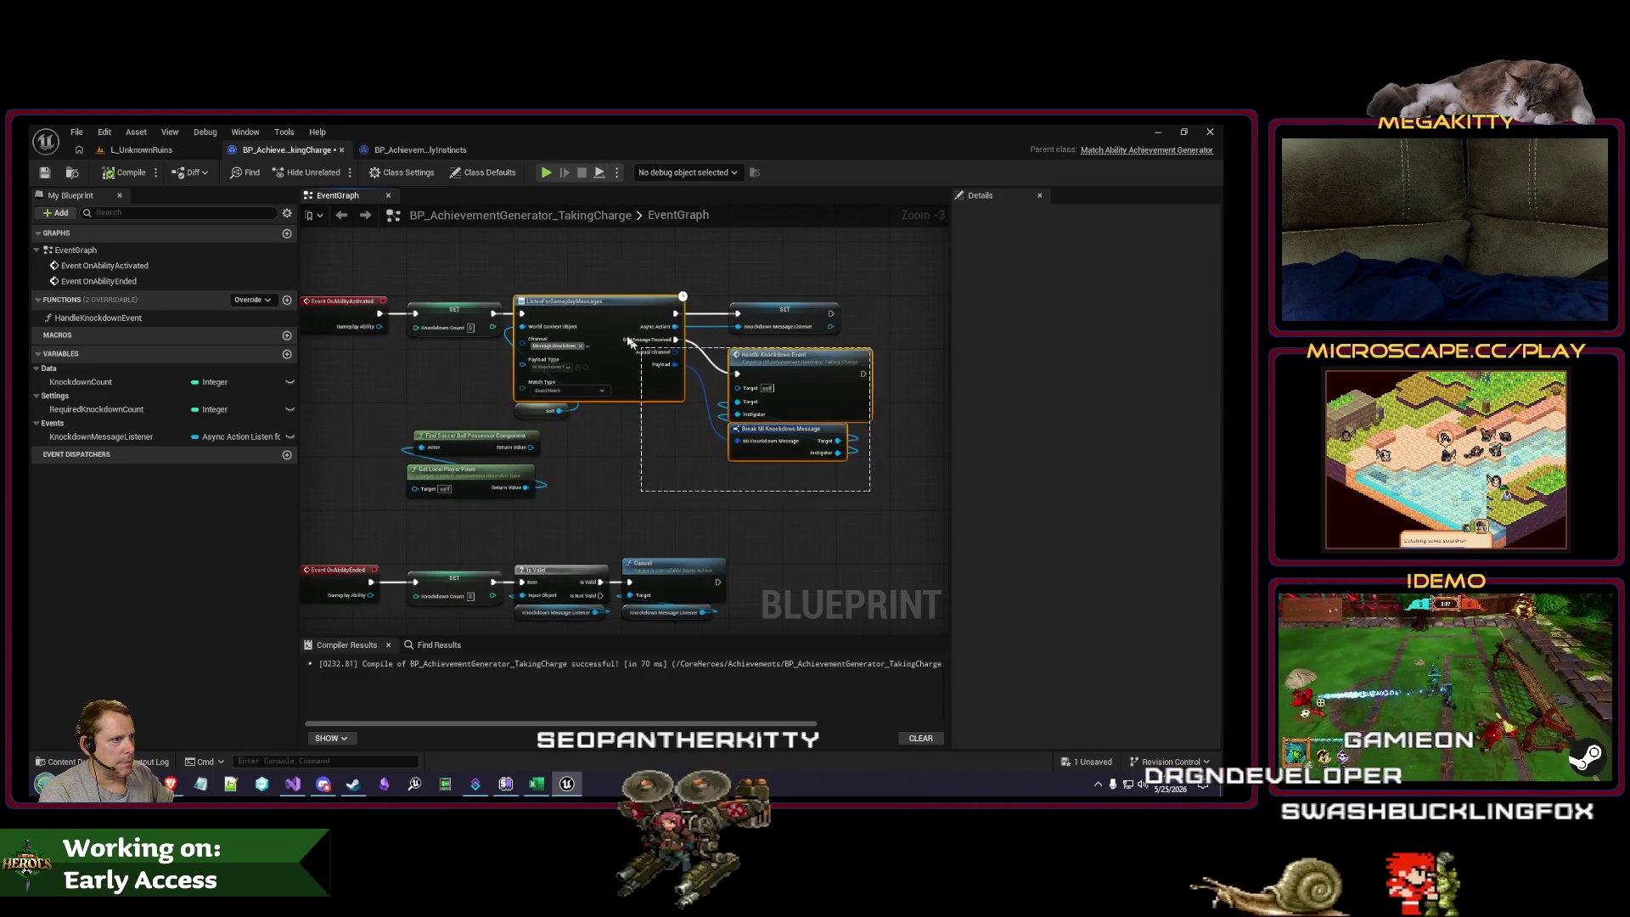
left_click_drag(562, 293, 562, 293)
key("Delete")
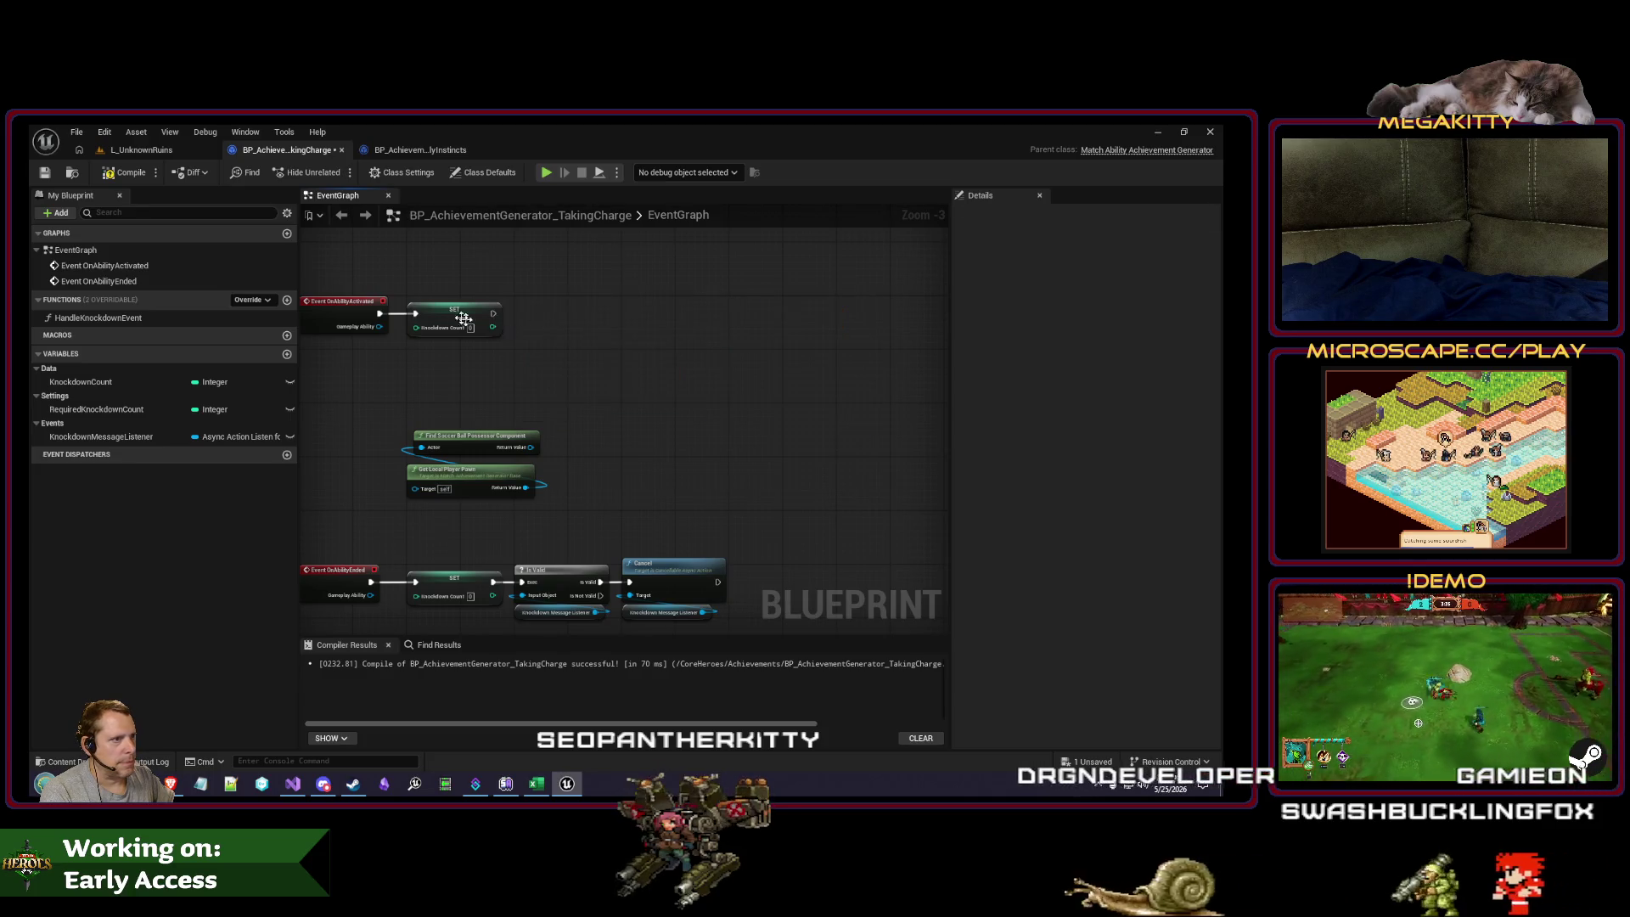
Step: Paste the class check after OnAbilityActivated and compare against GA_Grace_BeastCharge
key("ctrl+v")
scroll(447, 304, "up", 2)
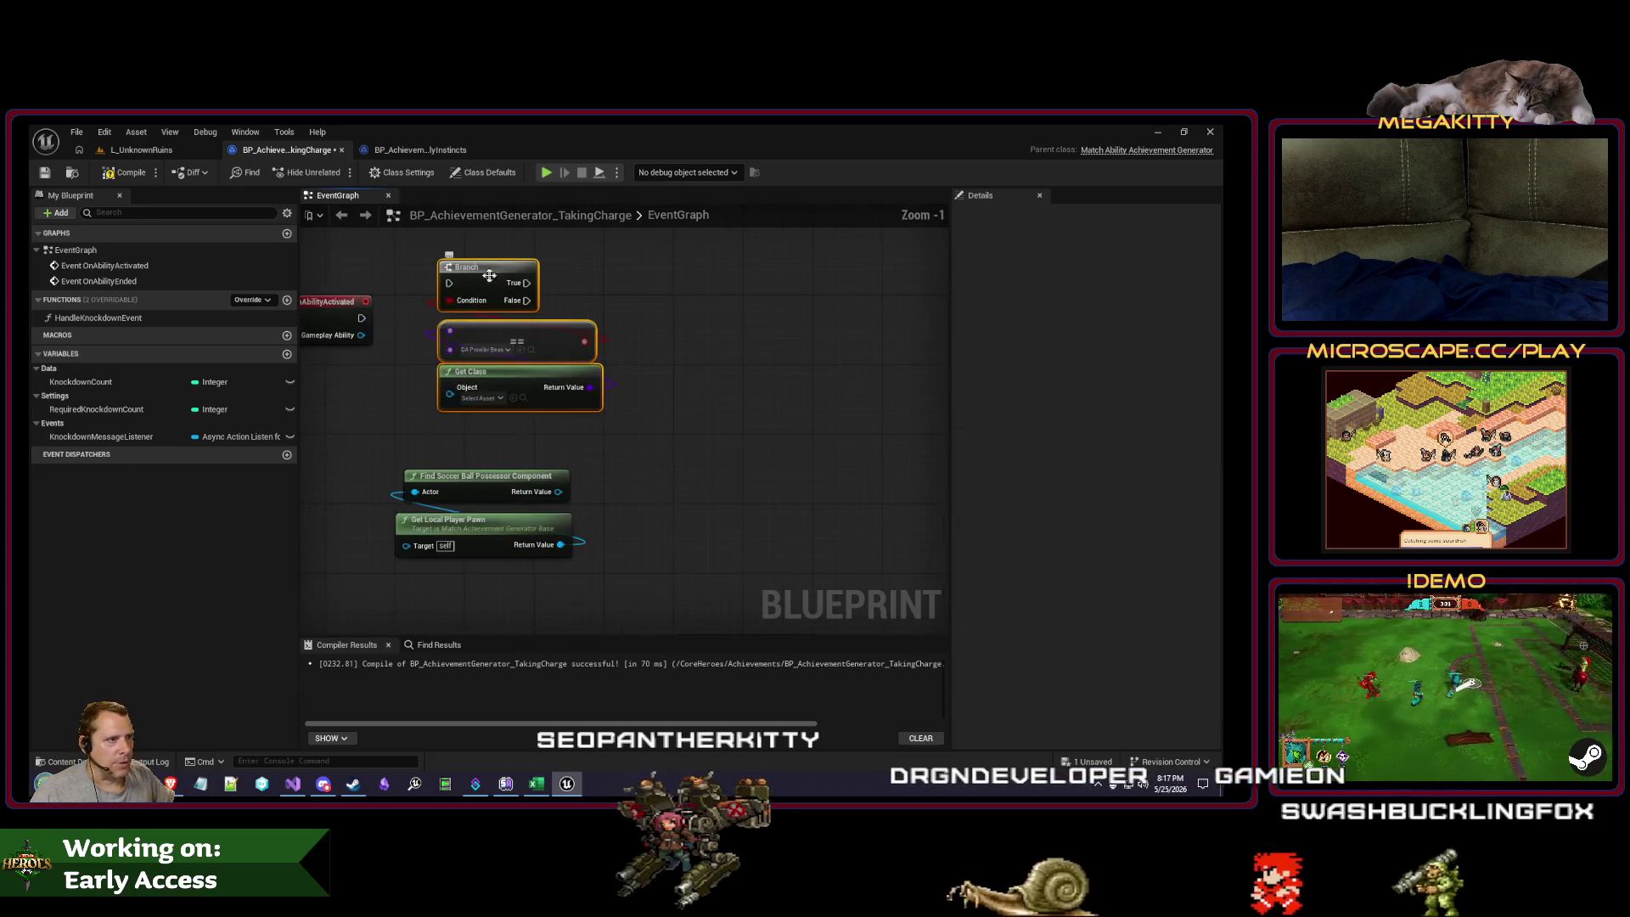
mouse_move(446, 308)
left_mouse_down()
mouse_move(523, 306)
mouse_move(484, 399)
mouse_move(499, 421)
mouse_move(500, 318)
left_mouse_up()
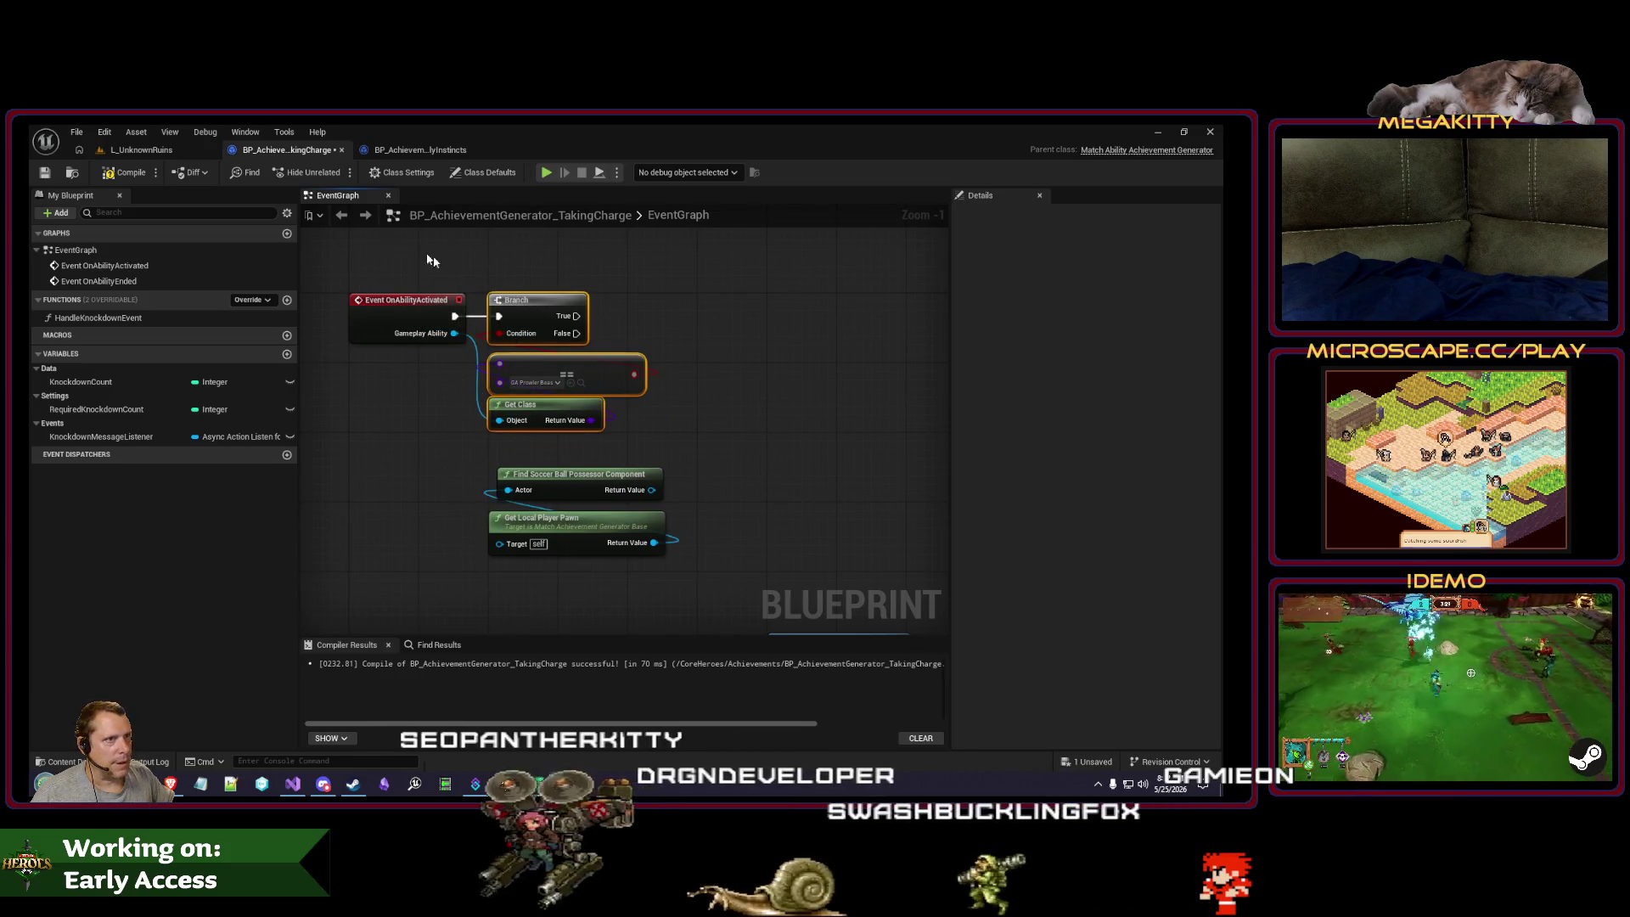
scroll(489, 293, "up", 1)
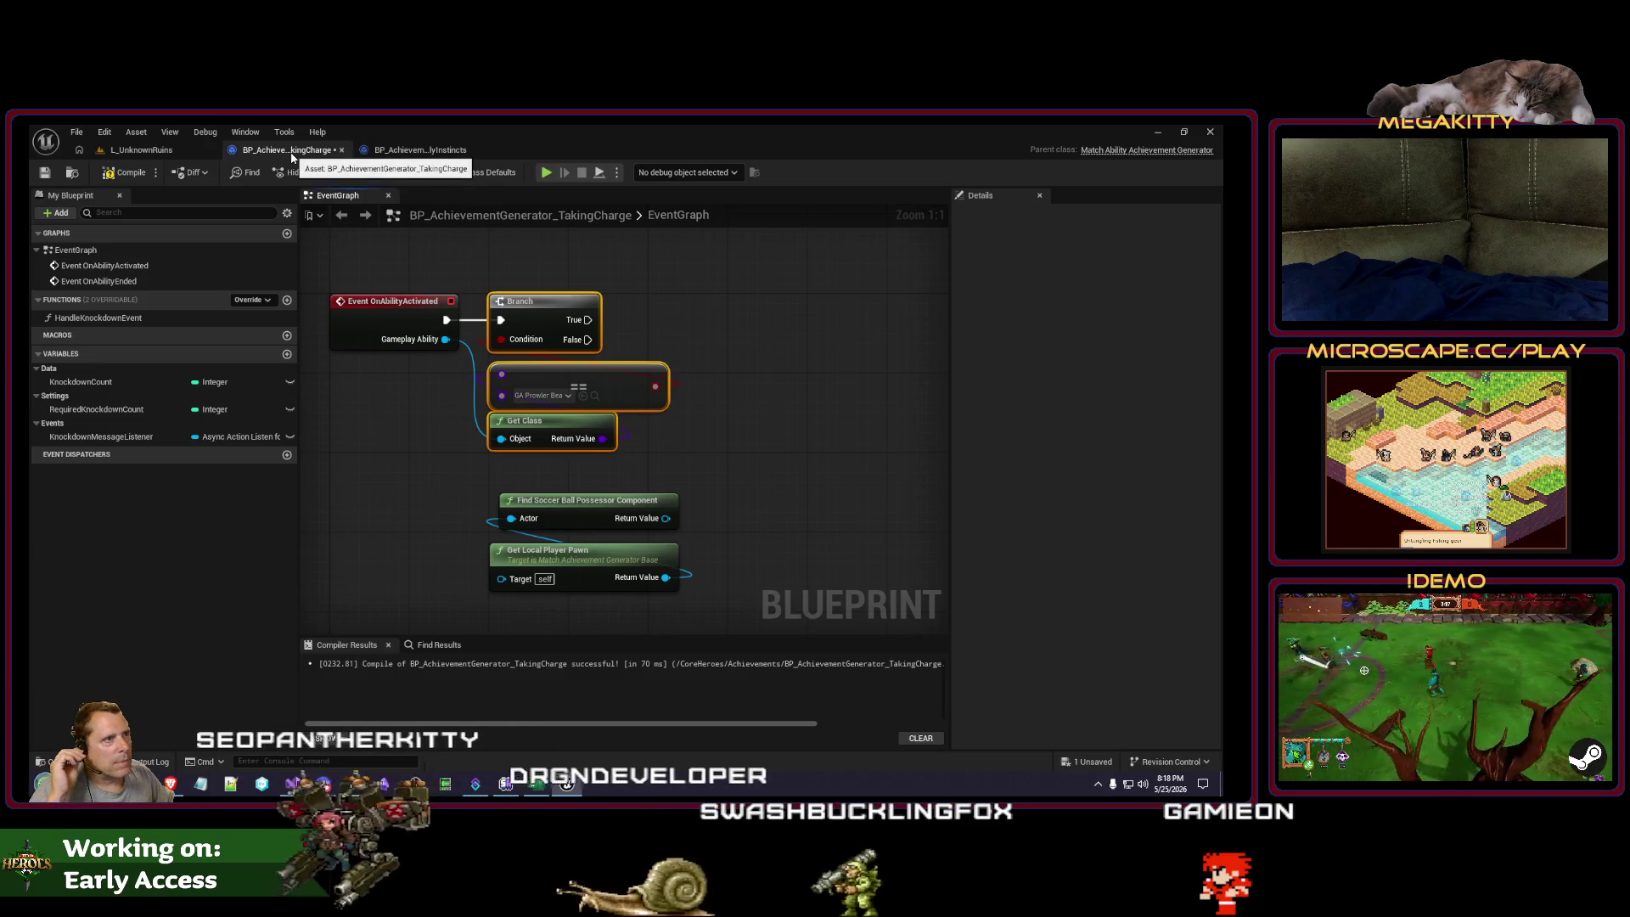
left_click(546, 397)
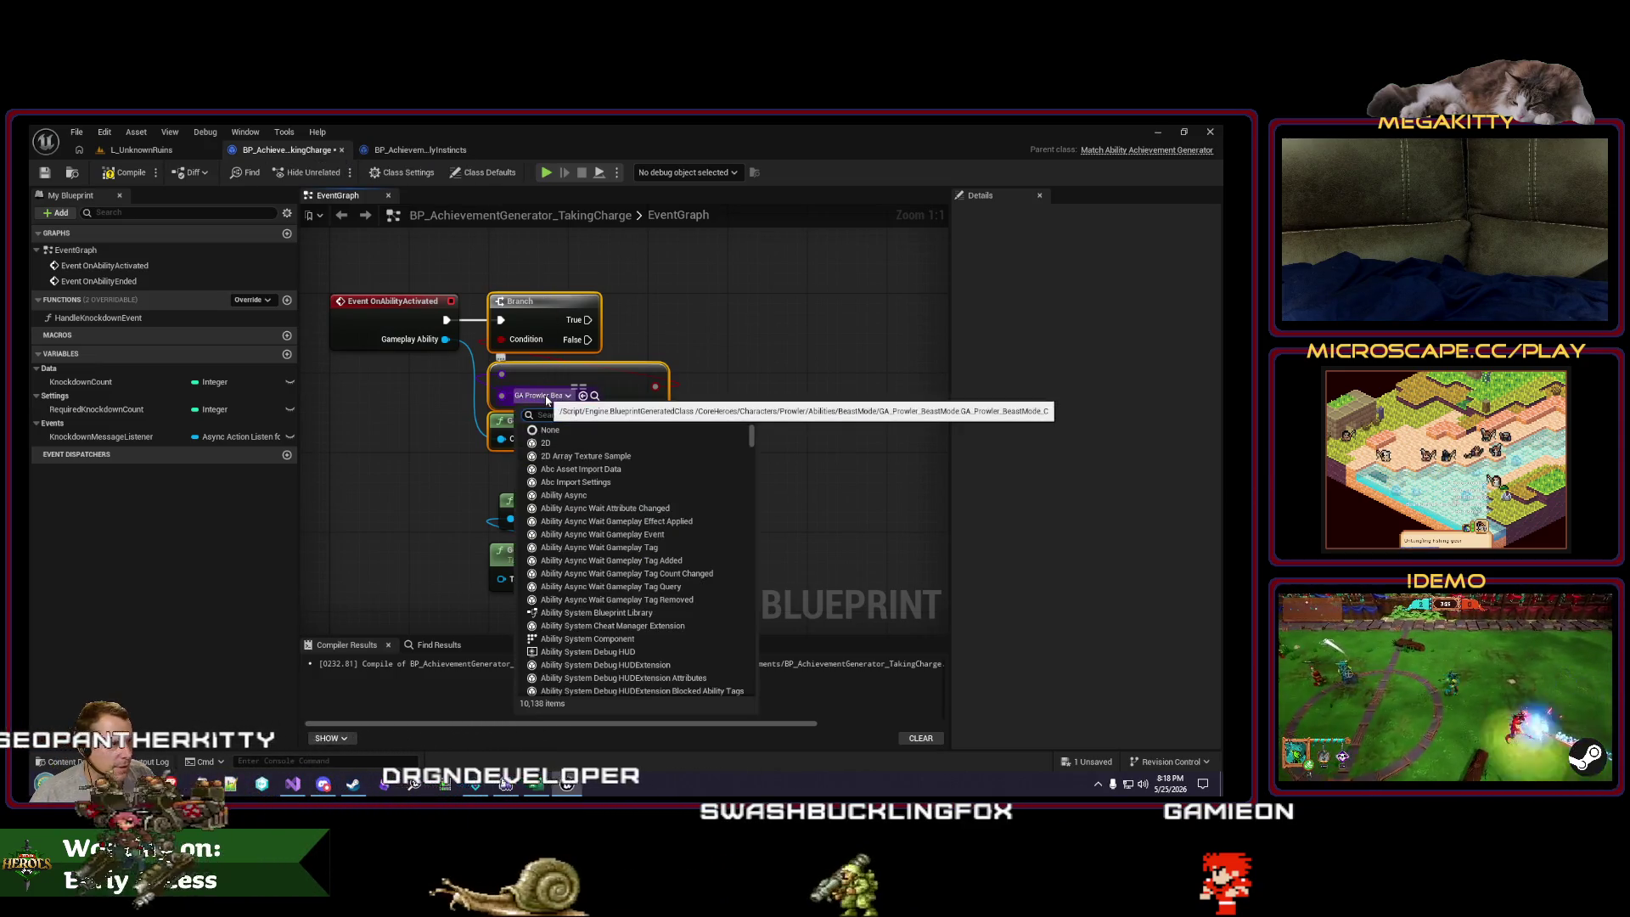
type("_grace_b")
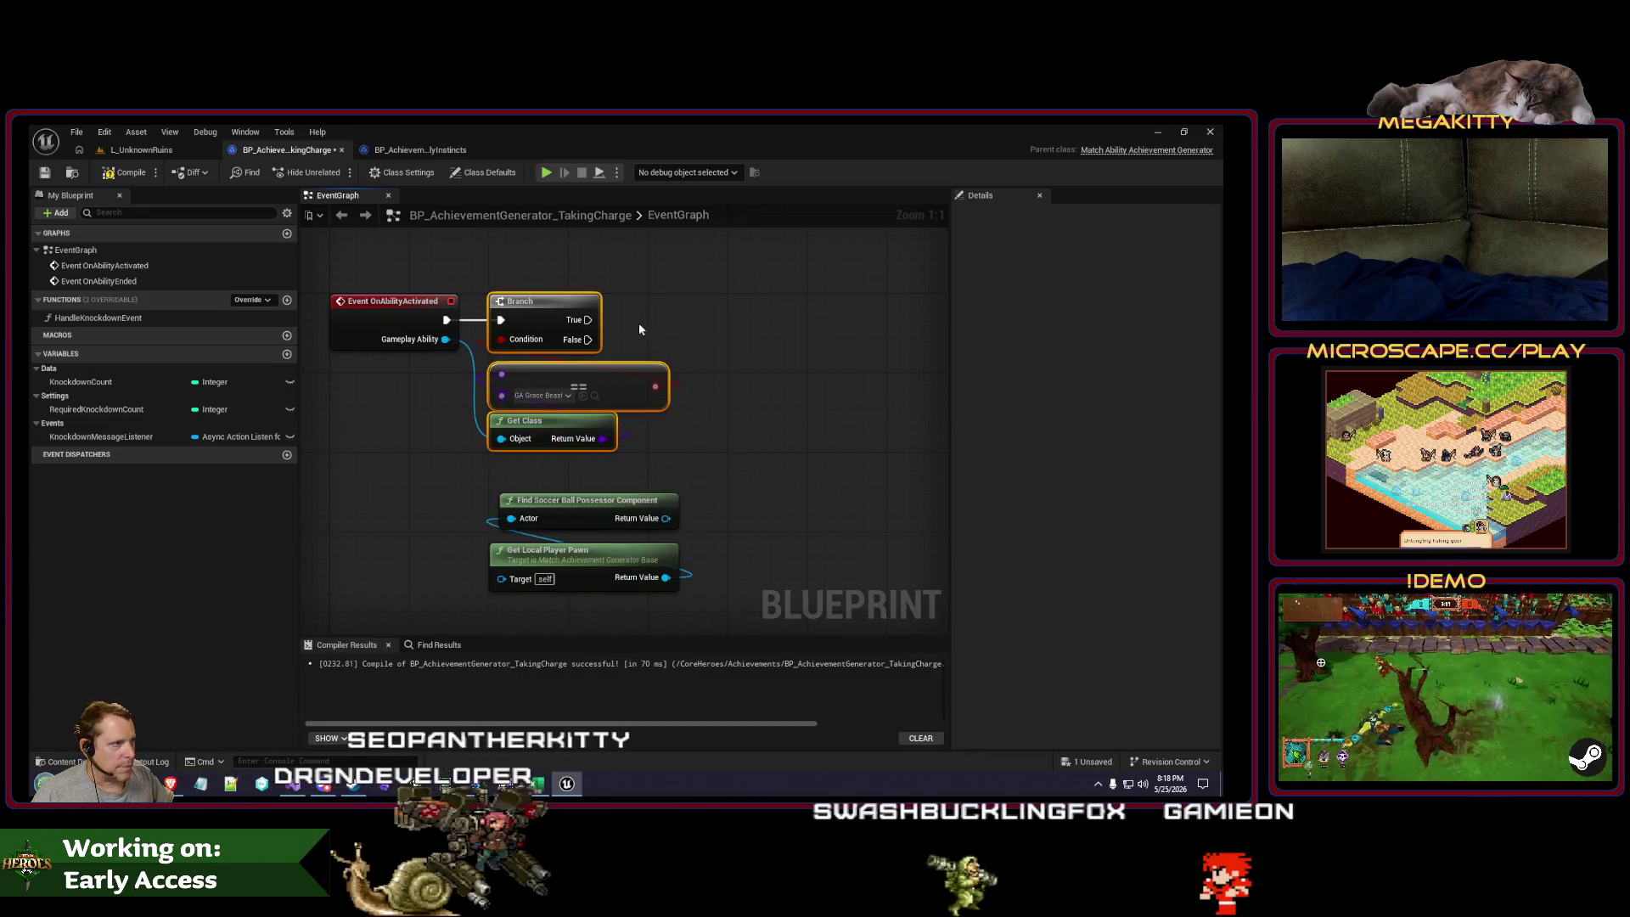
Step: Add a Bind Event to On Possessed Ball Changed with the possessor and pawn nodes beneath
left_click_drag(640, 330, 636, 336)
mouse_move(584, 567)
left_mouse_down()
mouse_move(768, 551)
mouse_move(704, 552)
mouse_move(684, 350)
left_mouse_up()
type("bind event to")
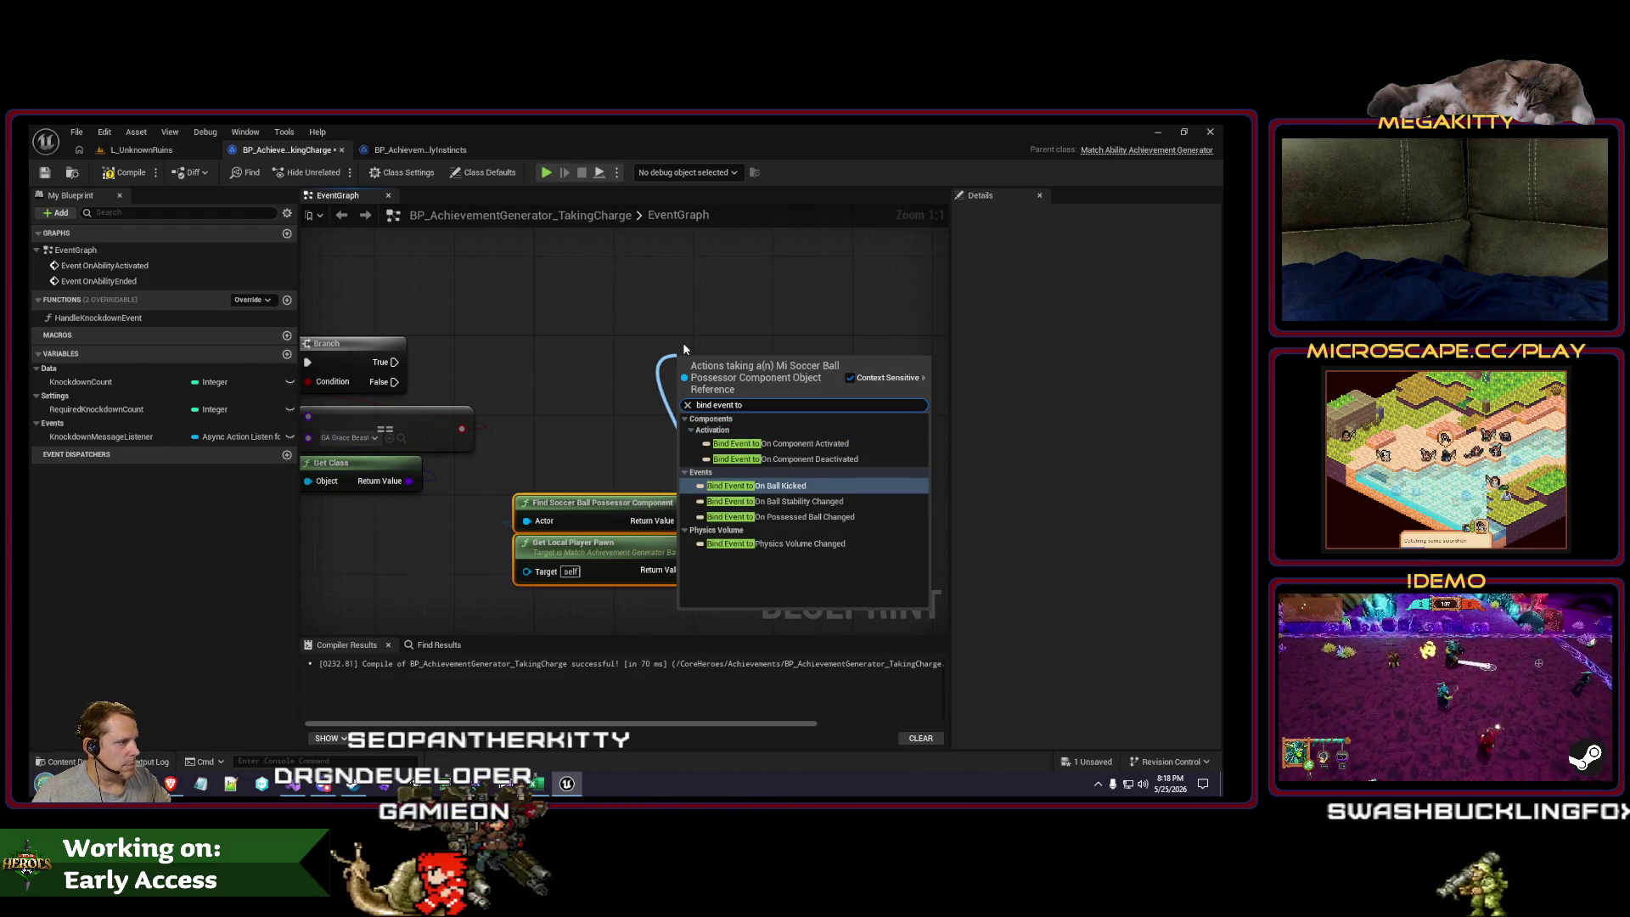
key("Return")
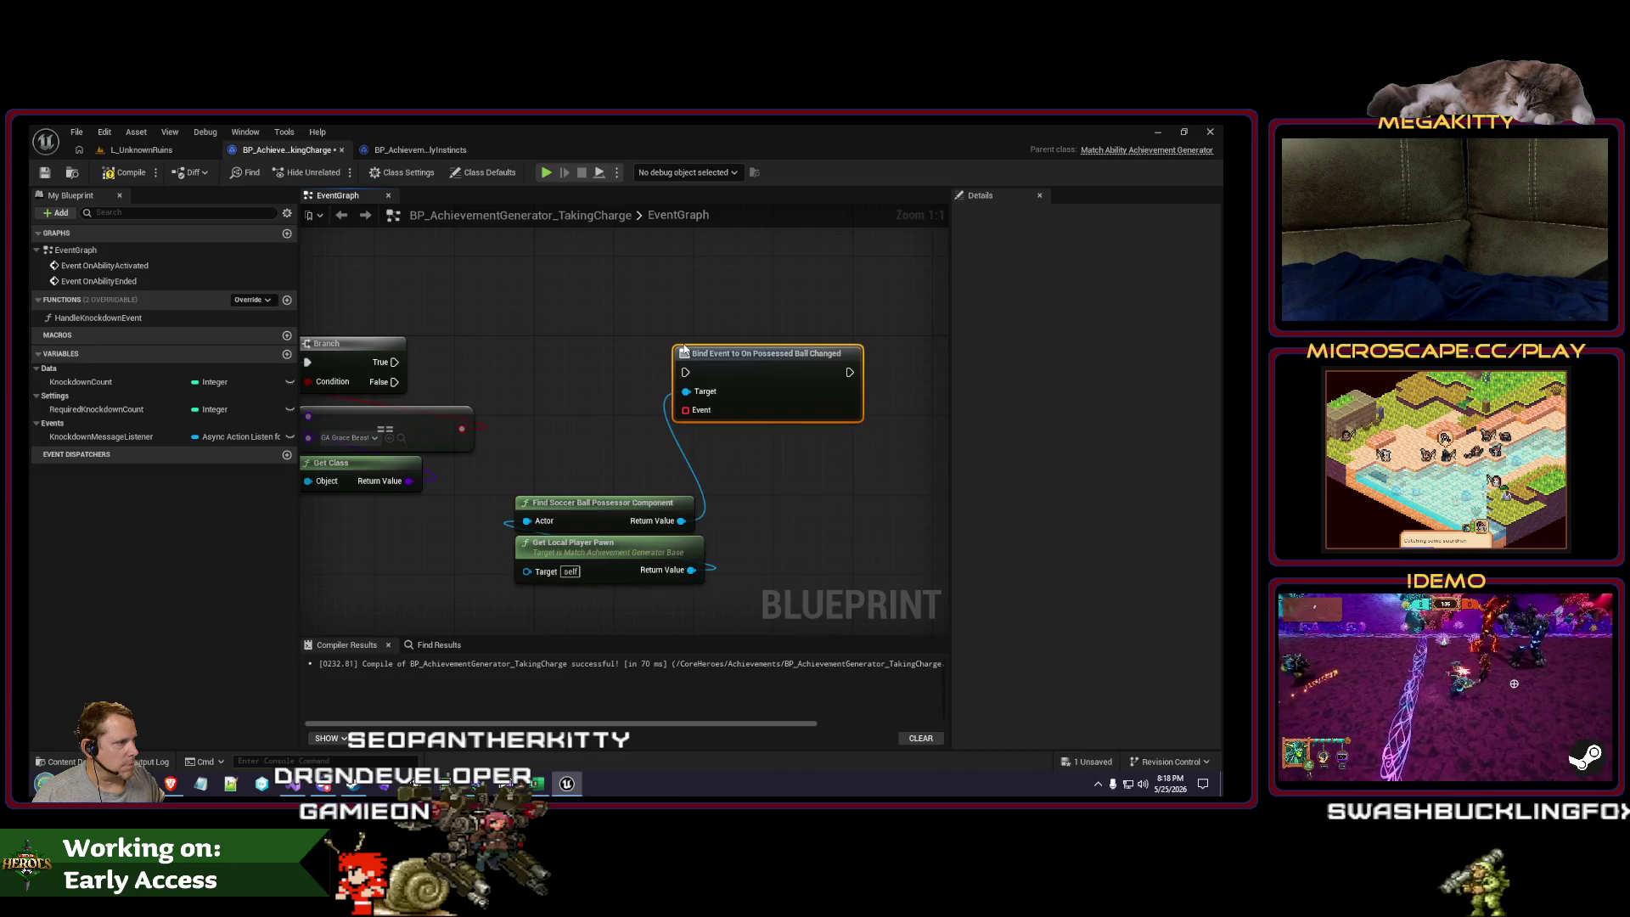
scroll(626, 389, "down", 3)
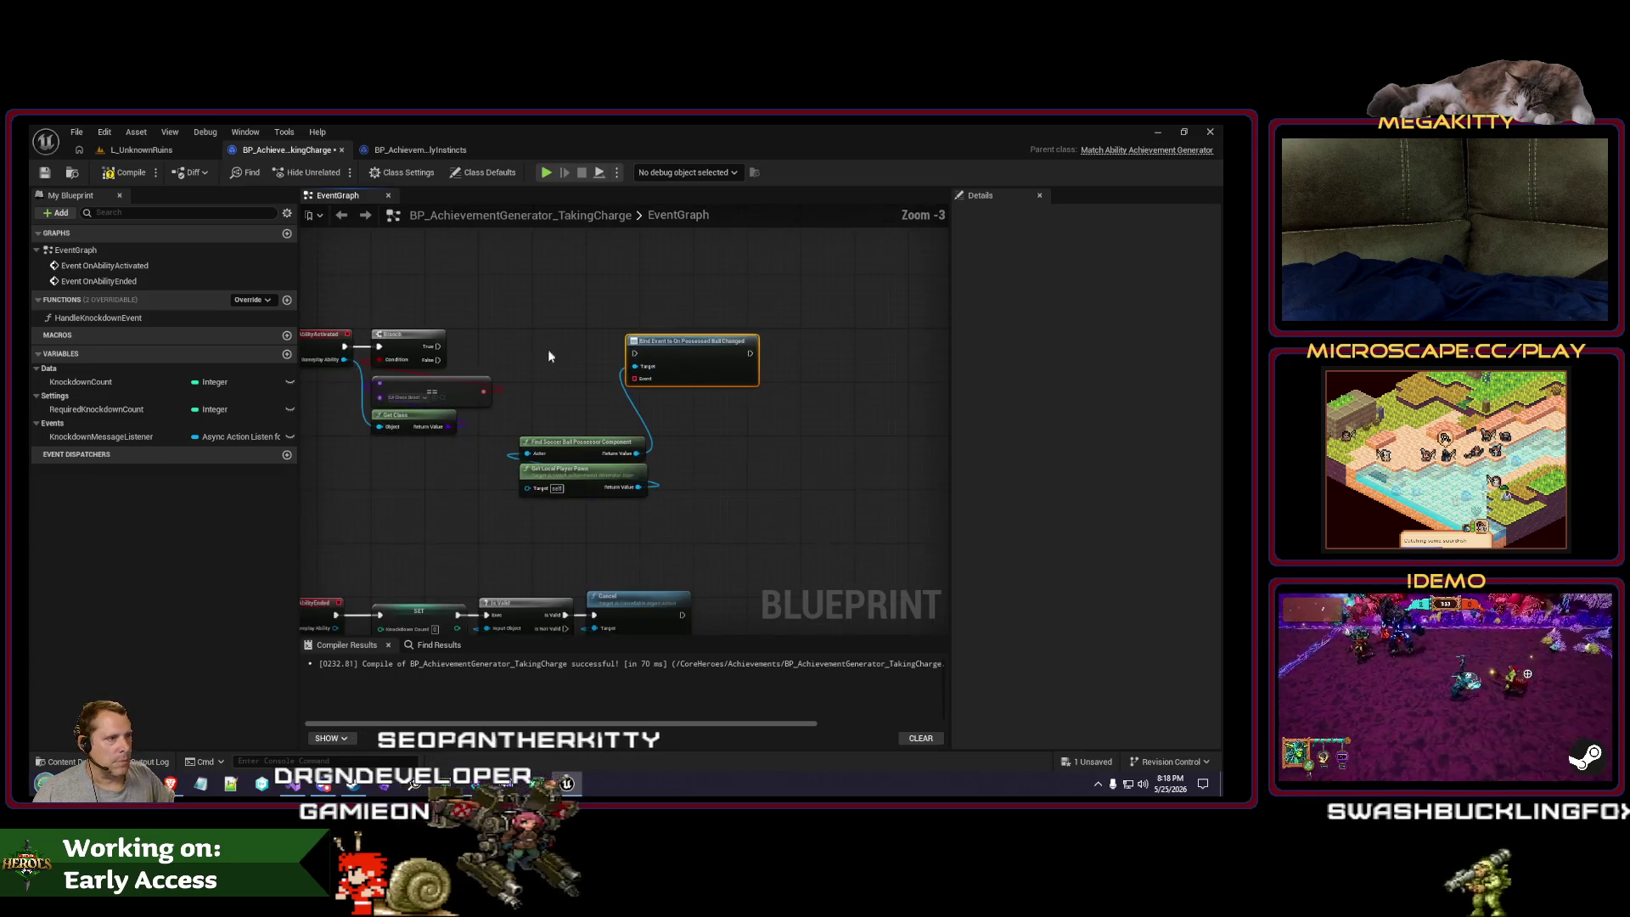
left_click_drag(543, 407, 692, 483)
left_click_drag(585, 450, 685, 406)
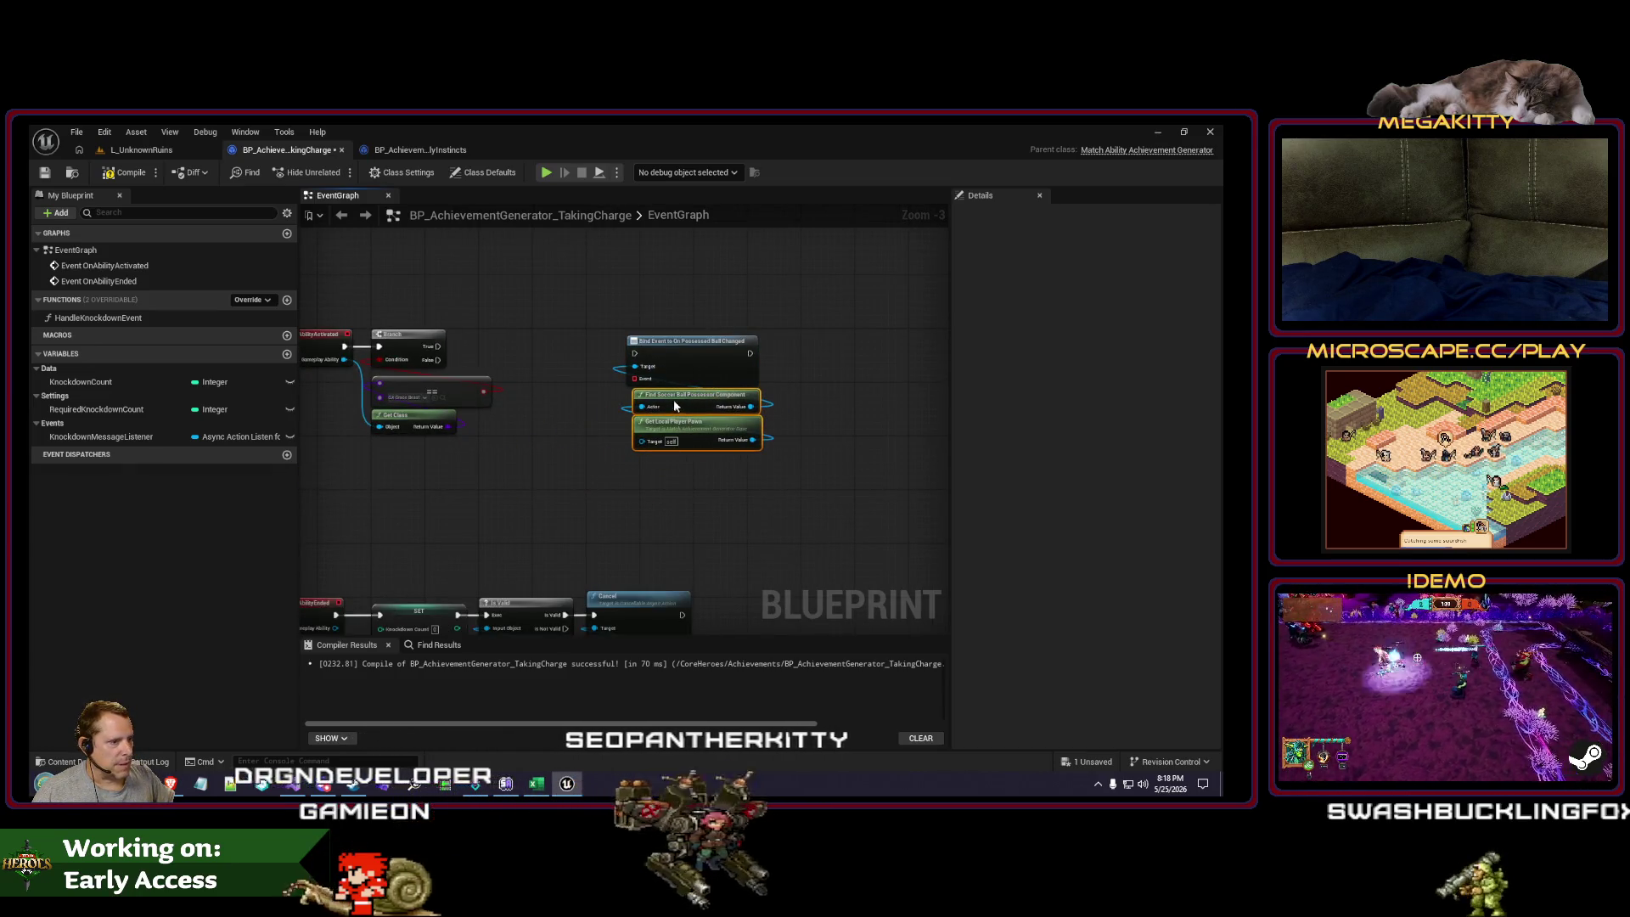
left_click_drag(519, 496, 571, 467)
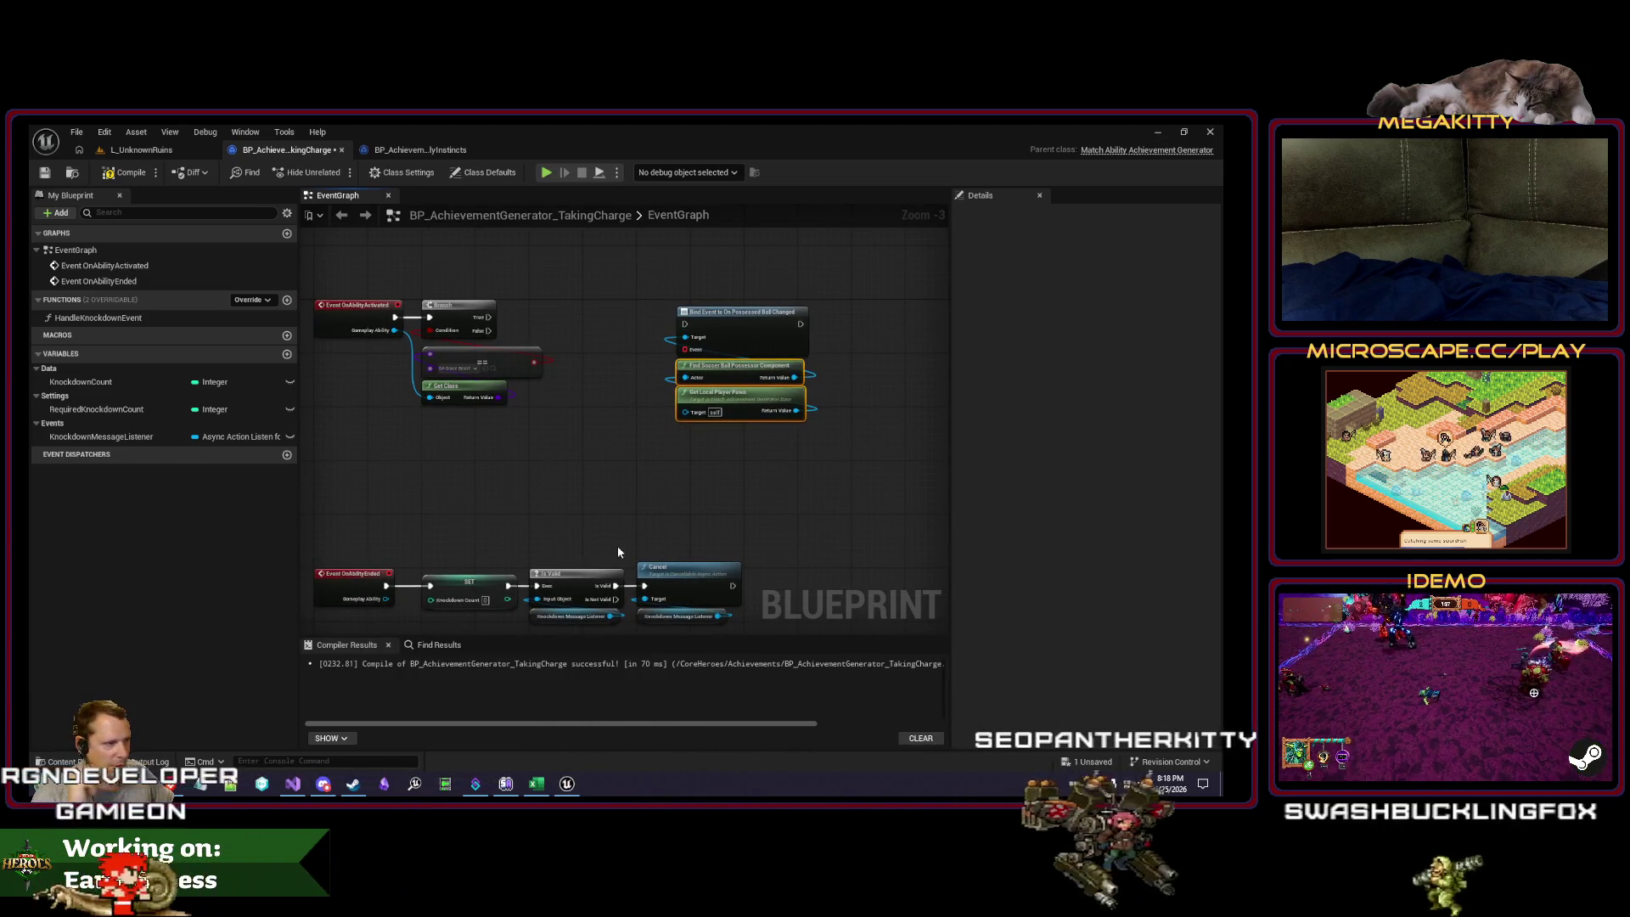
Step: Delete the SET, IsValid and Cancel nodes and the KnockdownMessageListener variable
left_click_drag(618, 545, 626, 460)
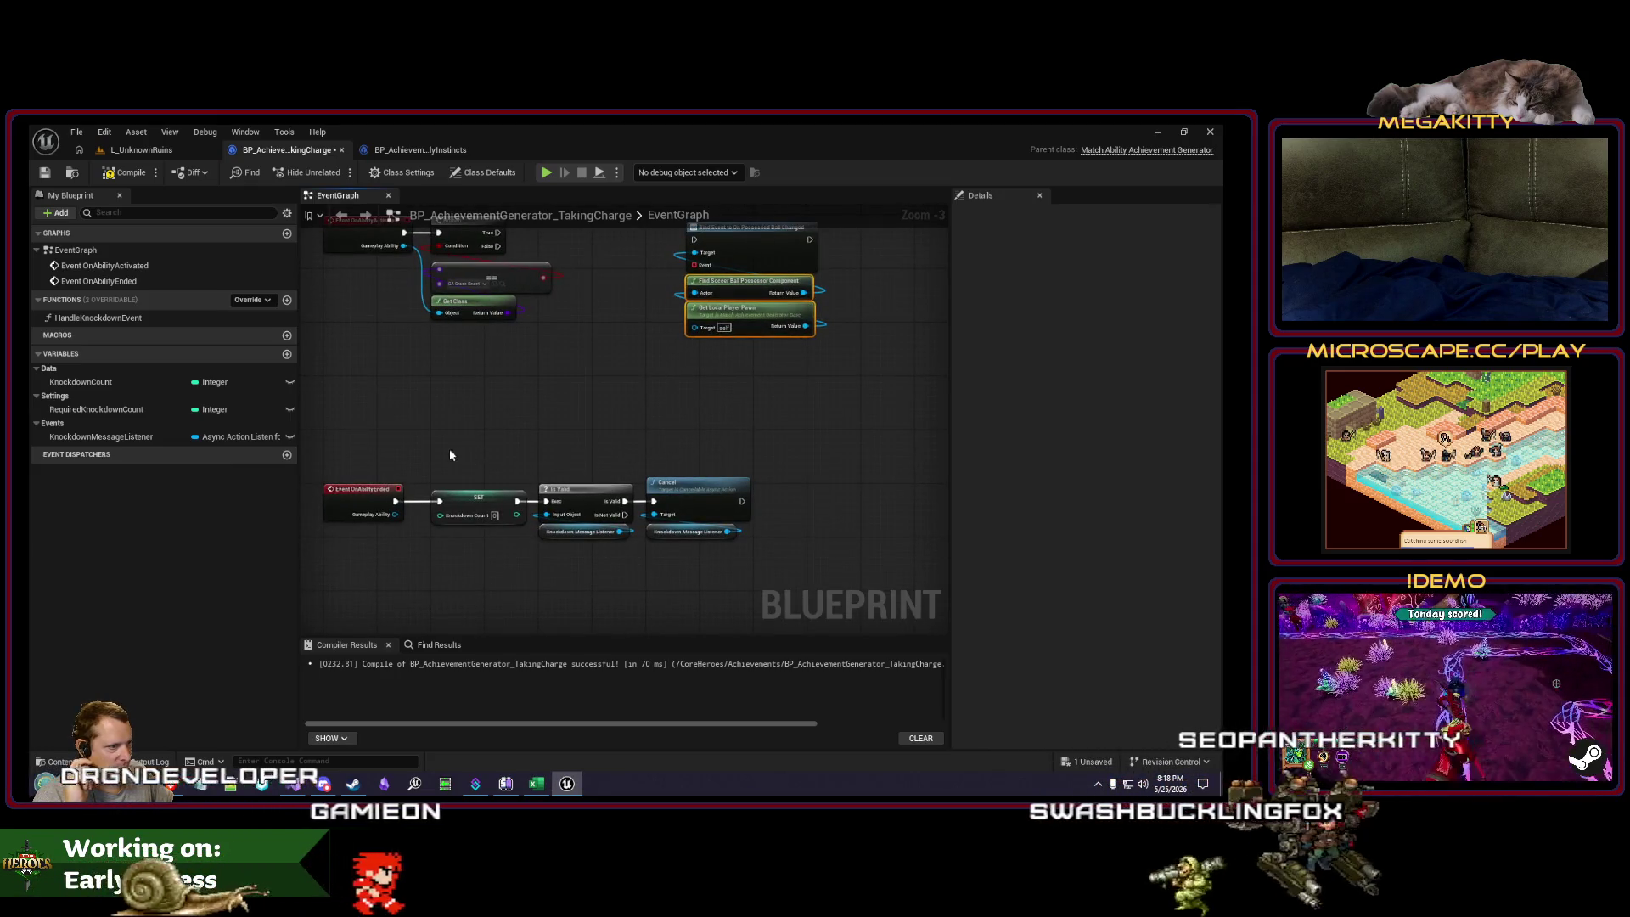
mouse_move(450, 448)
left_mouse_down()
mouse_move(747, 522)
mouse_move(750, 569)
left_mouse_up()
key("Delete")
left_click_drag(542, 416, 546, 569)
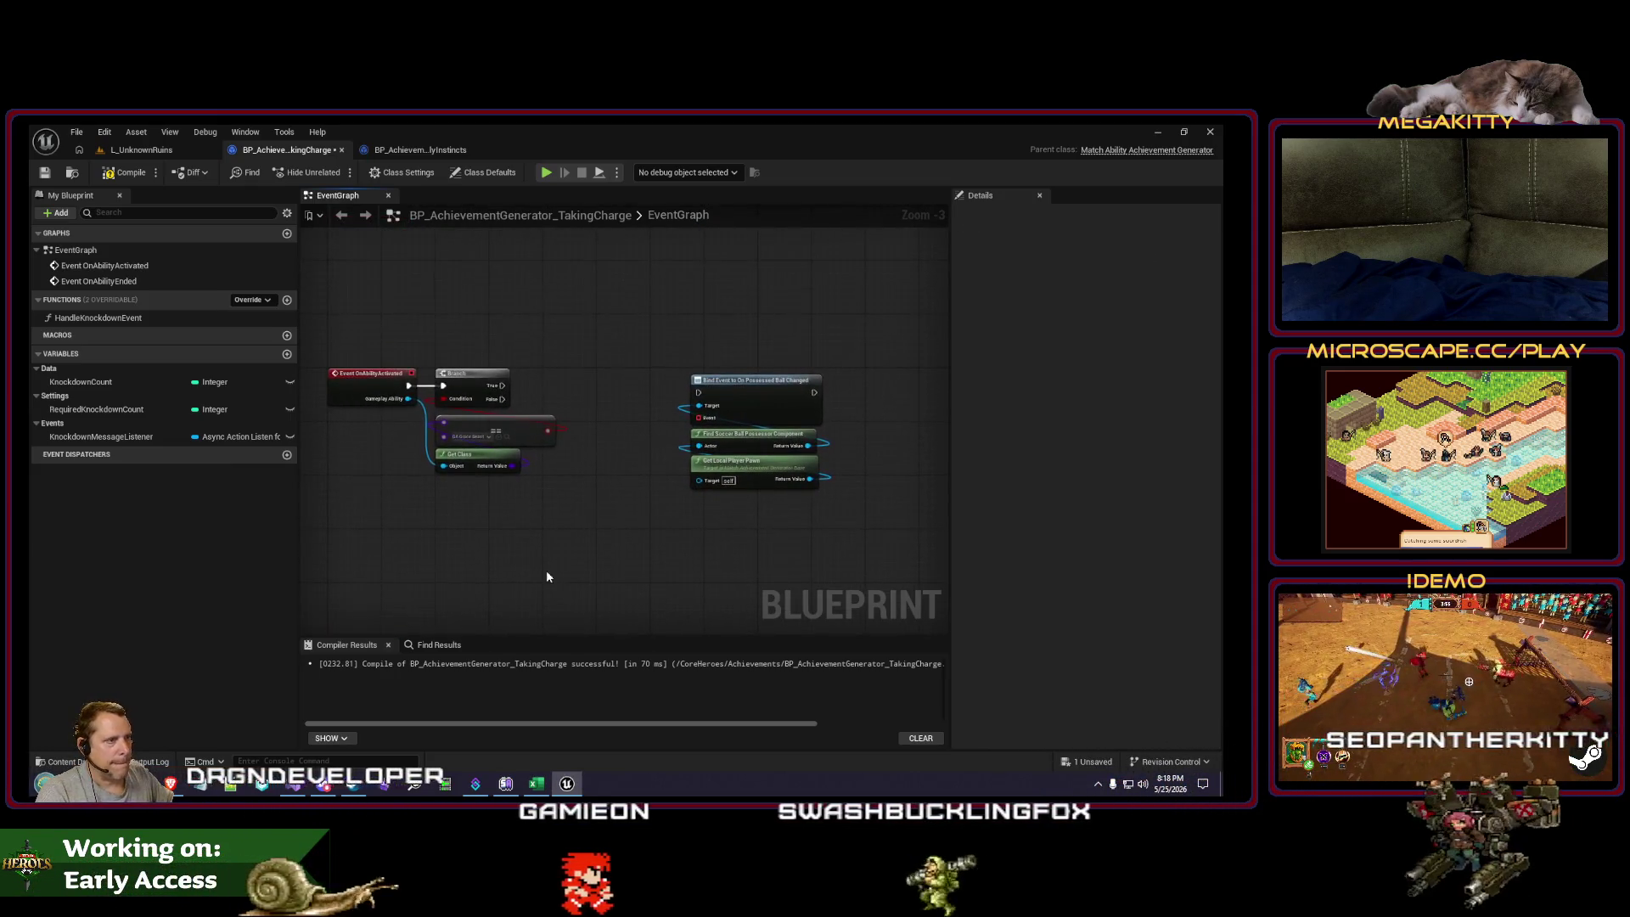
left_click(204, 436)
key("Delete")
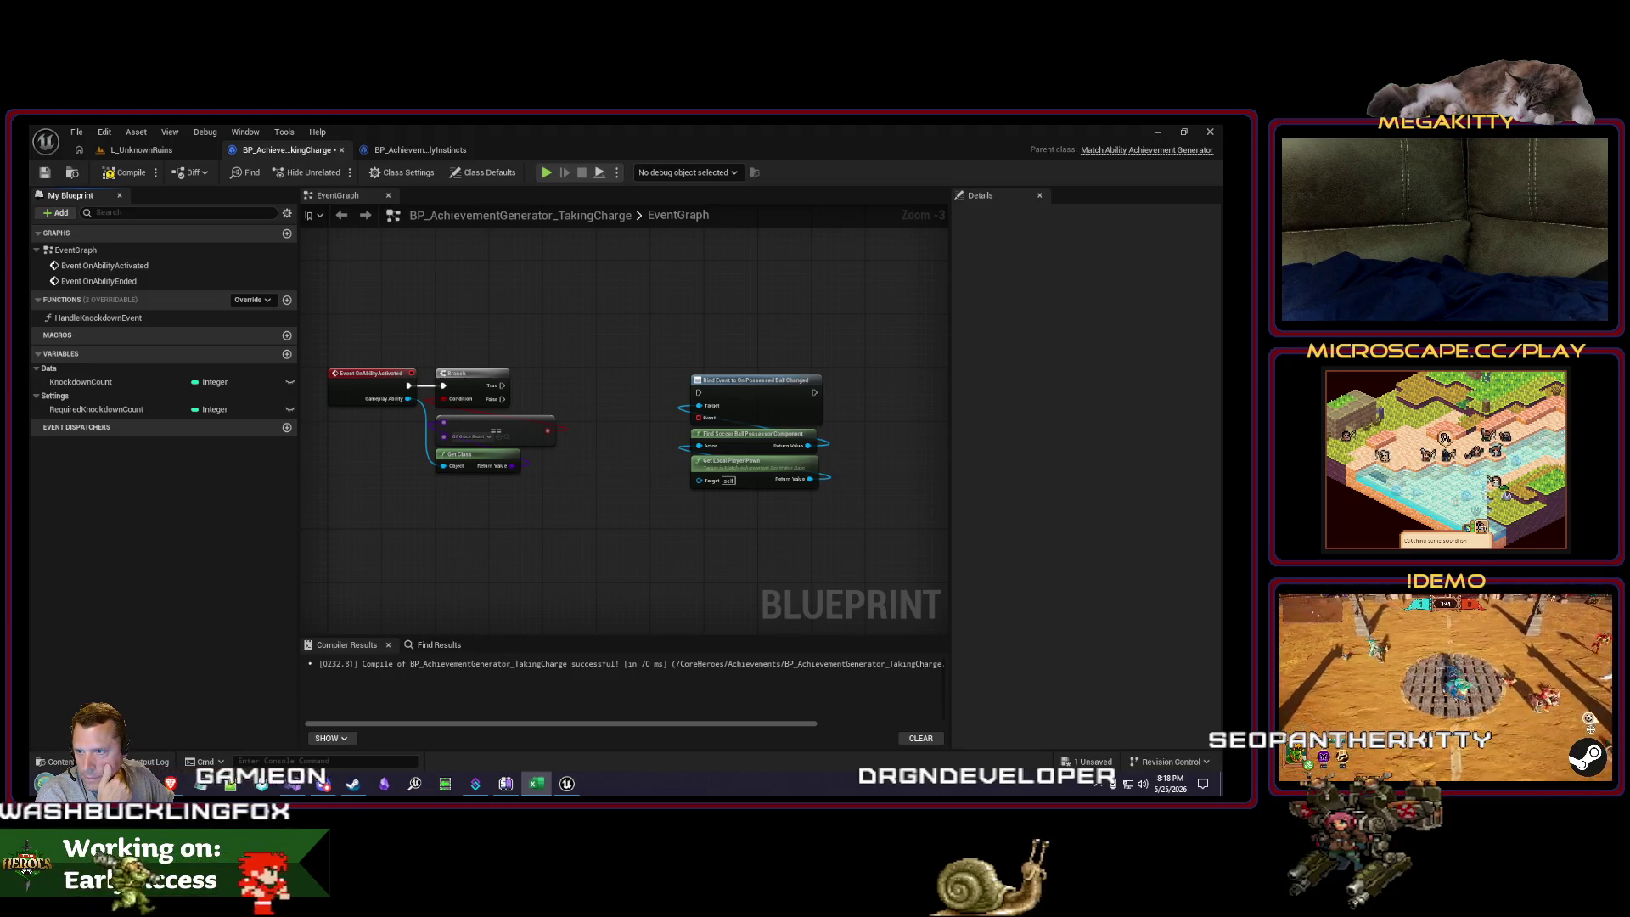
Step: Rename KnockdownCount to GotBallDuringBeastCharge and change its type to Boolean
left_click(148, 384)
key("F2")
type("GotBall")
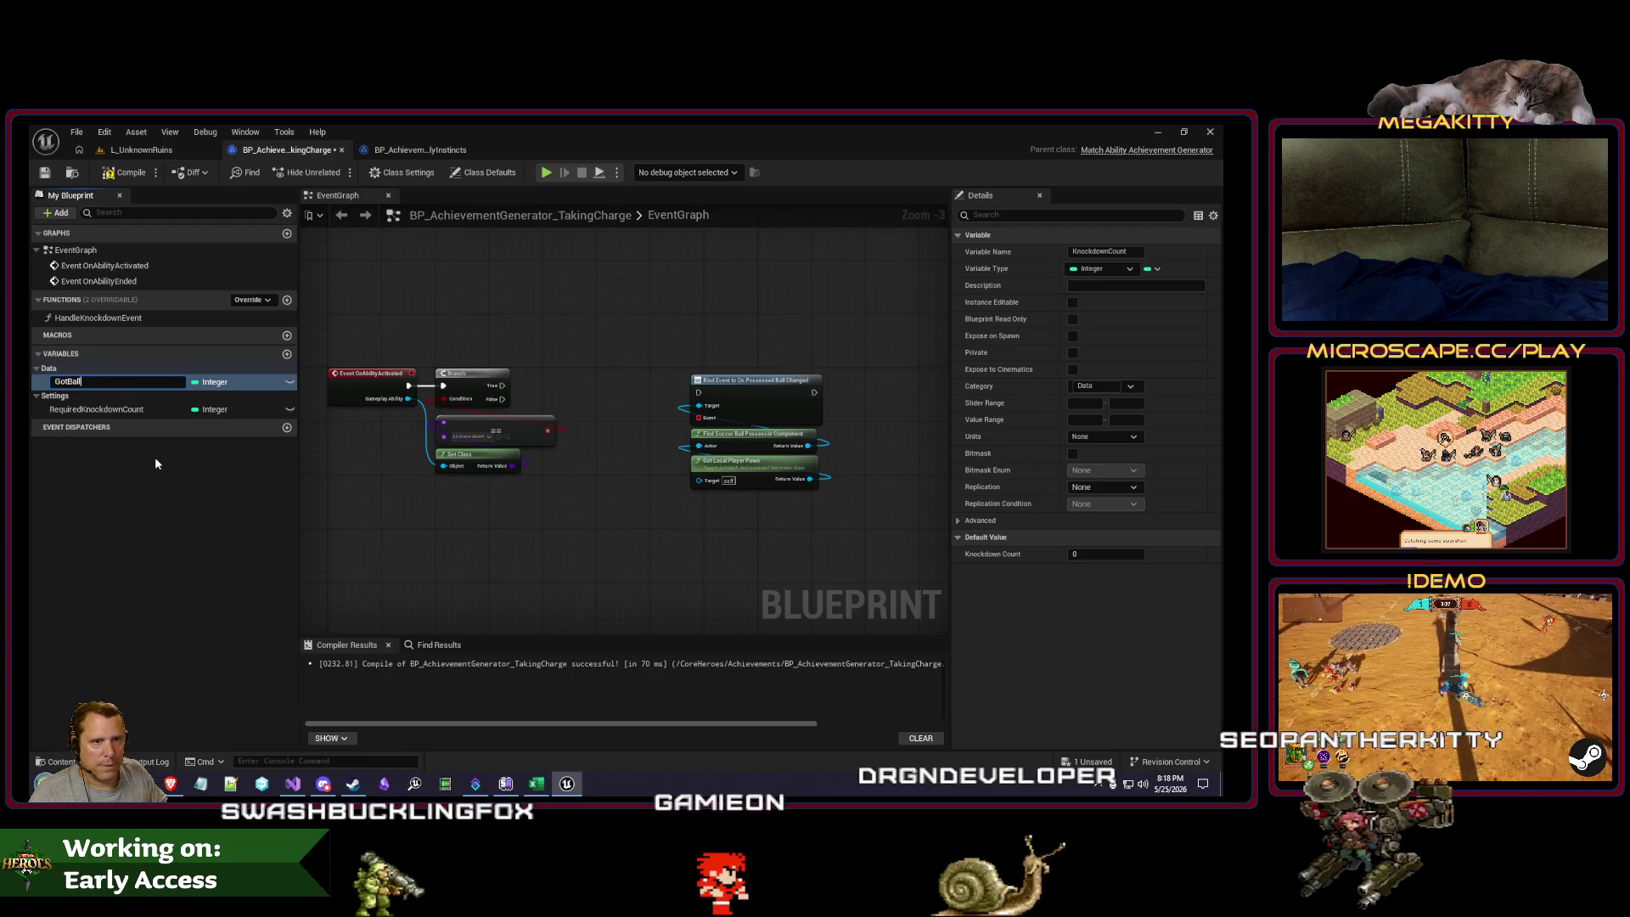
type("DuringBeastCharge")
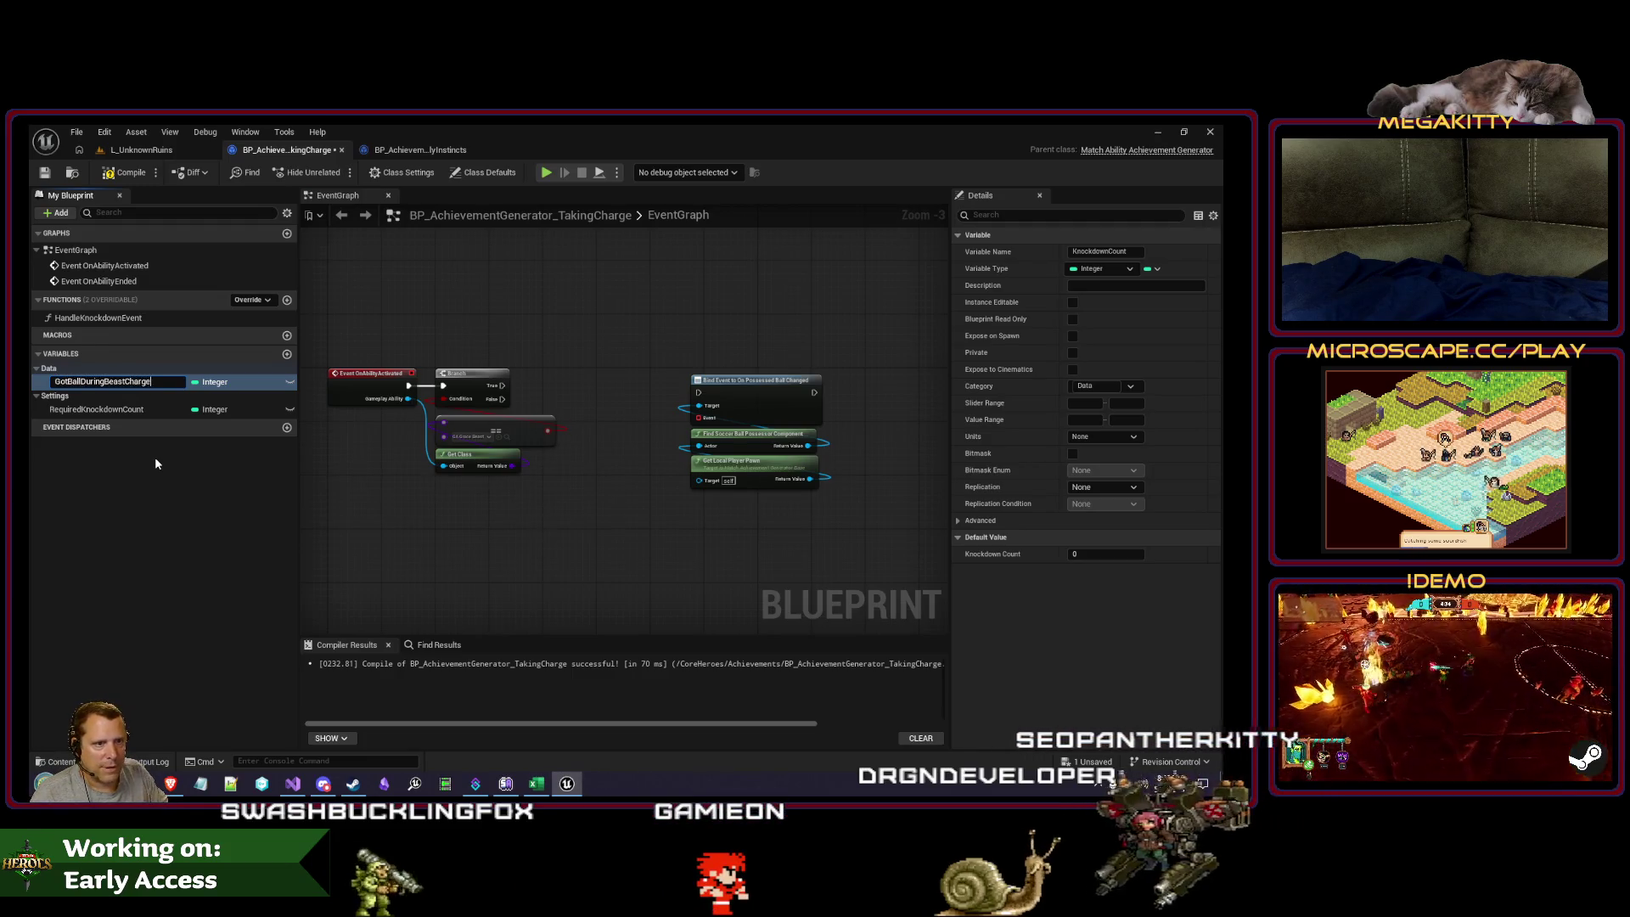
left_click(214, 382)
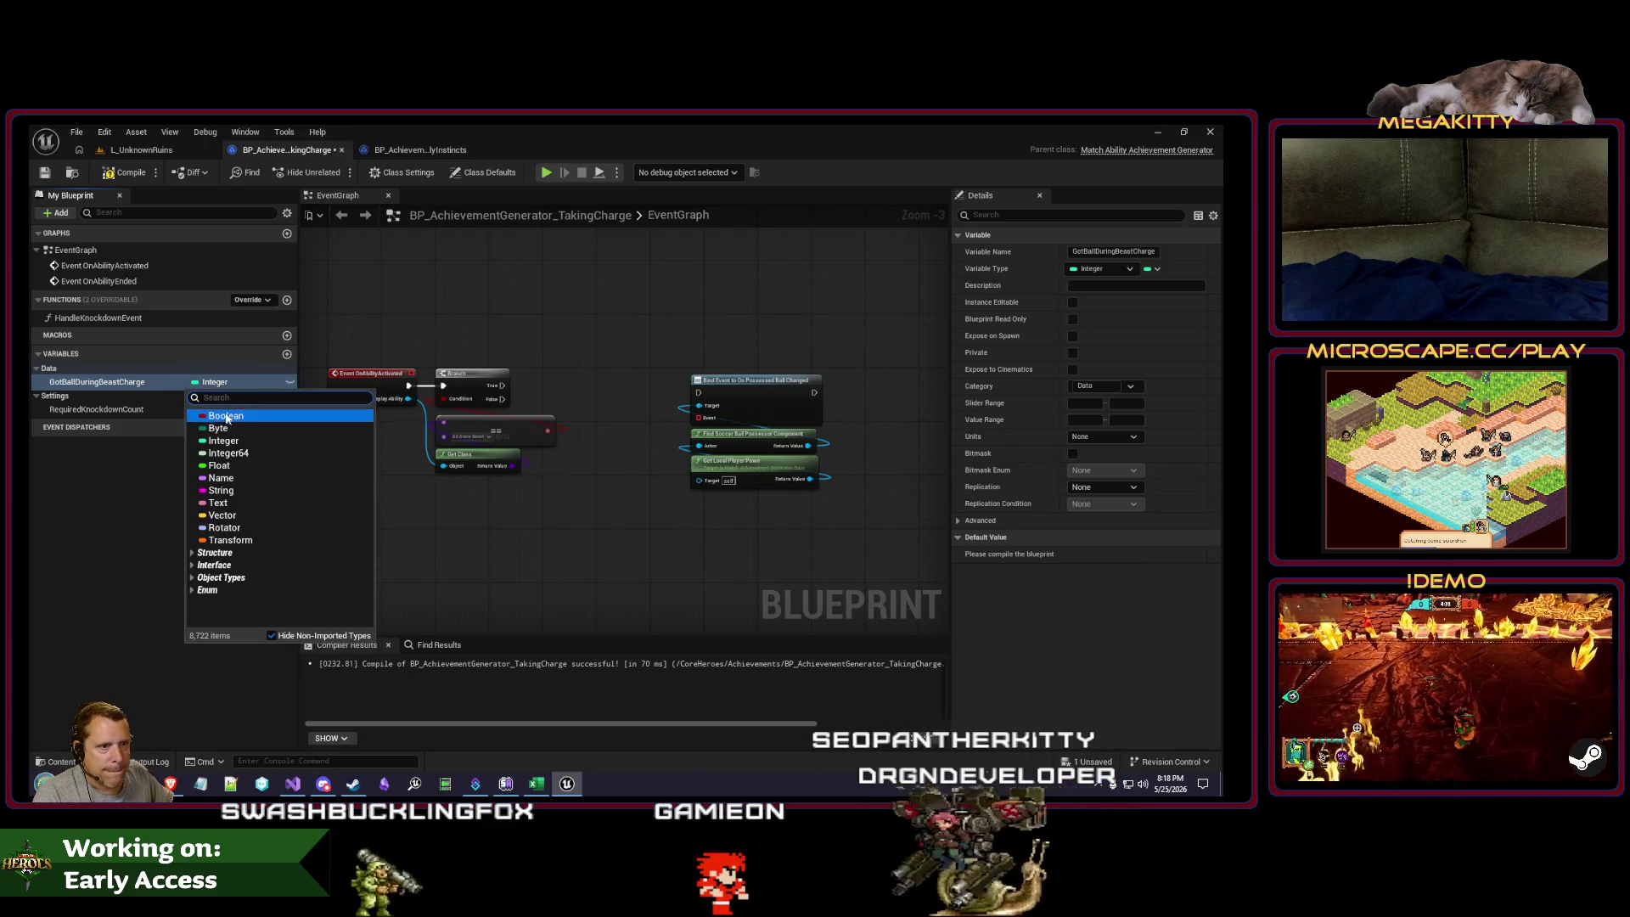
left_click(225, 416)
left_click(604, 476)
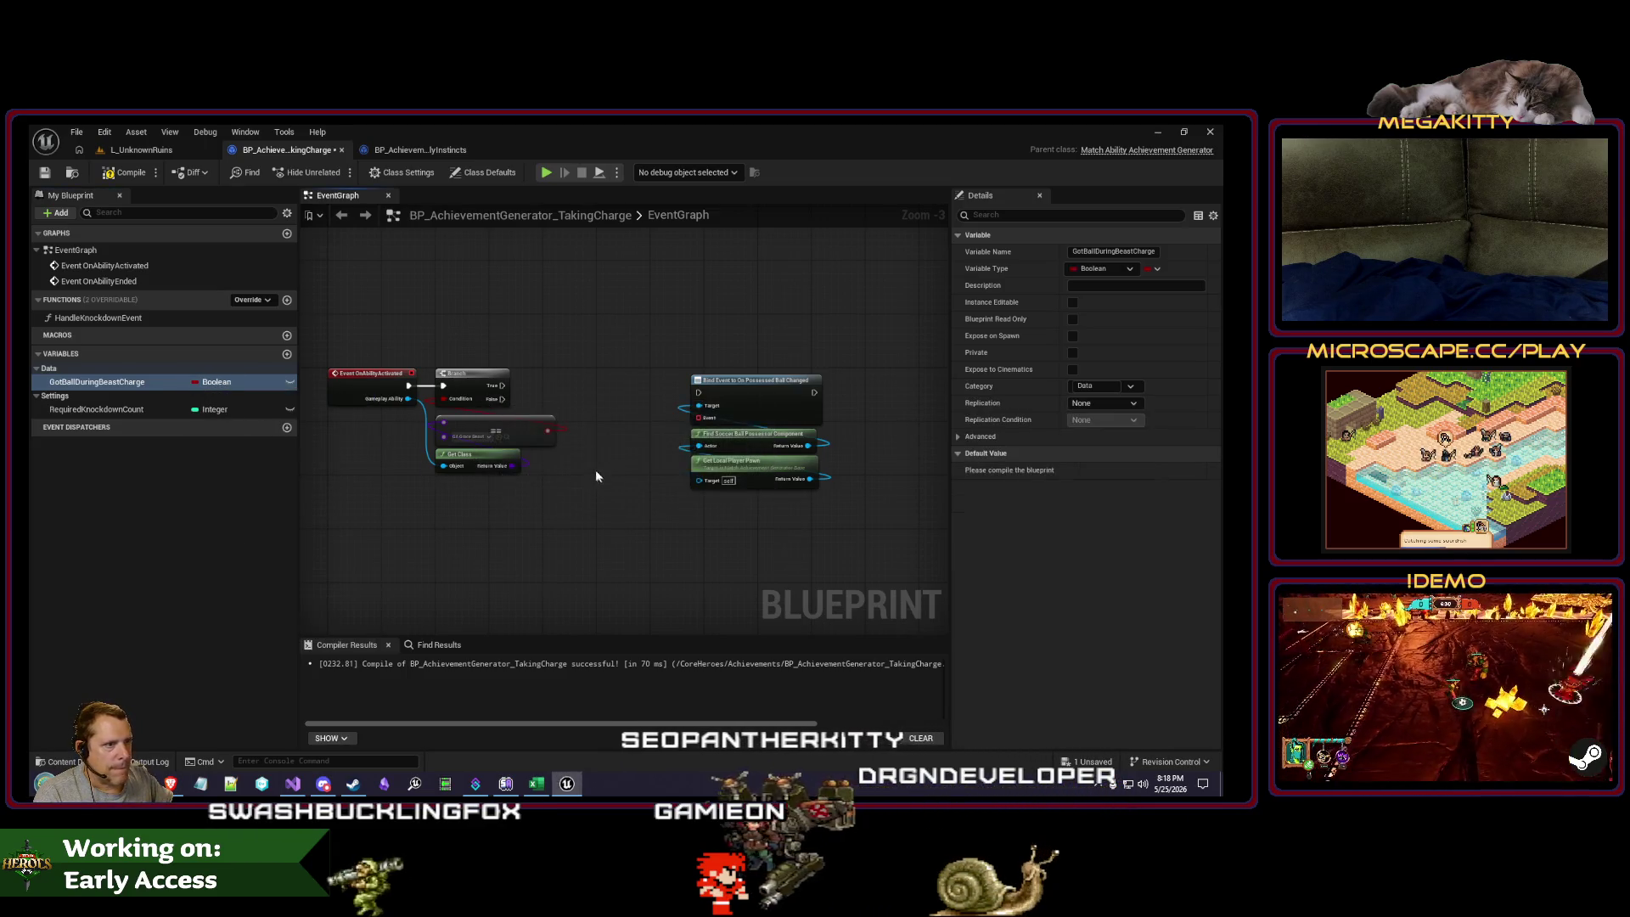
Step: Remove the extra Get Local Player Pawn copy and the Bind Event to On Possessed Ball Changed node
scroll(596, 477, "up", 2)
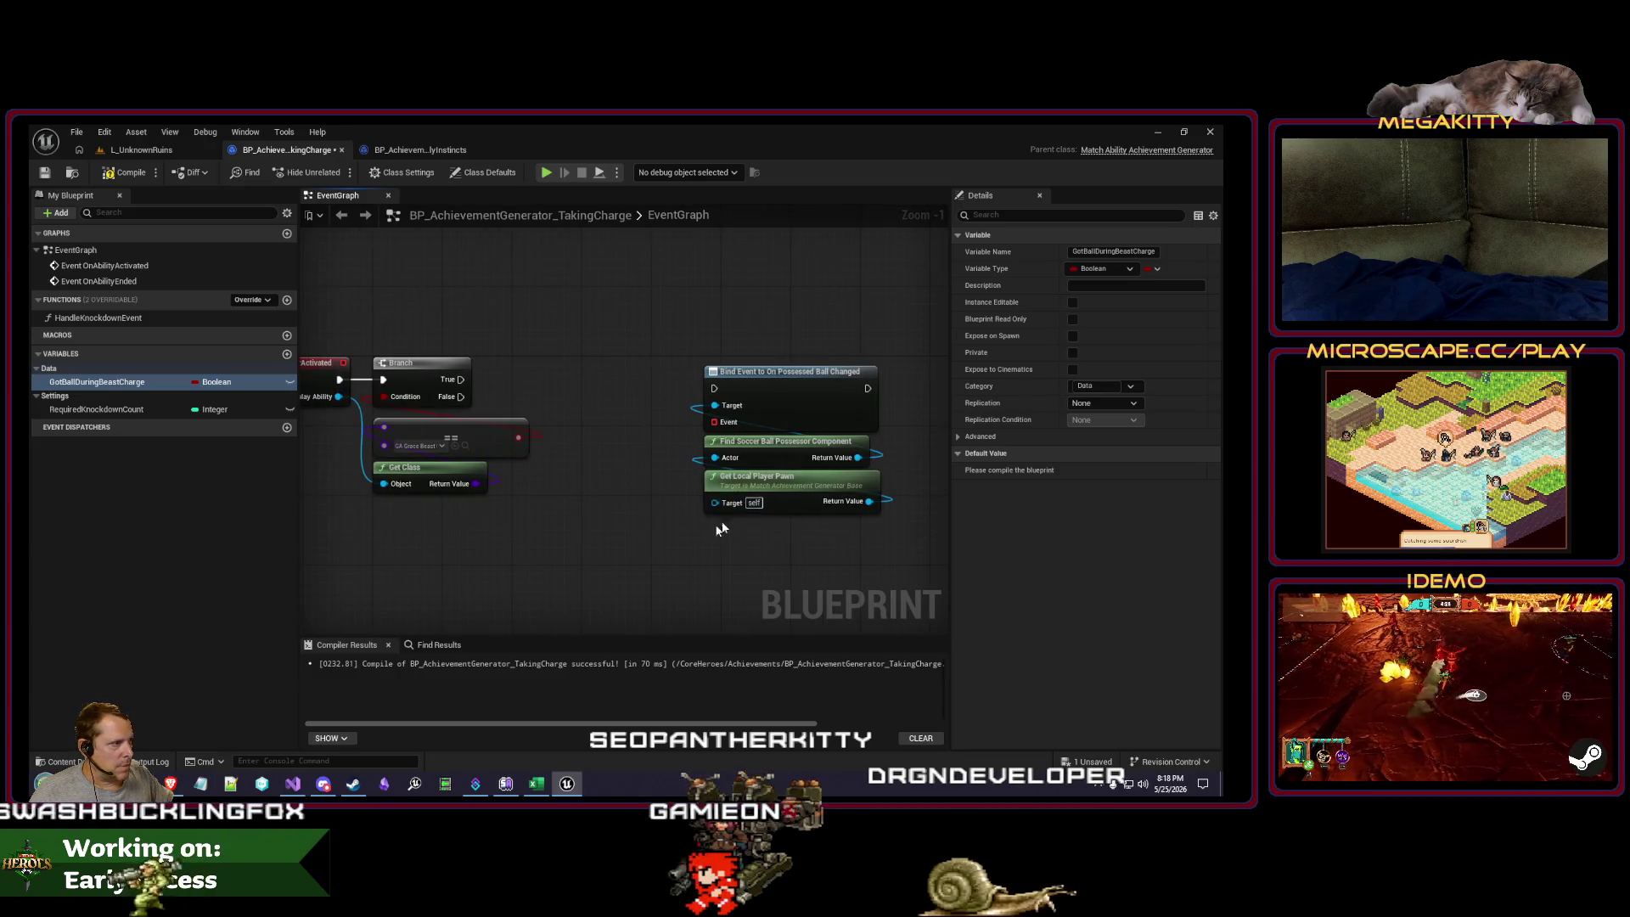
left_click(774, 488)
key("ctrl+c")
key("ctrl+v")
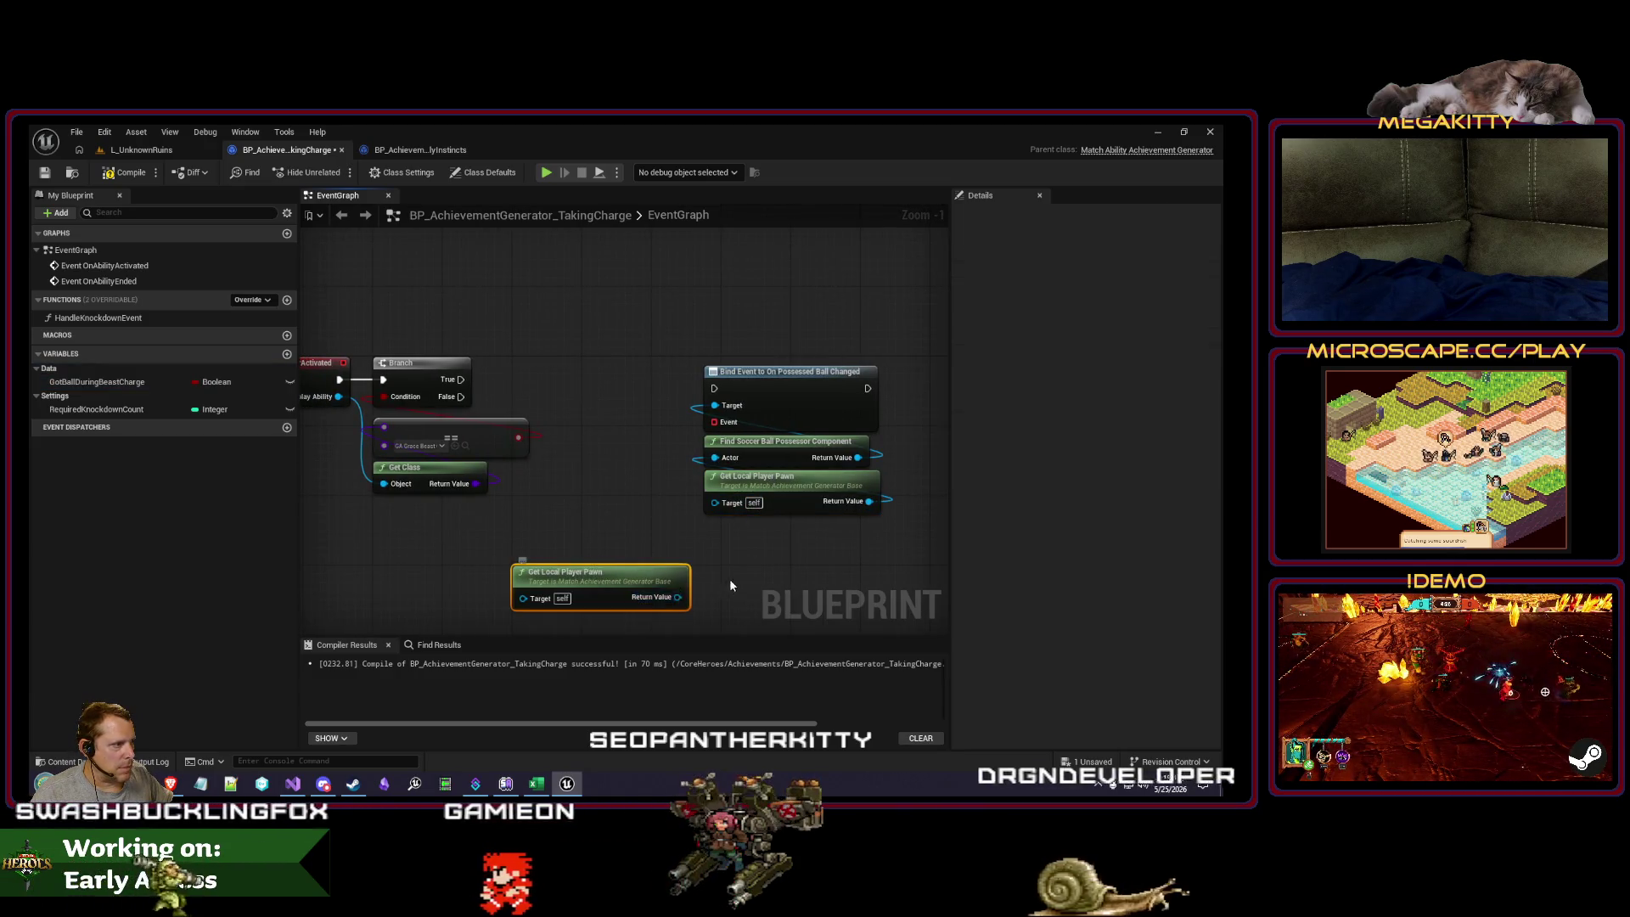
key("Delete")
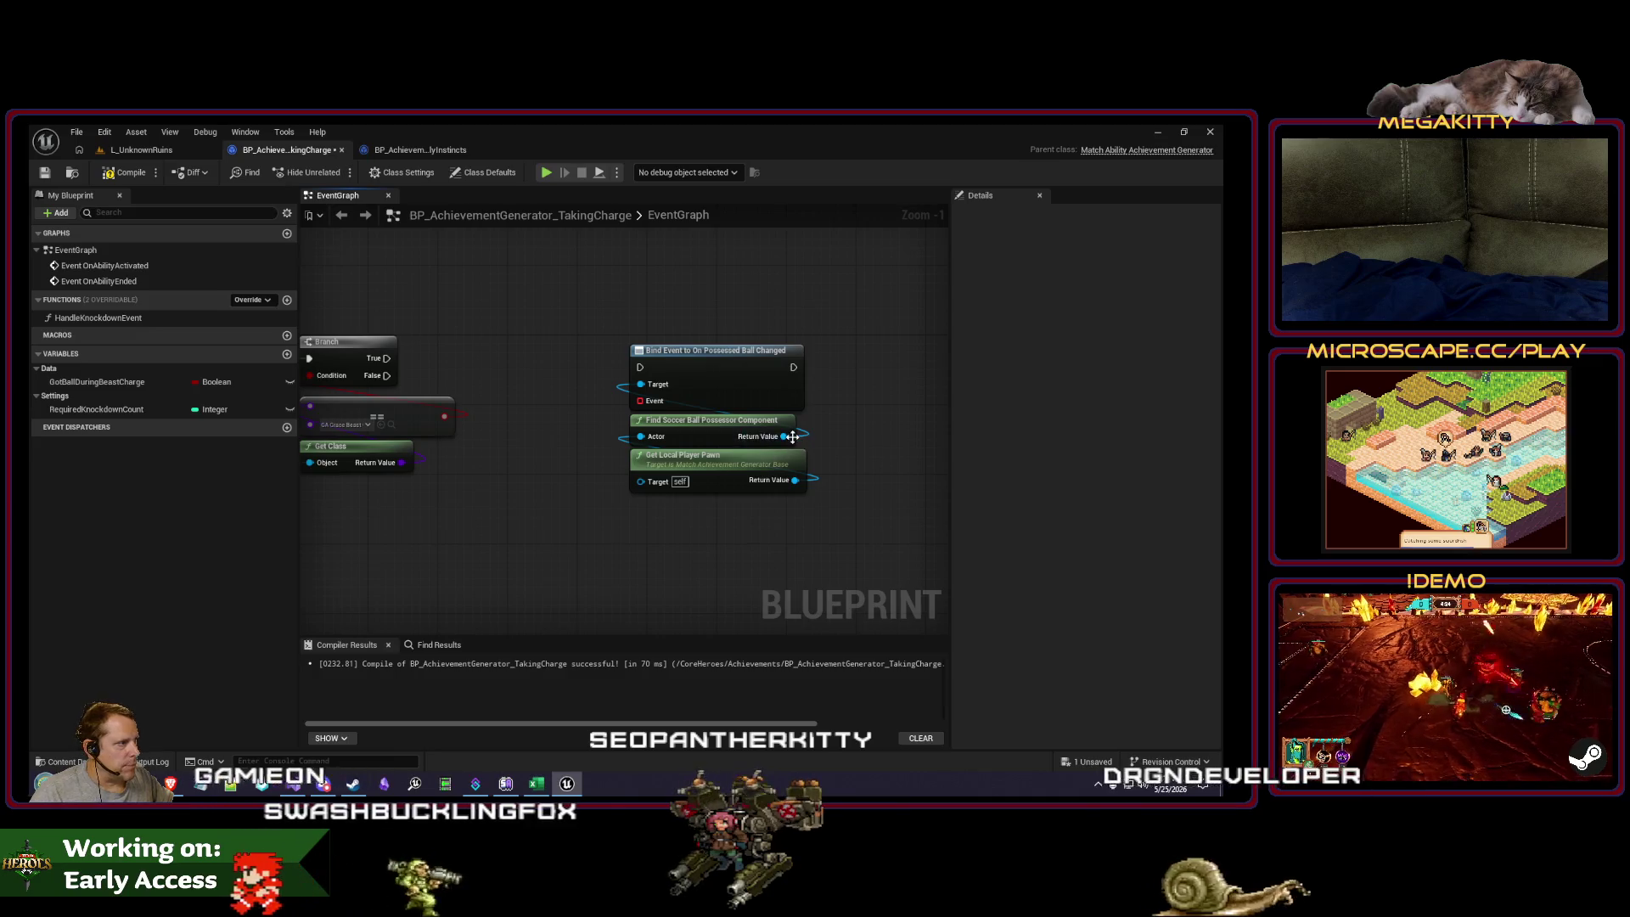
mouse_move(801, 452)
left_mouse_down()
mouse_move(863, 473)
mouse_move(773, 497)
left_mouse_up()
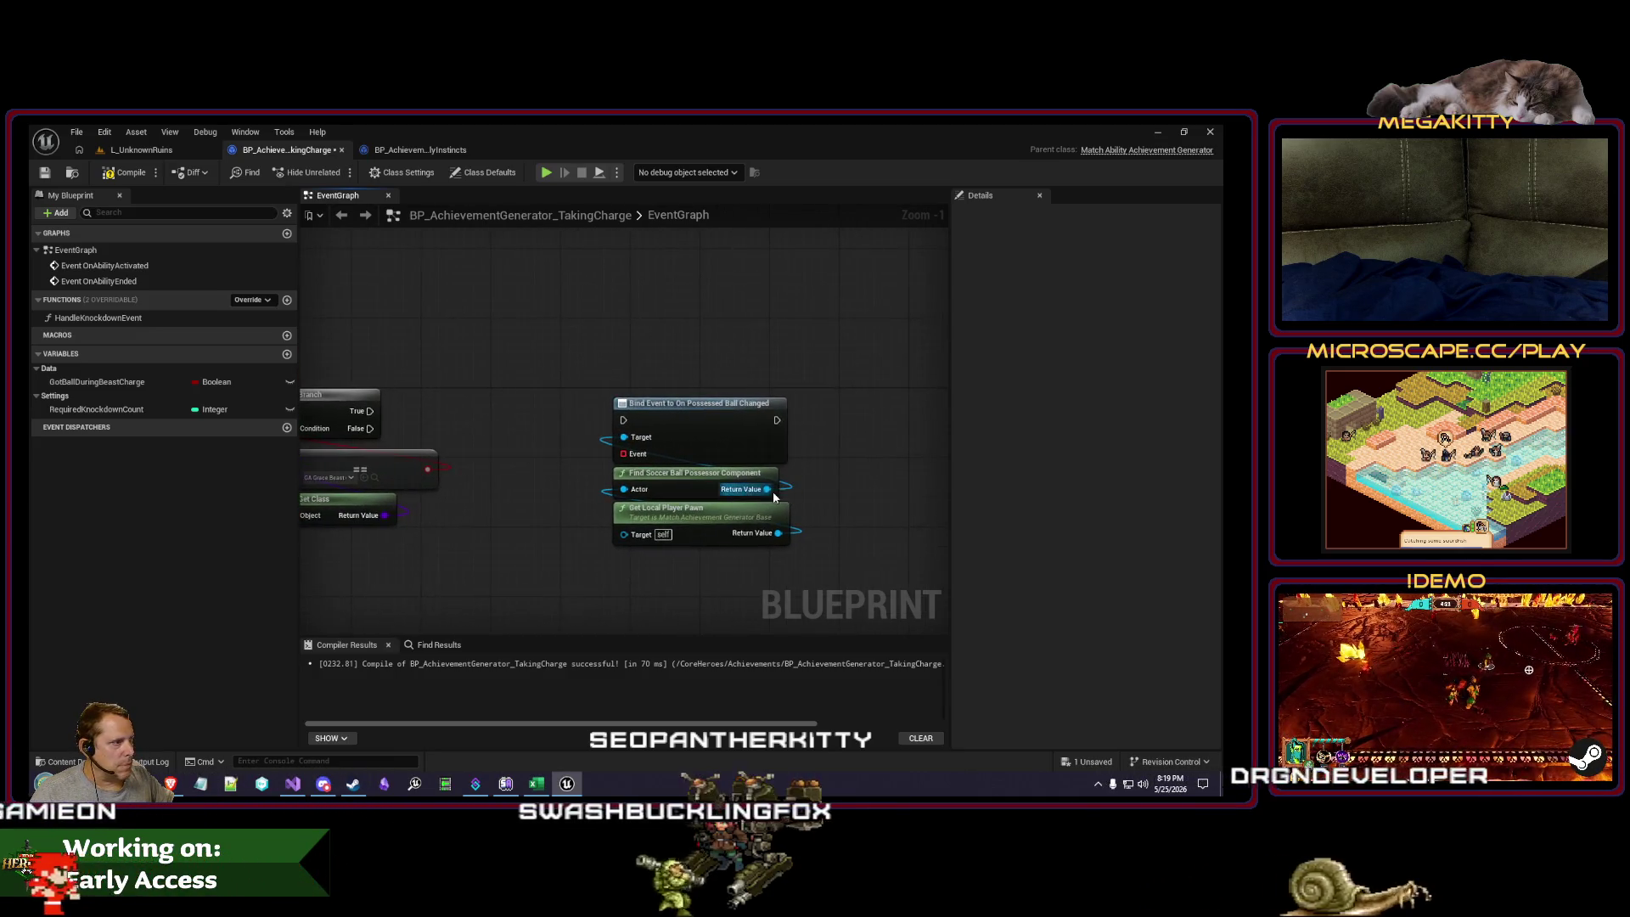
left_click_drag(834, 450, 835, 446)
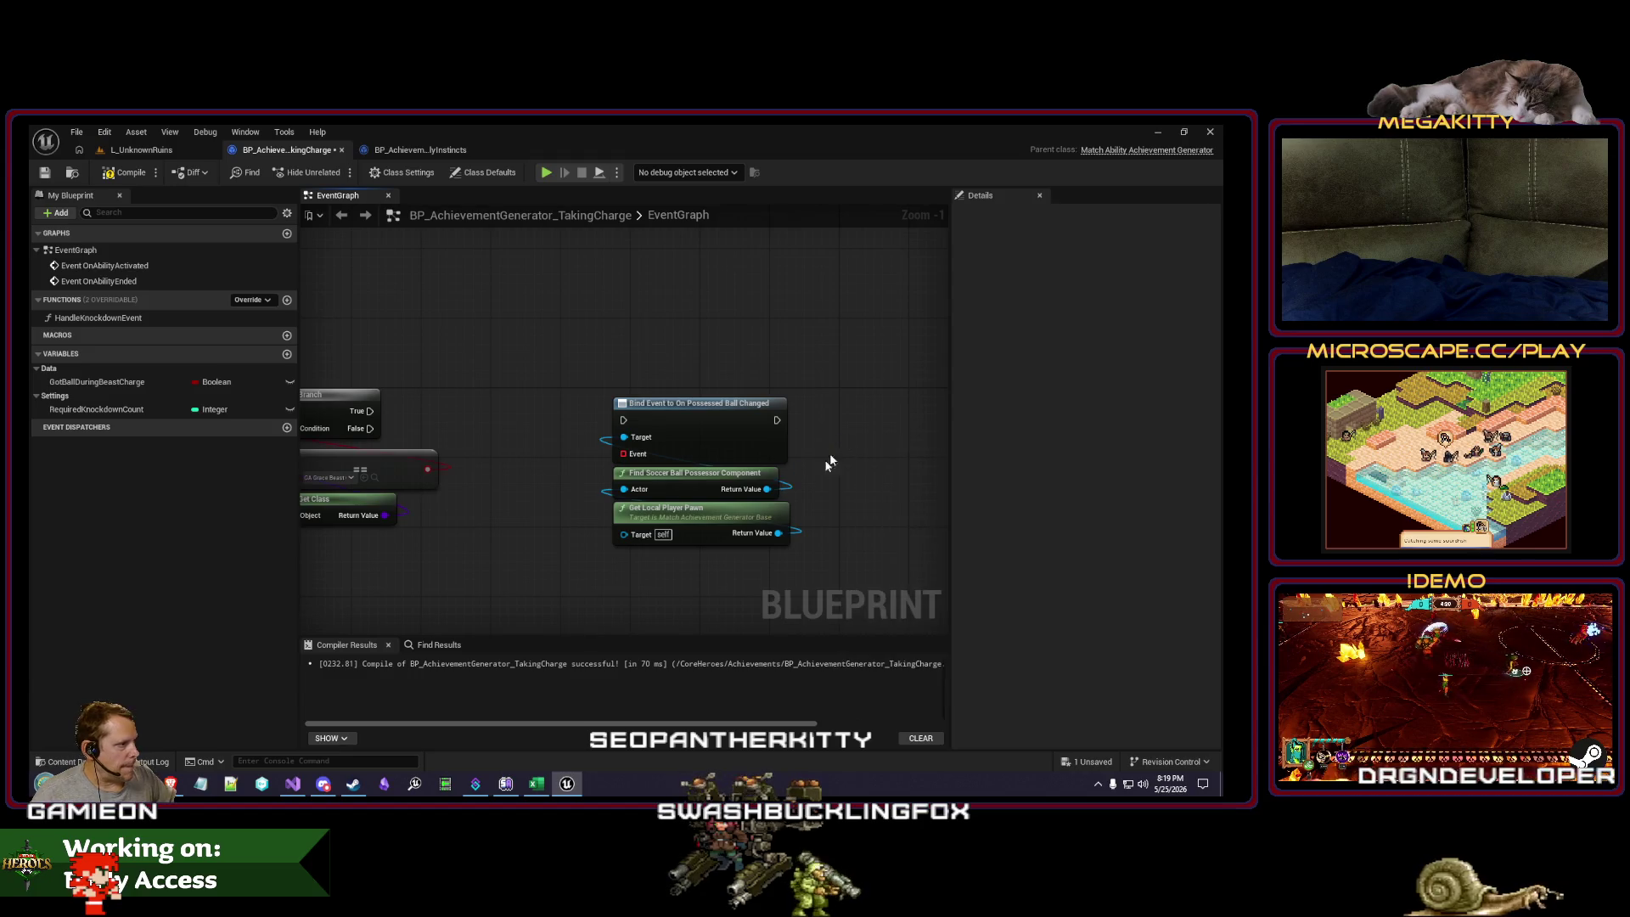
key("Escape")
key("Delete")
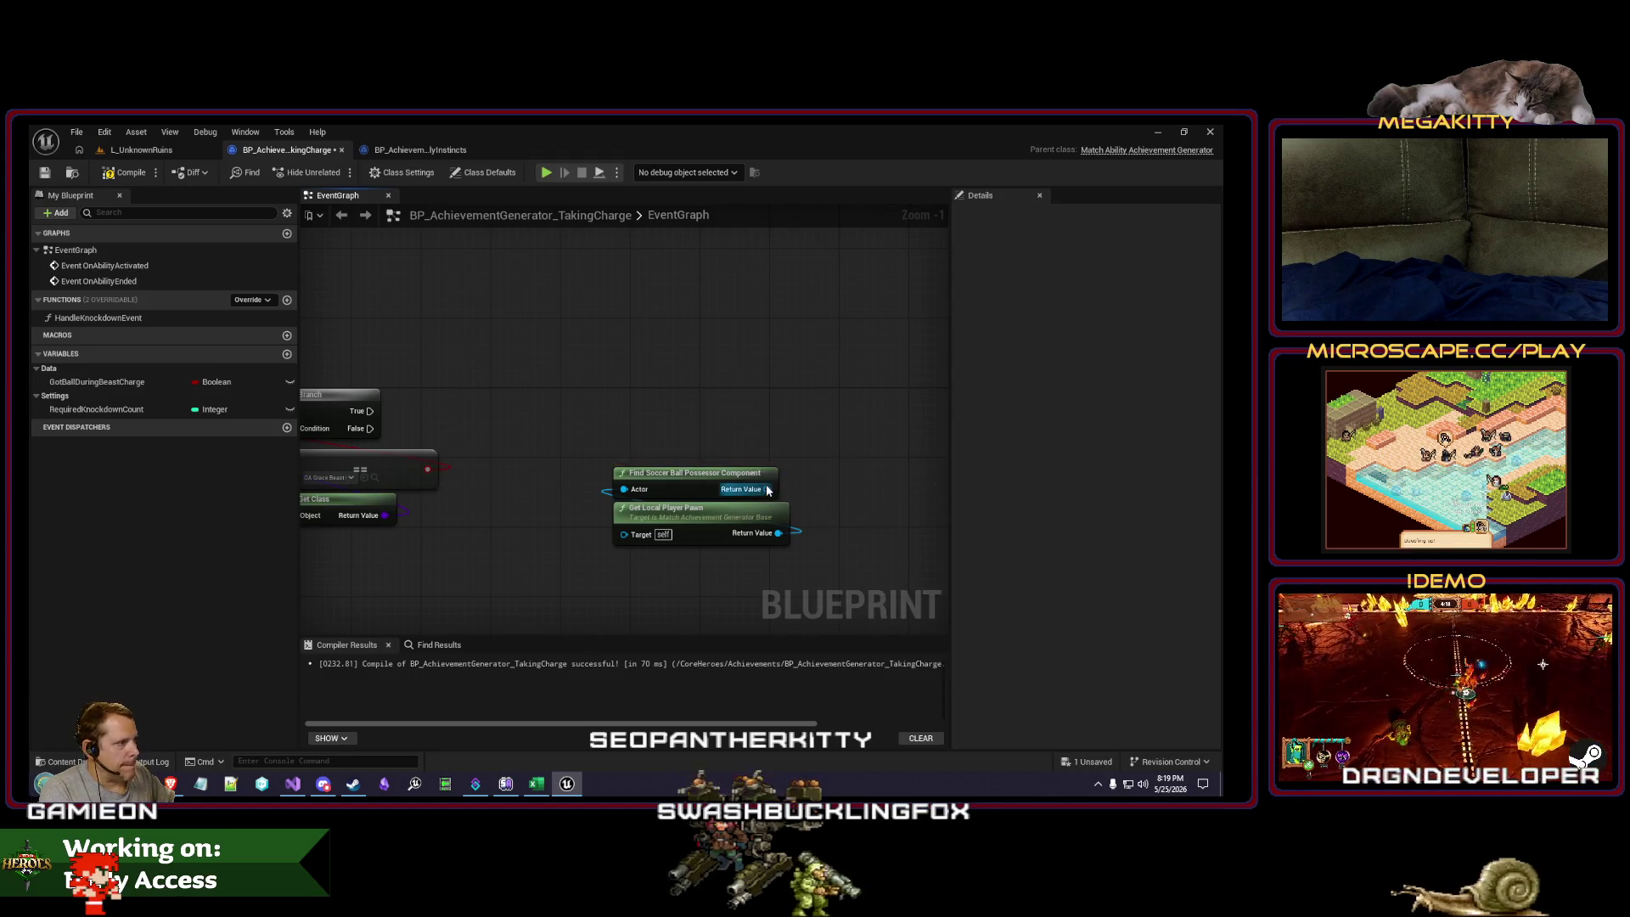
Step: Add an Is Valid node off the Branch's True output
left_click_drag(705, 402, 547, 409)
type("is valid")
key("Return")
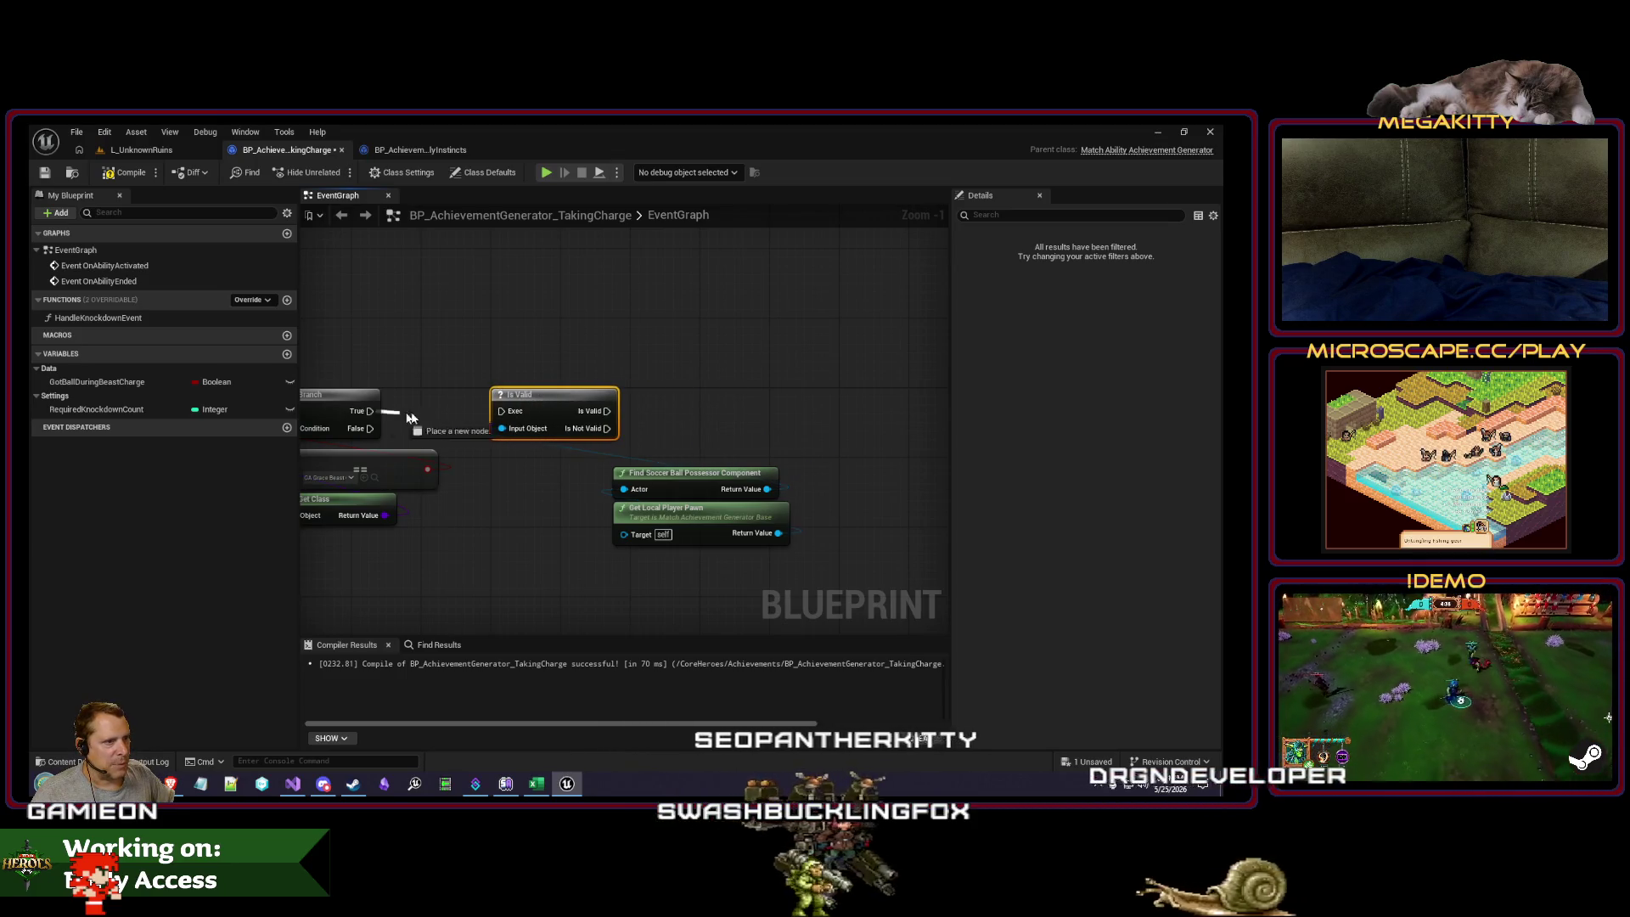
Step: Duplicate the possessor and pawn nodes and add Does Possess Ball from the possessor's Return Value
left_click_drag(595, 459, 798, 547)
left_click_drag(696, 476, 548, 443)
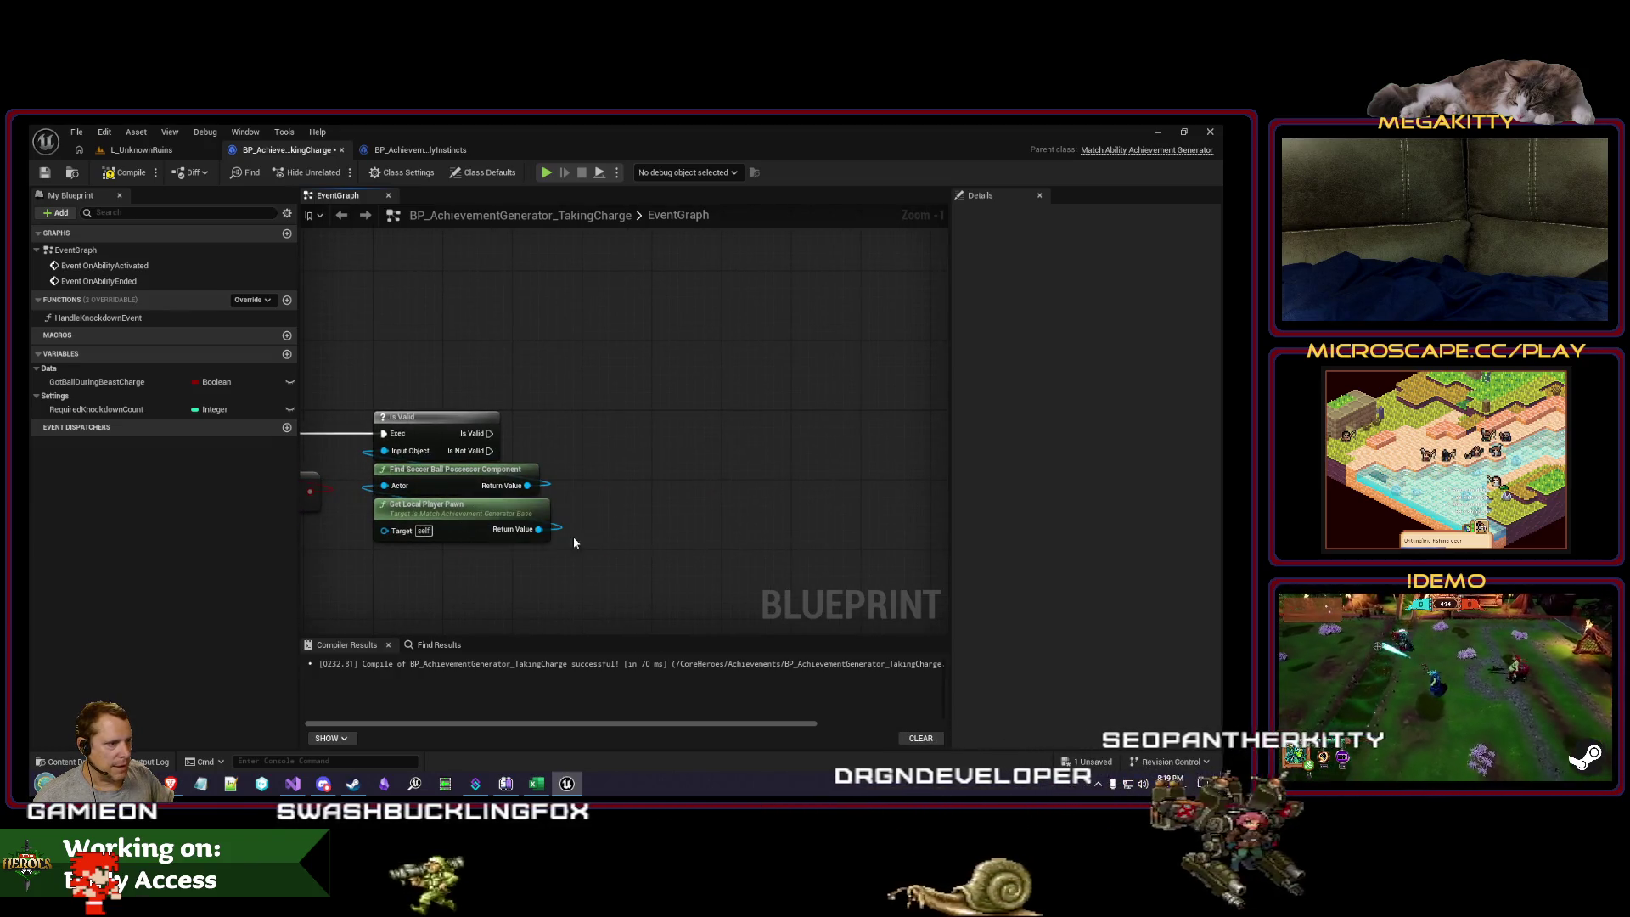
key("ctrl+c")
key("ctrl+v")
mouse_move(754, 495)
left_mouse_down()
mouse_move(739, 443)
mouse_move(677, 430)
left_mouse_up()
type("doe")
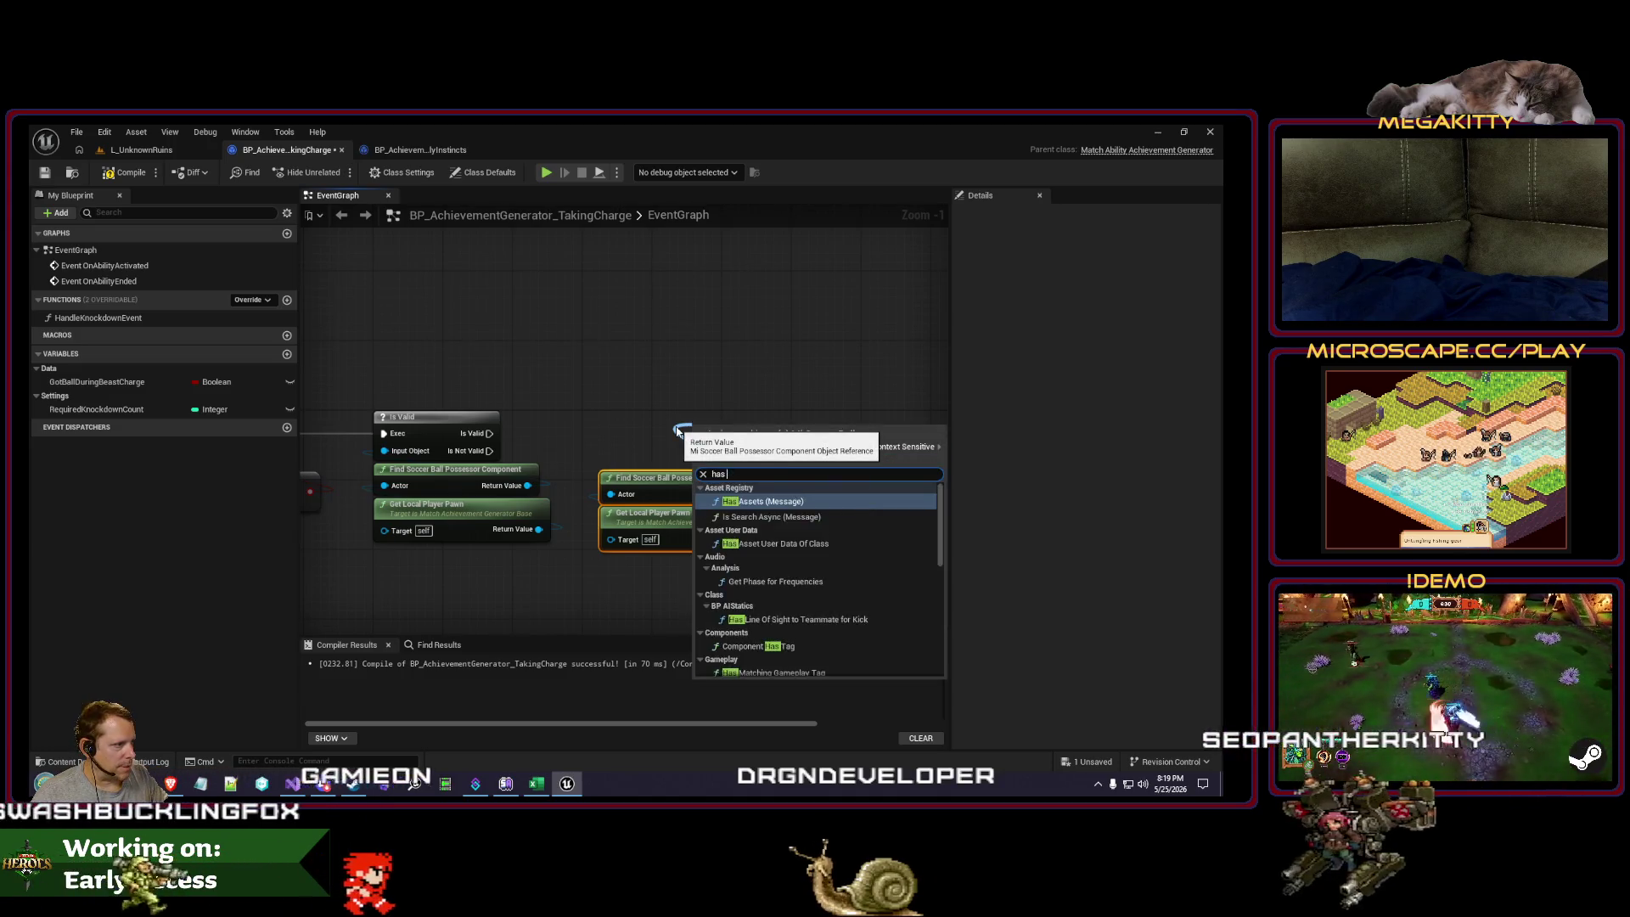
type("s p")
key("Return")
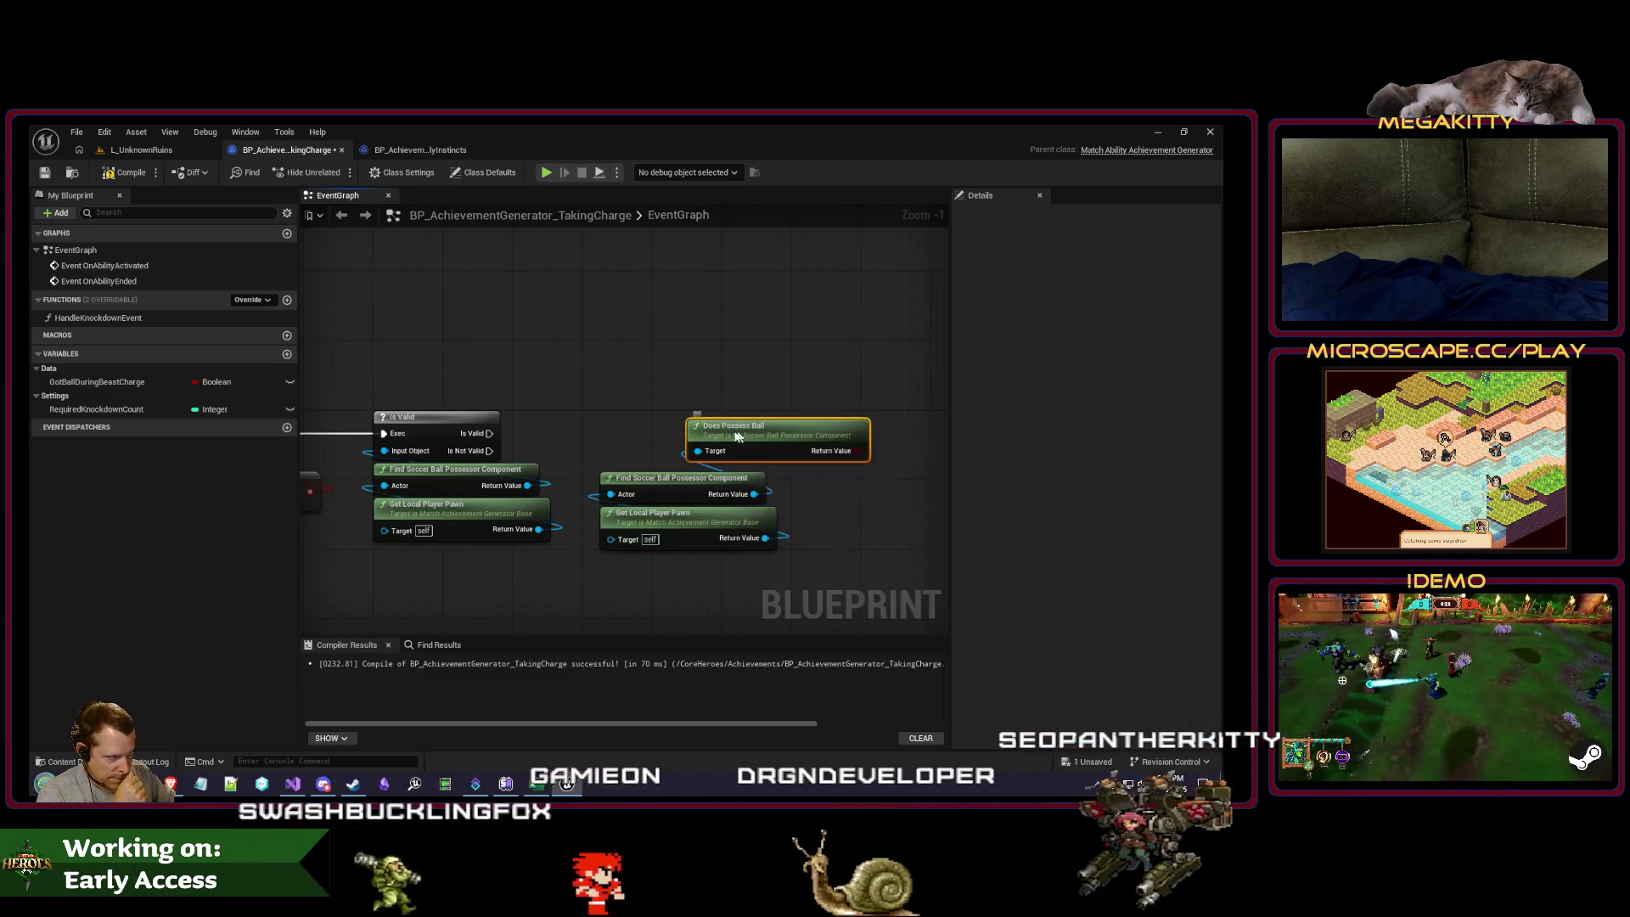
Step: Branch on Does Possess Ball's result and place the group beside Is Valid
left_click_drag(770, 459, 616, 347)
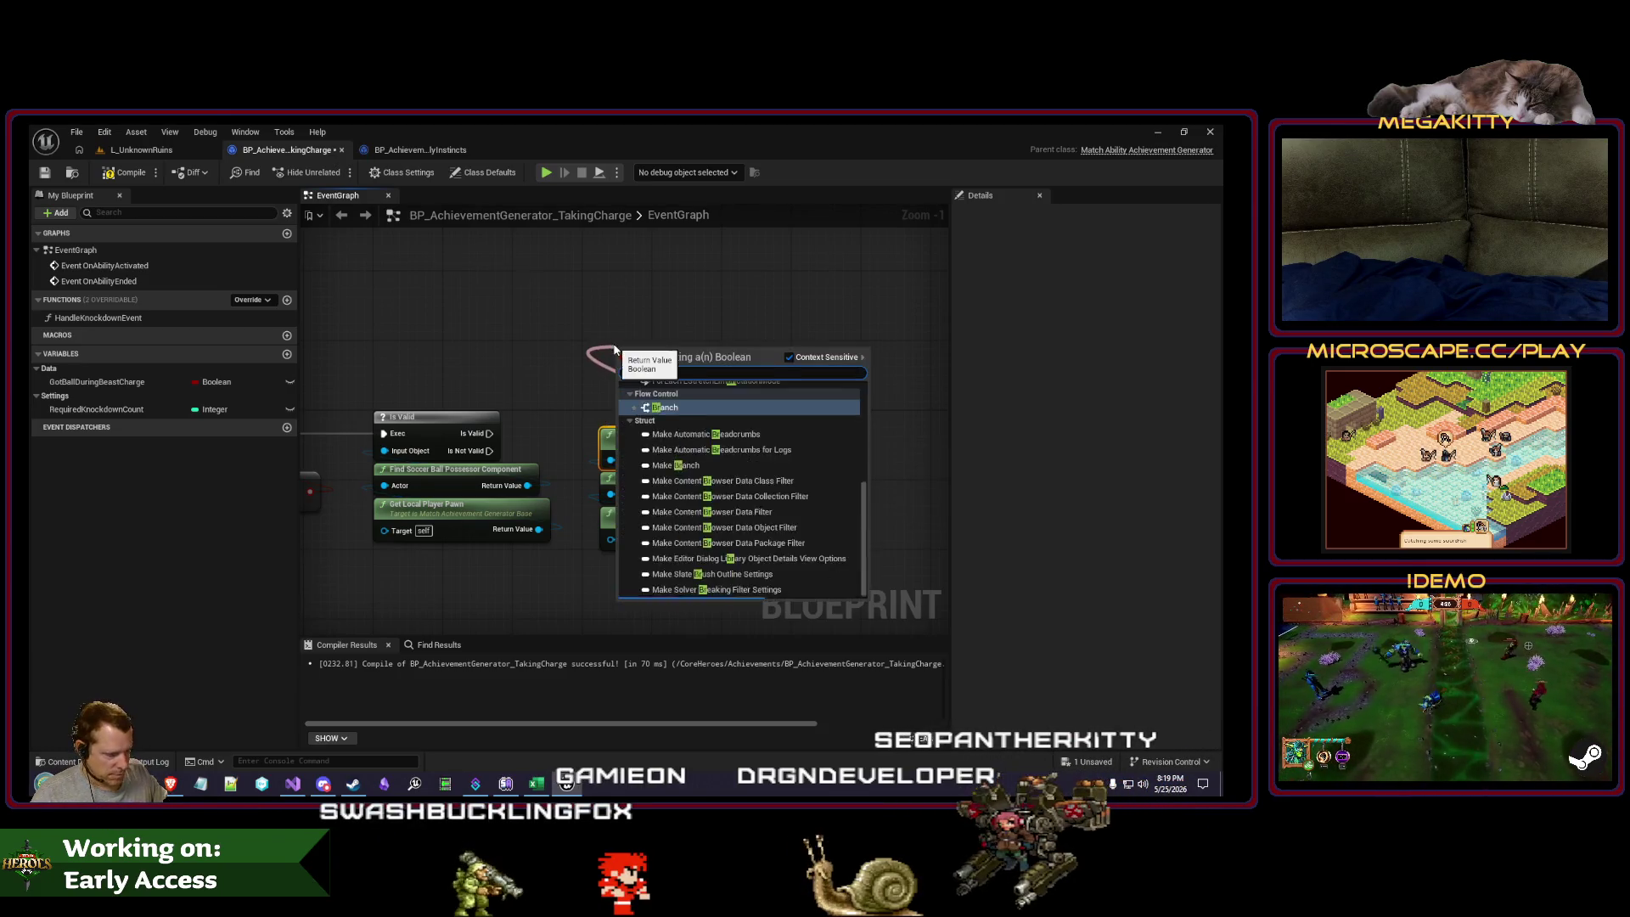
key("Return")
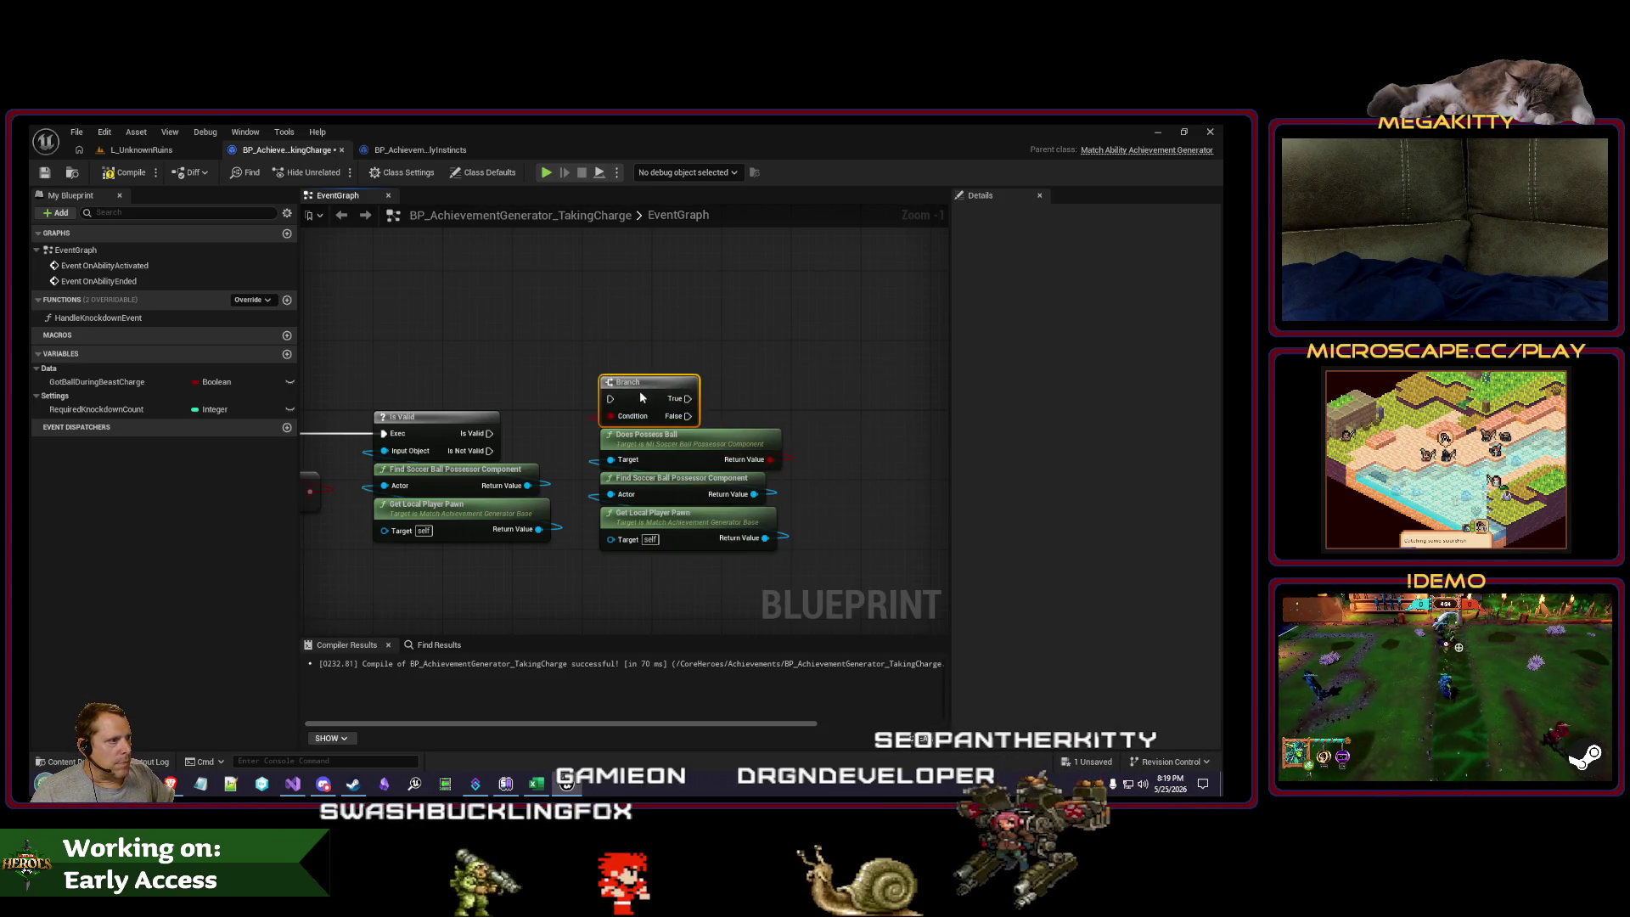
left_click_drag(828, 365, 586, 565)
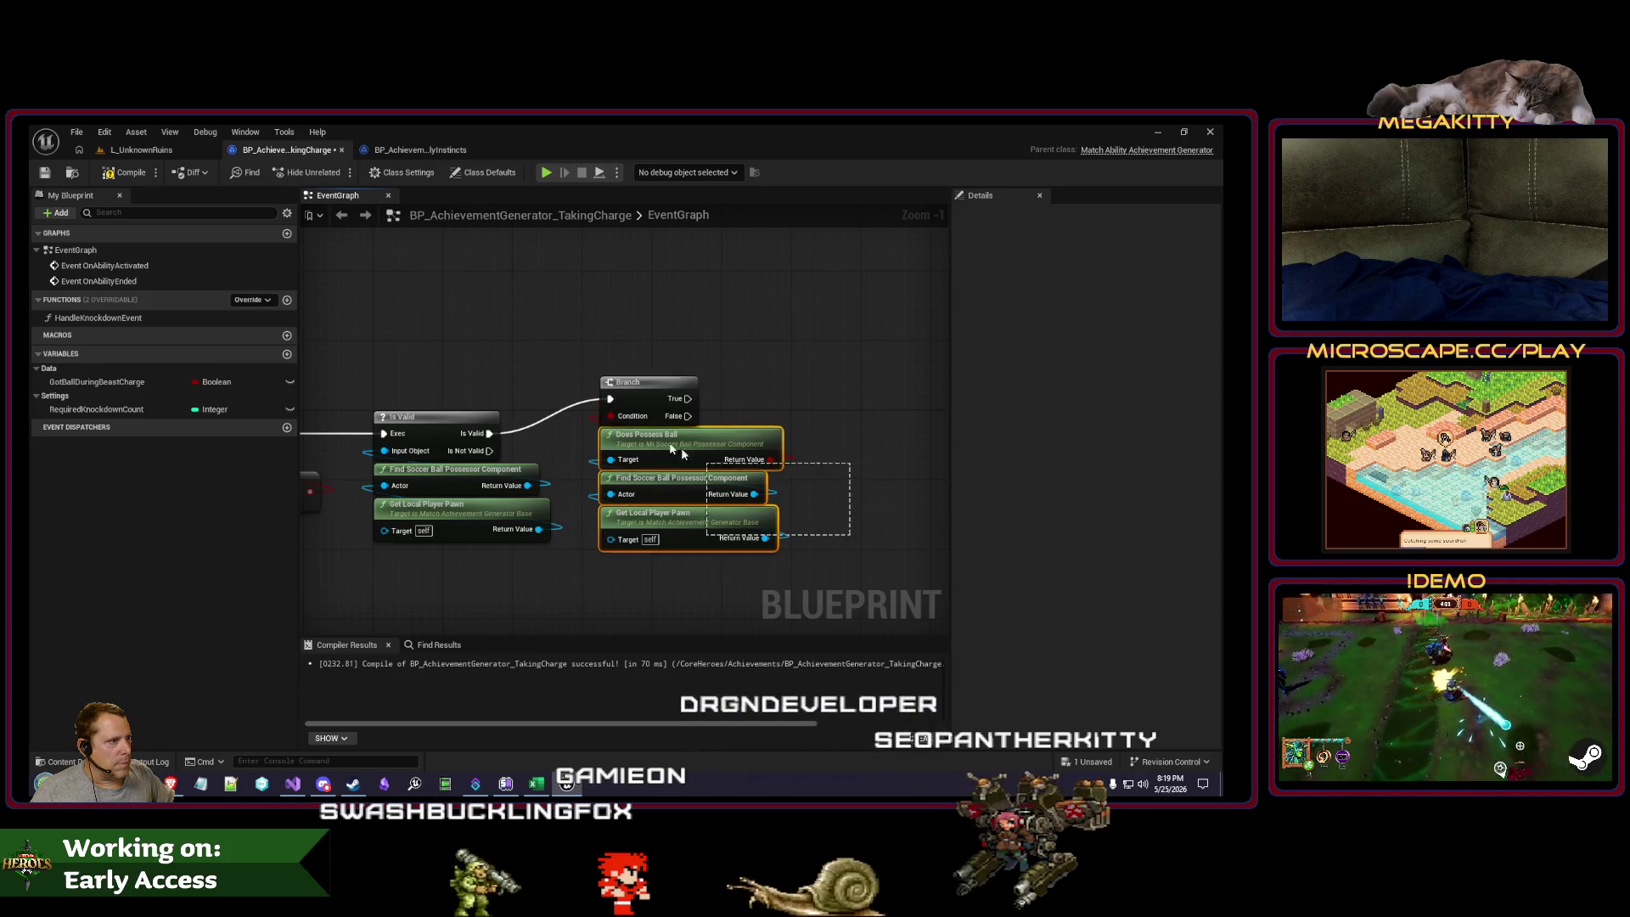
mouse_move(632, 398)
left_mouse_down()
mouse_move(653, 406)
mouse_move(616, 433)
mouse_move(558, 394)
left_mouse_up()
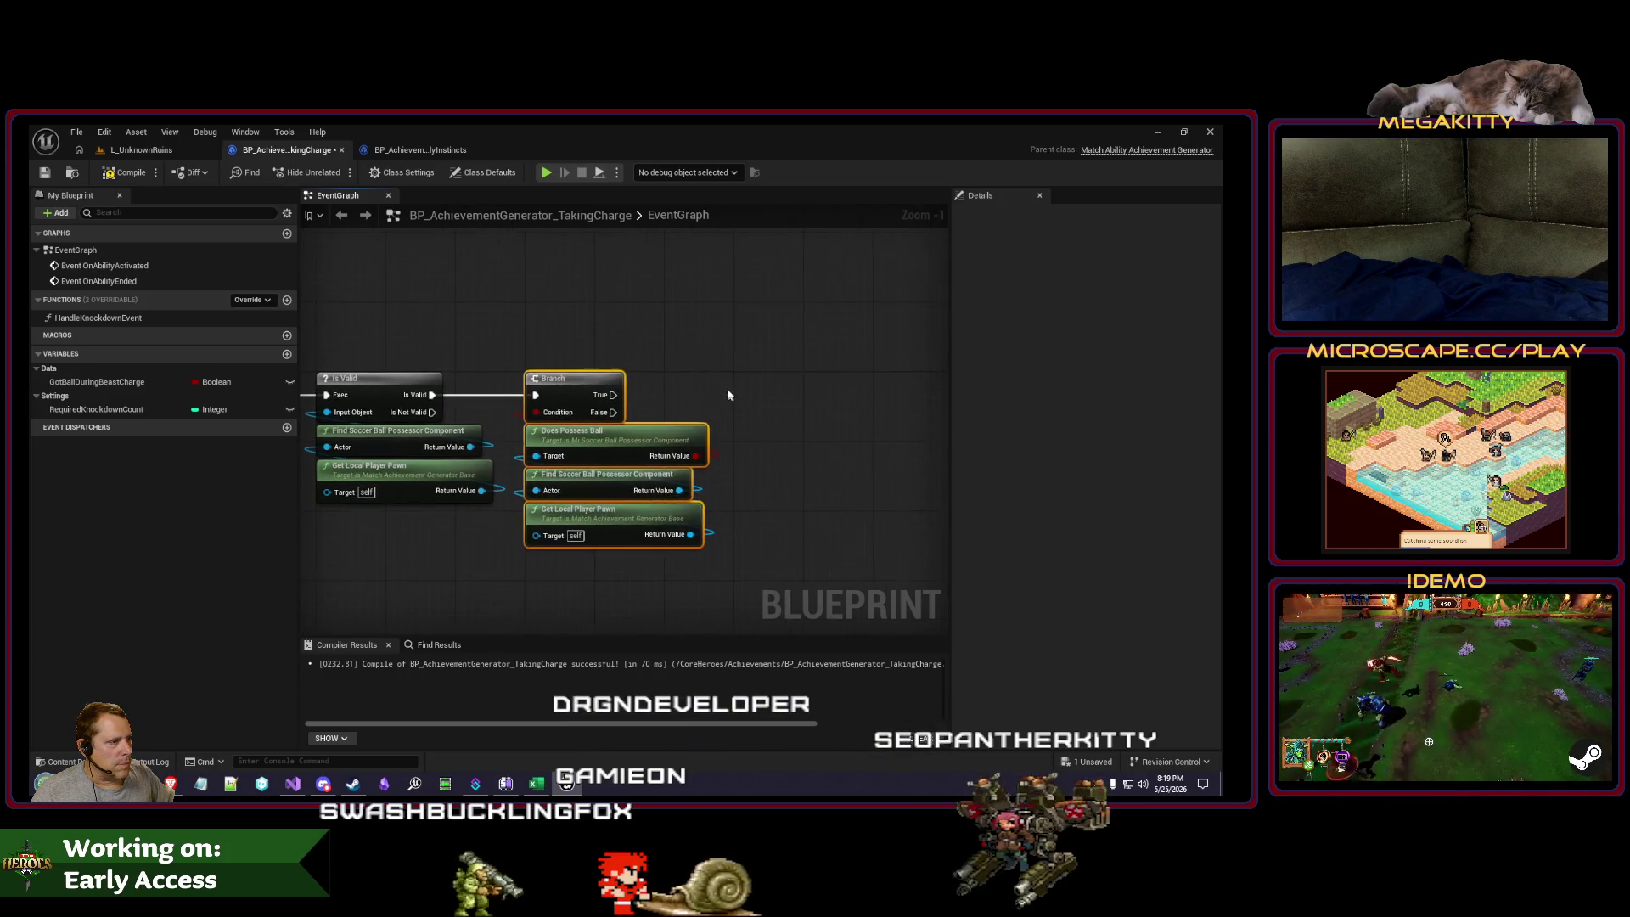
scroll(459, 527, "down", 2)
mouse_move(458, 526)
left_mouse_down()
mouse_move(455, 477)
mouse_move(497, 480)
mouse_move(436, 544)
mouse_move(441, 558)
left_mouse_up()
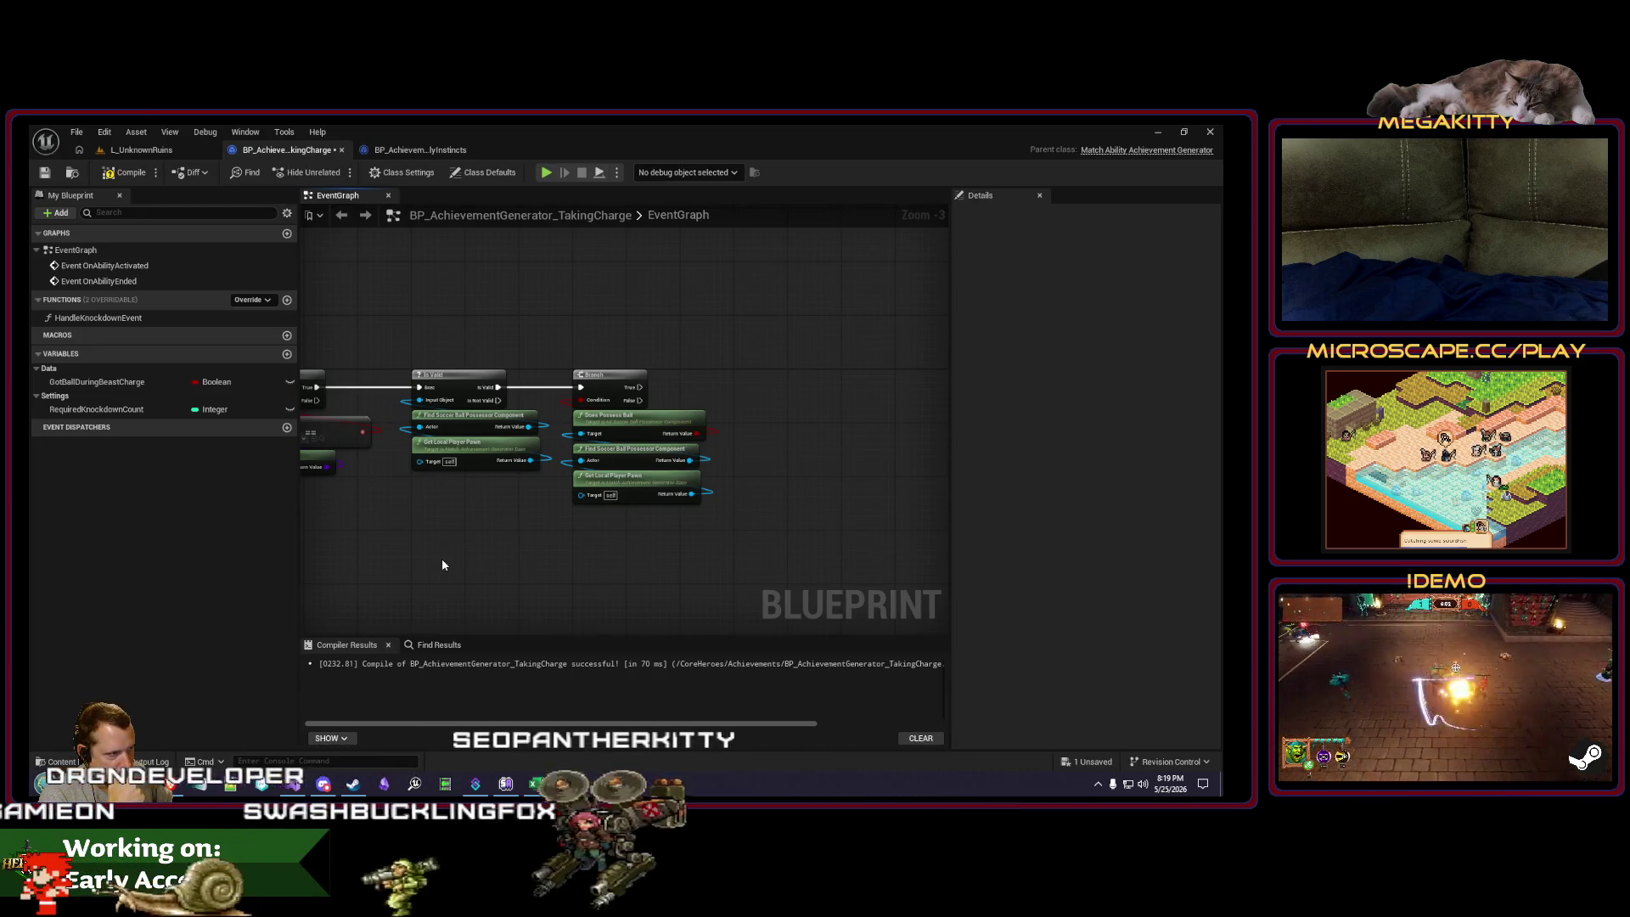
left_click_drag(442, 564, 446, 558)
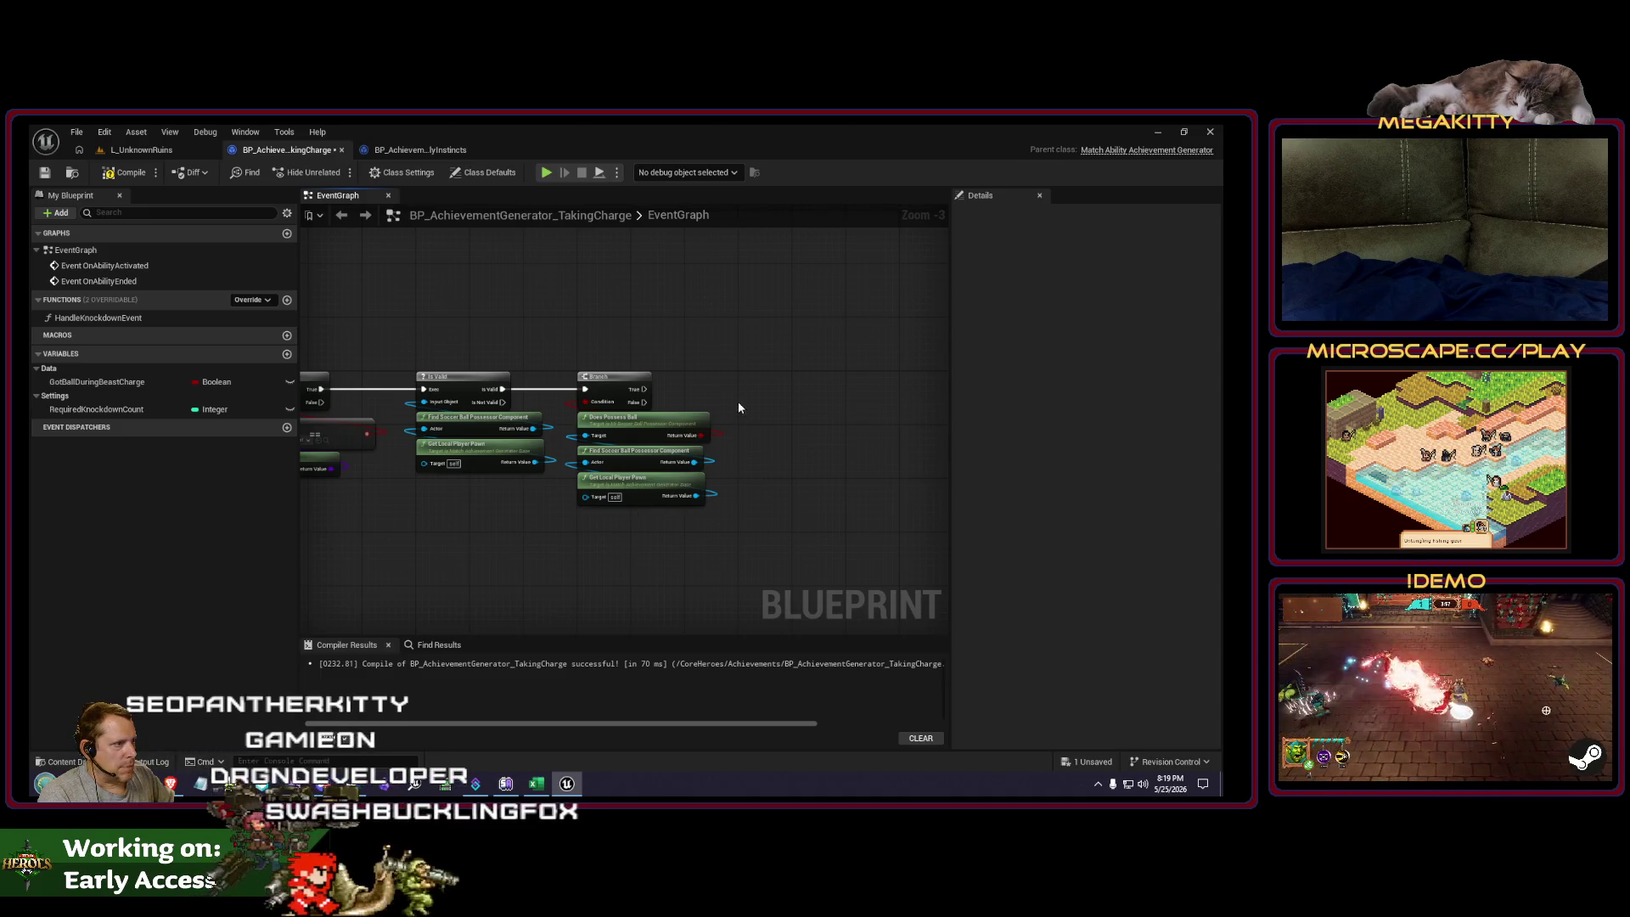
Step: Set GotBallDuringBeastCharge on the Branch's True output
scroll(680, 421, "up", 3)
left_click_drag(96, 382, 720, 415)
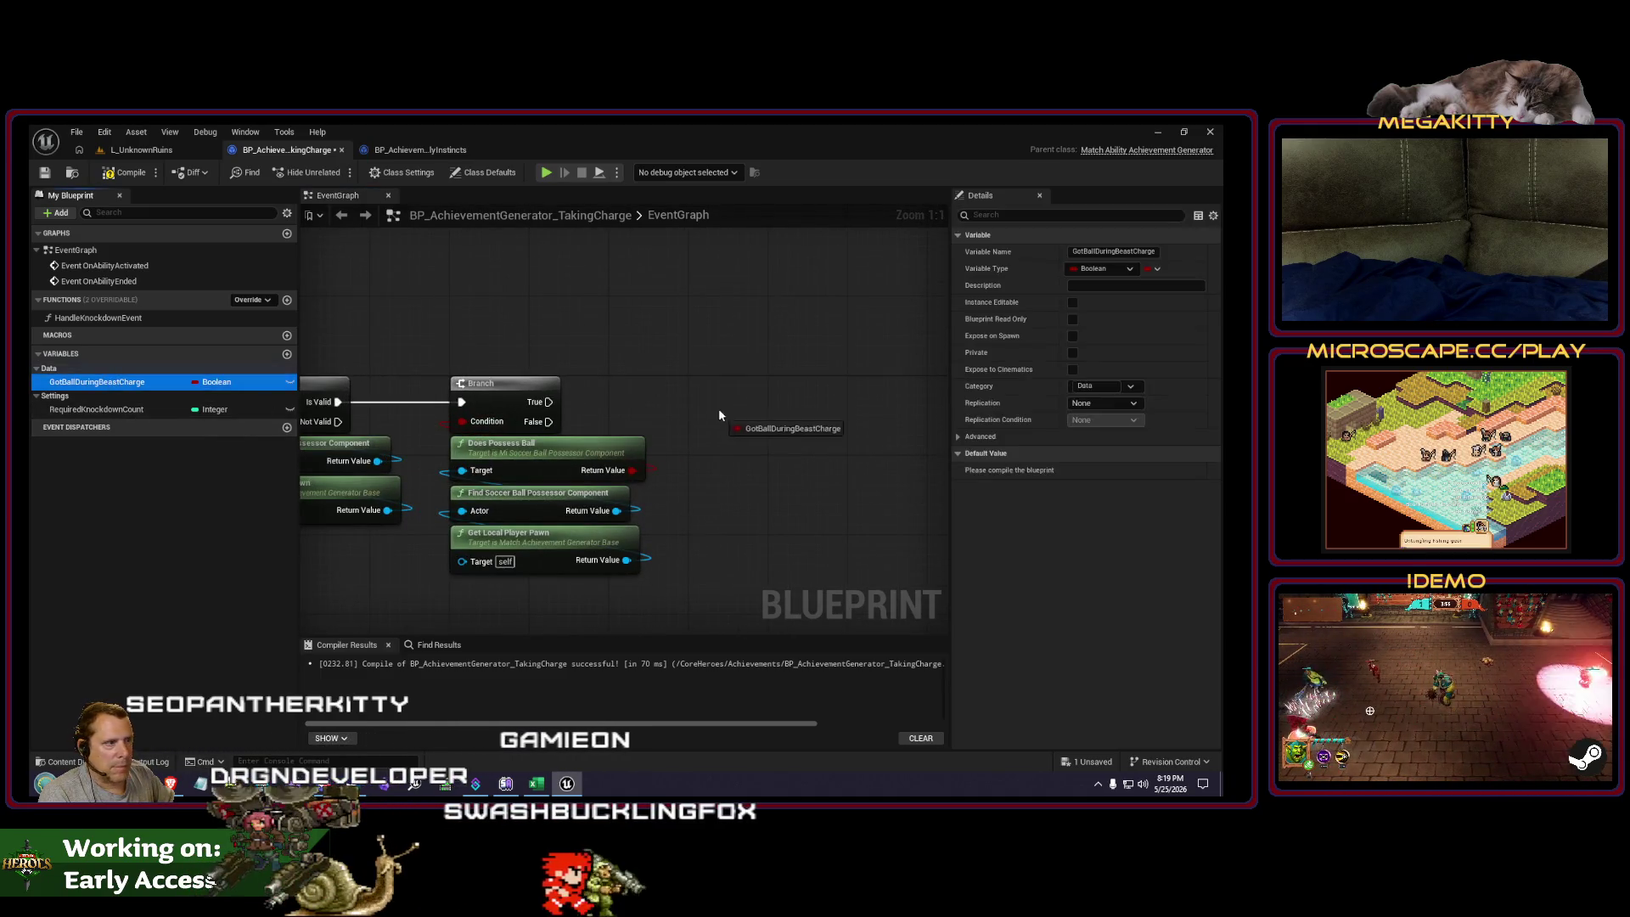
left_click(680, 402)
left_click_drag(640, 379, 756, 404)
Step: Bind a new HandlePossessedBallChanged custom event to the possessor's On Possessed Ball Changed
mouse_move(679, 537)
left_mouse_down()
mouse_move(595, 515)
mouse_move(639, 501)
left_mouse_up()
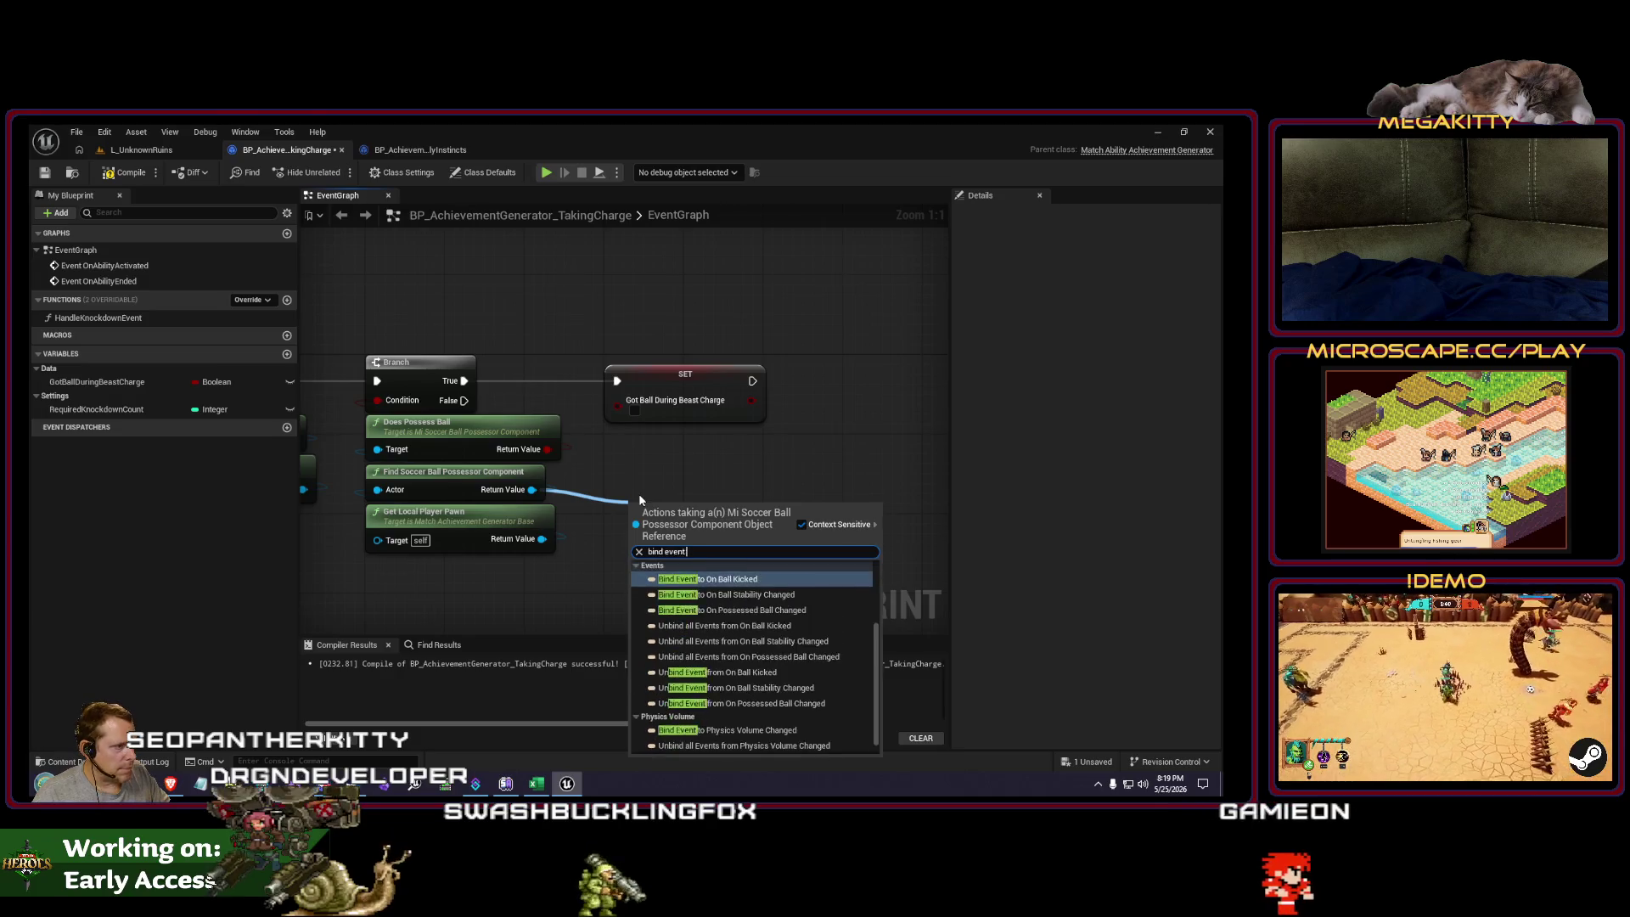
type("to n")
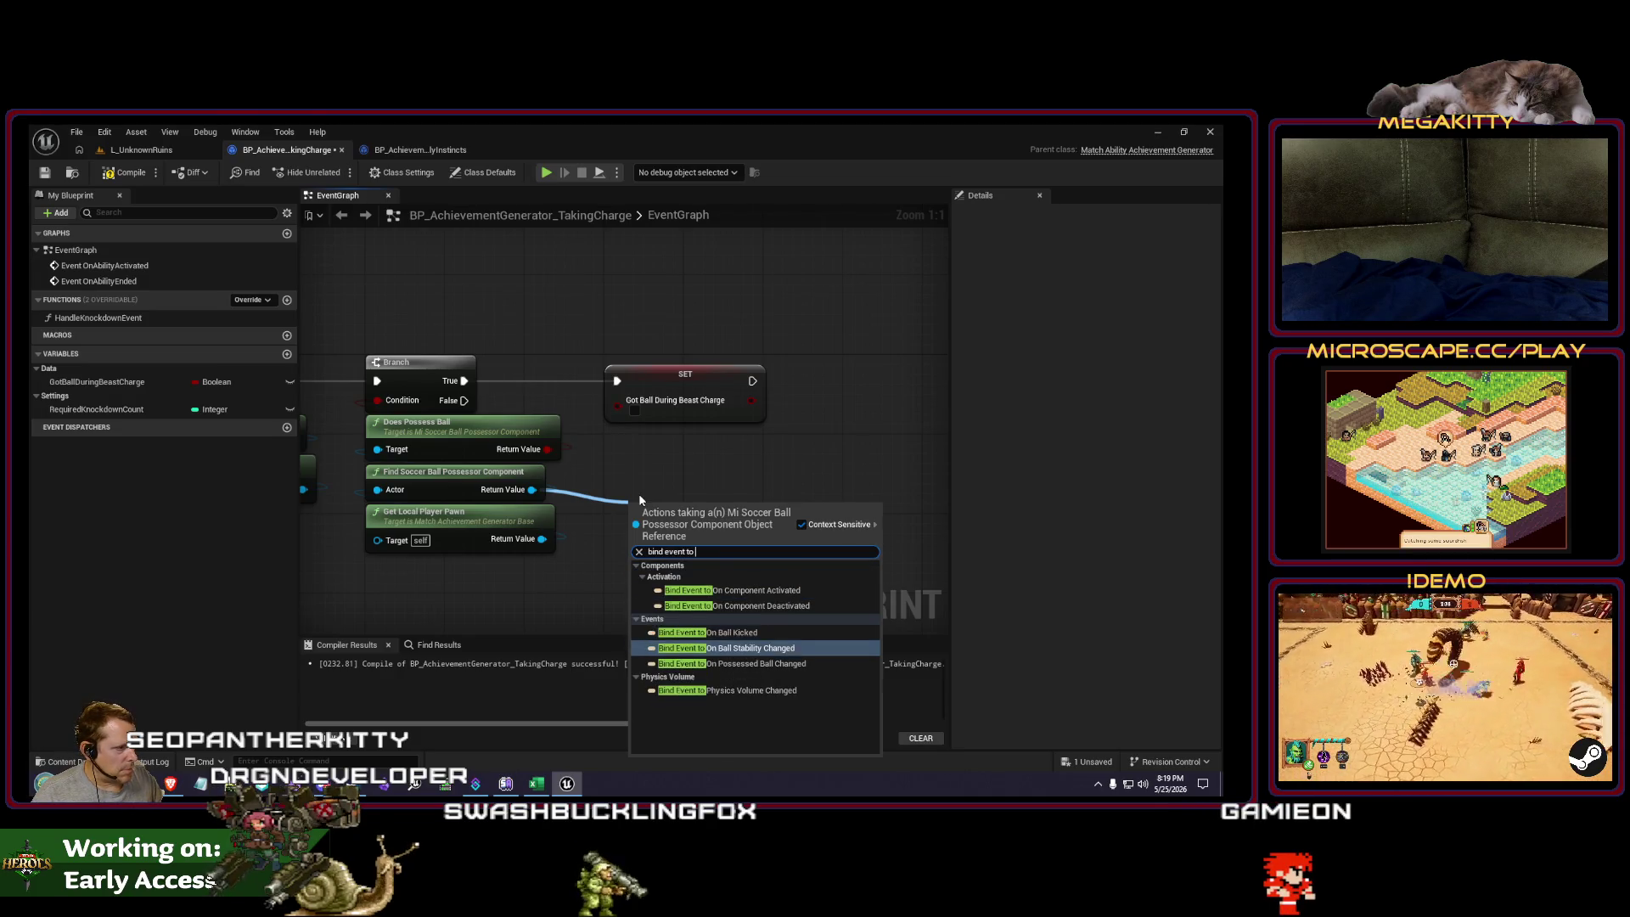
key("Down")
key("Return")
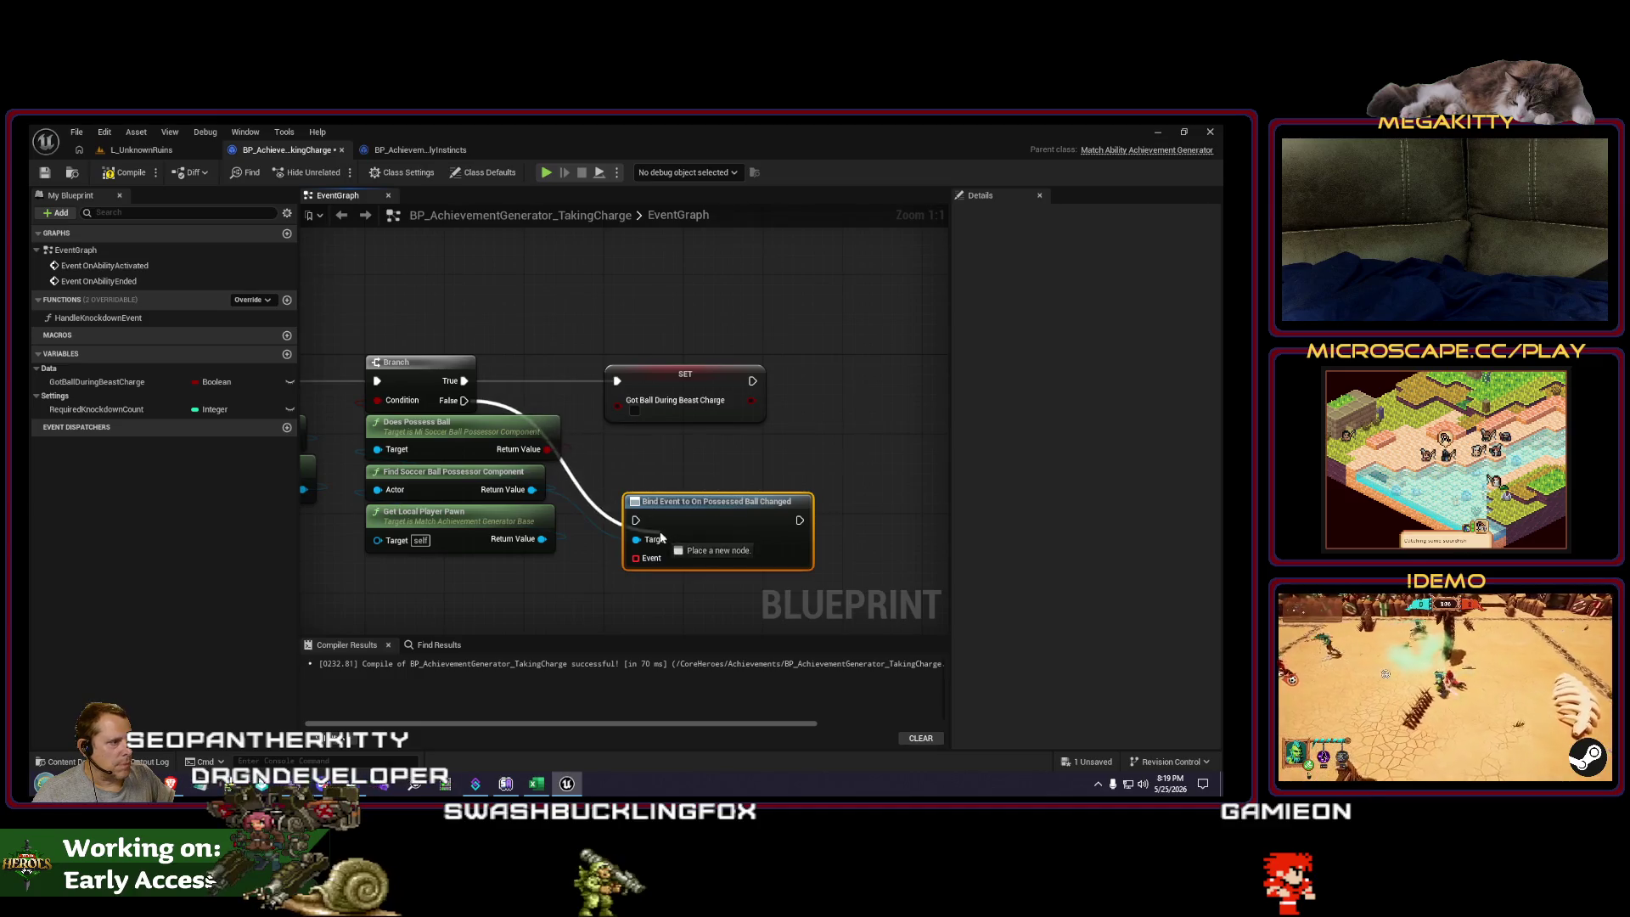
mouse_move(627, 482)
left_mouse_down()
mouse_move(604, 472)
mouse_move(601, 544)
left_mouse_up()
type("add")
key("Up")
key("Return")
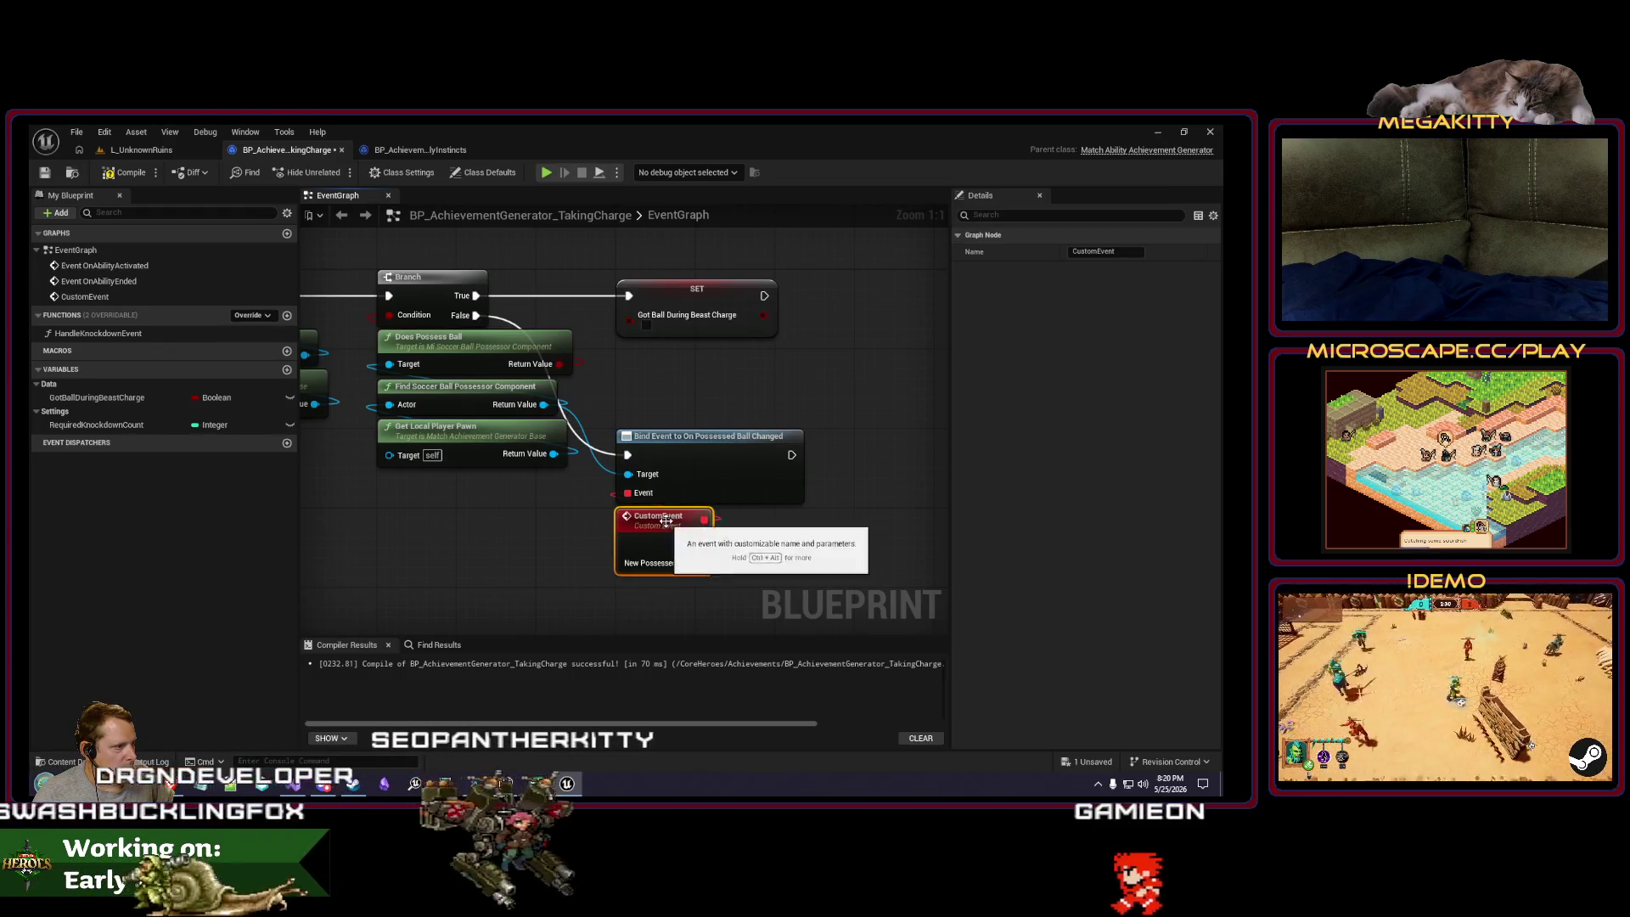
type("Handle")
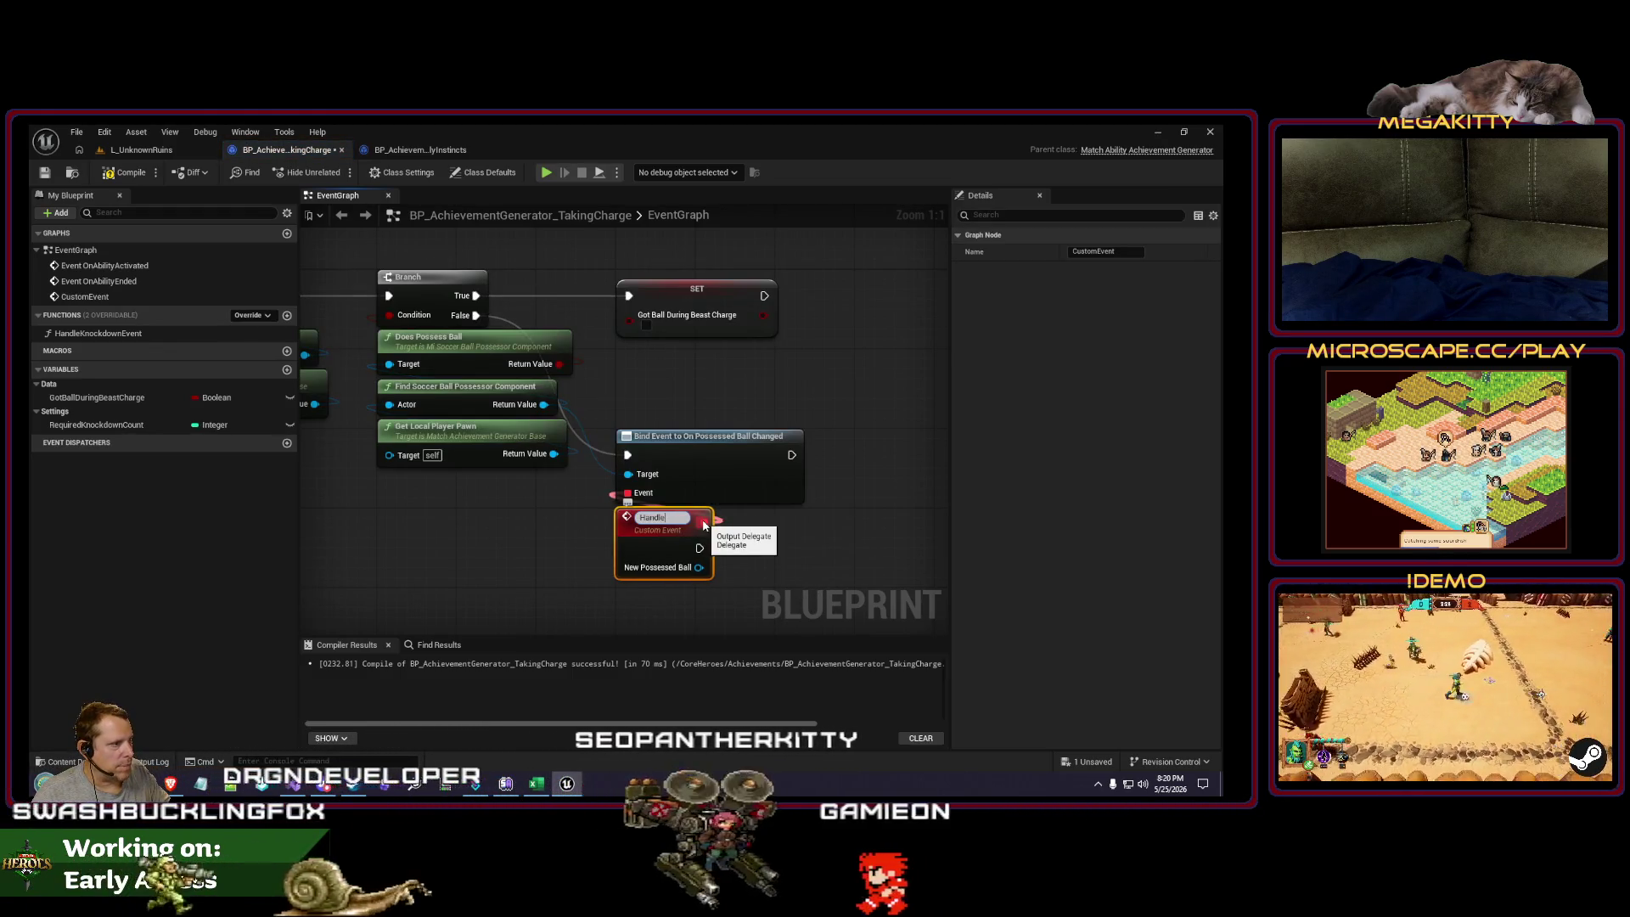
type("PossessedBallChanged")
key("Return")
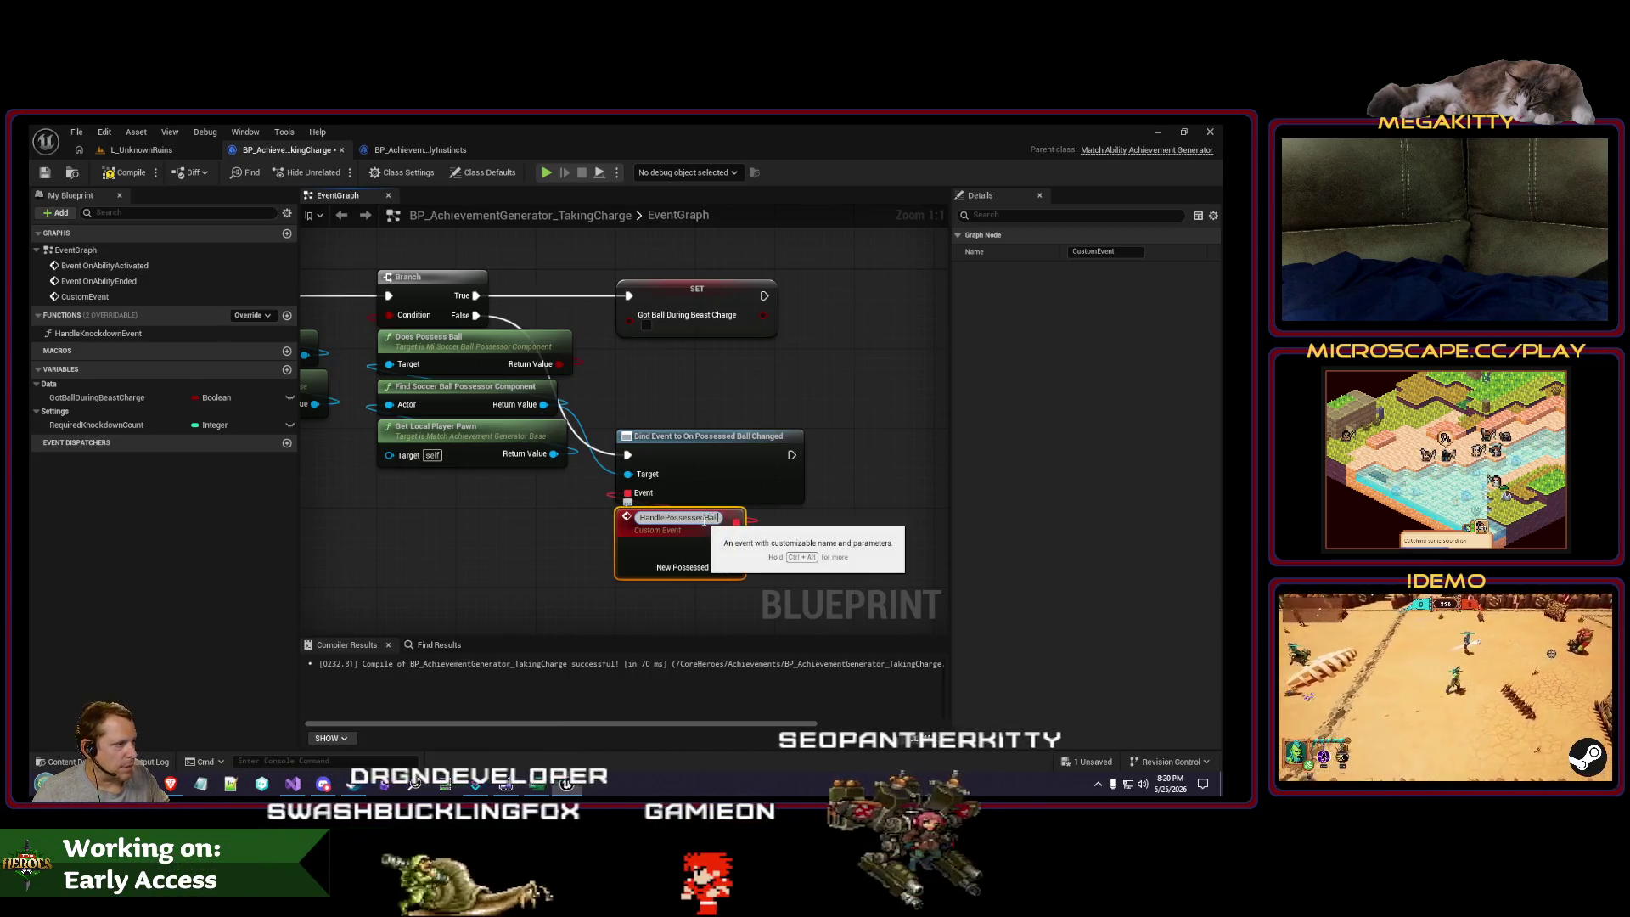
Step: Switch to the BeastlyInstincts achievement blueprint
scroll(703, 519, "down", 5)
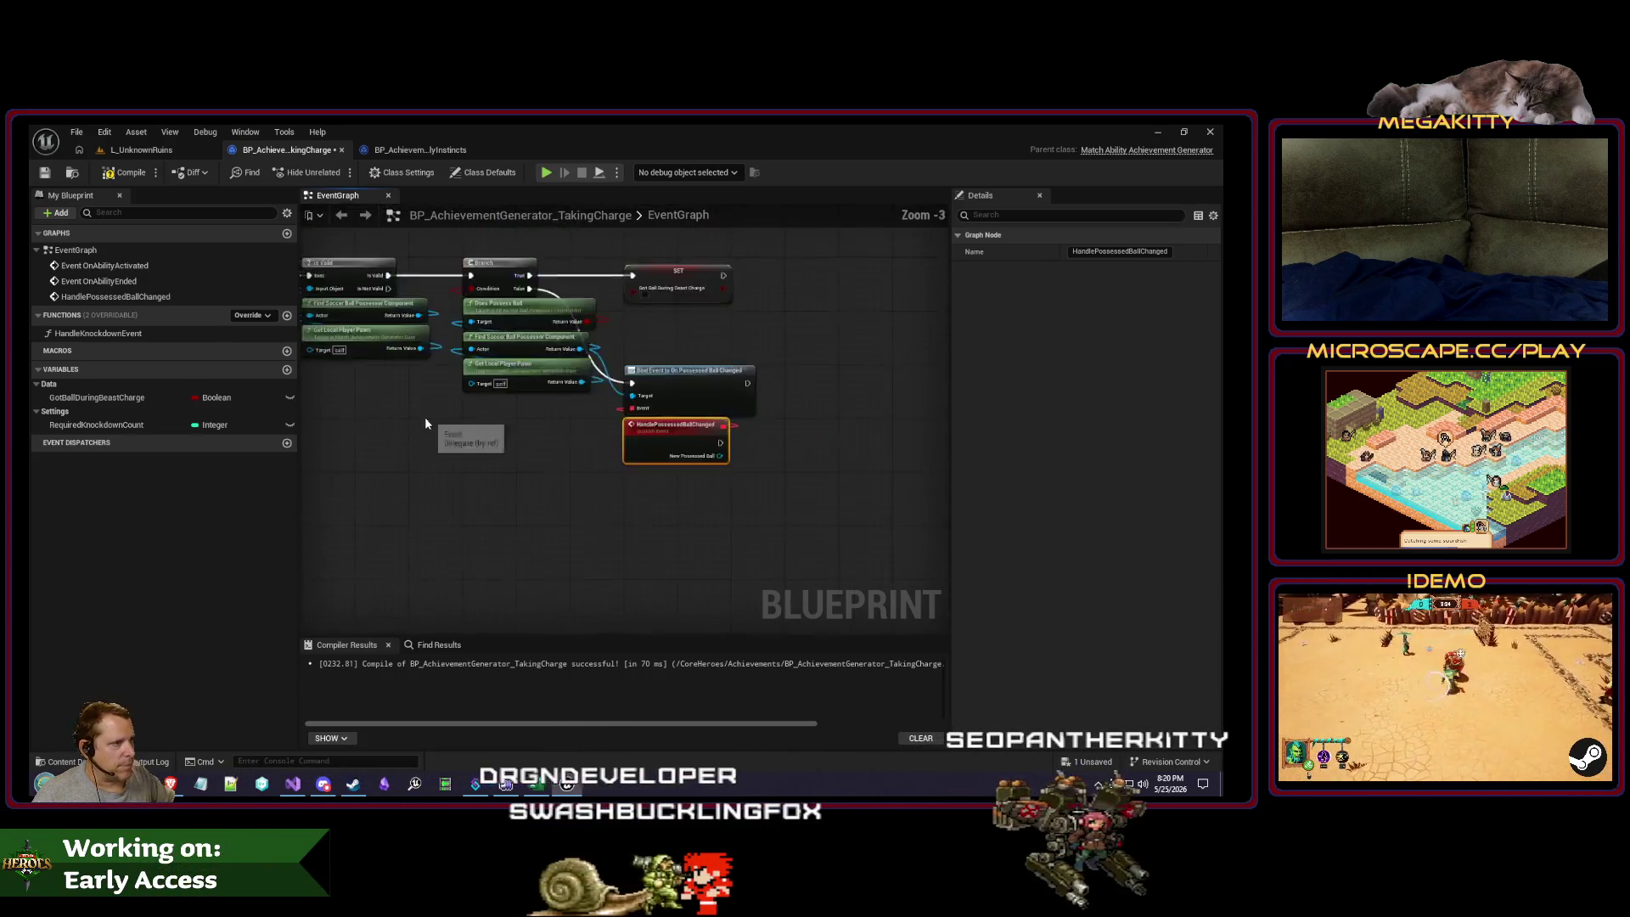
scroll(562, 407, "up", 1)
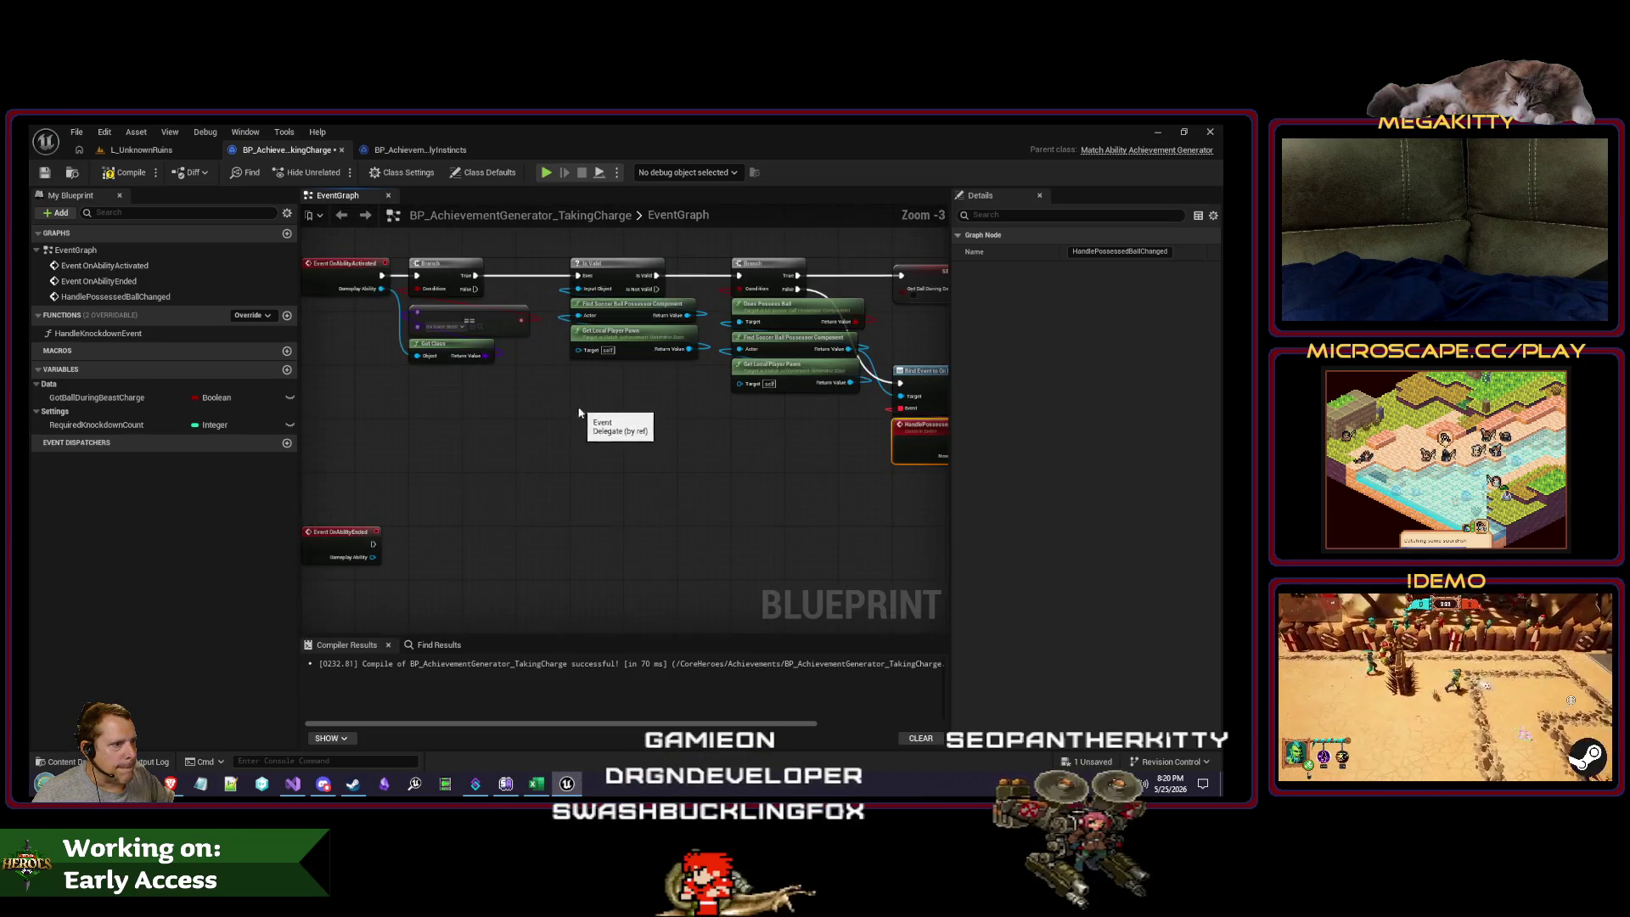
left_click(421, 150)
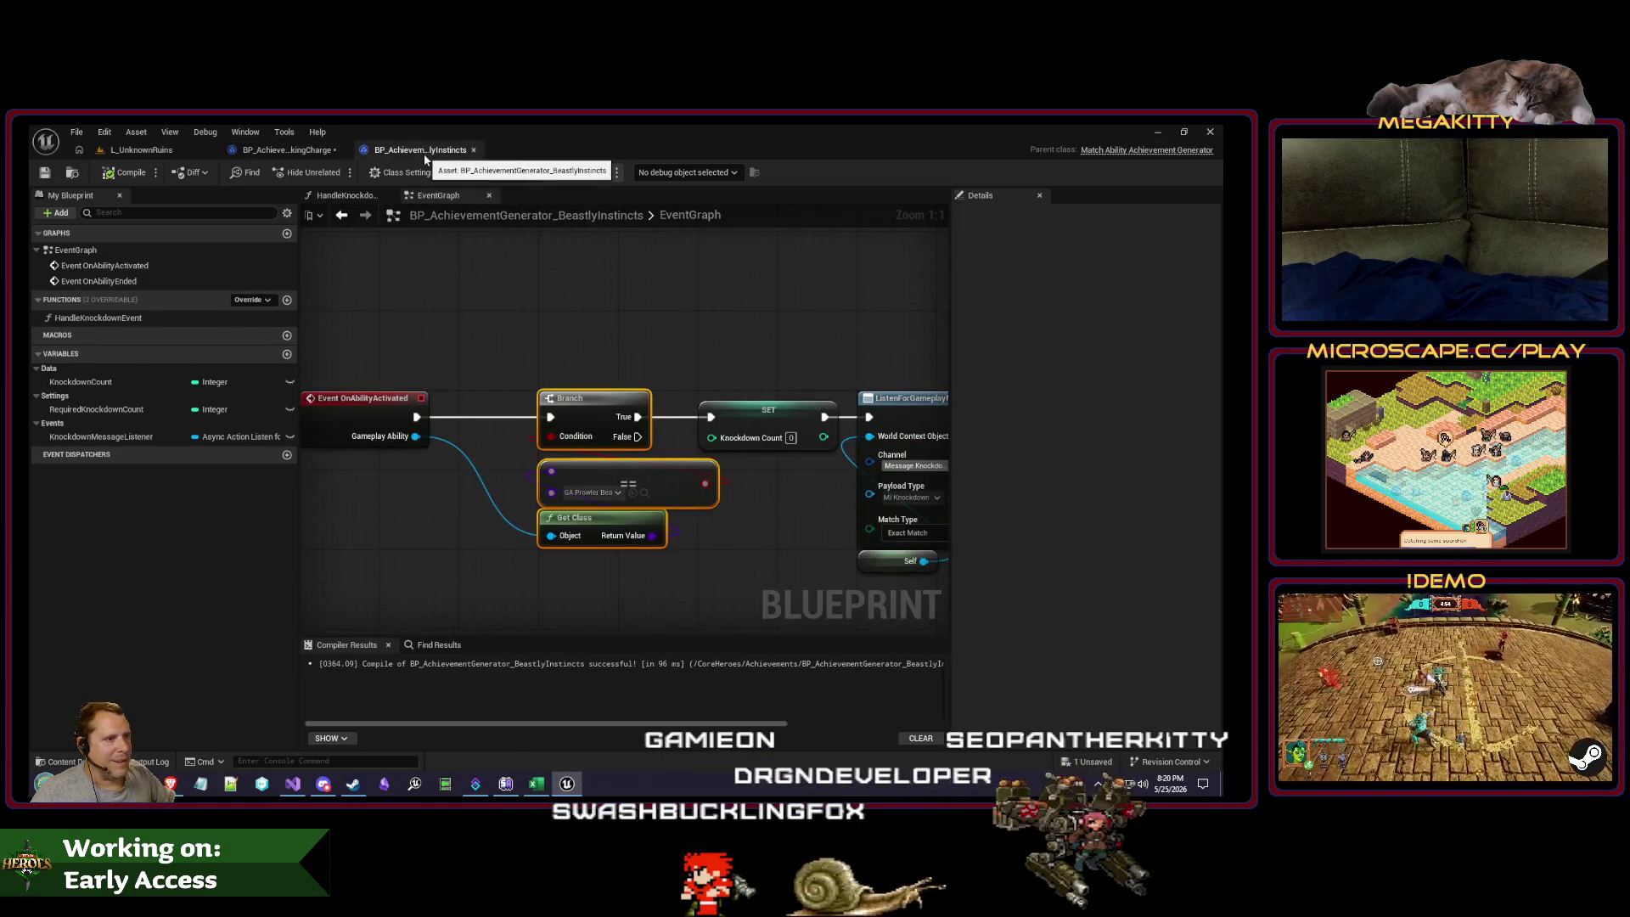
Step: Remove the class check so Event OnAbilityActivated wires straight into SET
scroll(533, 370, "down", 3)
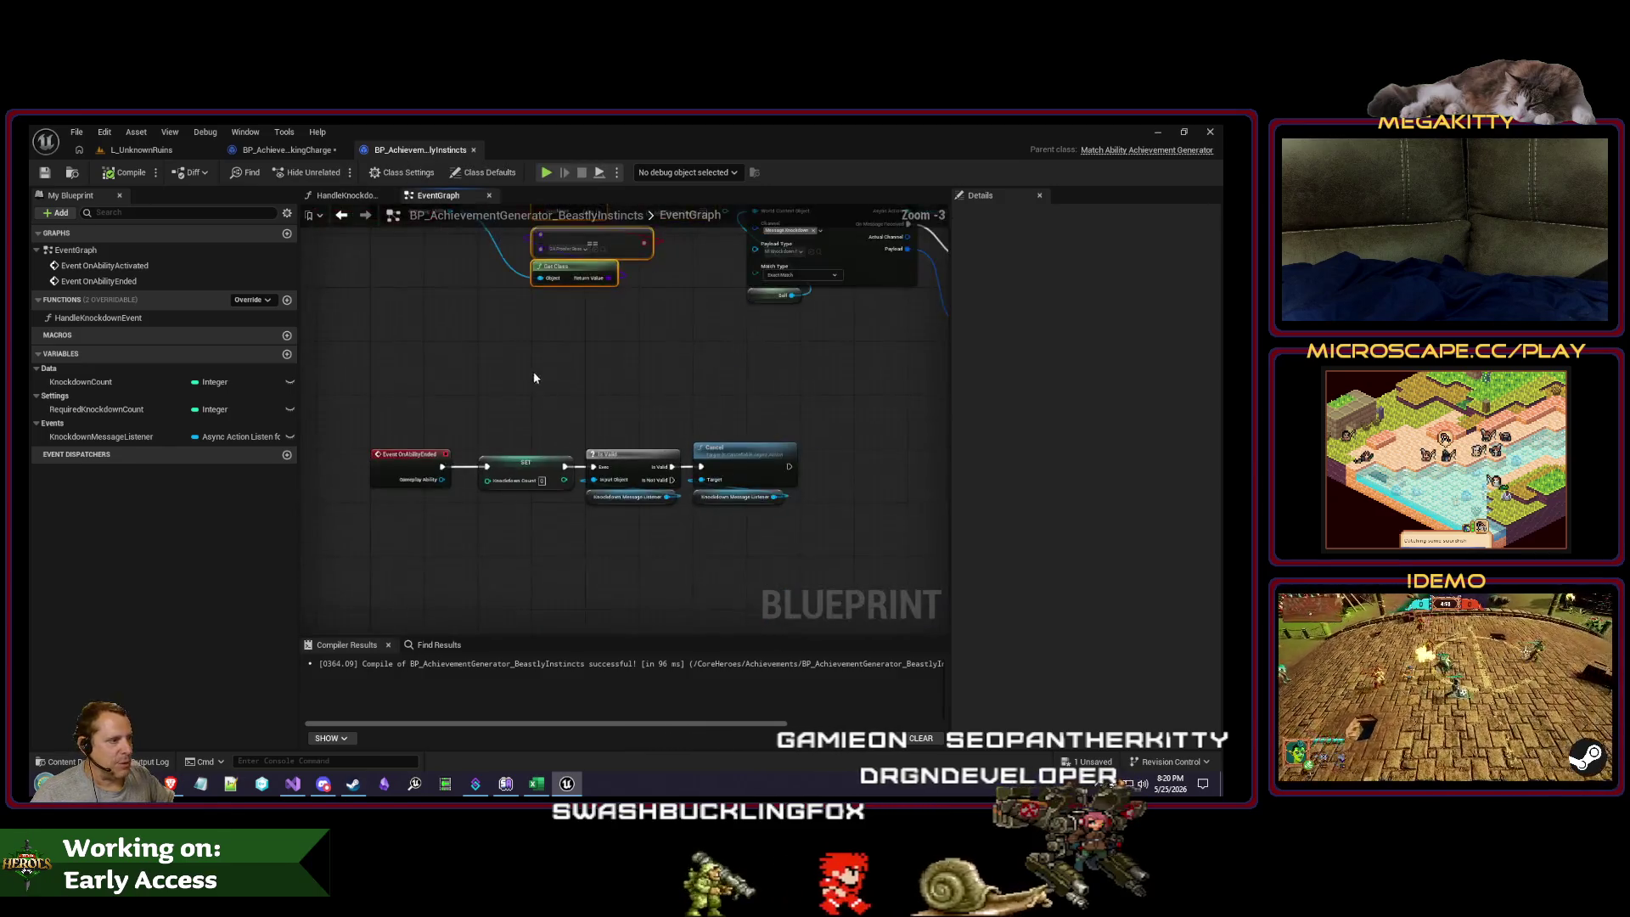
mouse_move(519, 506)
left_mouse_down()
mouse_move(679, 460)
mouse_move(732, 484)
left_mouse_up()
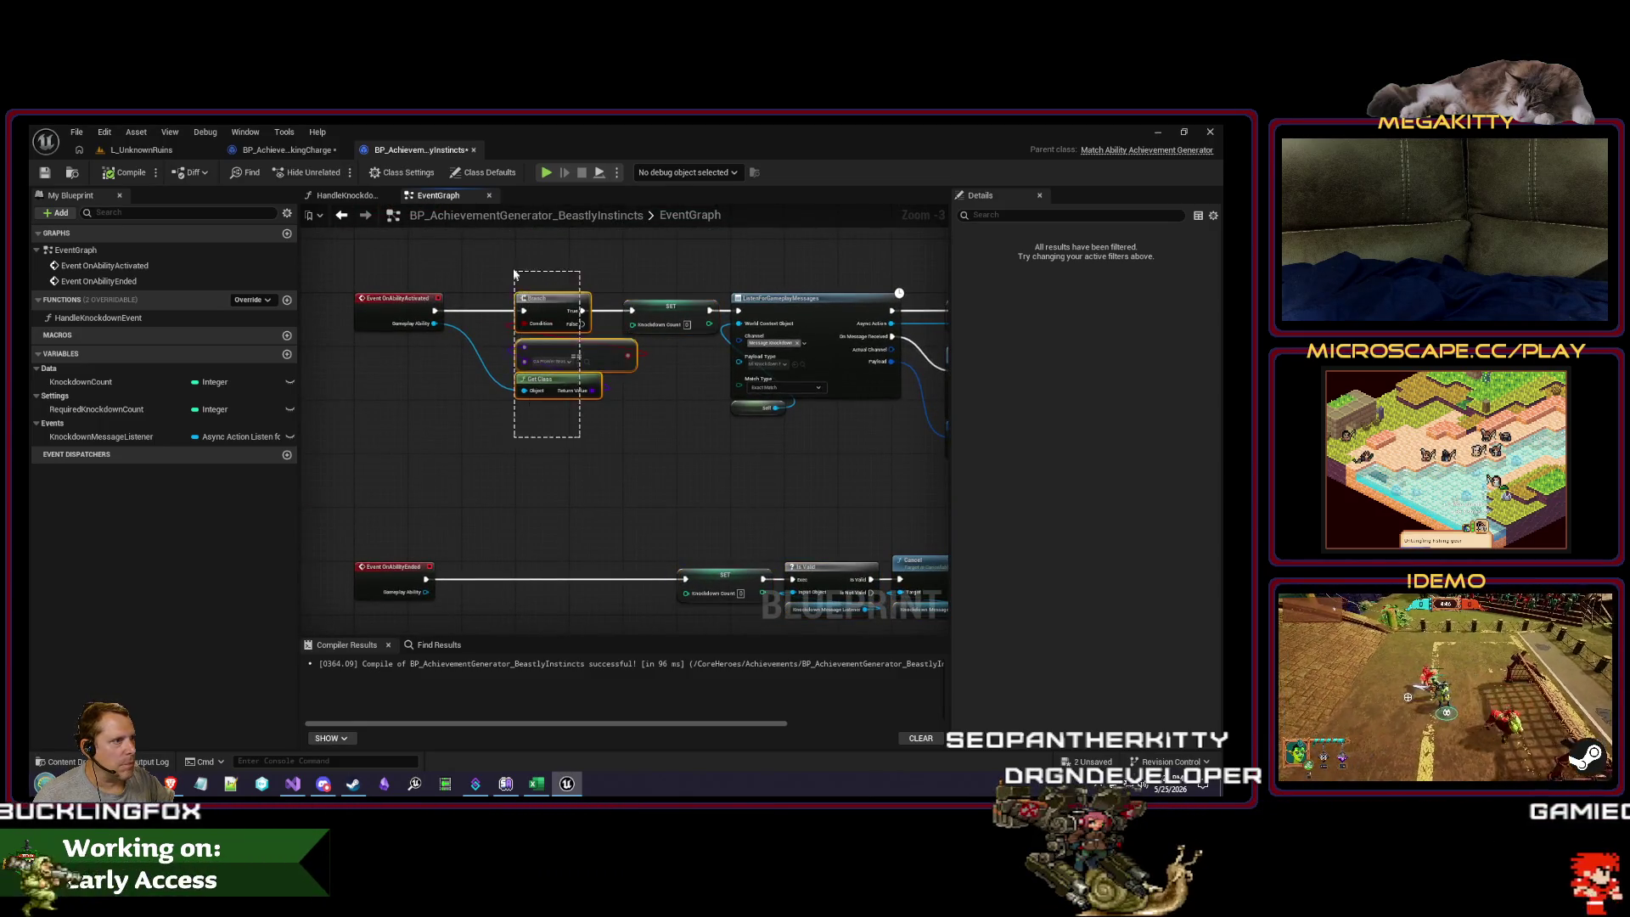
key("ctrl+v")
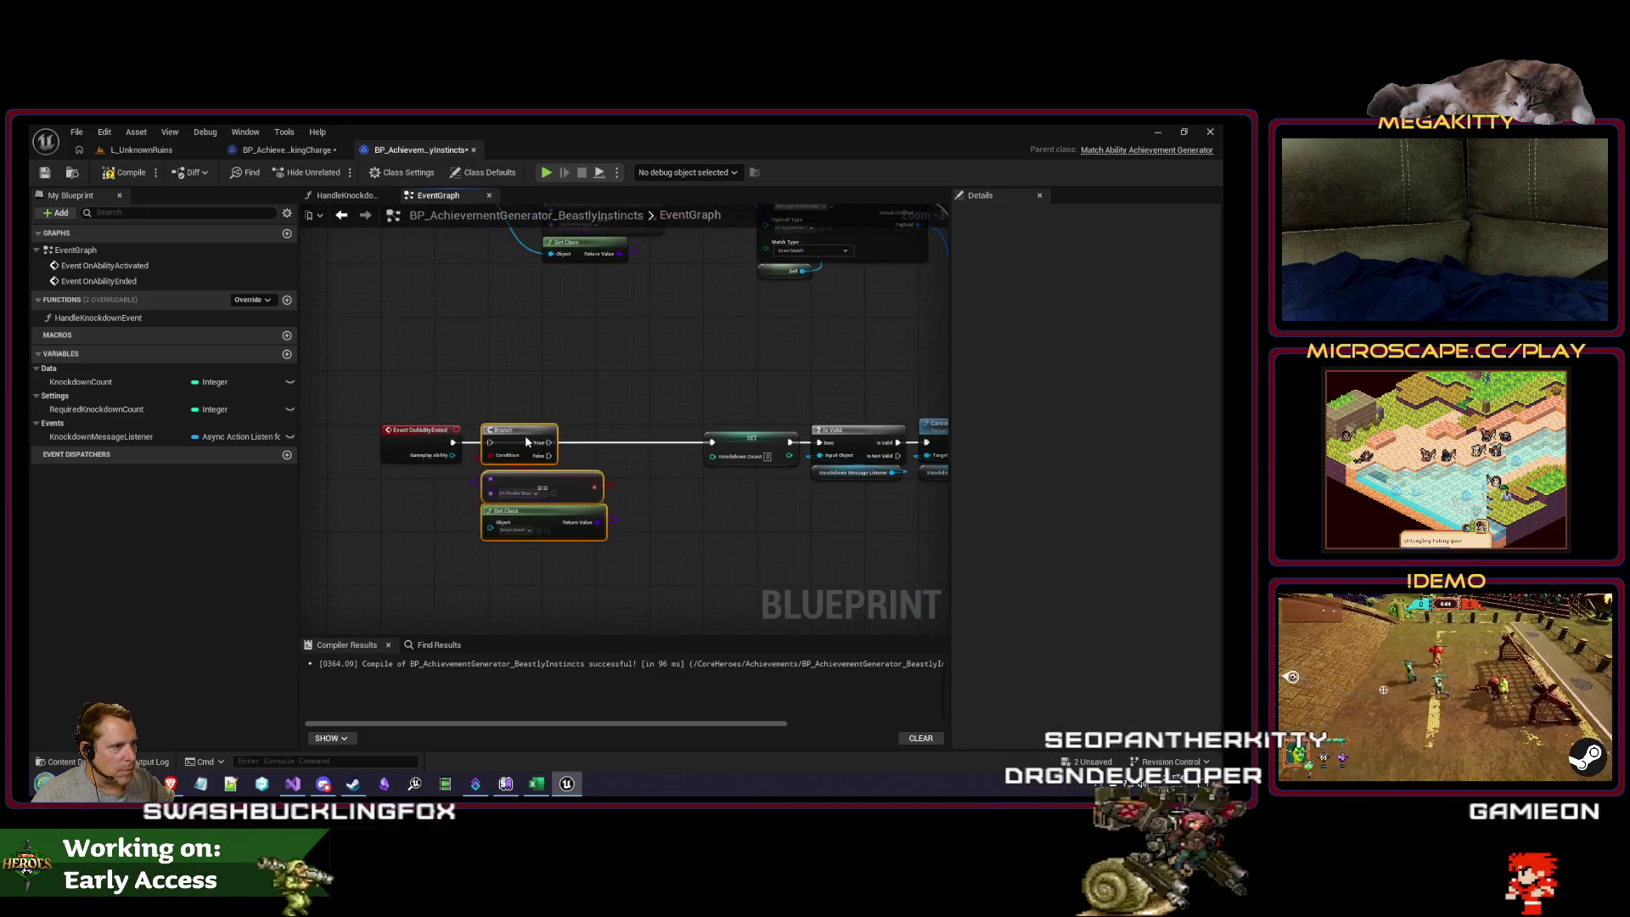
left_click_drag(525, 440, 535, 437)
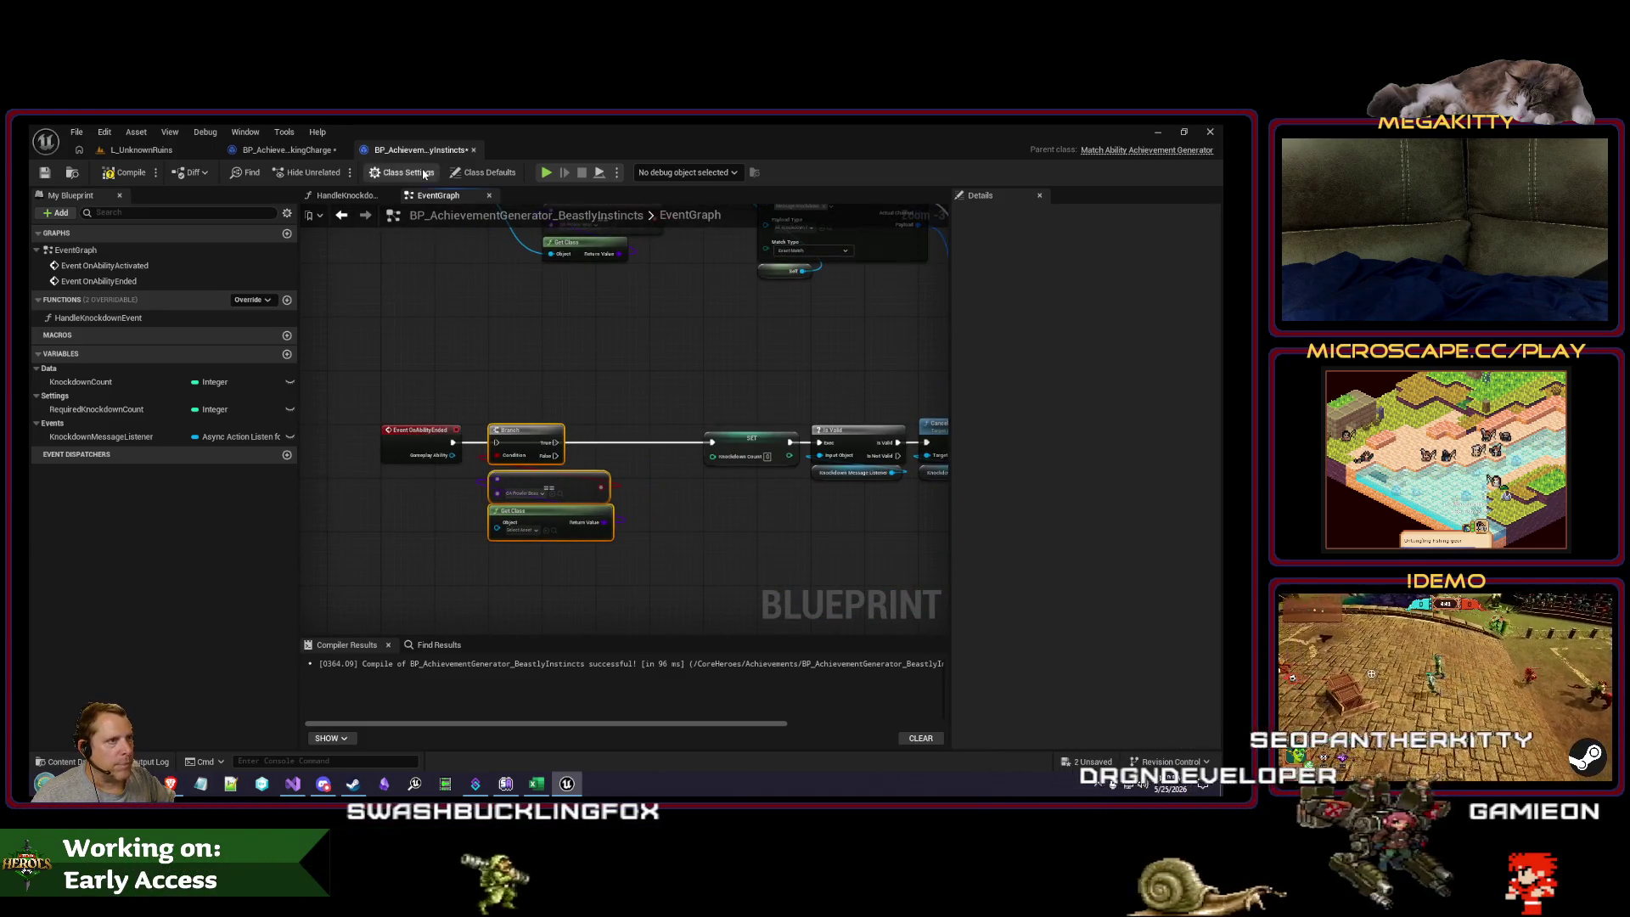
left_click(481, 177)
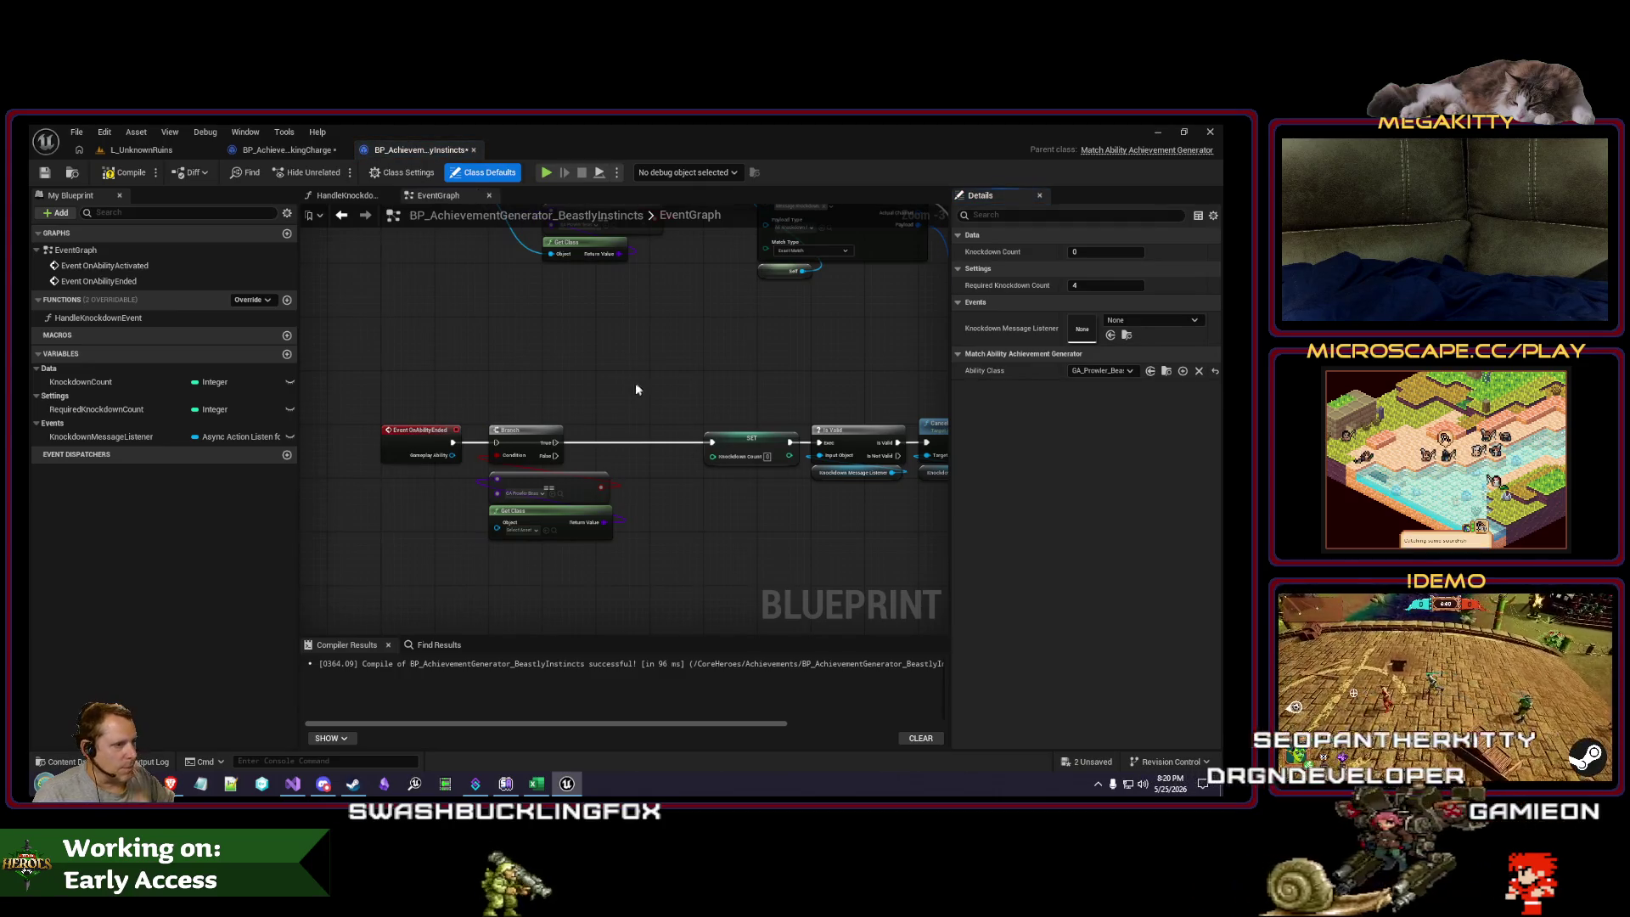
mouse_move(636, 389)
left_mouse_down()
mouse_move(590, 429)
mouse_move(636, 454)
left_mouse_up()
key("Delete")
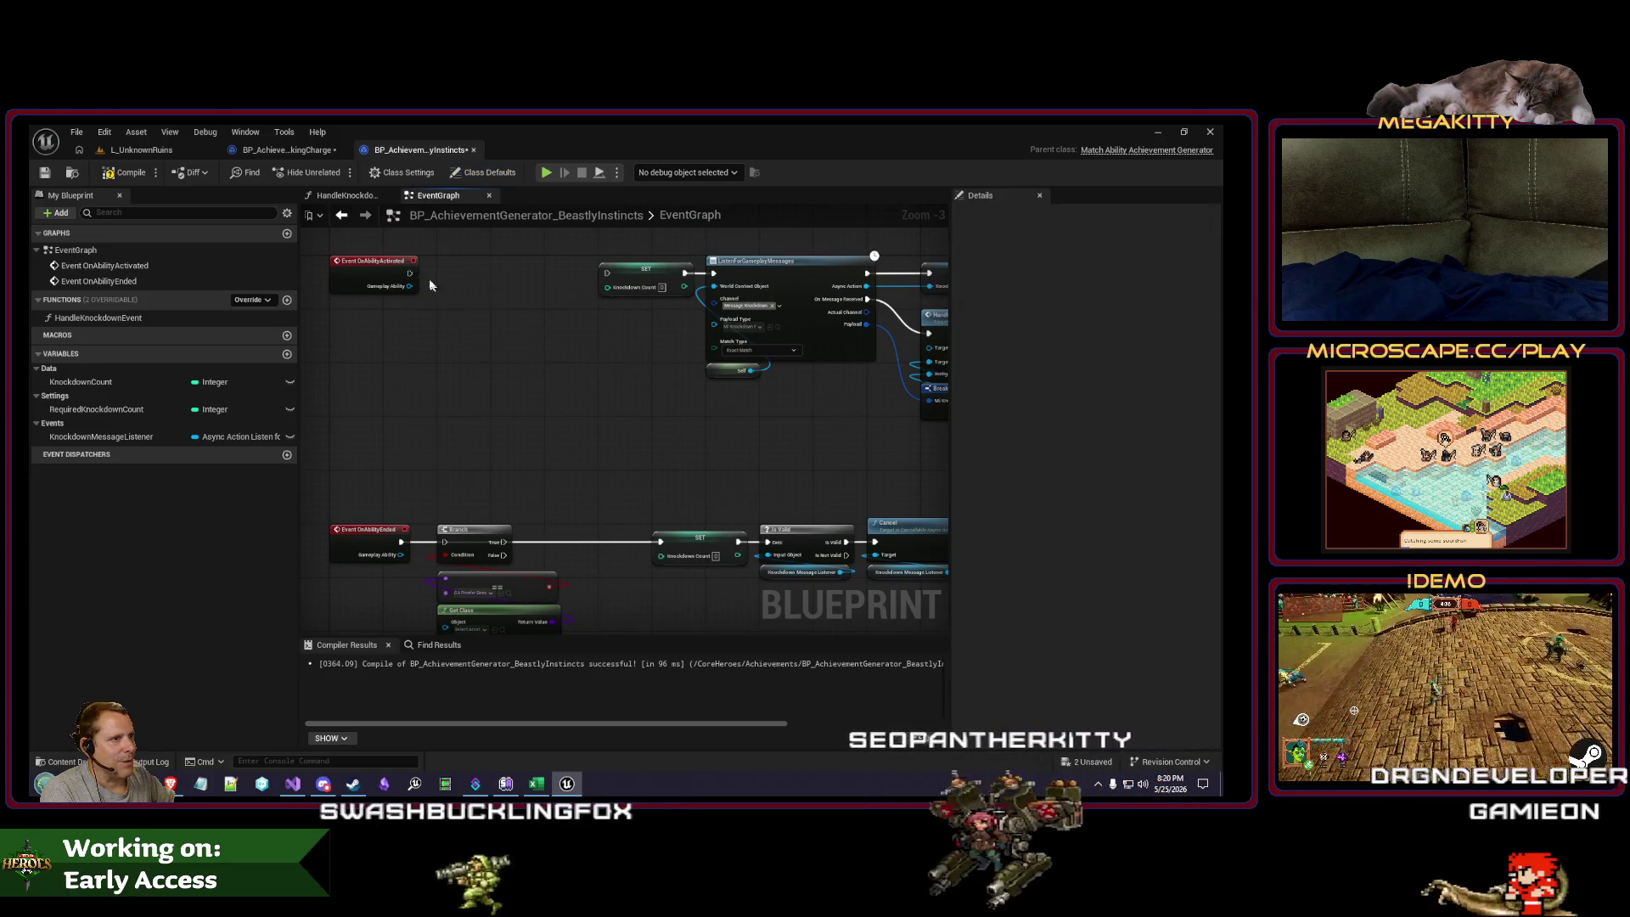
mouse_move(410, 273)
left_mouse_down()
mouse_move(607, 274)
mouse_move(480, 328)
left_mouse_up()
Step: Drop the class check from the ability-end chain, wiring Event OnAbilityEnded directly to SET
scroll(480, 329, "up", 1)
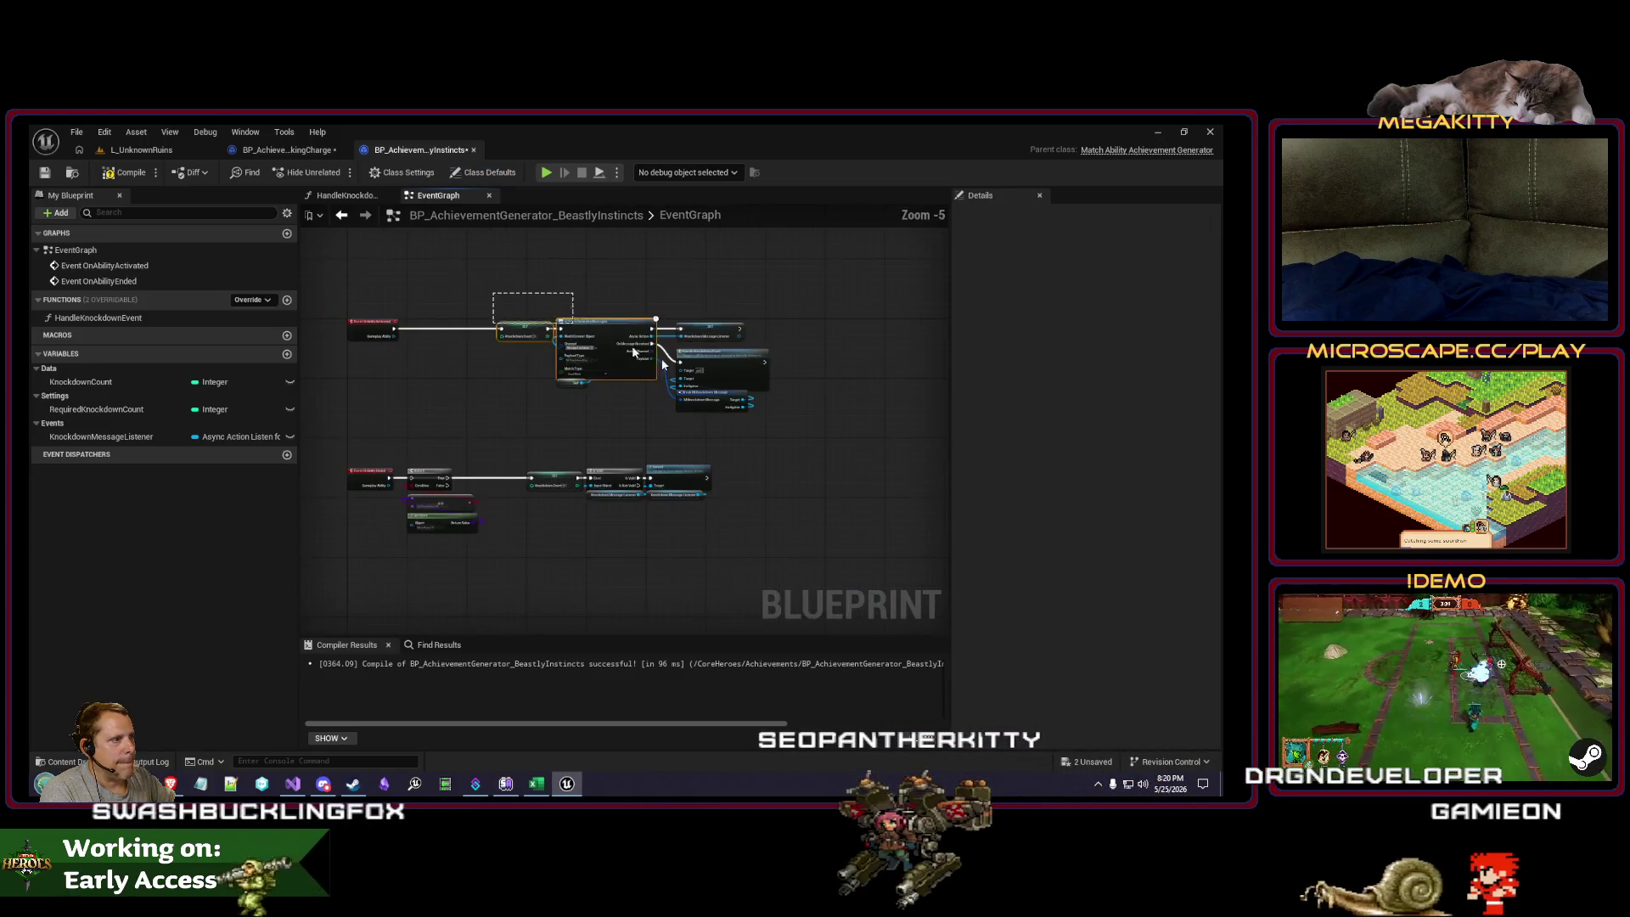
mouse_move(933, 510)
left_mouse_down()
mouse_move(433, 336)
mouse_move(377, 335)
mouse_move(562, 309)
left_mouse_up()
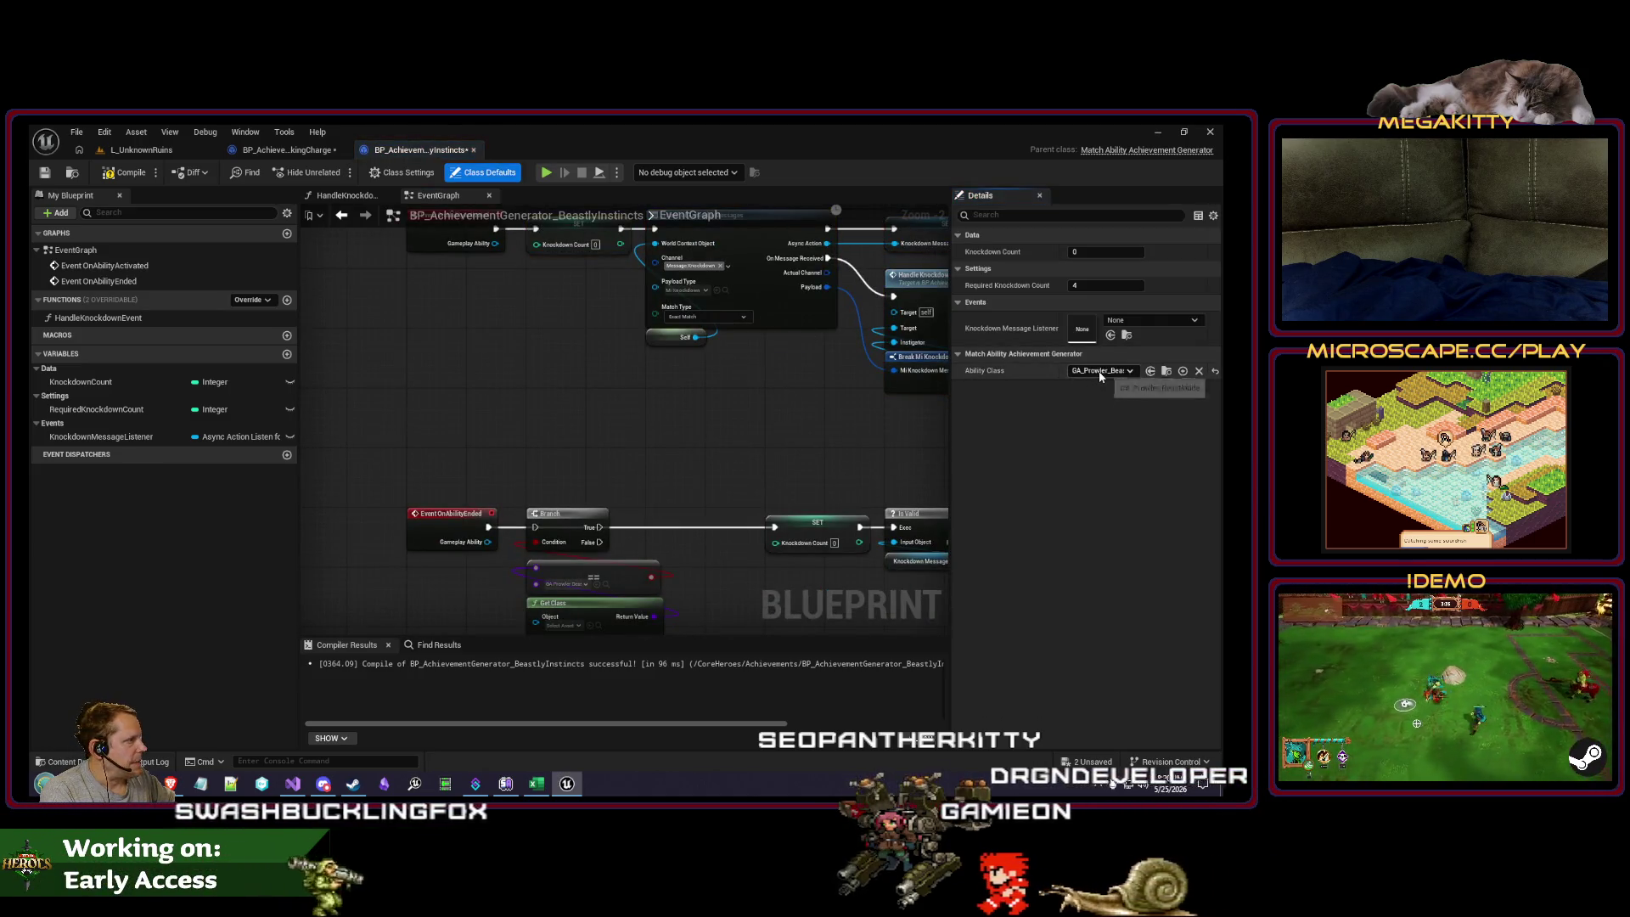
left_click_drag(669, 436, 619, 368)
mouse_move(702, 623)
left_mouse_down()
mouse_move(630, 582)
mouse_move(431, 405)
left_mouse_up()
key("Delete")
scroll(604, 379, "up", 1)
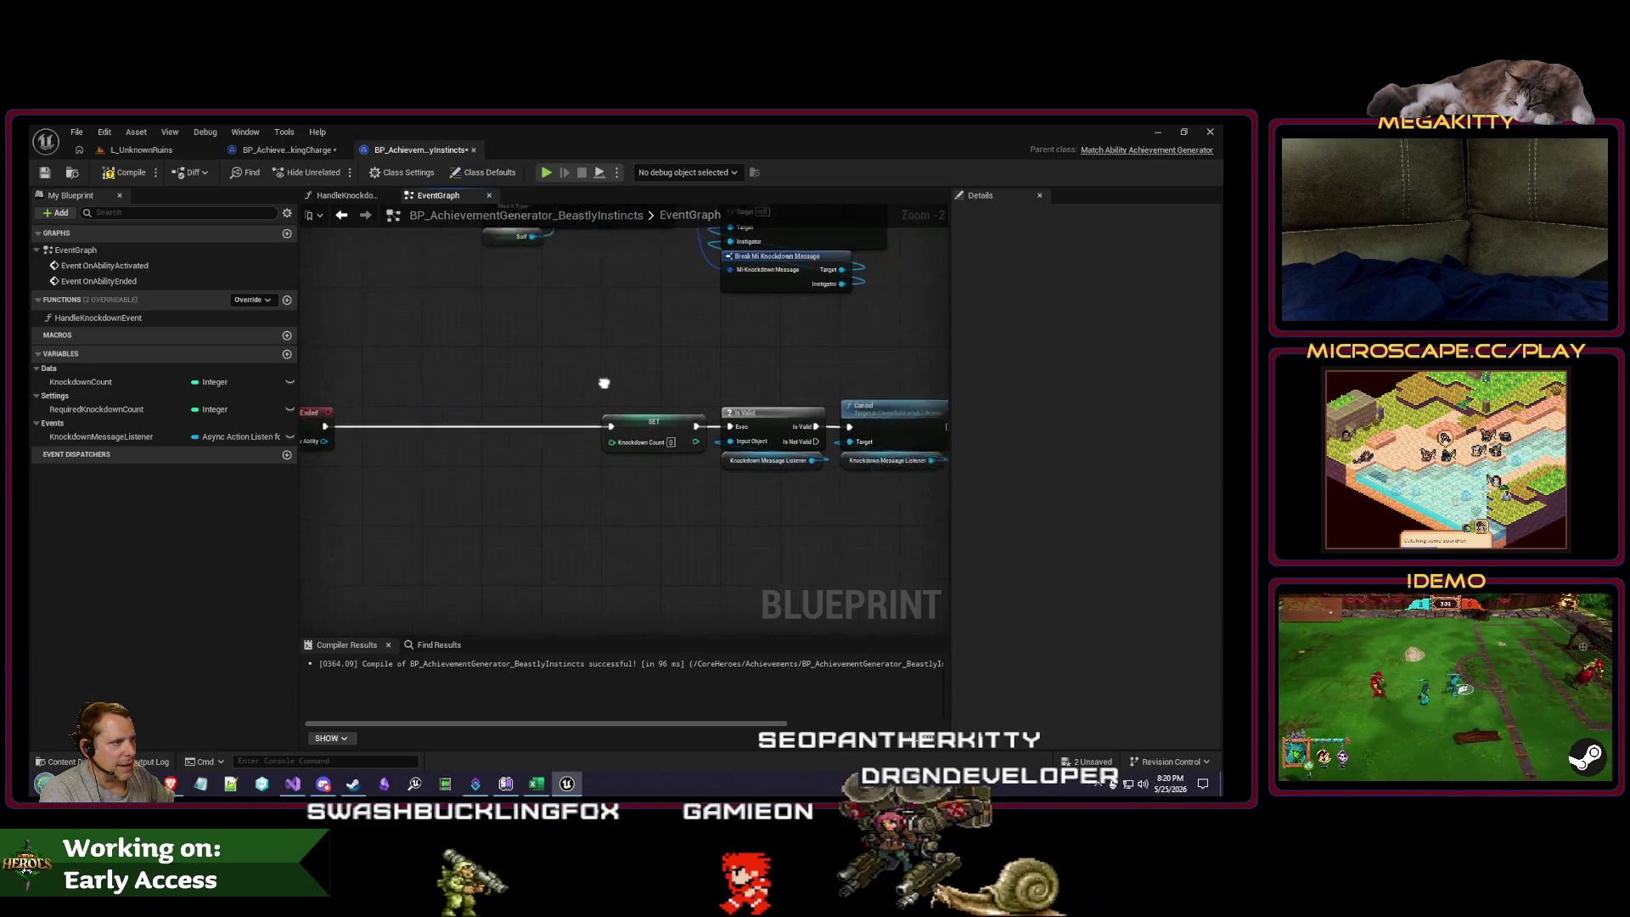
mouse_move(549, 387)
left_mouse_down()
mouse_move(604, 444)
mouse_move(670, 444)
mouse_move(382, 446)
left_mouse_up()
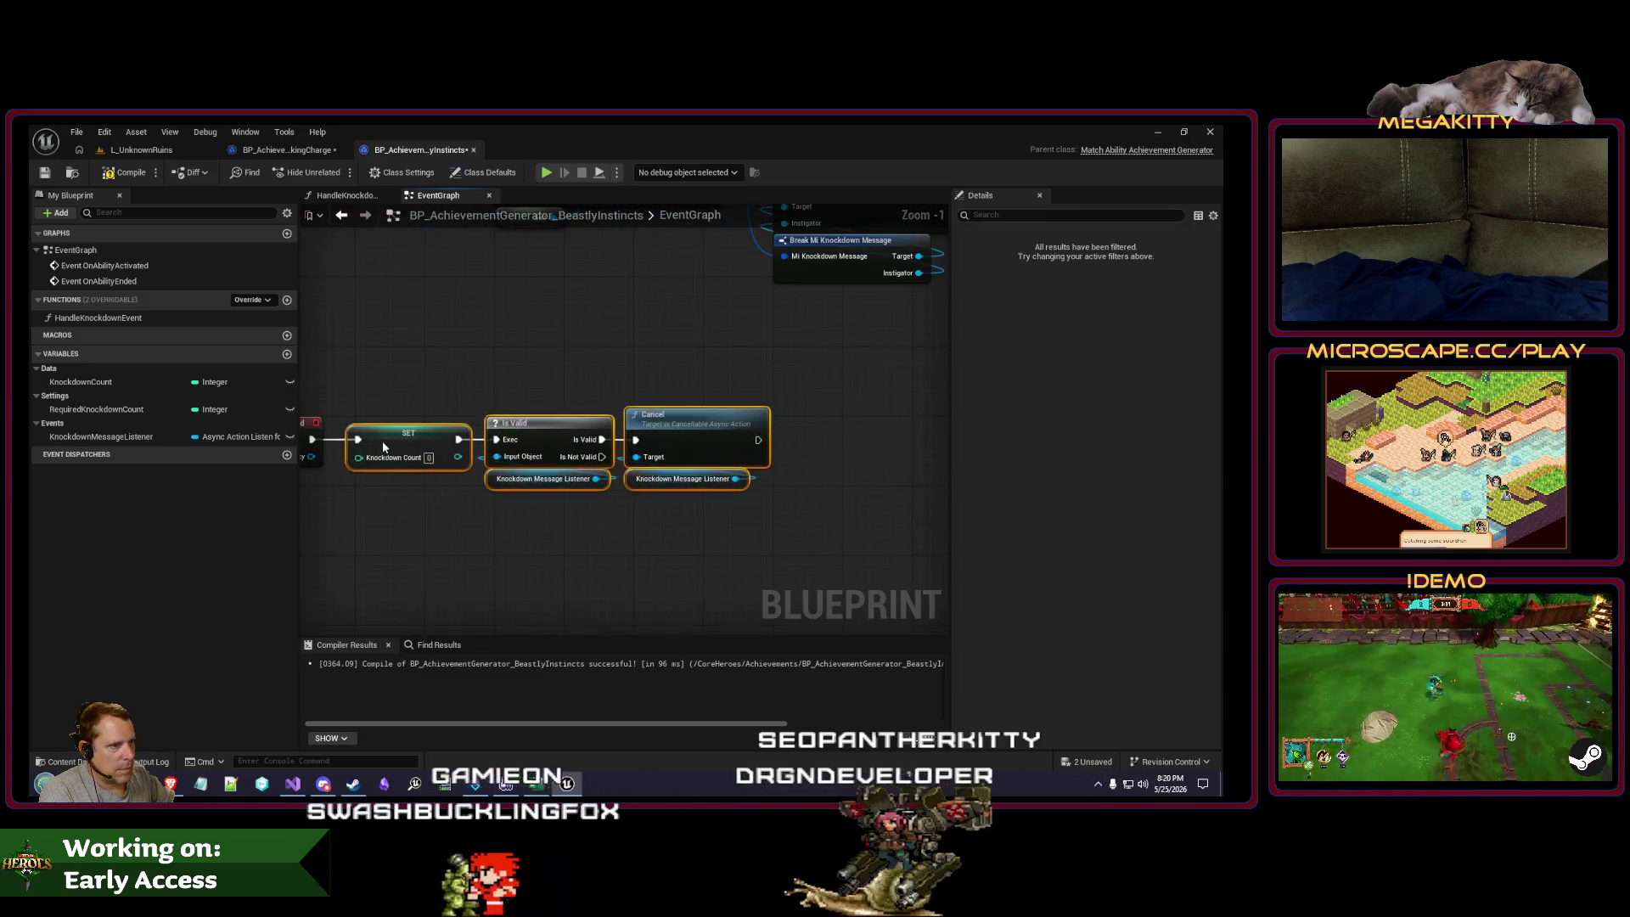
scroll(568, 469, "down", 2)
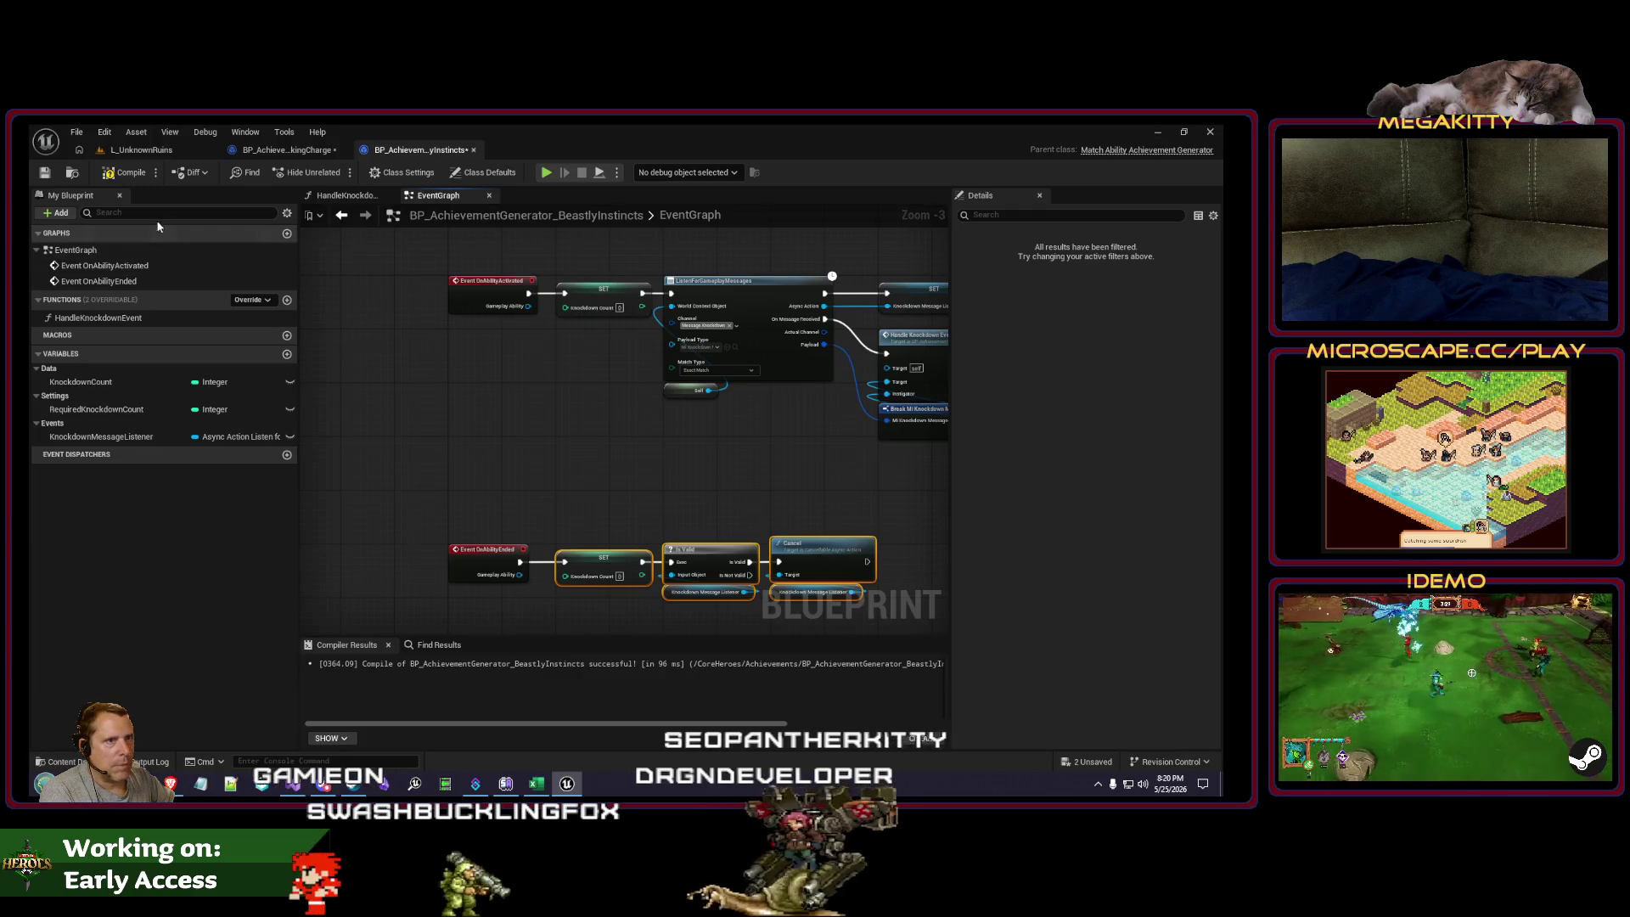
Step: Save BeastlyInstincts and bring both event chains into view
left_click(51, 176)
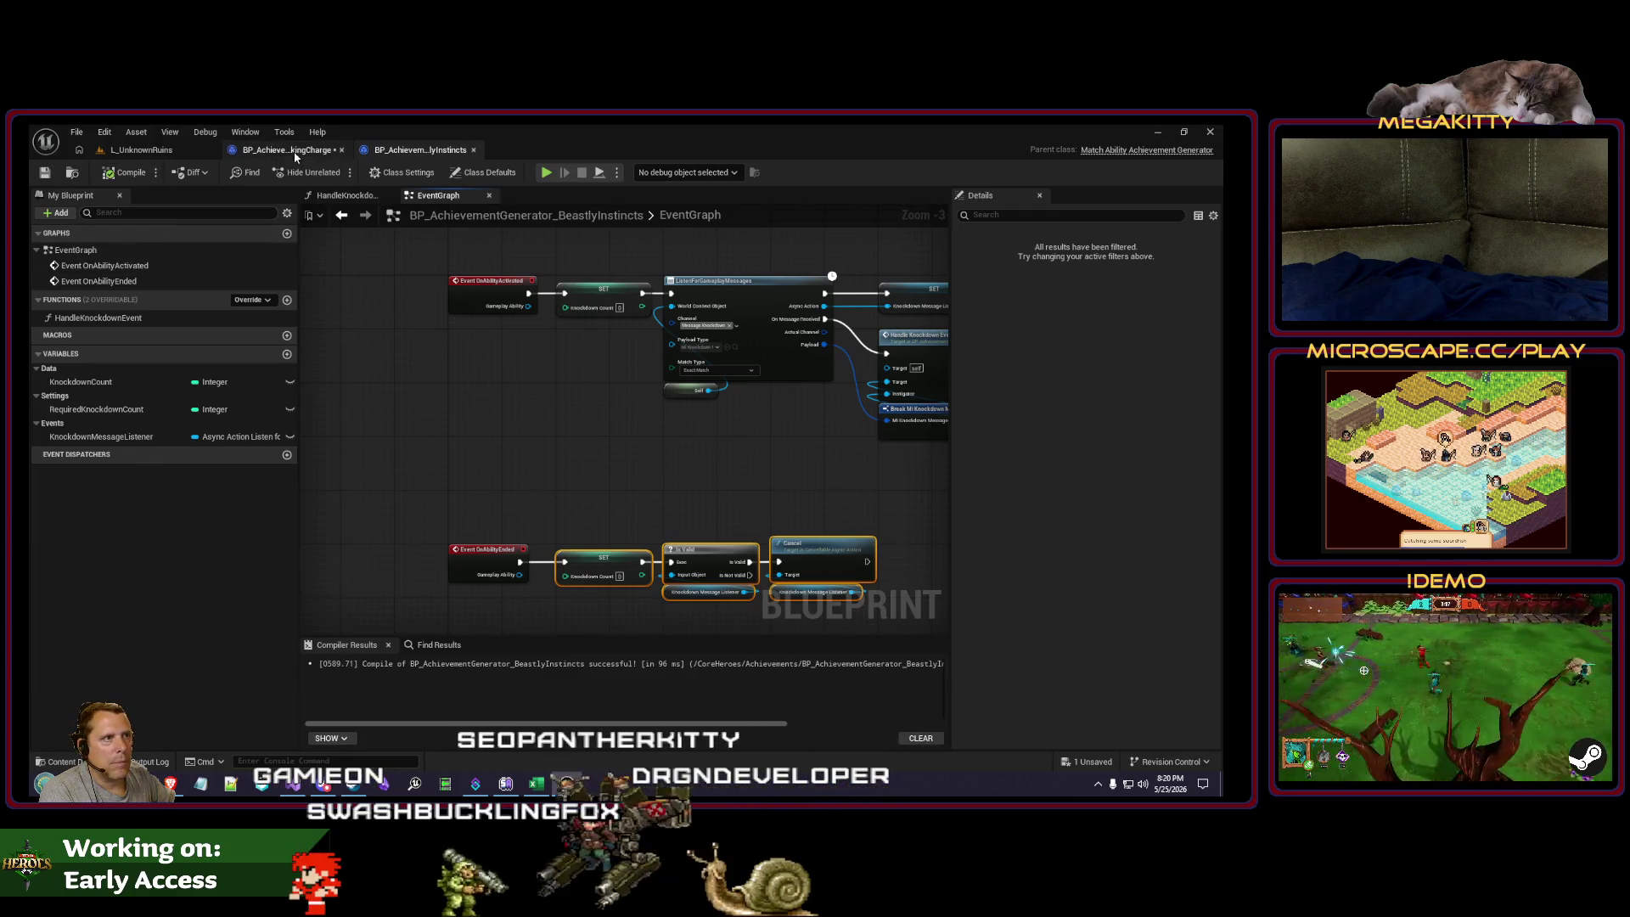
left_click(287, 149)
left_click(419, 150)
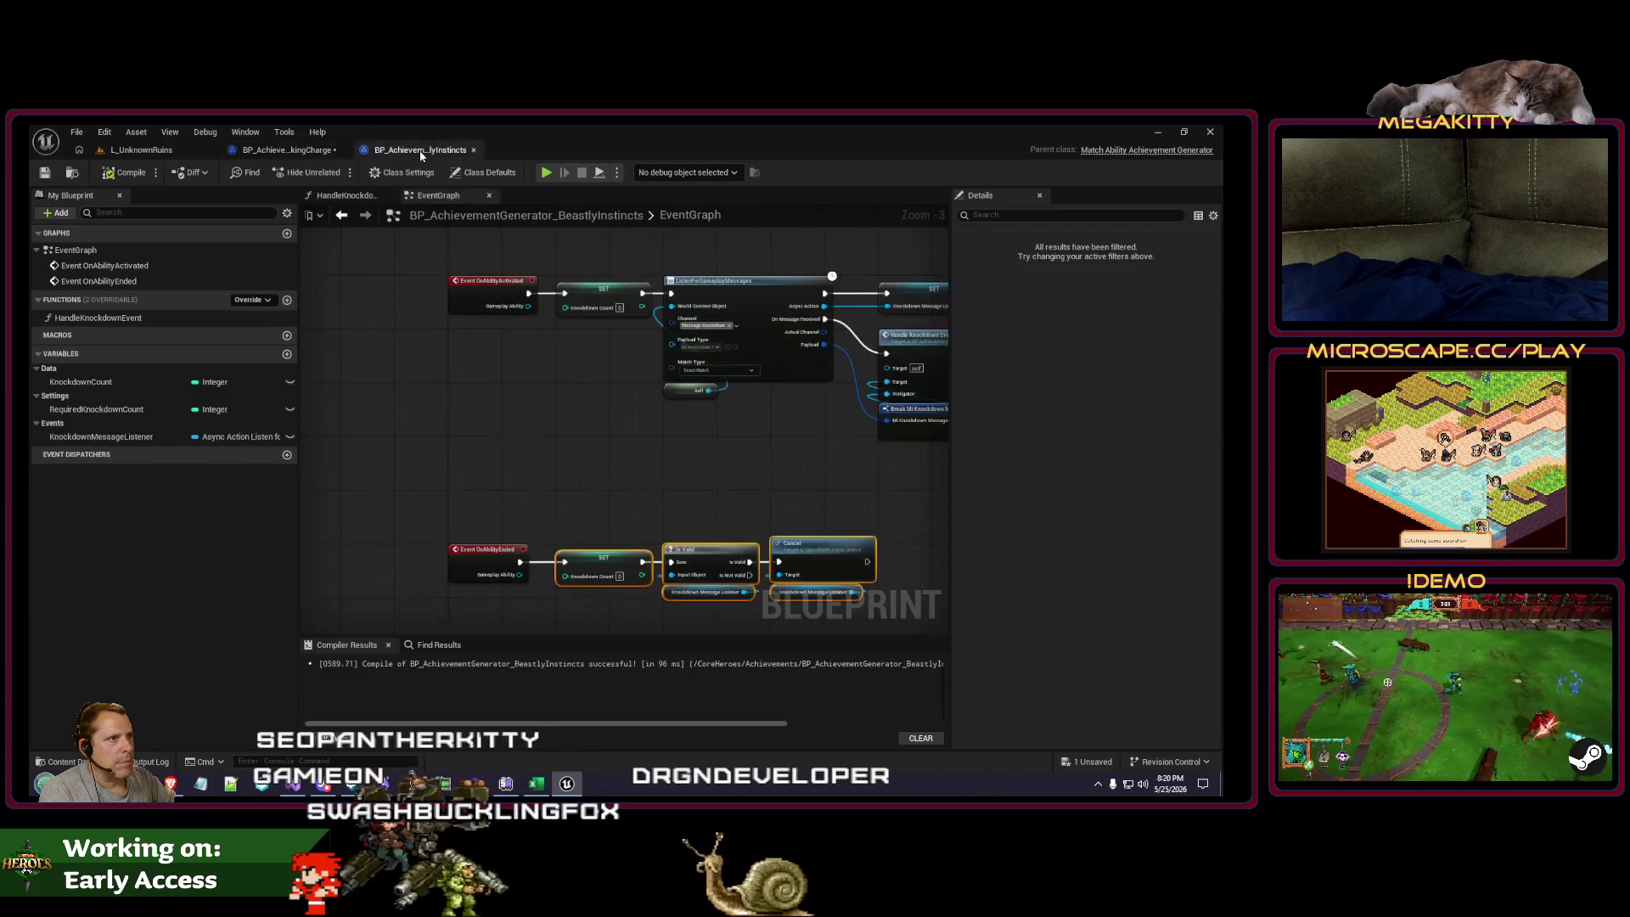
left_click_drag(654, 434, 504, 435)
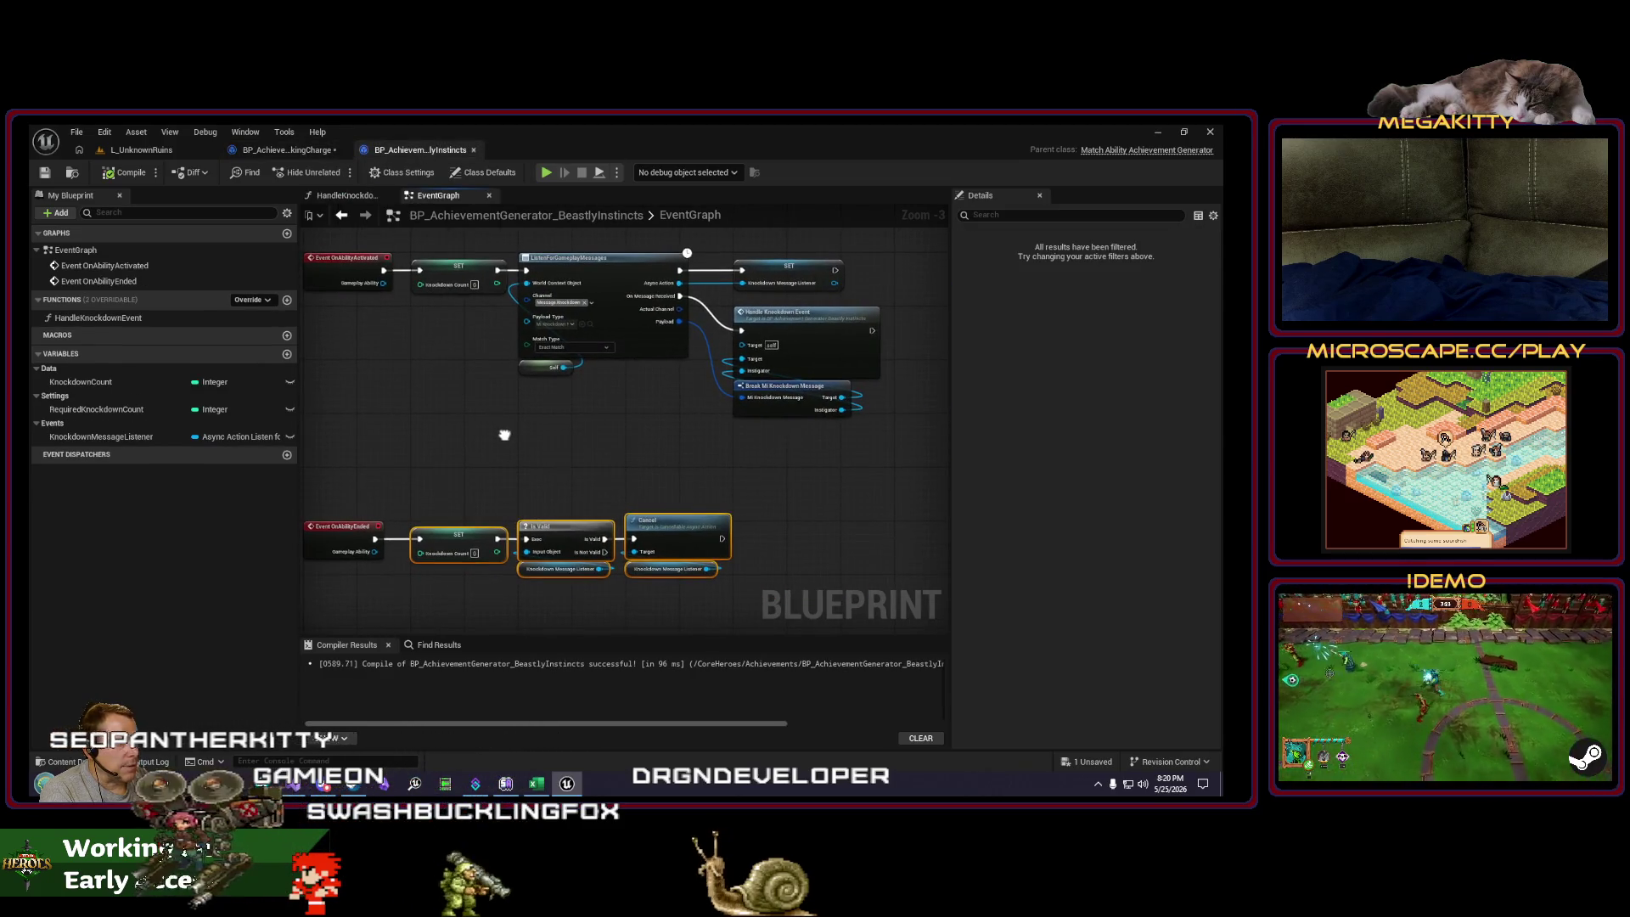
Step: Delete TakingCharge's Branch, == and Get Class nodes and set Ability Class to GA_Grace_BeastCharge
left_click(286, 157)
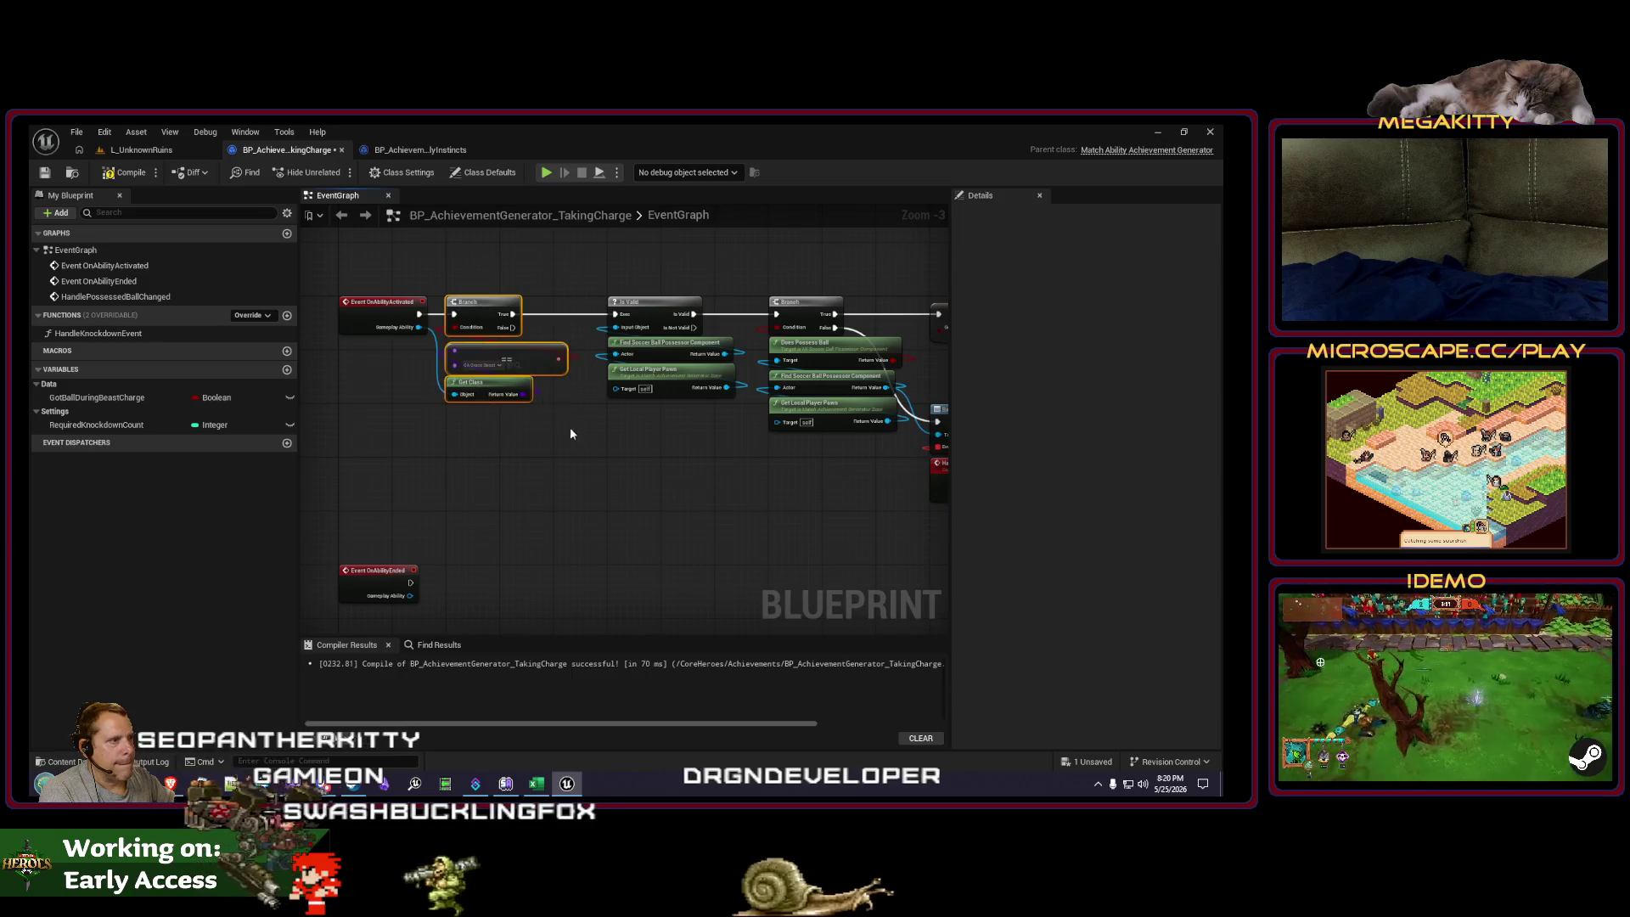
key("Delete")
left_click(483, 173)
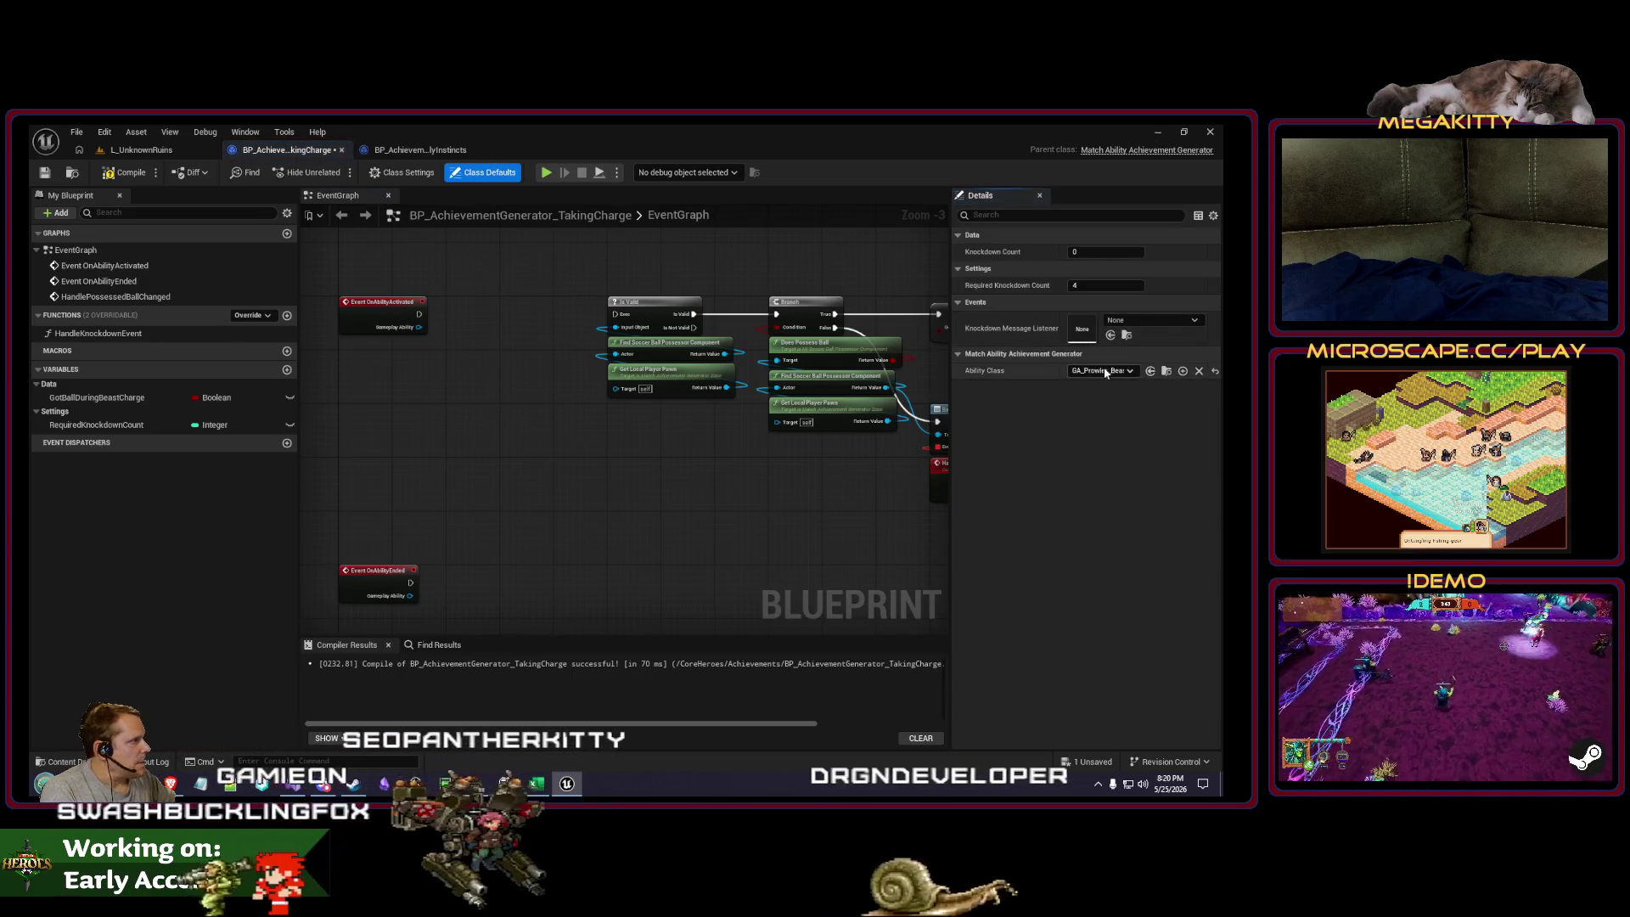
left_click(1103, 371)
type("ga_grace_b")
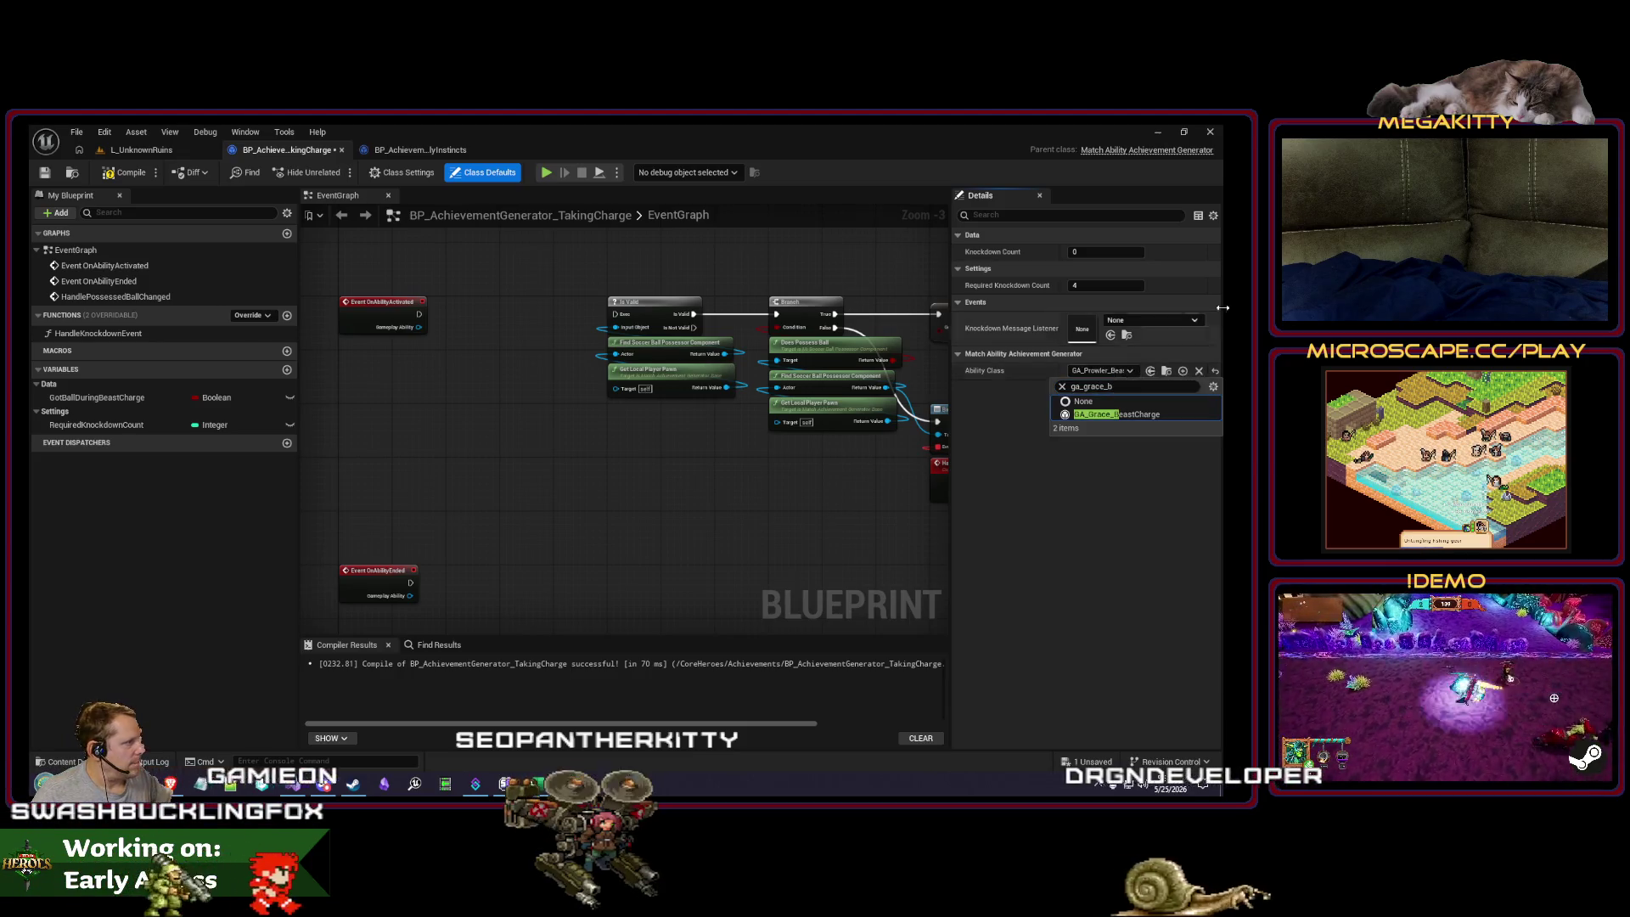
left_click(1157, 416)
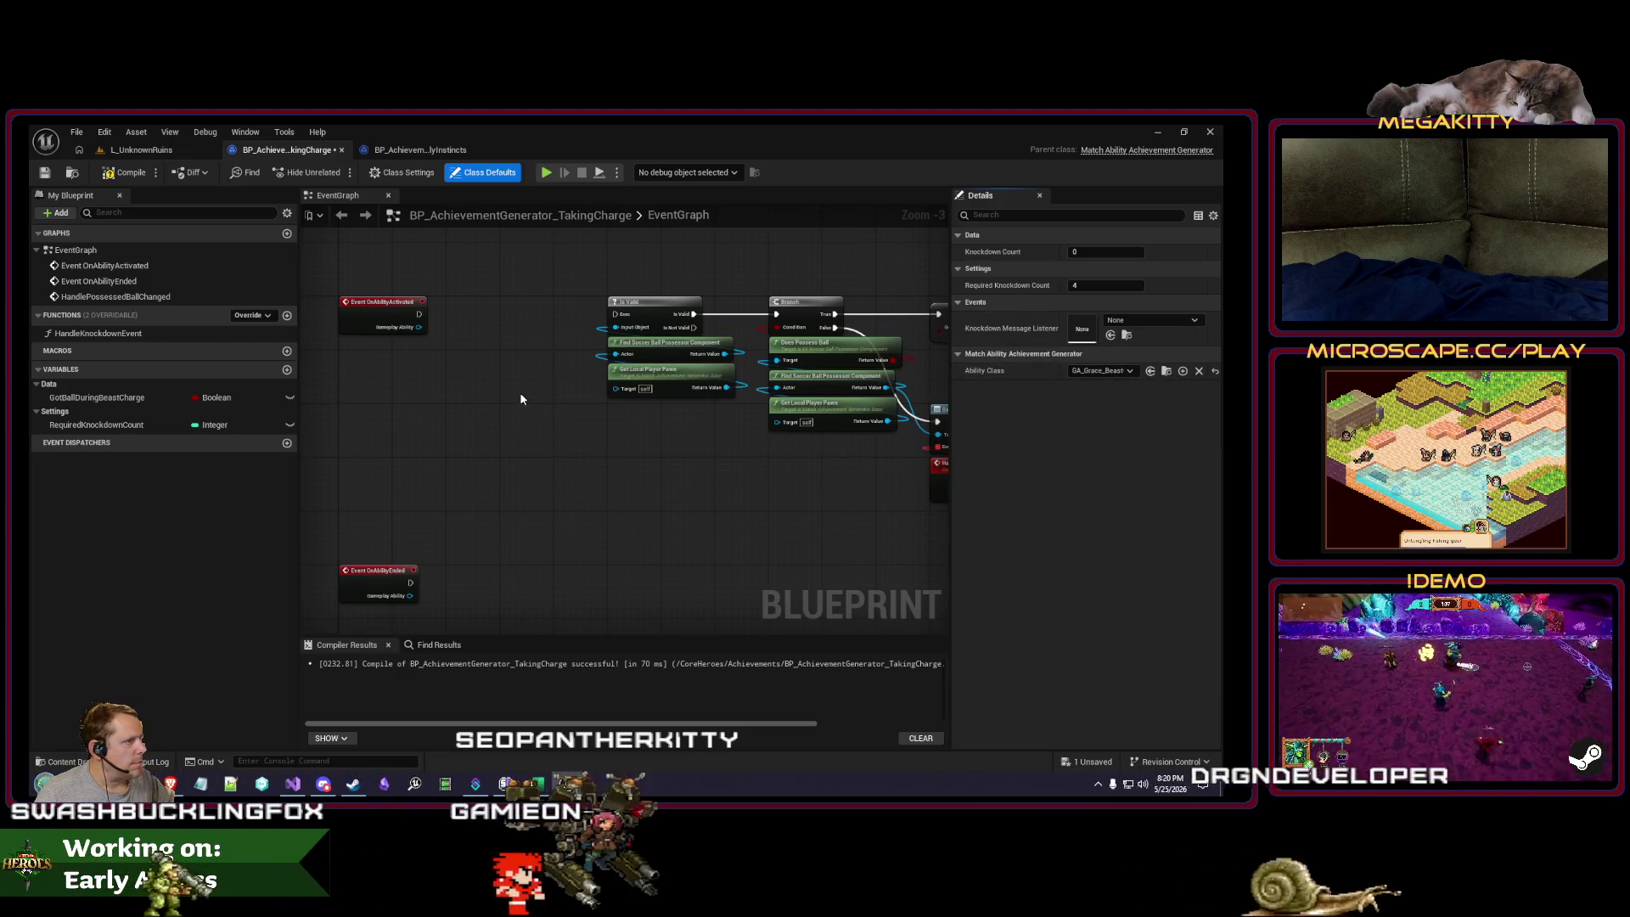
left_click_drag(521, 394, 553, 418)
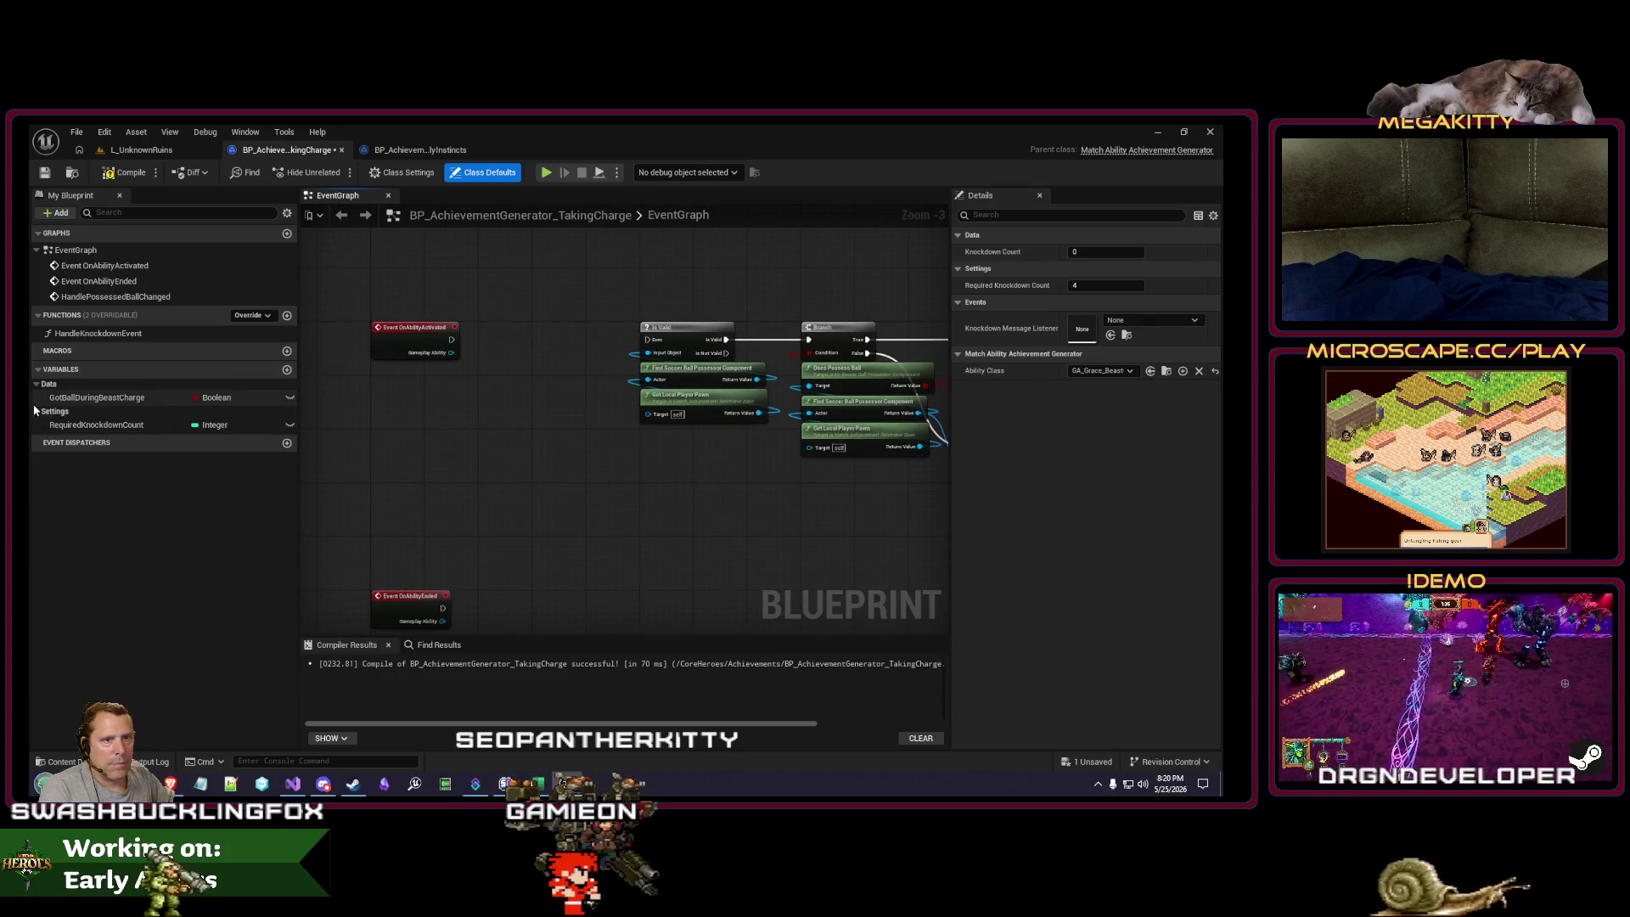
Step: Compile TakingCharge and shift the ability-activated chain left
left_click(126, 176)
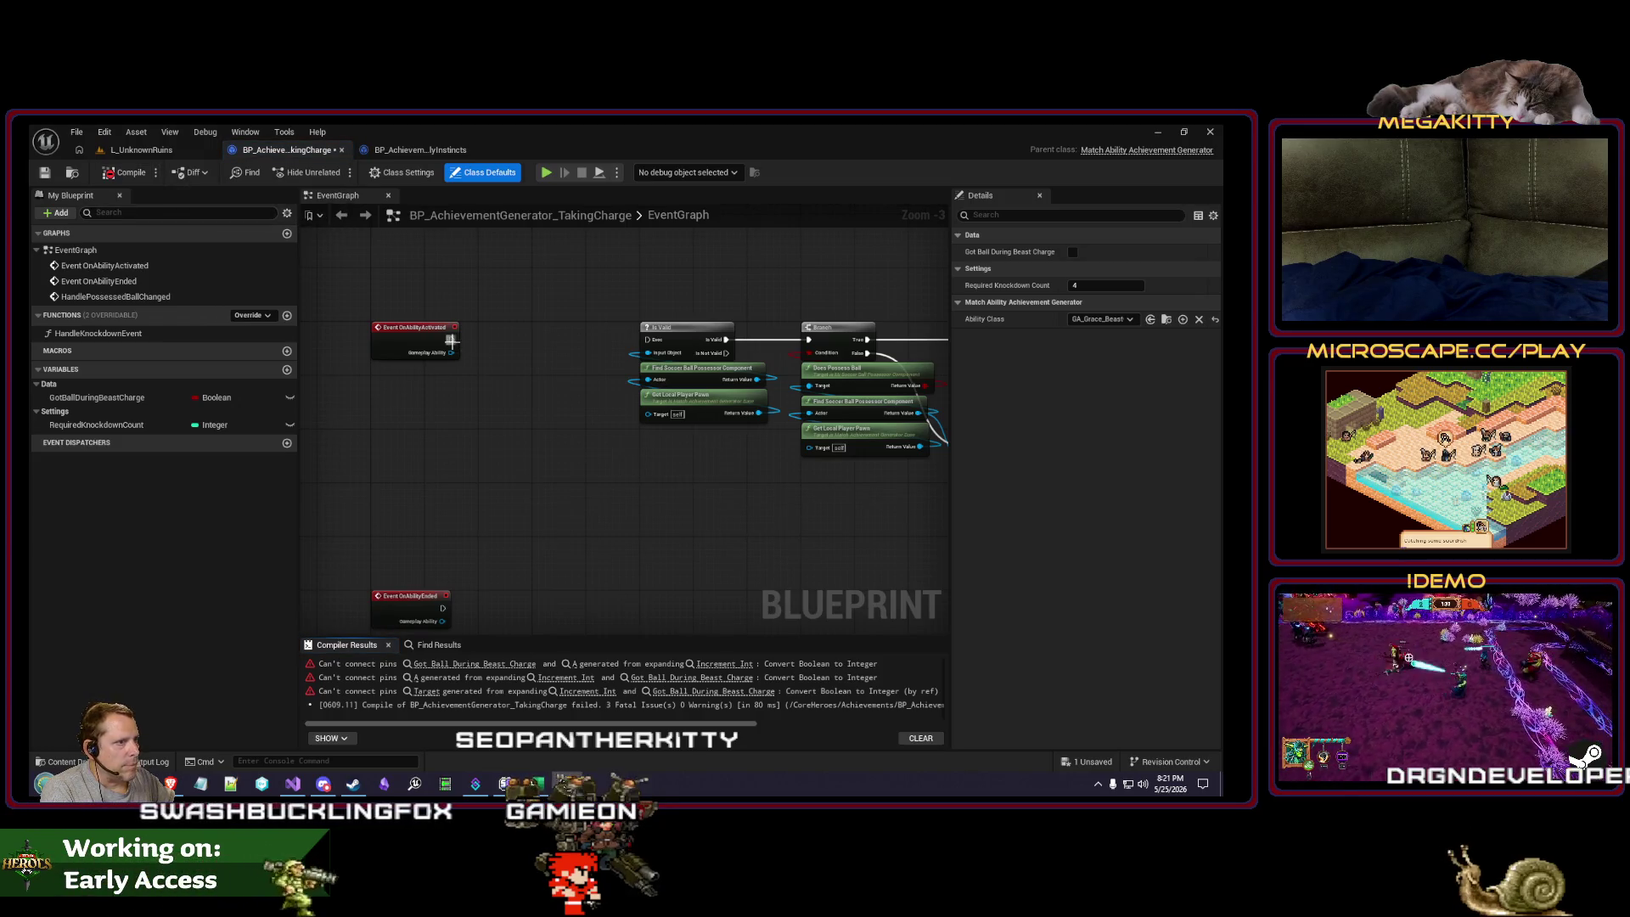
left_click_drag(651, 325, 526, 325)
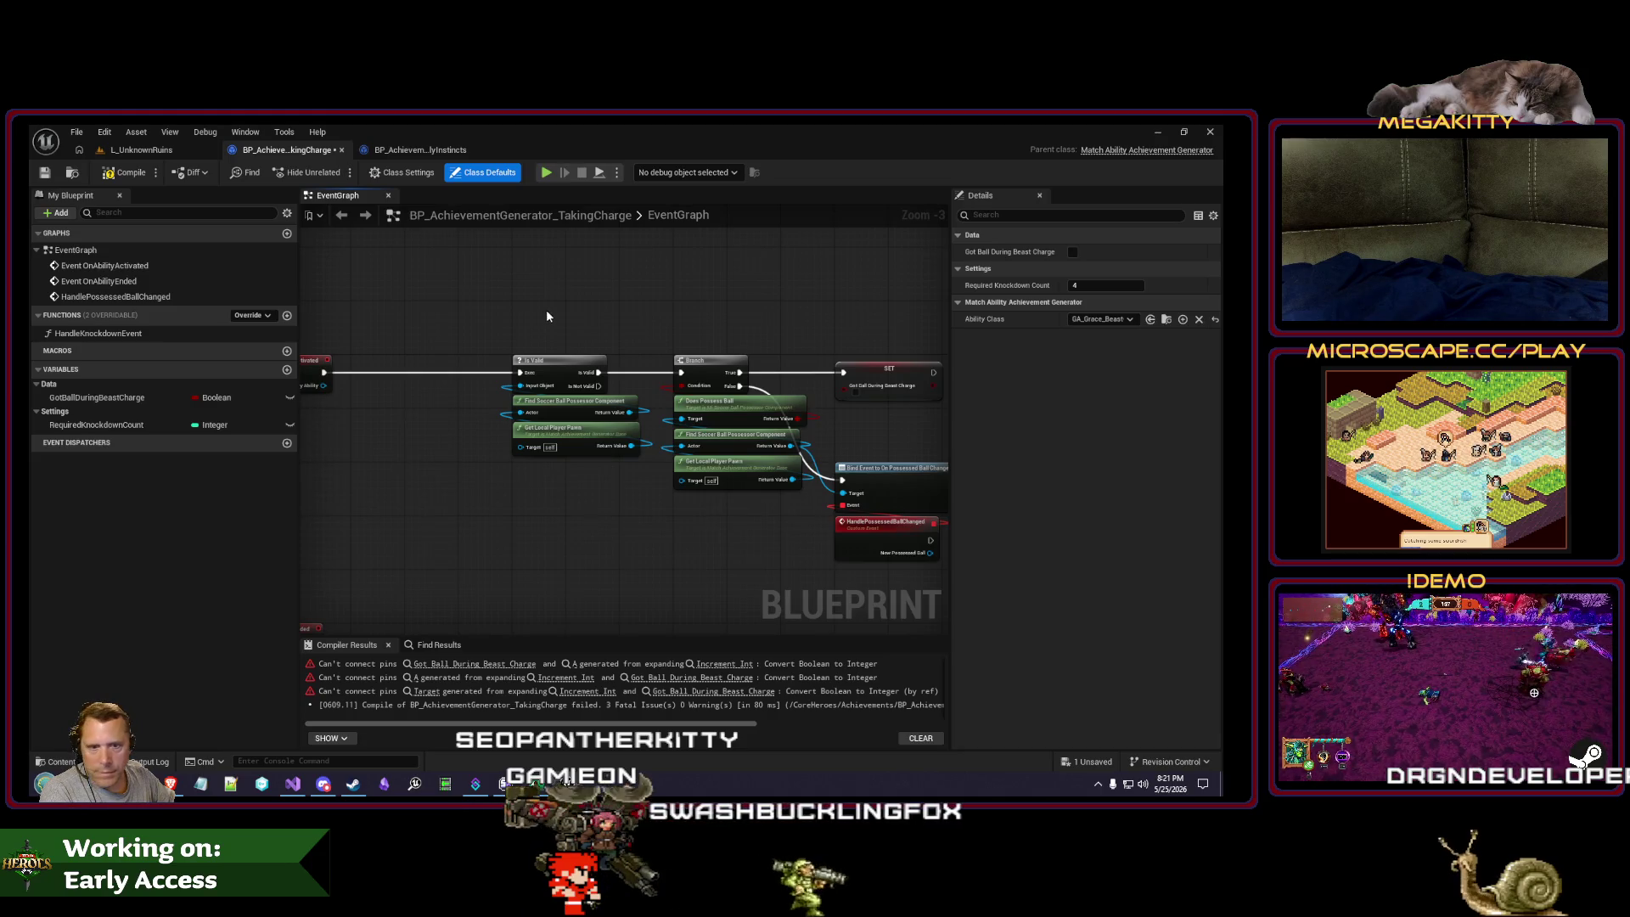
scroll(558, 309, "down", 1)
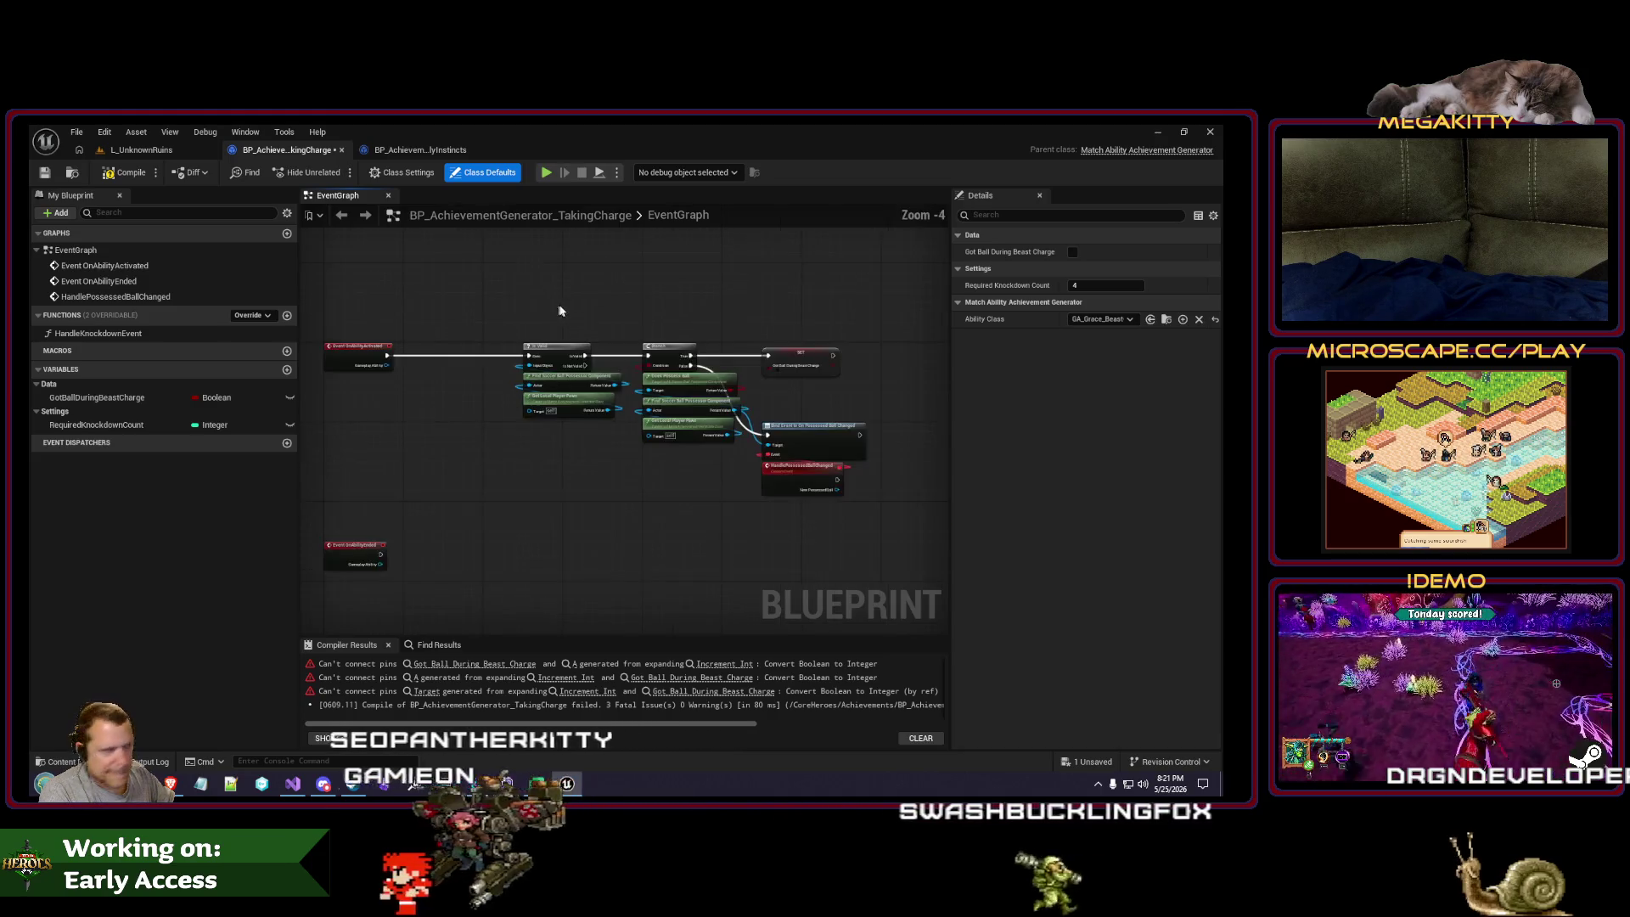
left_click_drag(559, 311, 551, 310)
scroll(552, 331, "up", 1)
left_click_drag(861, 507, 459, 344)
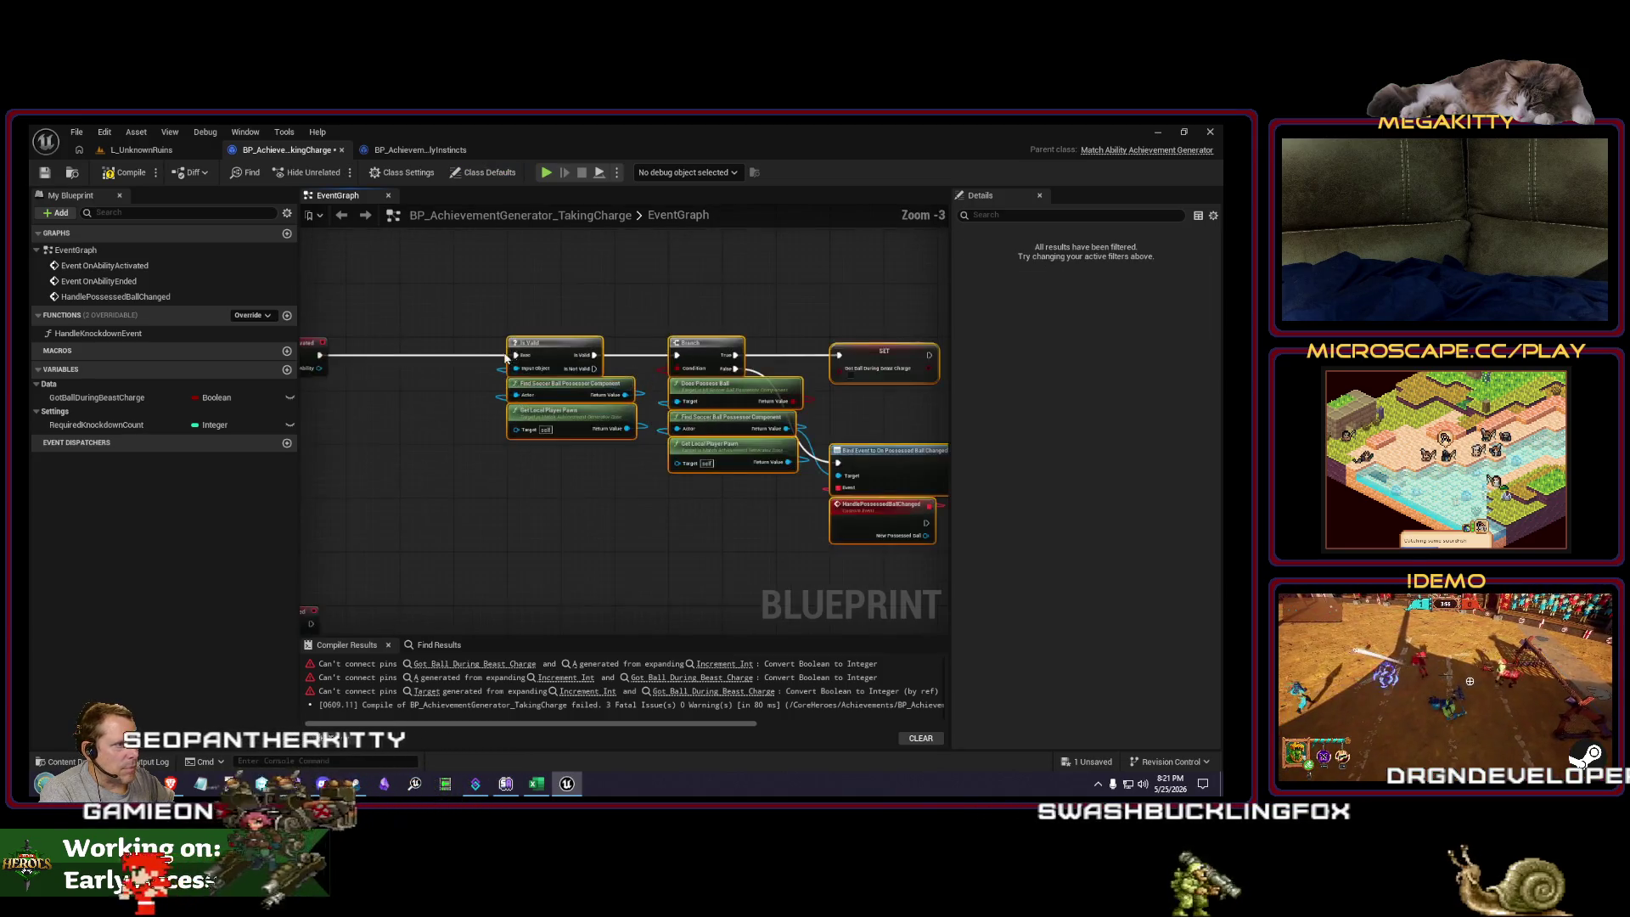
left_click_drag(649, 364, 493, 363)
scroll(743, 484, "up", 2)
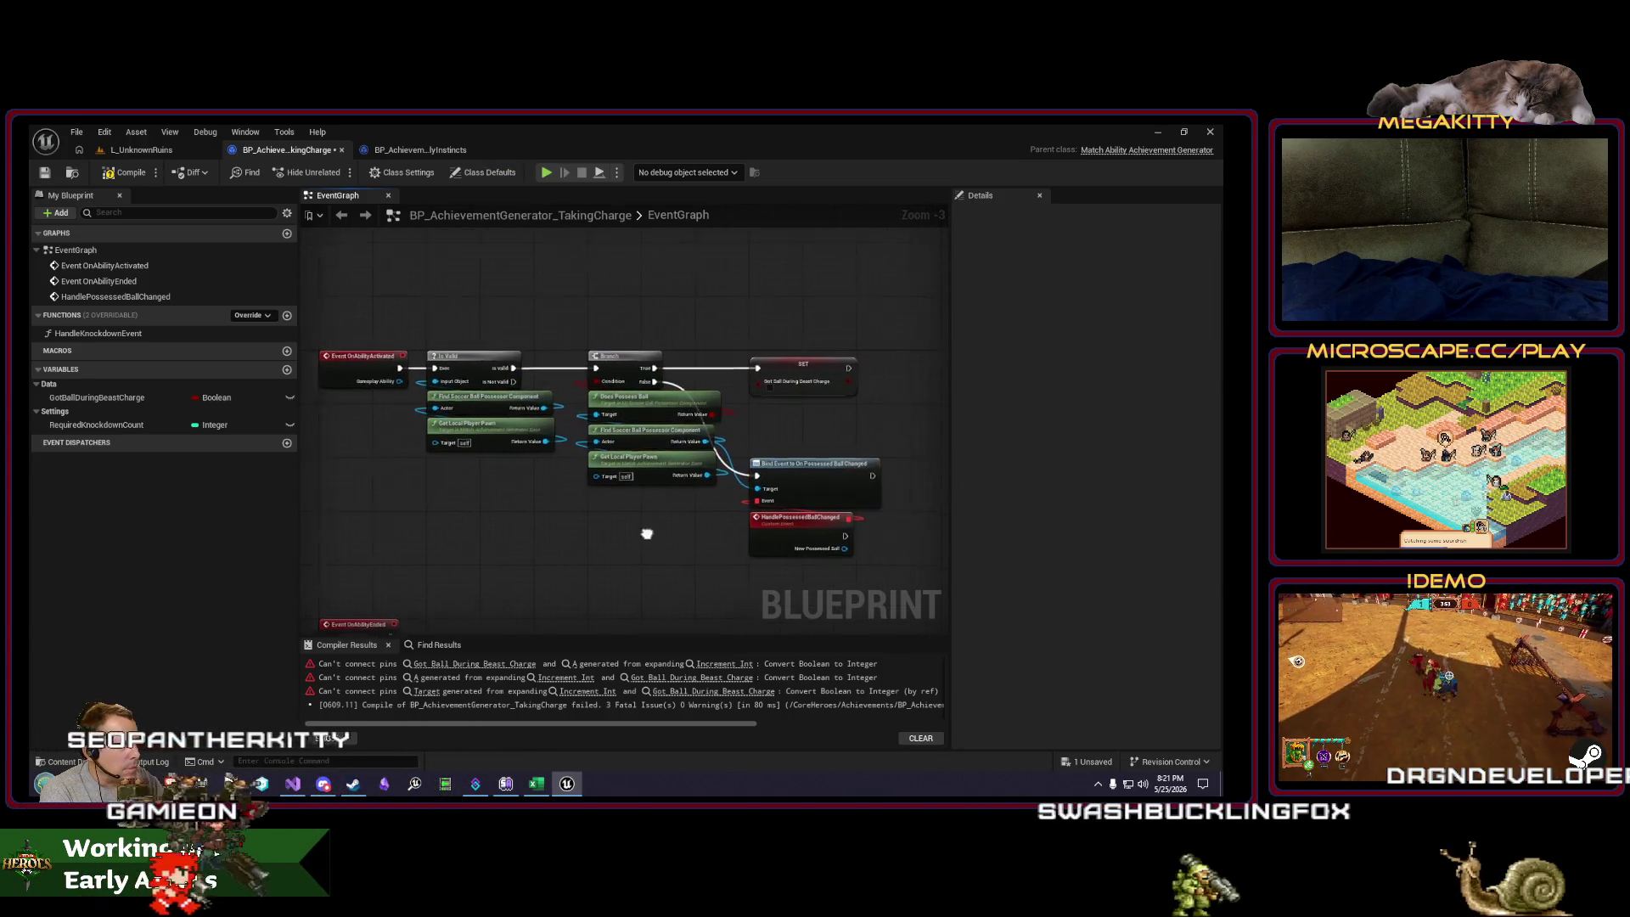
scroll(928, 447, "down", 1)
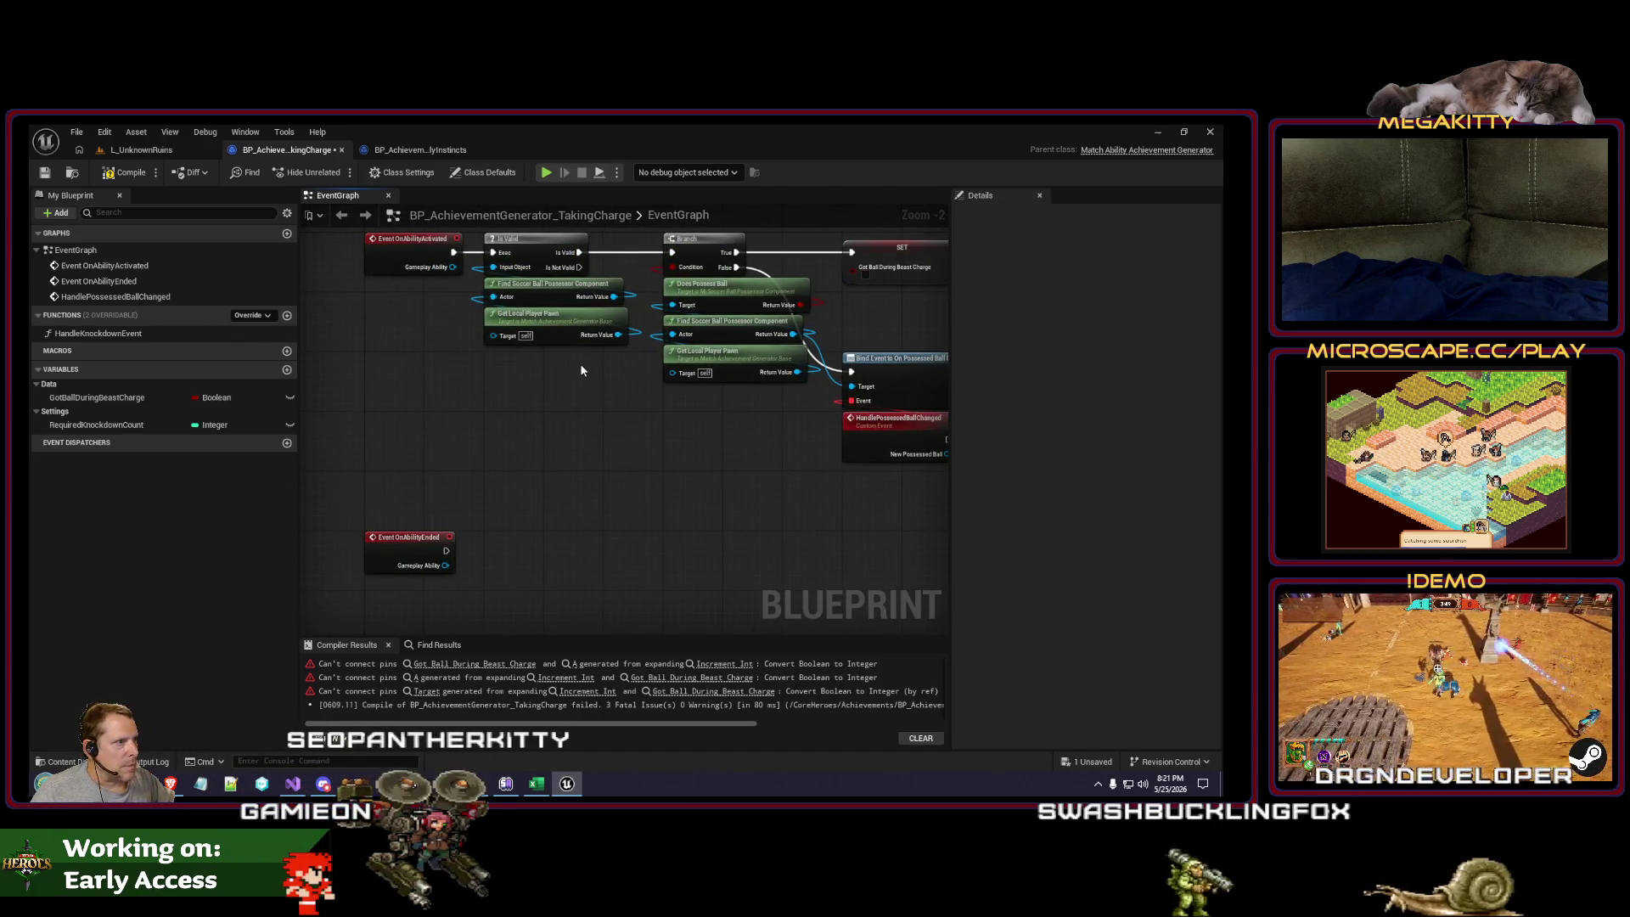
Step: Delete the Is Valid node so OnAbilityActivated leads into the Does Possess Ball Branch
mouse_move(586, 359)
left_mouse_down()
mouse_move(532, 247)
mouse_move(689, 255)
mouse_move(598, 274)
left_mouse_up()
key("Delete")
mouse_move(586, 277)
left_mouse_down()
mouse_move(420, 276)
mouse_move(483, 272)
left_mouse_up()
left_click_drag(679, 348, 667, 501)
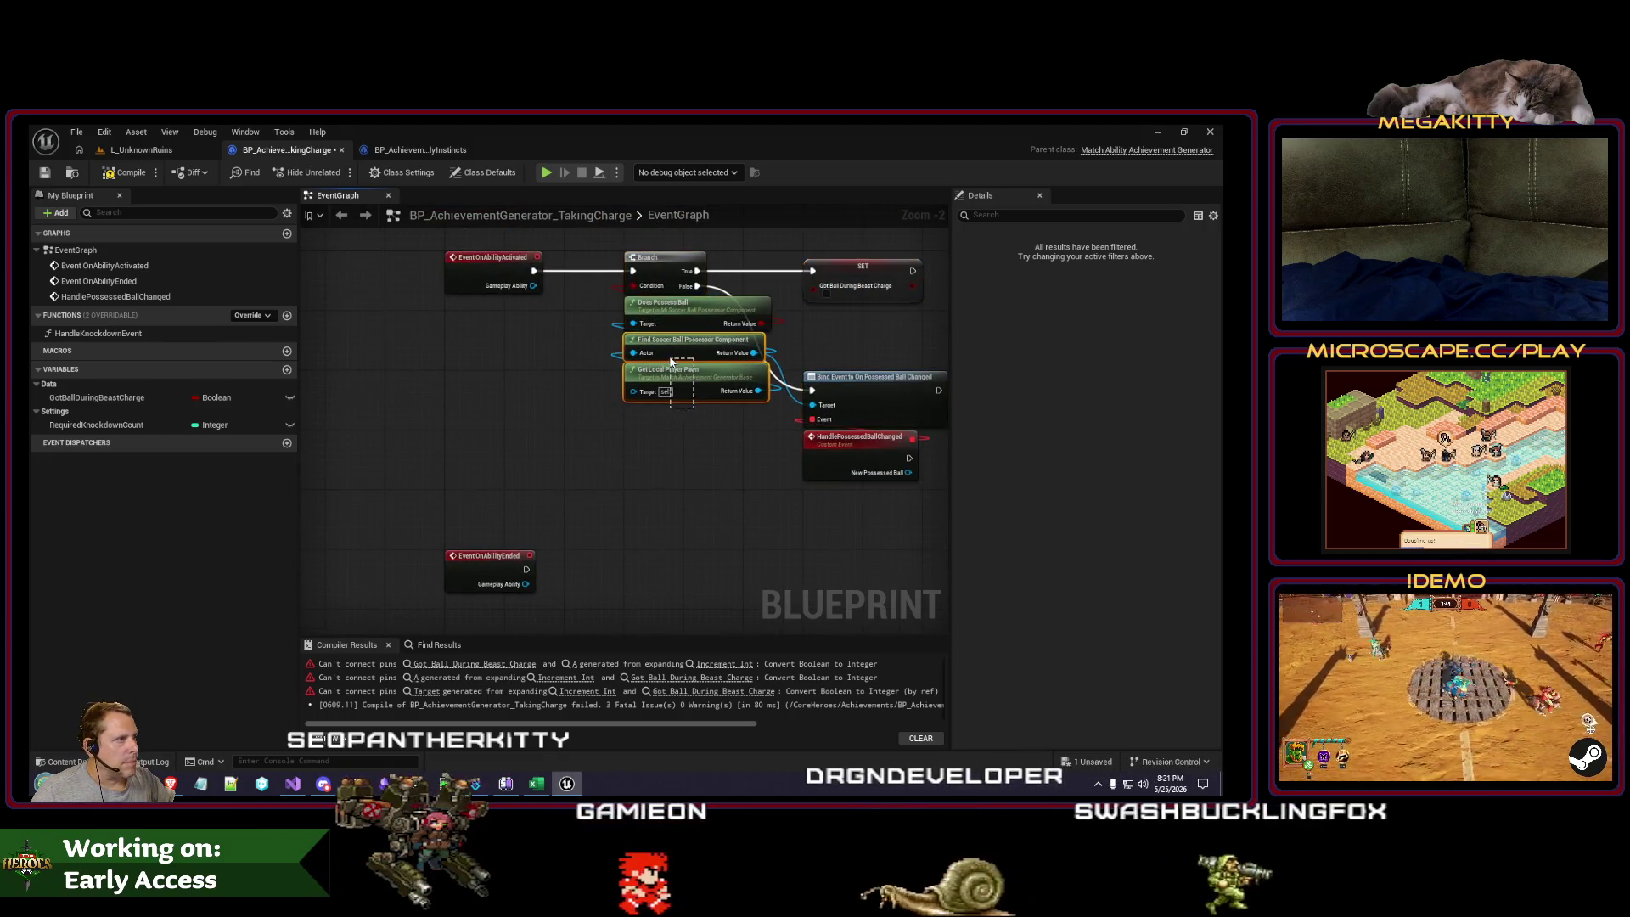
Step: Add an Unbind Event from On Possessed Ball Changed node driven by Event OnAbilityEnded
key("ctrl+c")
key("ctrl+v")
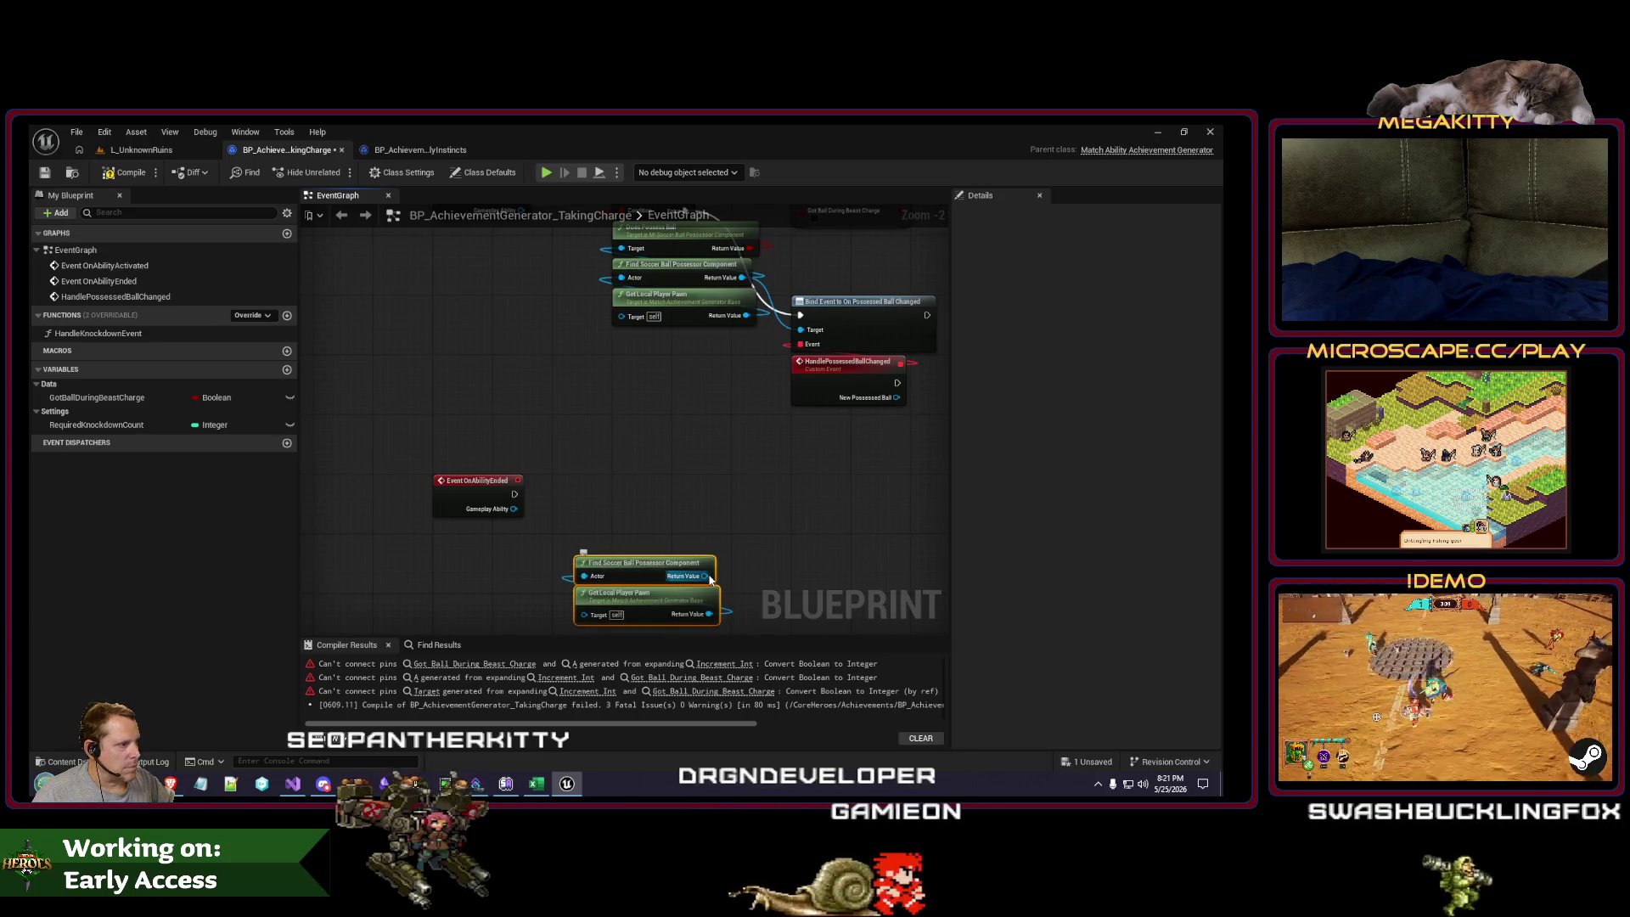
left_click_drag(704, 575, 617, 467)
type("unbinde")
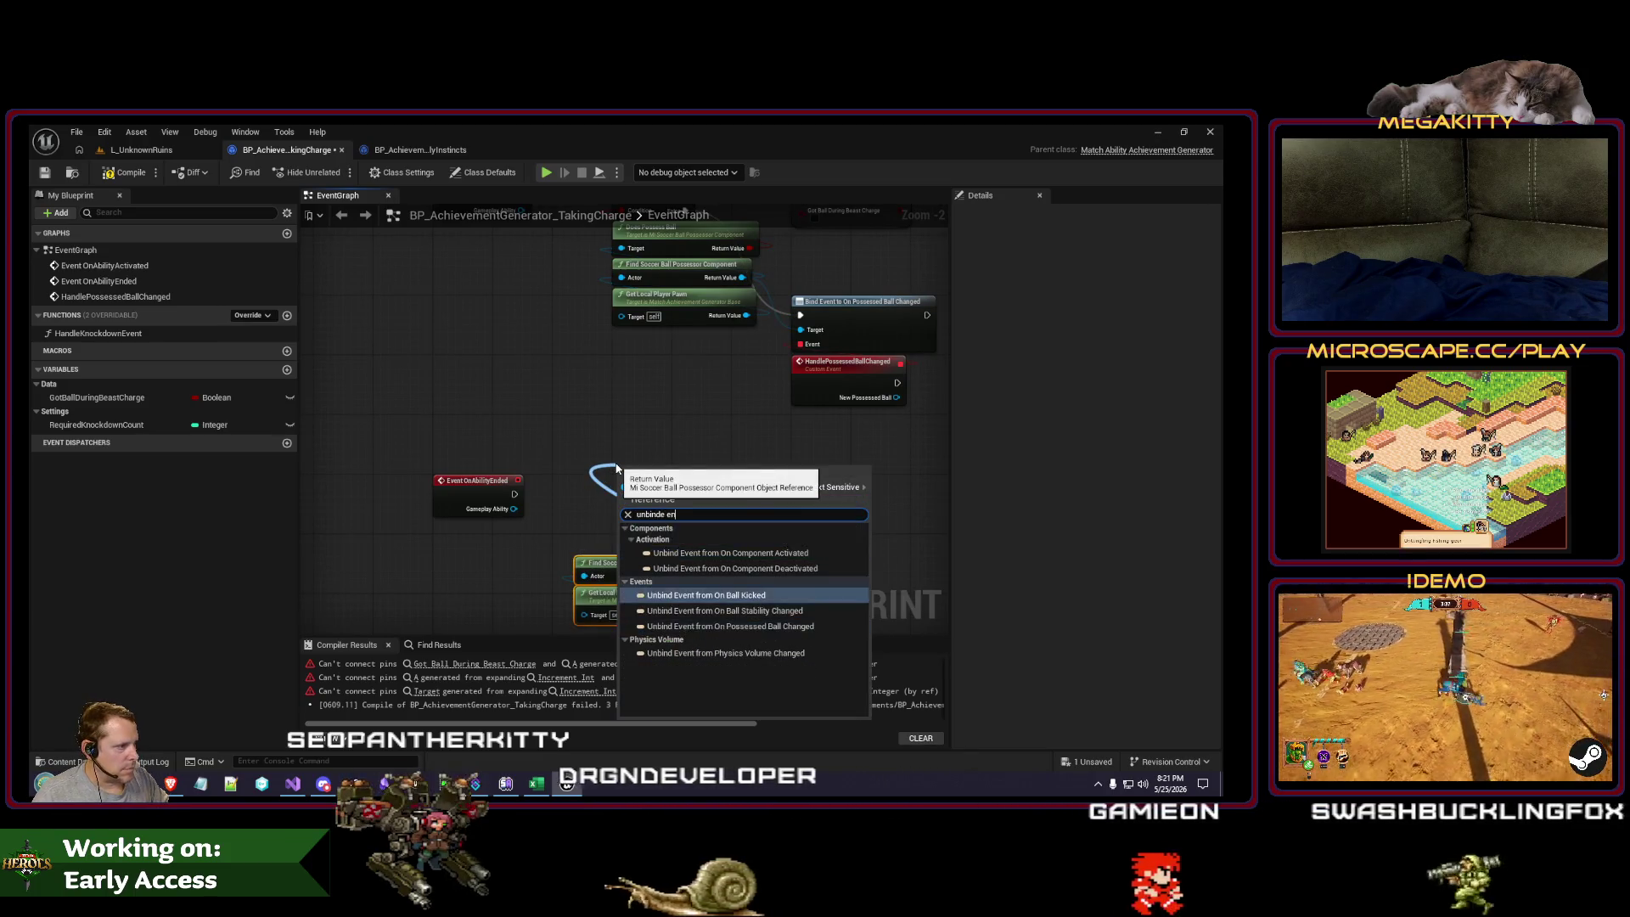
left_click(742, 628)
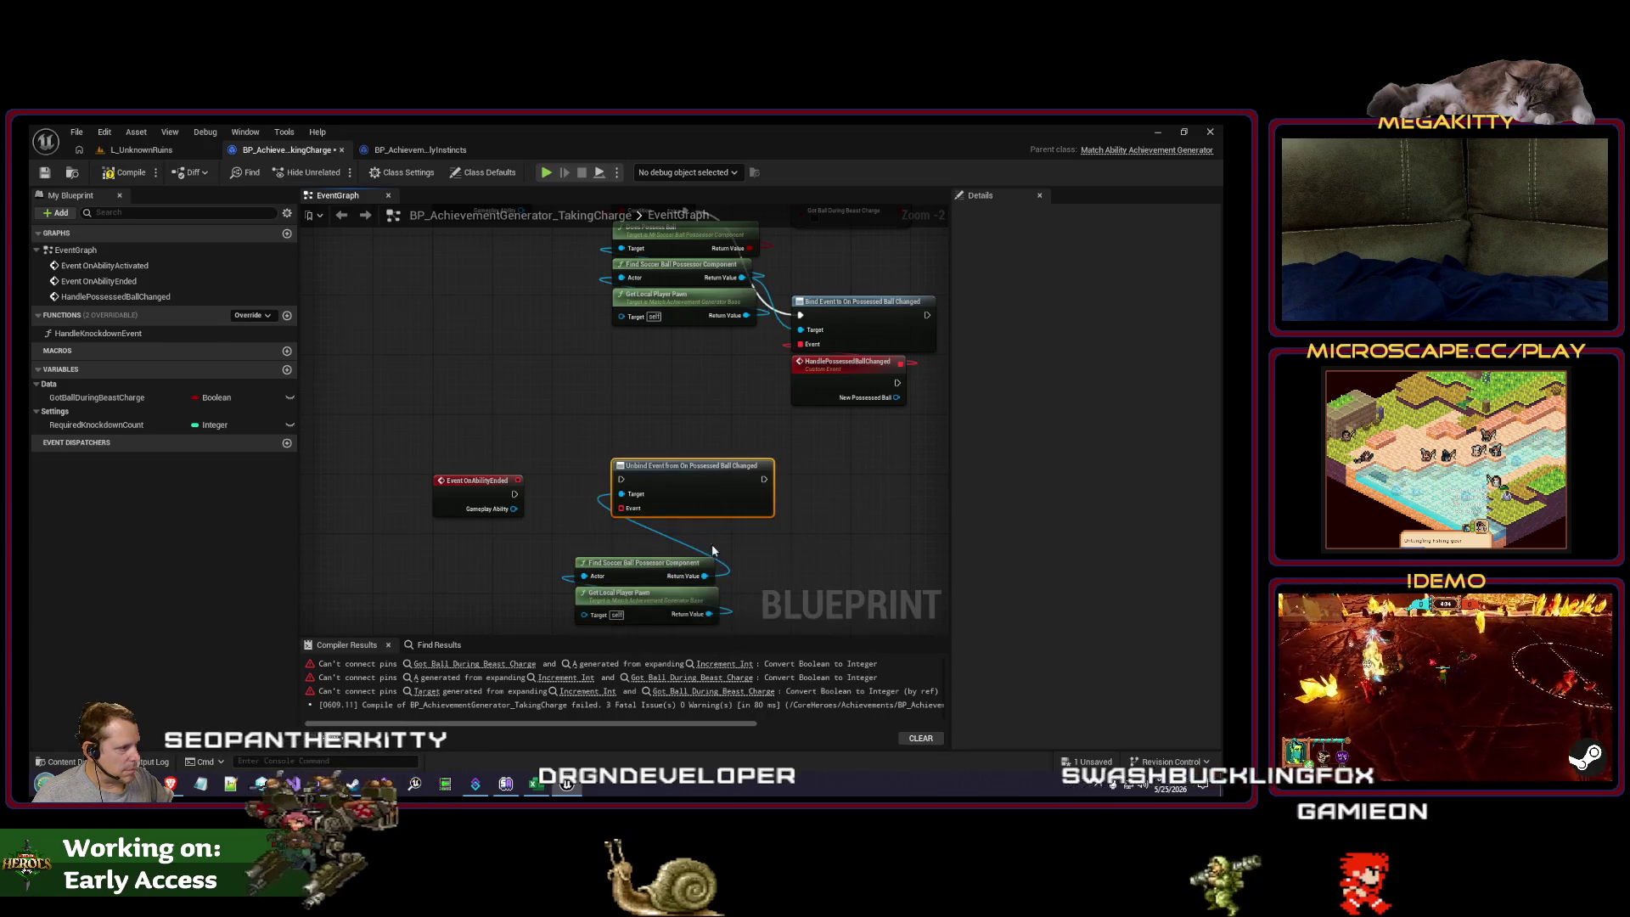
left_click_drag(629, 501, 622, 486)
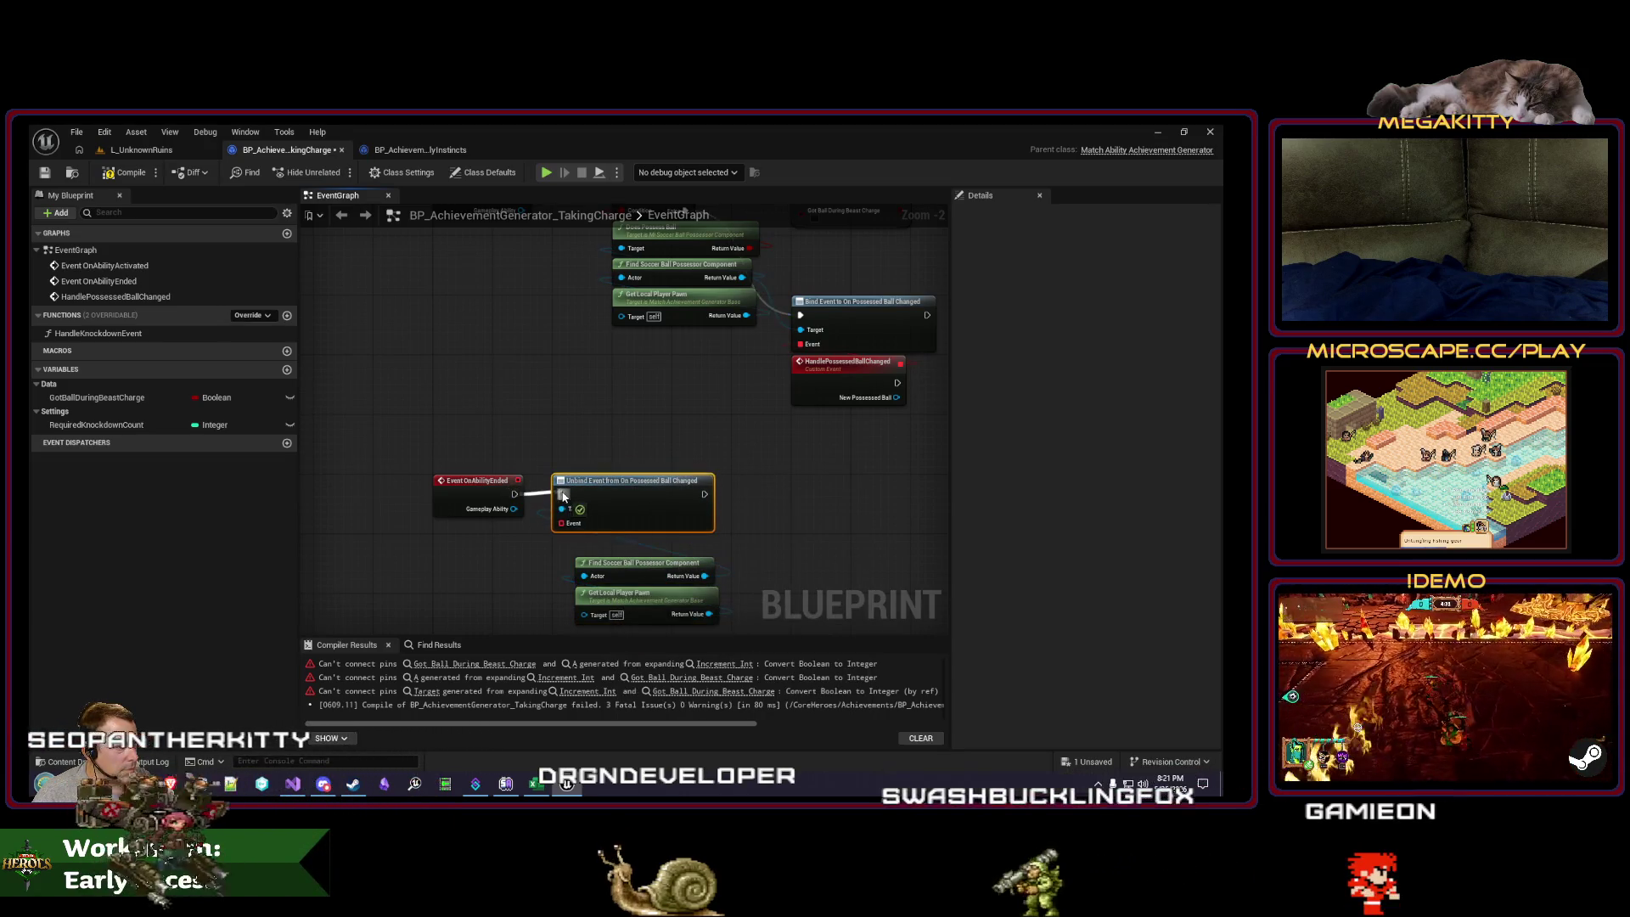
left_click_drag(551, 550, 730, 627)
left_click_drag(633, 562, 617, 540)
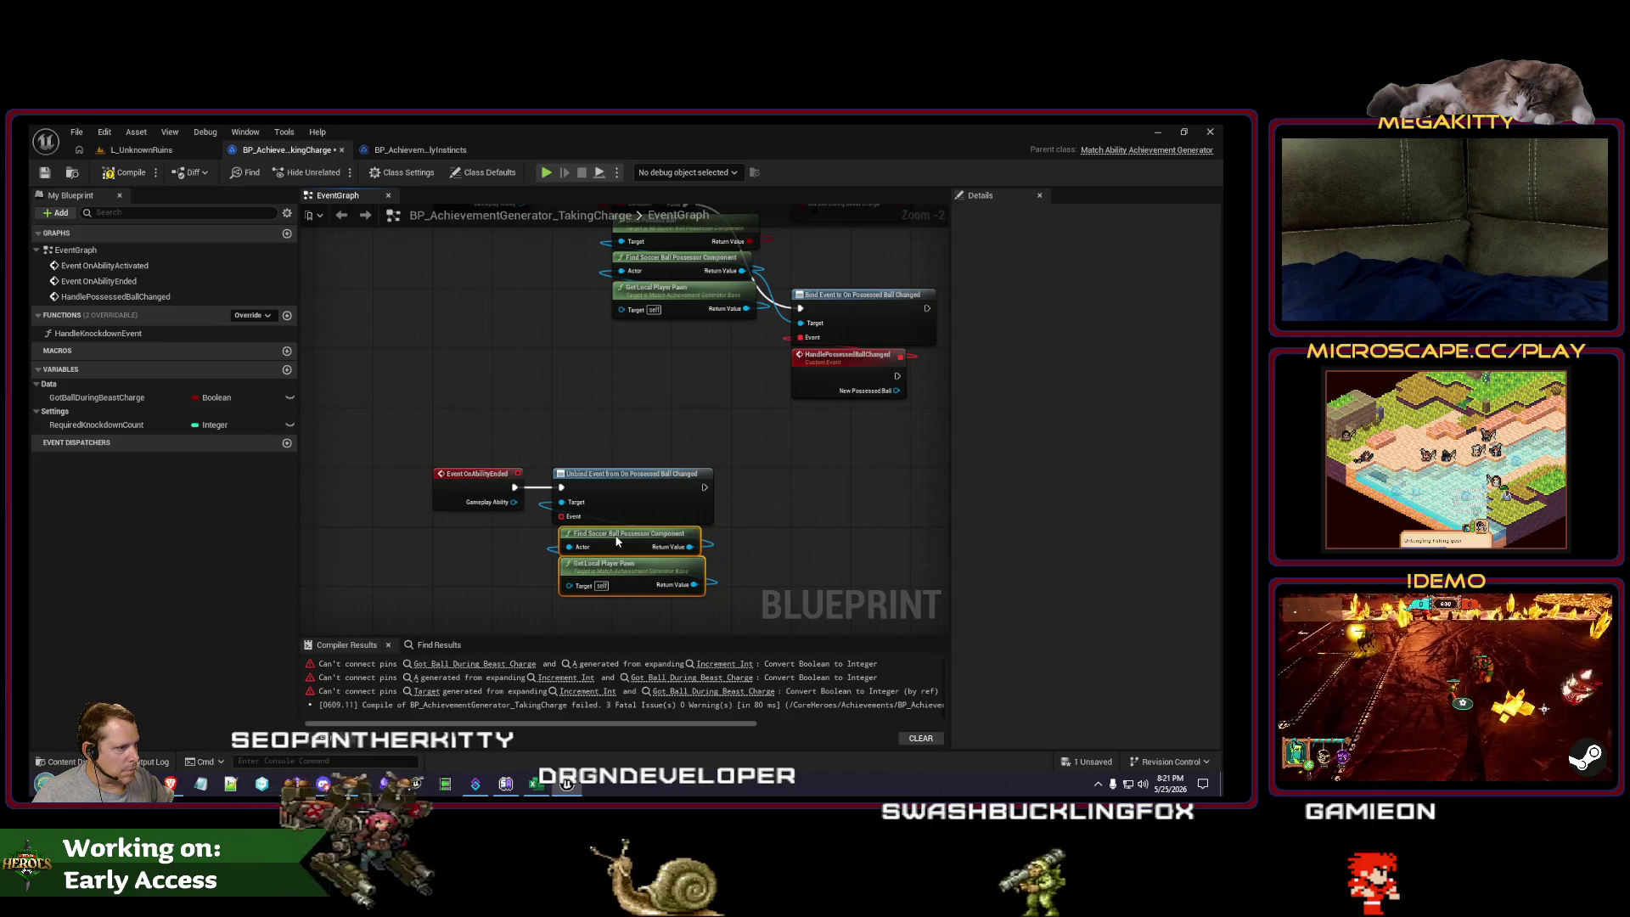
Step: Connect HandlePossessedBallChanged to the unbind node and tidy the ability-end nodes
left_click_drag(750, 503, 639, 551)
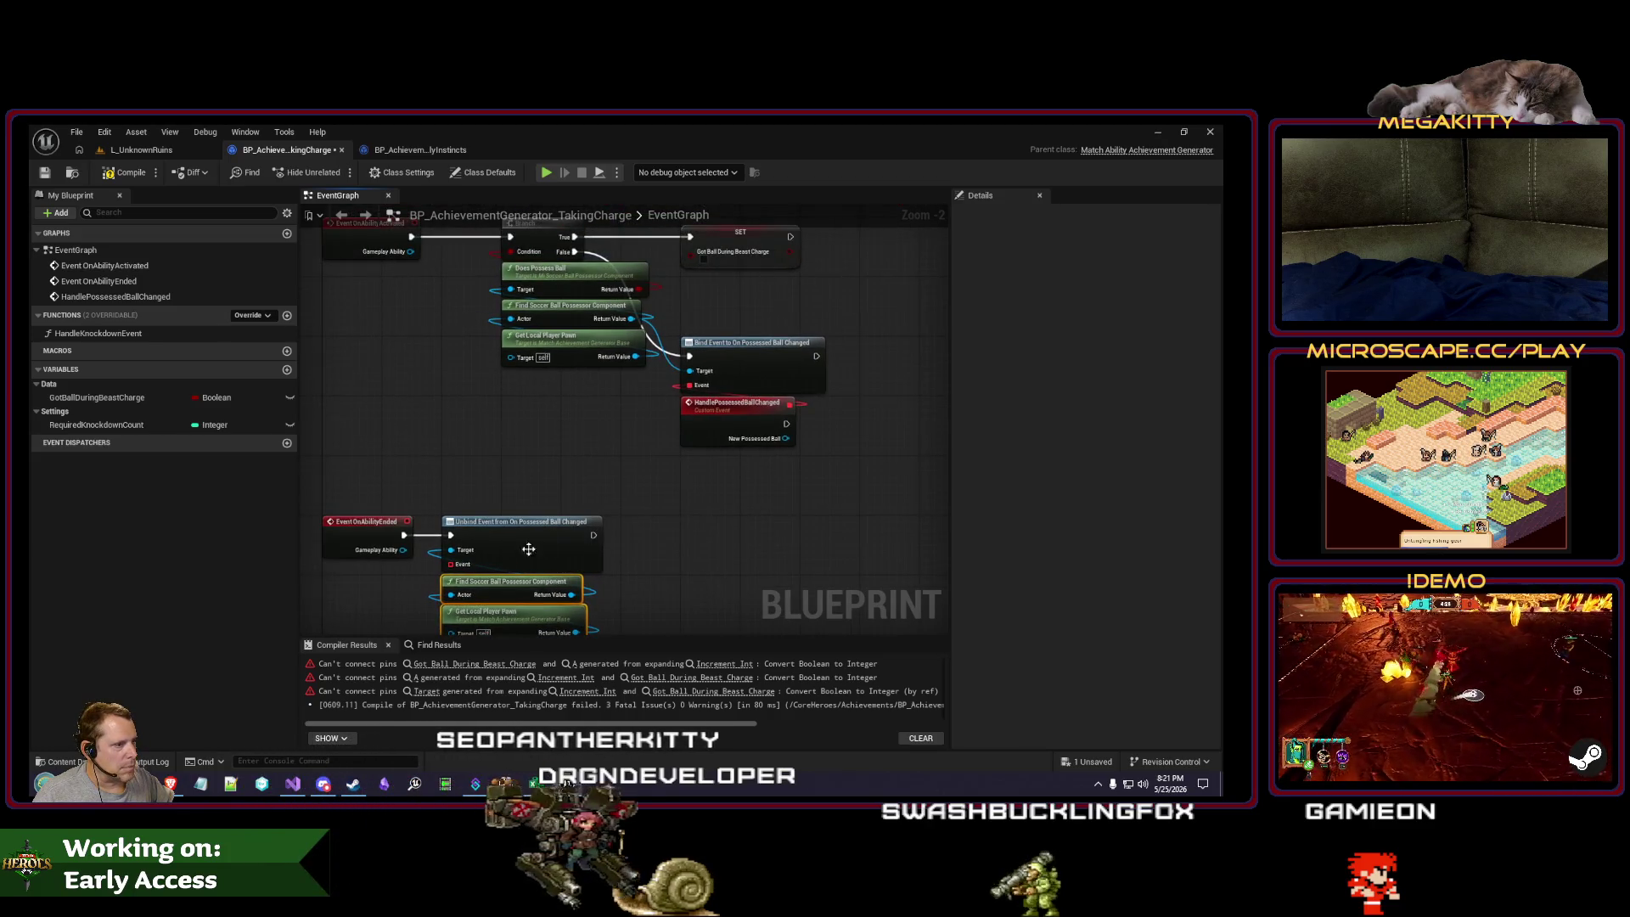
mouse_move(795, 406)
left_mouse_down()
mouse_move(455, 567)
mouse_move(488, 574)
mouse_move(471, 584)
left_mouse_up()
left_click_drag(526, 450, 496, 469)
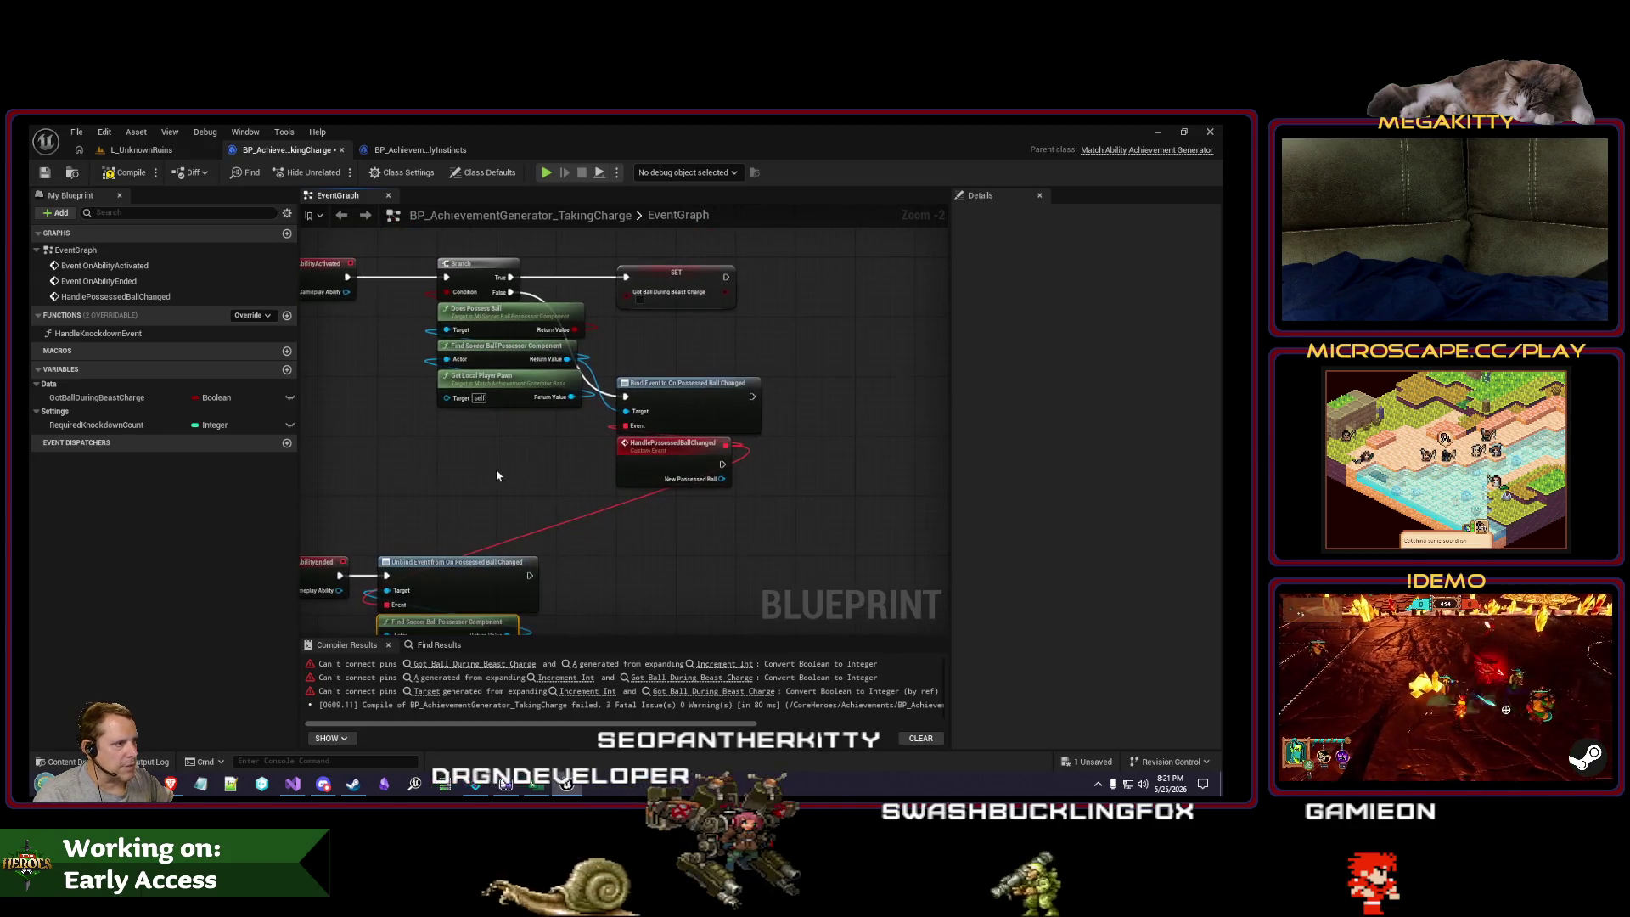
mouse_move(608, 571)
left_mouse_down()
mouse_move(647, 521)
mouse_move(672, 638)
mouse_move(662, 510)
left_mouse_up()
left_click_drag(407, 438, 619, 577)
mouse_move(458, 458)
left_mouse_down()
mouse_move(517, 461)
mouse_move(466, 503)
left_mouse_up()
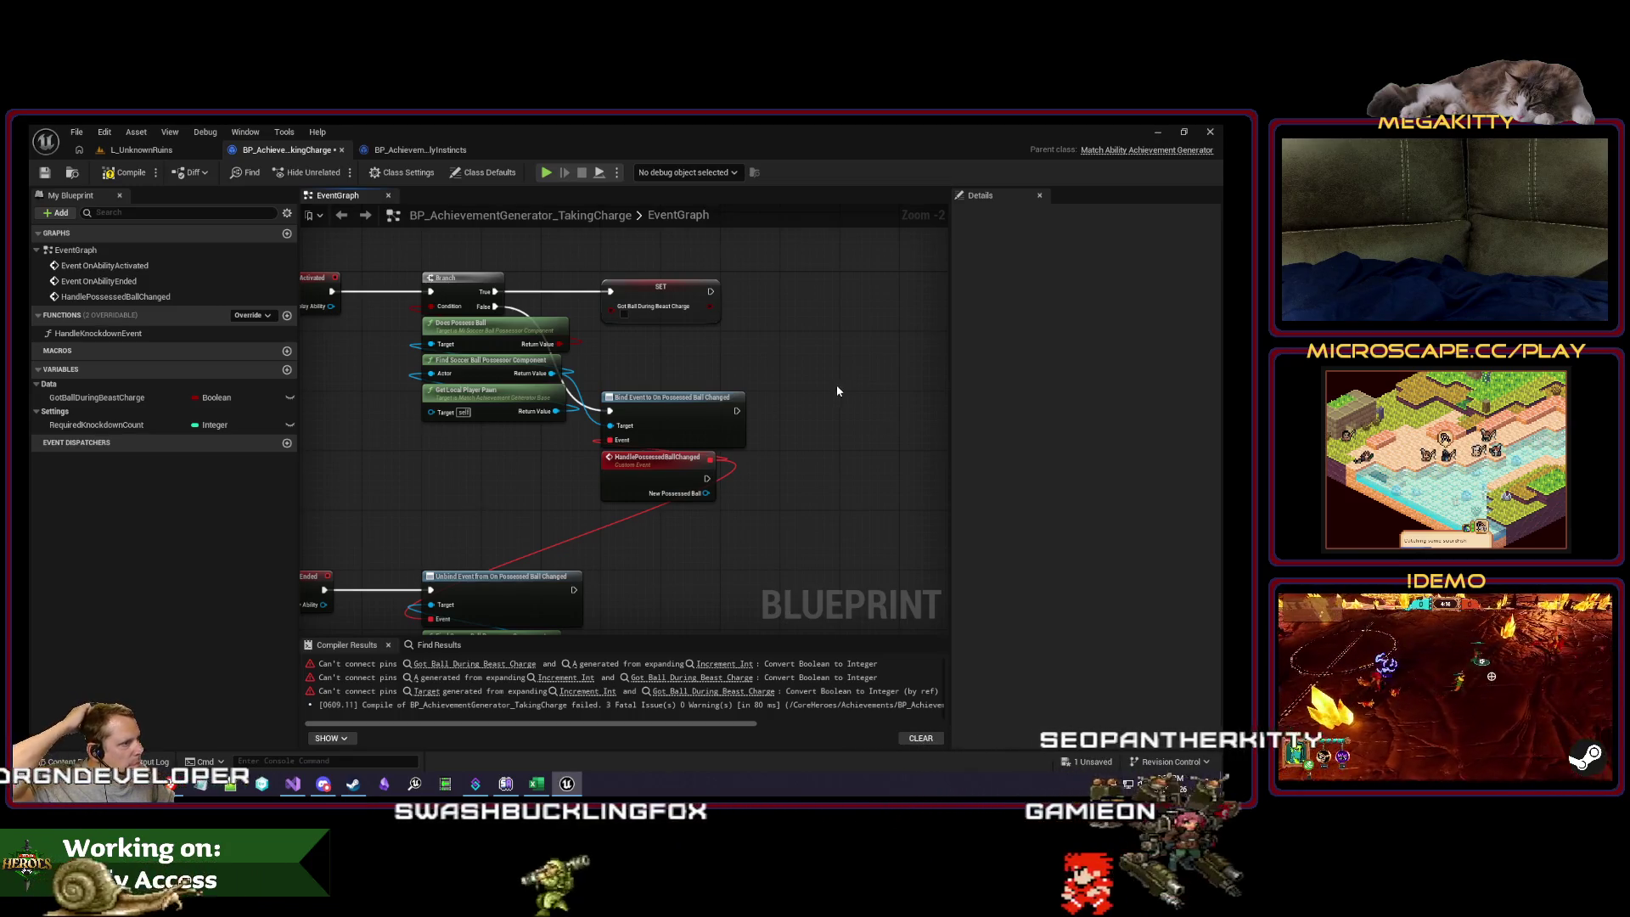
left_click_drag(837, 384, 667, 413)
left_click_drag(548, 366, 644, 396)
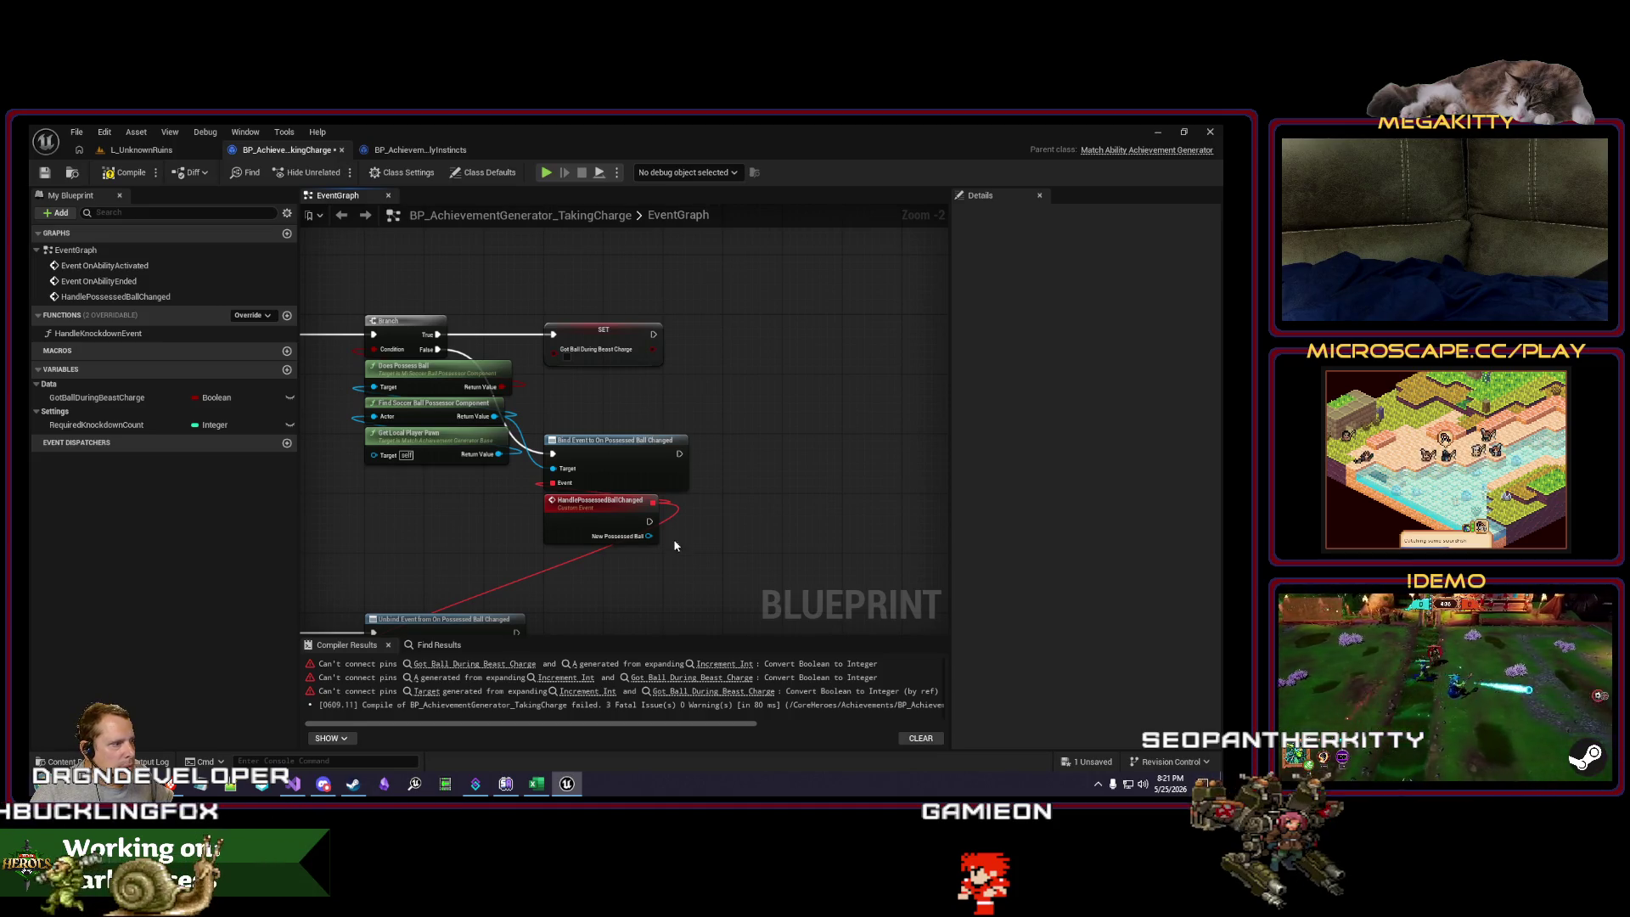
Step: Add an Is Valid check on the new possessed ball and a SET Got Ball During Beast Charge node
left_click_drag(726, 532, 726, 532)
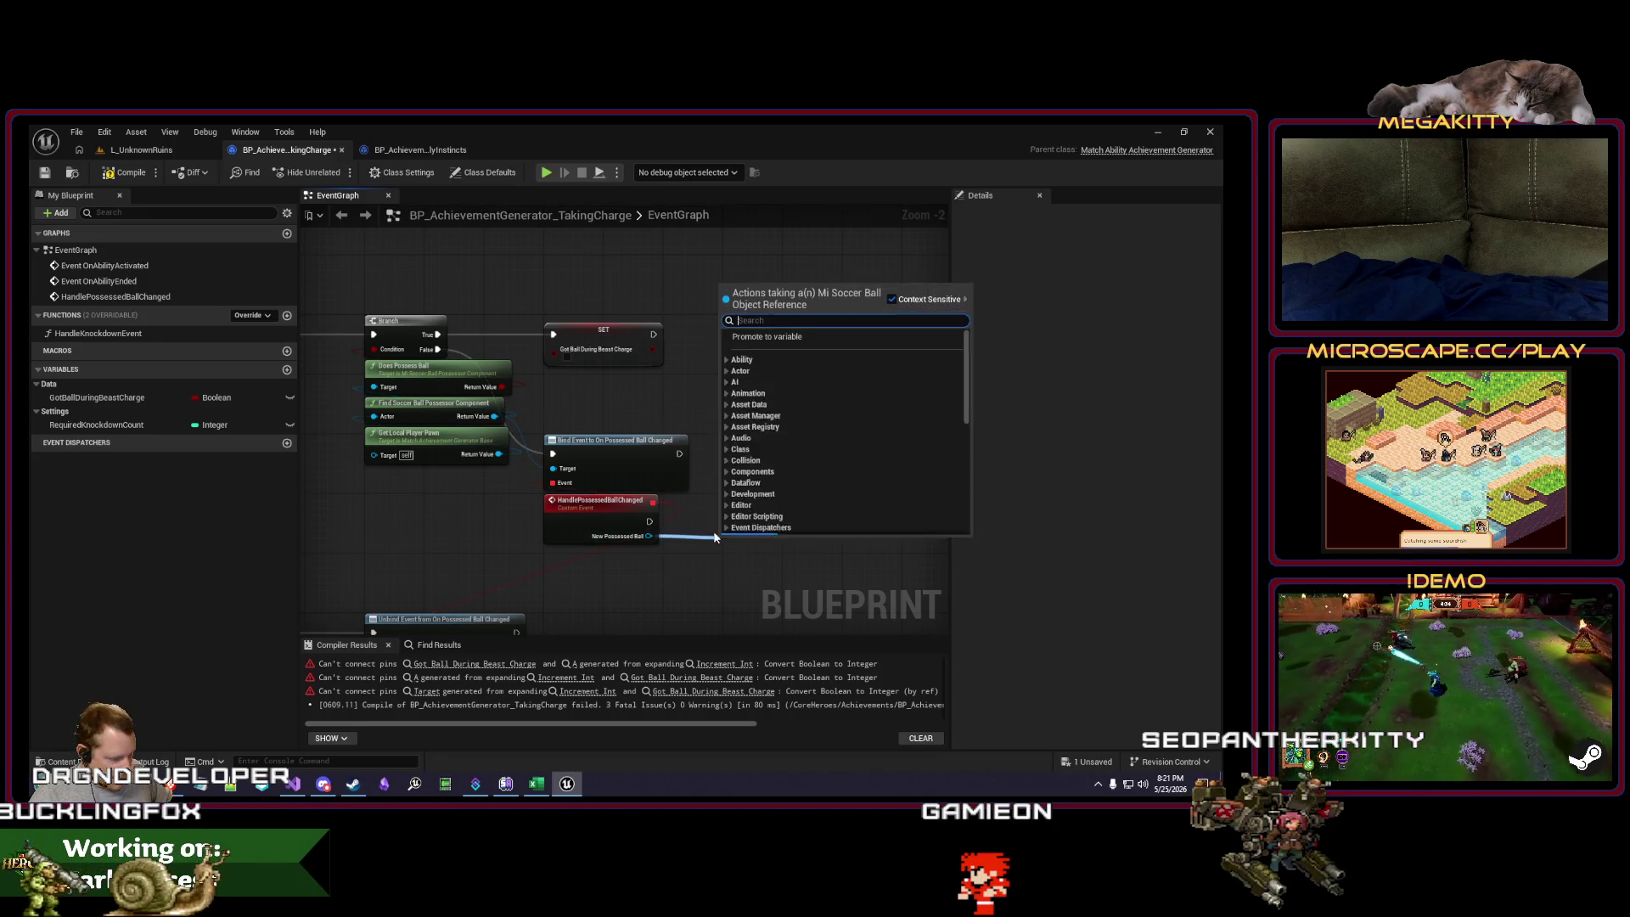
type("is valid")
key("Return")
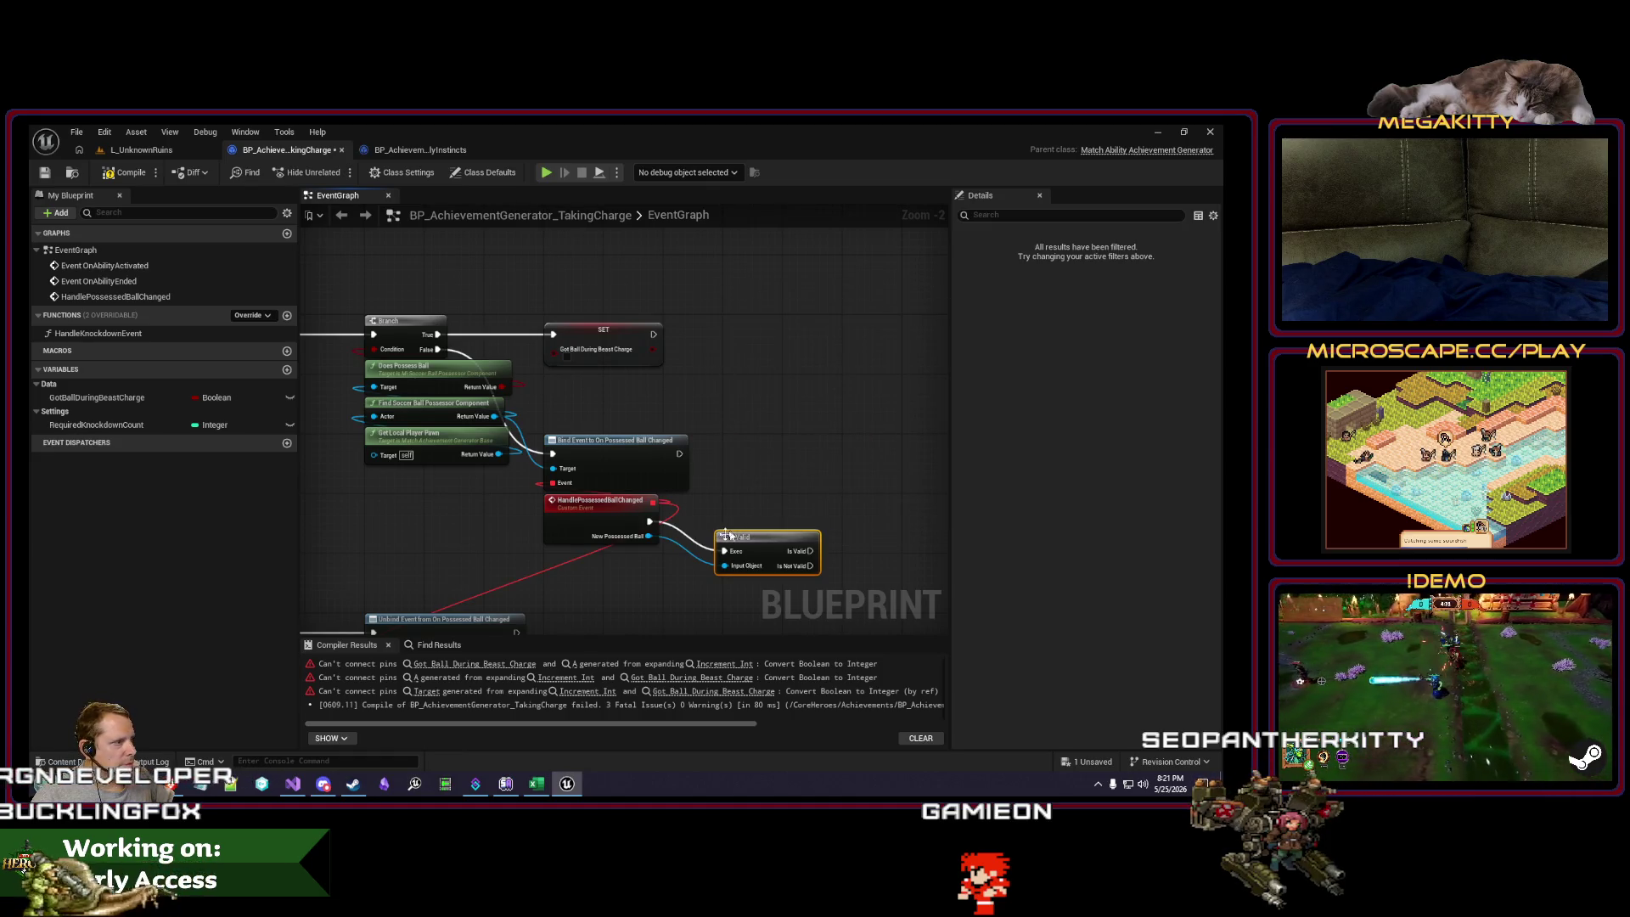
left_click_drag(102, 399, 636, 589)
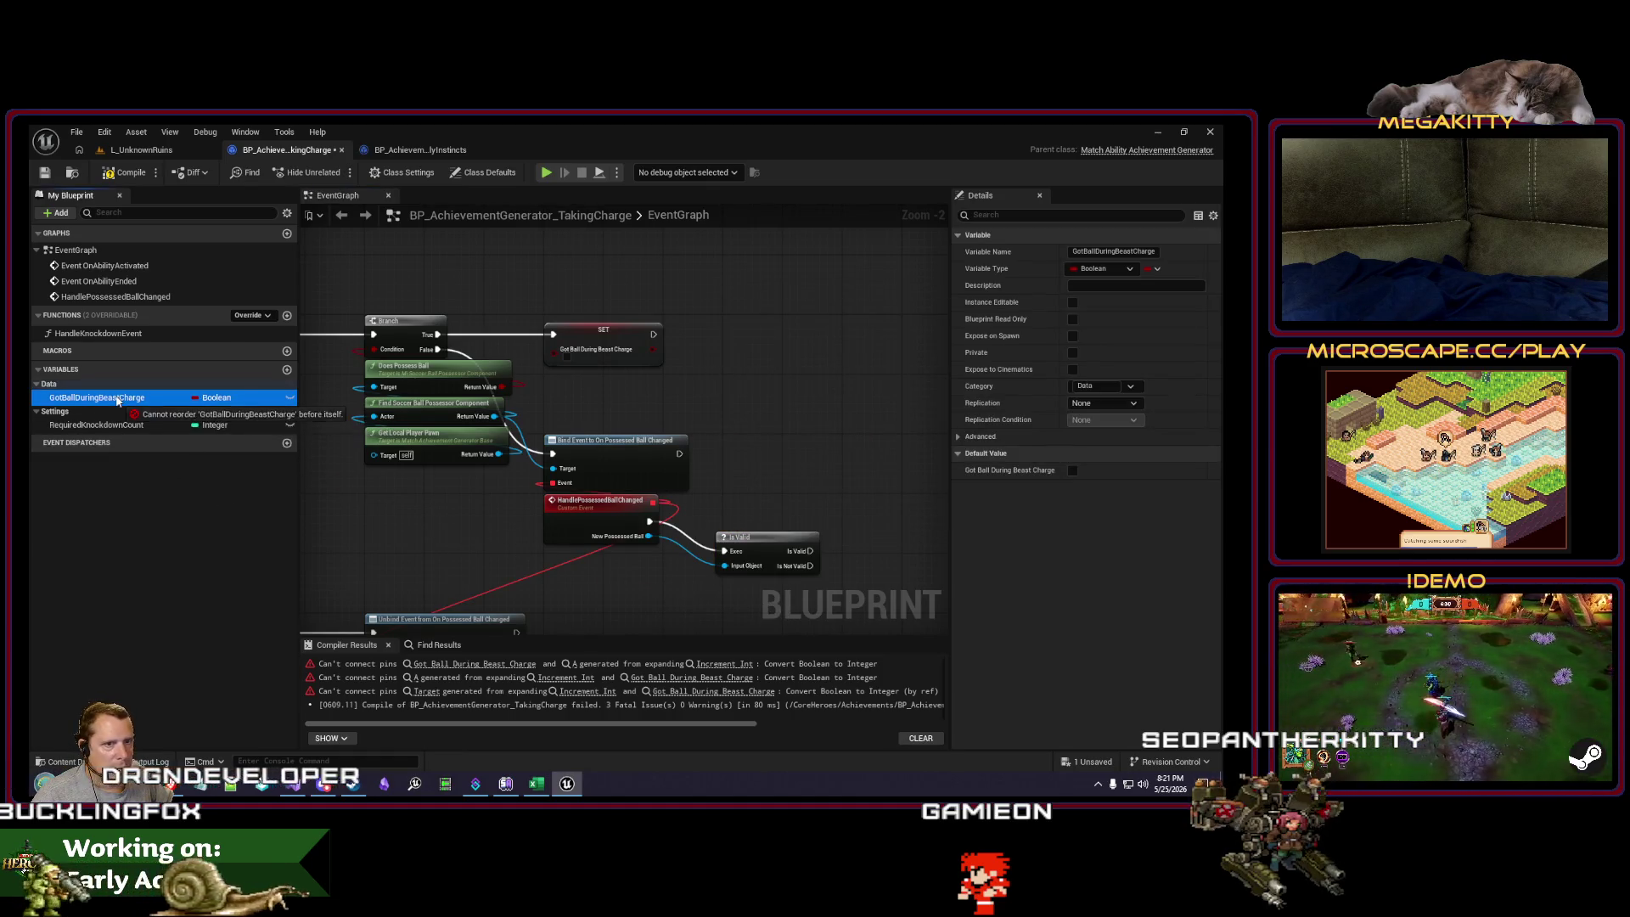
left_click_drag(831, 552, 832, 554)
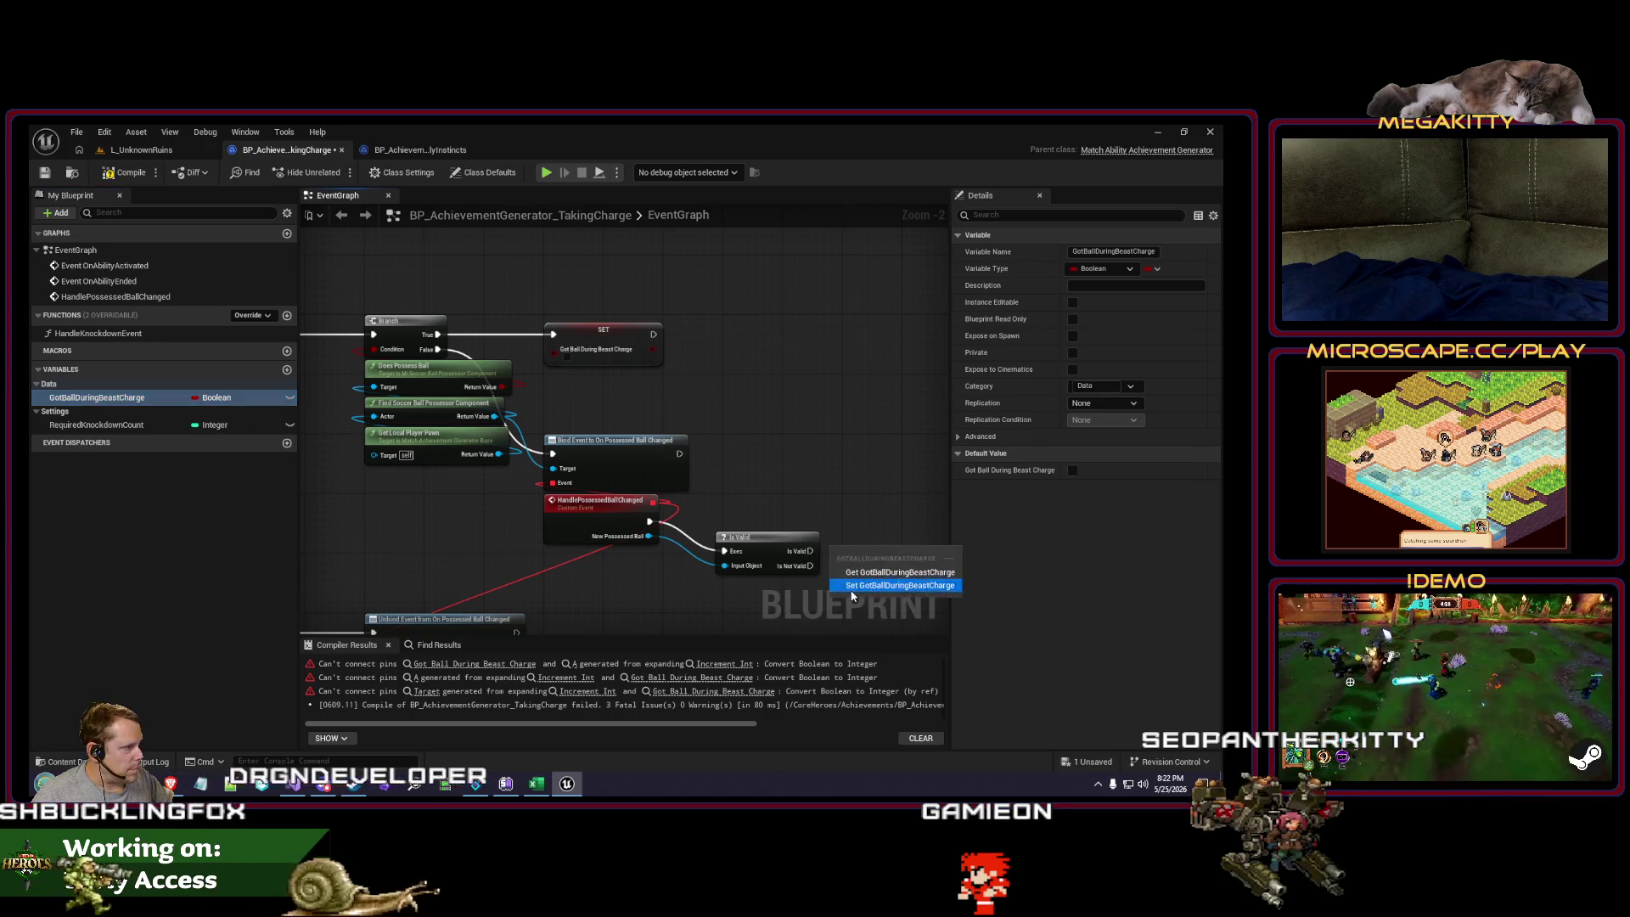
left_click(866, 584)
Step: Wire Is Valid into the Got Ball During Beast Charge SET node, then compile and save
left_click(568, 362, "alt")
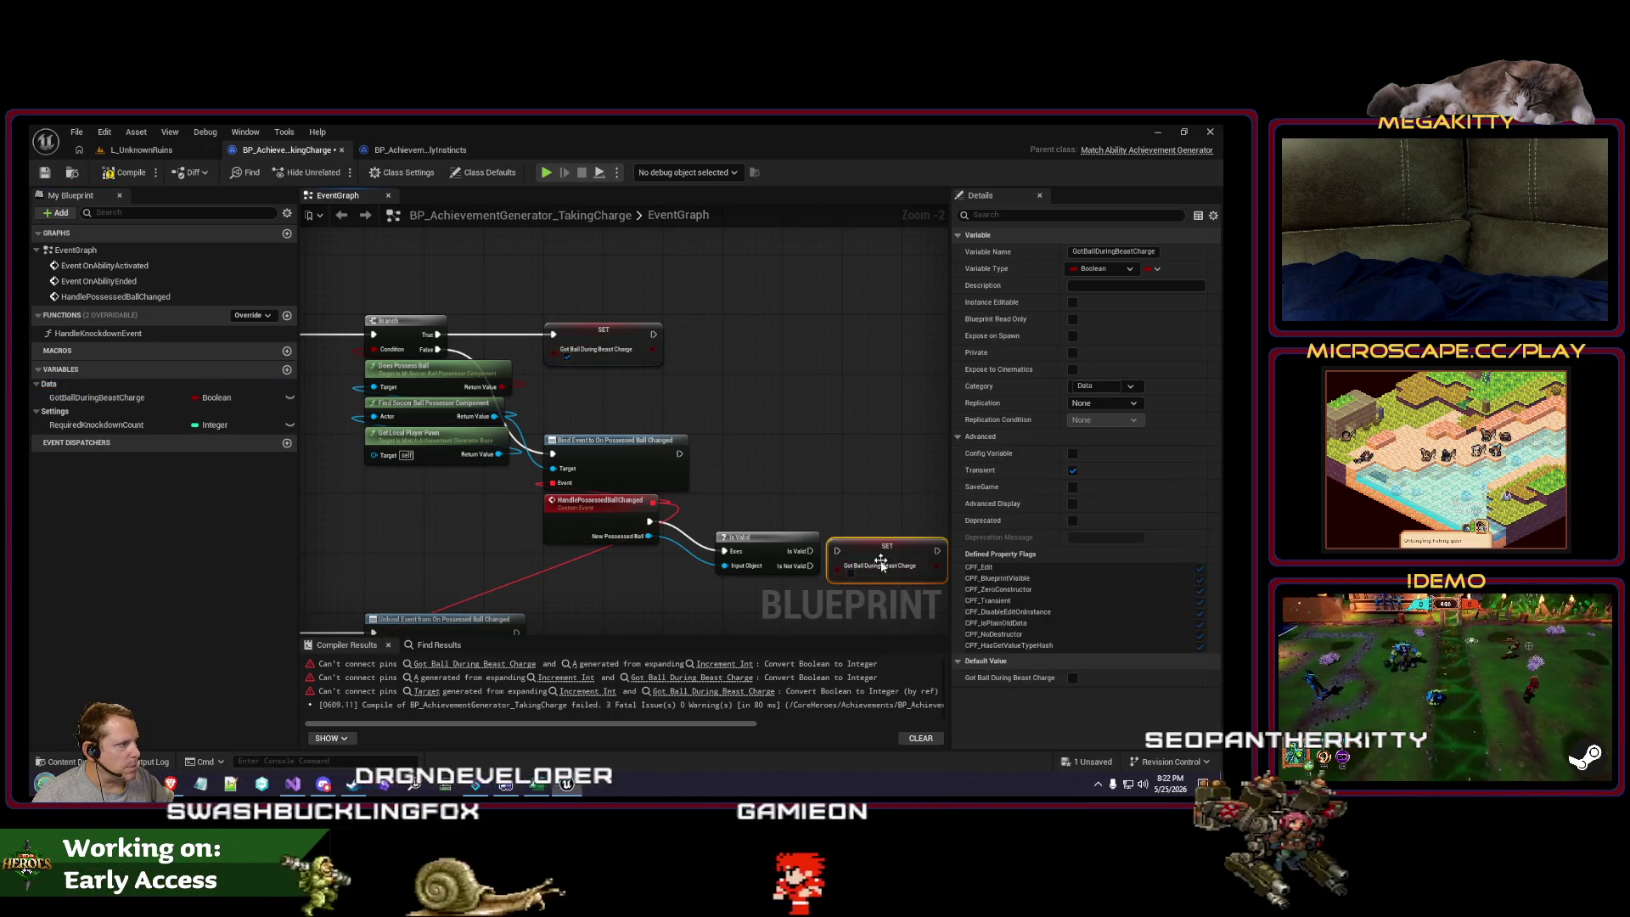
mouse_move(811, 551)
left_mouse_down()
mouse_move(838, 554)
mouse_move(760, 509)
left_mouse_up()
left_click(754, 538, "ctrl")
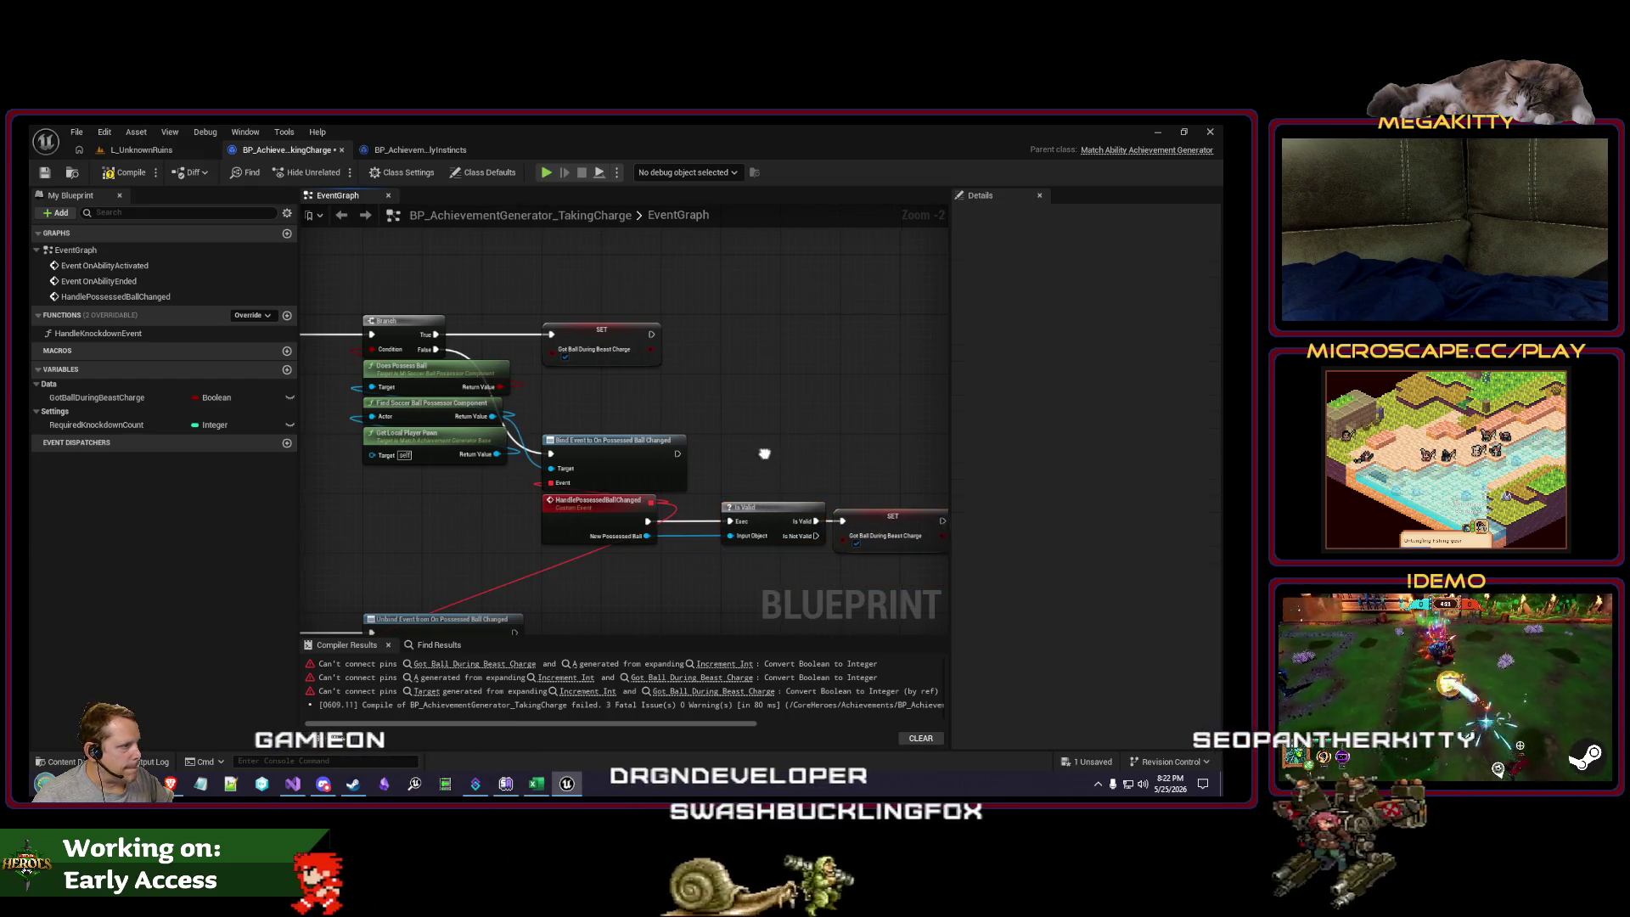
mouse_move(747, 425)
left_mouse_down()
mouse_move(605, 425)
mouse_move(678, 437)
left_mouse_up()
left_click(759, 531)
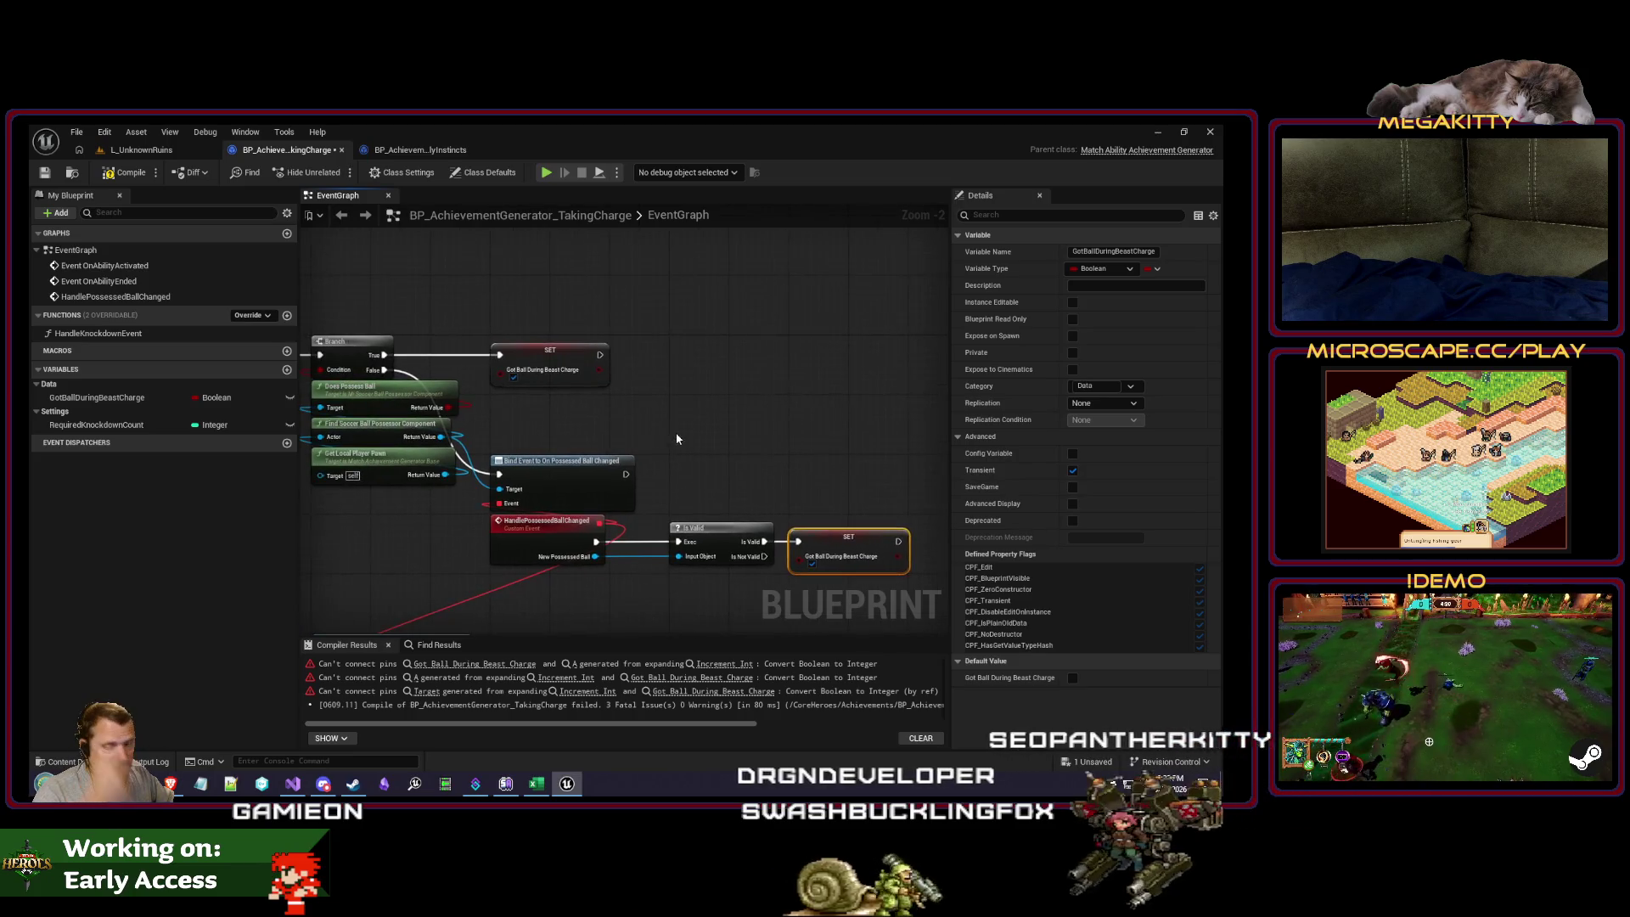
left_click(123, 173)
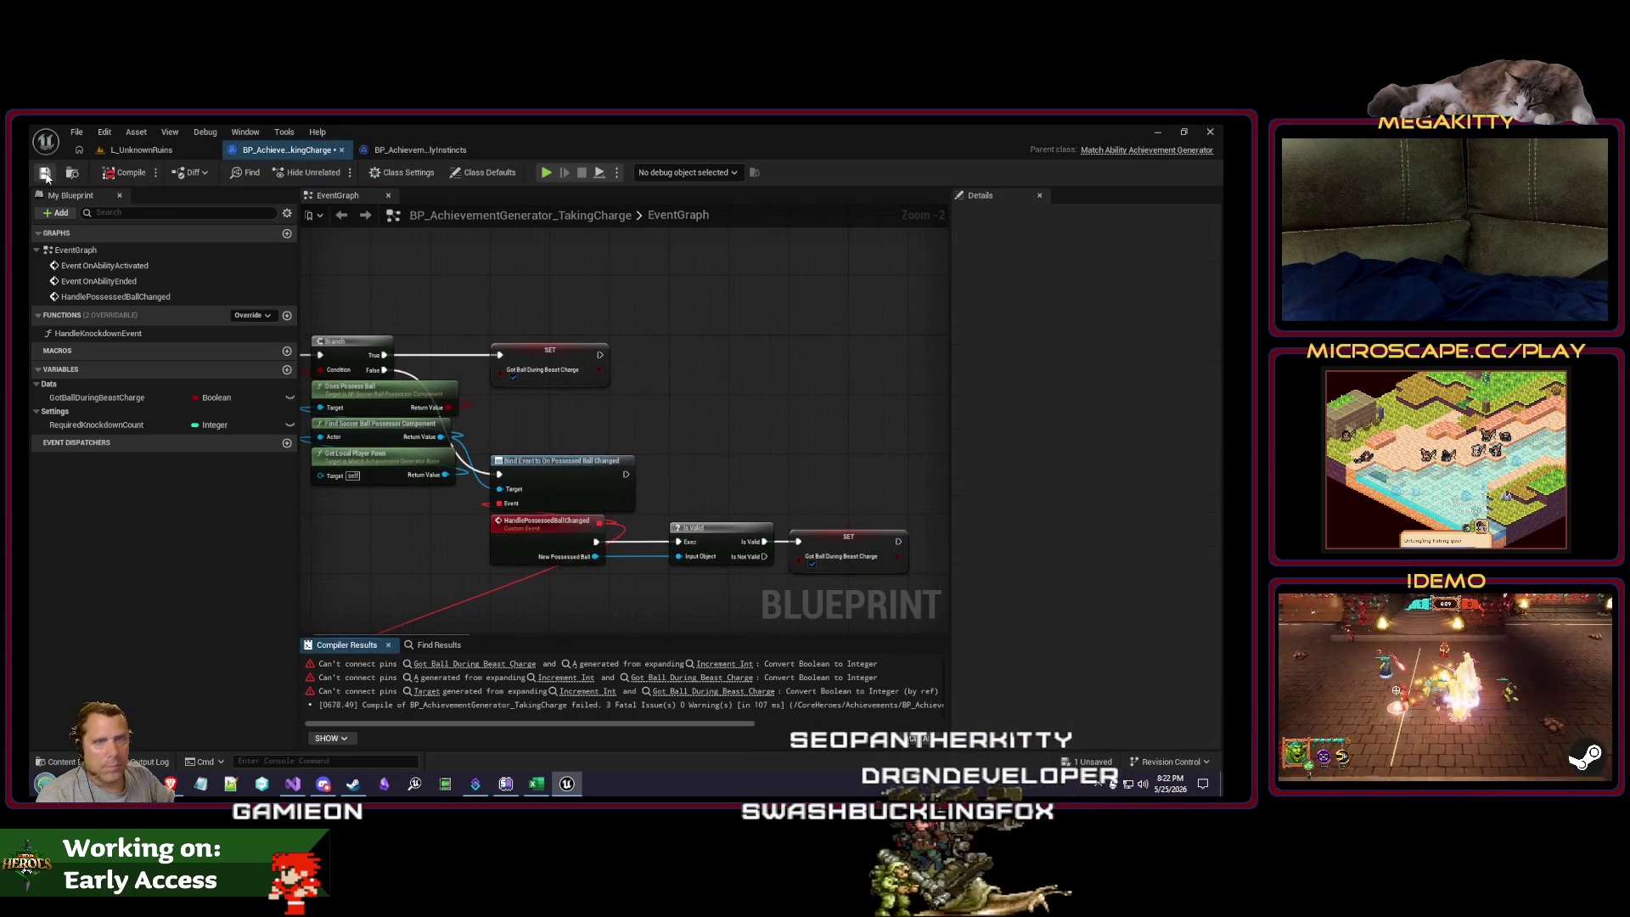
left_click(448, 663)
Step: Delete the broken HandleKnockdownEvent function and recompile TakingCharge without errors
left_click(448, 663)
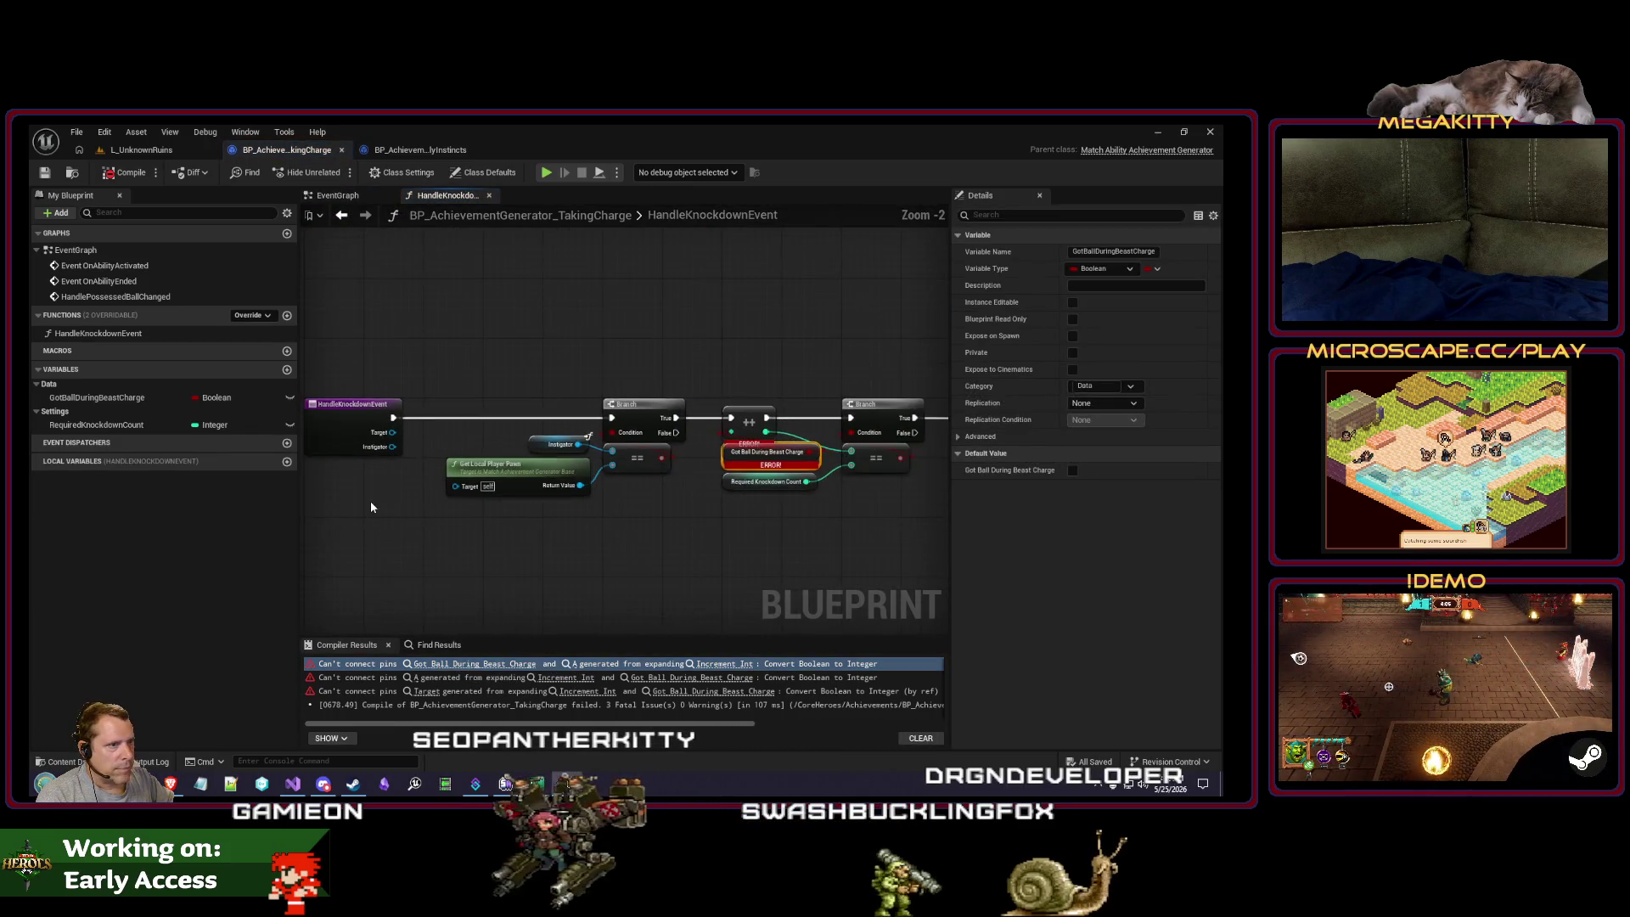
left_click(98, 333)
key("Delete")
left_click(120, 176)
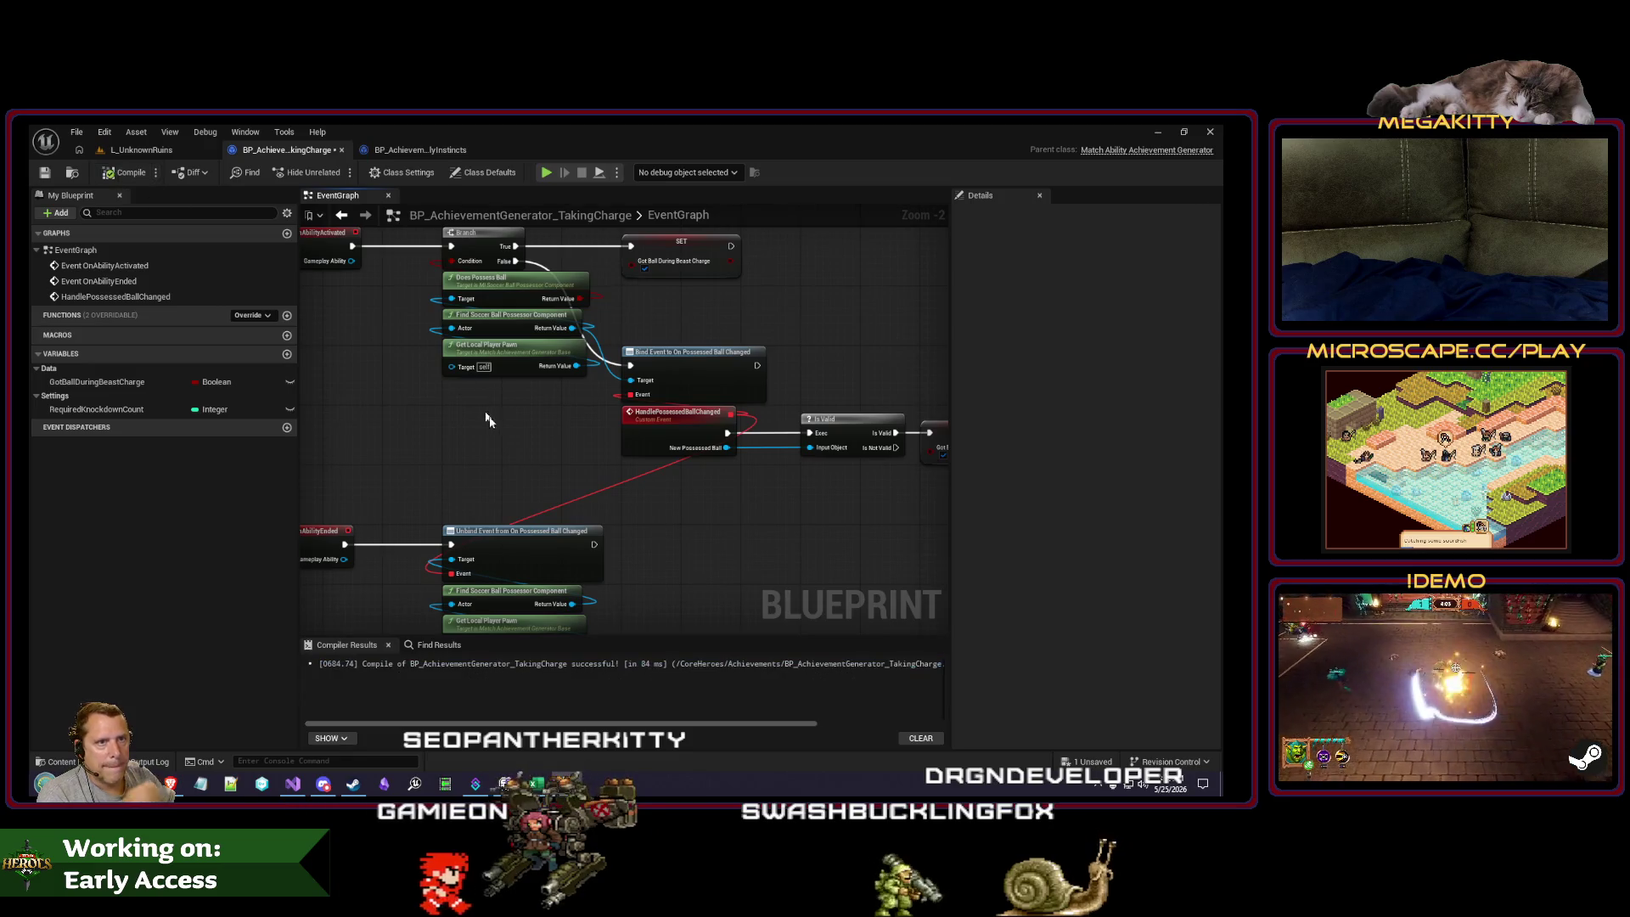
mouse_move(492, 418)
left_mouse_down()
mouse_move(565, 502)
mouse_move(459, 465)
mouse_move(411, 476)
mouse_move(429, 503)
left_mouse_up()
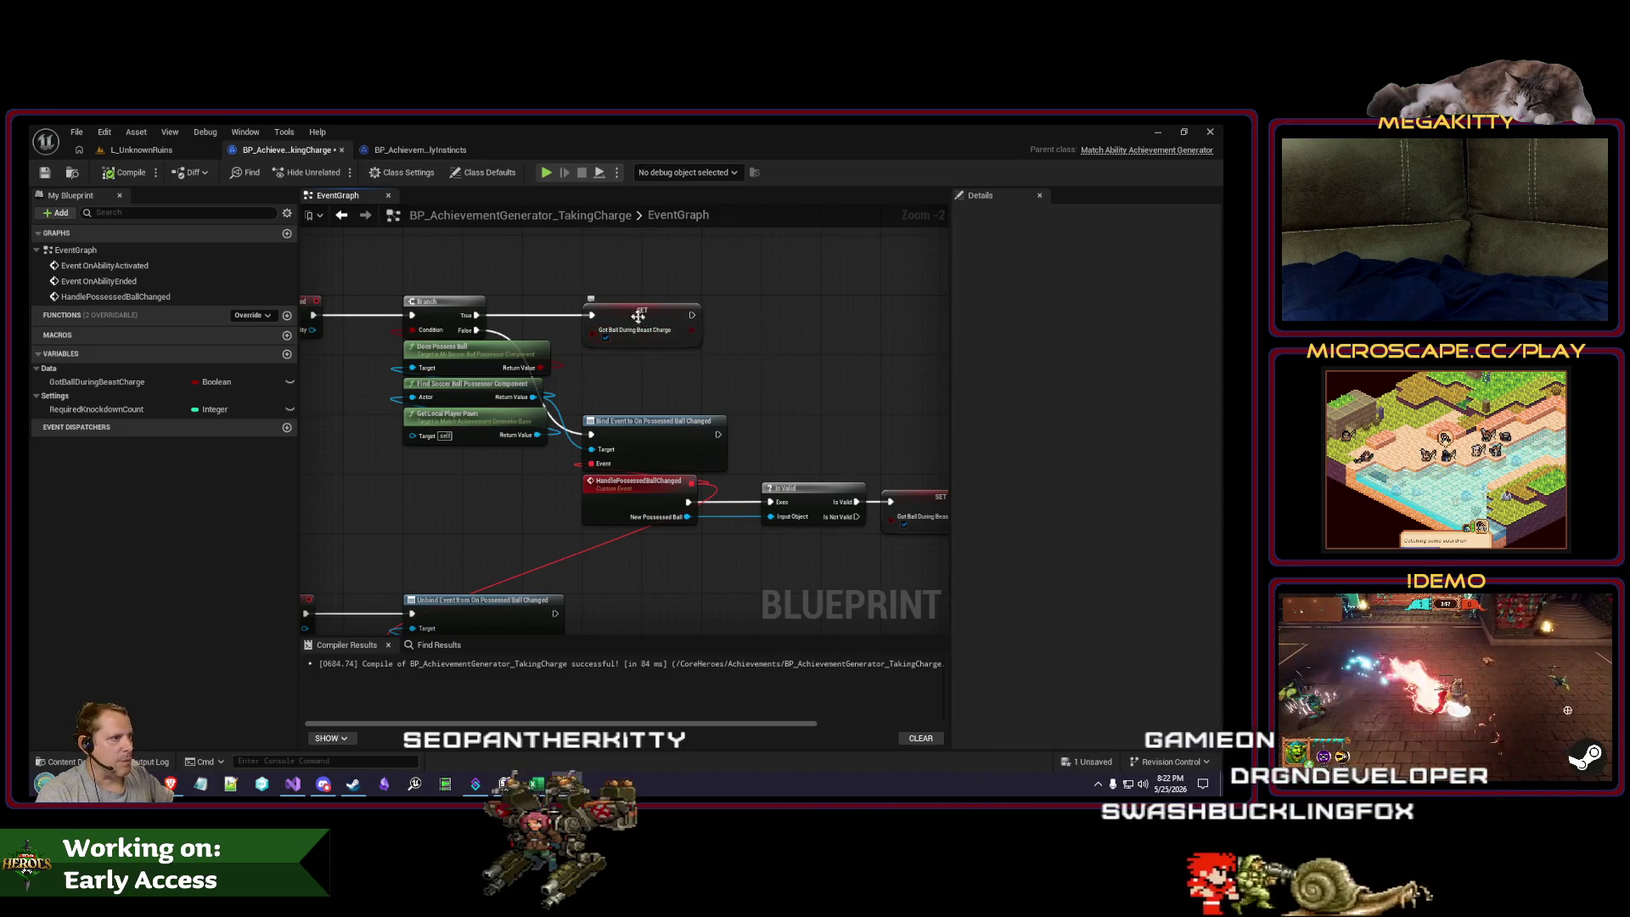
left_click_drag(646, 471, 527, 436)
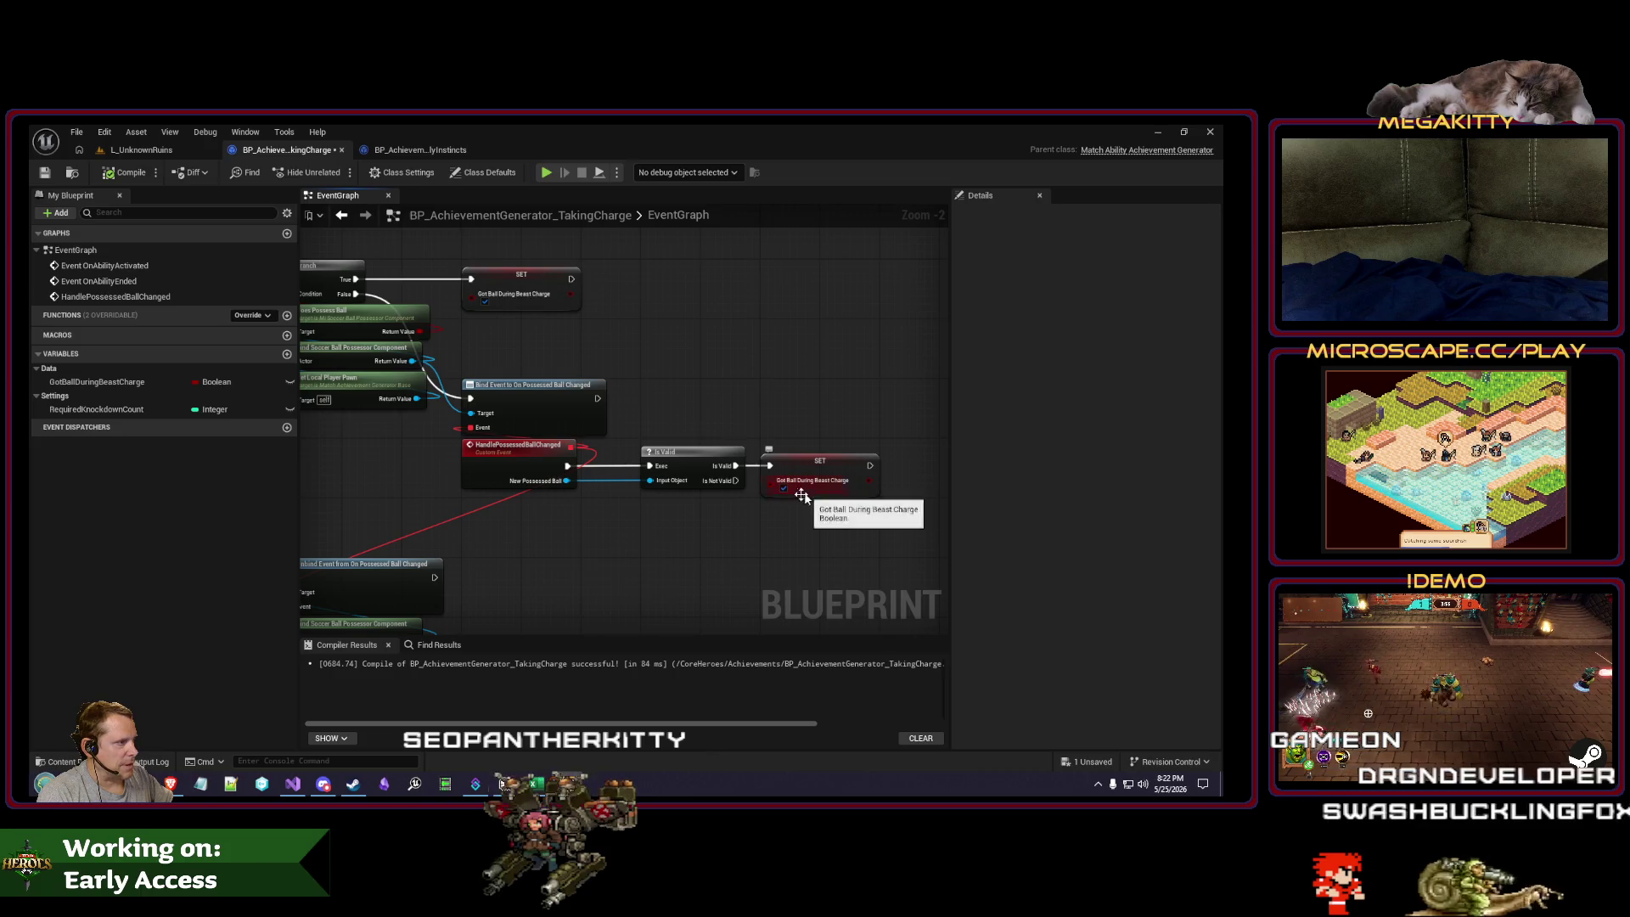
scroll(653, 508, "down", 3)
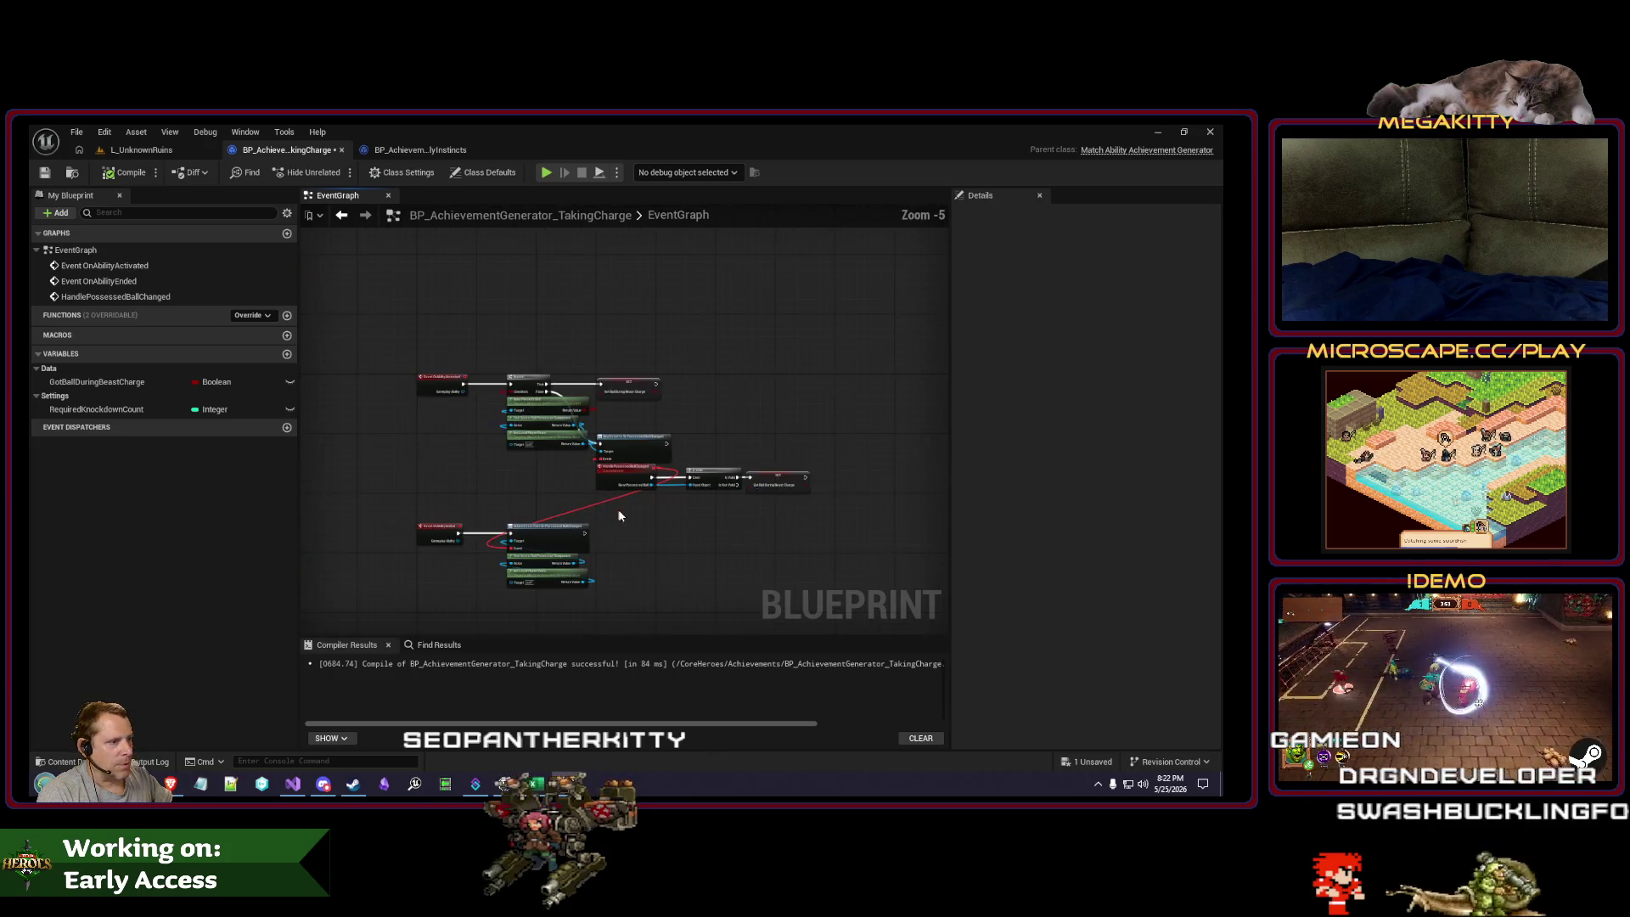
left_click_drag(532, 359, 519, 365)
scroll(519, 364, "up", 3)
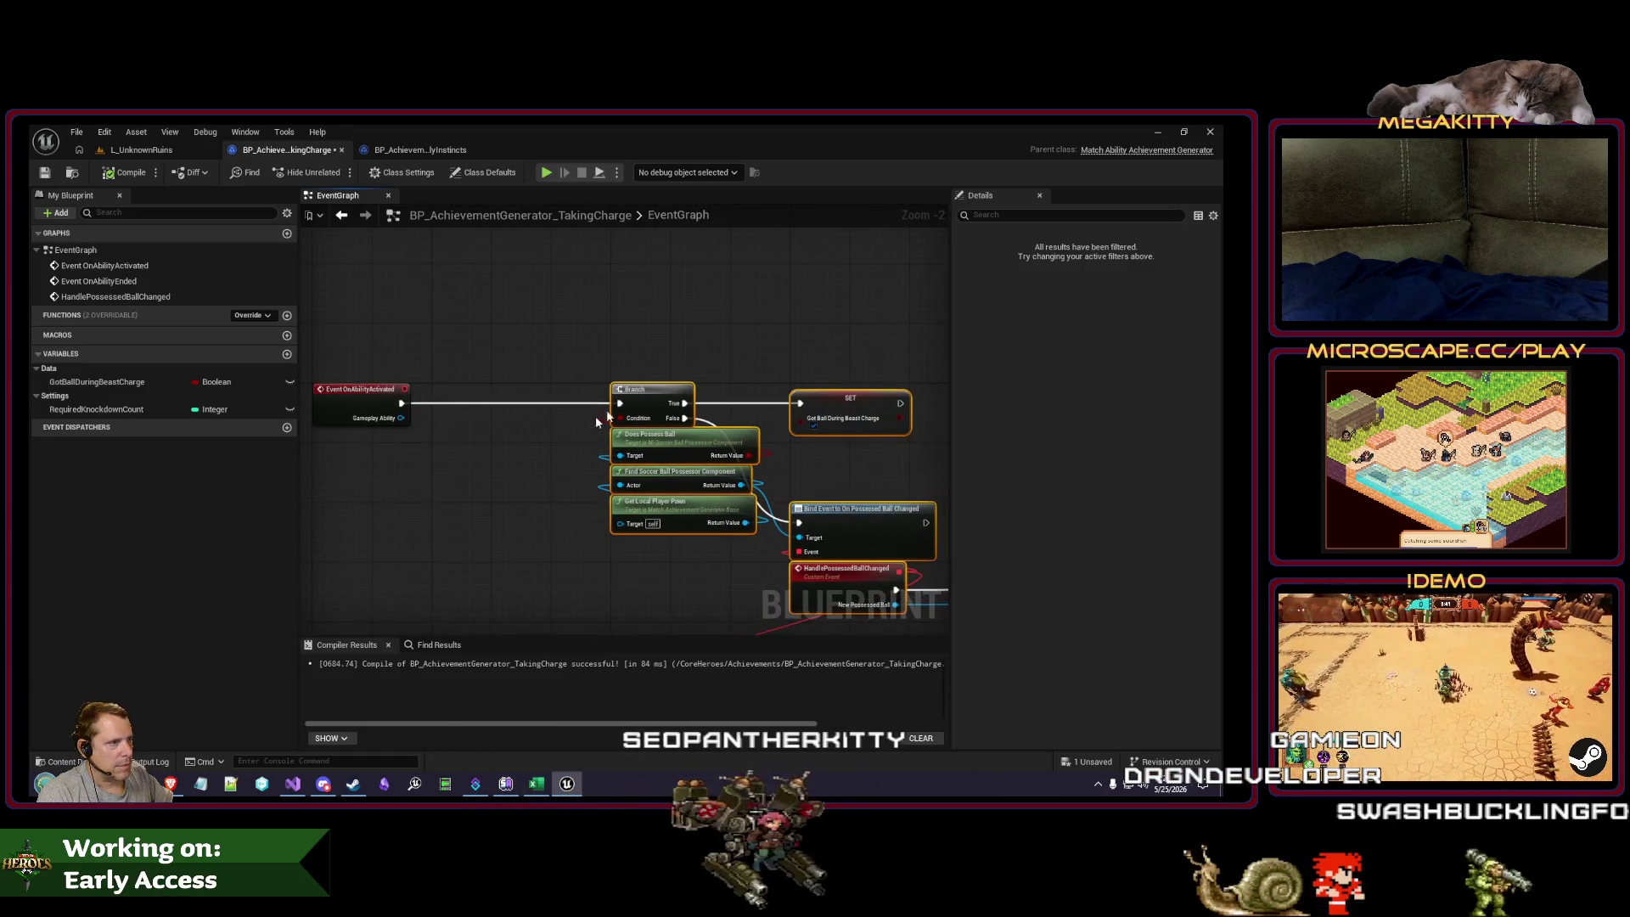
Step: Move the Unbind Event group left and add a Got Ball During Beast Charge setter after Event OnAbilityActivated
left_click_drag(563, 437, 551, 420)
scroll(628, 560, "down", 1)
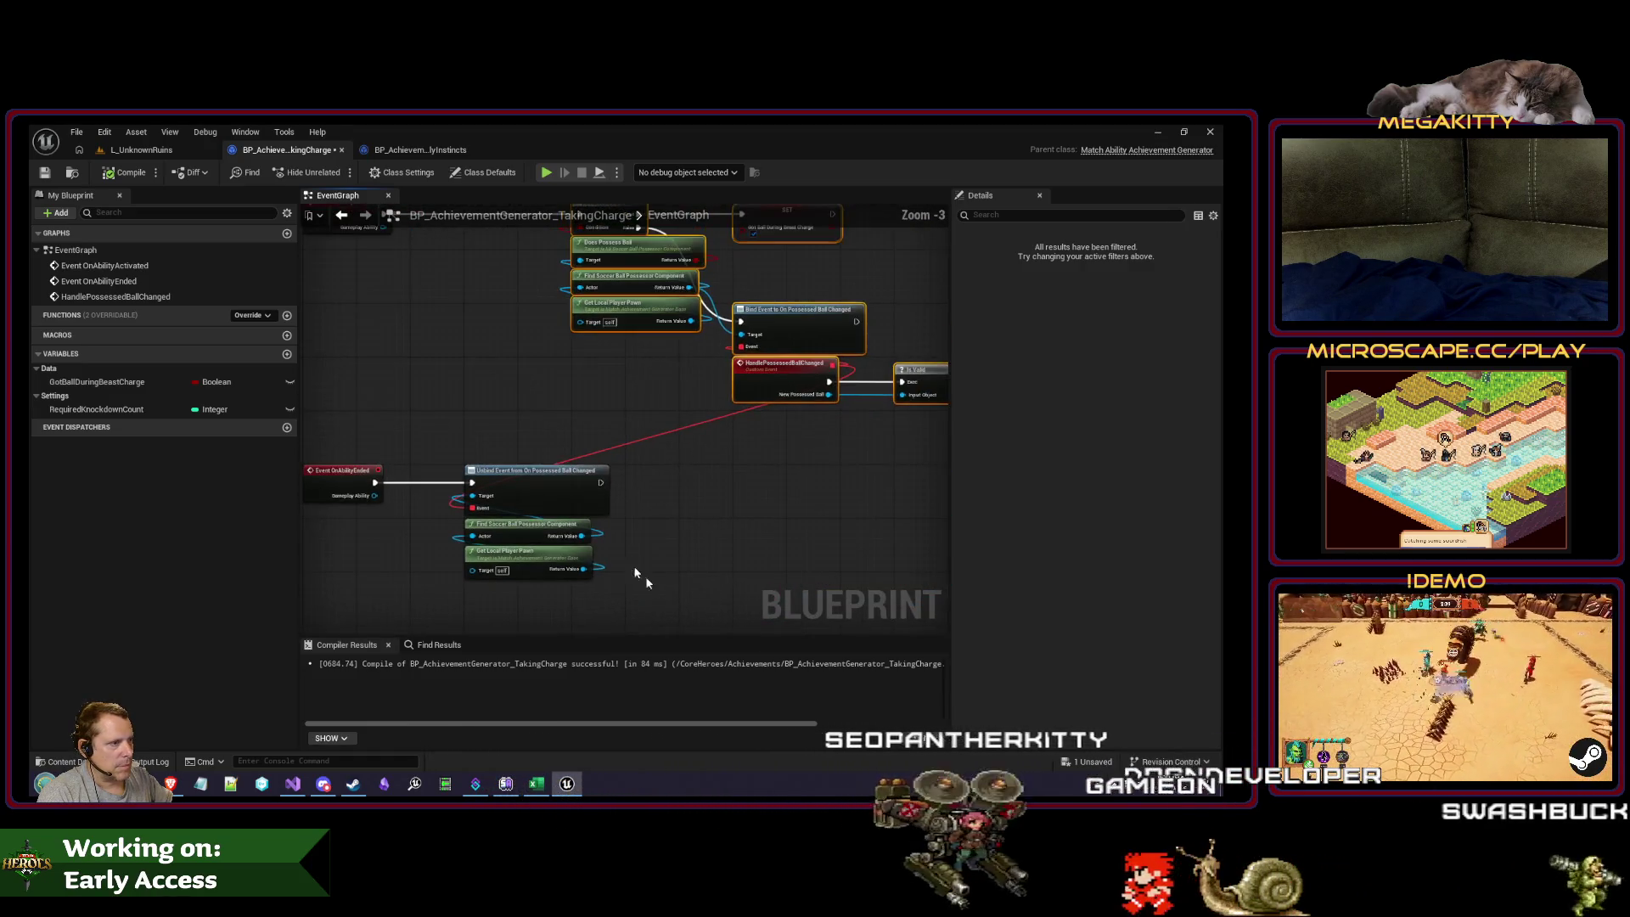
mouse_move(645, 578)
left_mouse_down()
mouse_move(545, 492)
mouse_move(487, 487)
left_mouse_up()
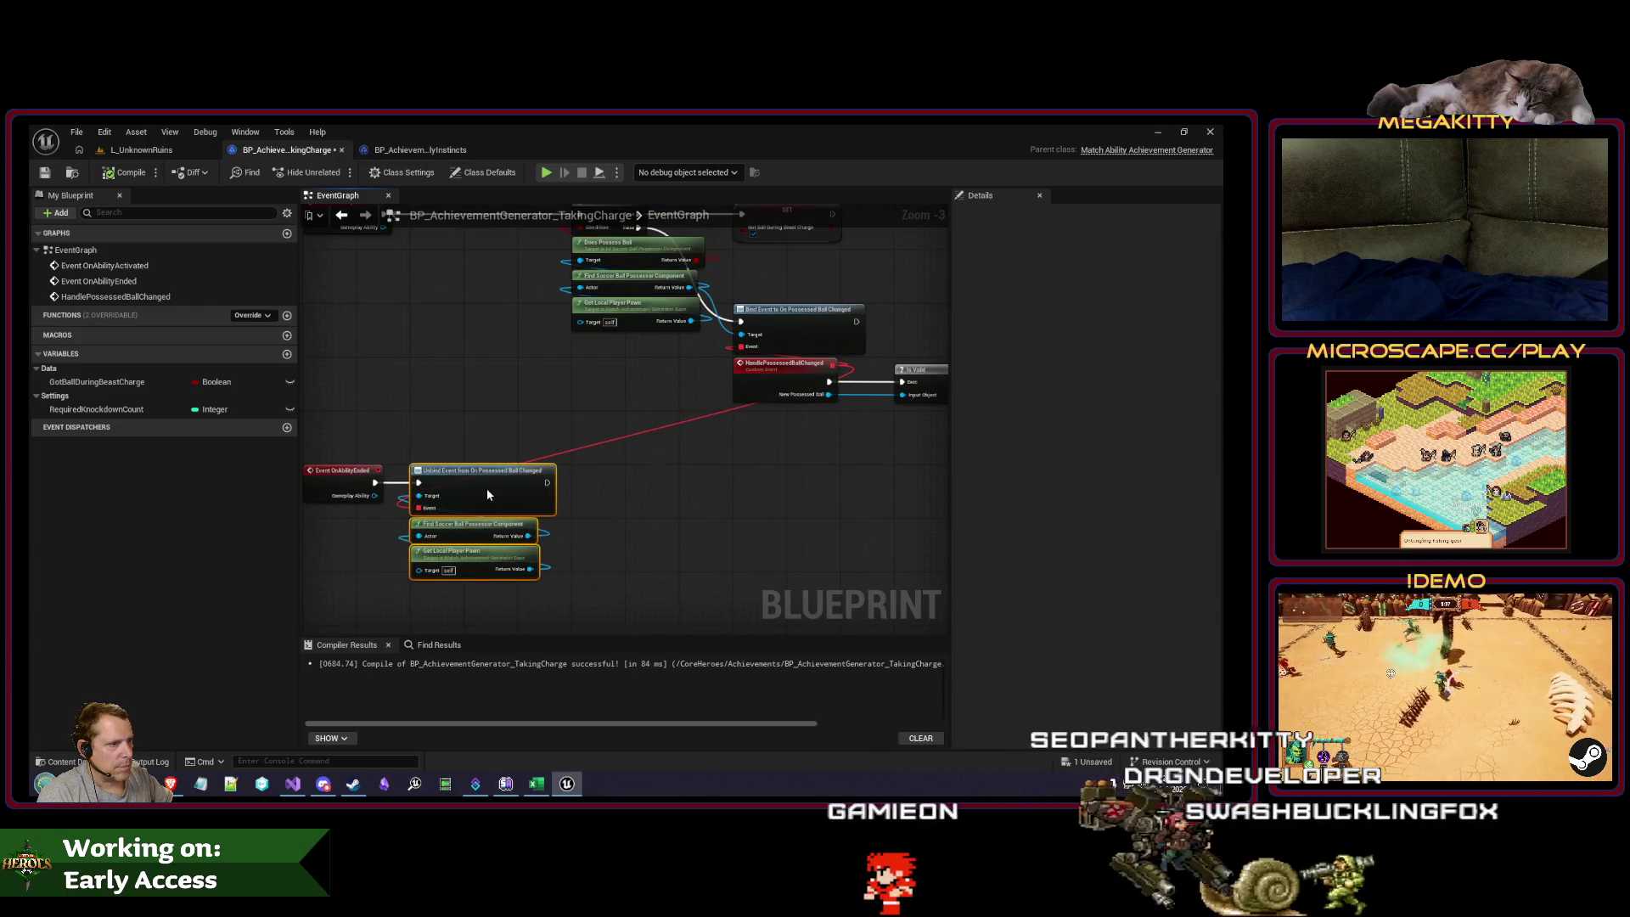
left_click_drag(477, 344, 520, 473)
mouse_move(96, 382)
left_mouse_down()
mouse_move(599, 343)
mouse_move(630, 357)
mouse_move(607, 343)
left_mouse_up()
left_click(475, 365)
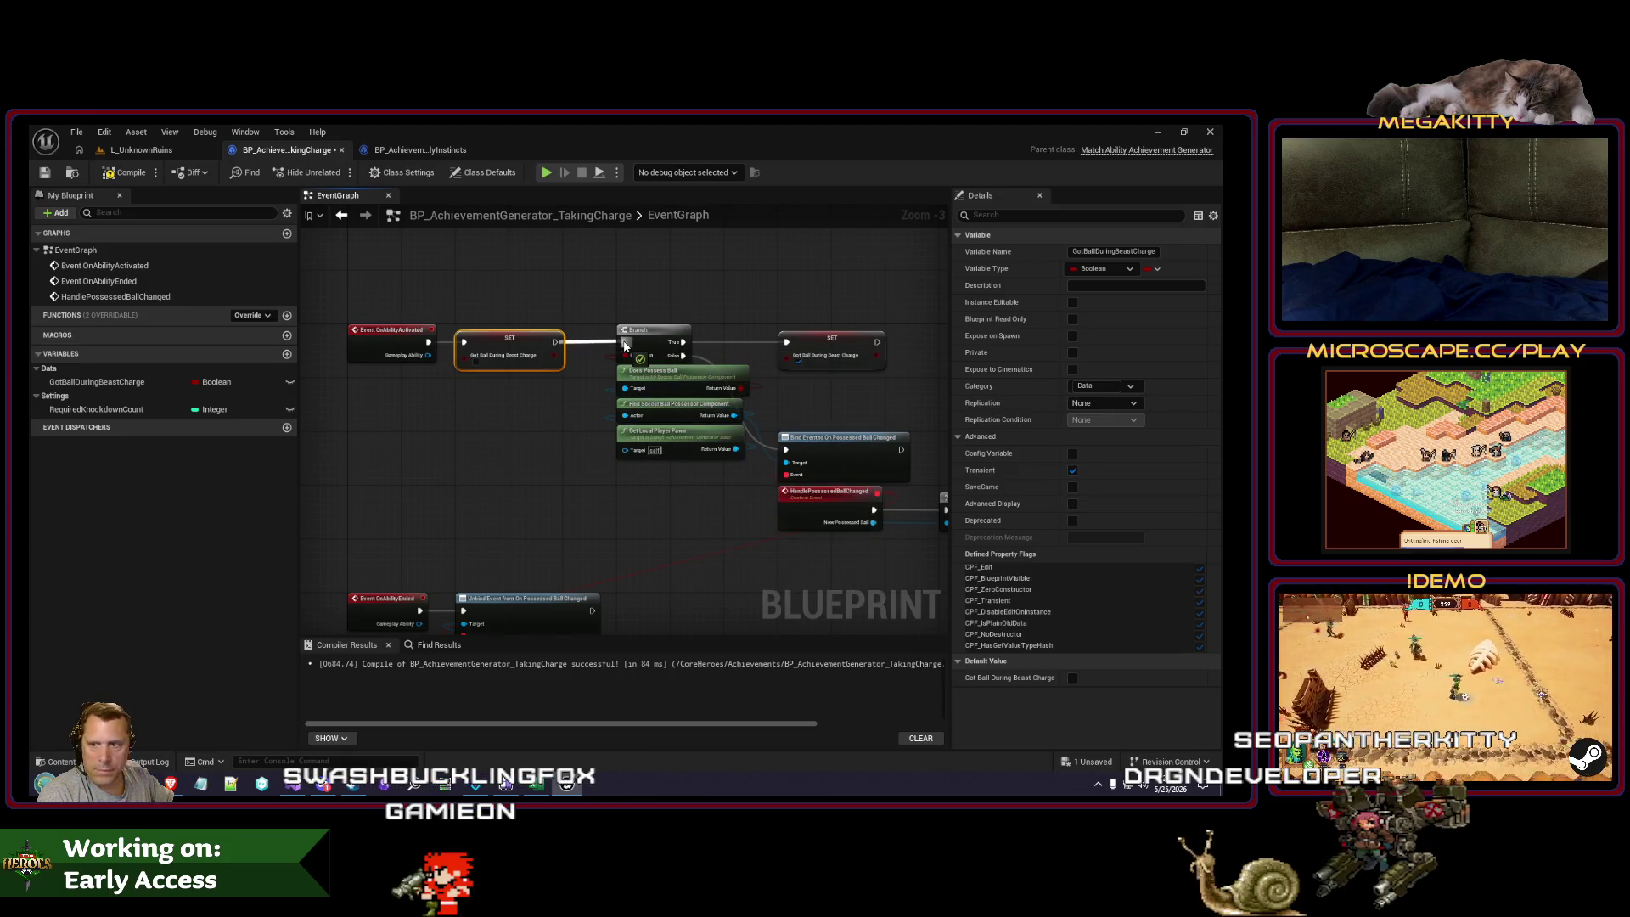
Step: Compile and save TakingCharge, then recenter the EventGraph on the activation chain
scroll(658, 437, "down", 2)
left_click(127, 172)
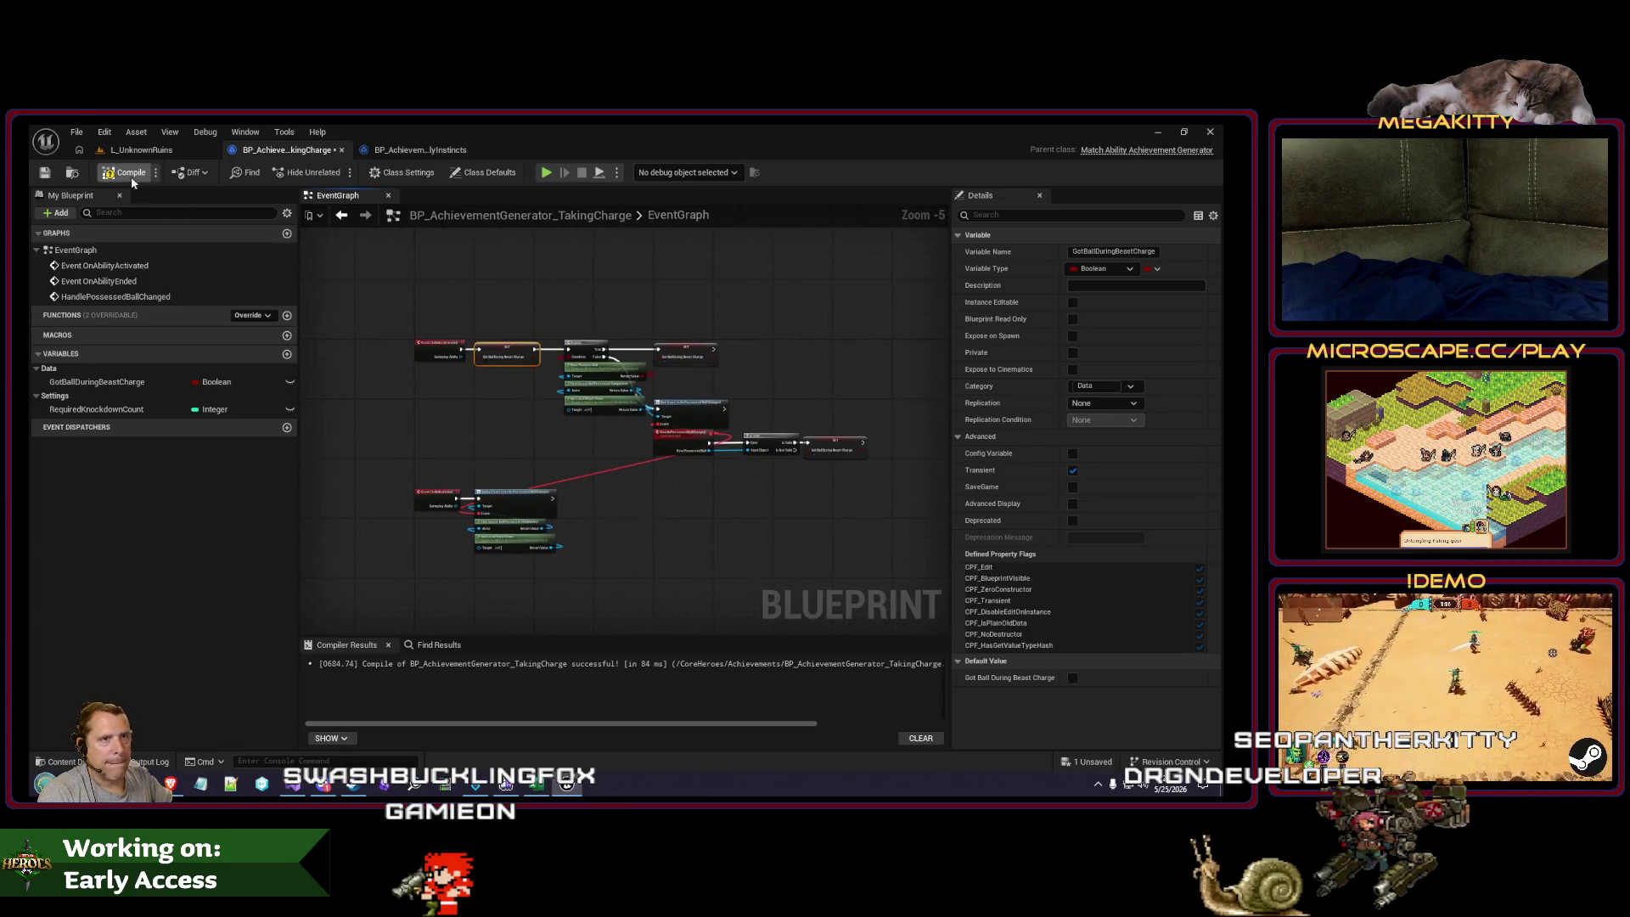
left_click(44, 173)
scroll(638, 451, "up", 2)
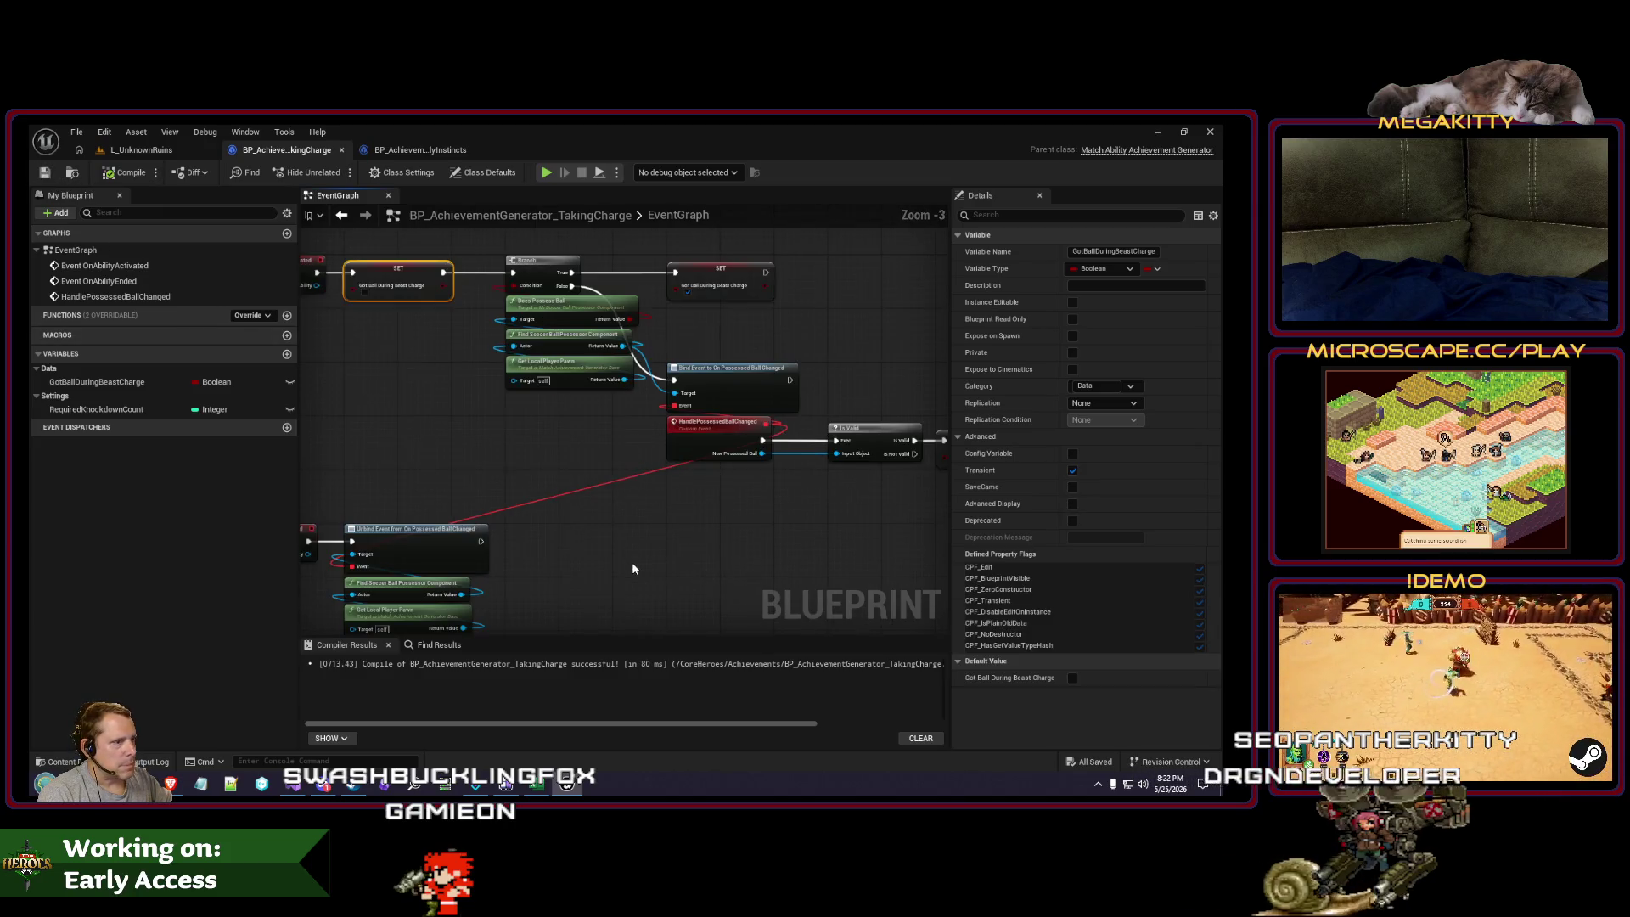
left_click_drag(569, 552, 627, 523)
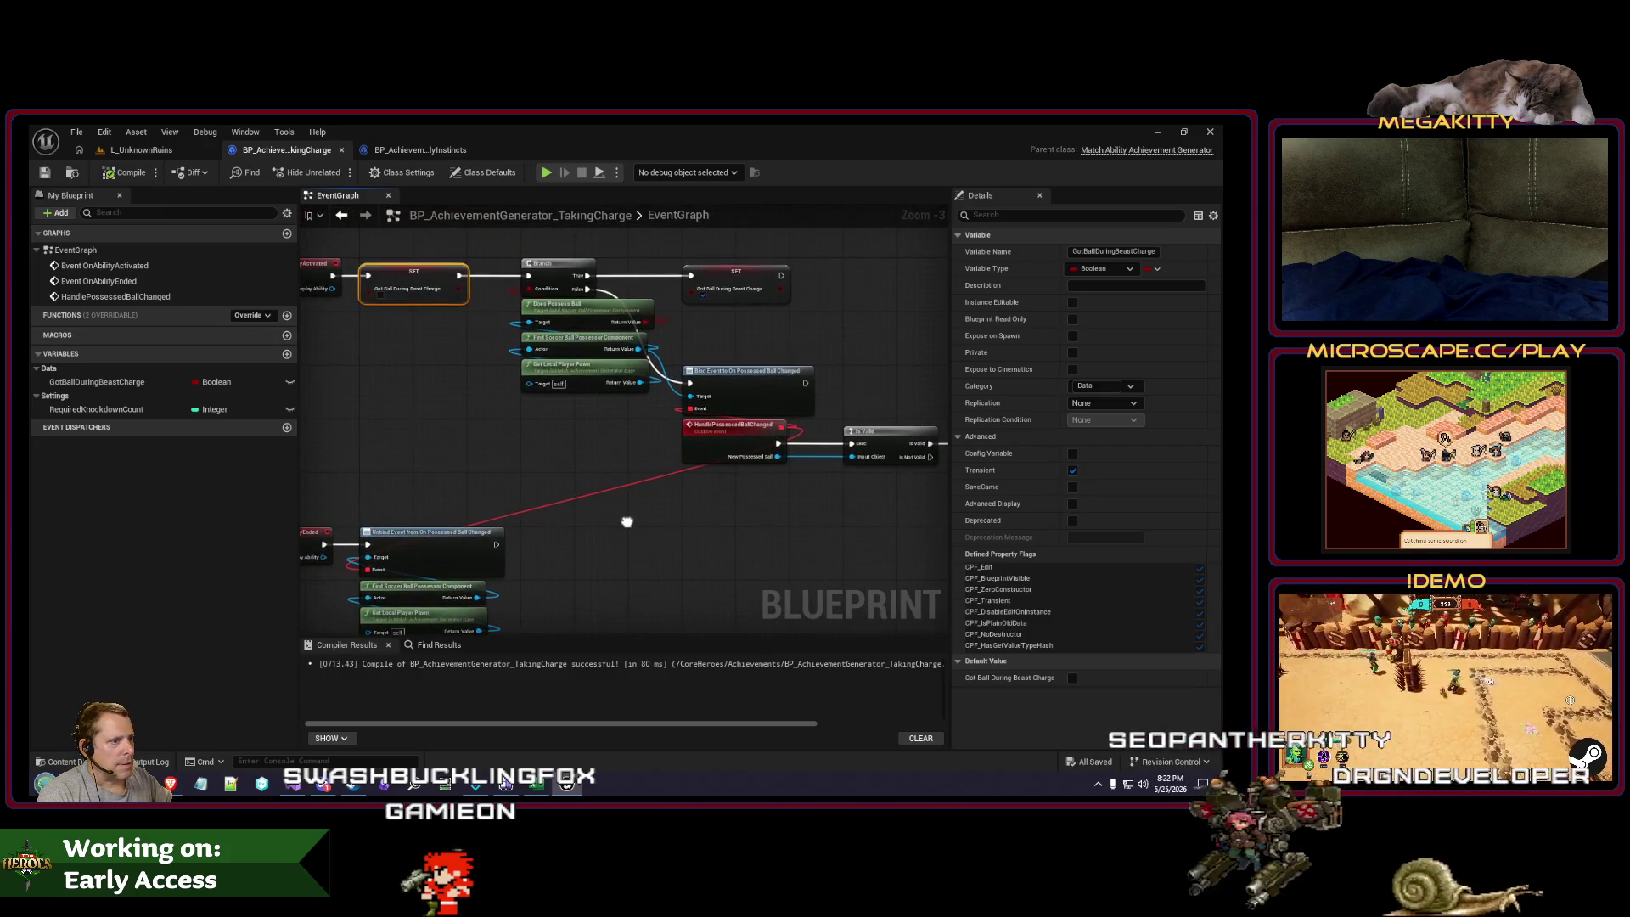
left_click_drag(355, 348, 401, 371)
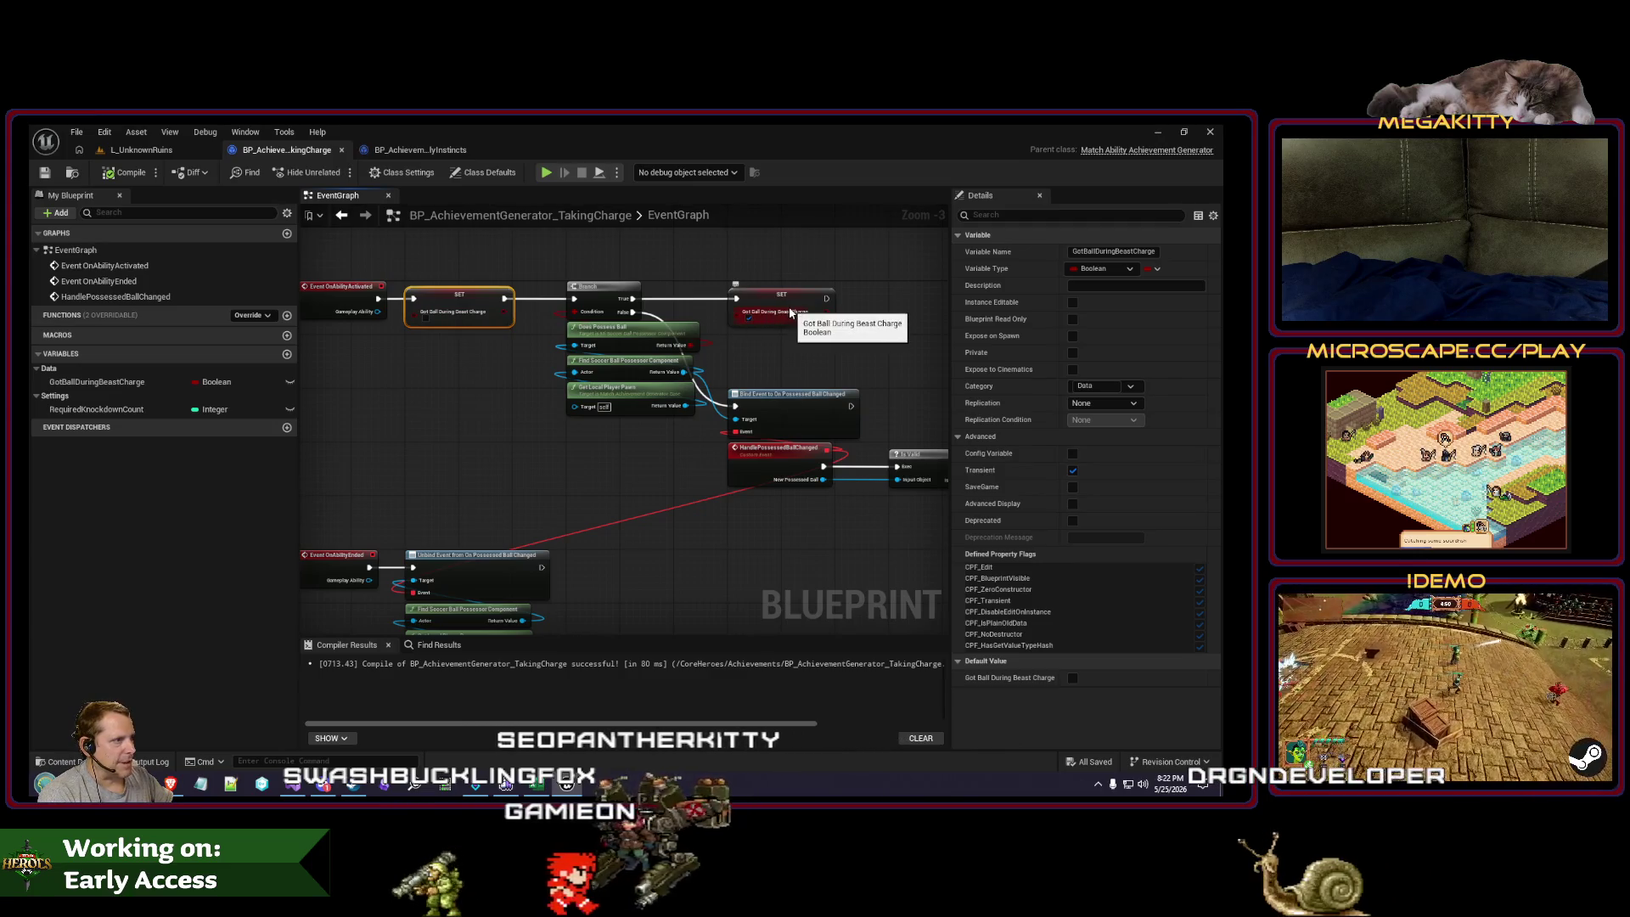
scroll(756, 357, "up", 3)
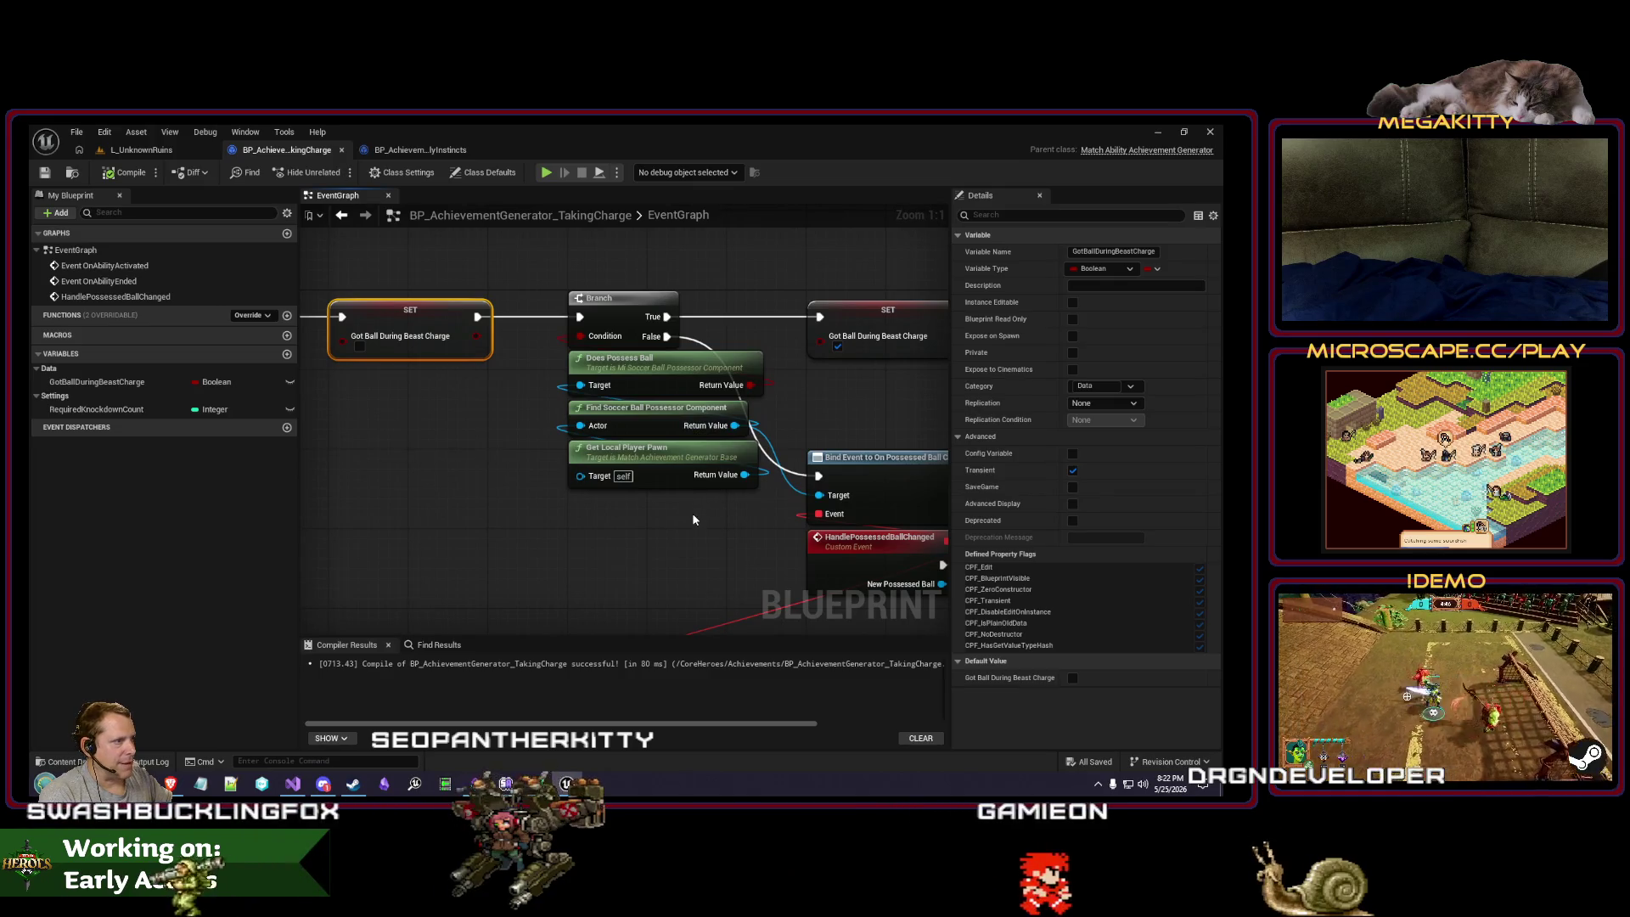
Step: Move Does Possess Ball, Find Soccer Ball Possessor and Get Local Player Pawn down-left, then add a Got Ball During Beast Charge getter
mouse_move(691, 513)
left_mouse_down()
mouse_move(594, 356)
mouse_move(482, 401)
mouse_move(432, 382)
left_mouse_up()
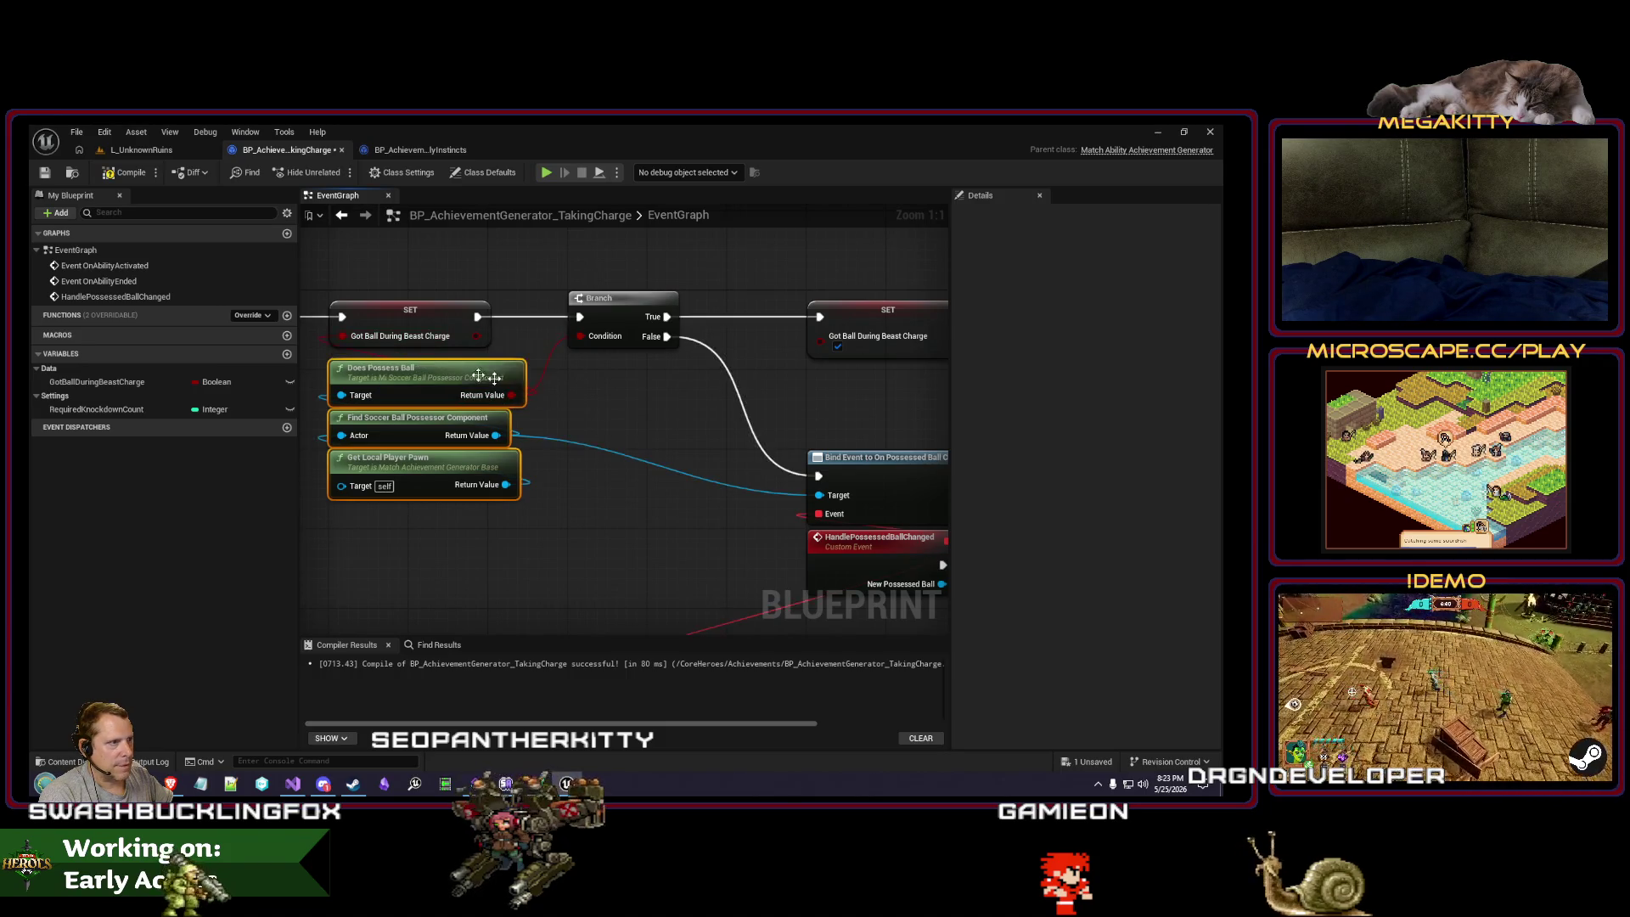
left_click(587, 385)
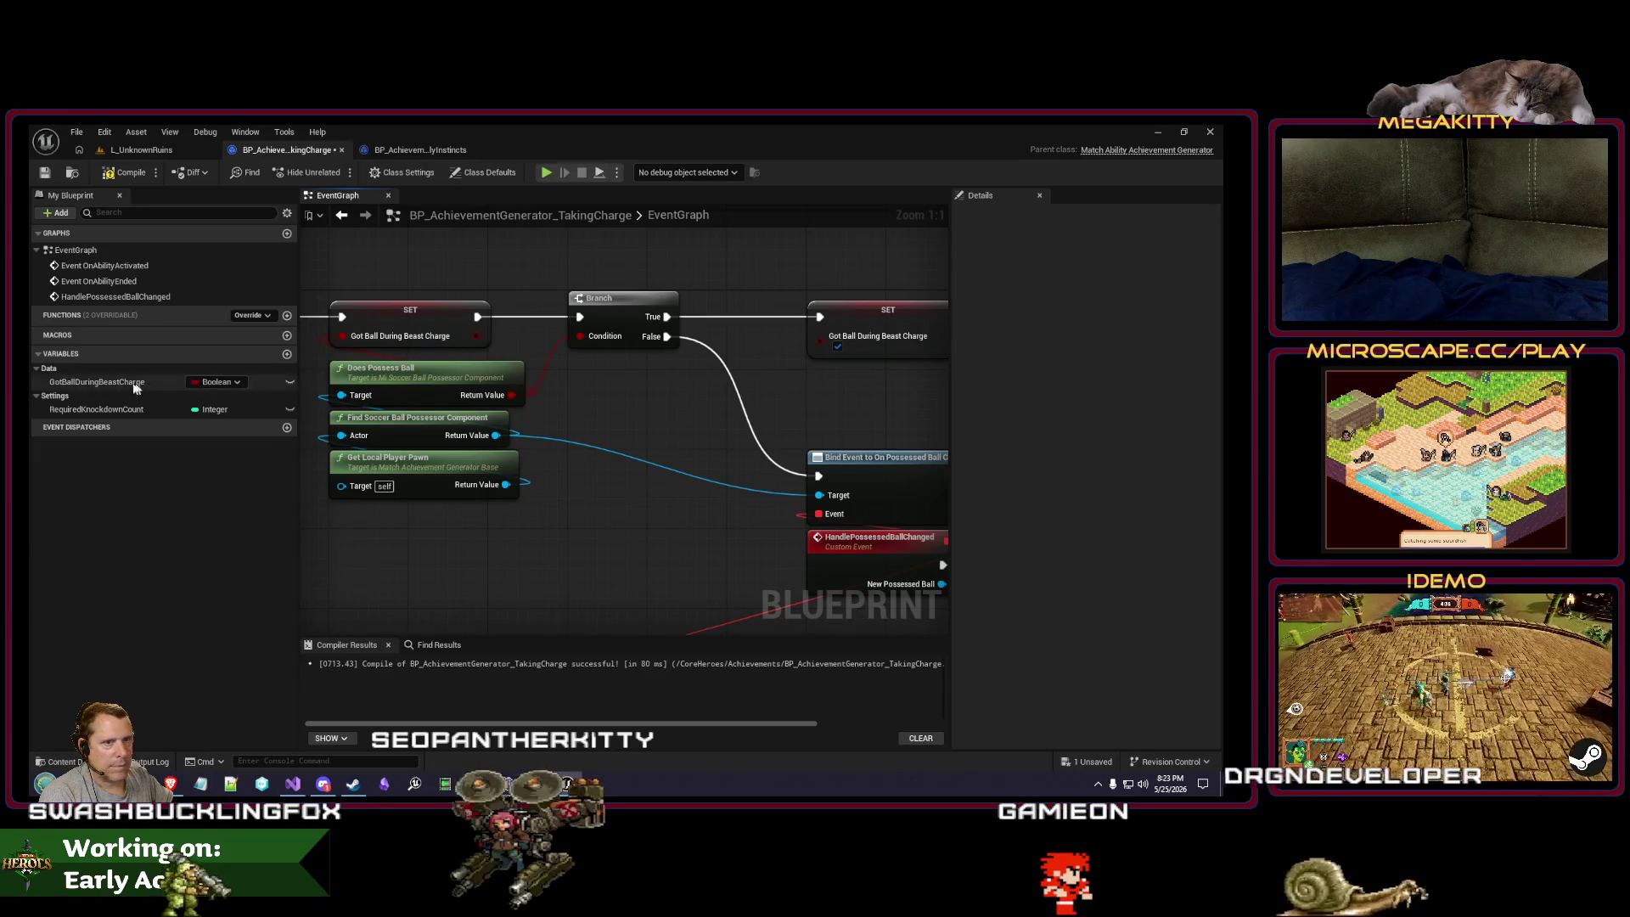
left_click_drag(136, 384, 564, 365)
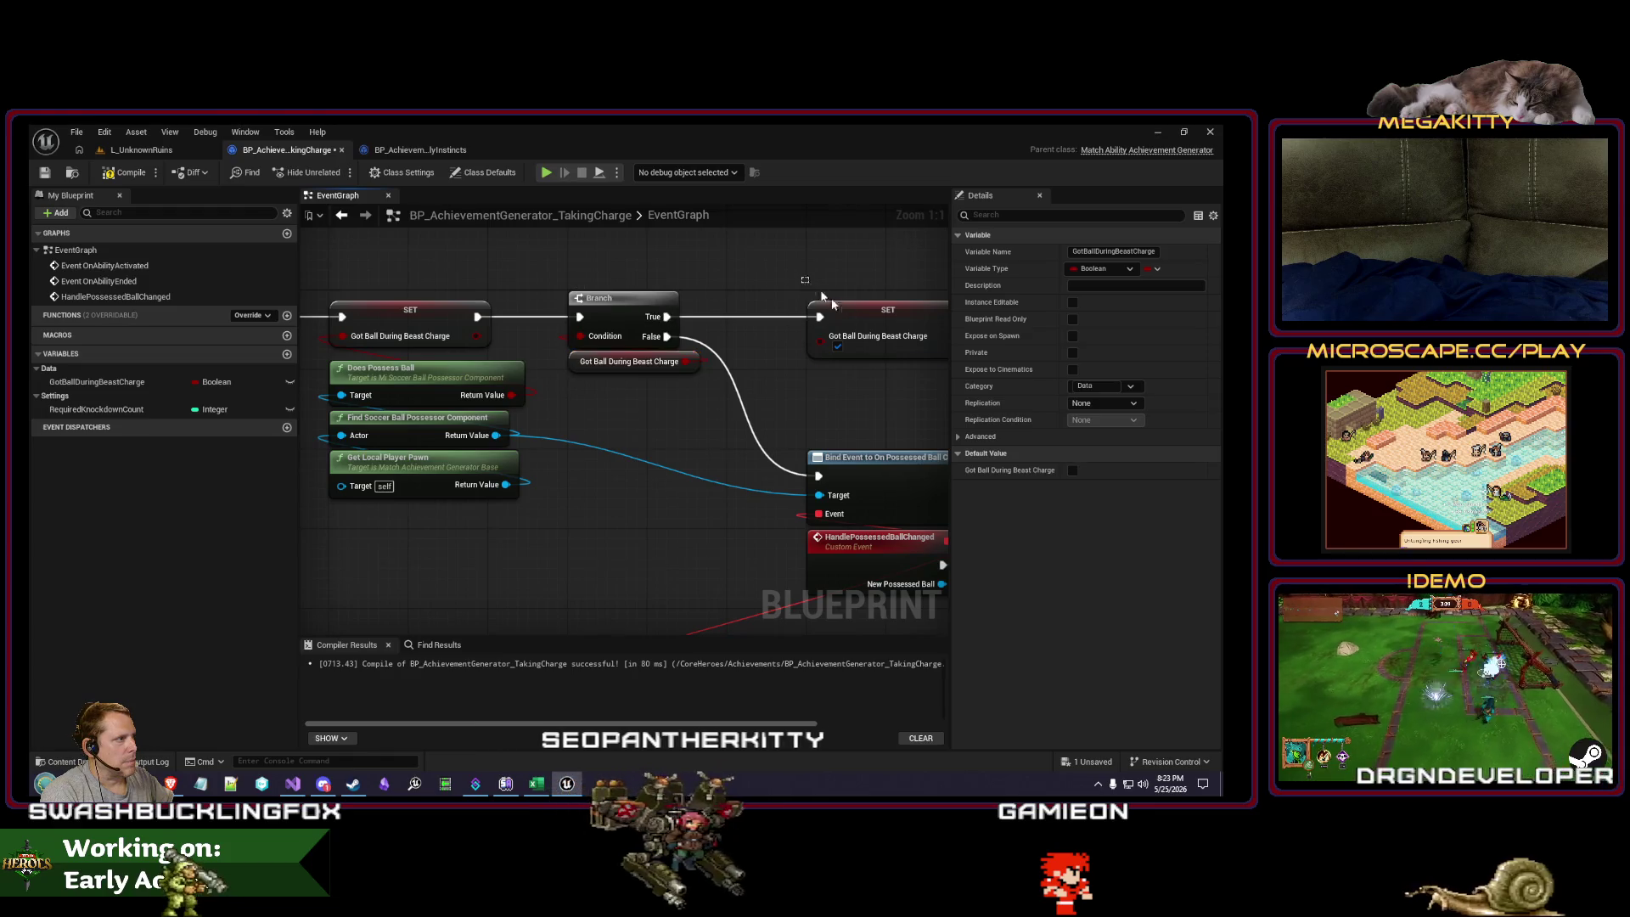
scroll(680, 322, "down", 3)
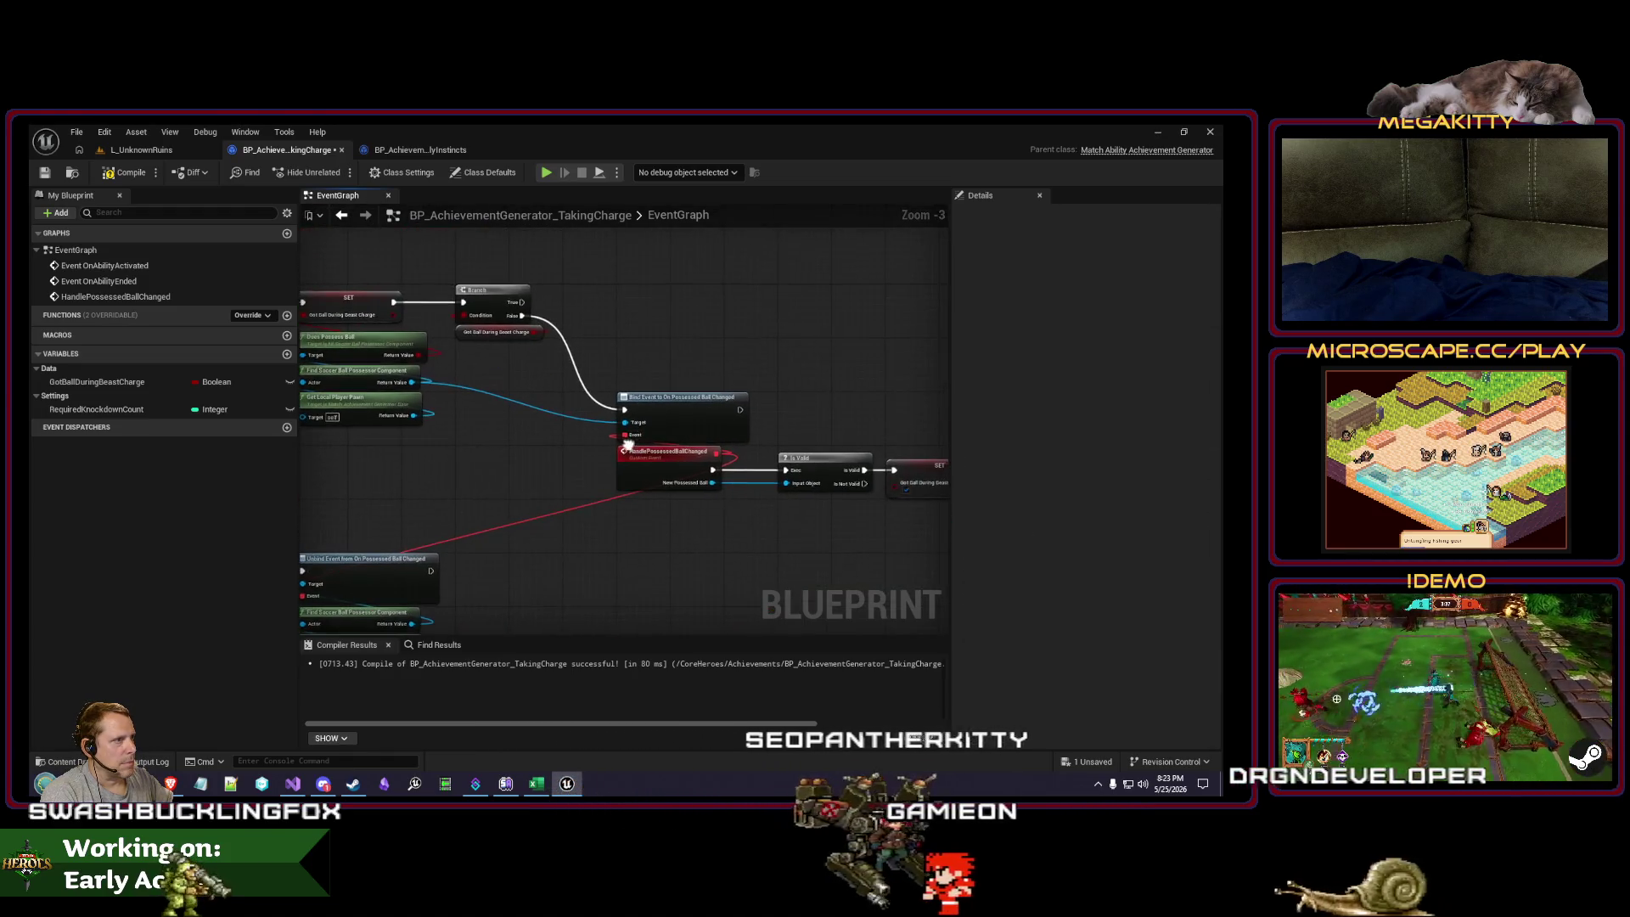
Step: Shift the Bind Event, HandlePossessedBallChanged, Is Valid and SET nodes up and left
left_click_drag(701, 331, 658, 392)
scroll(594, 399, "down", 1)
scroll(527, 408, "up", 1)
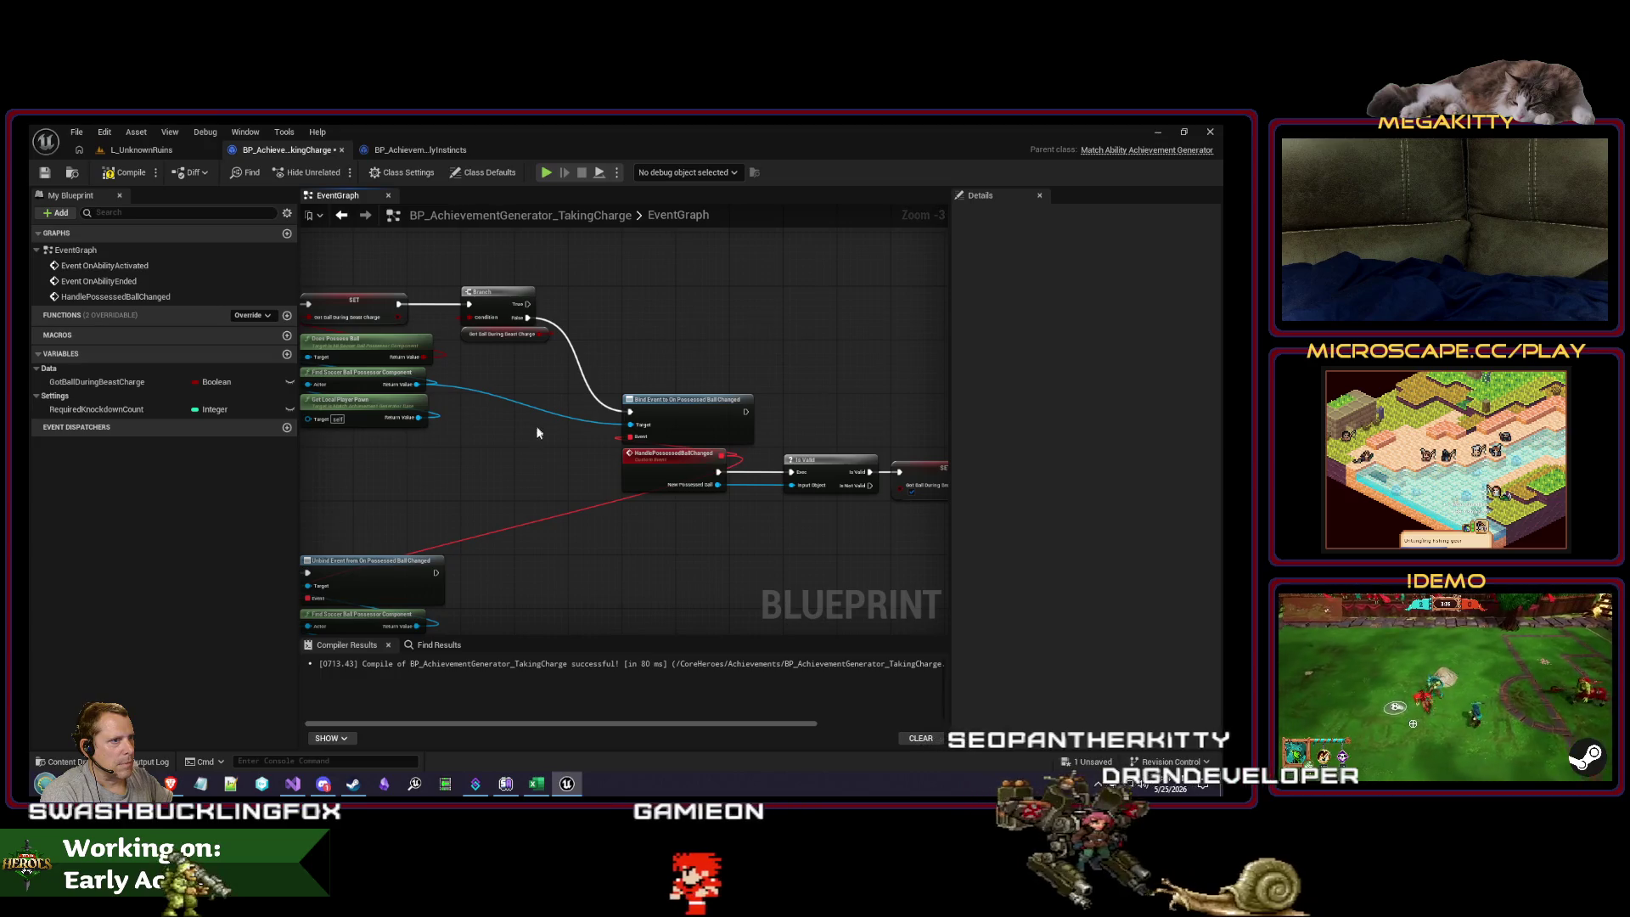
mouse_move(537, 425)
left_mouse_down()
mouse_move(640, 447)
mouse_move(453, 369)
left_mouse_up()
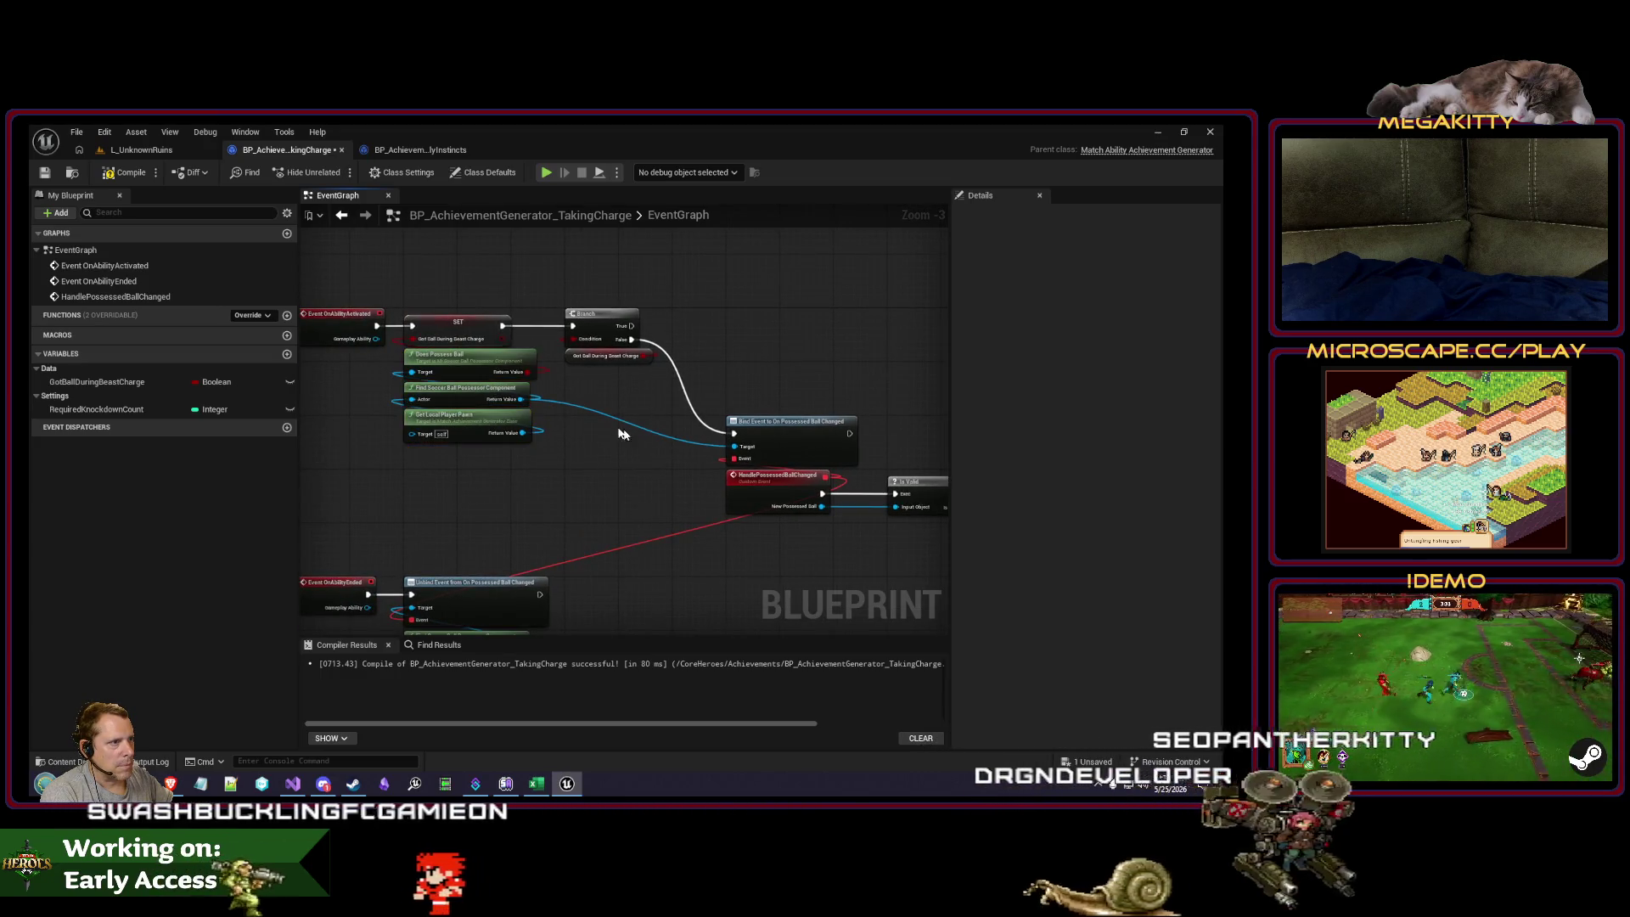
mouse_move(562, 386)
left_mouse_down()
mouse_move(420, 391)
mouse_move(515, 379)
mouse_move(926, 556)
left_mouse_up()
left_click_drag(588, 408, 540, 324)
left_click_drag(452, 418, 562, 450)
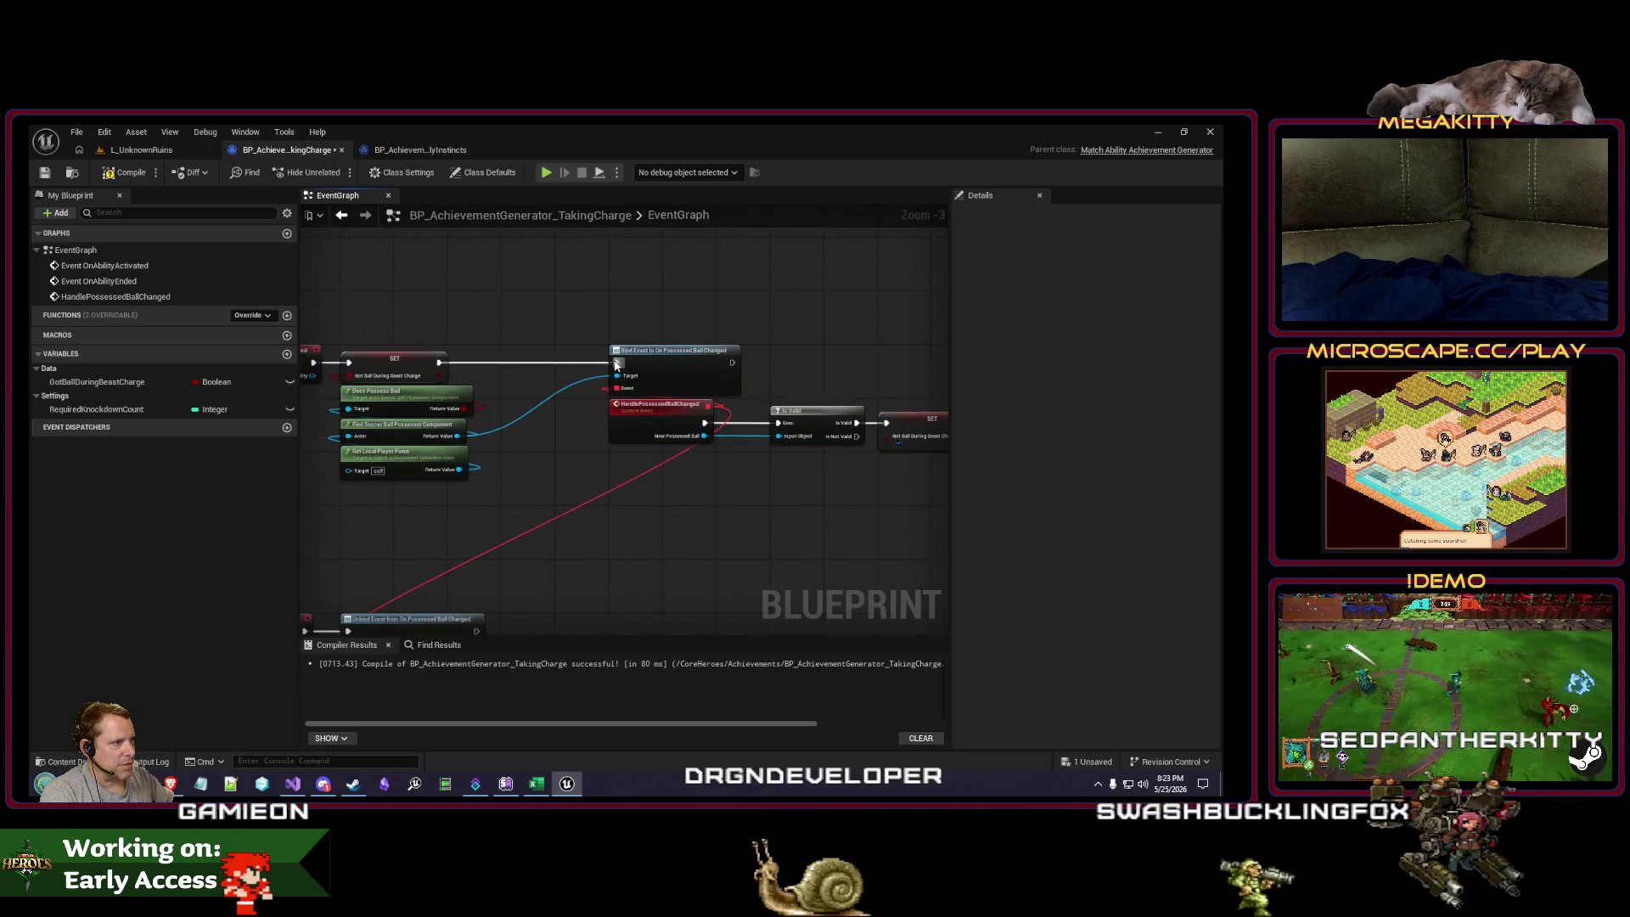
mouse_move(617, 366)
left_mouse_down()
mouse_move(561, 338)
mouse_move(818, 491)
left_mouse_up()
left_click_drag(674, 417, 593, 410)
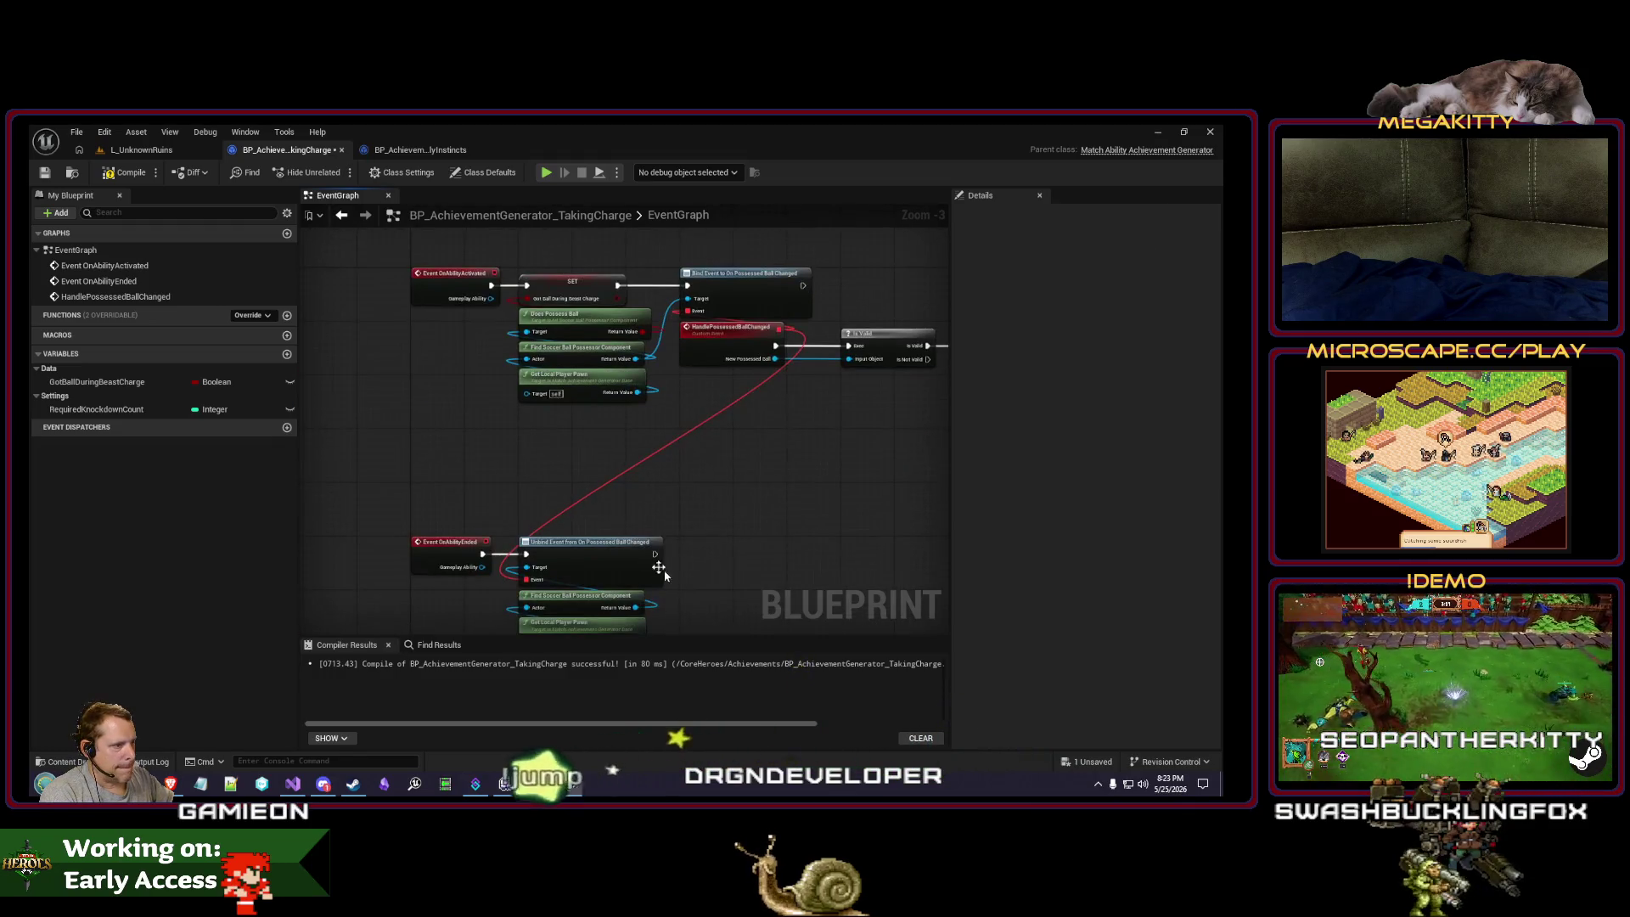
Step: Move the OnAbilityEnded node group up and recenter the graph on both chains
mouse_move(665, 575)
left_mouse_down()
mouse_move(702, 527)
mouse_move(619, 582)
mouse_move(553, 592)
mouse_move(650, 537)
left_mouse_up()
left_click_drag(364, 498, 367, 444)
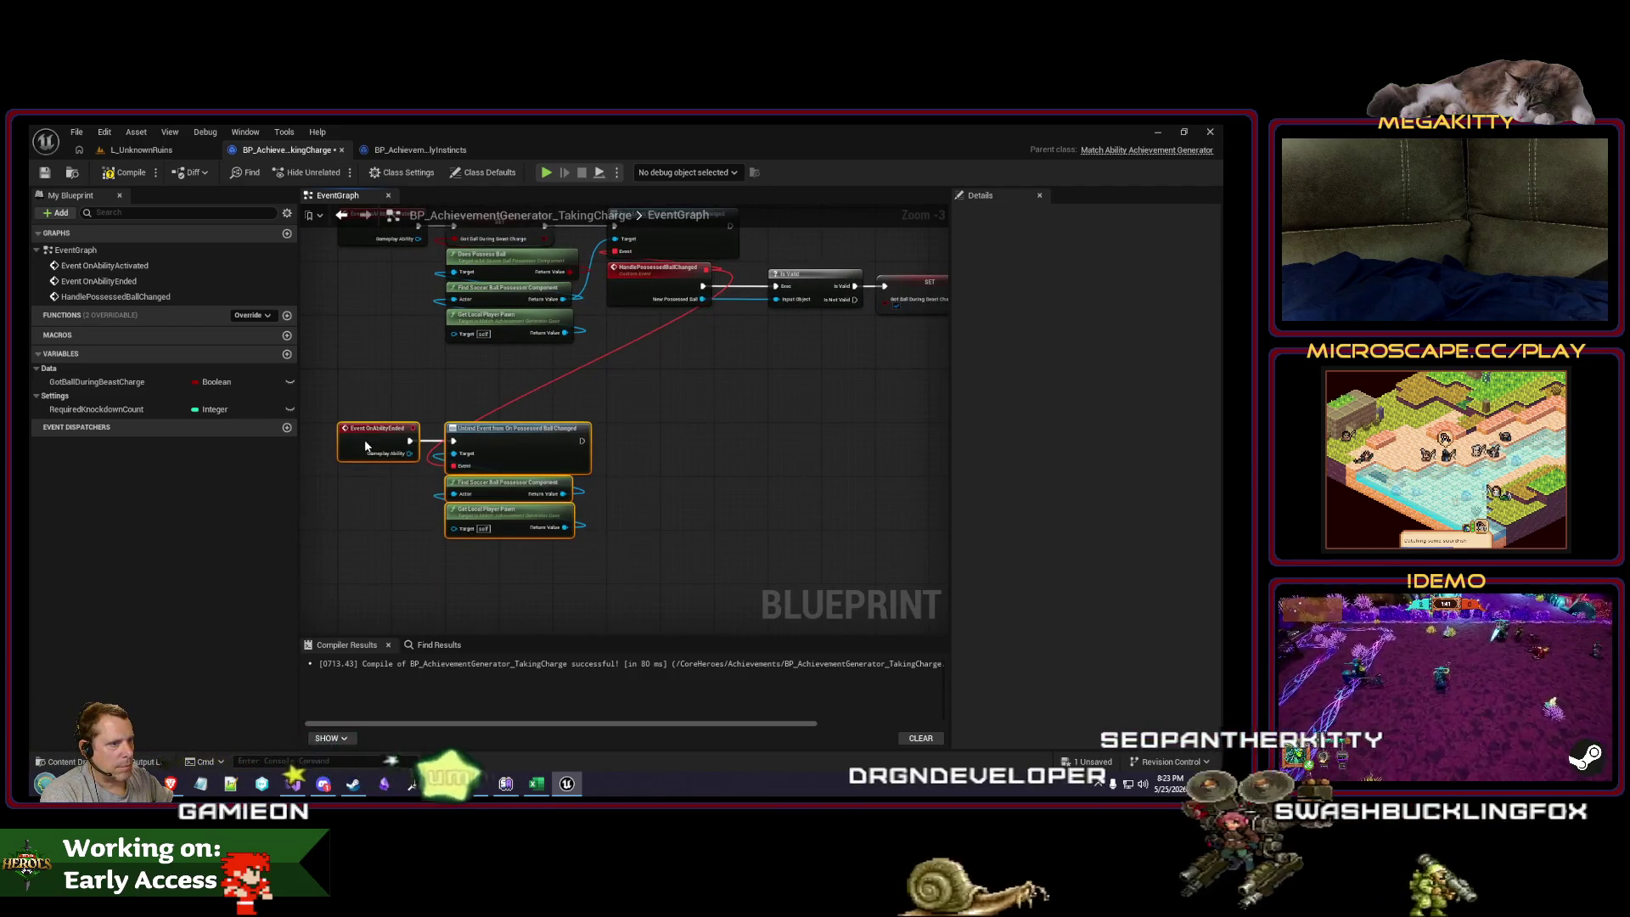
left_click(757, 424)
mouse_move(758, 424)
left_mouse_down()
mouse_move(666, 532)
mouse_move(767, 512)
mouse_move(644, 542)
left_mouse_up()
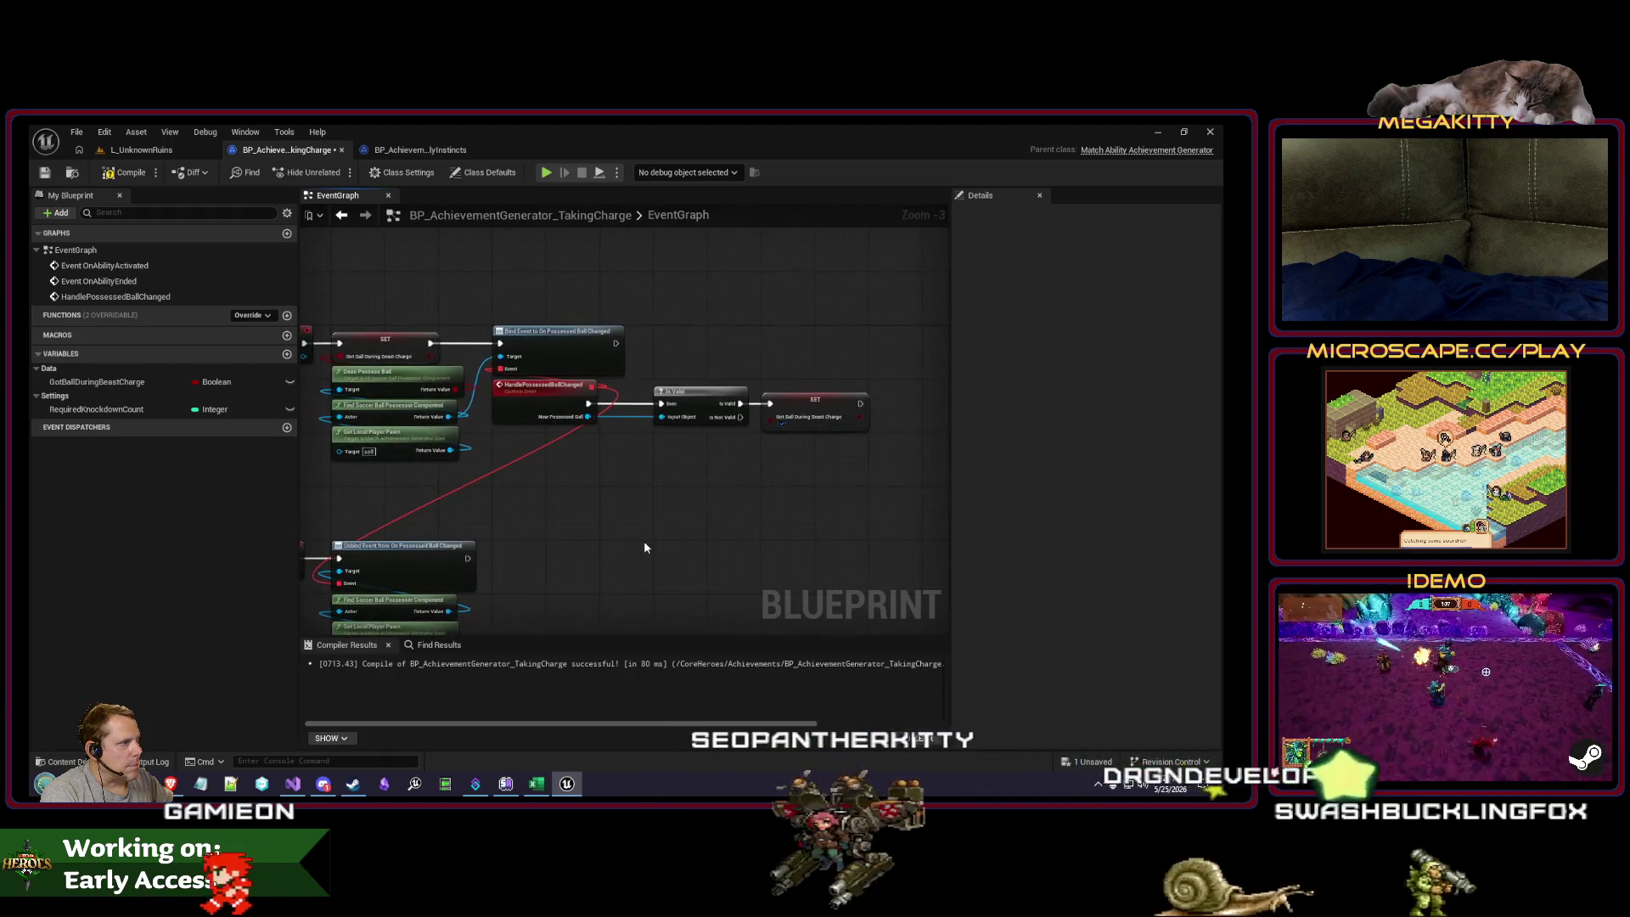
scroll(745, 450, "up", 2)
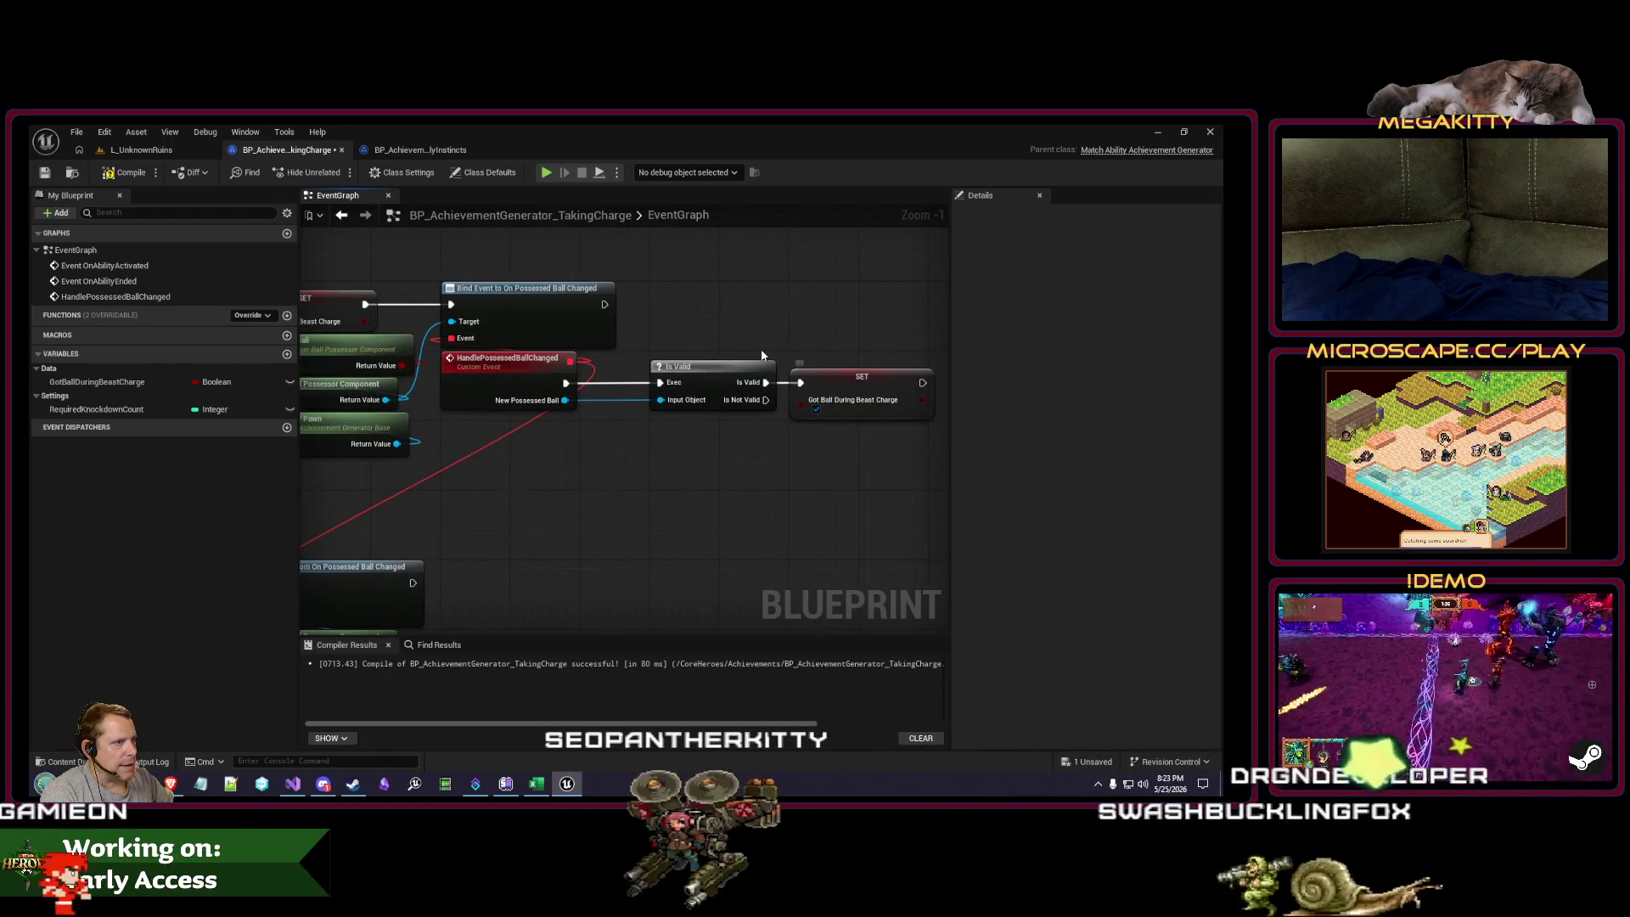
scroll(477, 419, "down", 1)
mouse_move(477, 419)
left_mouse_down()
mouse_move(639, 452)
mouse_move(627, 481)
mouse_move(673, 469)
left_mouse_up()
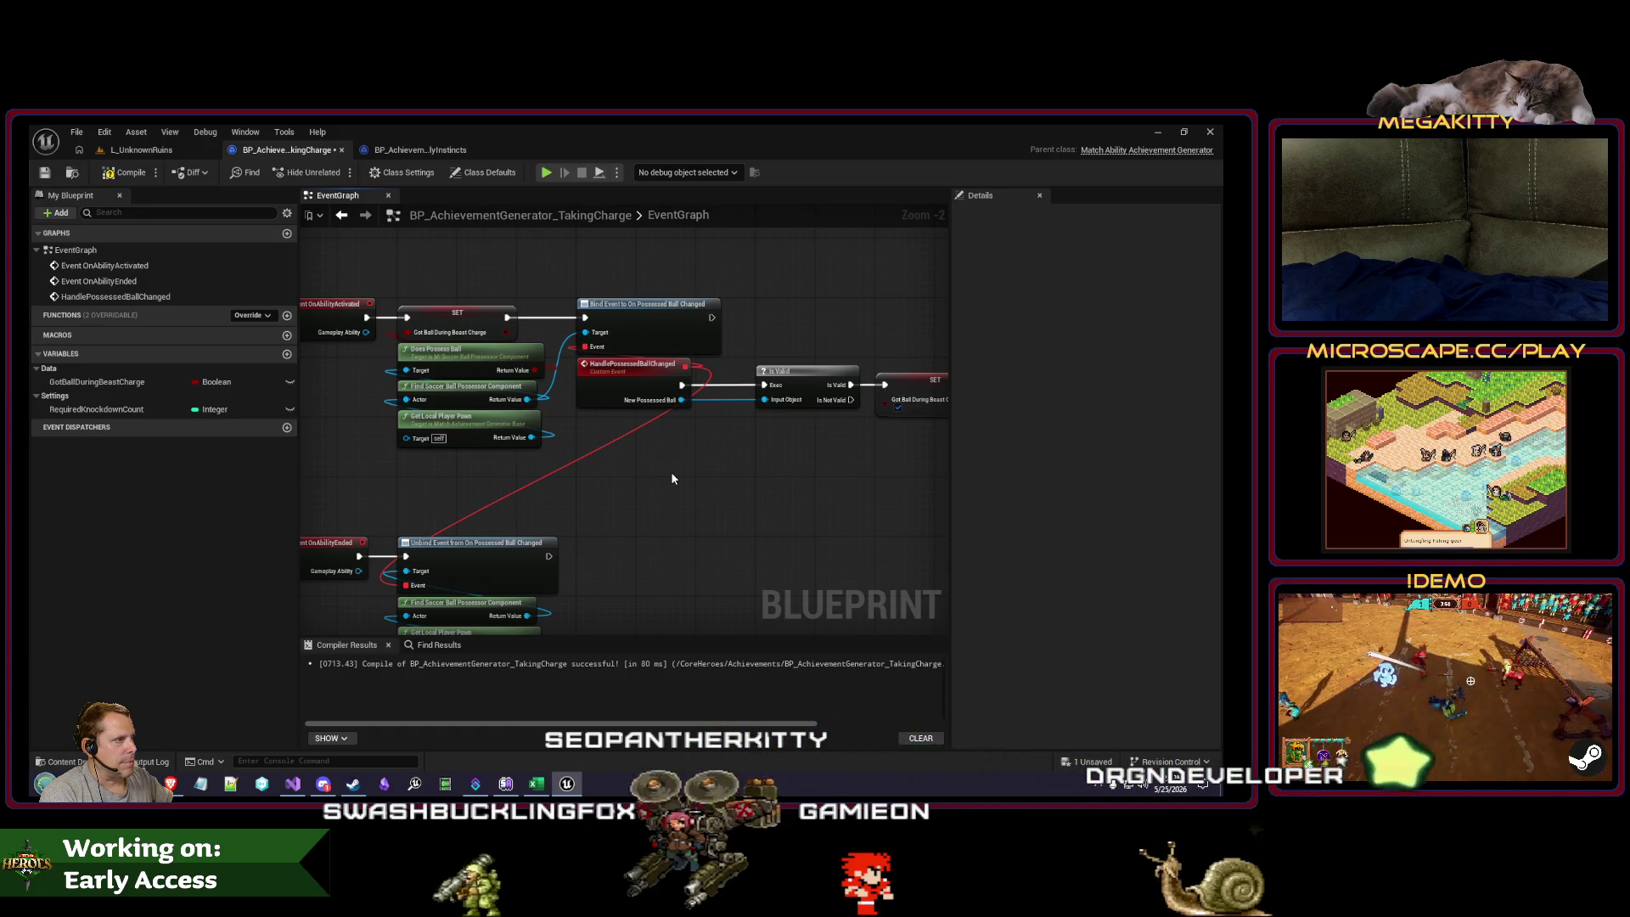
left_click_drag(686, 509, 720, 439)
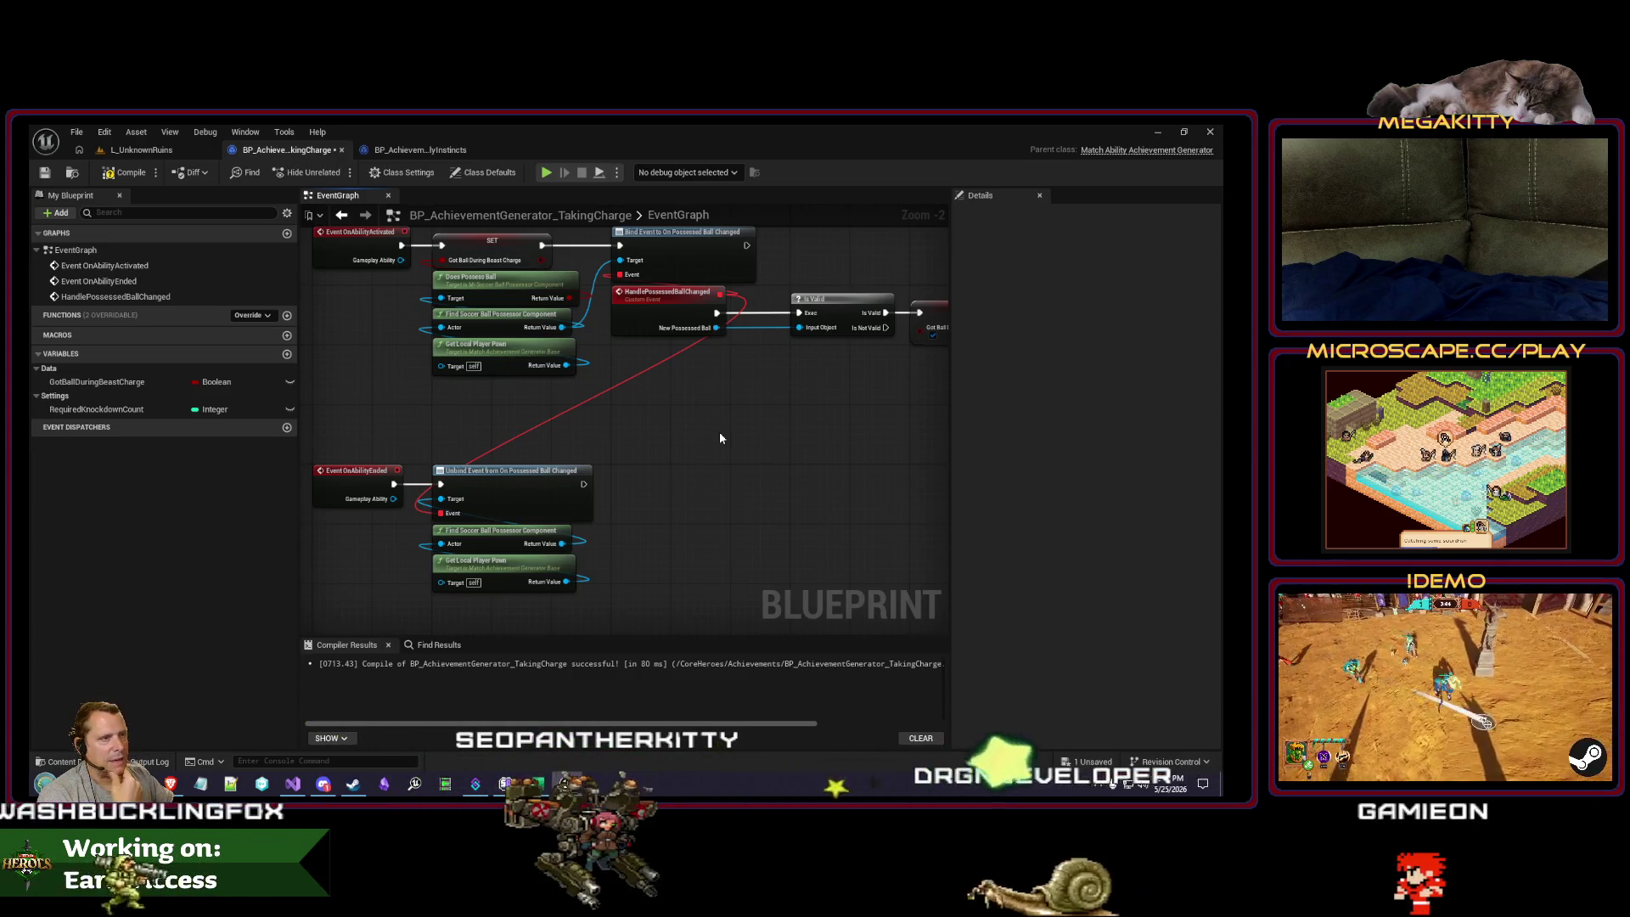
left_click_drag(720, 433, 676, 449)
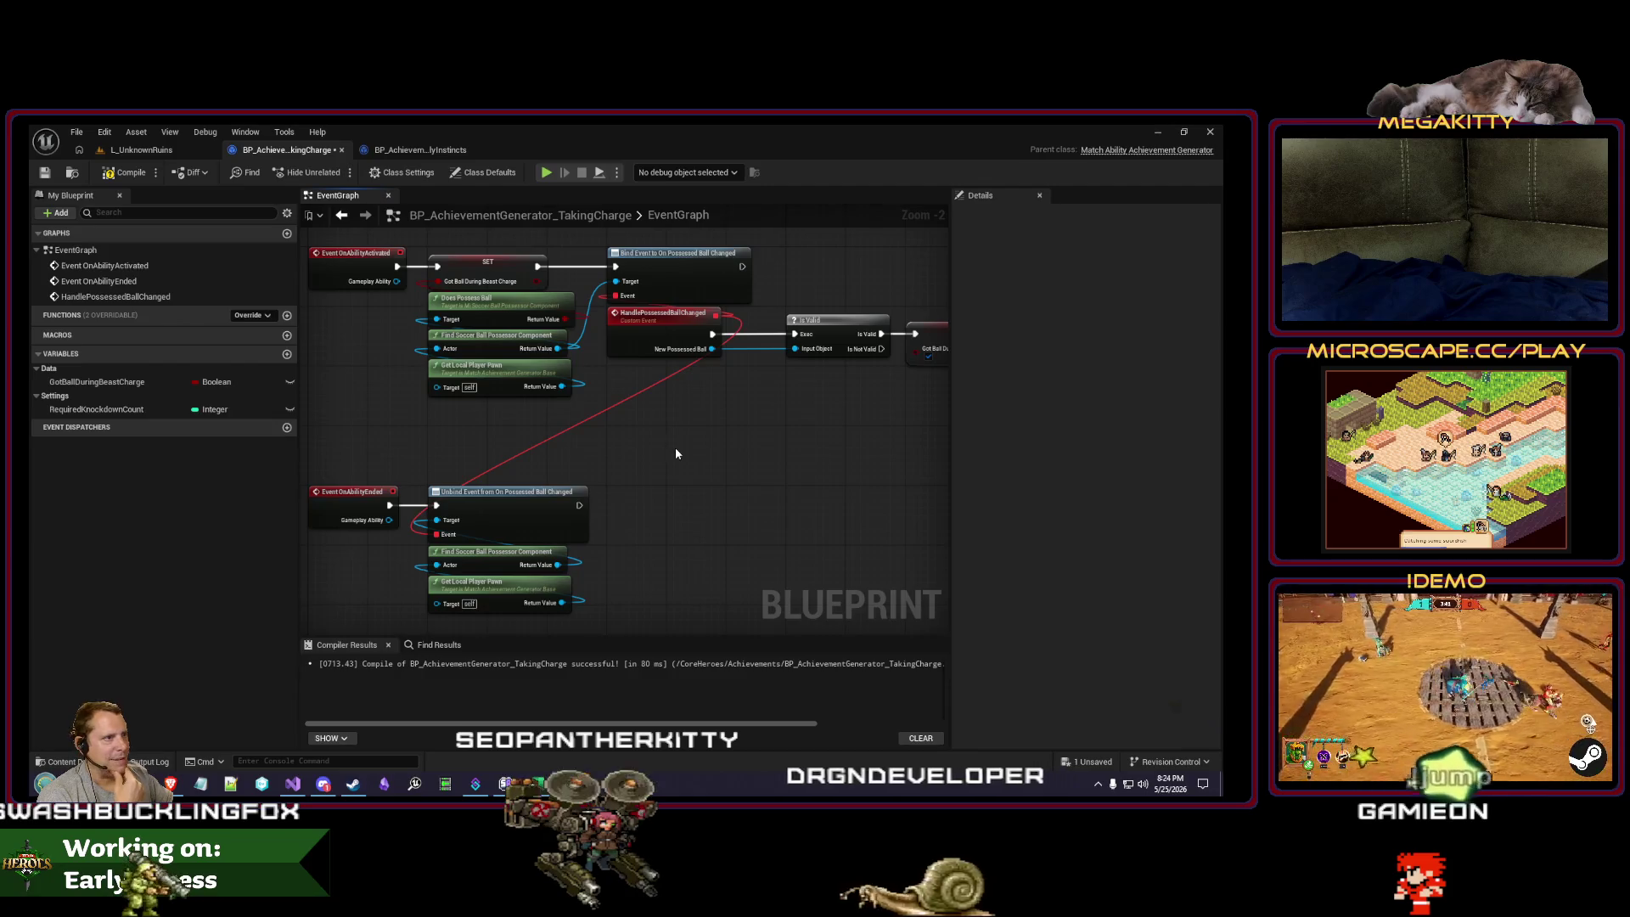
scroll(612, 440, "down", 2)
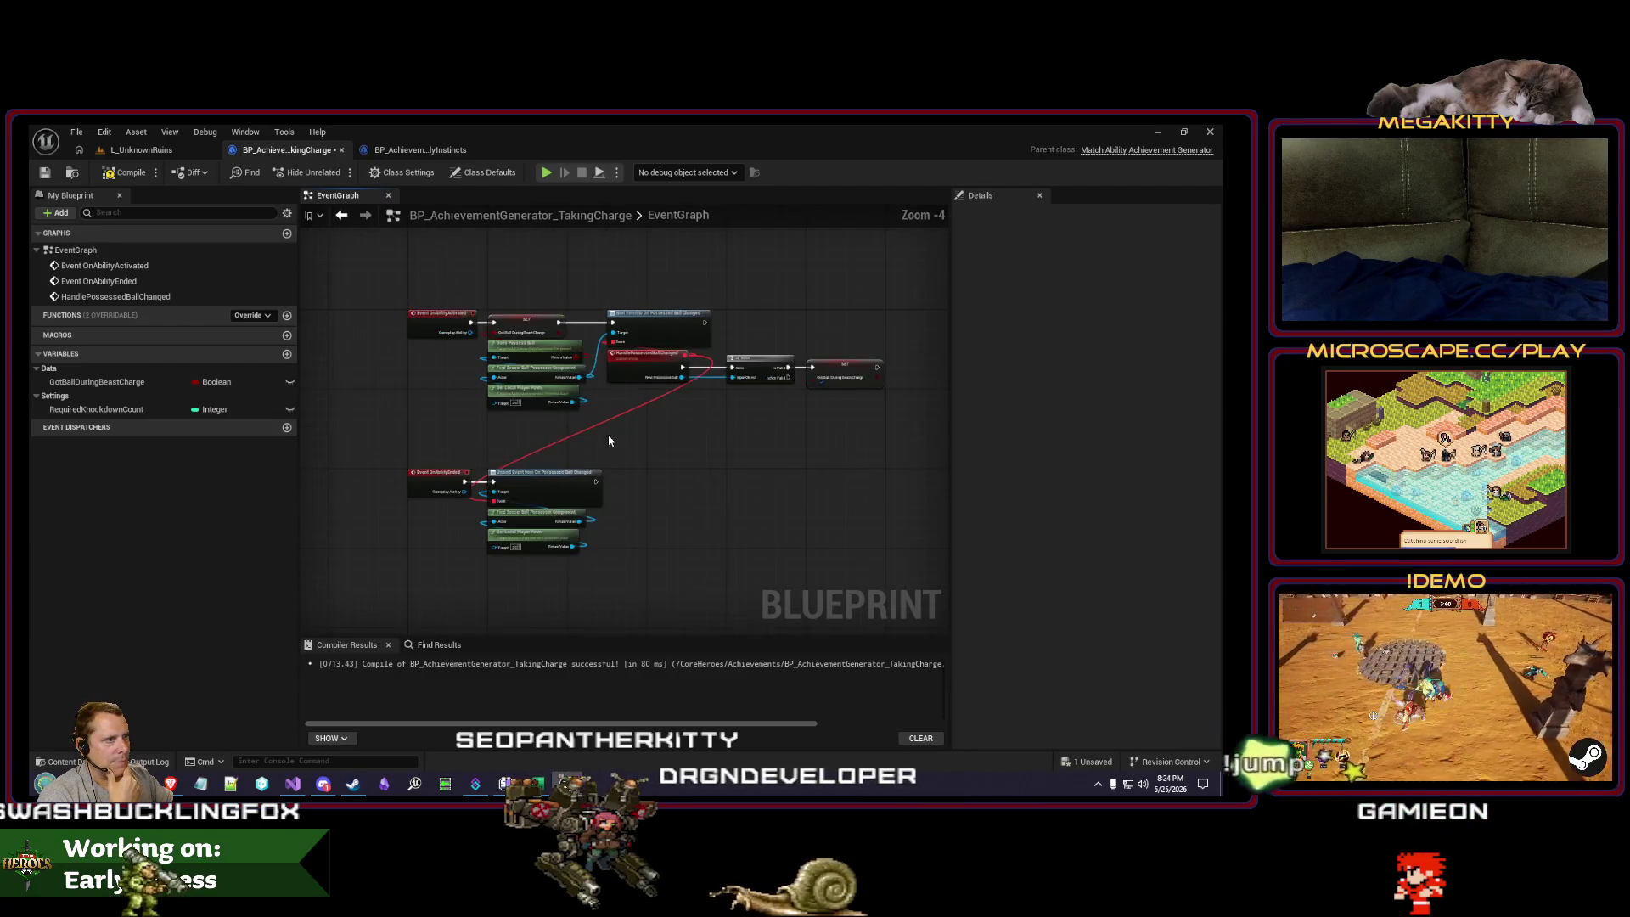
left_click(420, 149)
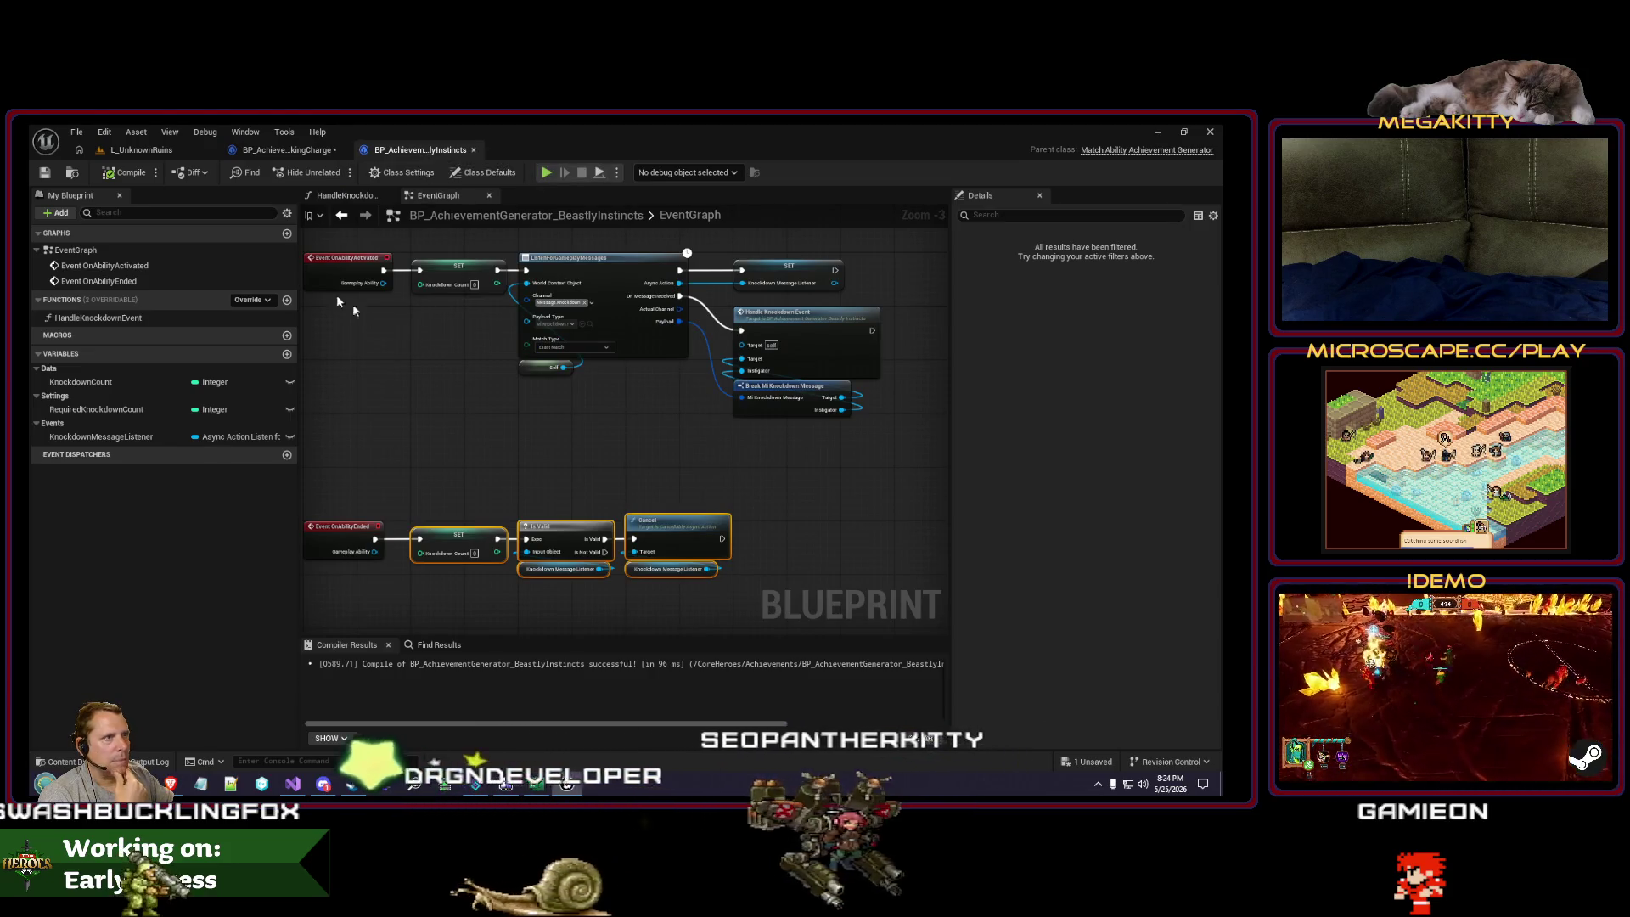
Step: Browse to FieldOfHeroes > Achievements and open BP_AchievementGenerator_HatTrick
left_click(74, 174)
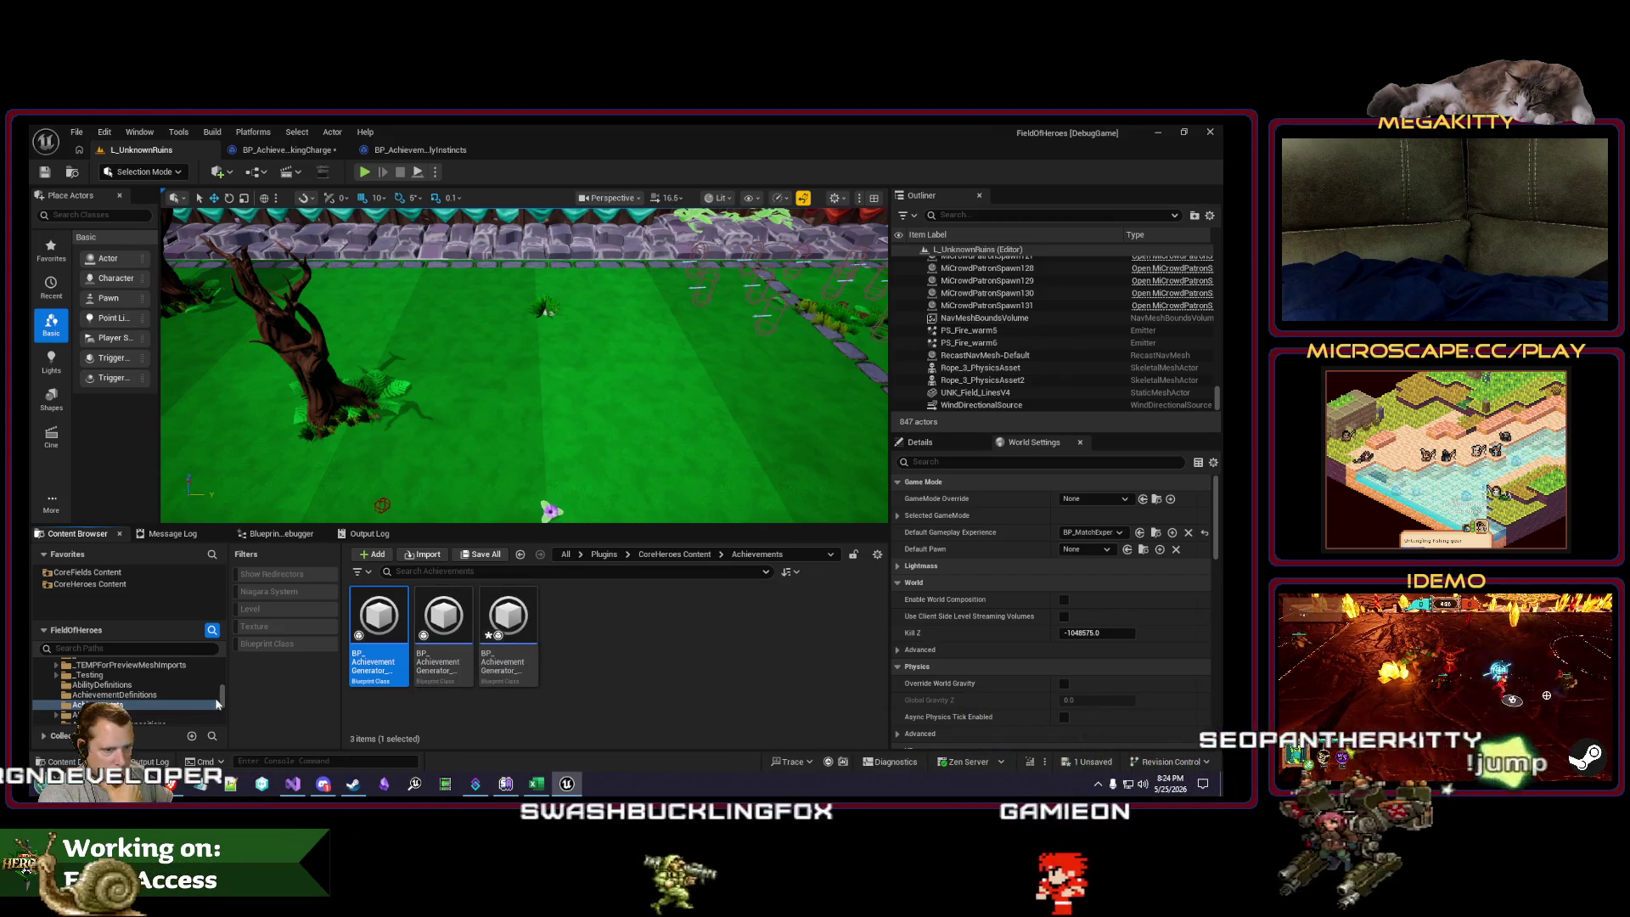
scroll(196, 696, "up", 5)
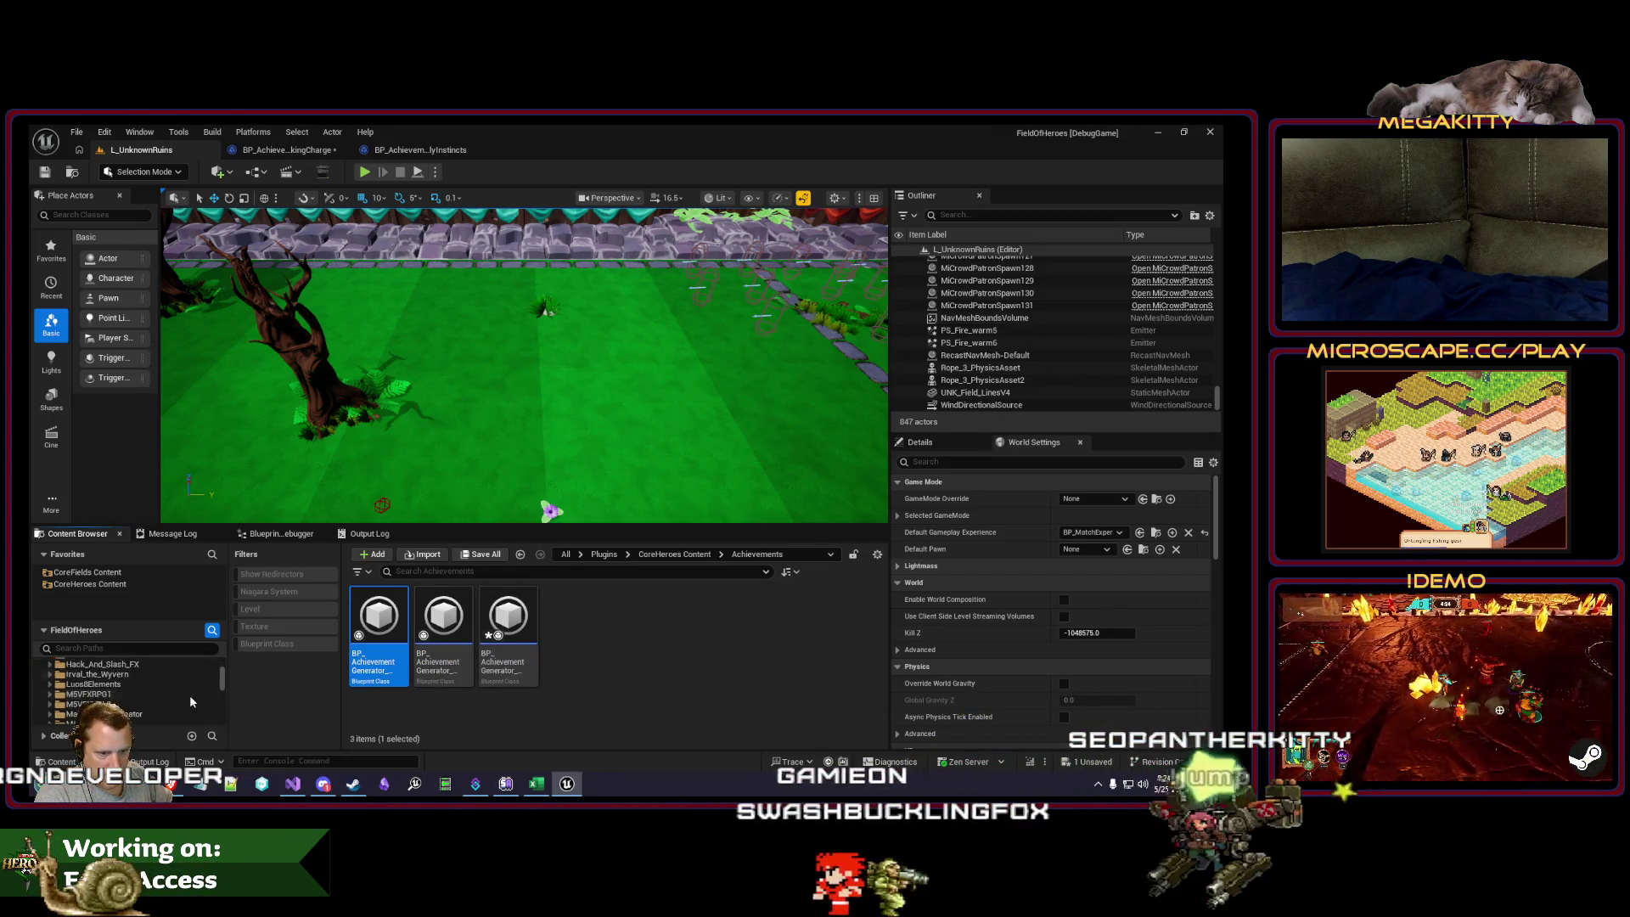
scroll(190, 695, "up", 2)
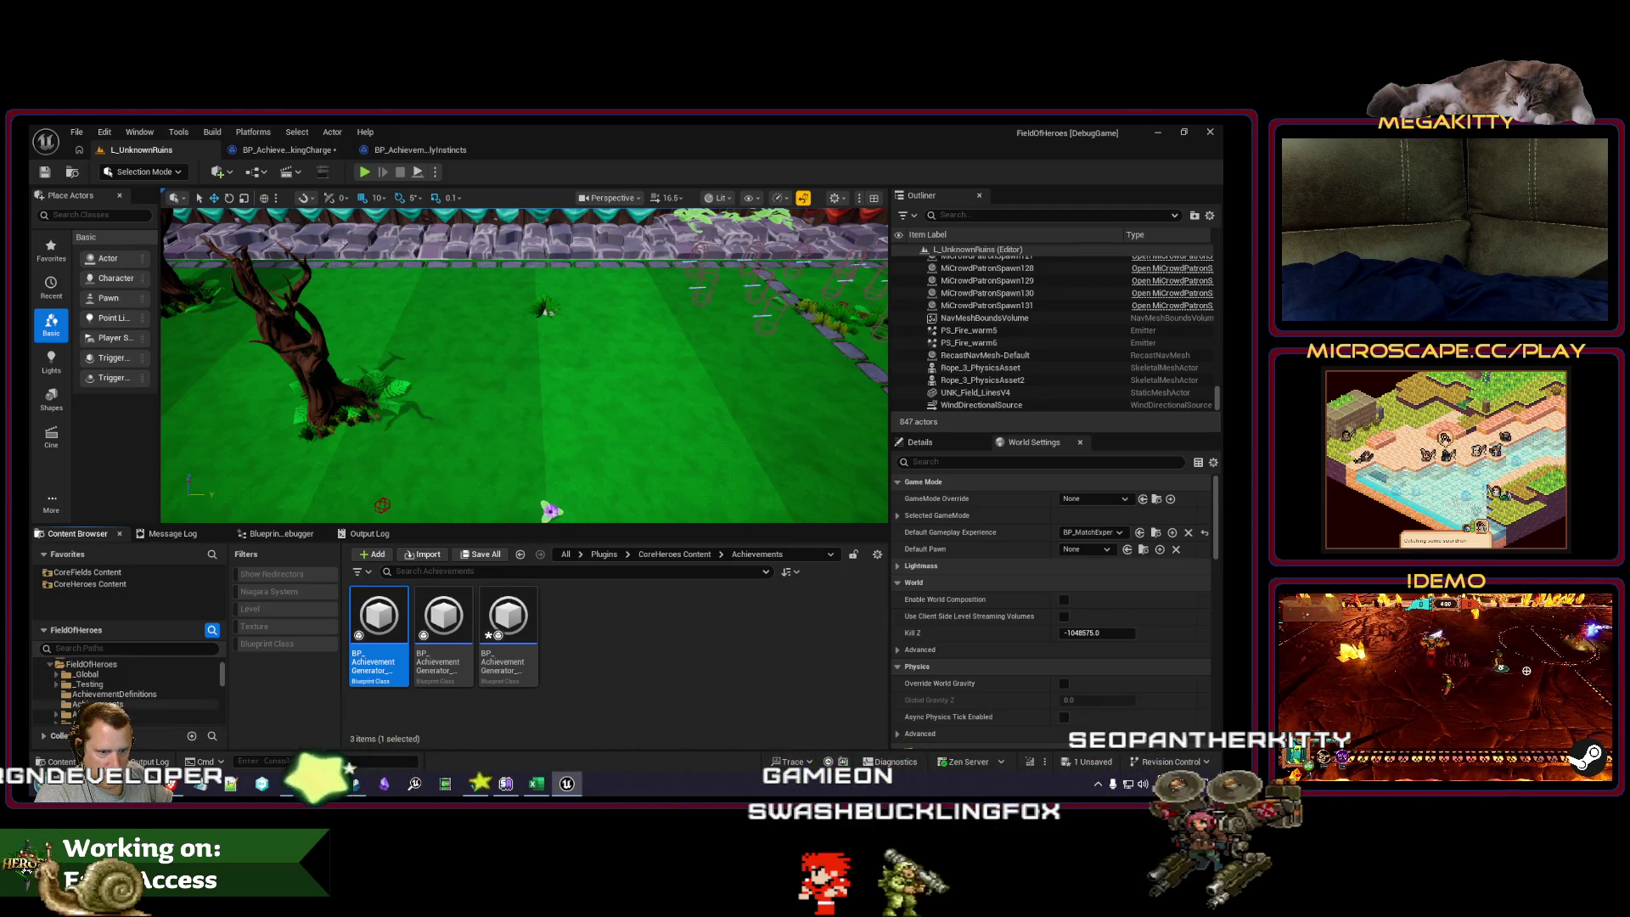
left_click(102, 704)
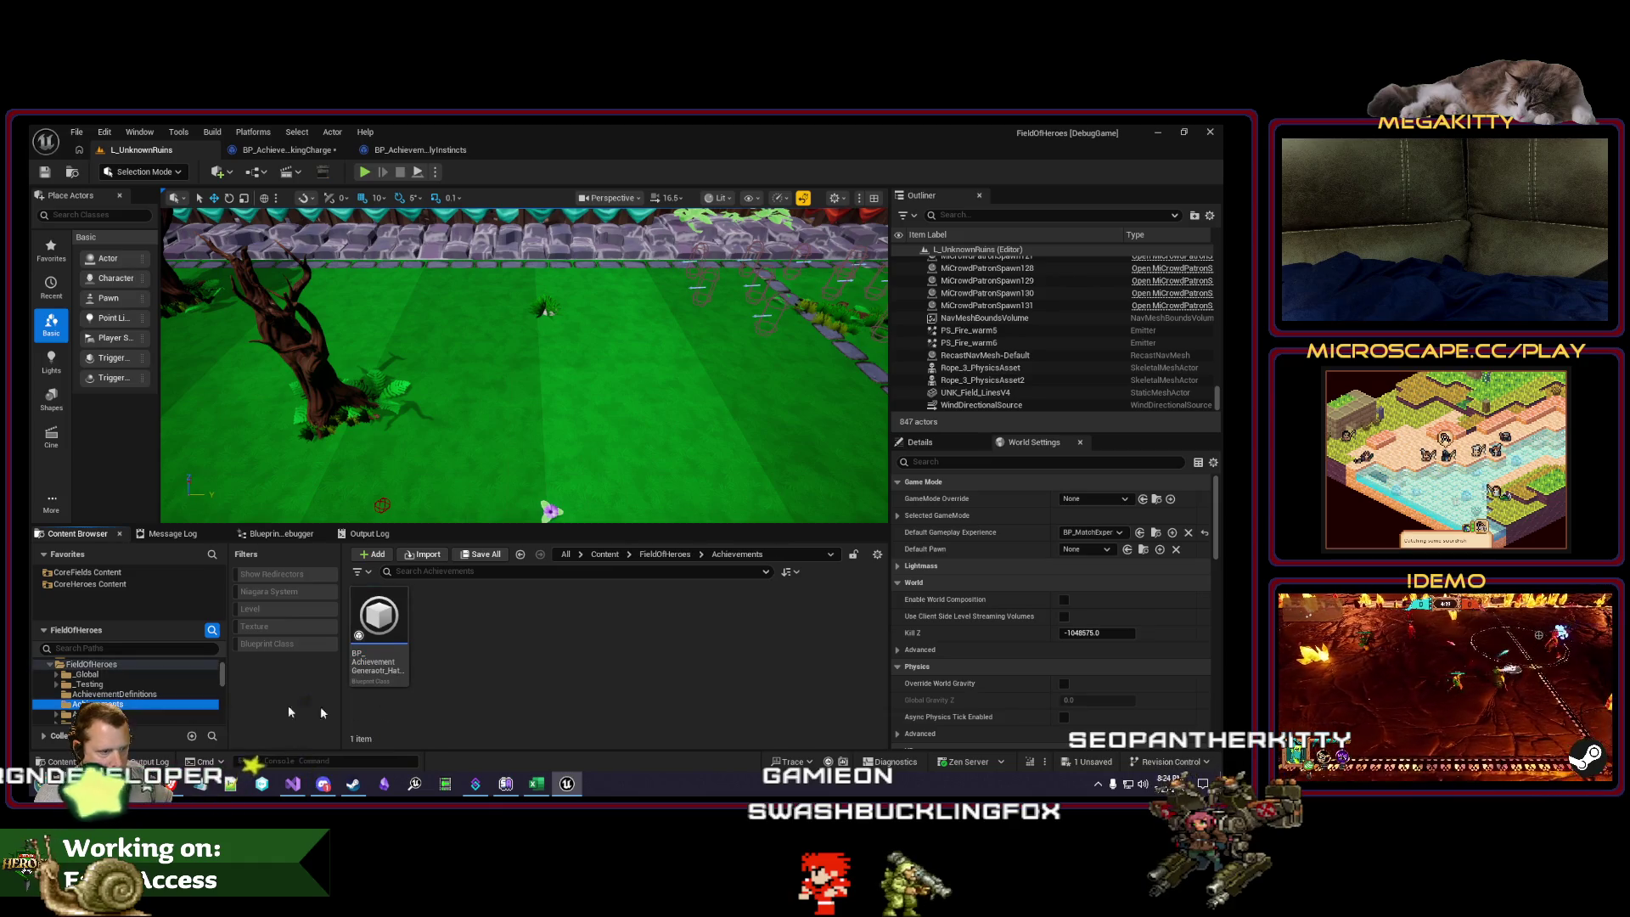
left_click(385, 664)
type("_HatTrick")
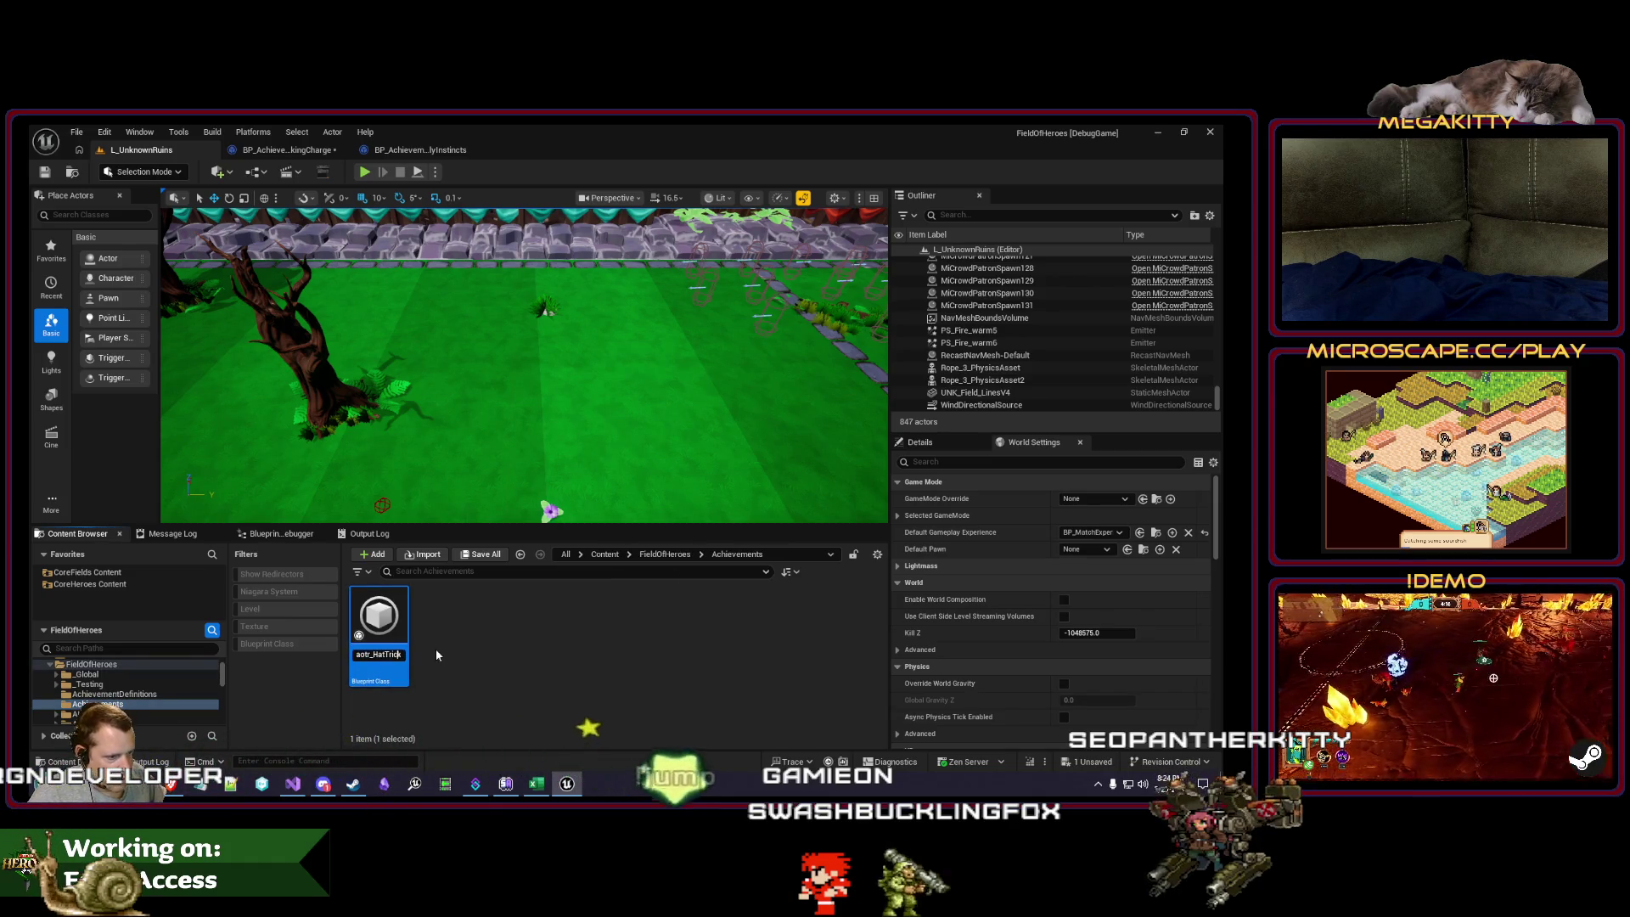
key("Return")
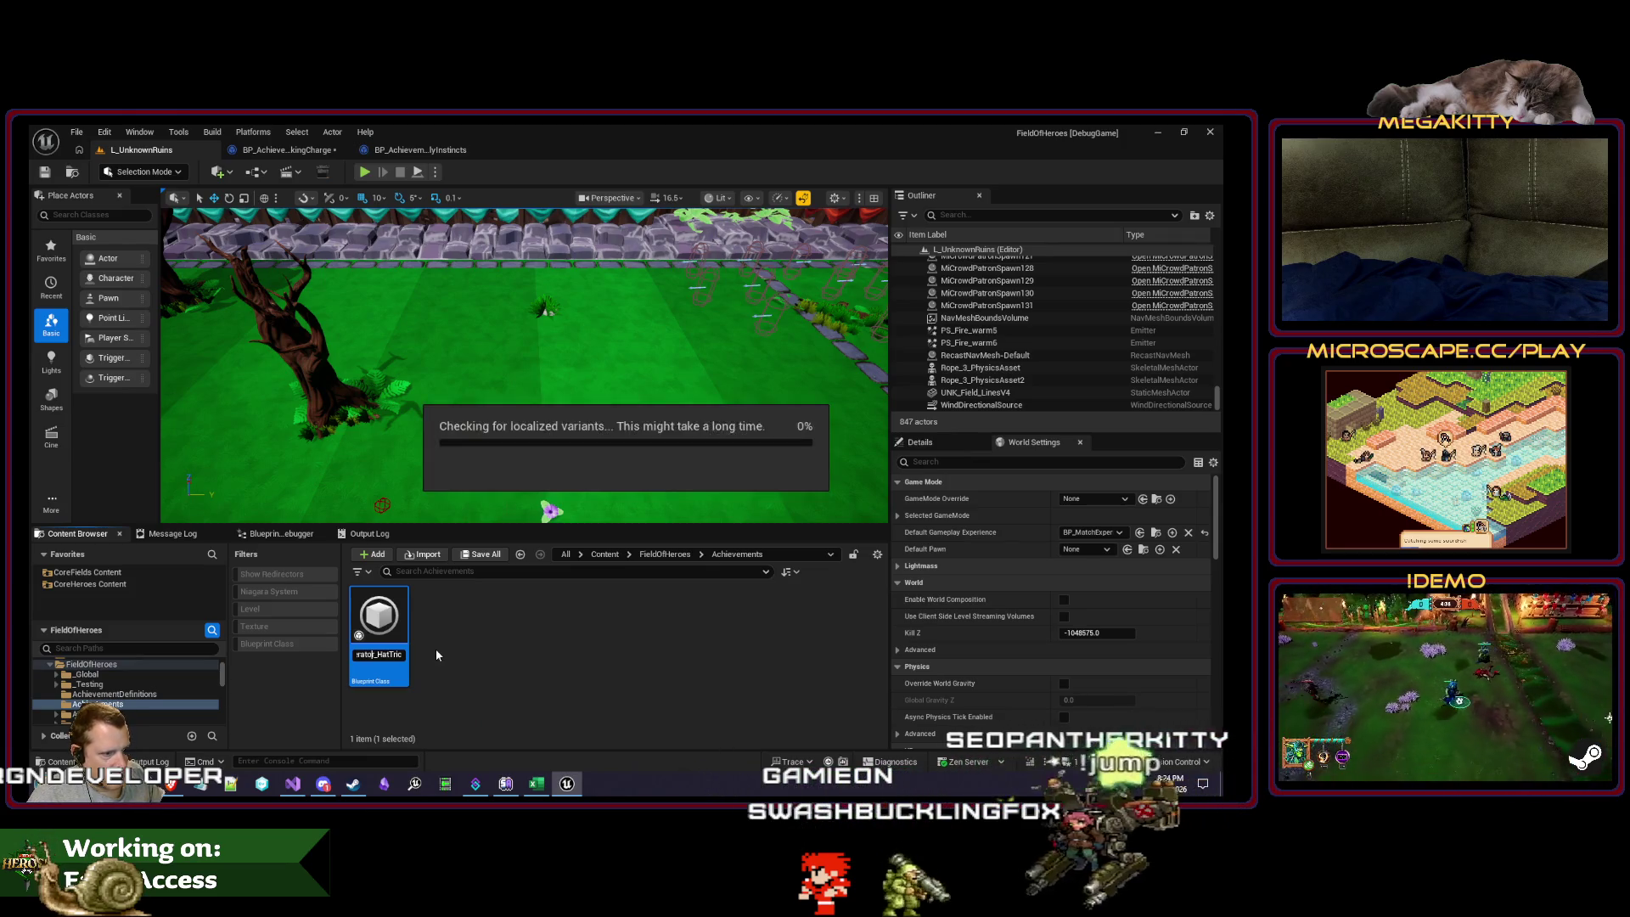
double_click(374, 615)
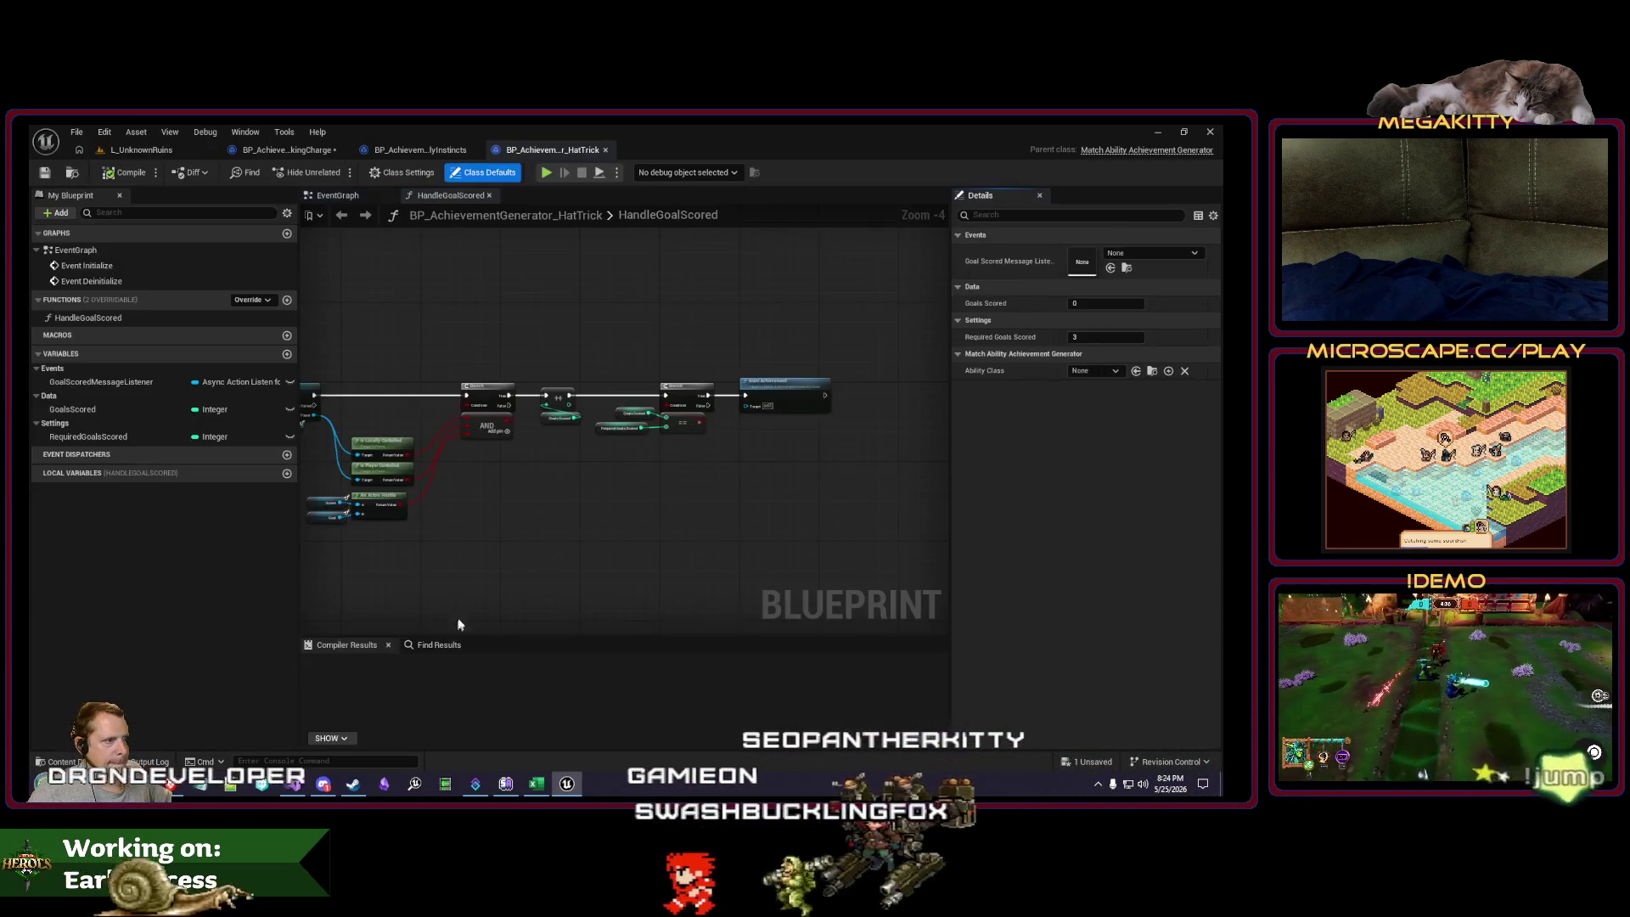
Step: Copy HatTrick's GoalScoredMessageListener variable and paste it into TakingCharge's variable list
left_click(337, 195)
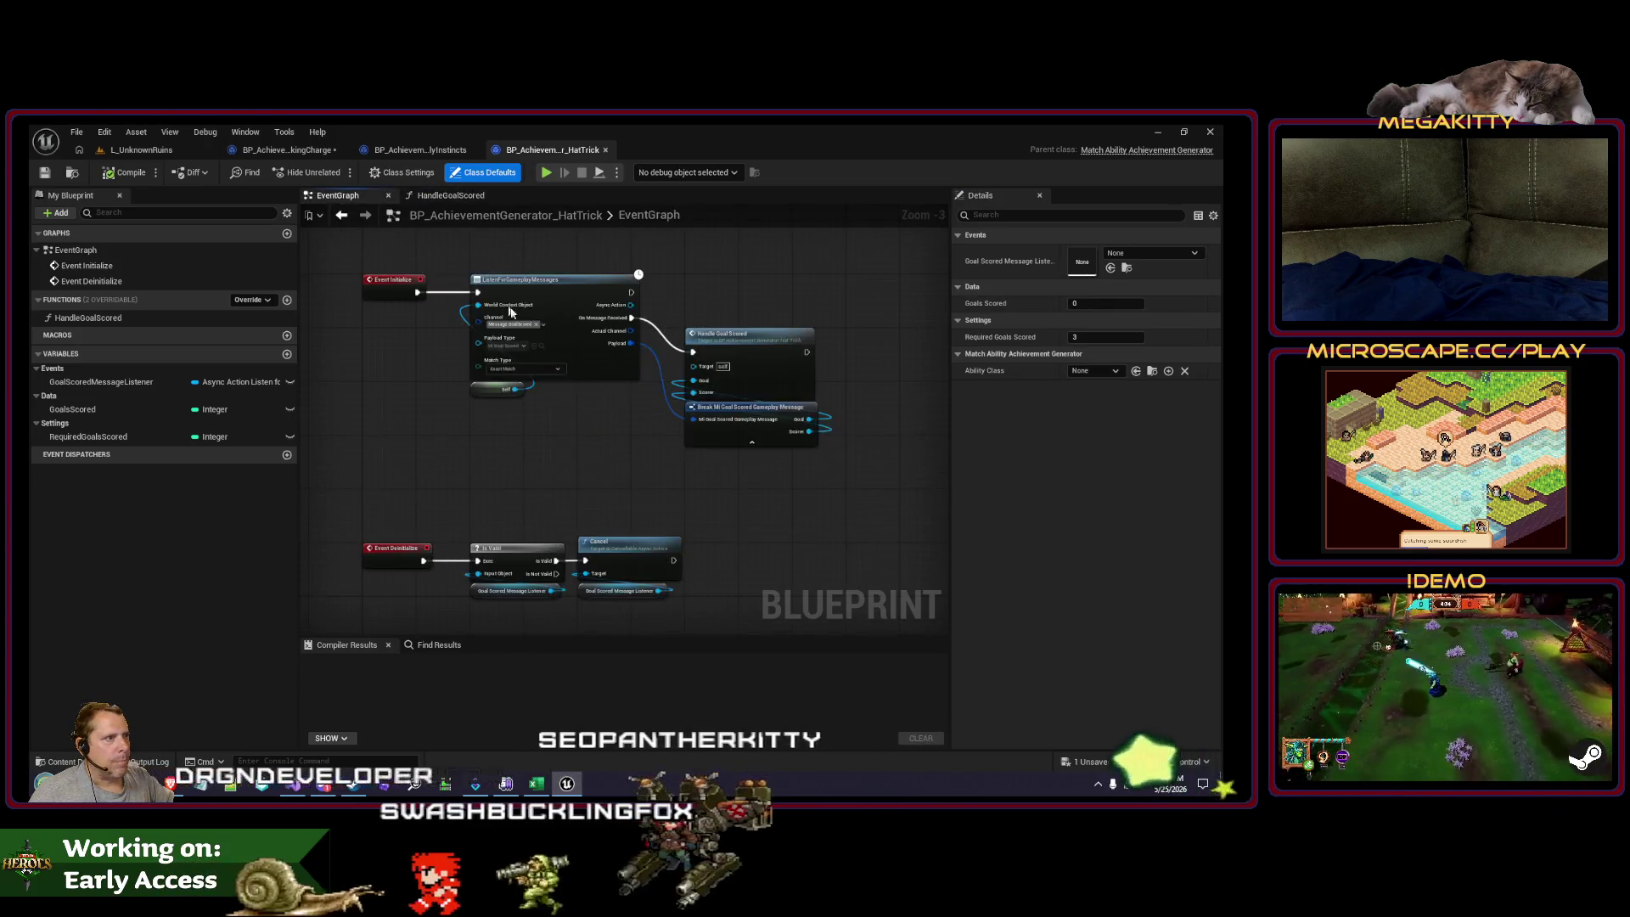
left_click_drag(546, 444, 519, 334)
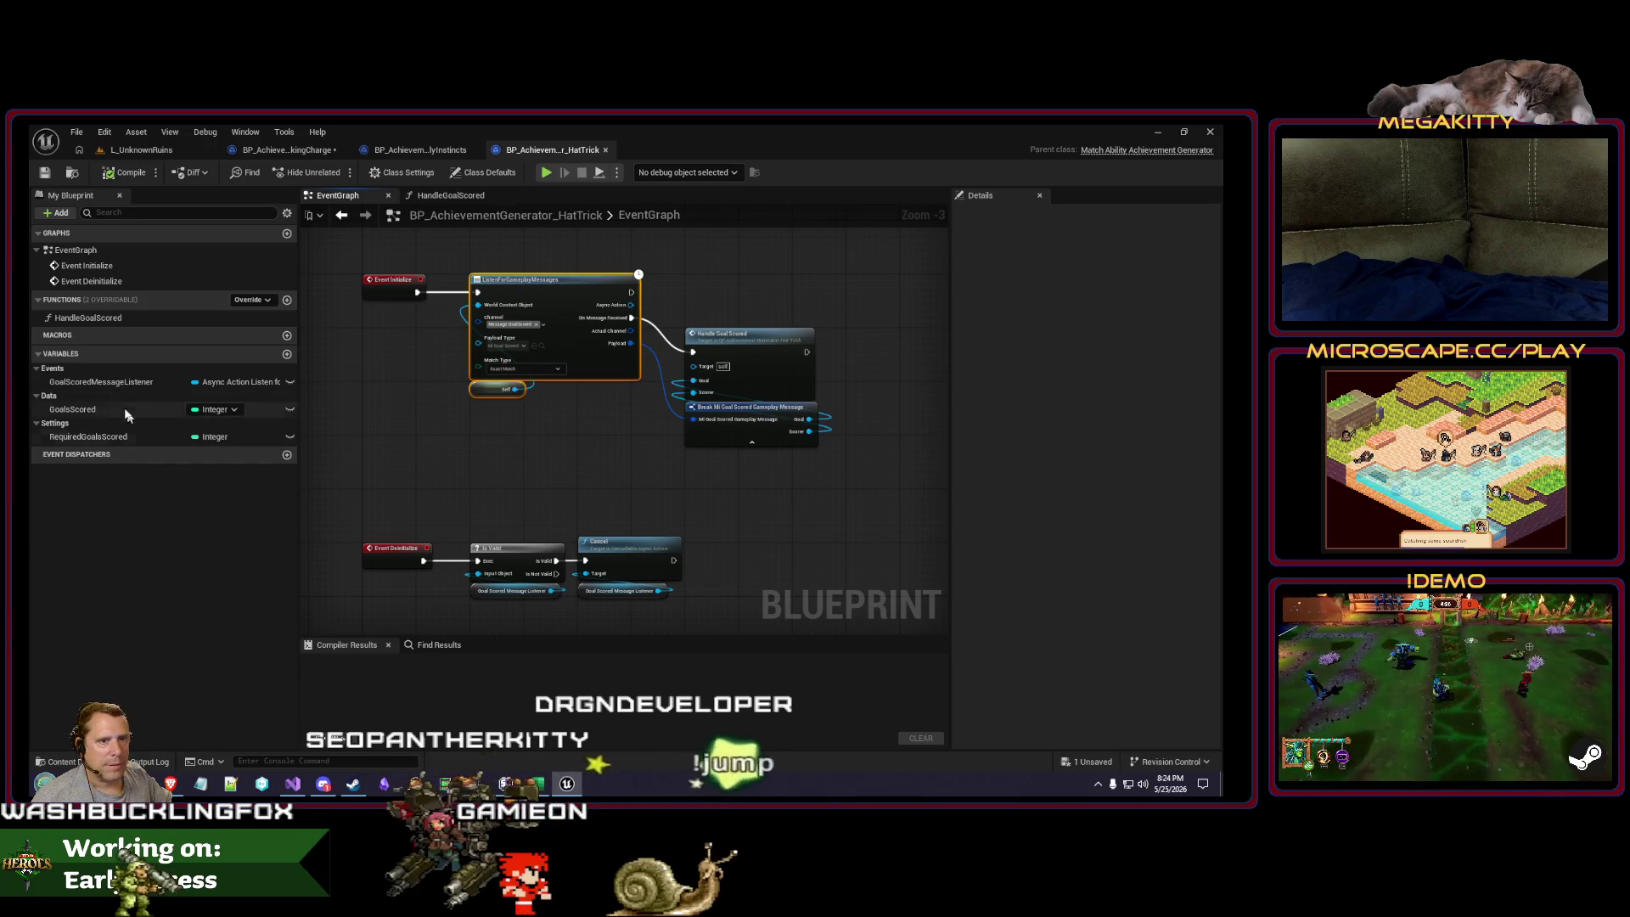
right_click(98, 379)
left_click(139, 459)
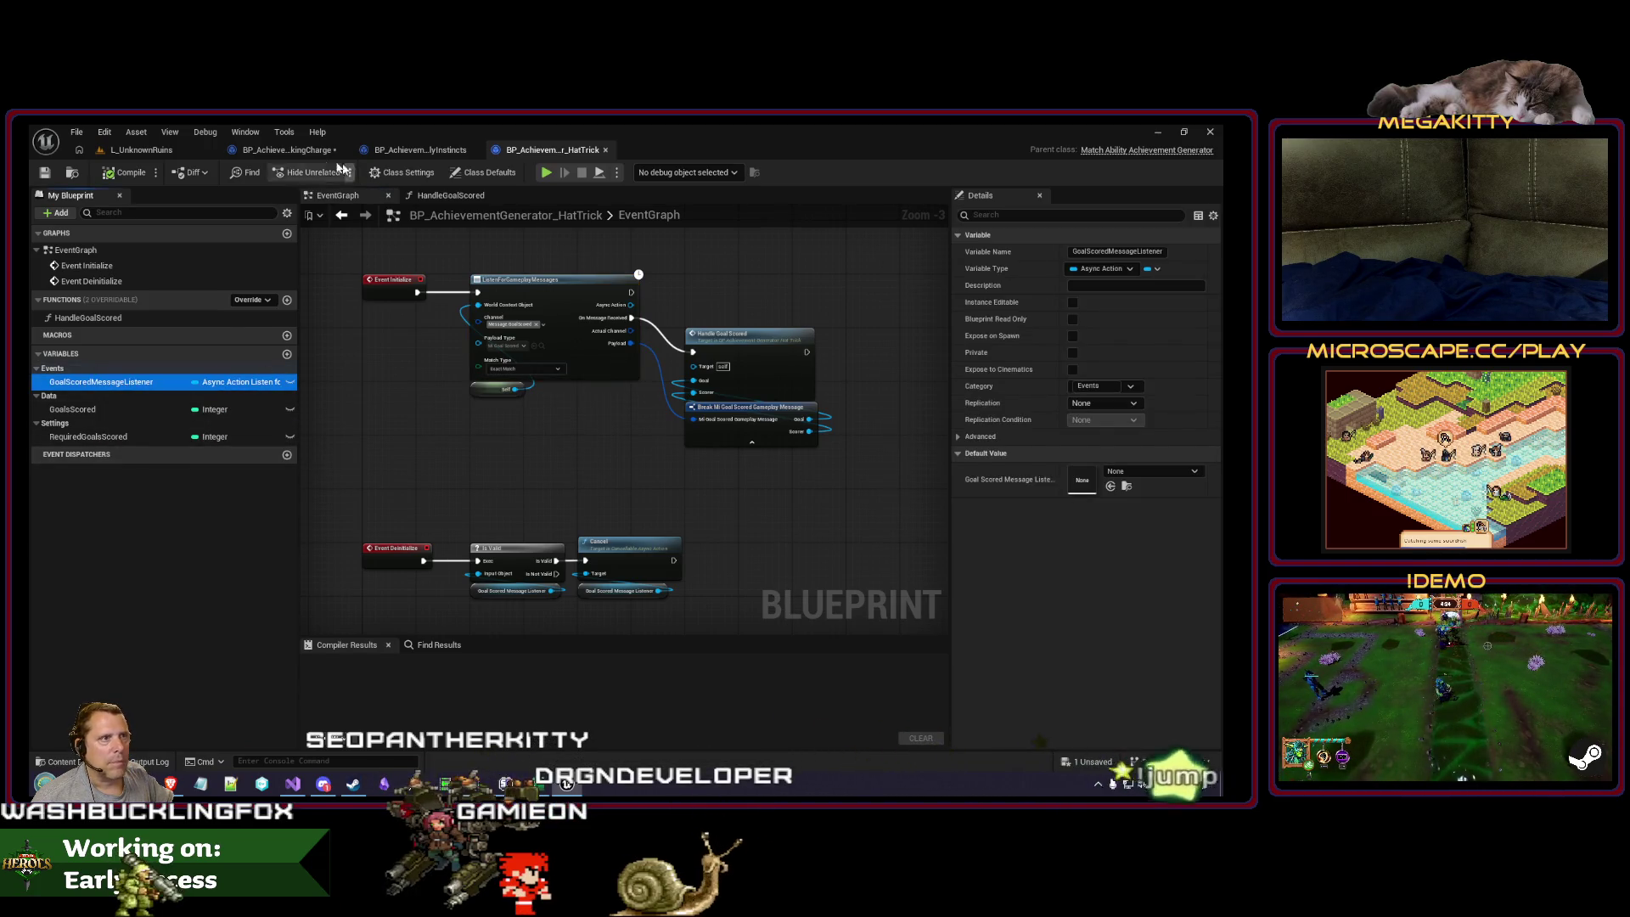
left_click(287, 149)
right_click(121, 354)
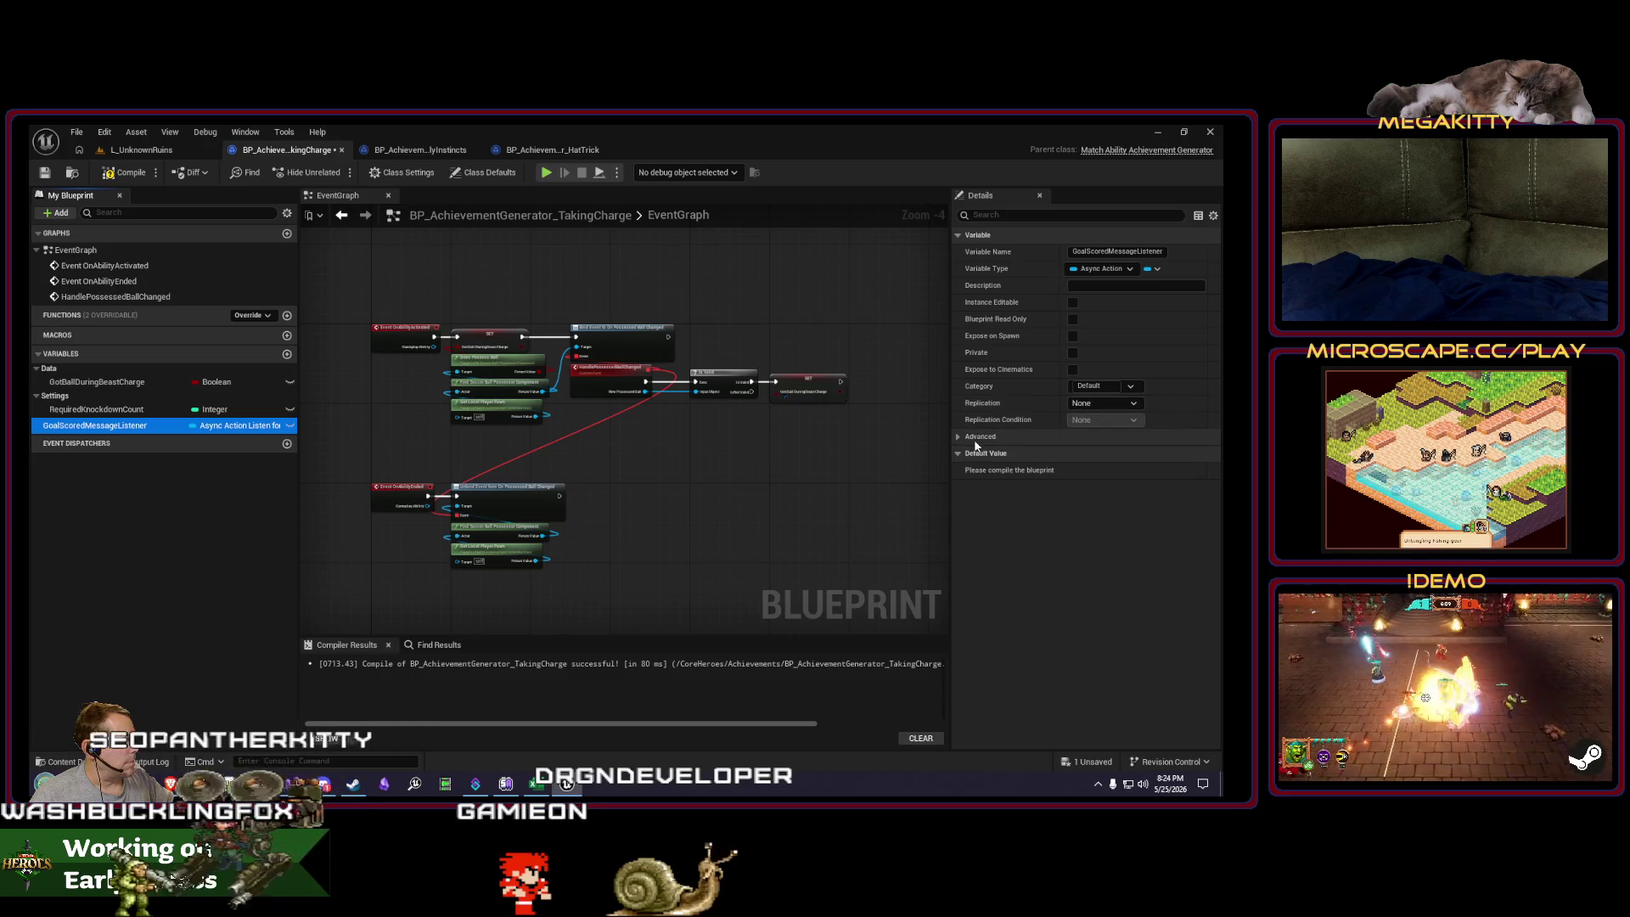
Step: Put GoalScoredMessageListener in the Events category and shift the upper node chain right
type("Events")
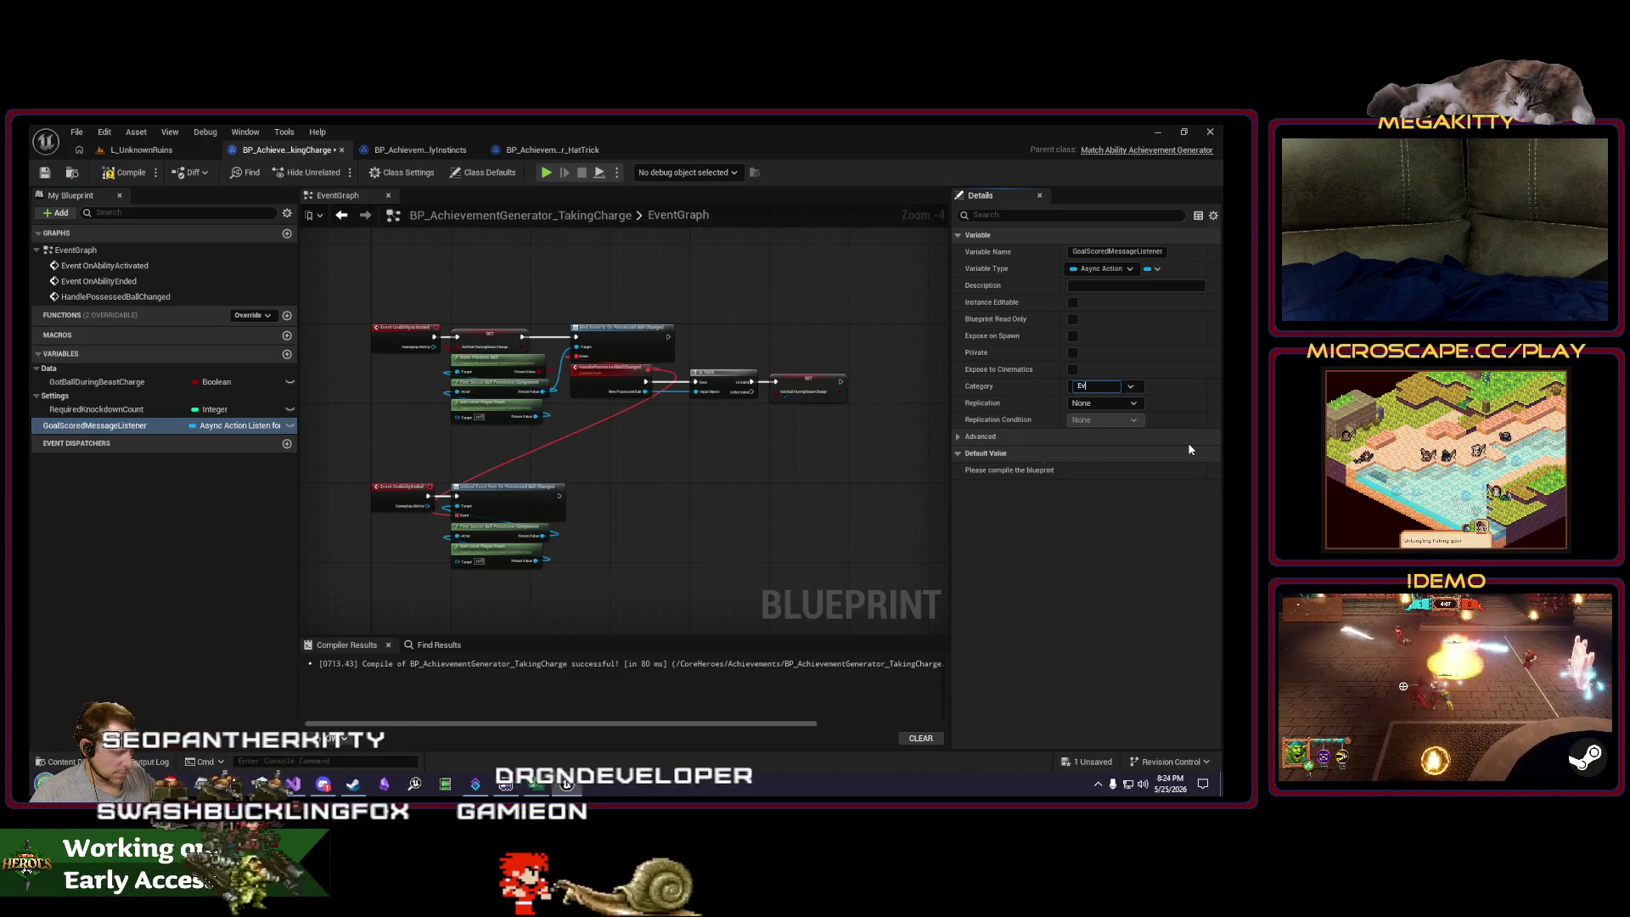
key("Return")
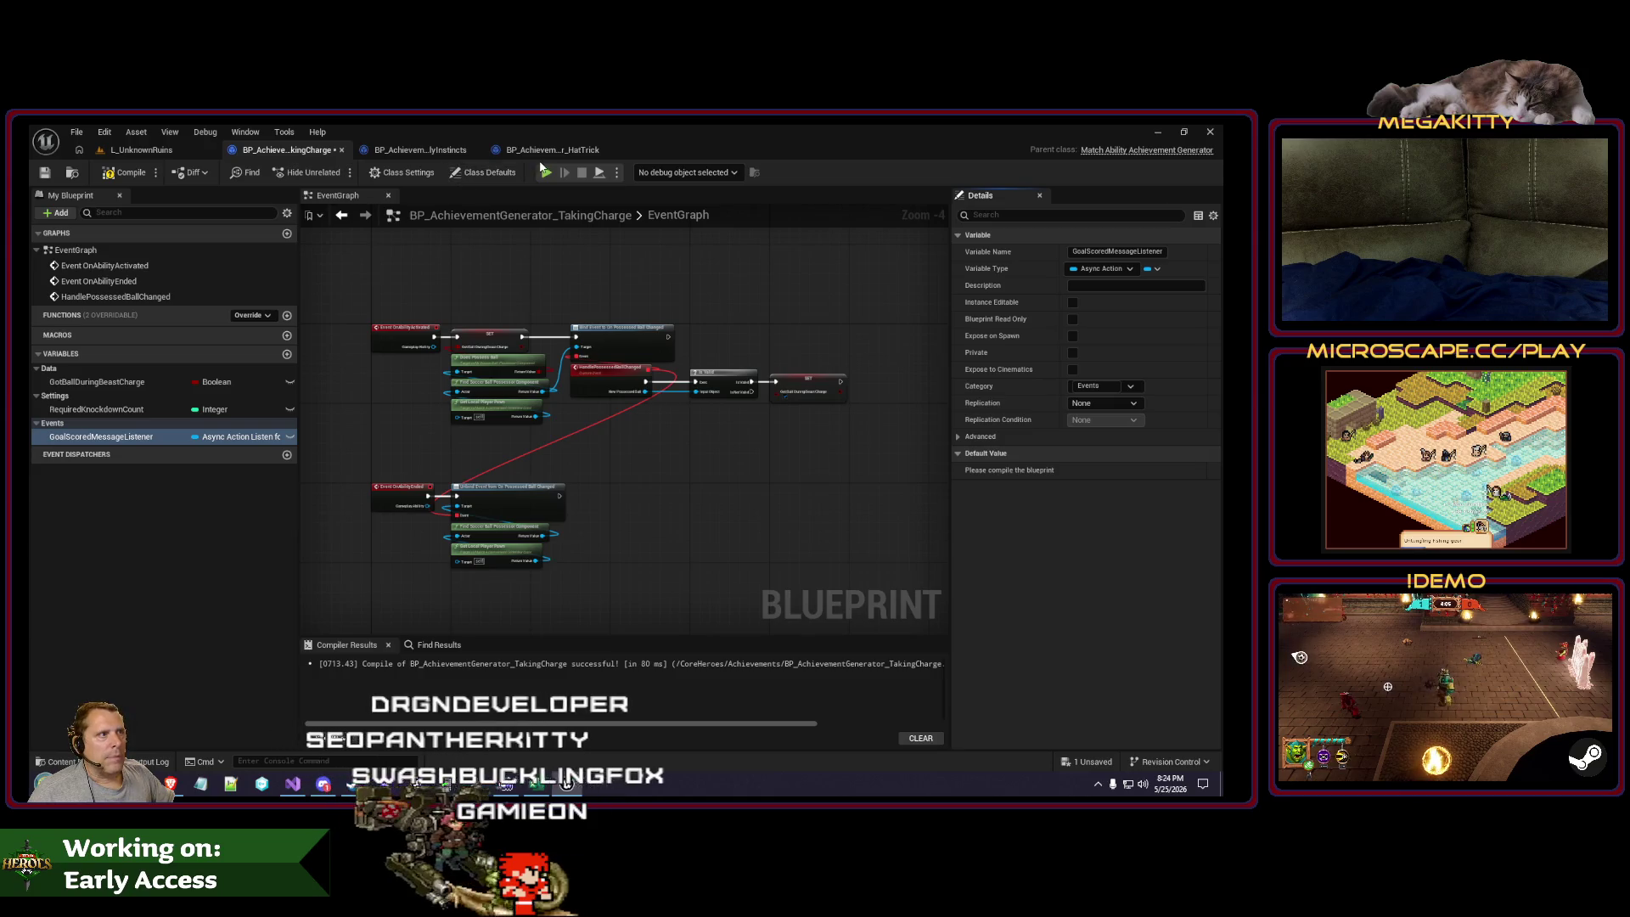
left_click_drag(467, 305, 858, 429)
left_click_drag(490, 347, 729, 341)
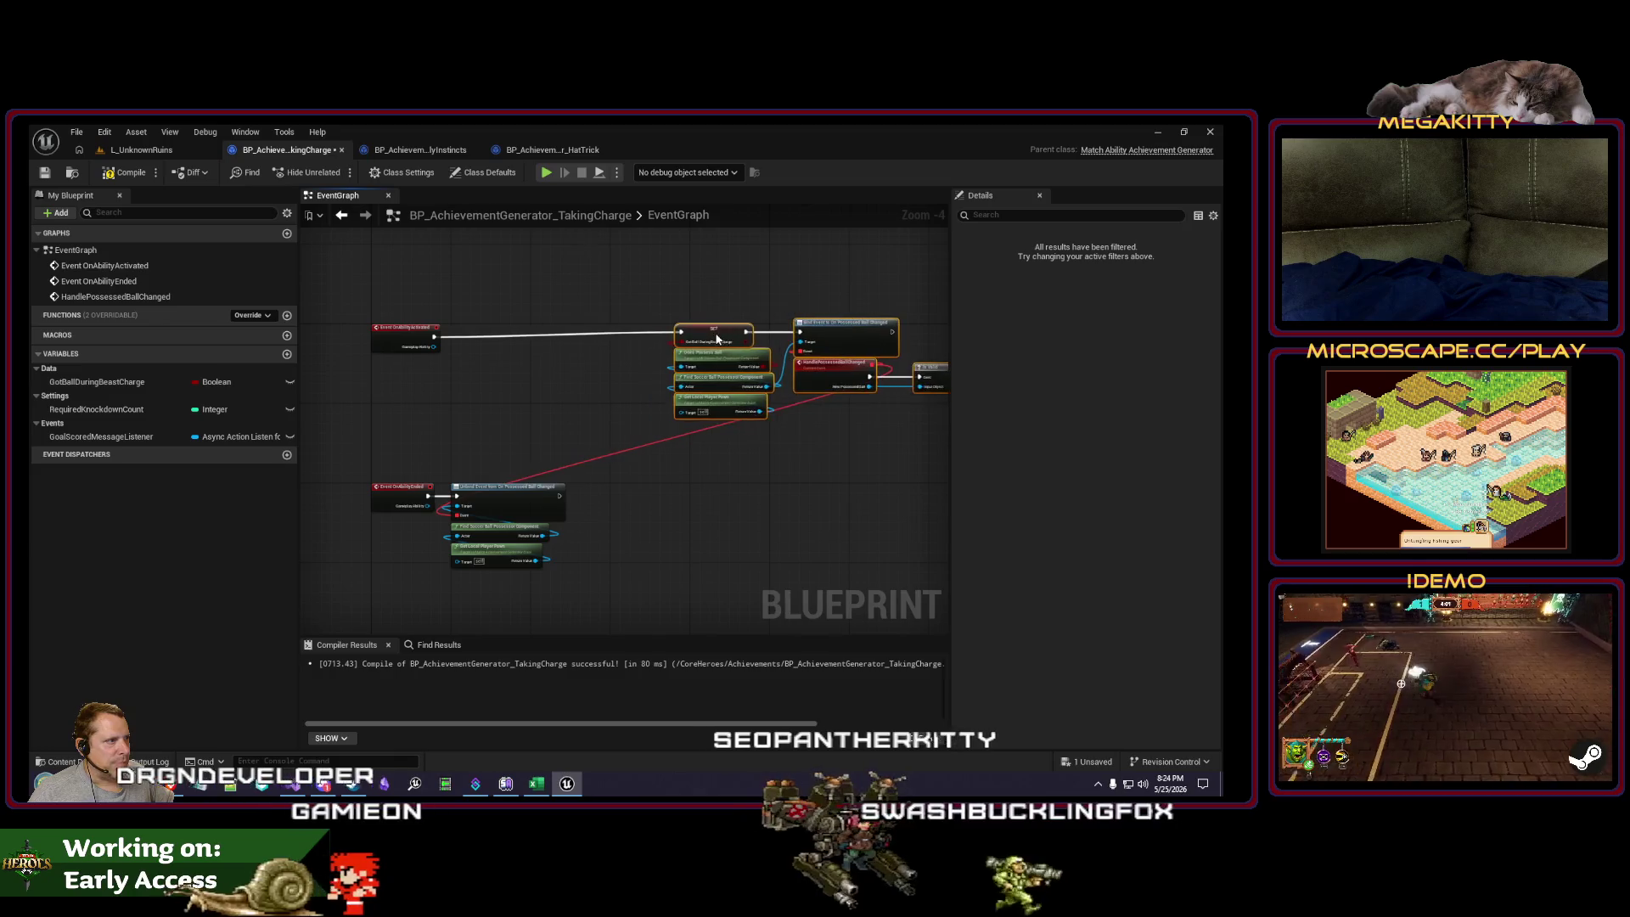
Step: Paste HatTrick's ListenForGameplayMessages and Self nodes into TakingCharge's EventGraph after the activation event
left_click(521, 150)
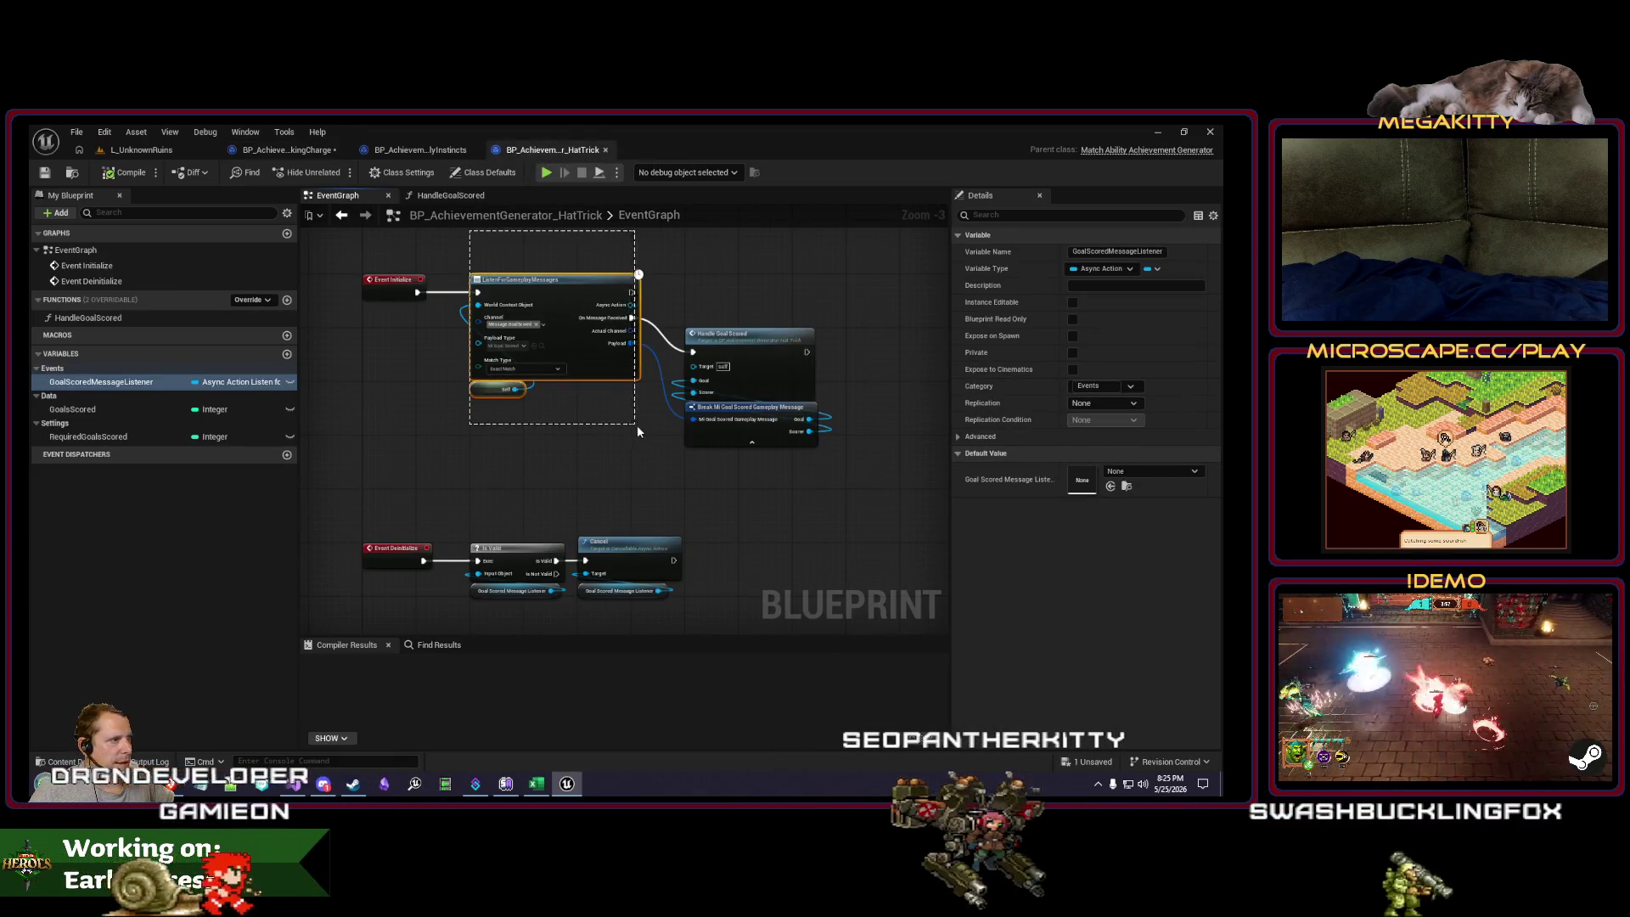
left_click_drag(638, 429, 633, 413)
left_click(312, 152)
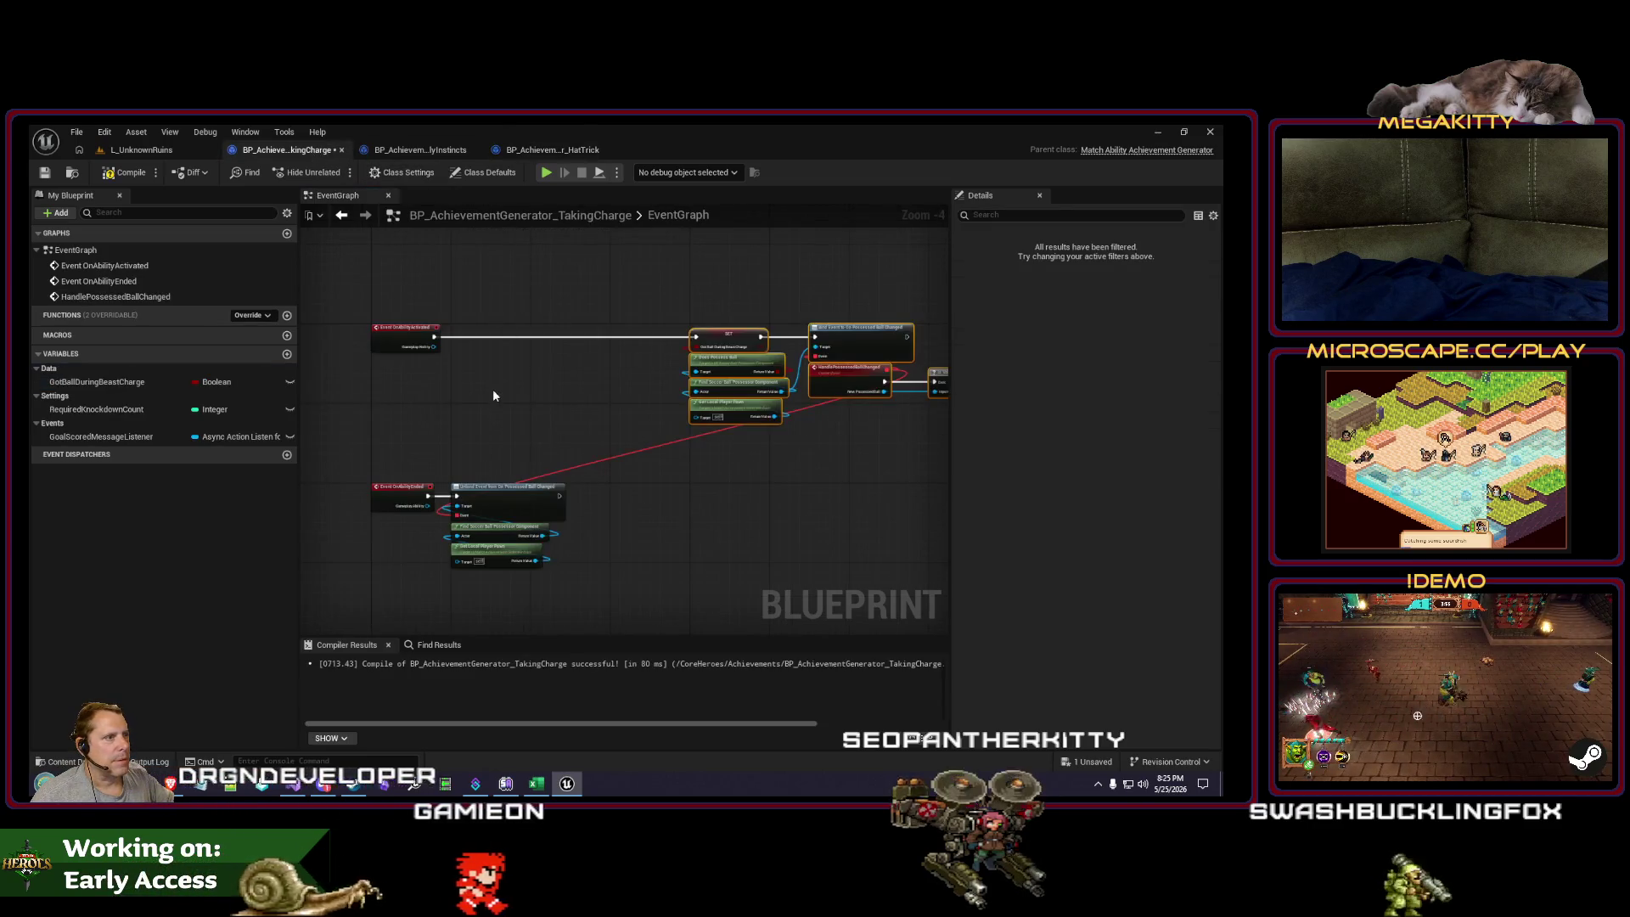
key("ctrl+v")
left_click_drag(494, 311, 493, 319)
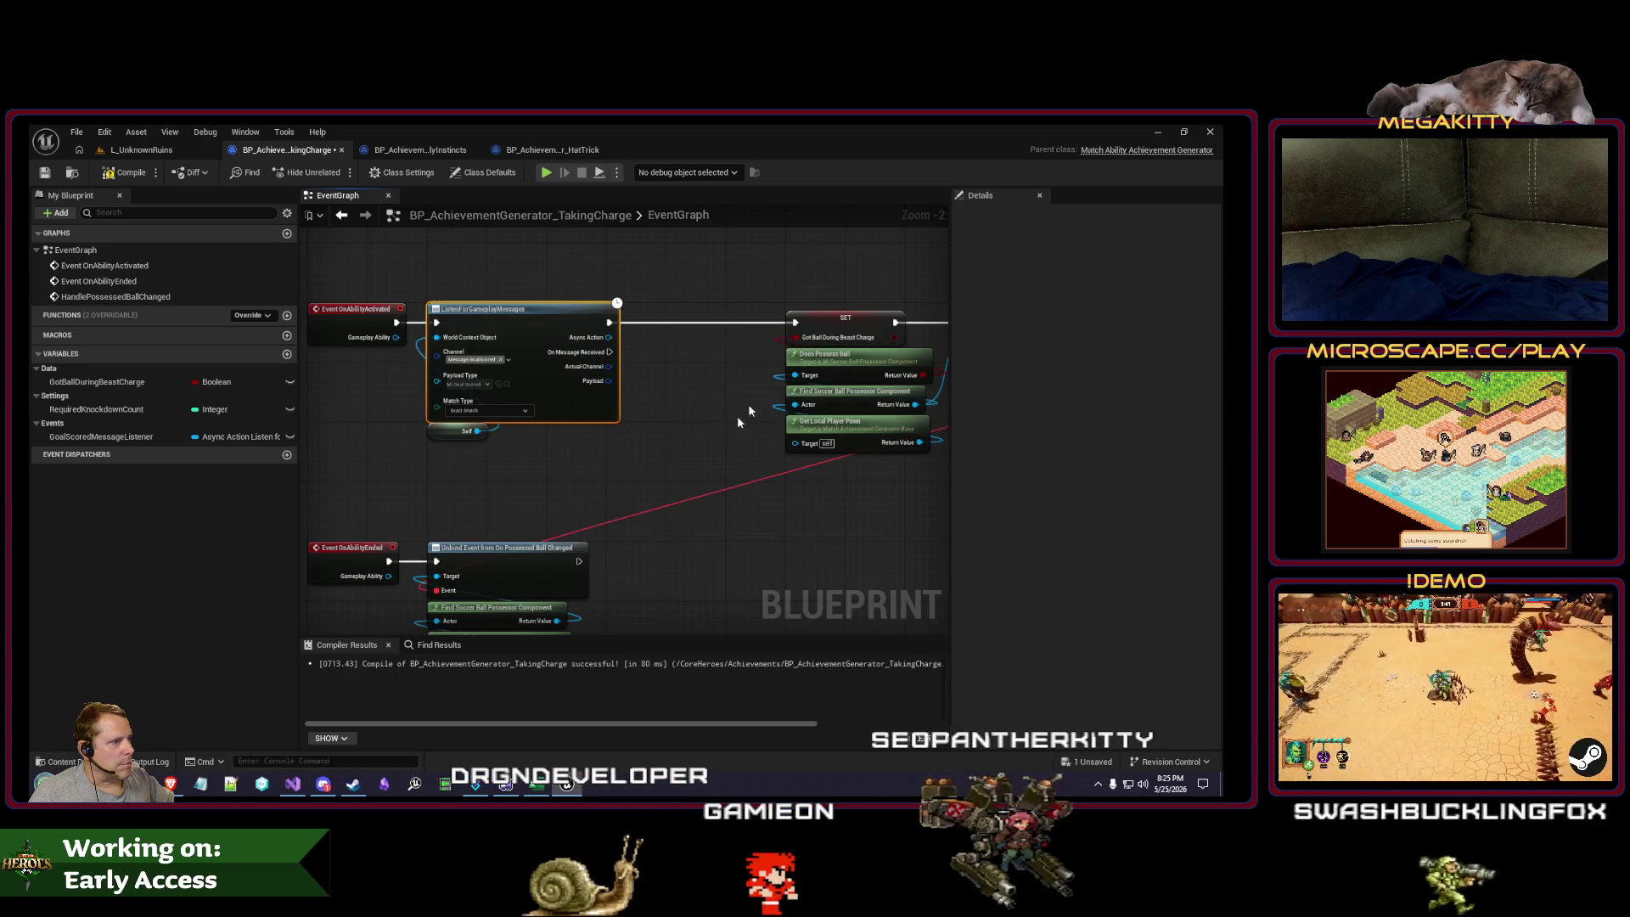
scroll(749, 412, "down", 1)
mouse_move(572, 563)
left_mouse_down()
mouse_move(513, 532)
mouse_move(497, 476)
mouse_move(909, 473)
mouse_move(648, 418)
mouse_move(583, 428)
mouse_move(633, 439)
left_mouse_up()
scroll(506, 422, "down", 1)
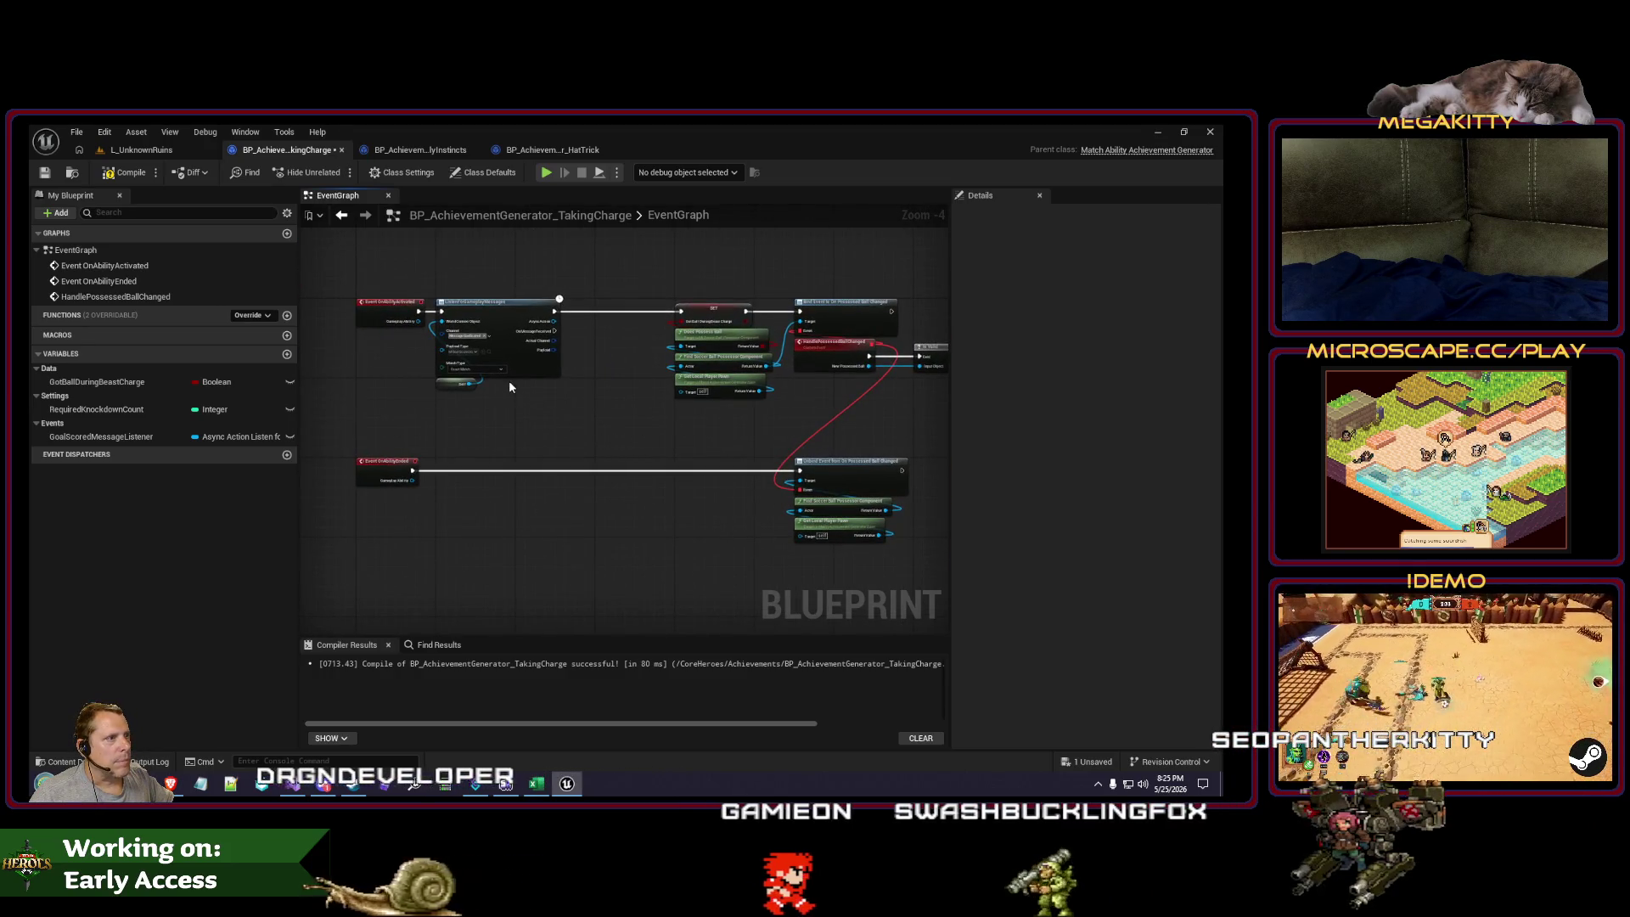
scroll(508, 381, "up", 2)
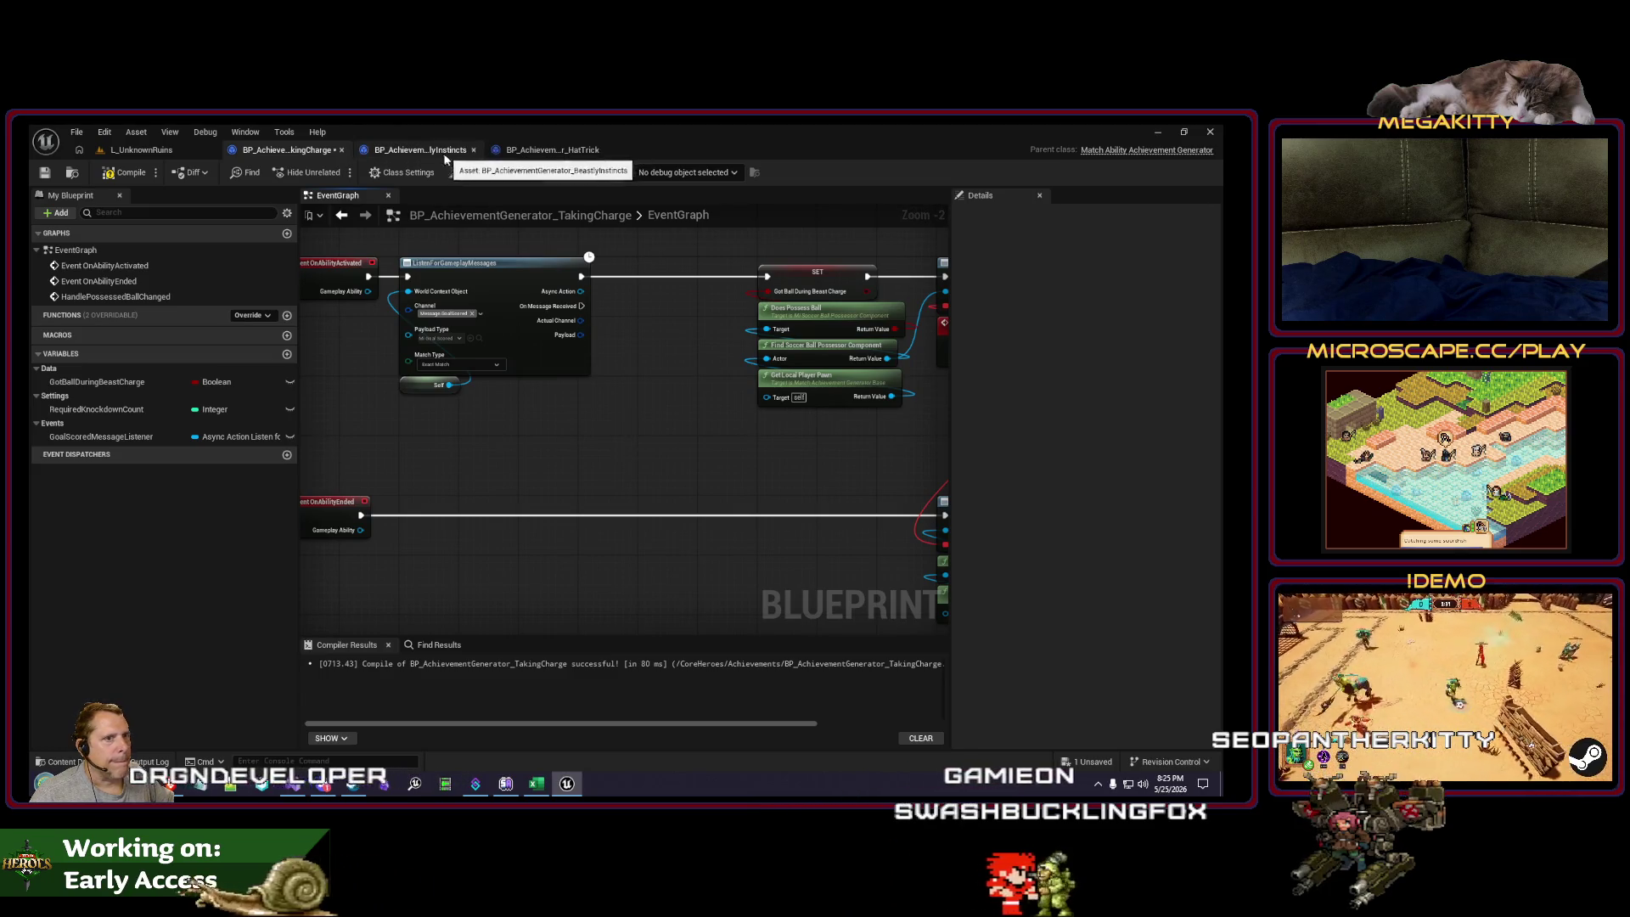
Step: Copy the HandleGoalScored function from HatTrick and close the BeastlyInstincts blueprint
left_click(527, 154)
right_click(109, 321)
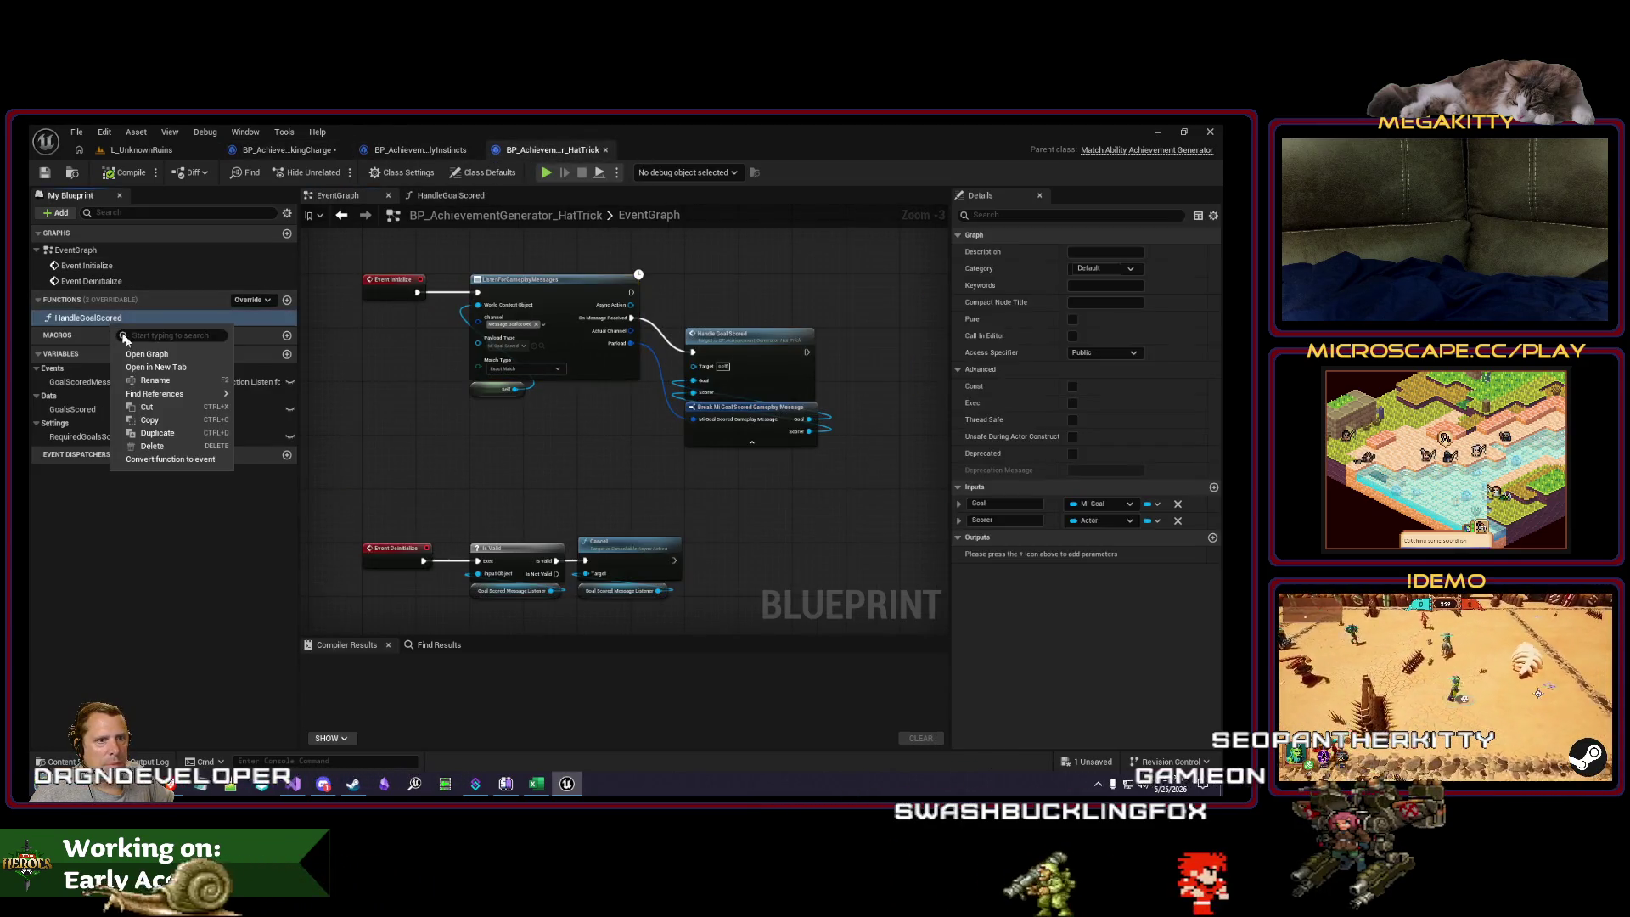
left_click(162, 418)
left_click(421, 152)
left_click(322, 151)
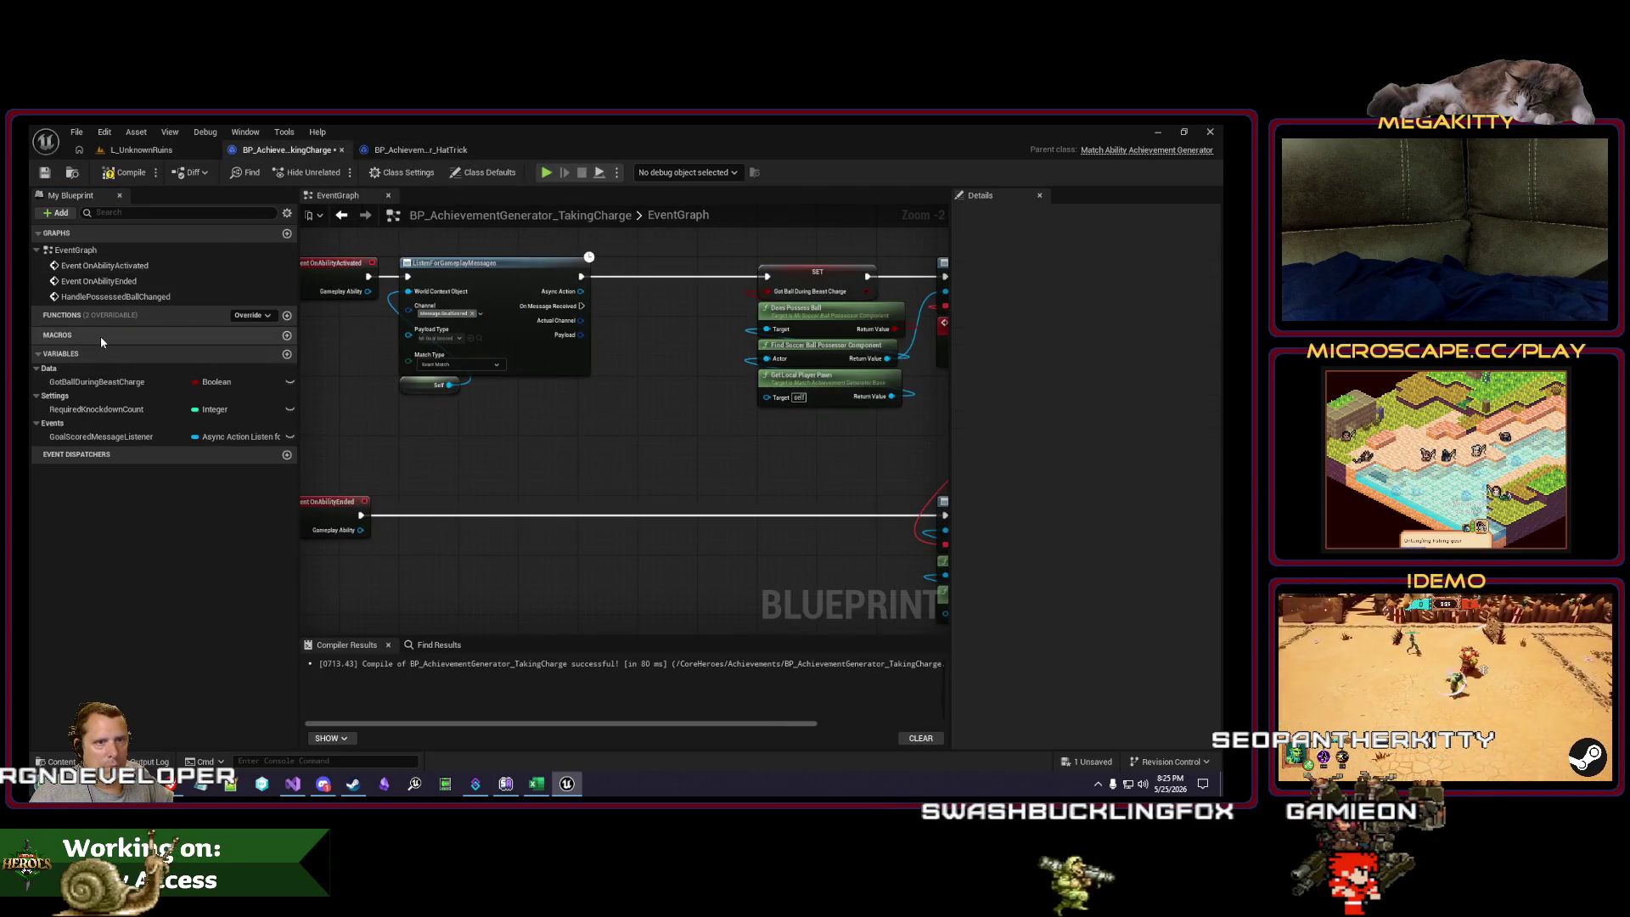
Step: Paste HandleGoalScored into TakingCharge and set its category to Events
left_click(156, 384)
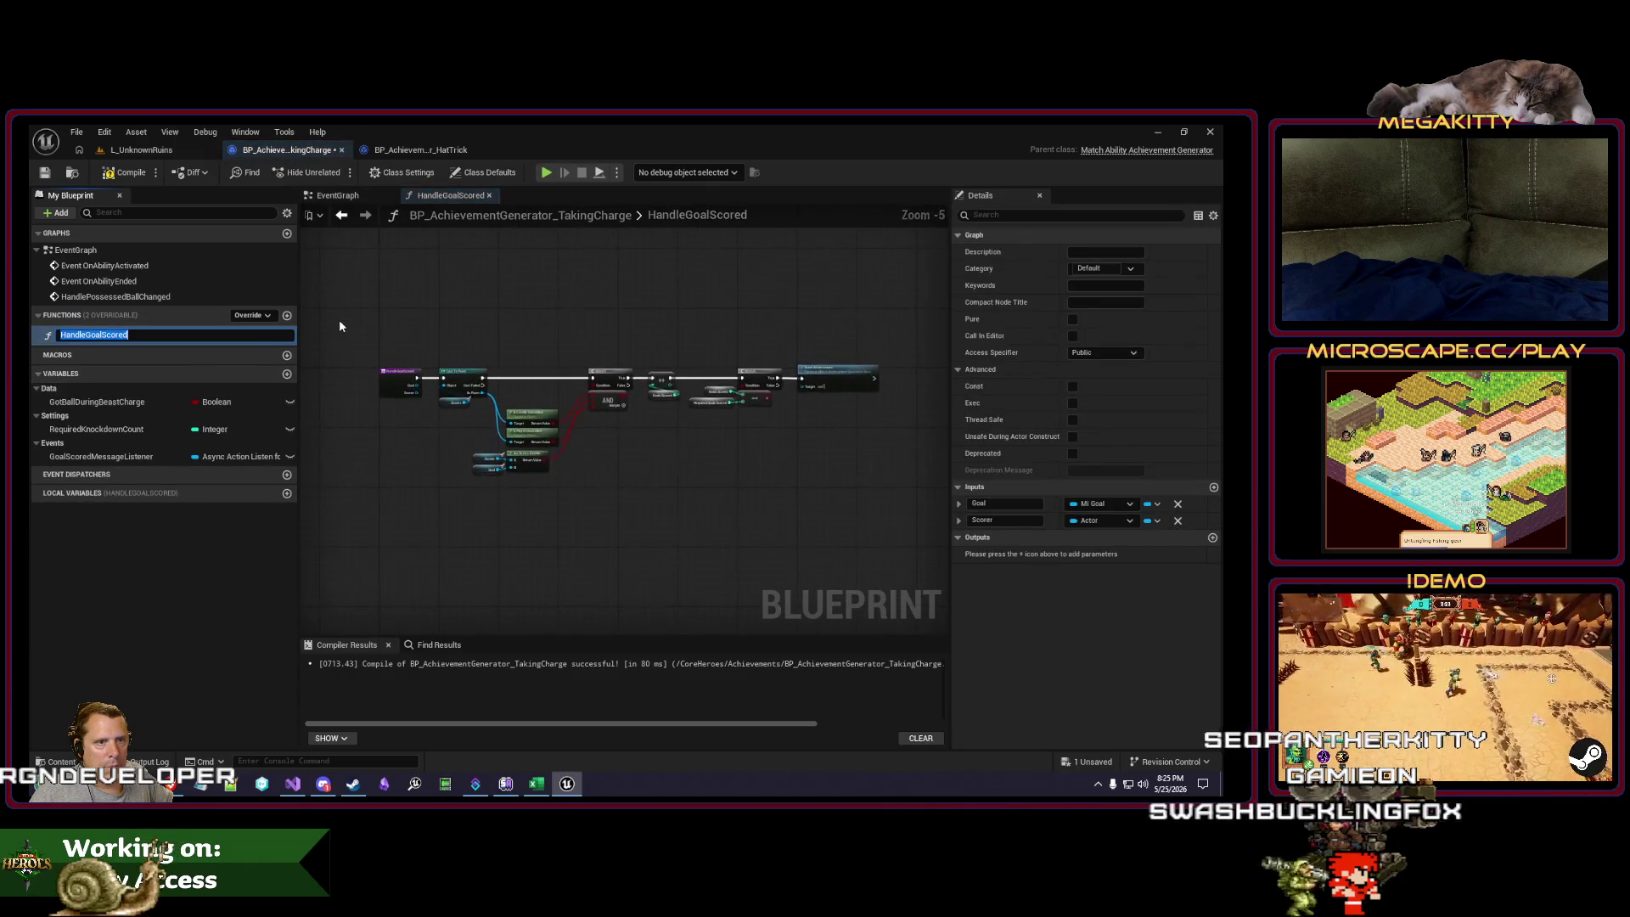
left_click(1095, 268)
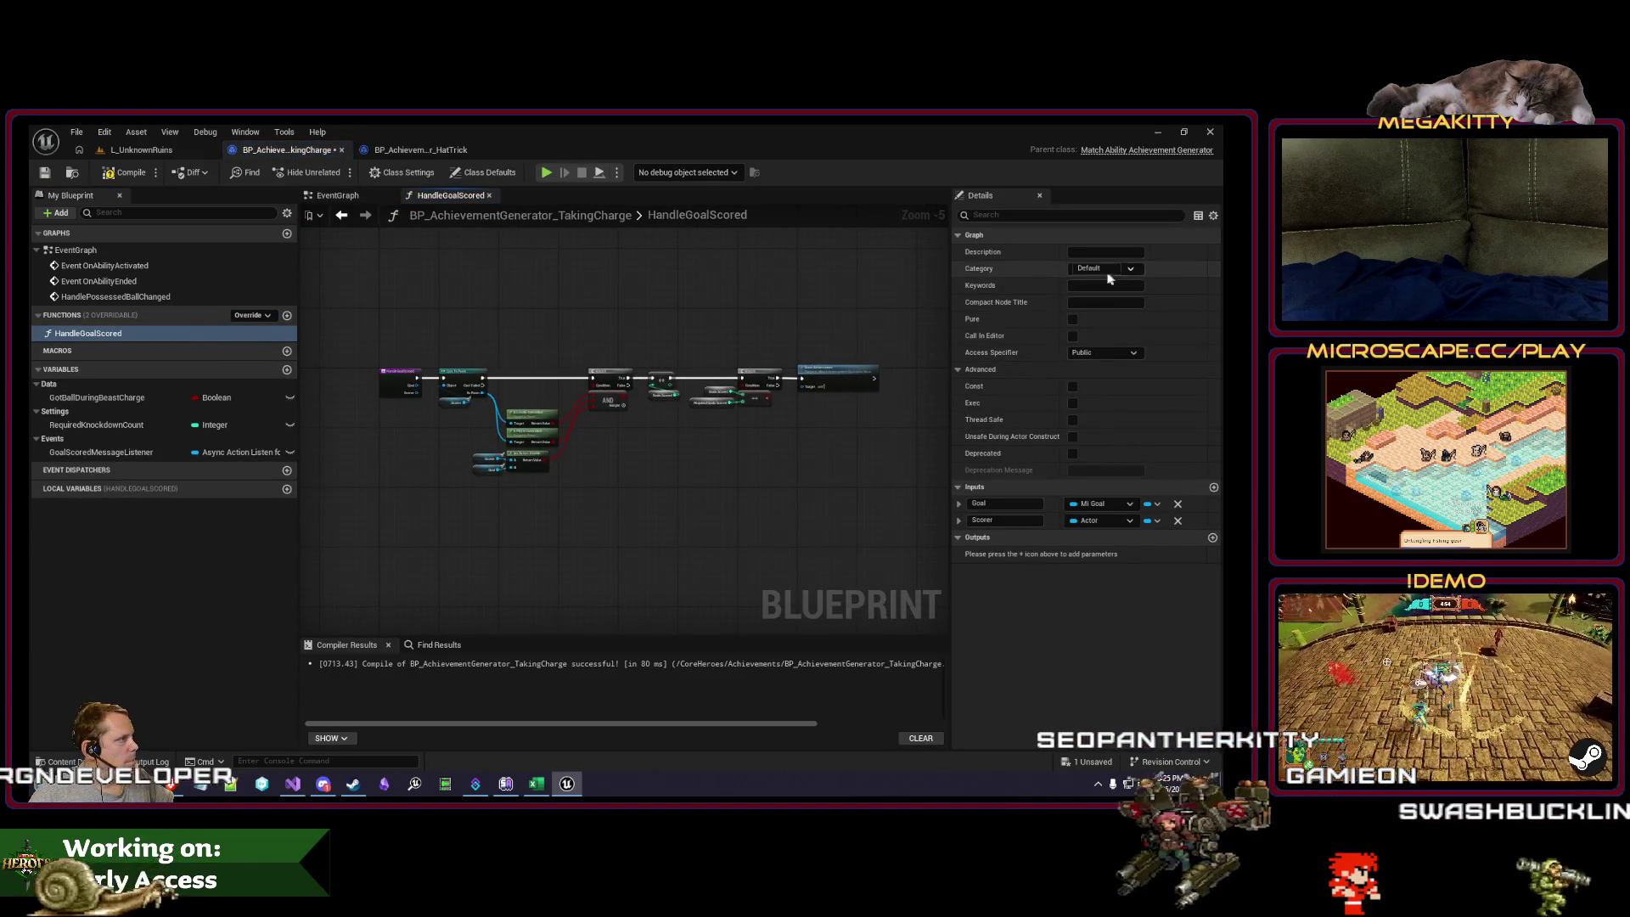
type("Eventws")
key("Return")
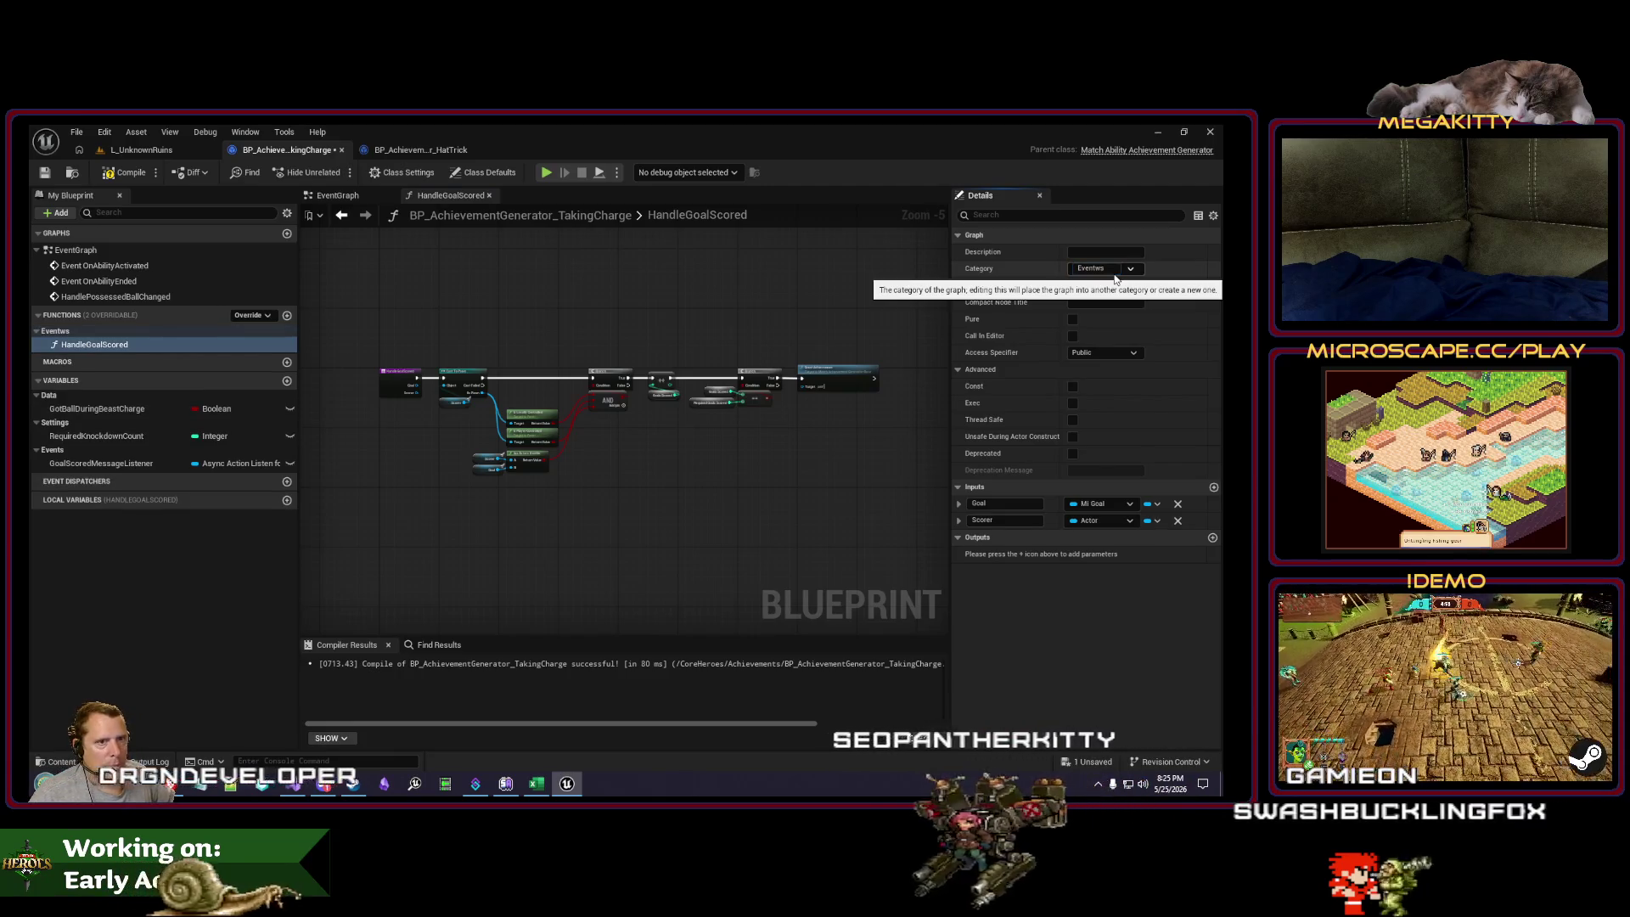
left_click(1108, 269)
type("Events")
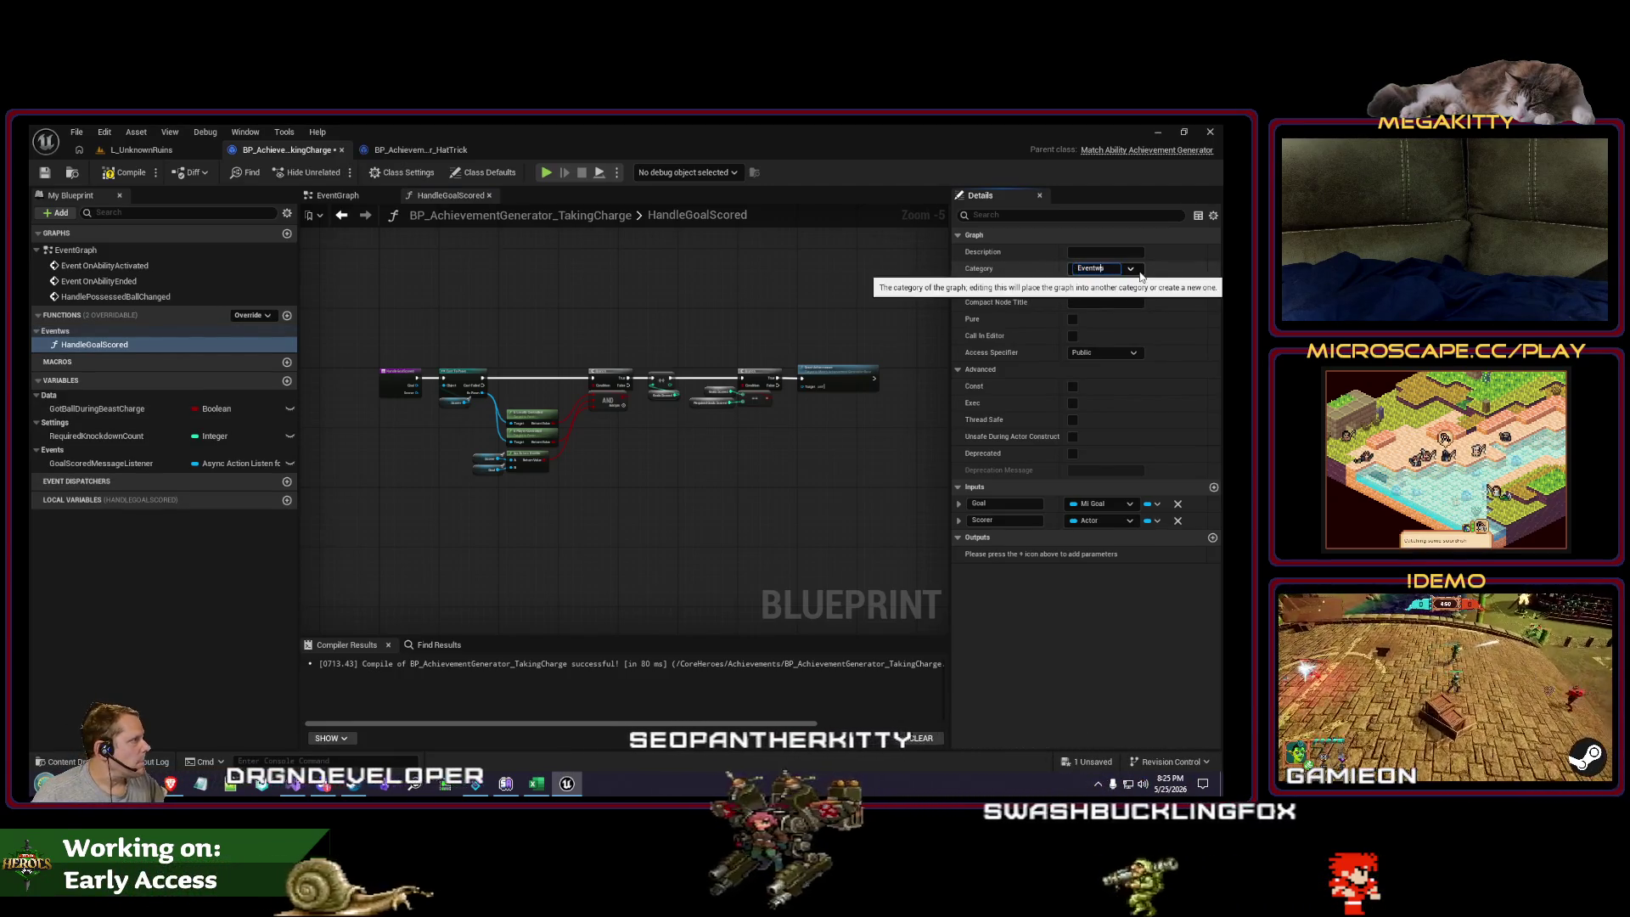
key("Return")
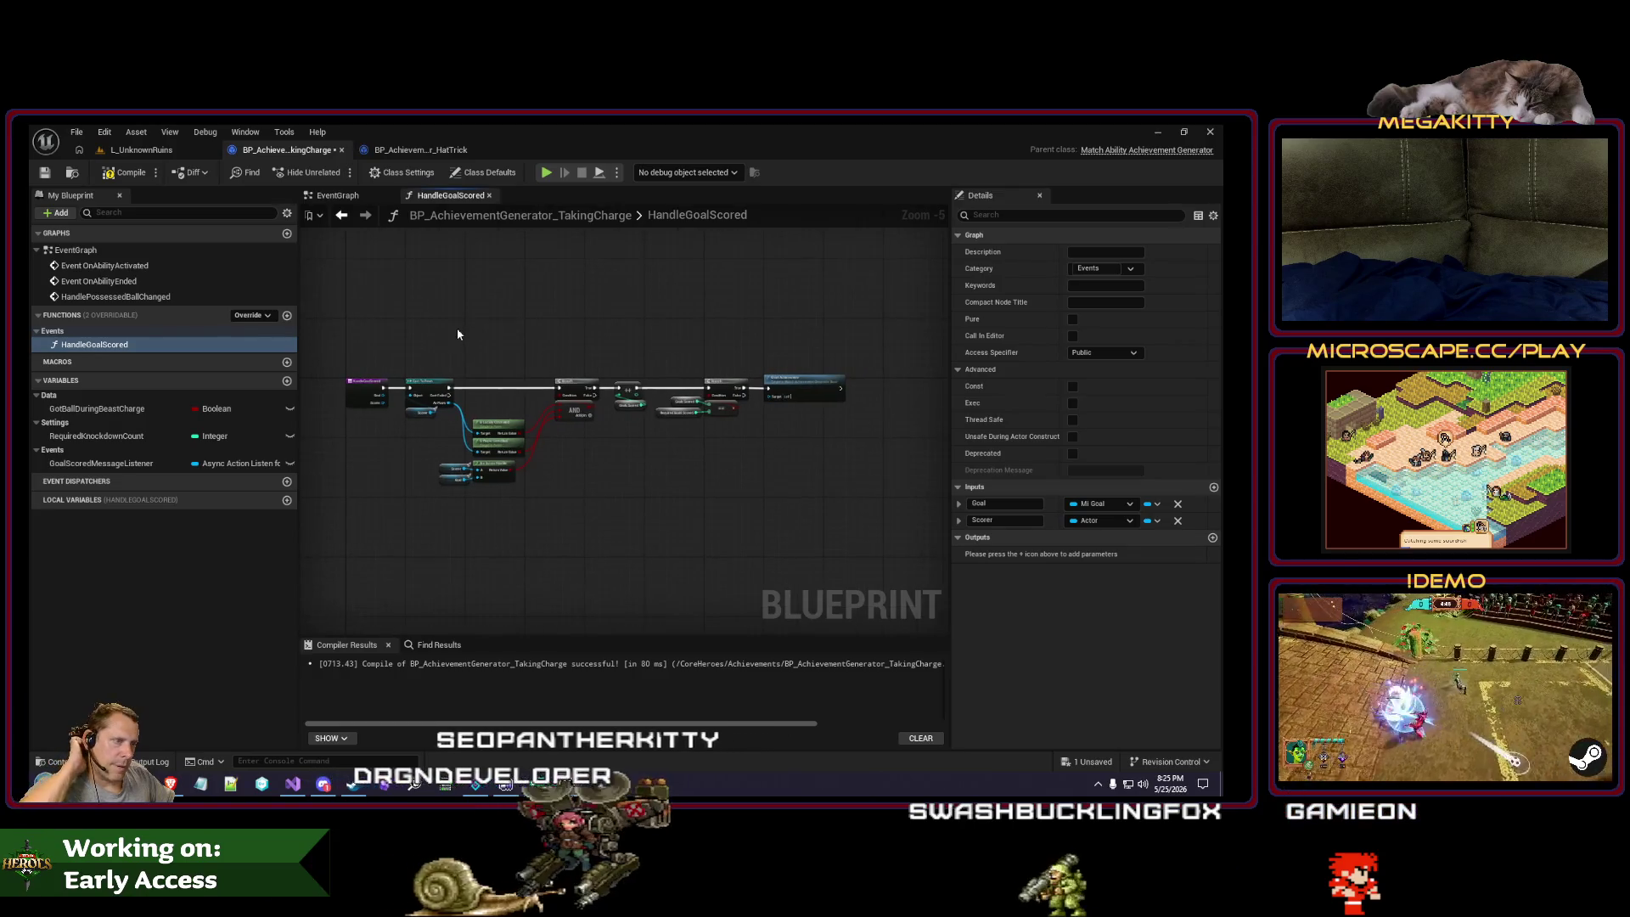
Step: Delete the nodes between Branch and Grant Achievement, wire True straight to it, and compile
scroll(457, 328, "up", 1)
scroll(679, 544, "up", 1)
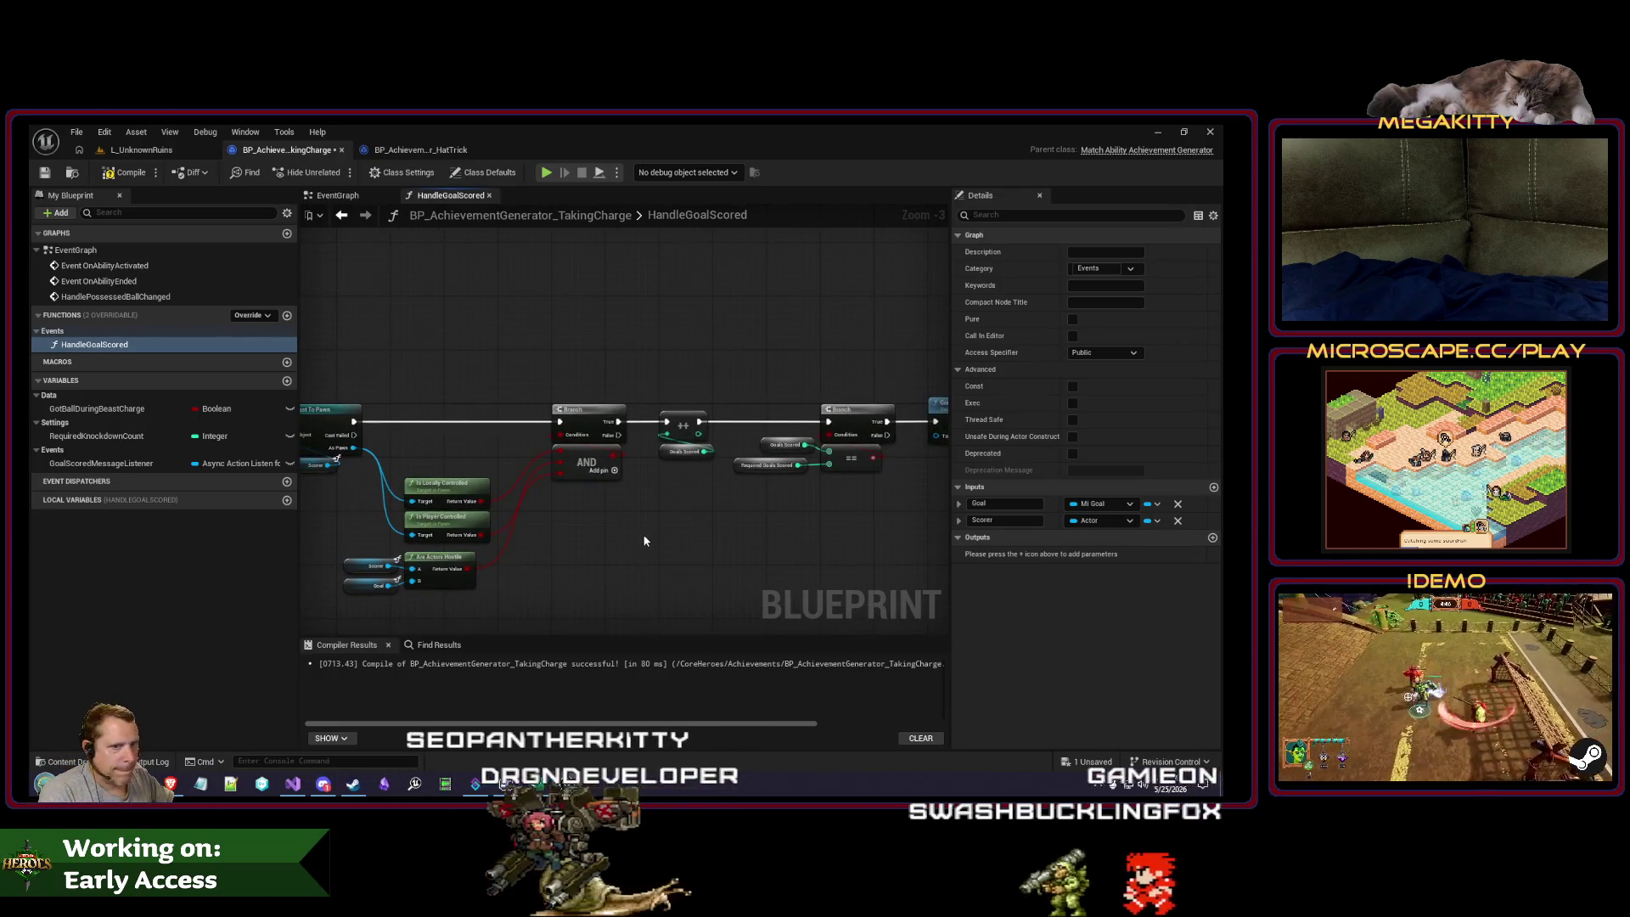
left_click_drag(643, 535, 595, 537)
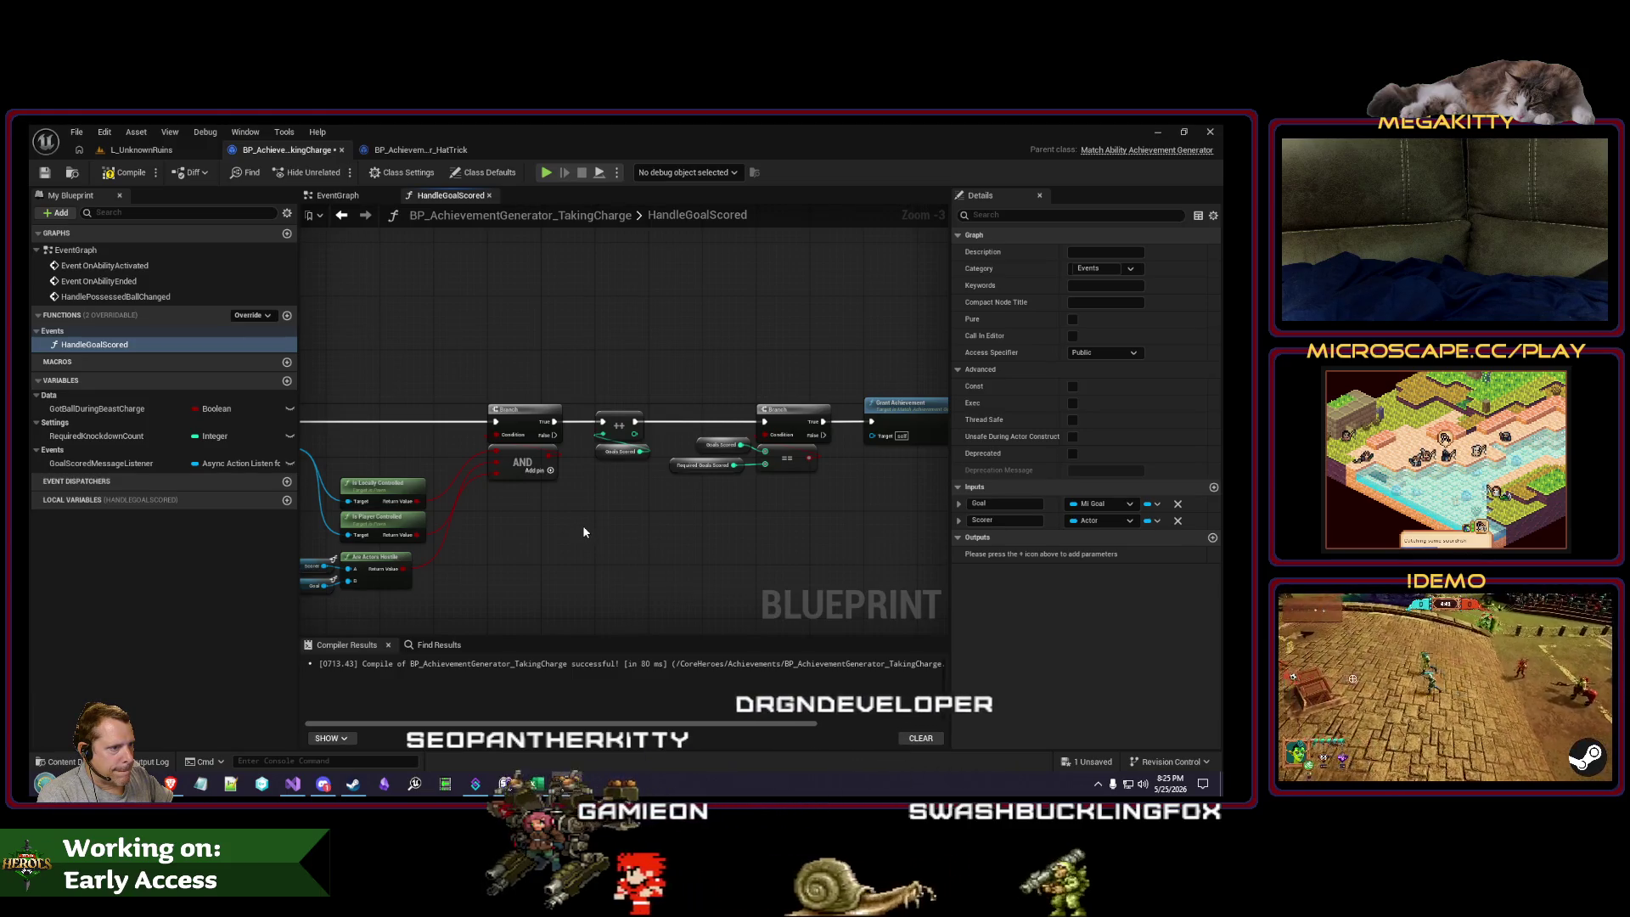
mouse_move(582, 525)
left_mouse_down()
mouse_move(701, 523)
mouse_move(492, 527)
left_mouse_up()
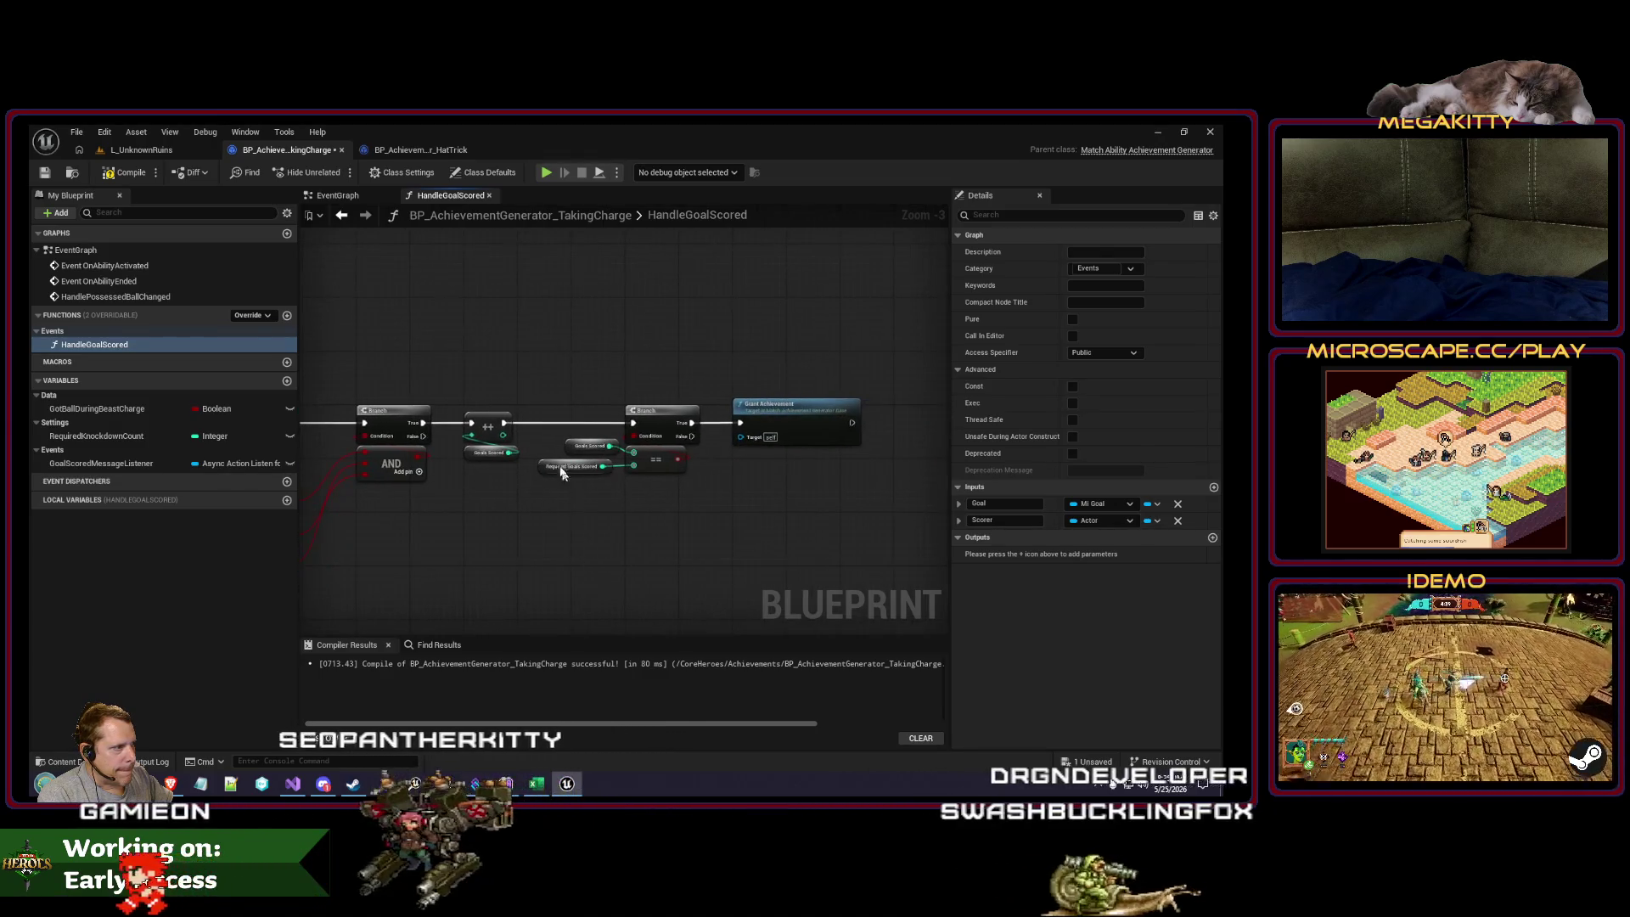
left_click_drag(458, 397, 709, 491)
key("Delete")
mouse_move(423, 422)
left_mouse_down()
mouse_move(673, 437)
mouse_move(507, 412)
left_mouse_up()
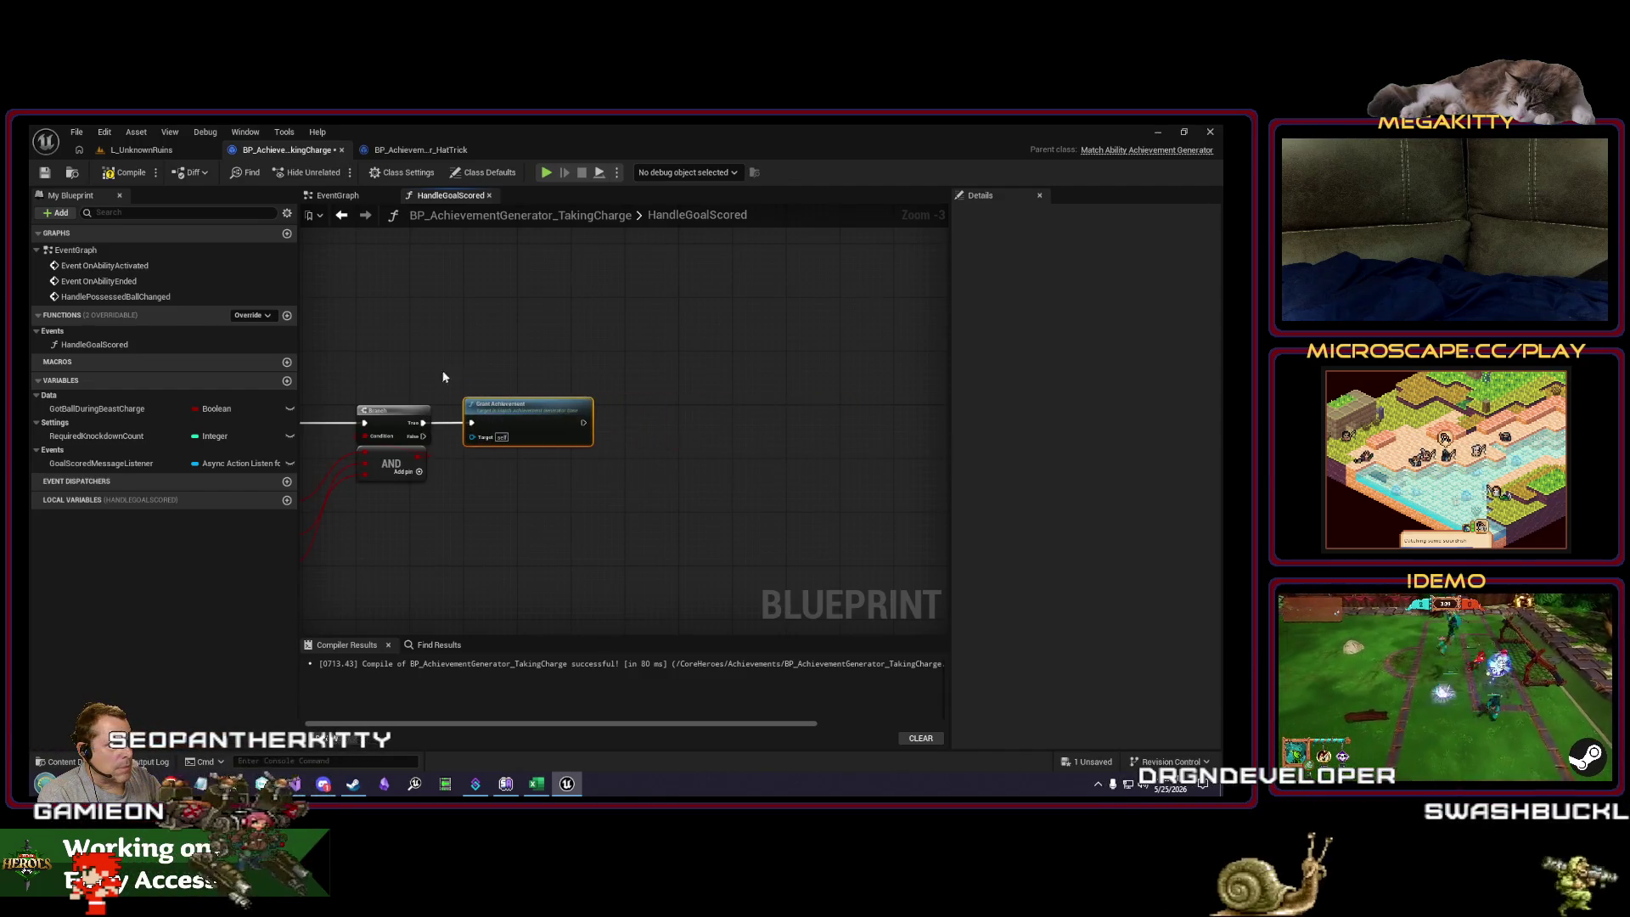
key("Home")
left_click(125, 173)
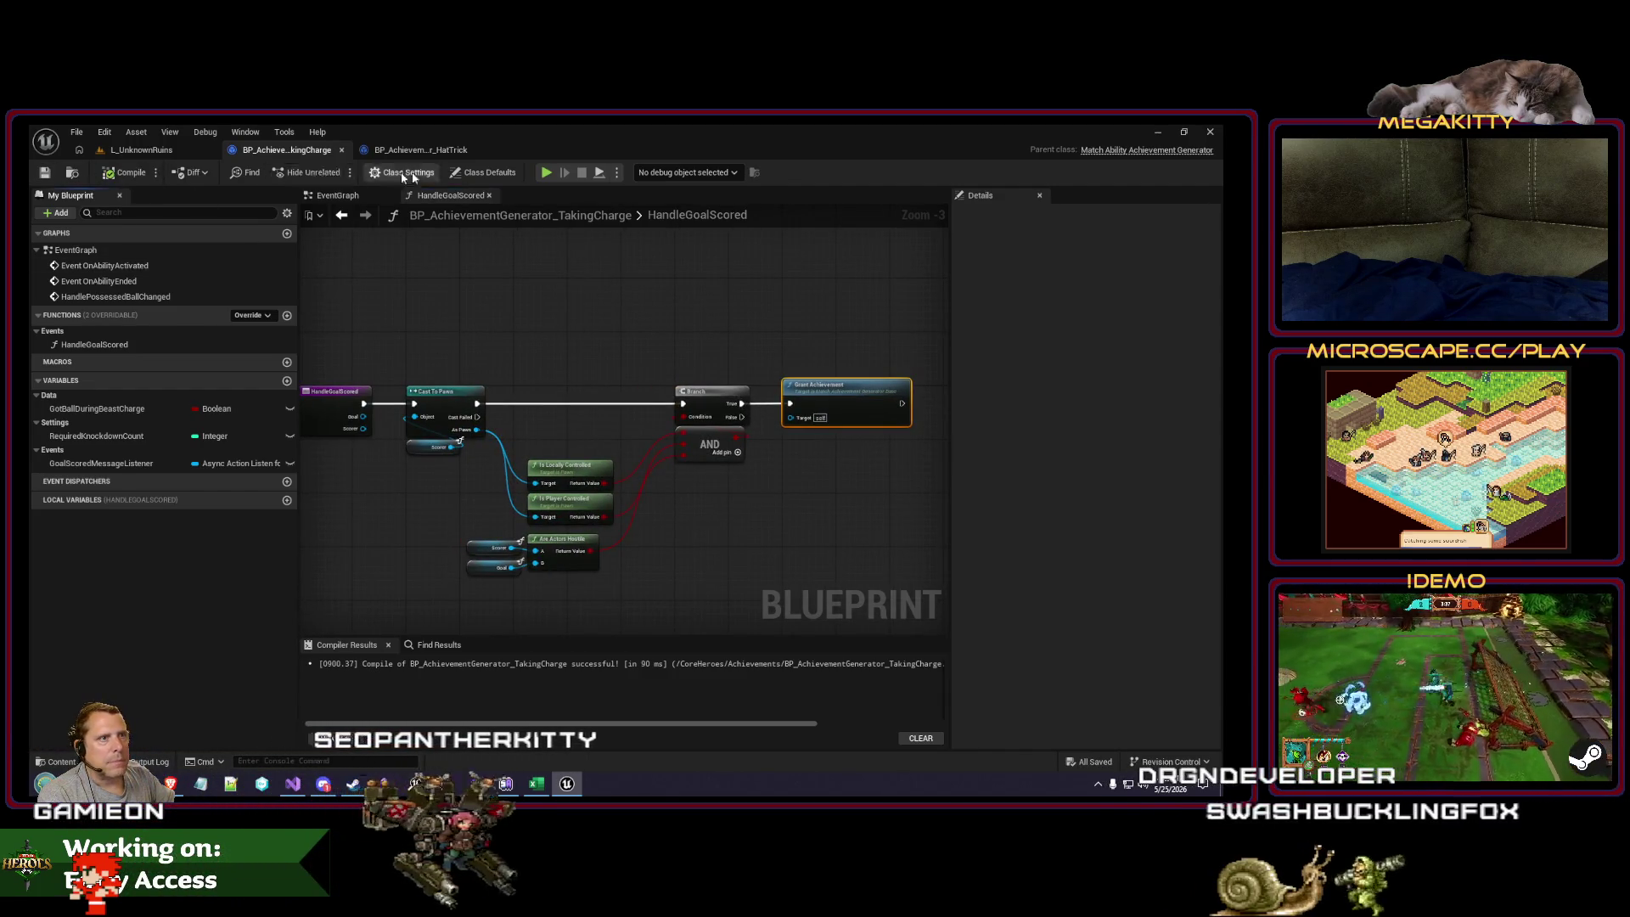
left_click(338, 197)
Step: Pan and zoom the TakingCharge event graph to bring the Bind/Unbind Event nodes into view
mouse_move(611, 425)
left_mouse_down()
mouse_move(531, 444)
mouse_move(618, 464)
mouse_move(407, 462)
mouse_move(716, 463)
left_mouse_up()
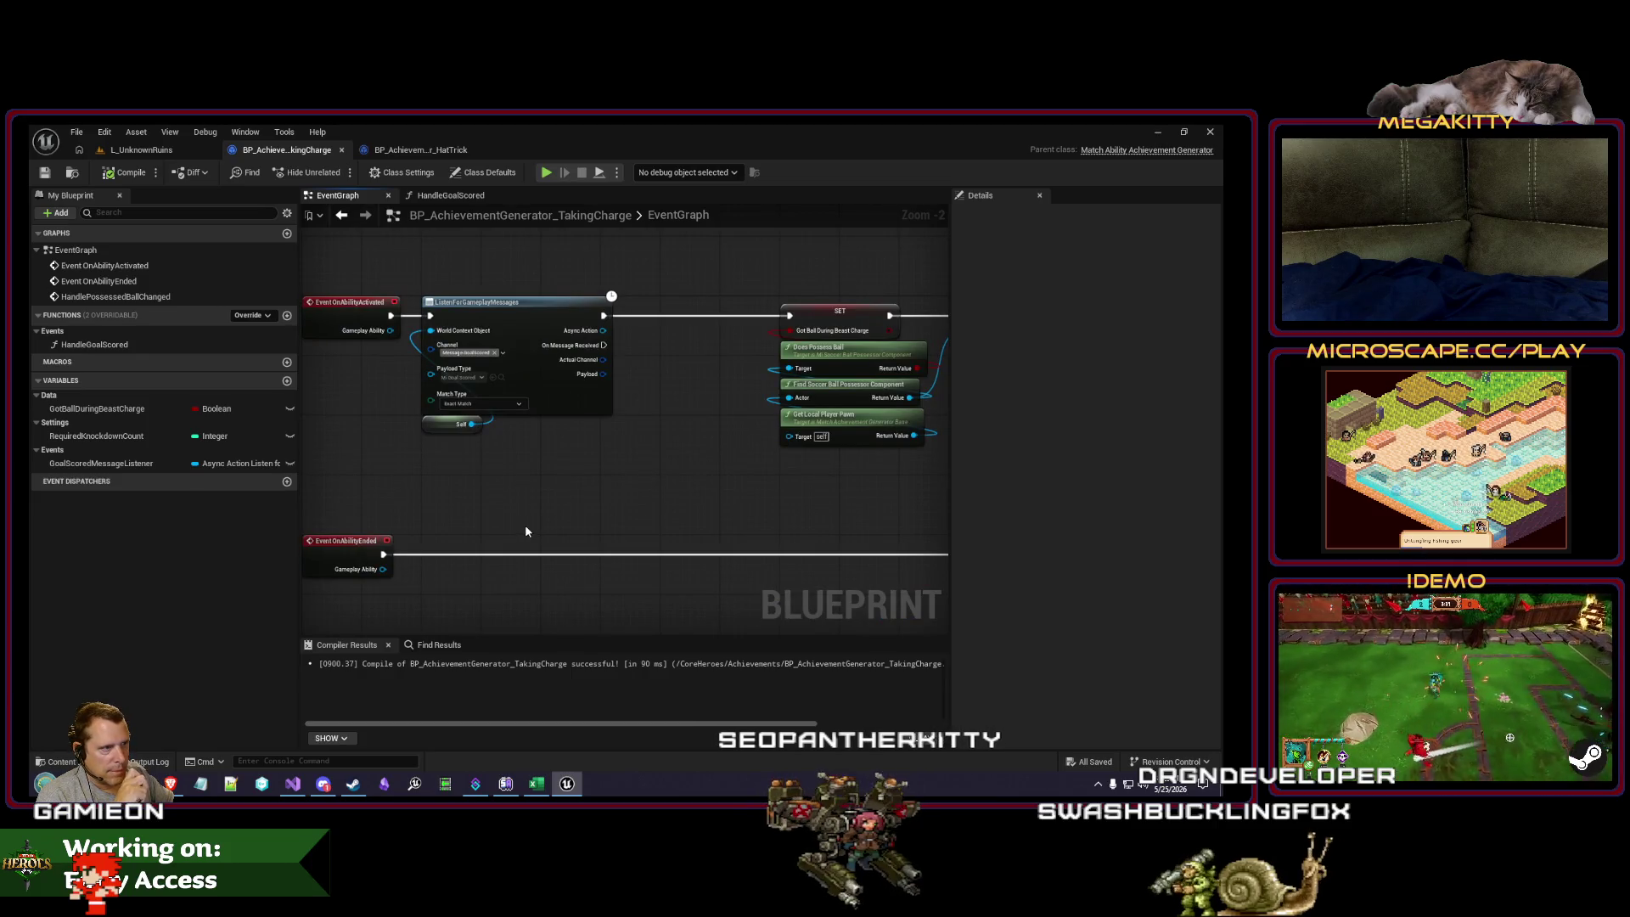
mouse_move(526, 531)
left_mouse_down()
mouse_move(404, 481)
mouse_move(550, 492)
left_mouse_up()
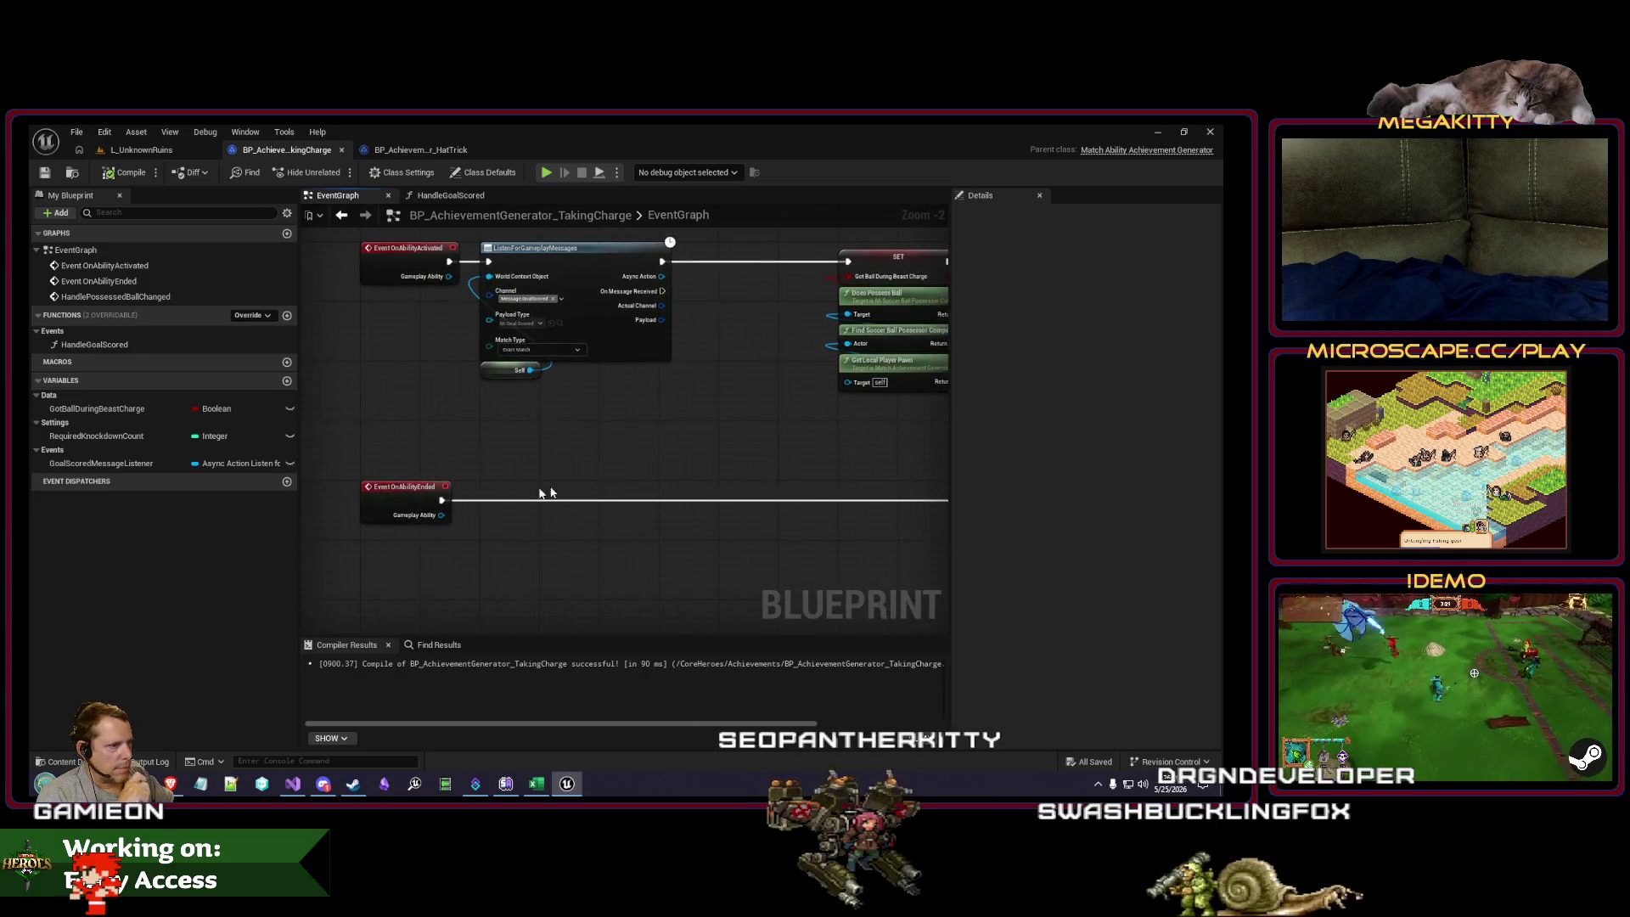
left_click_drag(453, 504, 573, 504)
right_click(477, 478)
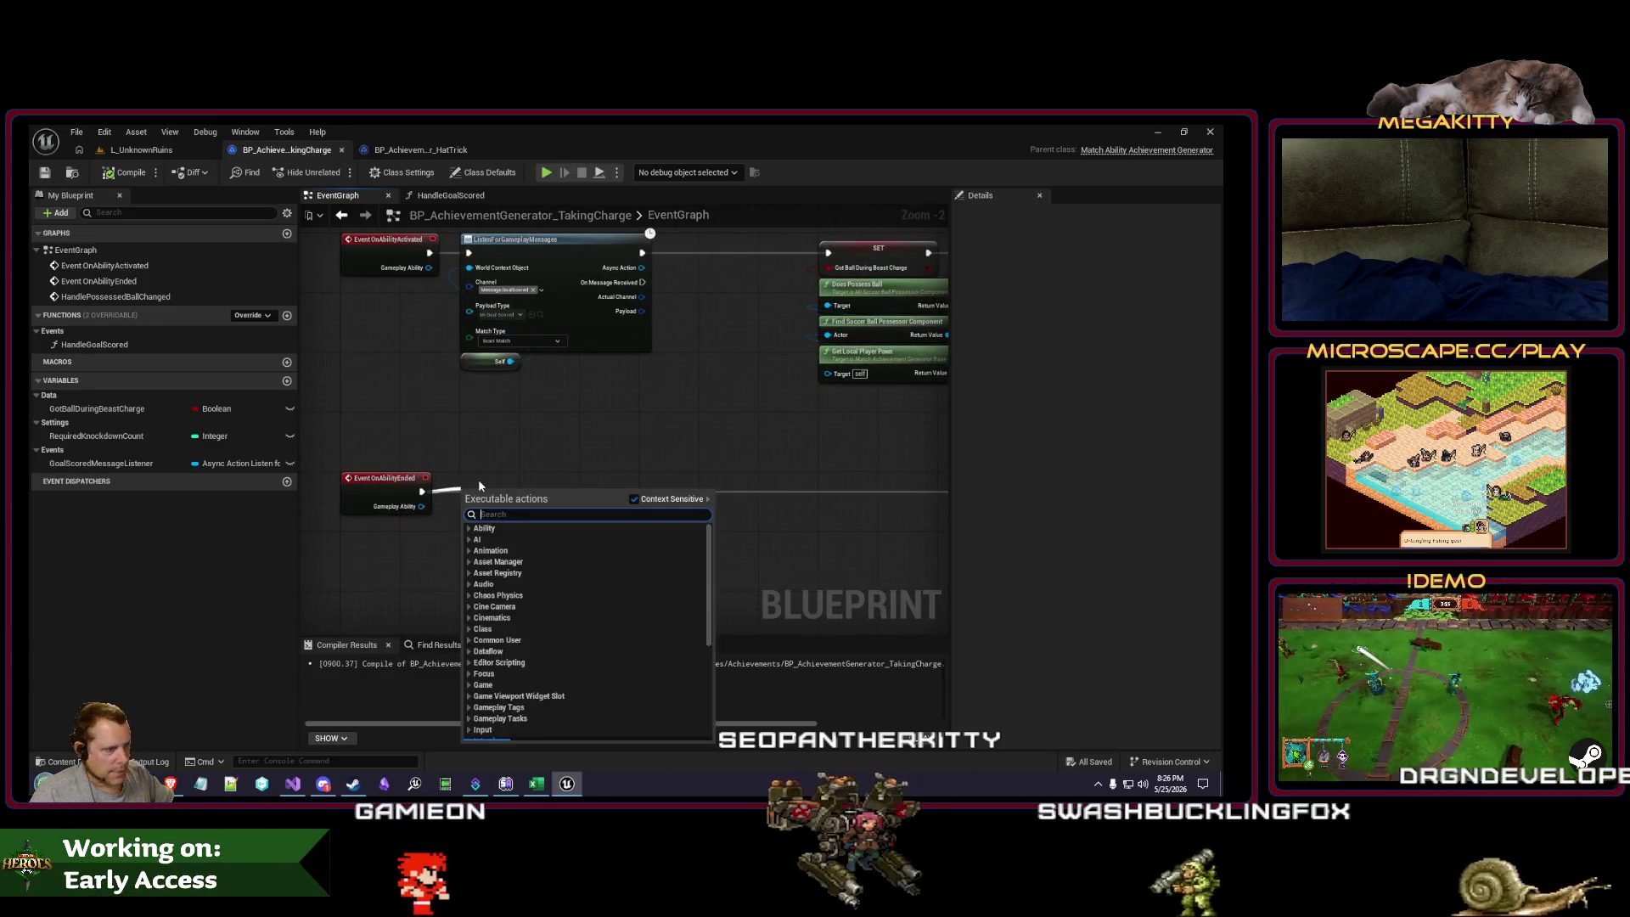
key("Escape")
scroll(497, 486, "down", 1)
scroll(594, 467, "down", 2)
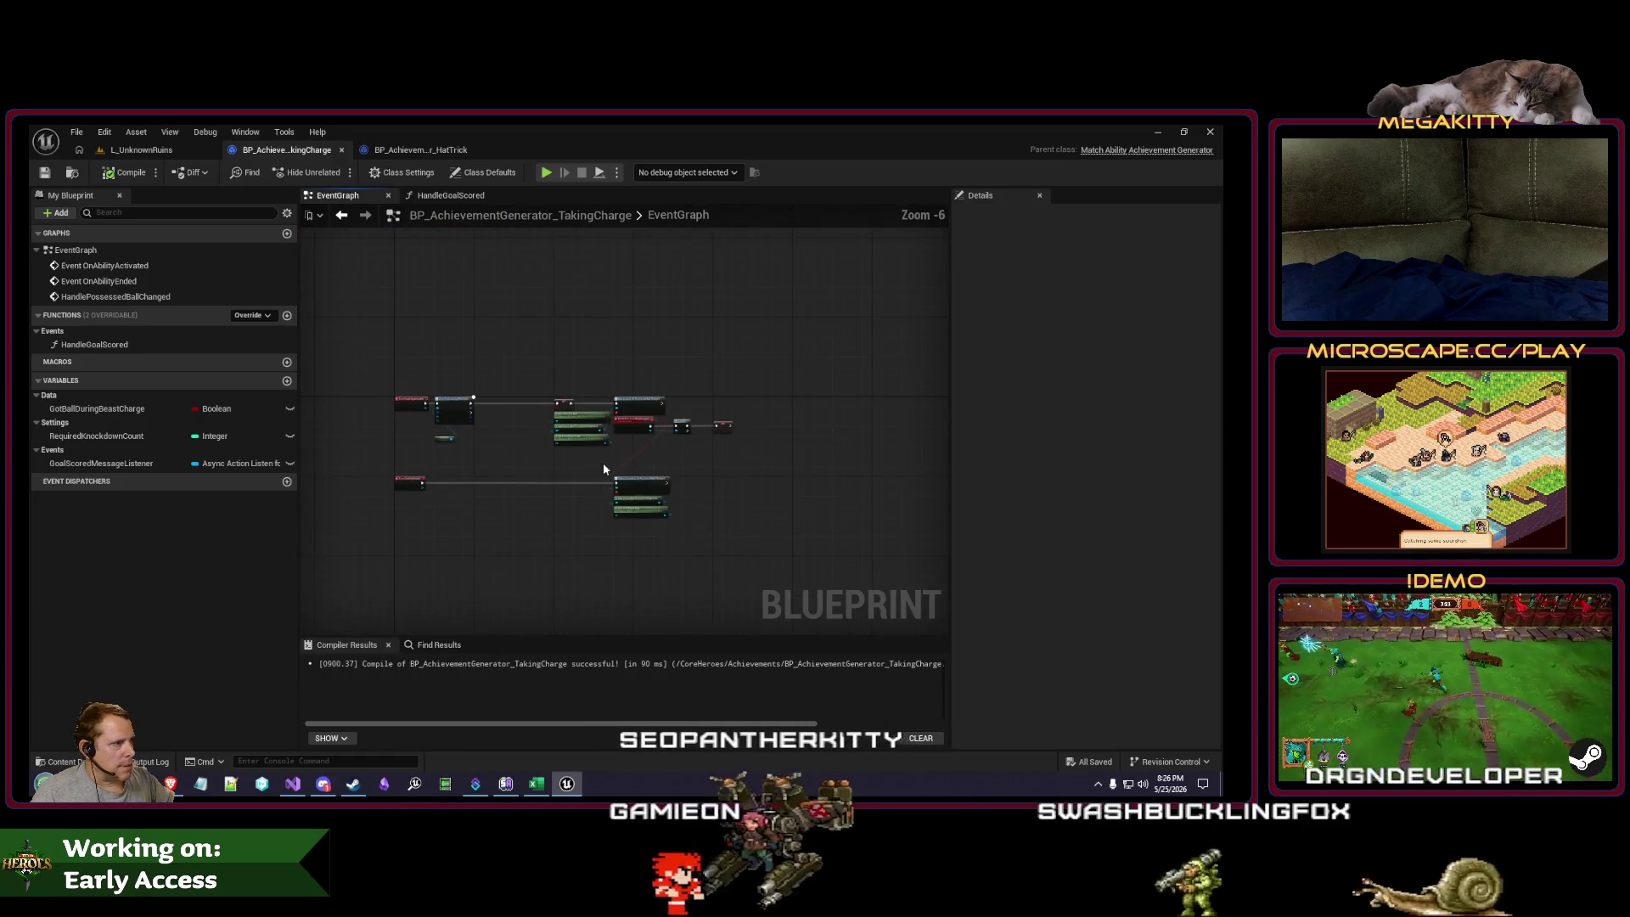
scroll(546, 471, "up", 1)
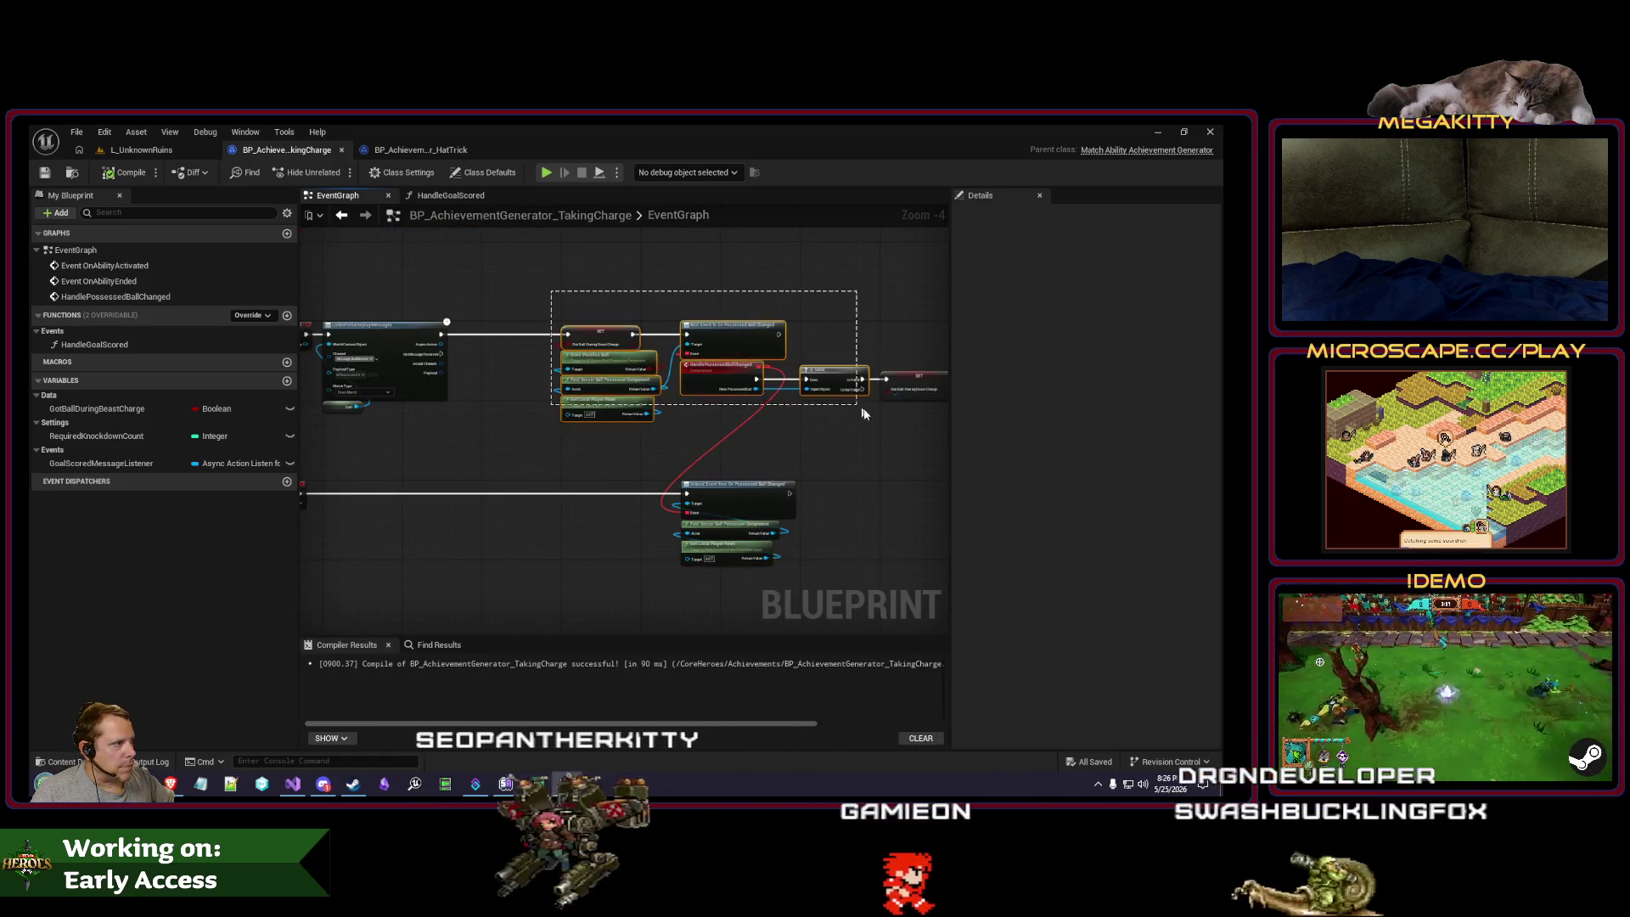
scroll(357, 452, "down", 1)
scroll(356, 452, "up", 1)
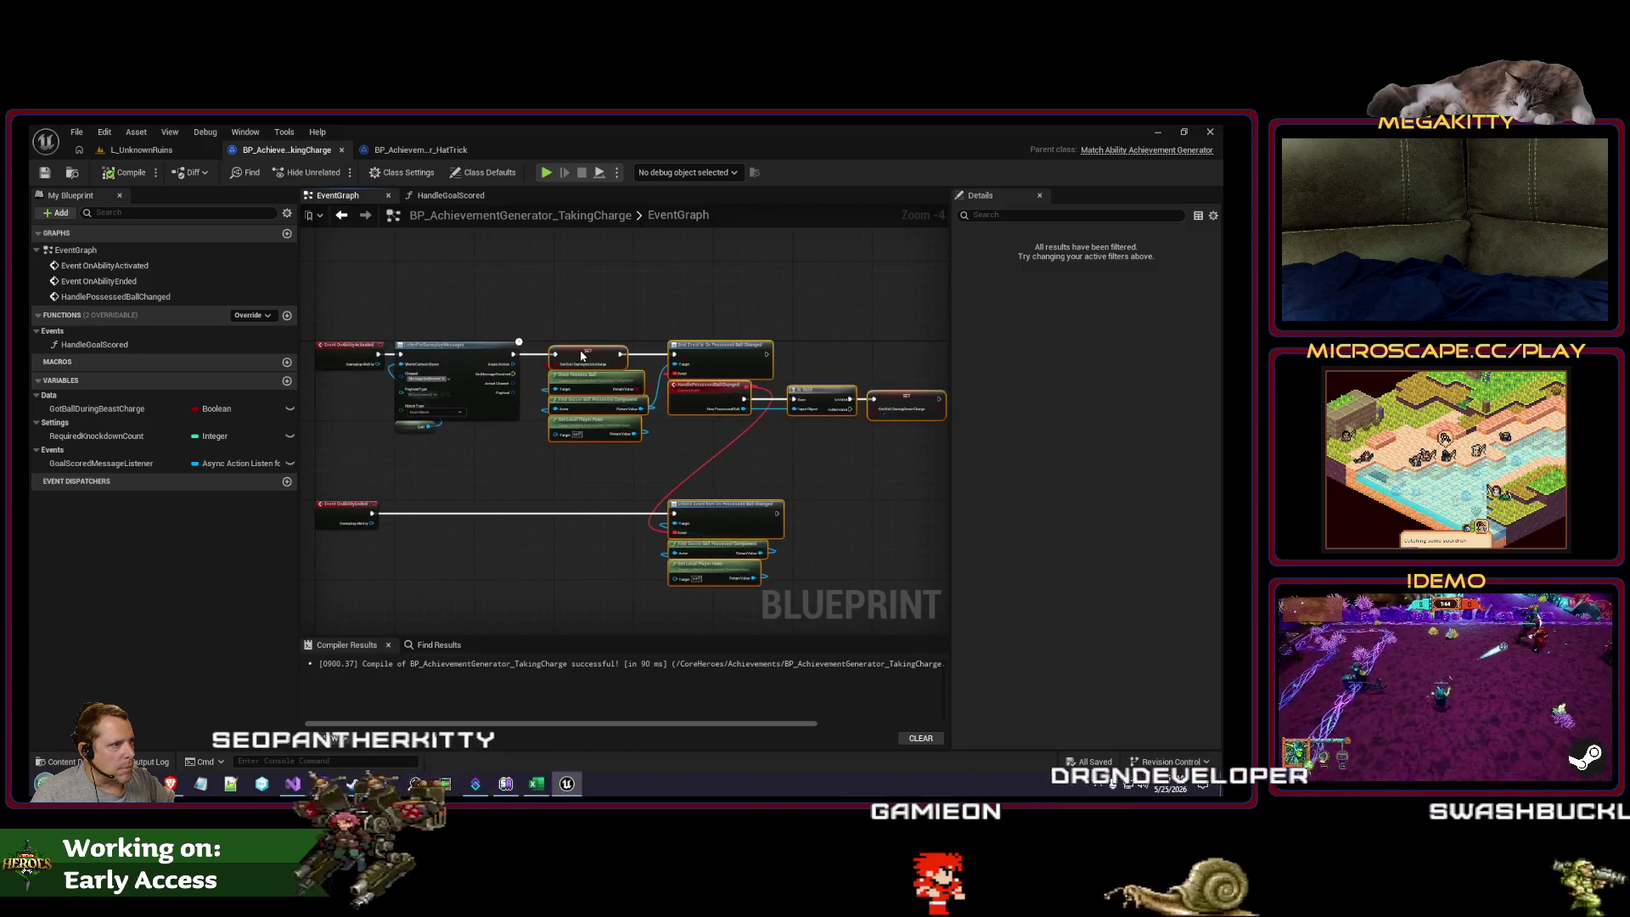
Step: Nudge the SET and Bind/Unbind node cluster, then bring up the HatTrick achievement blueprint
left_click_drag(647, 355, 669, 360)
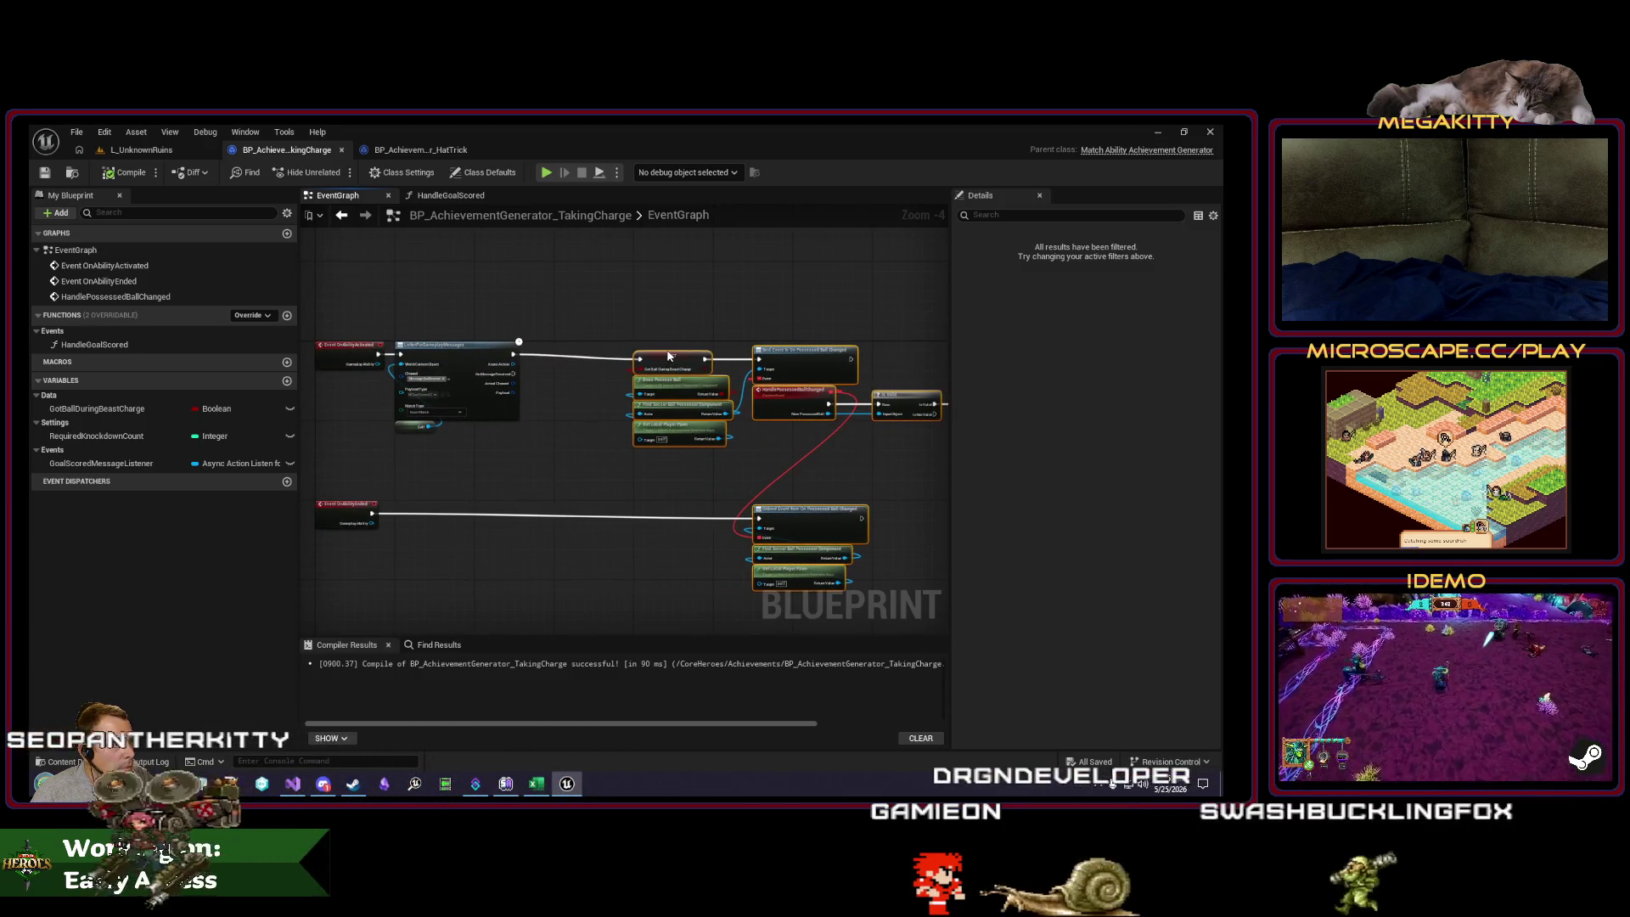
left_click(538, 387)
left_click(405, 152)
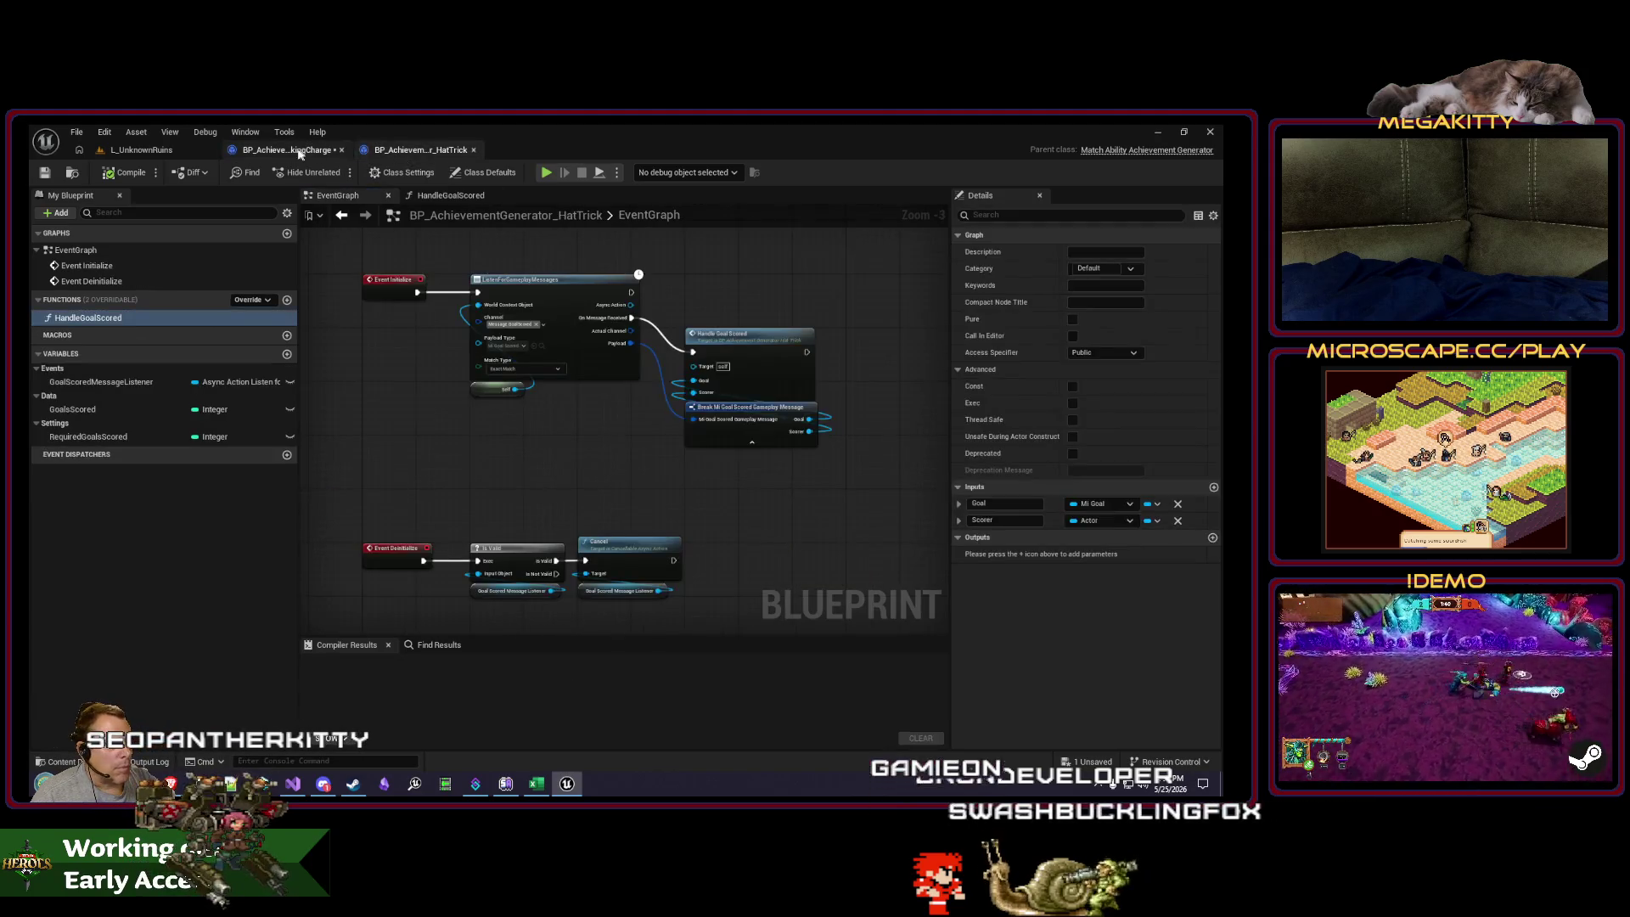
Step: Paste HatTrick's Handle Goal Scored and message-break nodes into the TakingCharge graph
left_click_drag(750, 374, 754, 380)
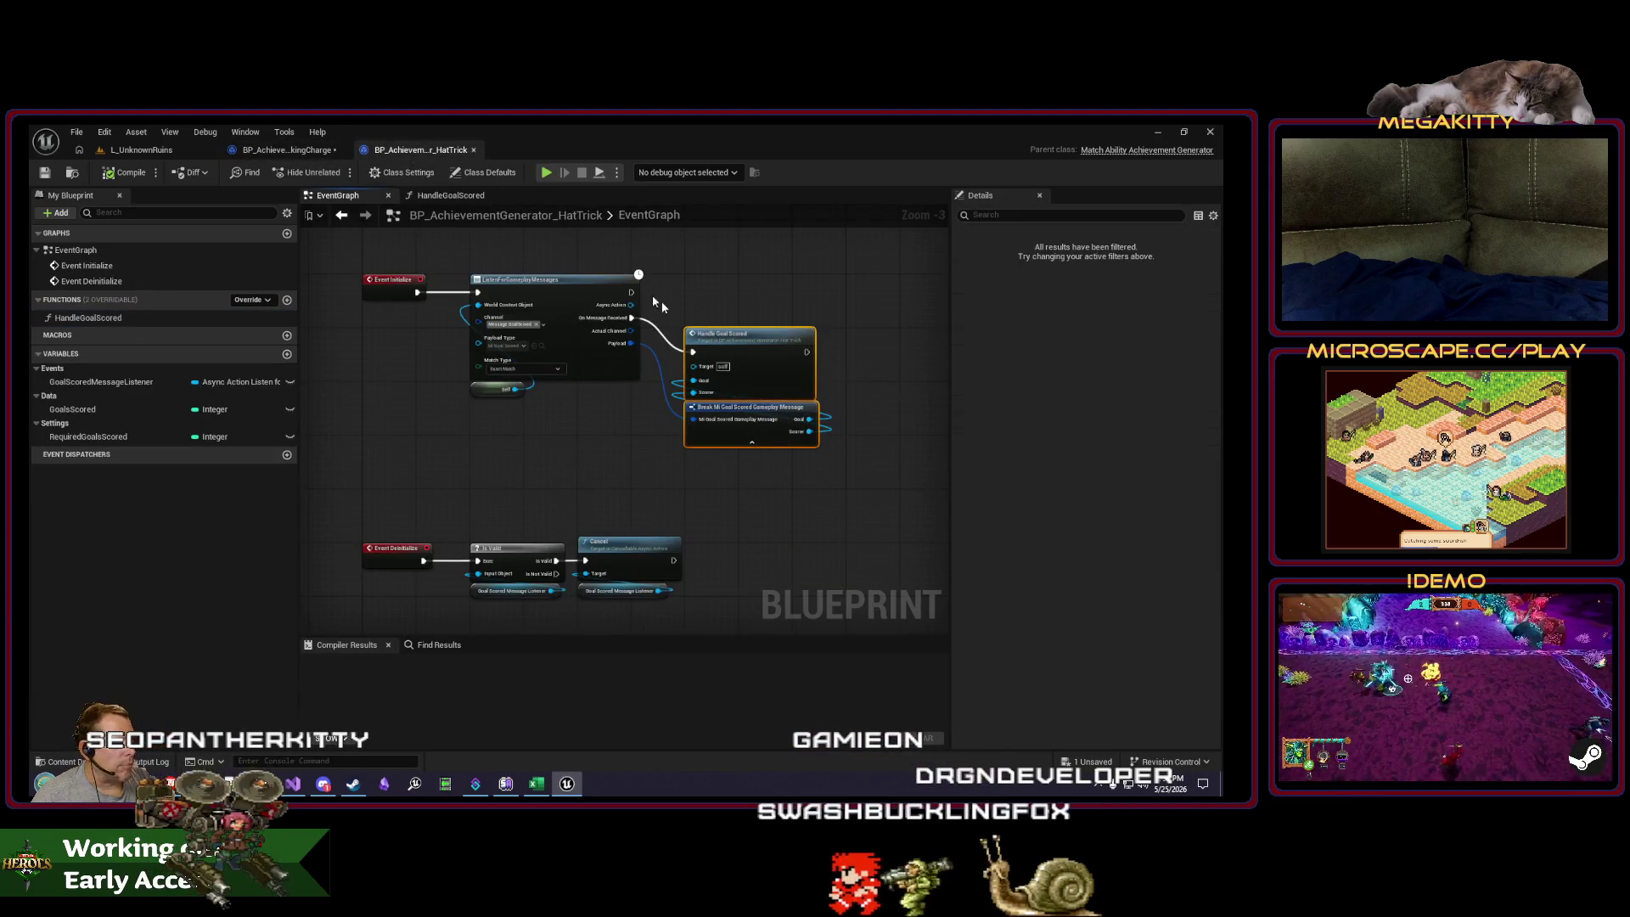
left_click(304, 156)
key("ctrl+v")
scroll(590, 484, "up", 3)
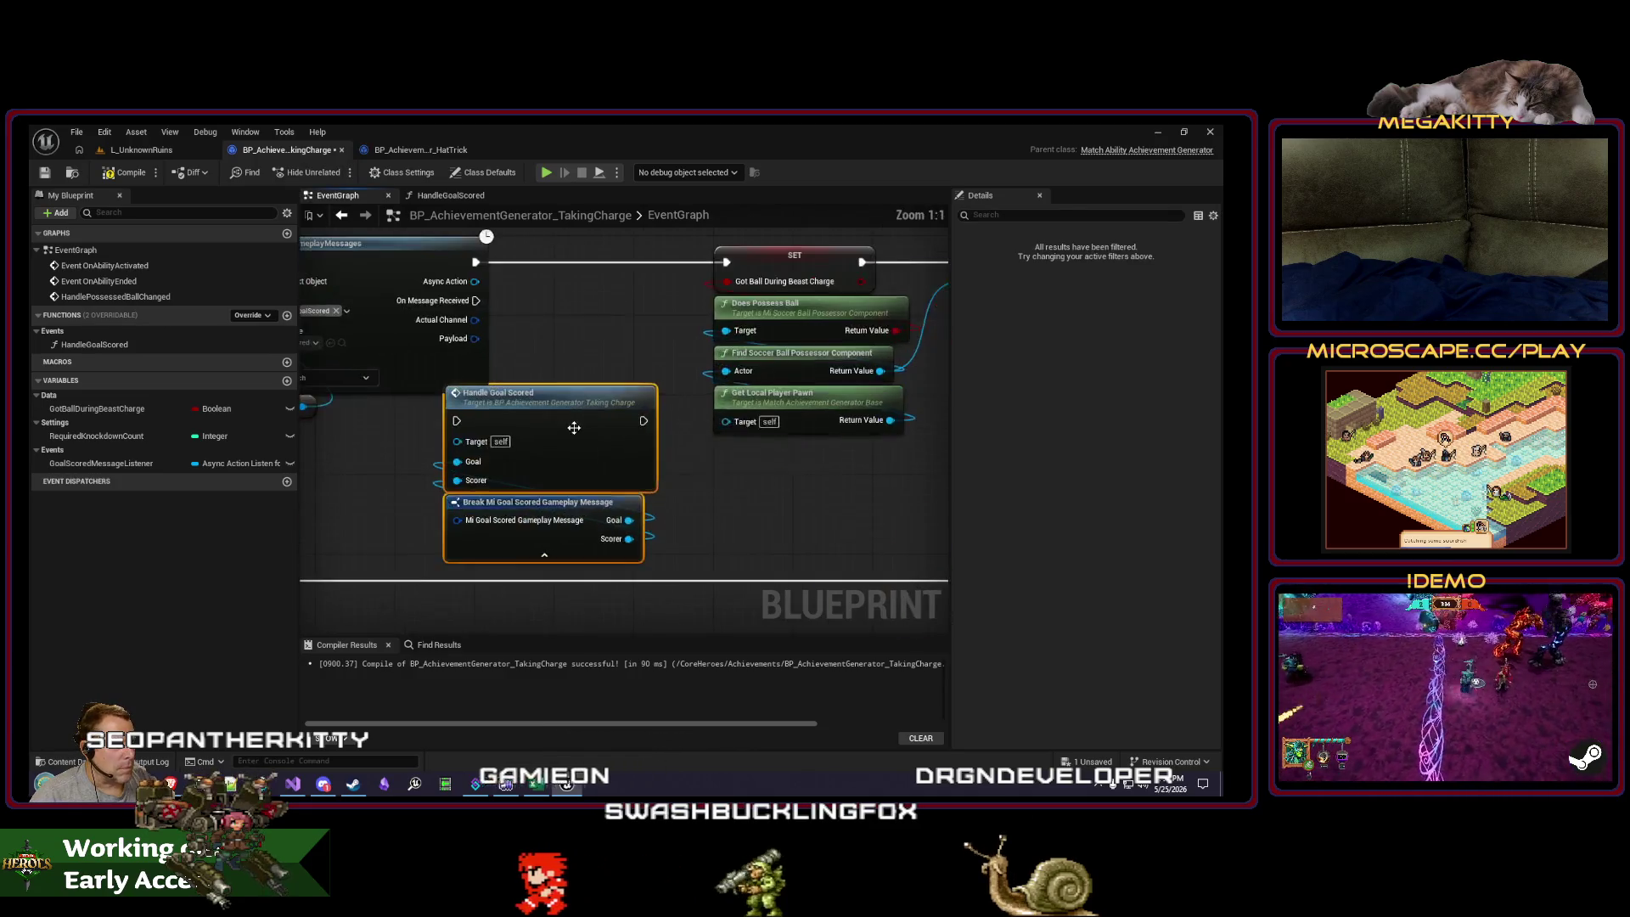
mouse_move(591, 484)
left_mouse_down()
mouse_move(674, 422)
mouse_move(586, 476)
left_mouse_up()
scroll(595, 408, "down", 2)
scroll(689, 400, "down", 1)
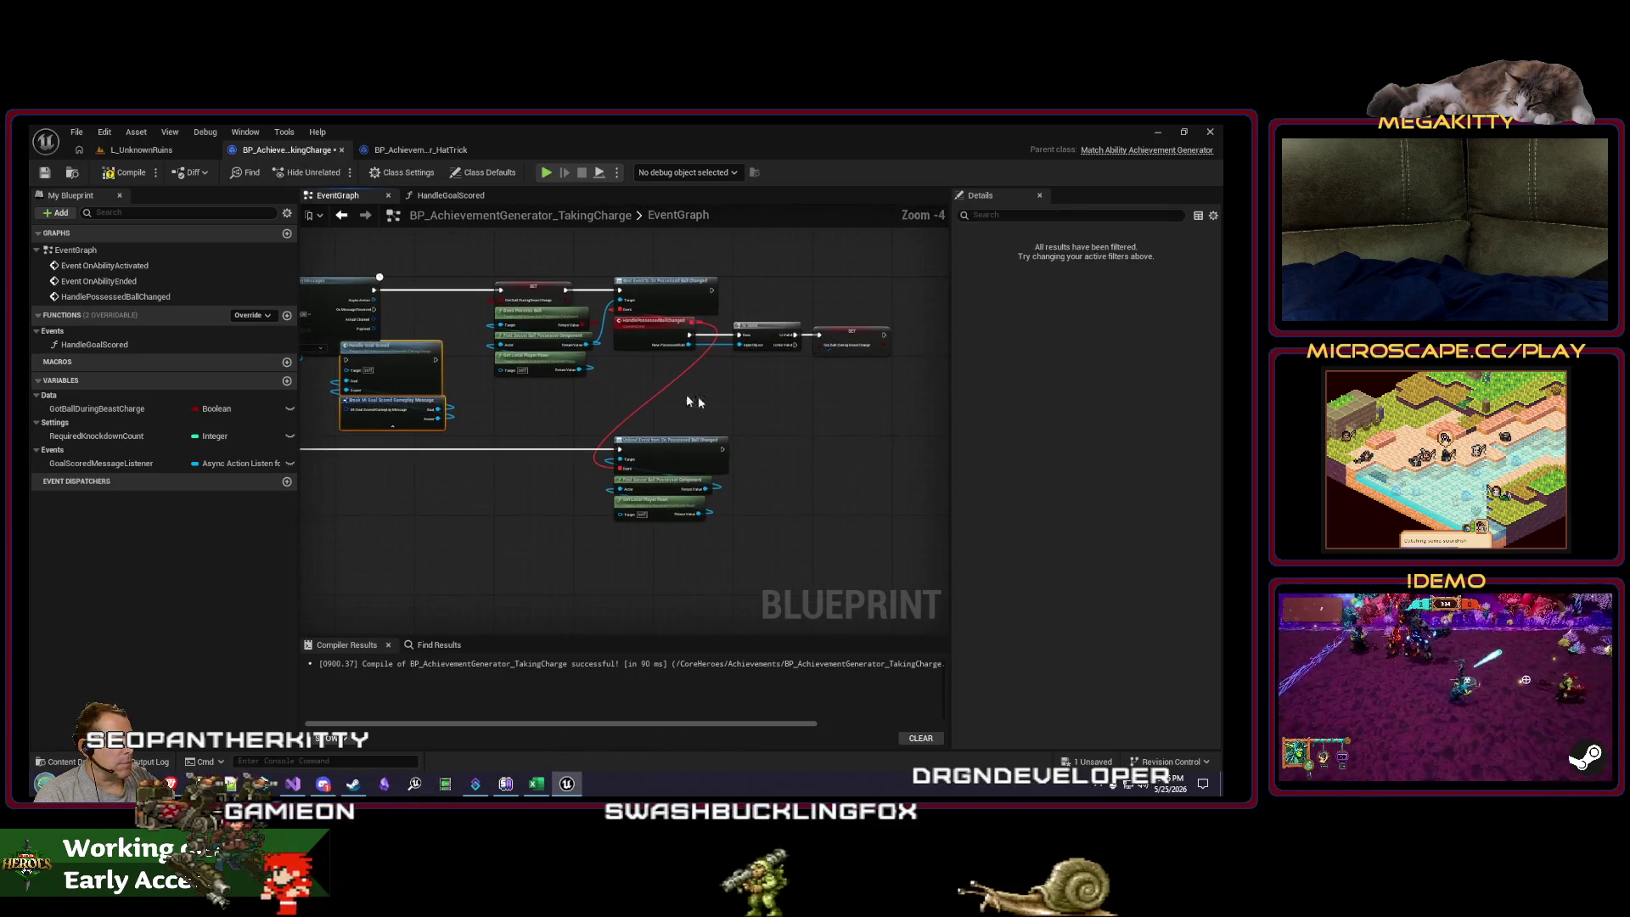
Step: Place the goal-handling nodes beside the listen node and wire On Message Received to Handle Goal Scored
left_click_drag(893, 538, 479, 270)
scroll(620, 298, "up", 4)
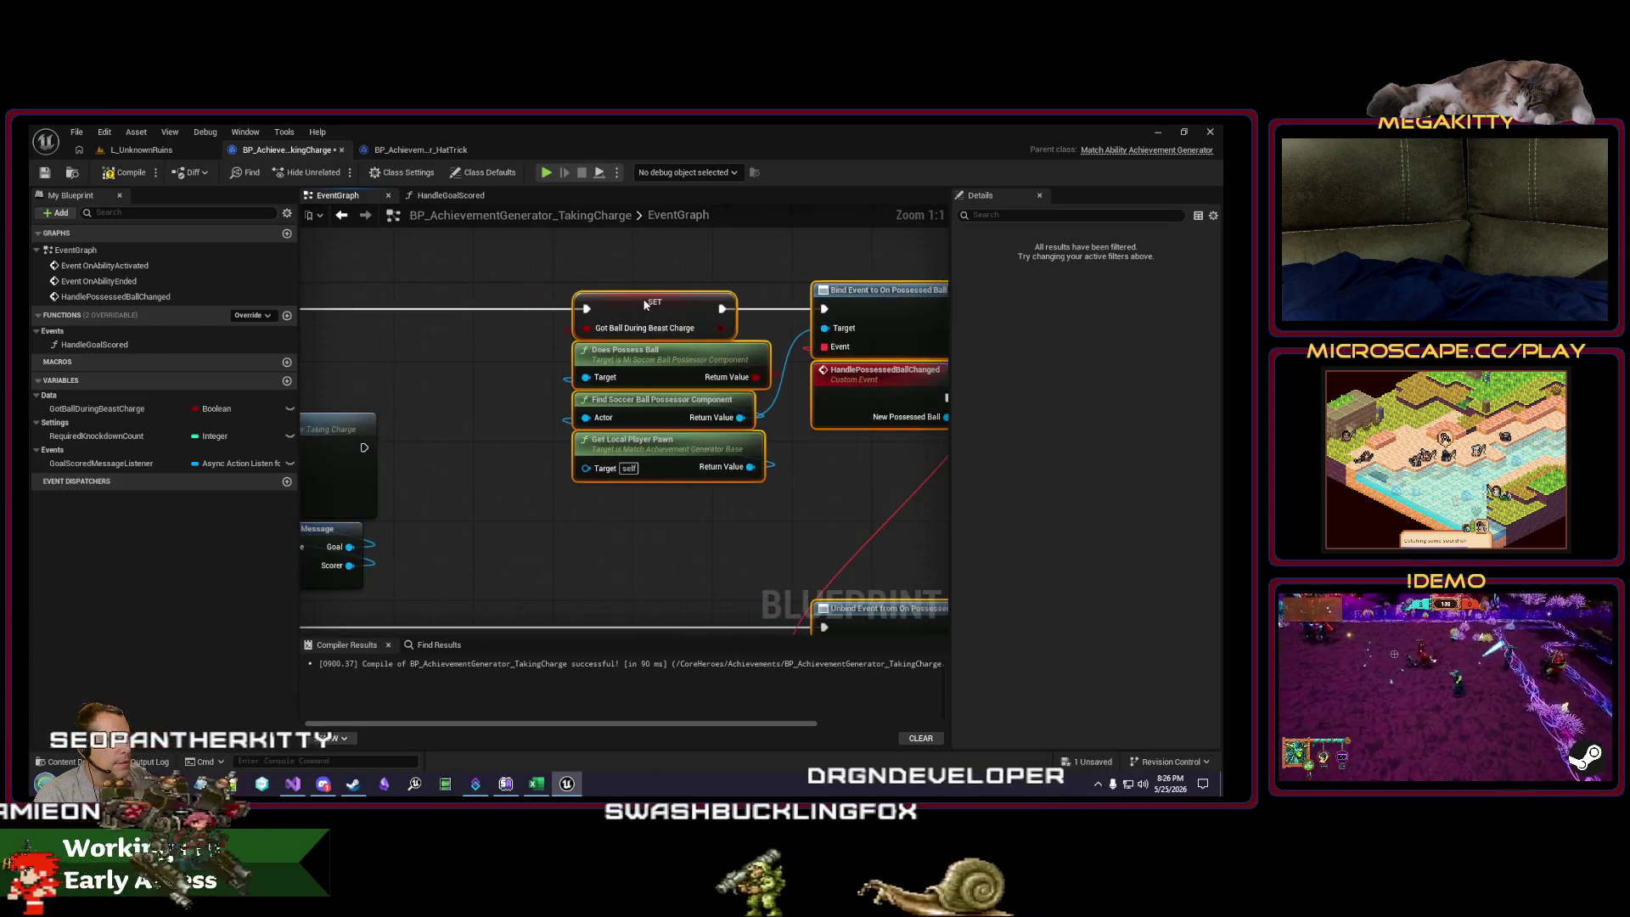
left_click_drag(620, 298, 746, 386)
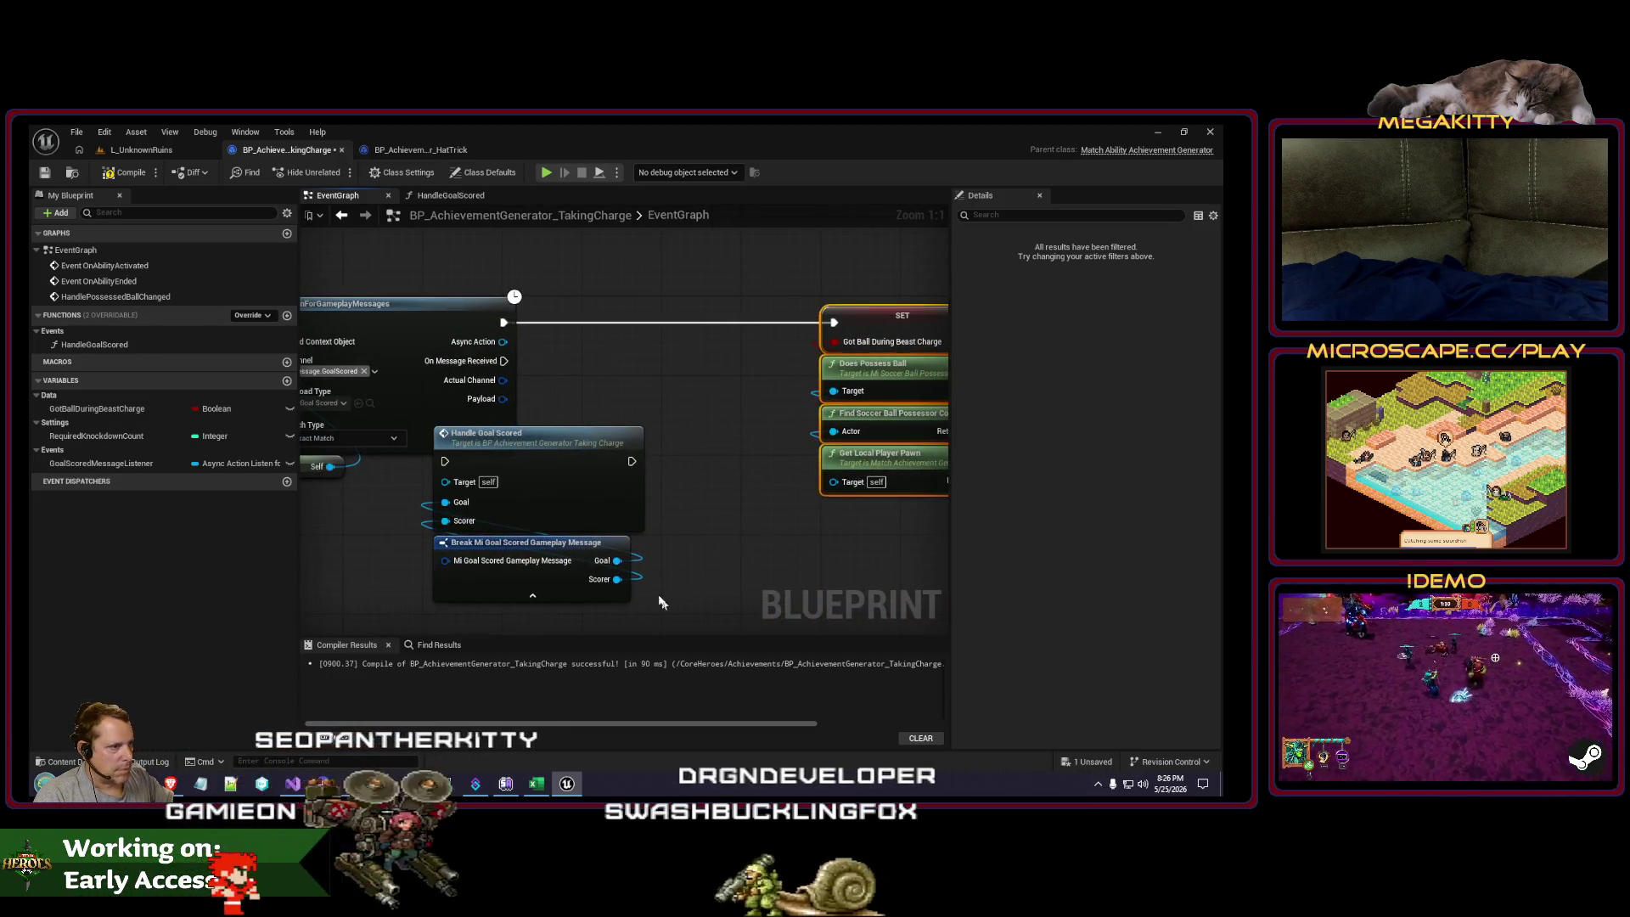
mouse_move(561, 480)
left_mouse_down()
mouse_move(645, 469)
mouse_move(701, 429)
left_mouse_up()
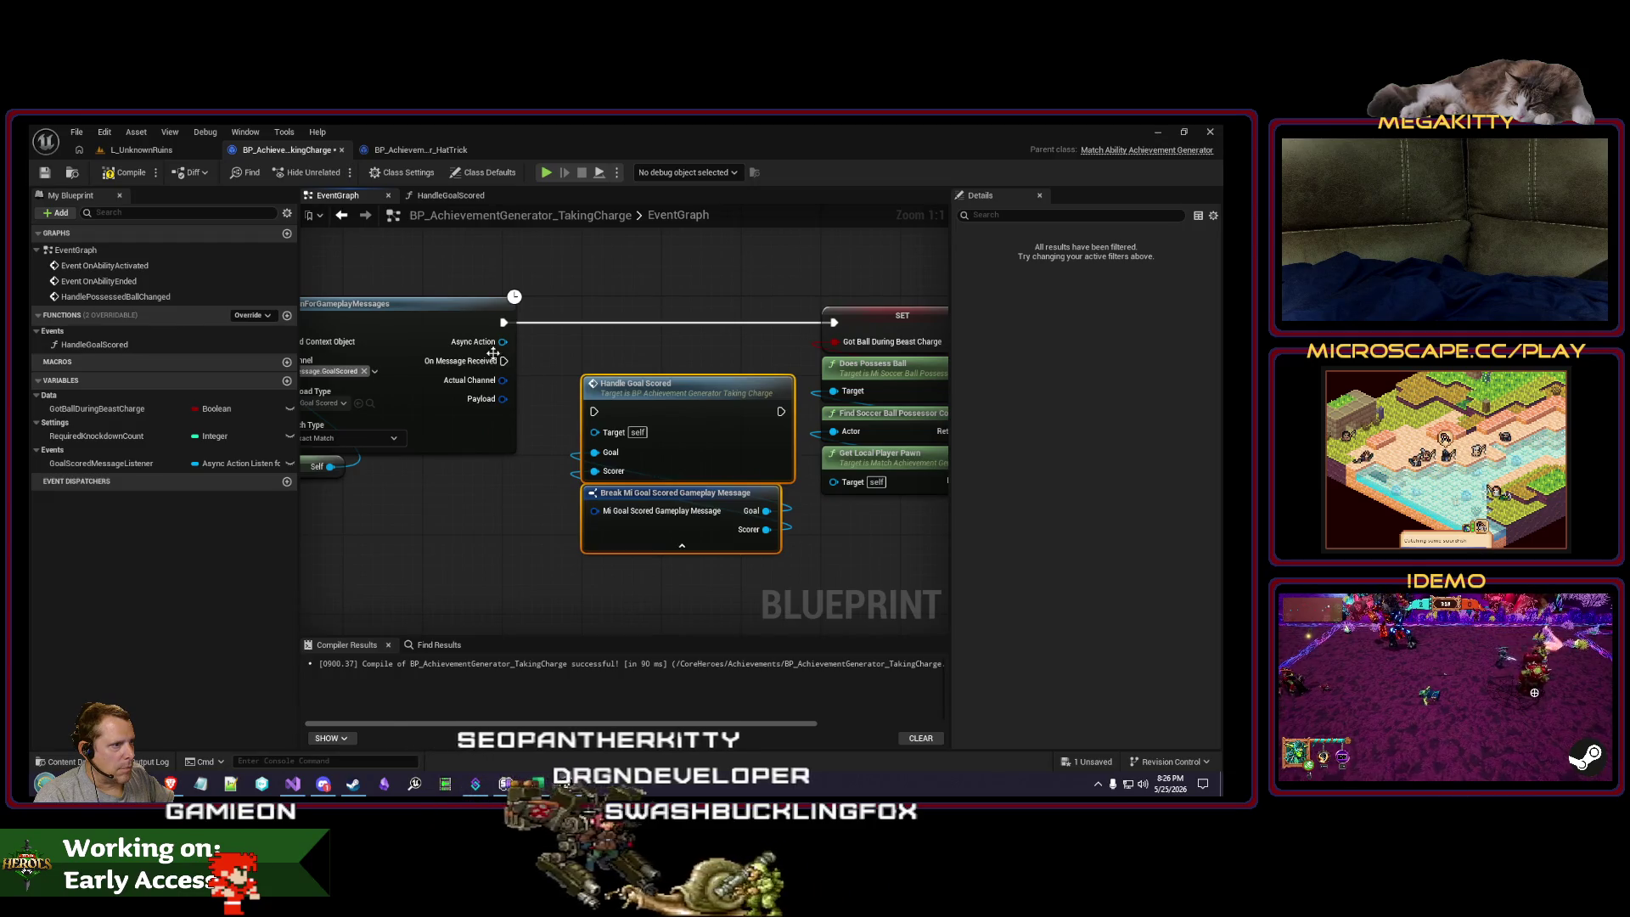
left_click_drag(503, 360, 586, 424)
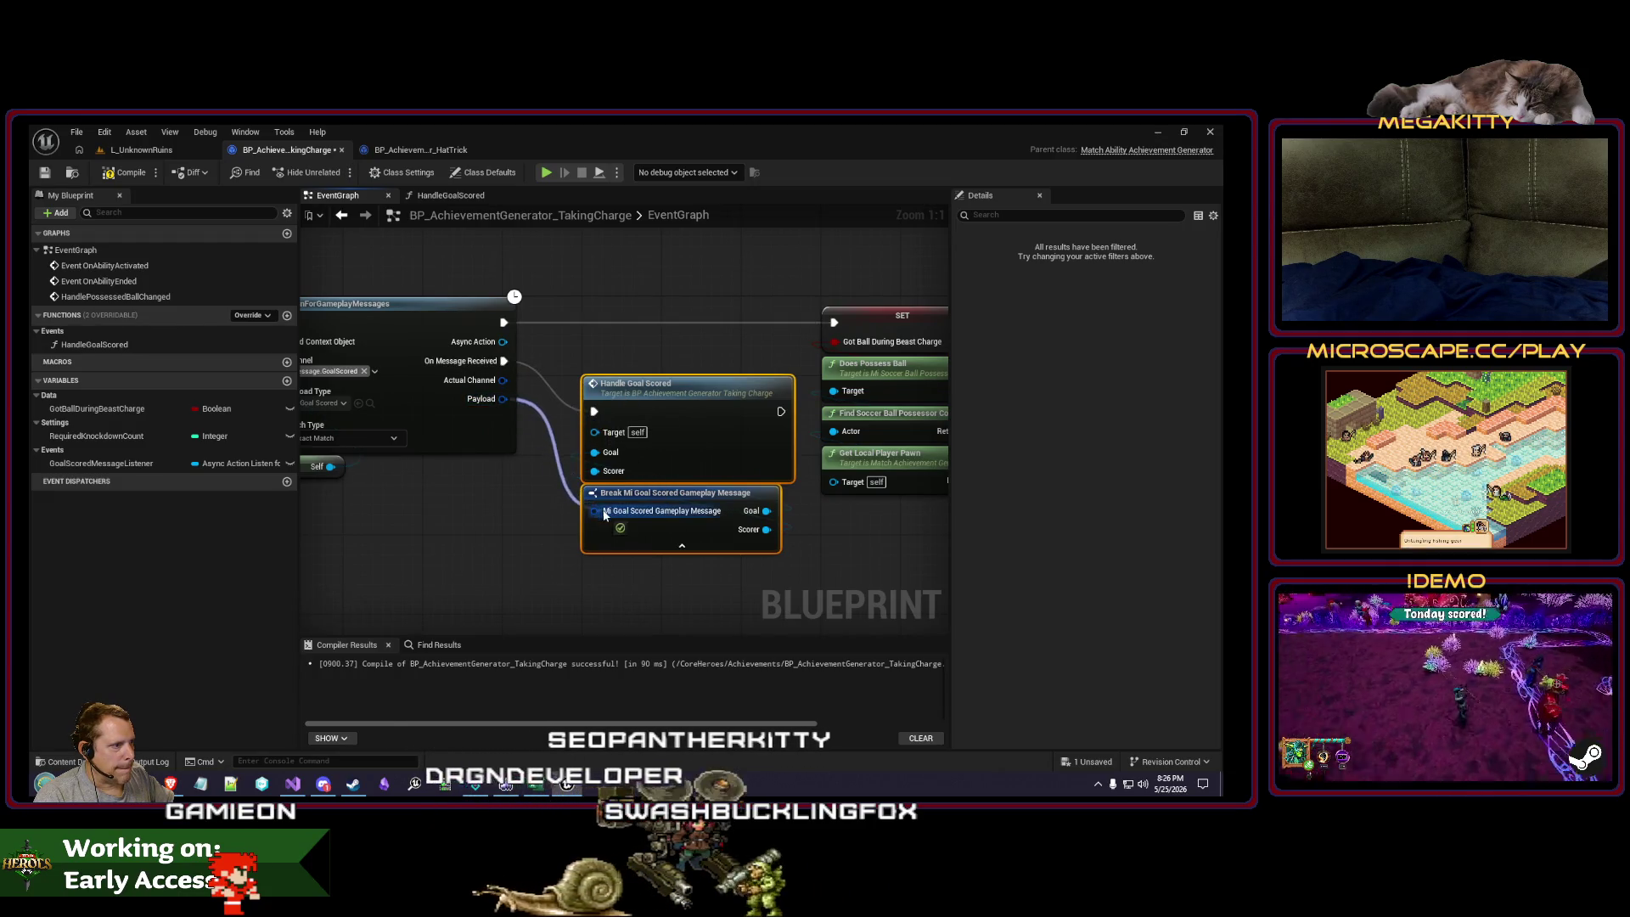
Step: Recenter the graph around the Bind/Unbind nodes and move the OnAbilityEnded node lower
left_click_drag(853, 551, 551, 538)
mouse_move(556, 526)
left_mouse_down()
mouse_move(742, 518)
mouse_move(549, 489)
left_mouse_up()
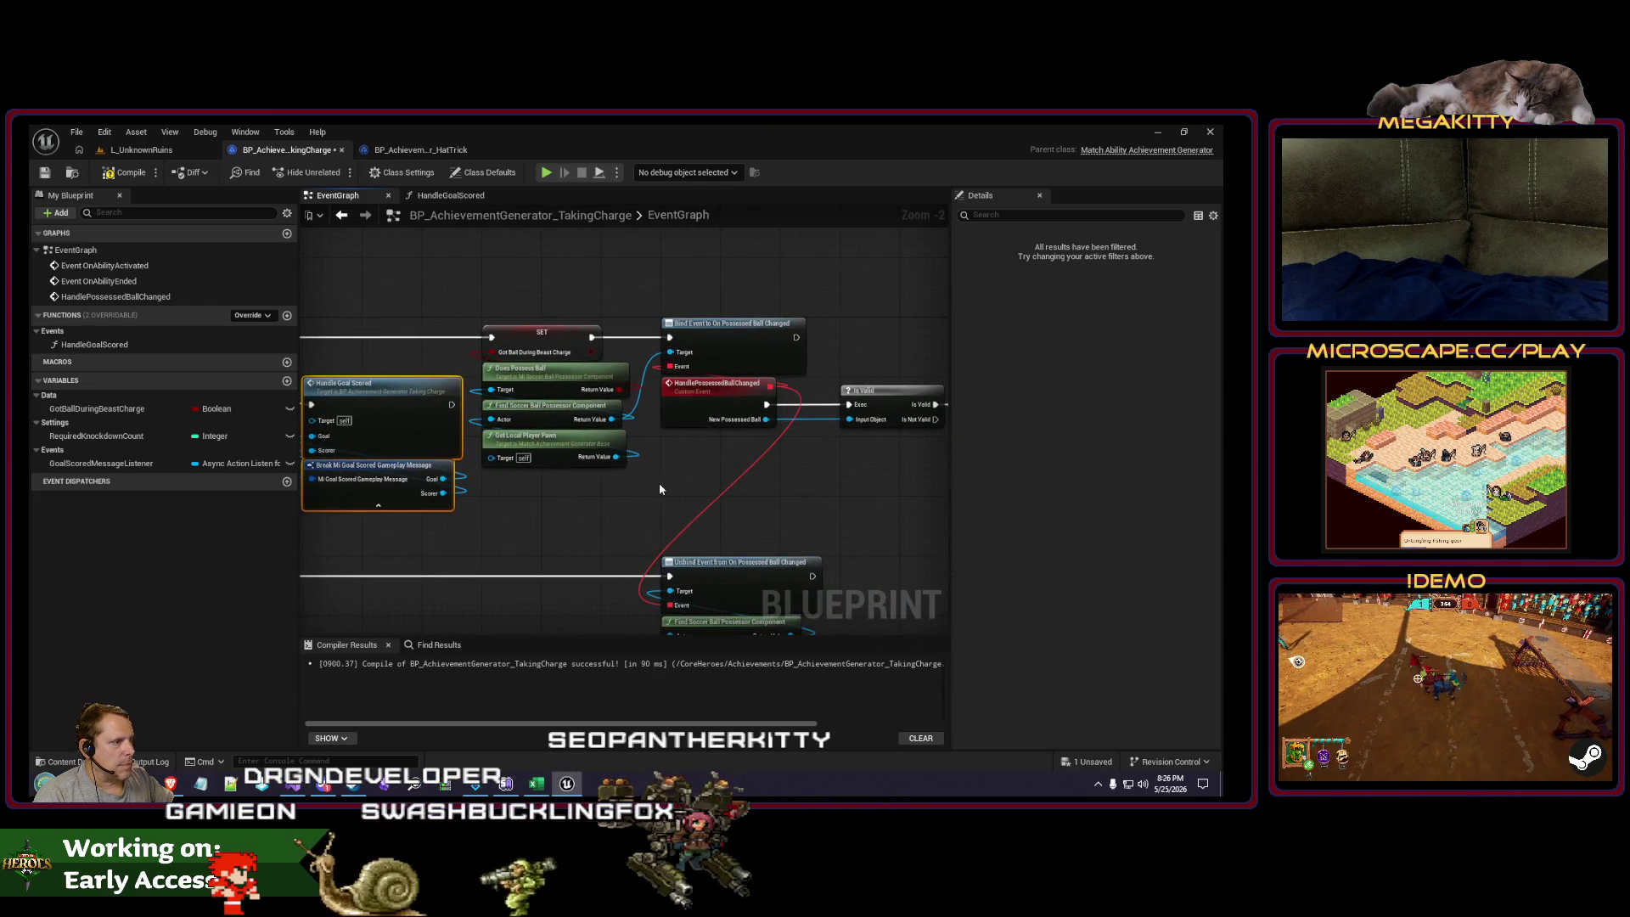
scroll(691, 372, "down", 4)
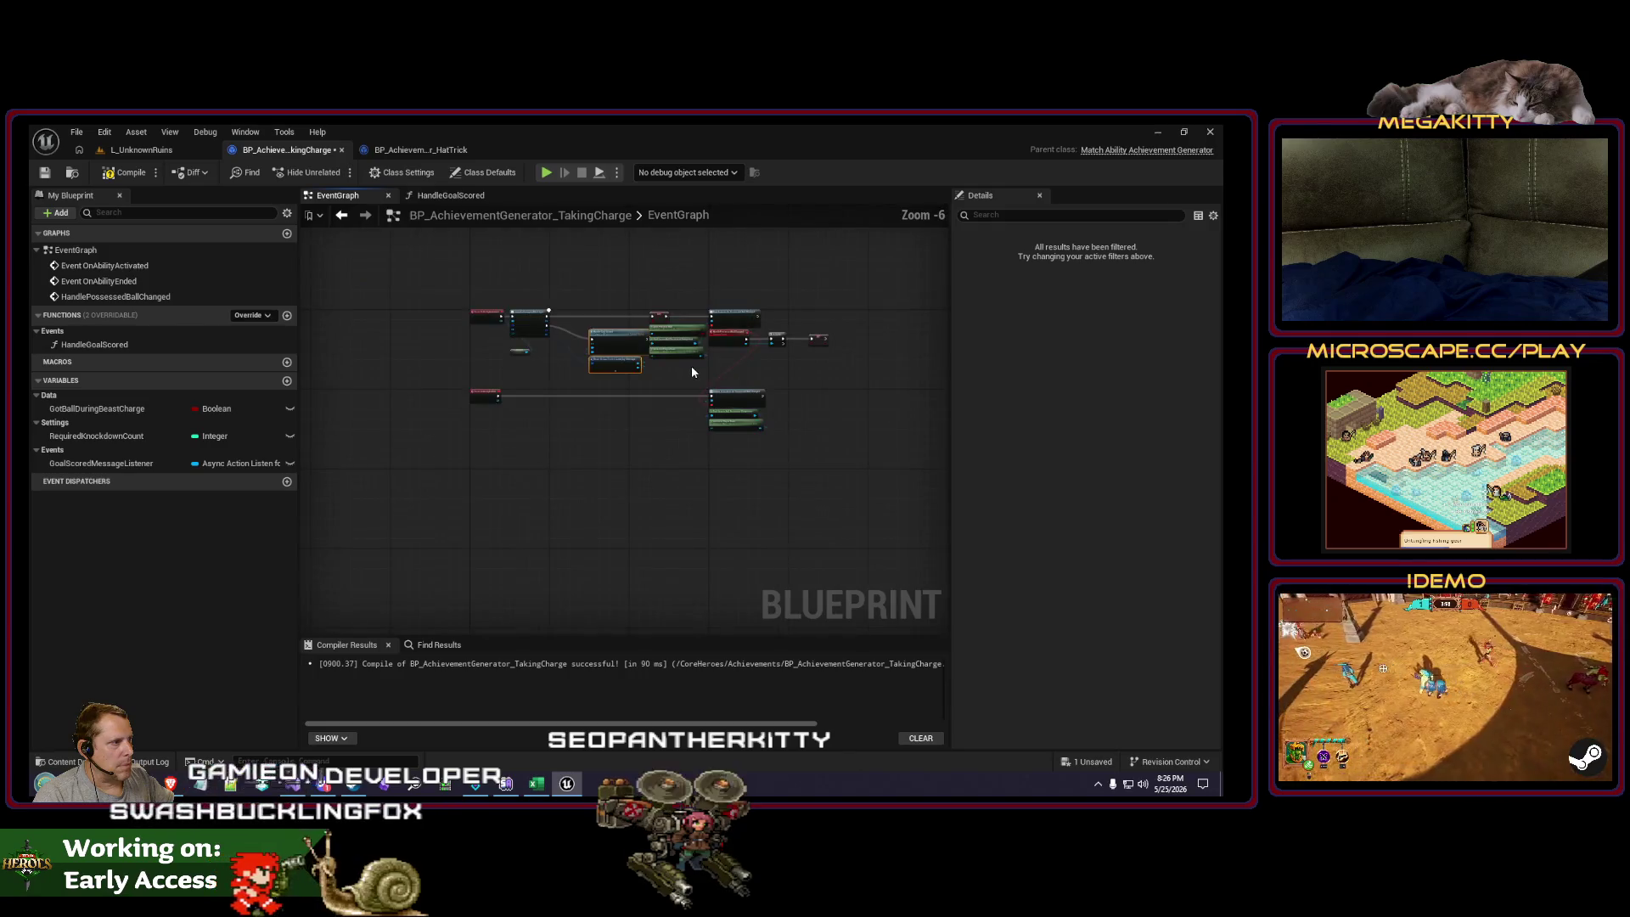
scroll(691, 372, "up", 2)
mouse_move(497, 424)
left_mouse_down()
mouse_move(614, 457)
mouse_move(496, 464)
left_mouse_up()
scroll(449, 460, "up", 1)
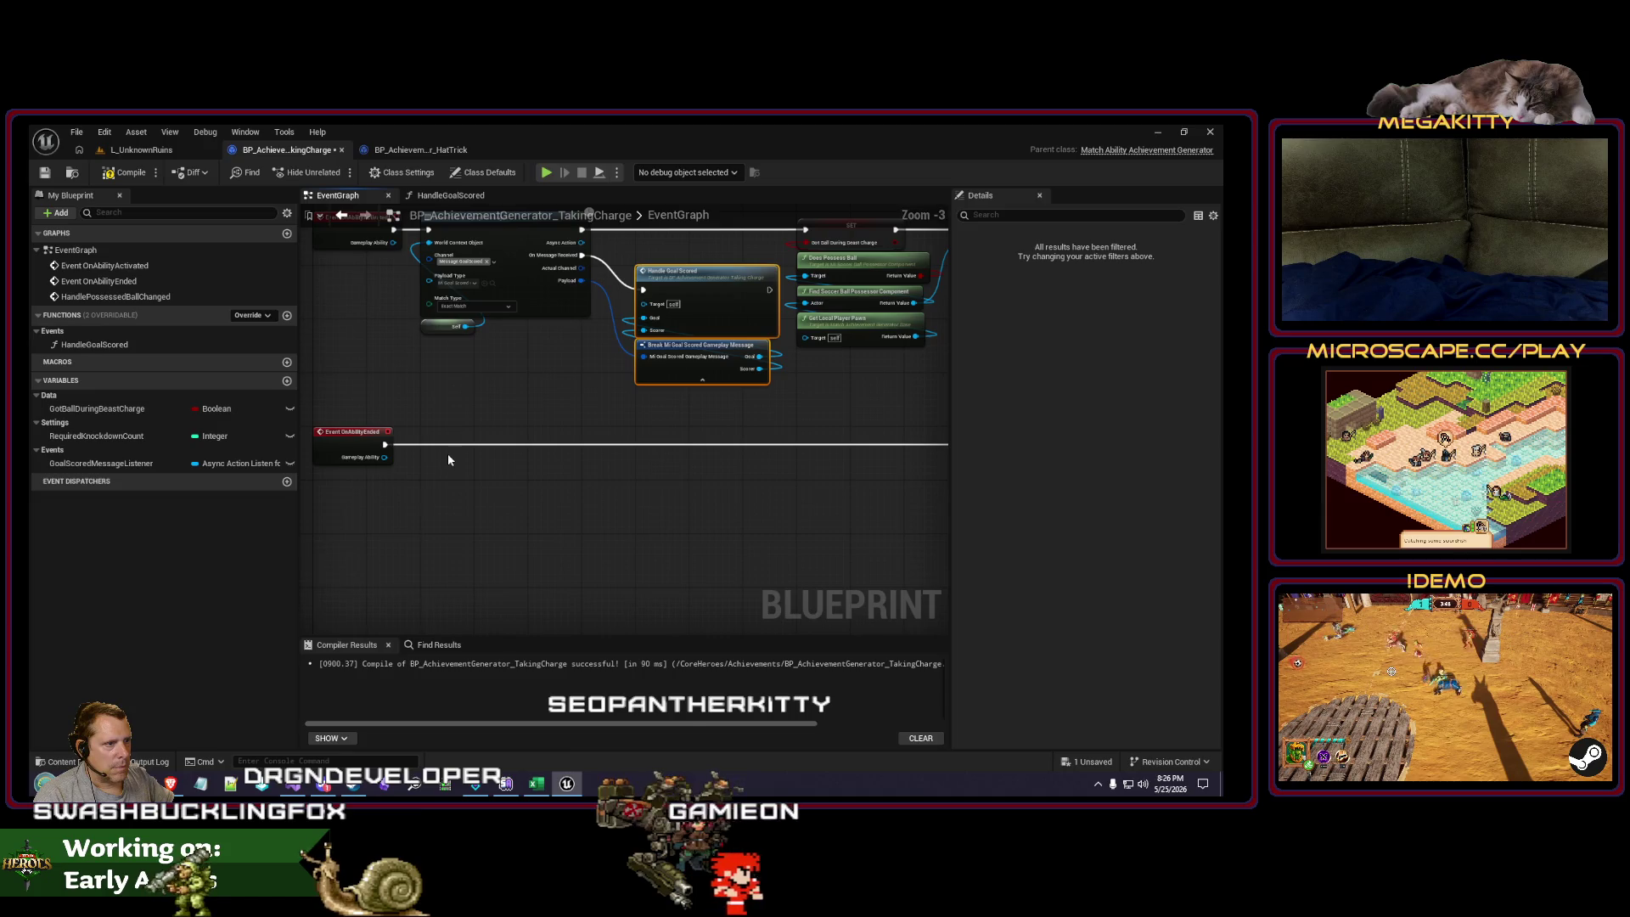
scroll(486, 472, "down", 3)
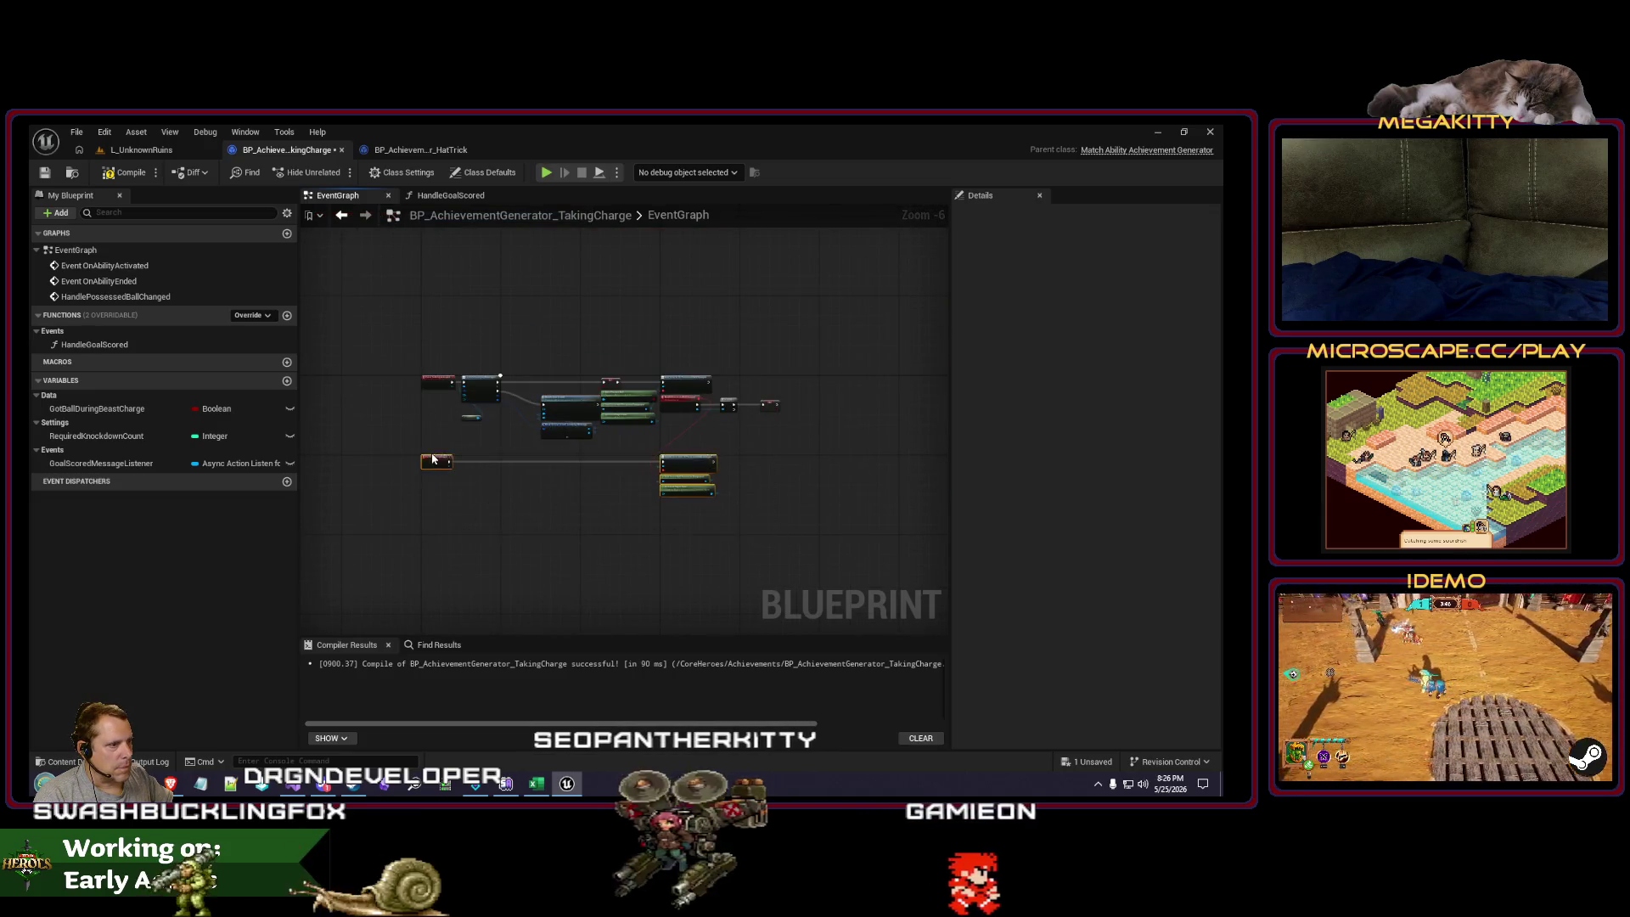
scroll(446, 465, "up", 3)
left_click_drag(433, 457, 430, 511)
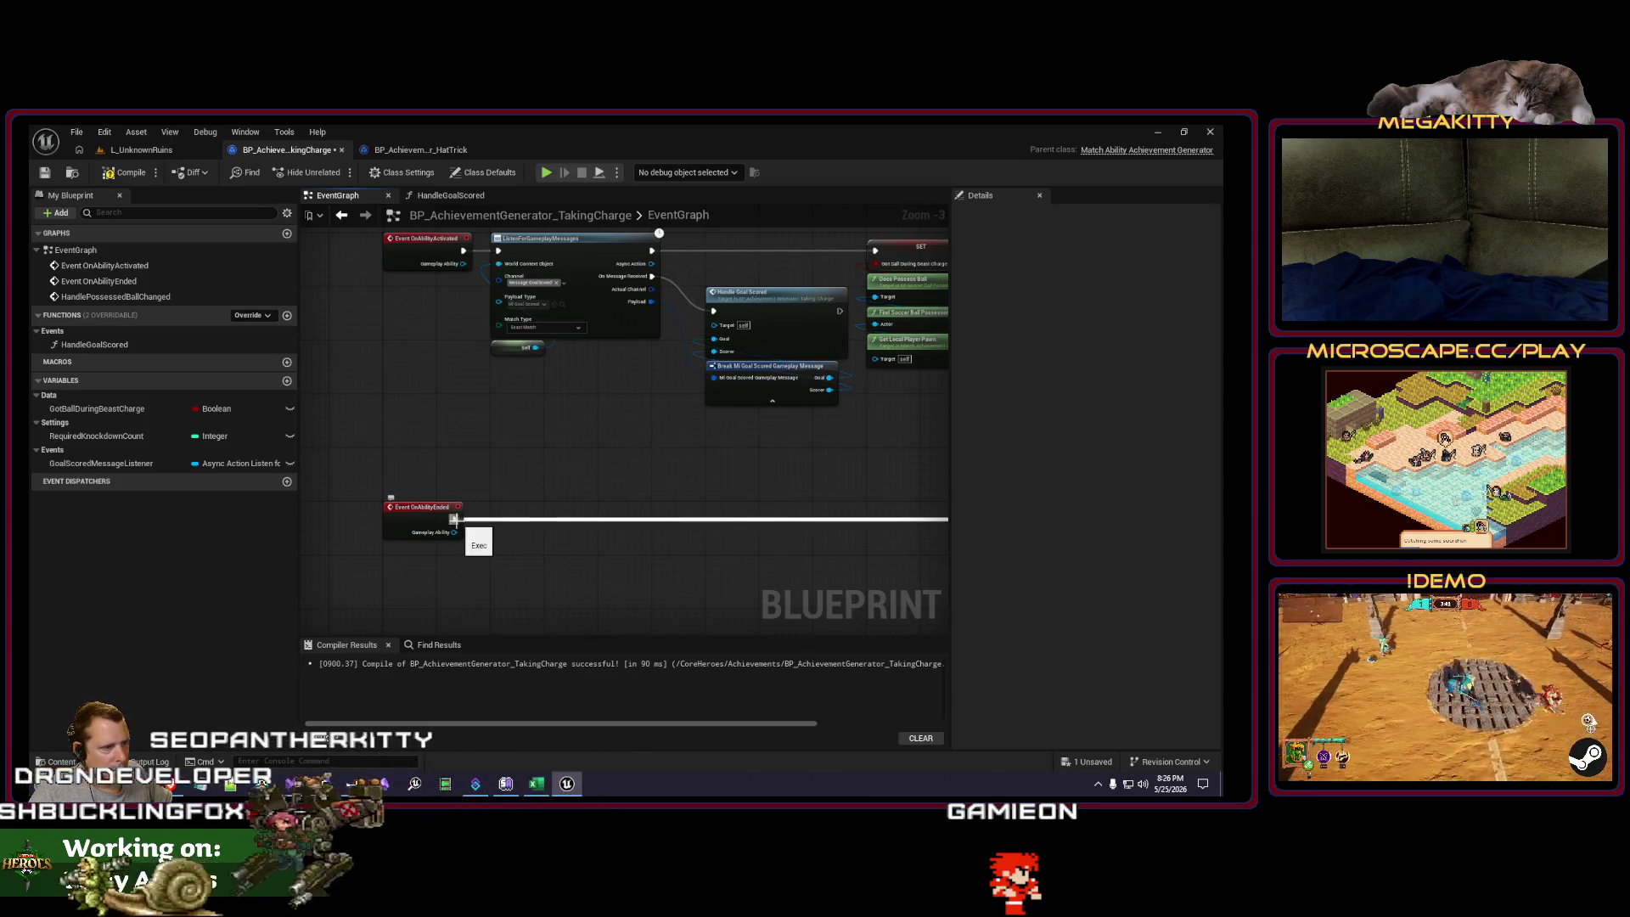
Step: Connect OnAbilityEnded to a new Set Timer by Event node
left_click_drag(484, 527, 527, 518)
type("set timer")
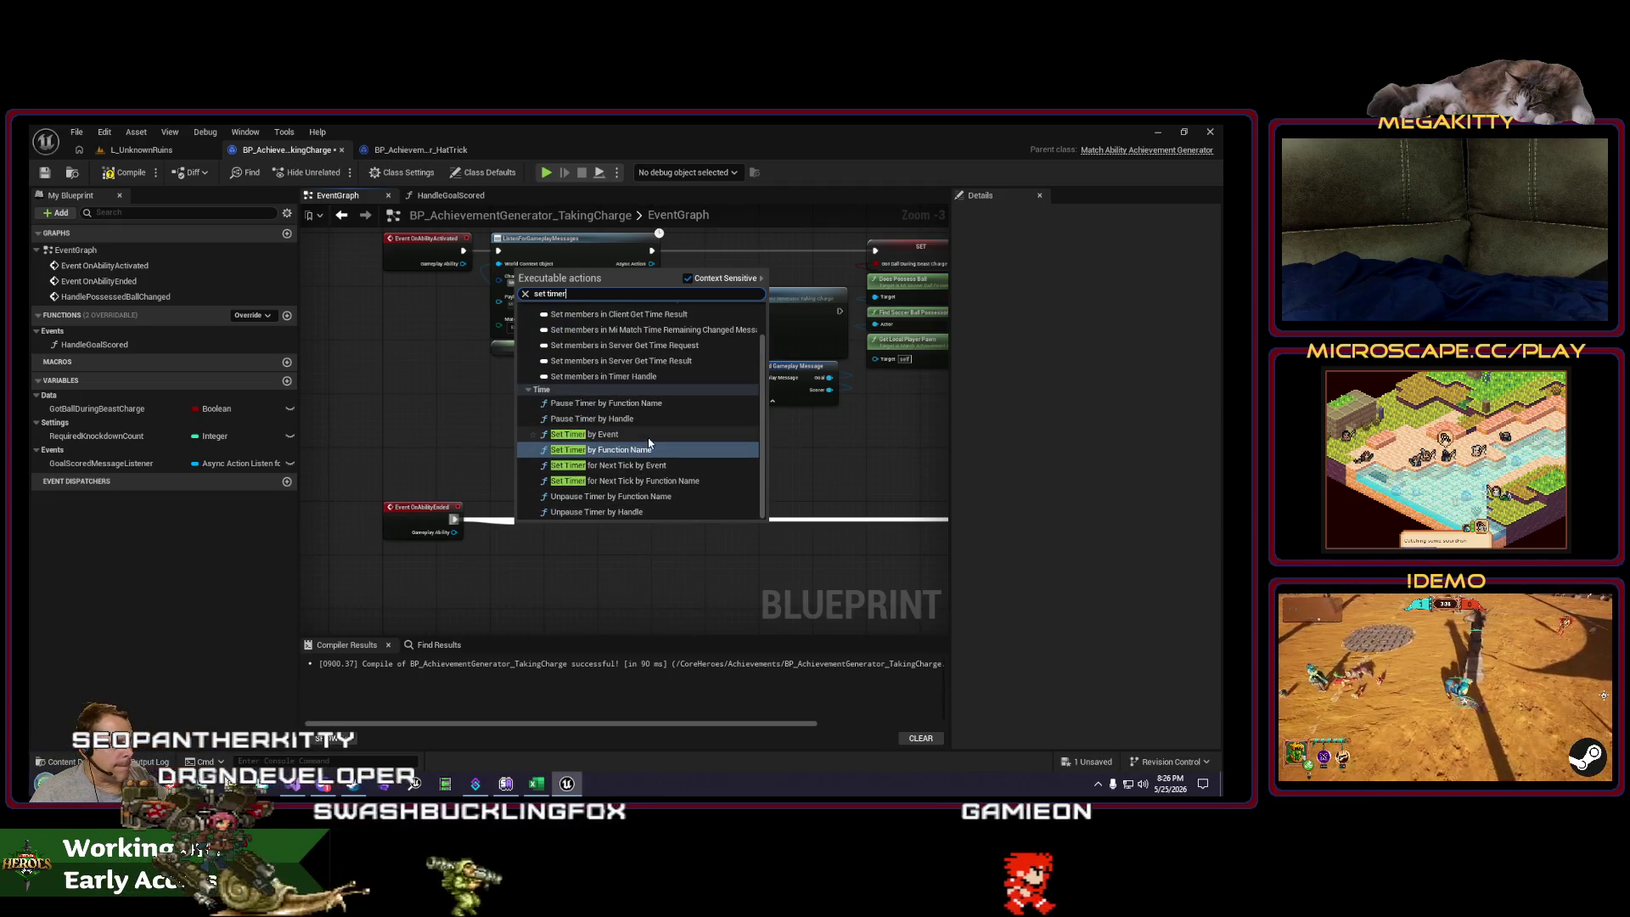
left_click(594, 433)
mouse_move(557, 530)
left_mouse_down()
mouse_move(530, 513)
mouse_move(573, 429)
mouse_move(463, 554)
left_mouse_up()
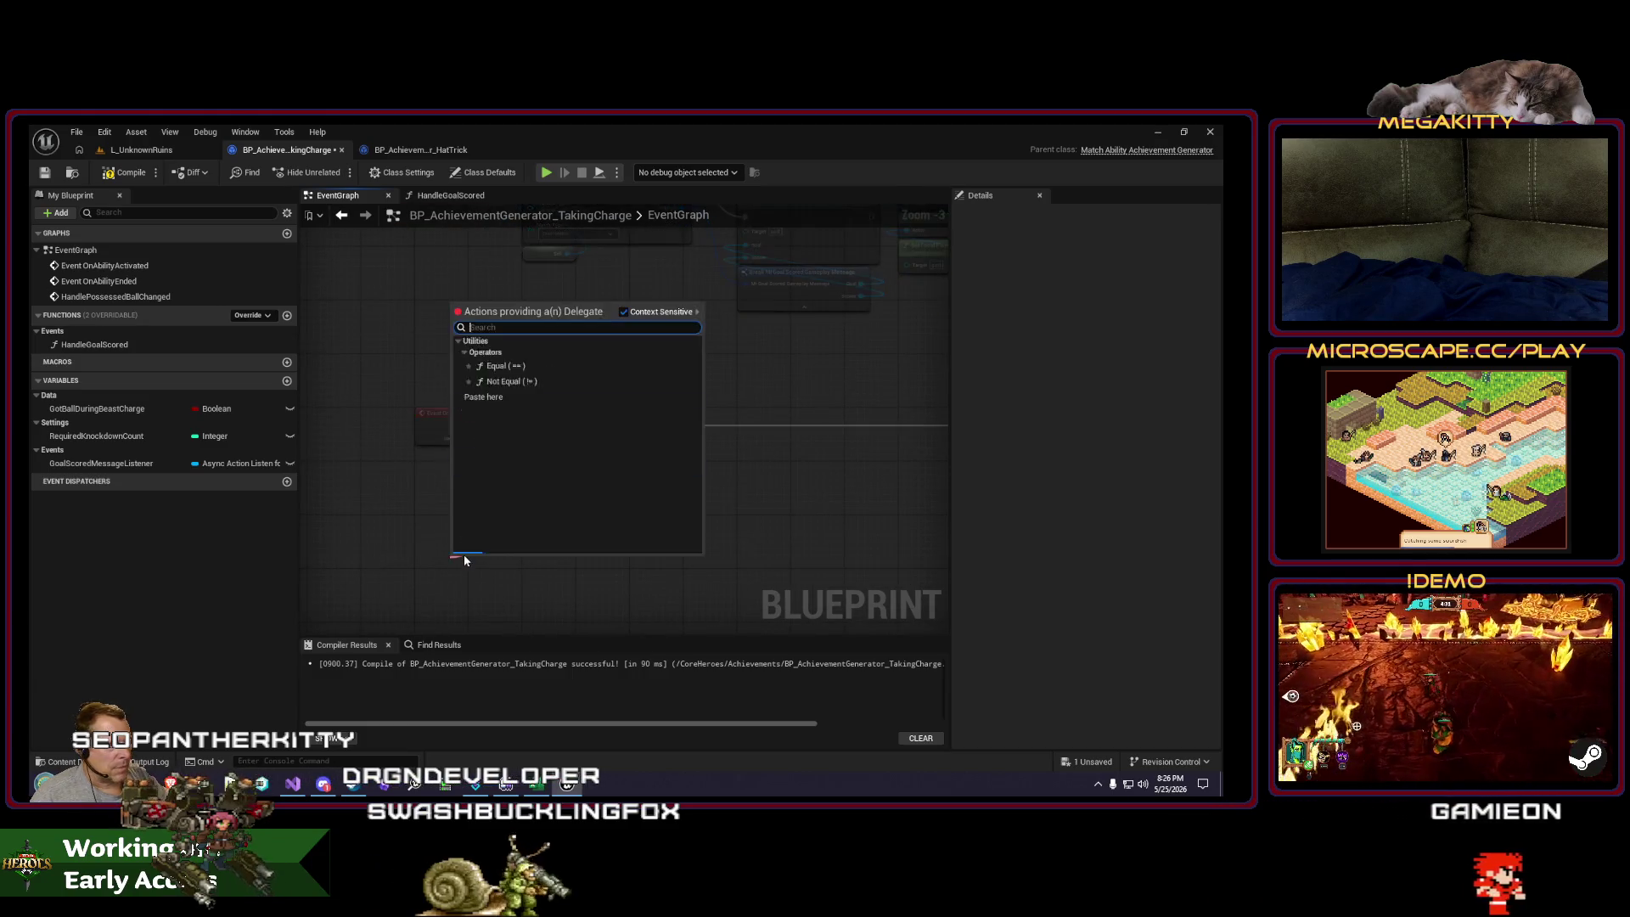
Step: Add a GoalScoringTimerExpired custom event for the timer and begin editing its Time value
type("custom")
key("Return")
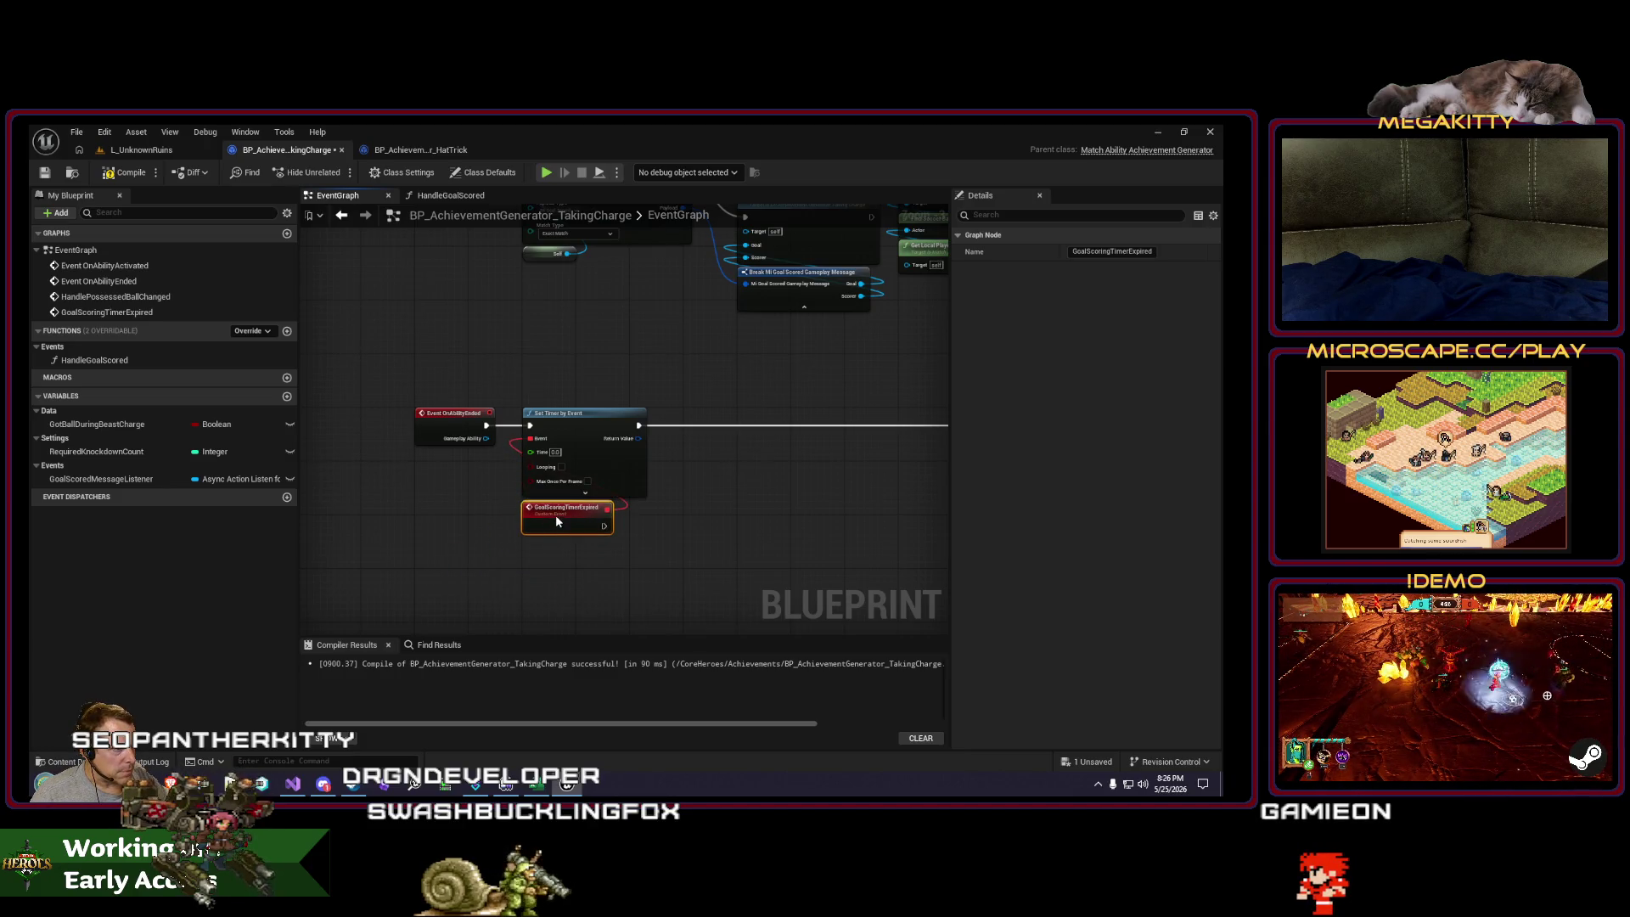
scroll(645, 518, "up", 2)
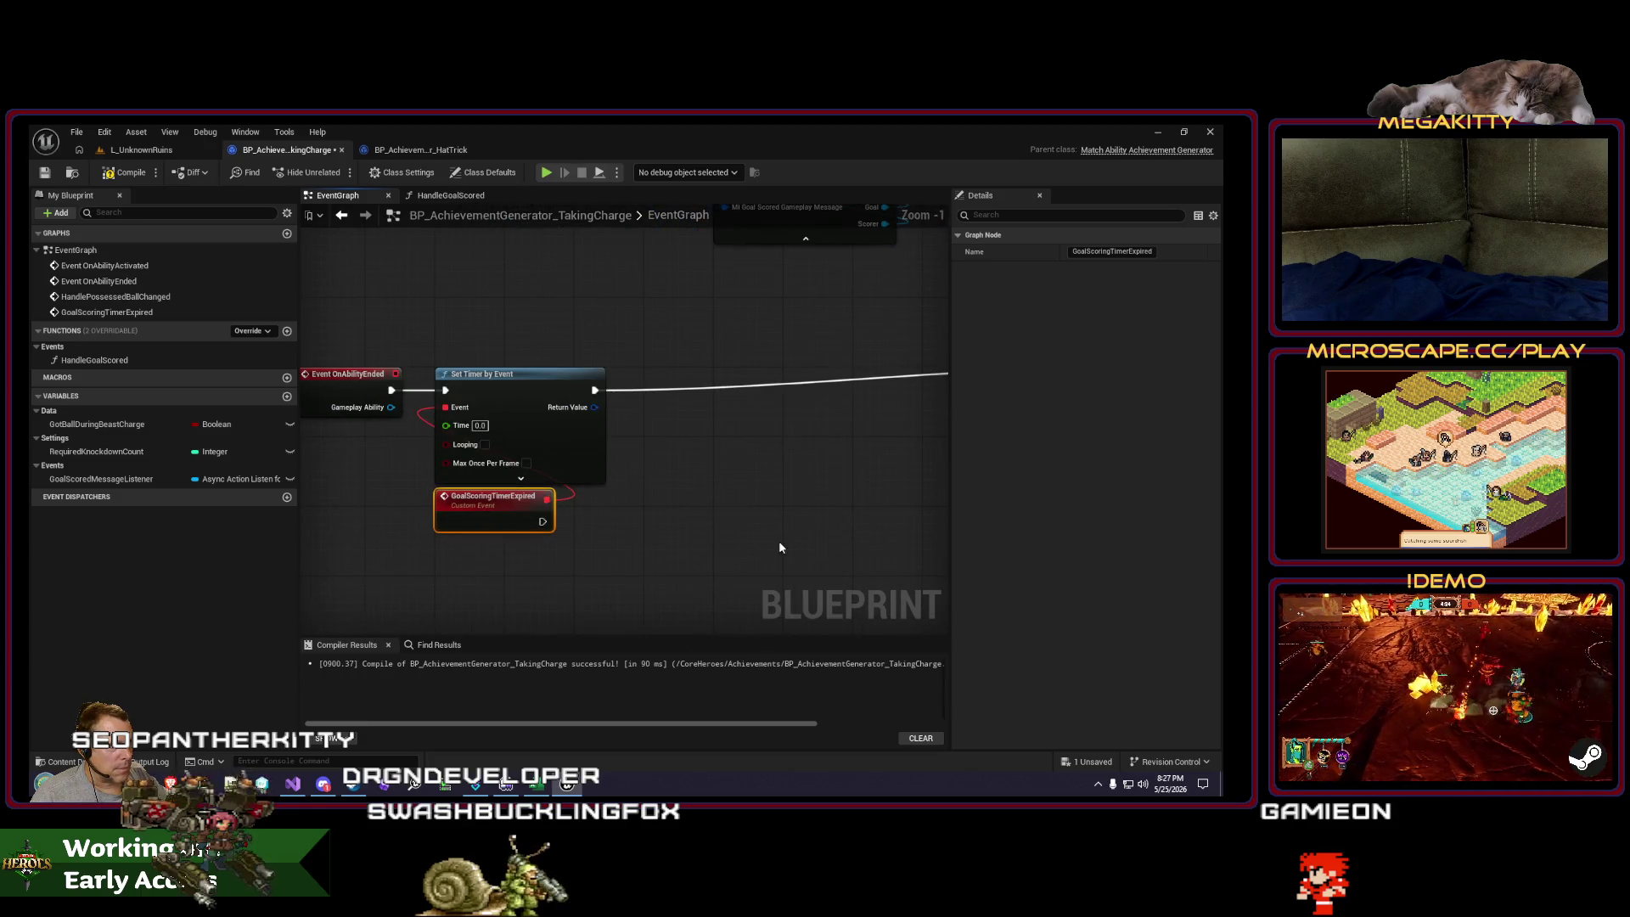
left_click_drag(541, 438, 506, 453)
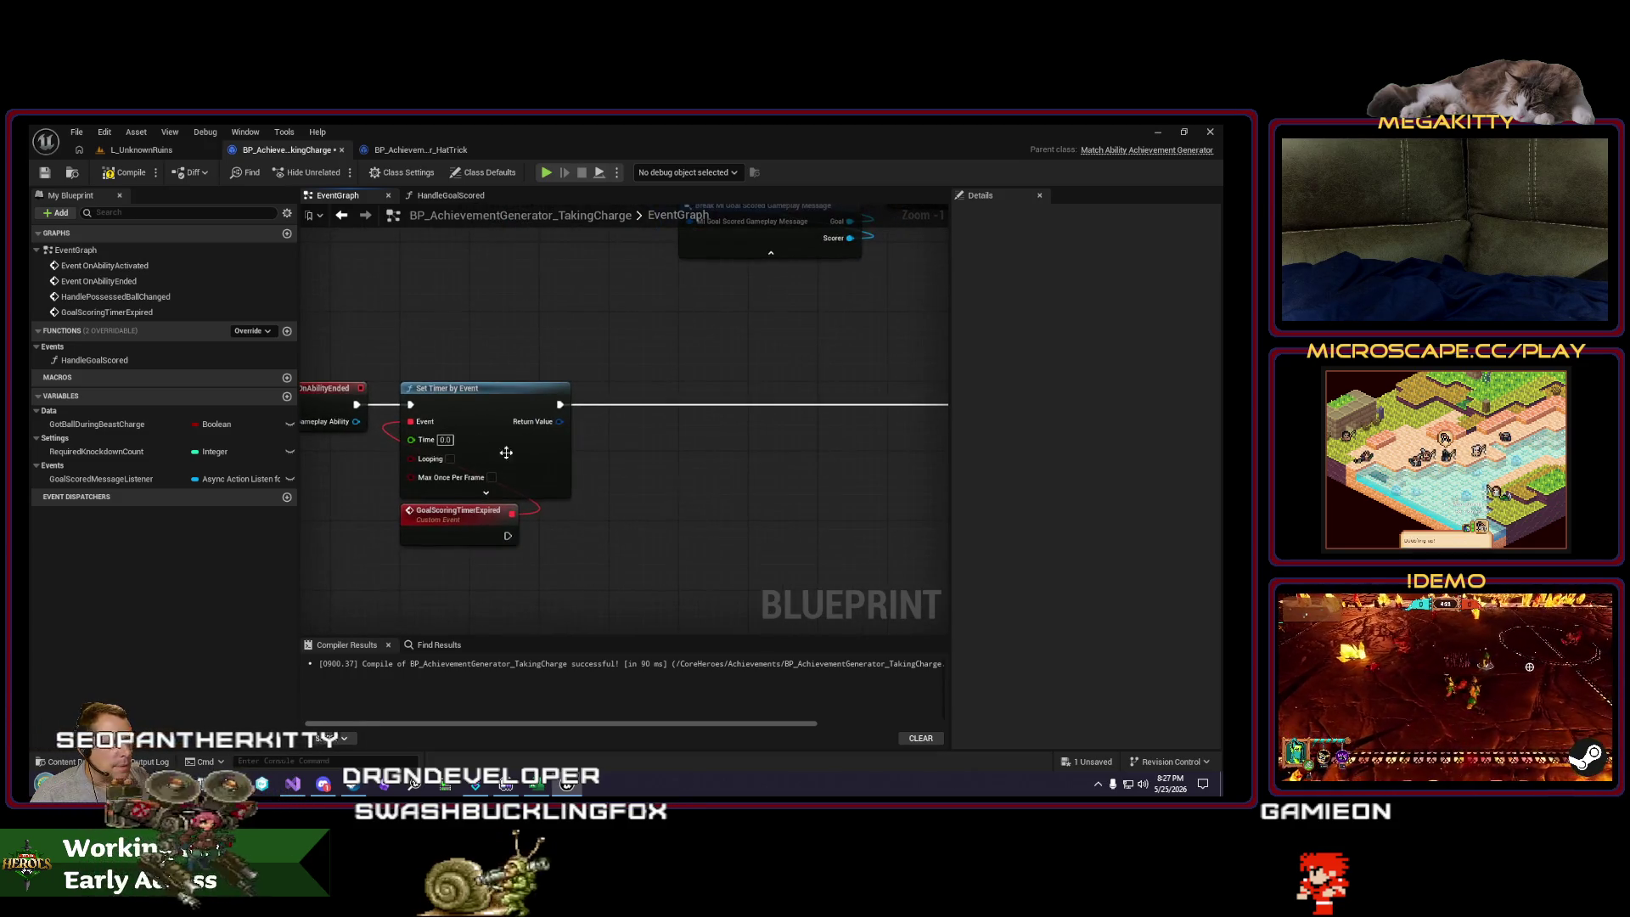
left_click(445, 439)
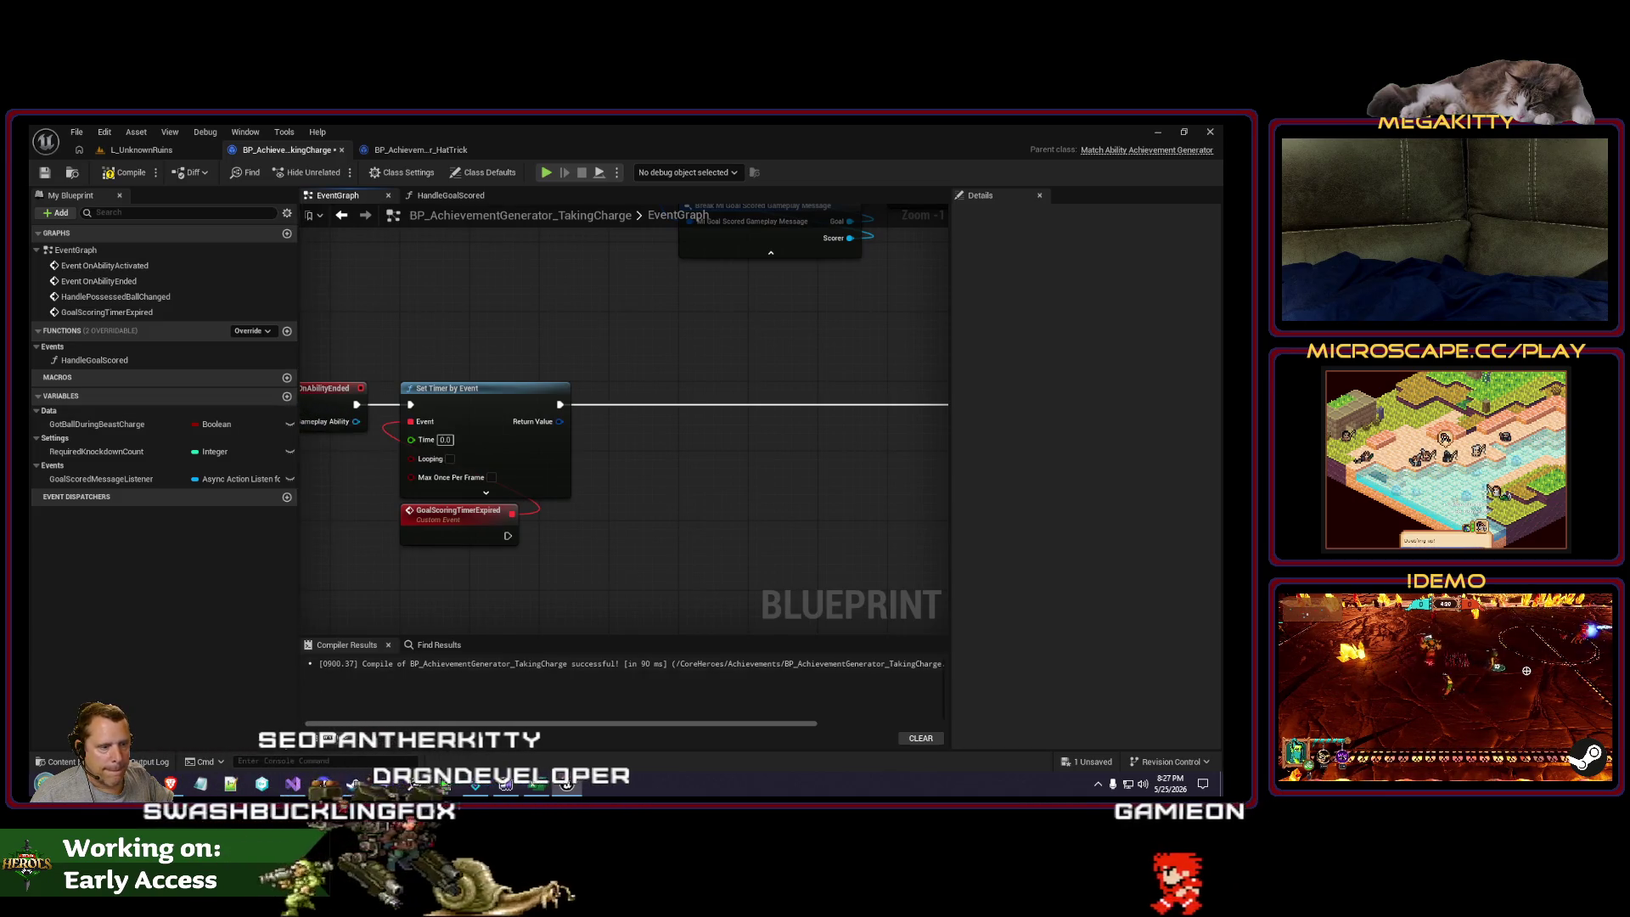
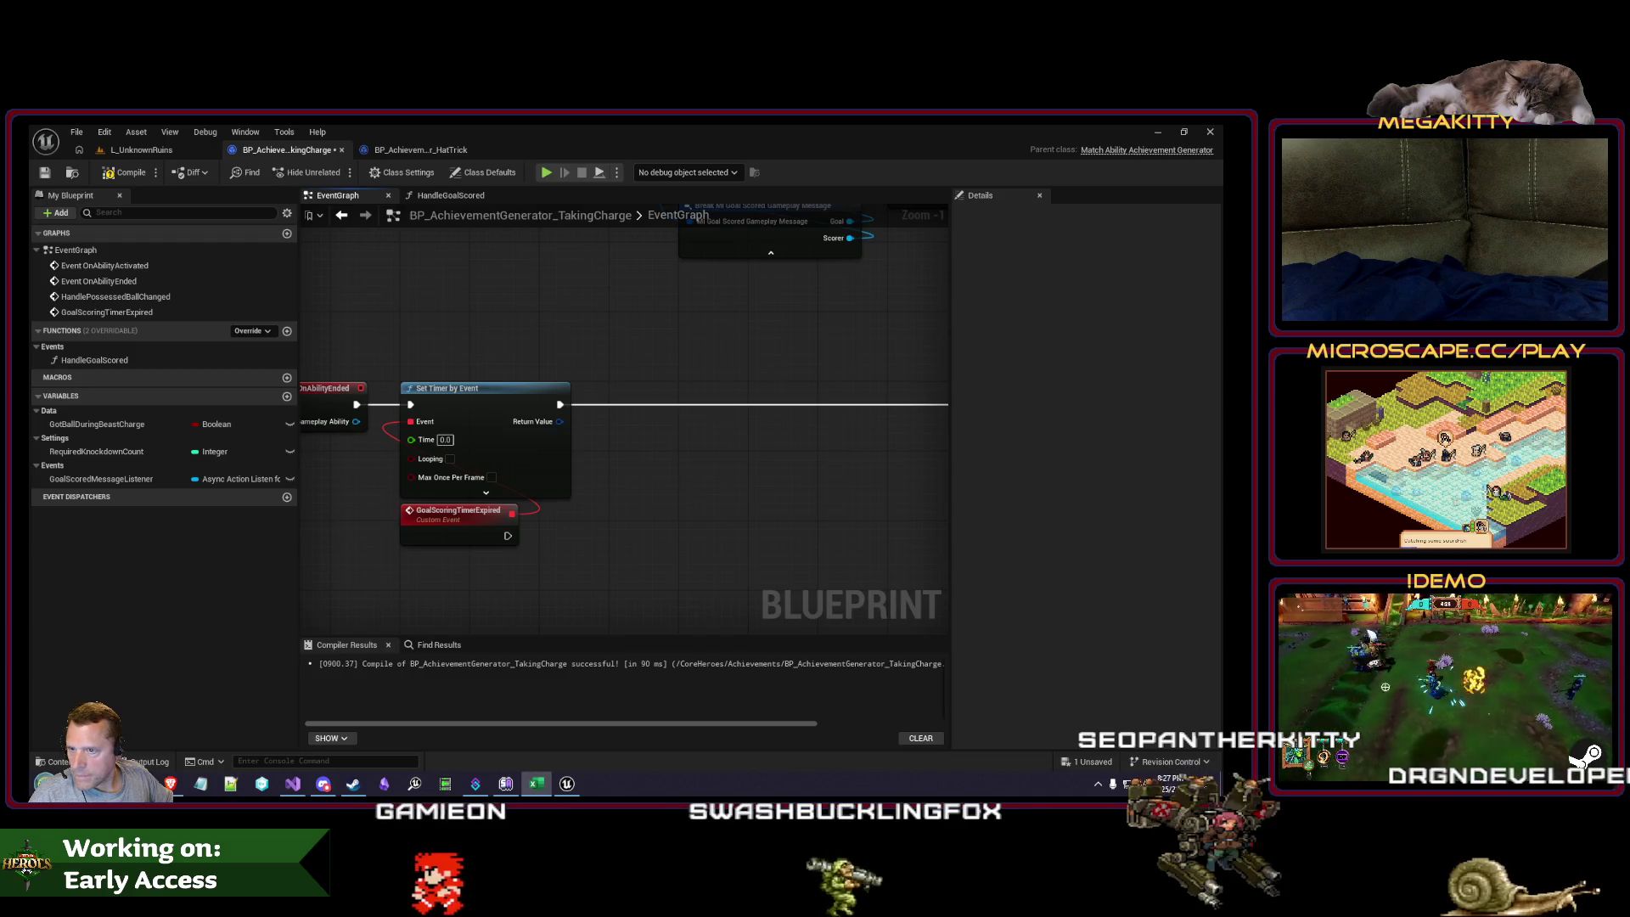
Step: Rename the RequiredKnockdownCount variable to DurationToScoreGoalIn
double_click(110, 454)
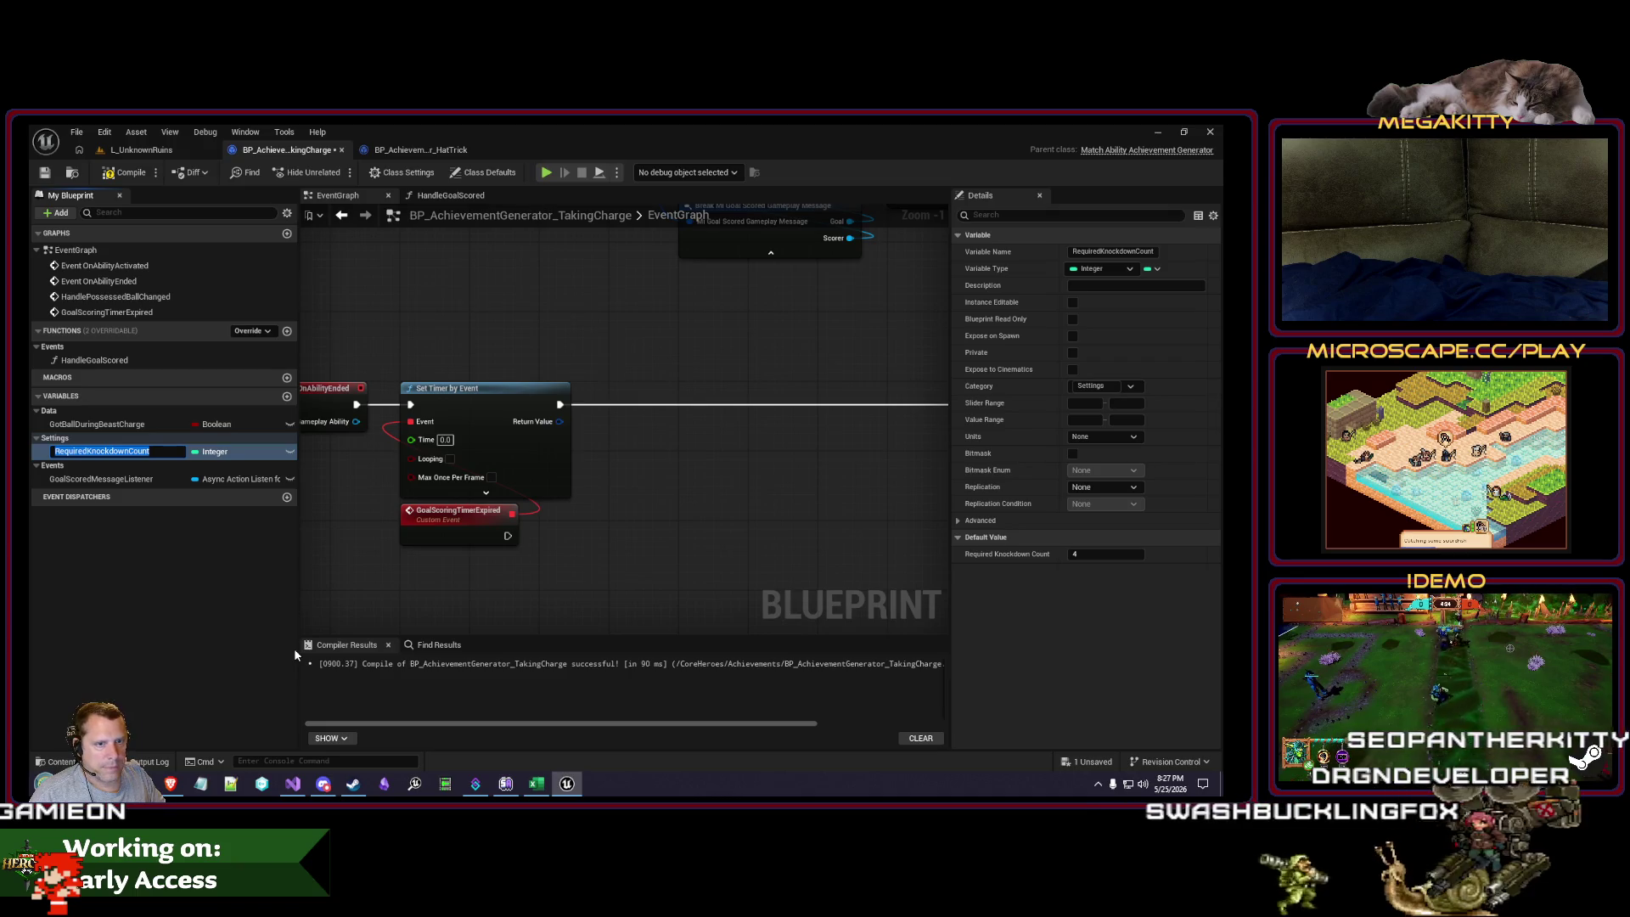
type("Se")
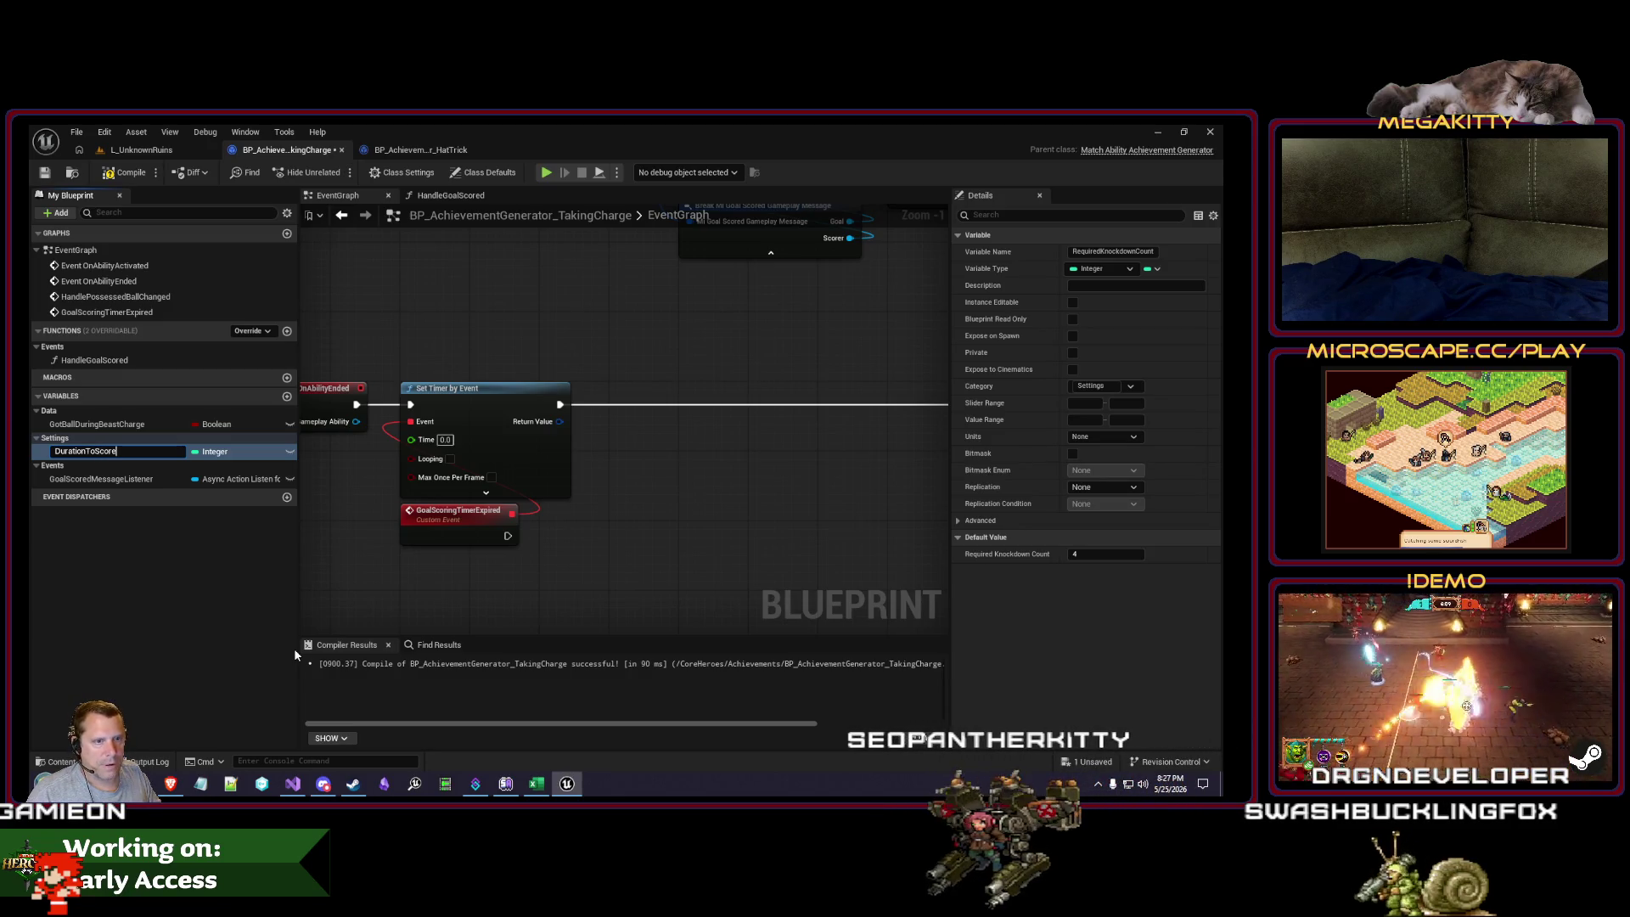
type("eGoalIn")
key("Return")
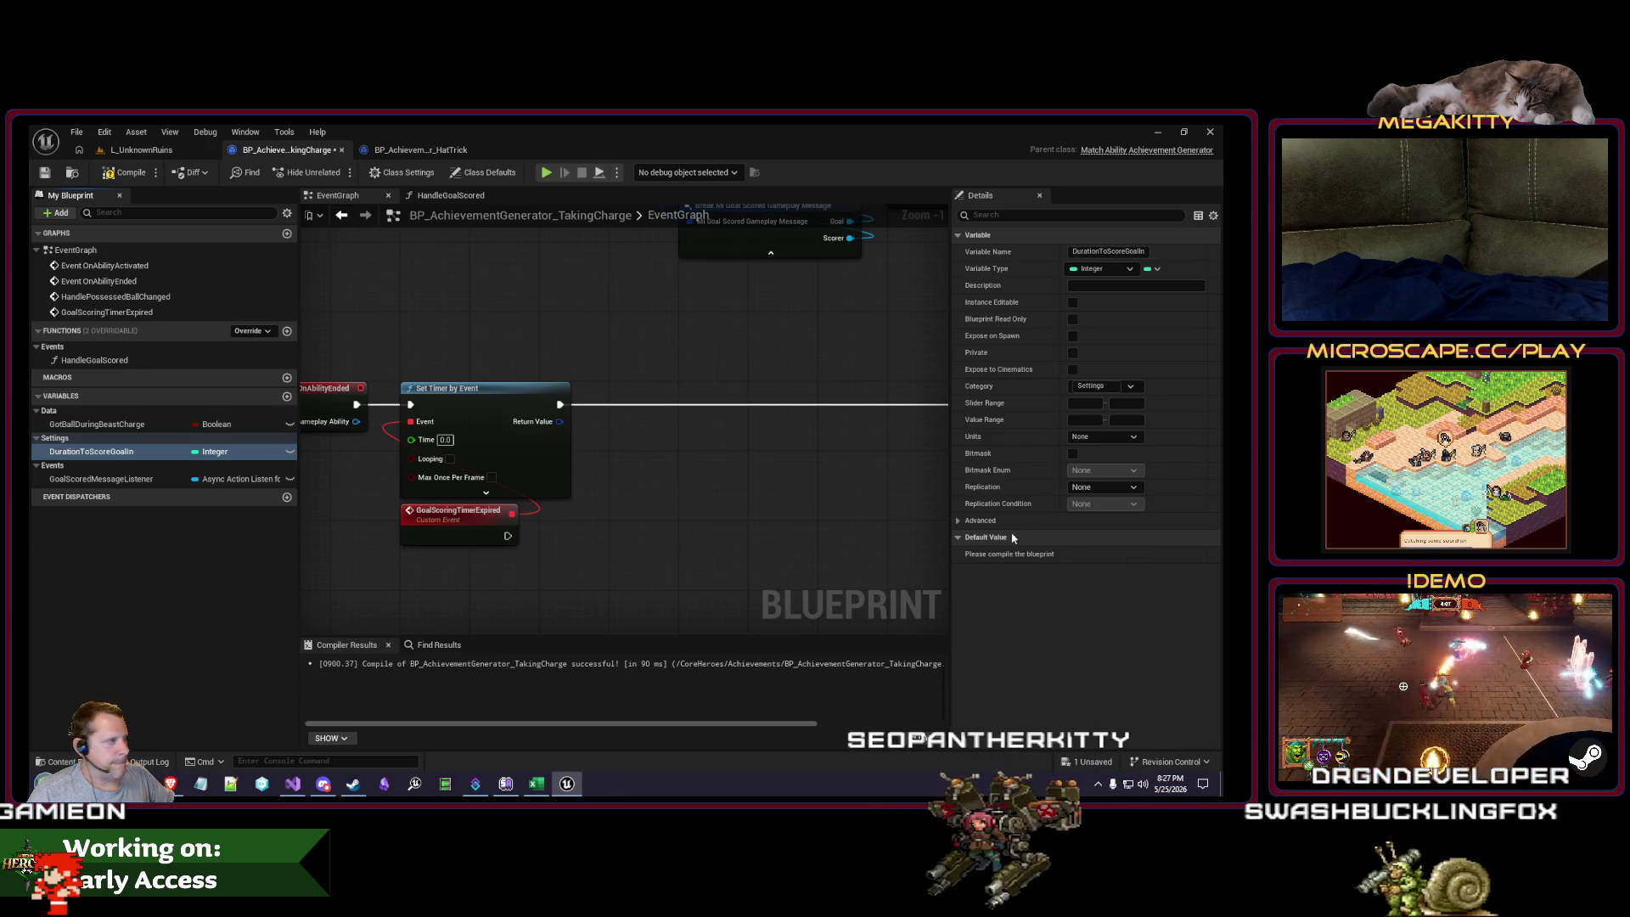
Step: Set DurationToScoreGoalIn's units to Seconds and add its getter to the Event Graph
left_click(1100, 438)
scroll(1120, 594, "down", 5)
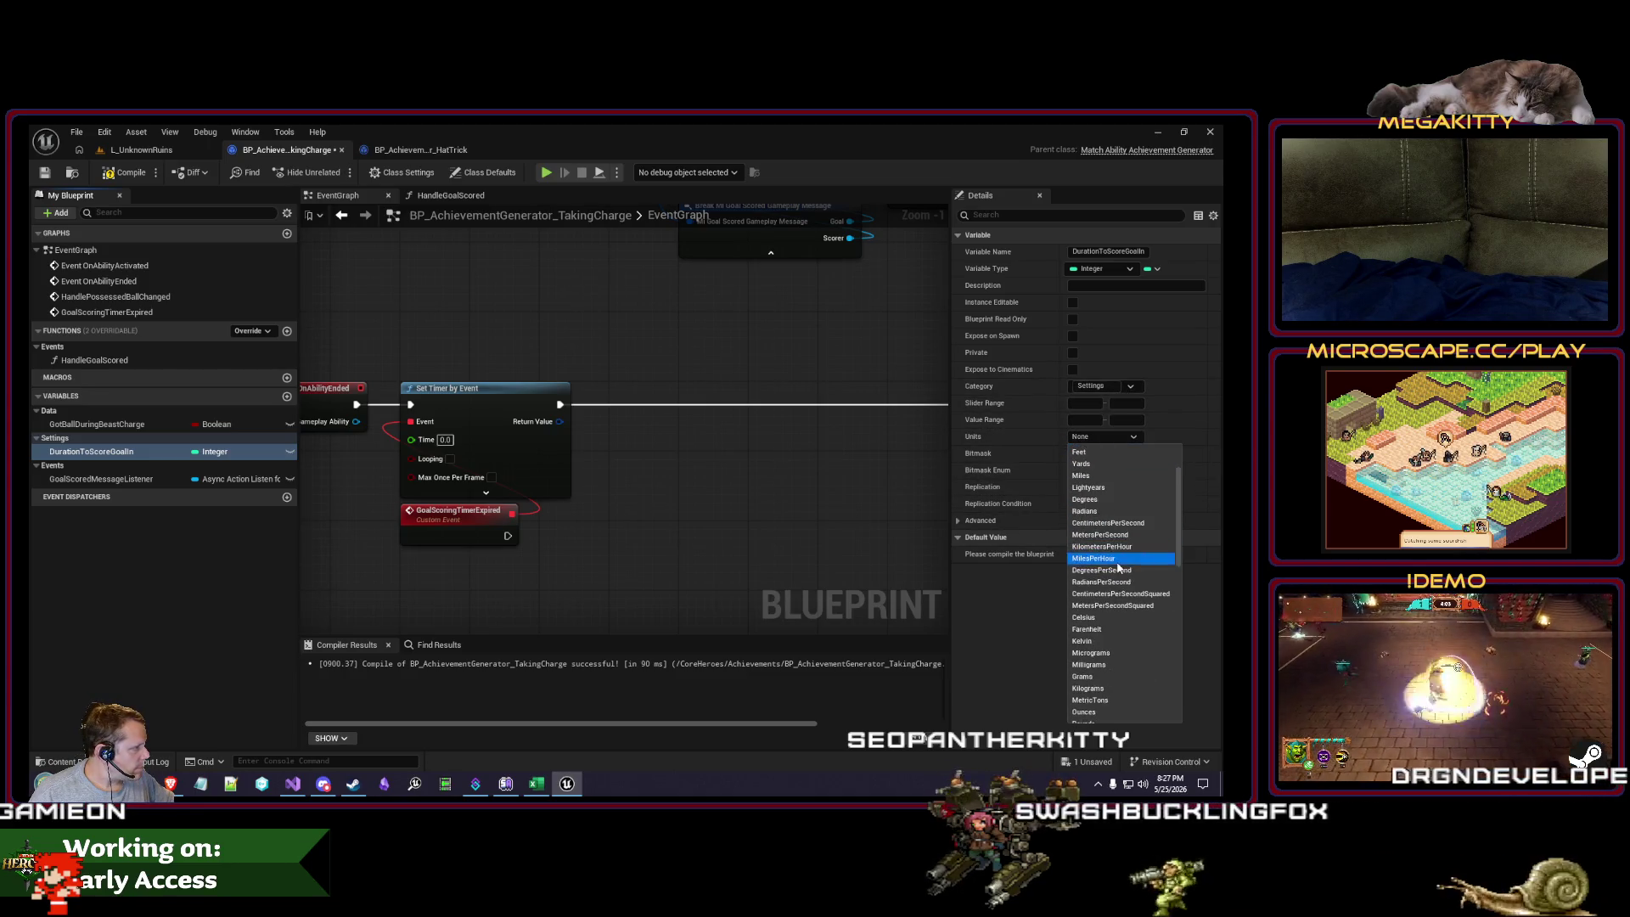
scroll(1116, 648, "down", 8)
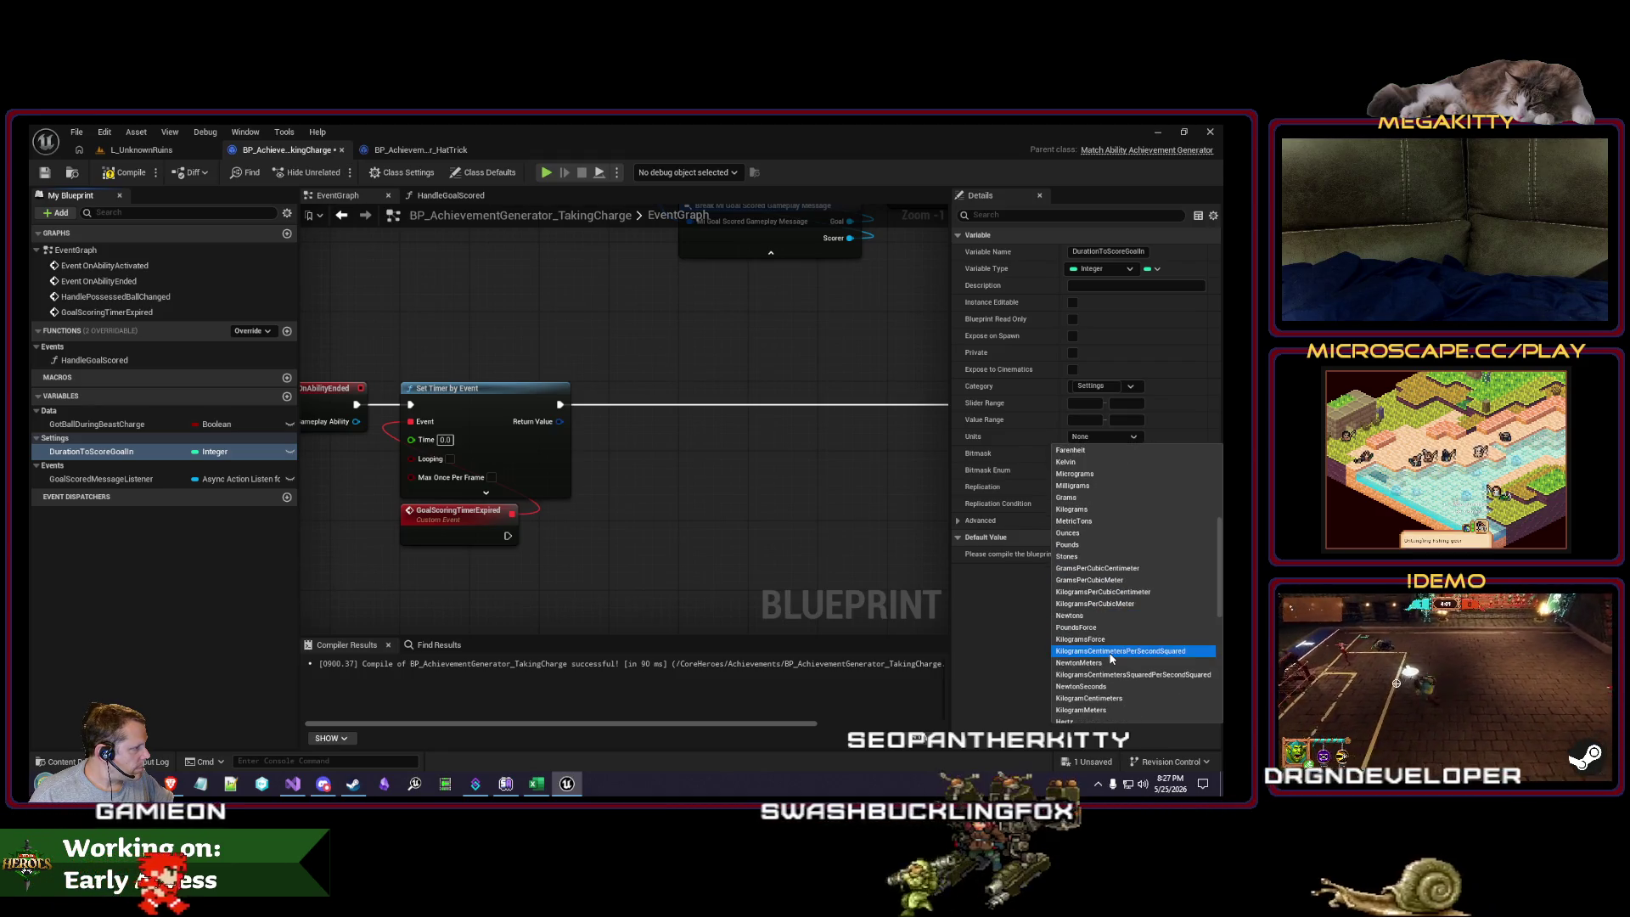
scroll(1109, 661, "down", 4)
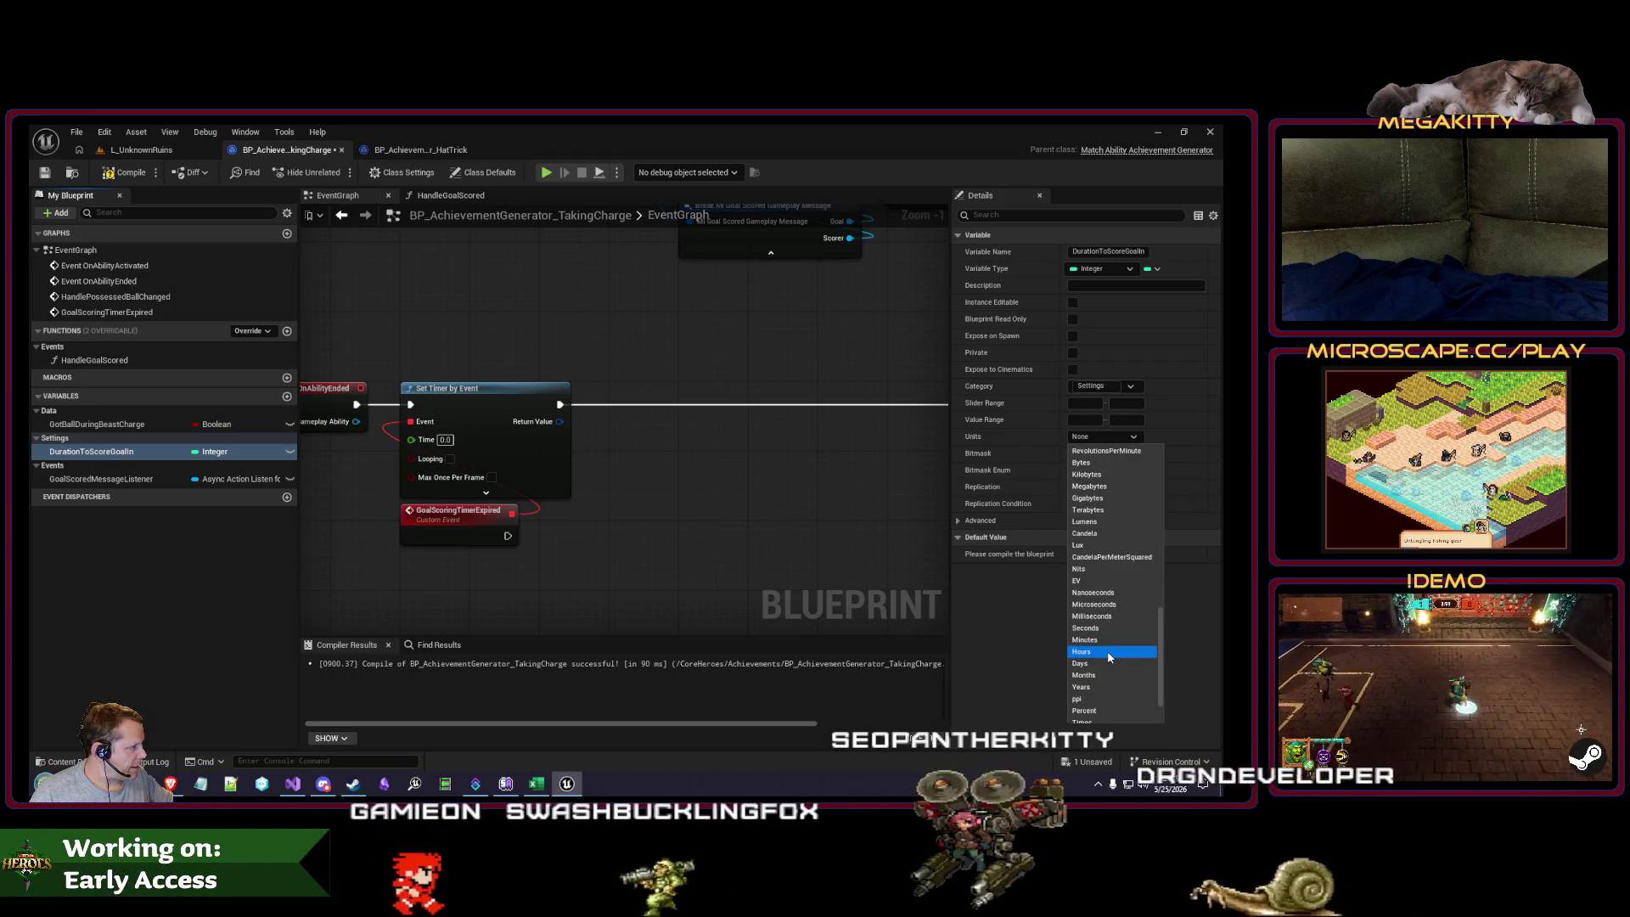
scroll(1103, 671, "up", 3)
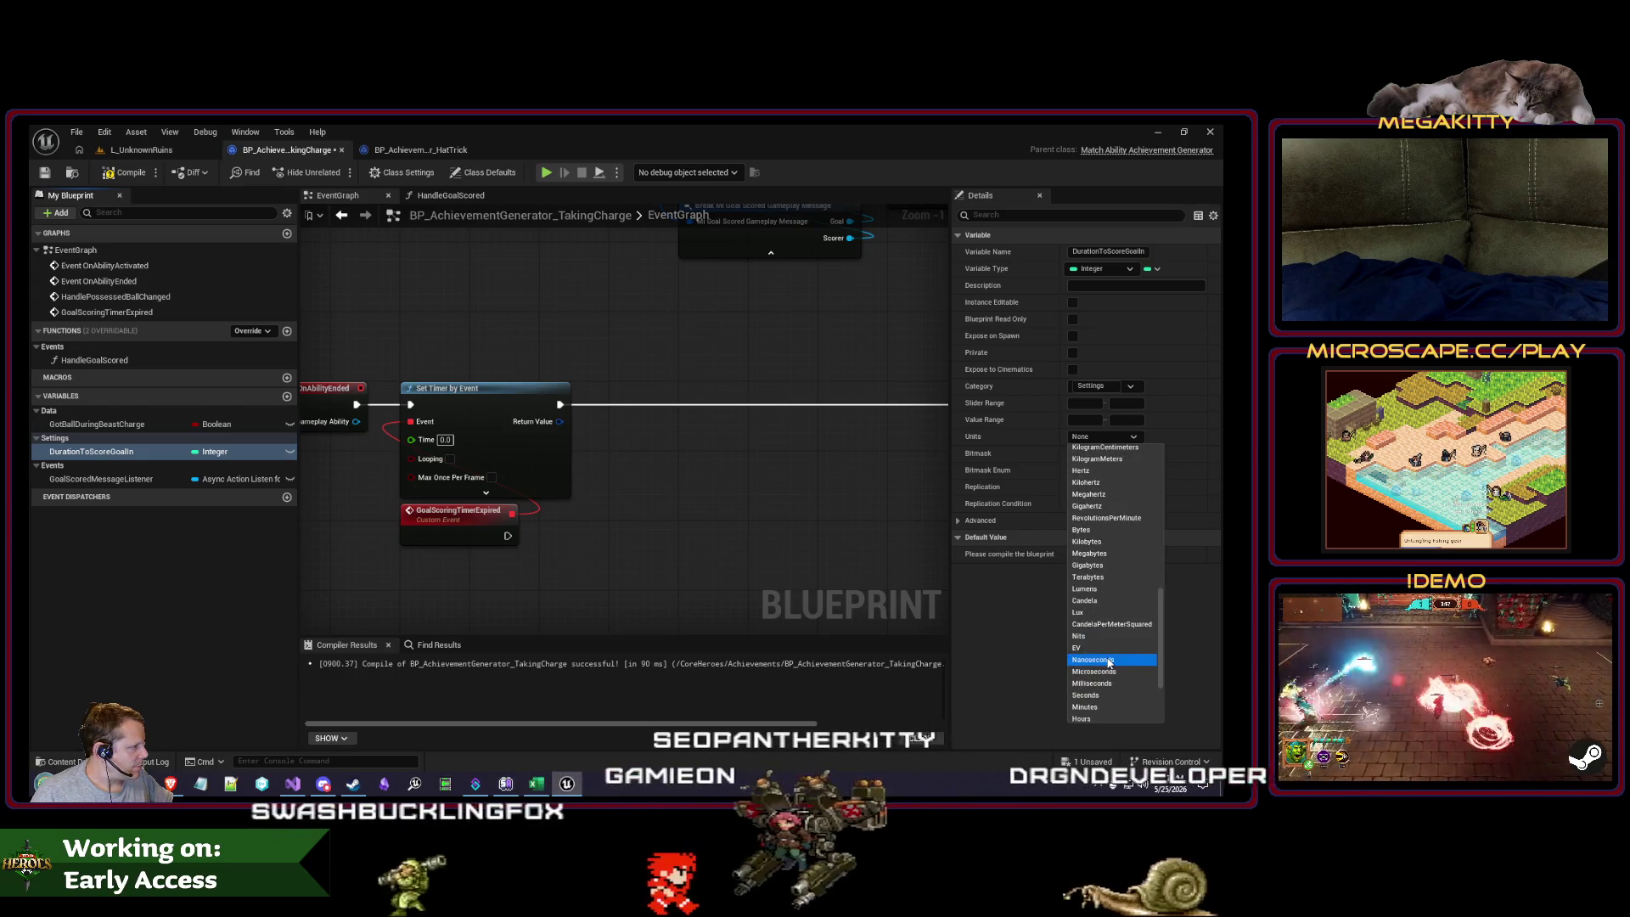
left_click(1098, 679)
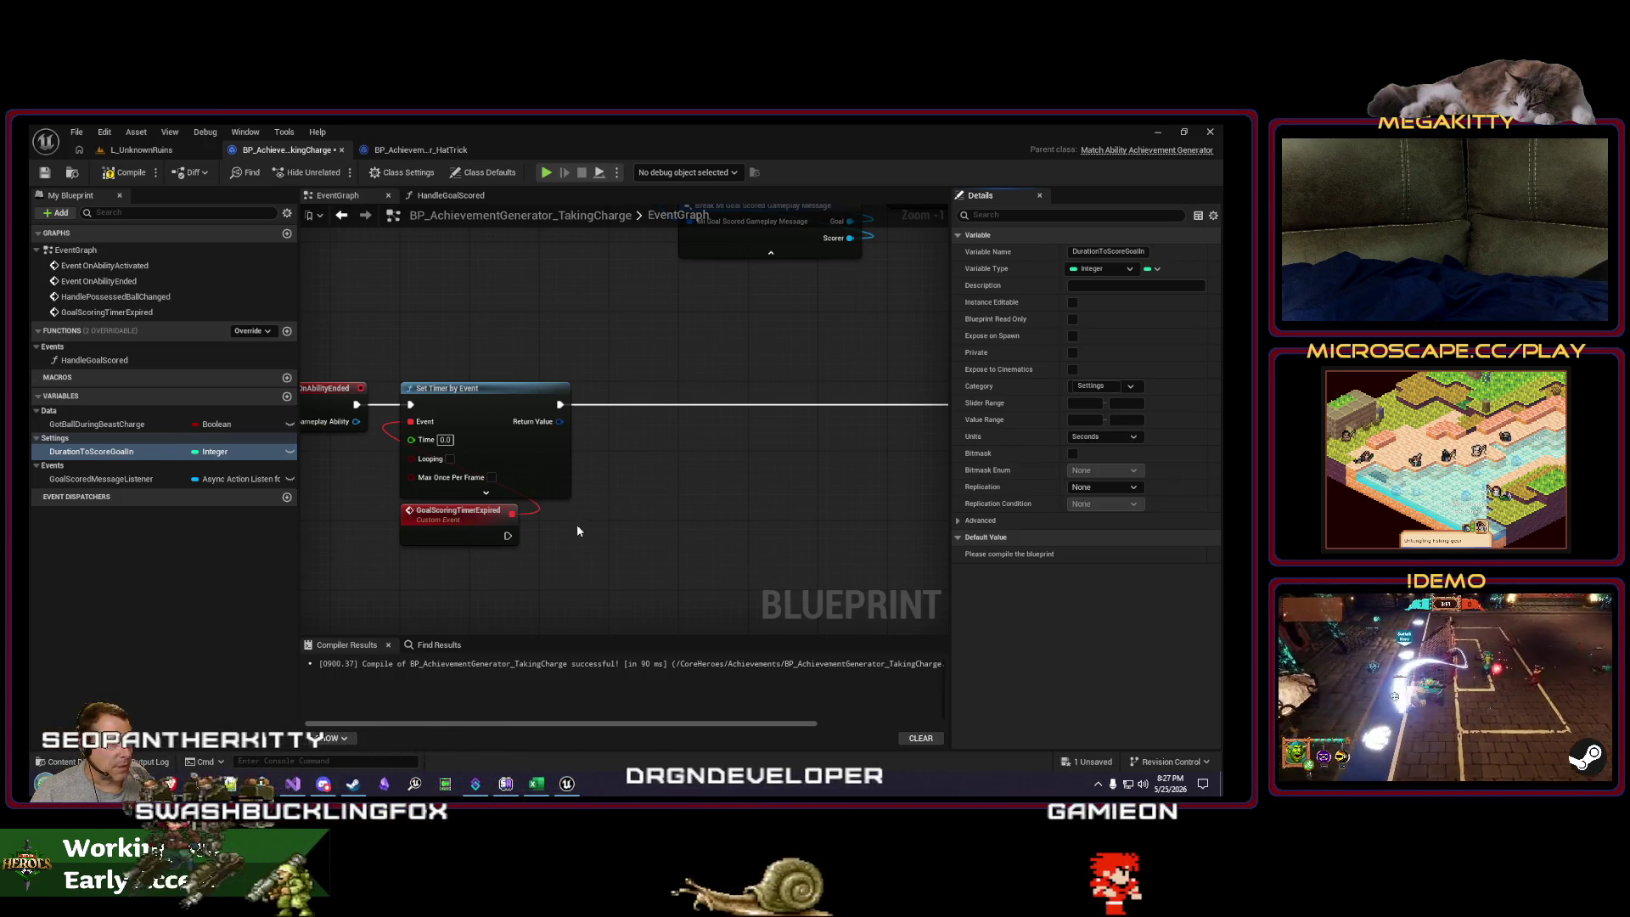
left_click(107, 453)
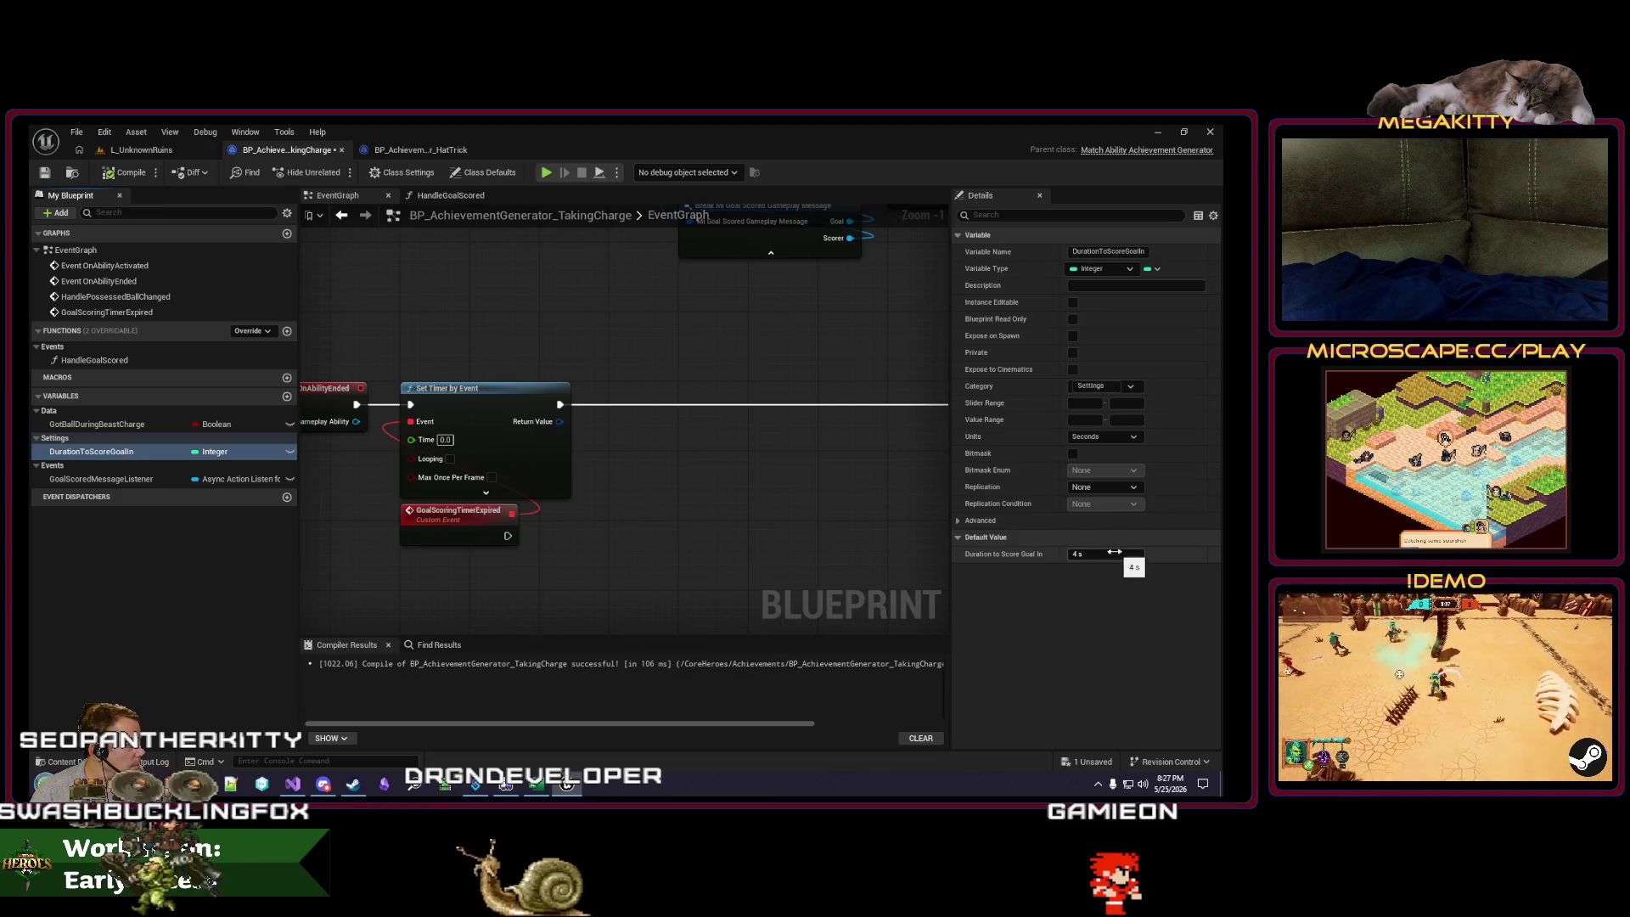
left_click(470, 590)
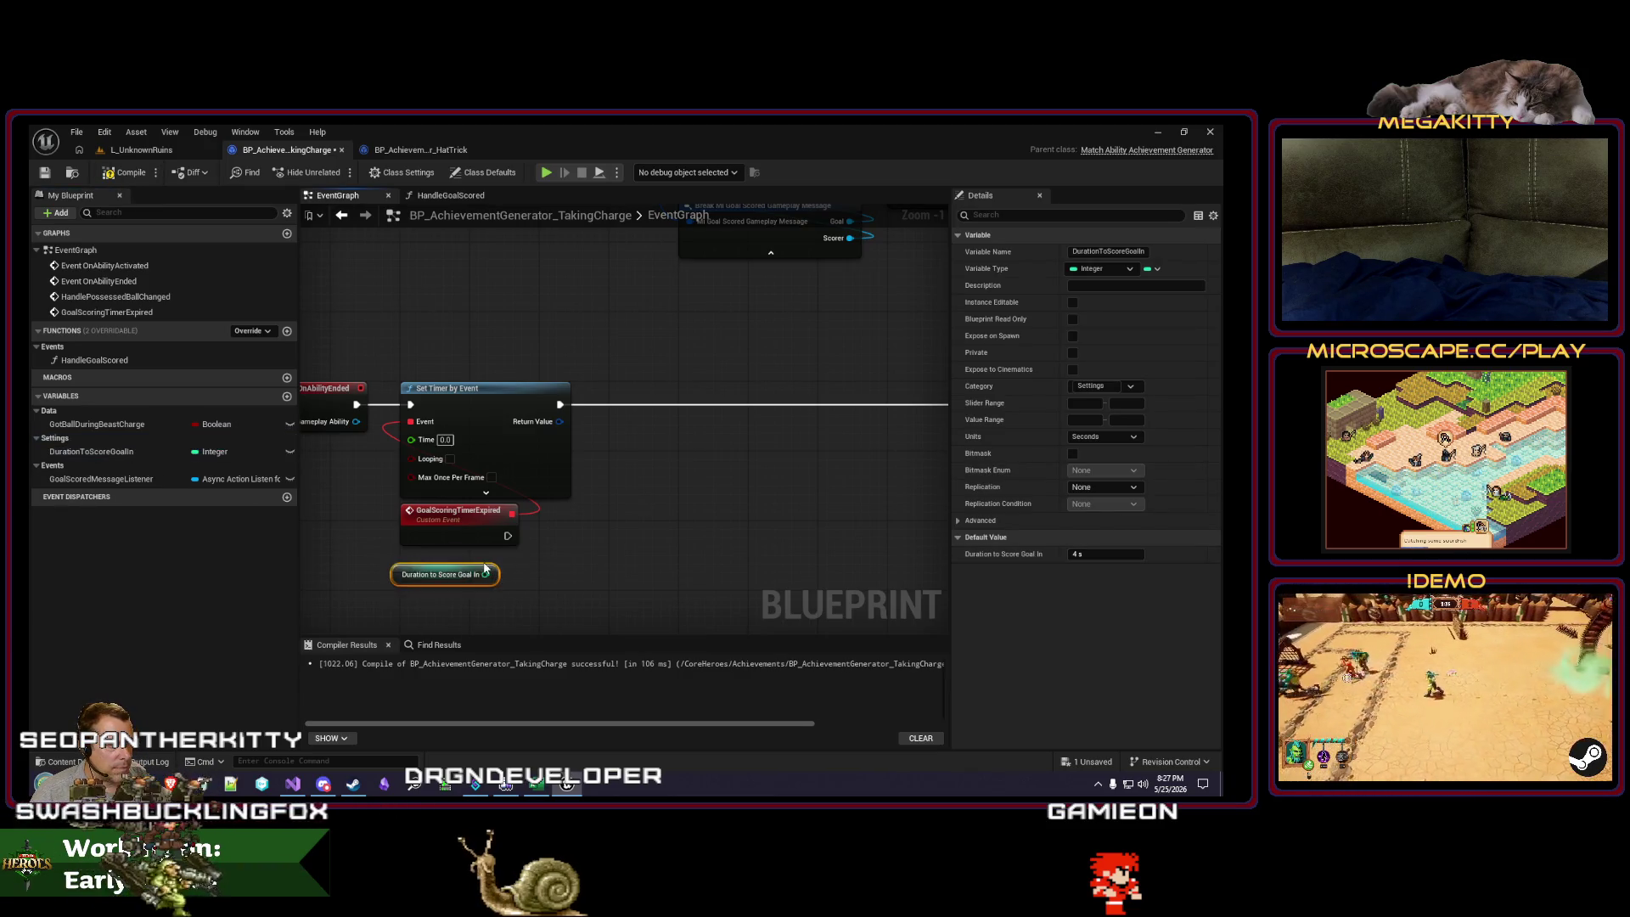
Step: Wire the duration getter to the timer's Time input, then delete the getter and its conversion node
left_click_drag(433, 470, 411, 439)
left_click_drag(415, 575, 422, 546)
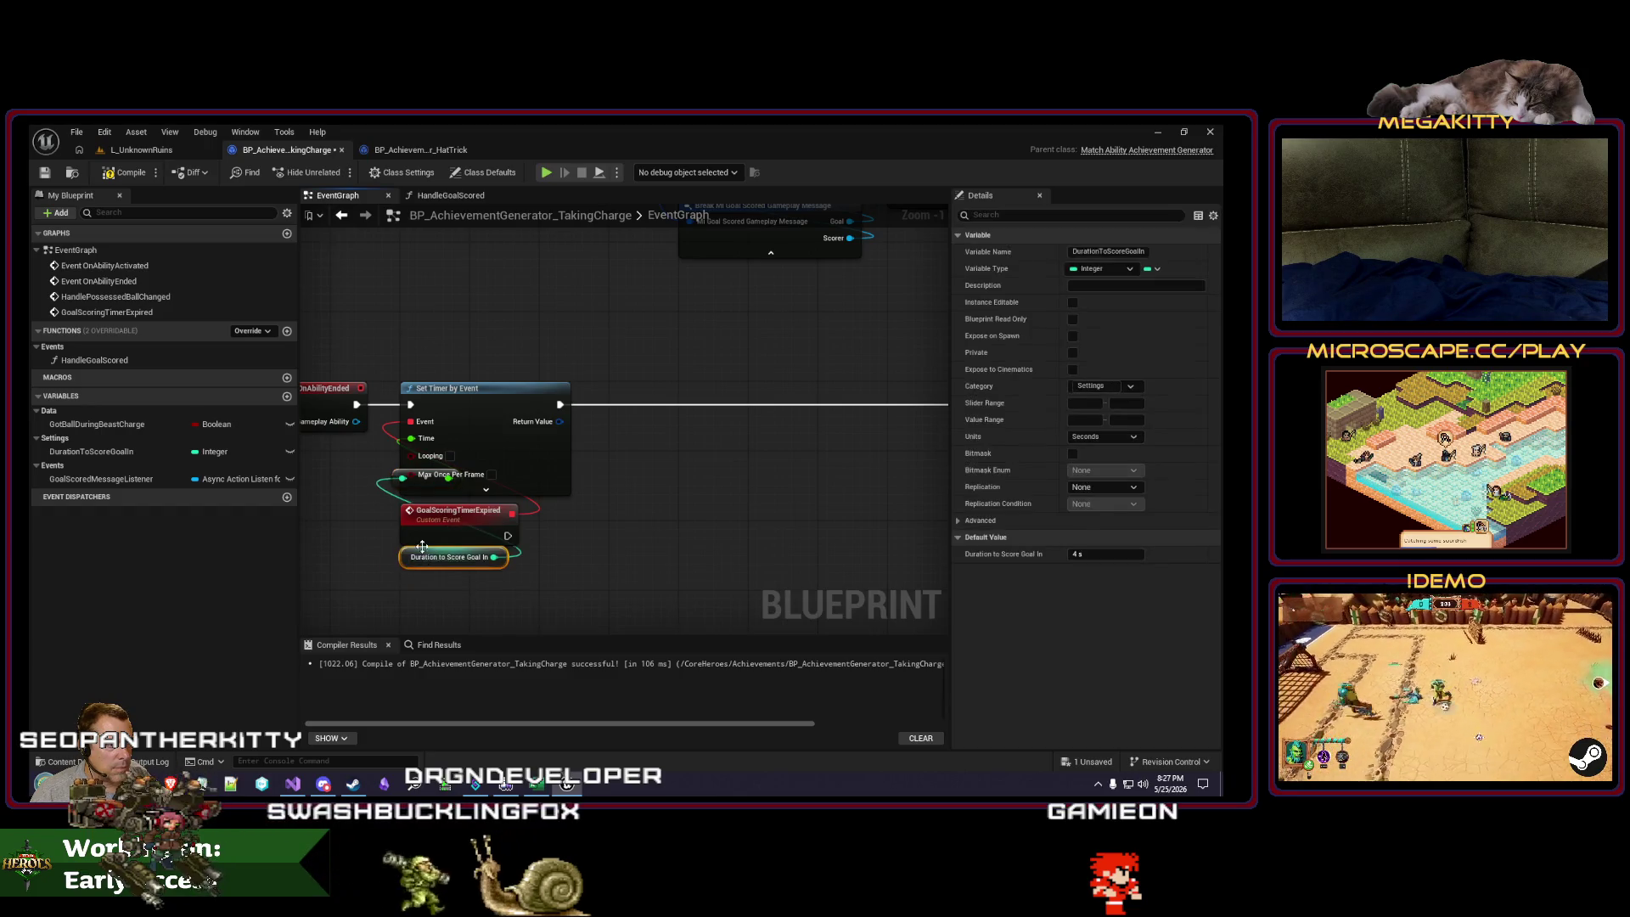
left_click_drag(395, 481, 357, 544)
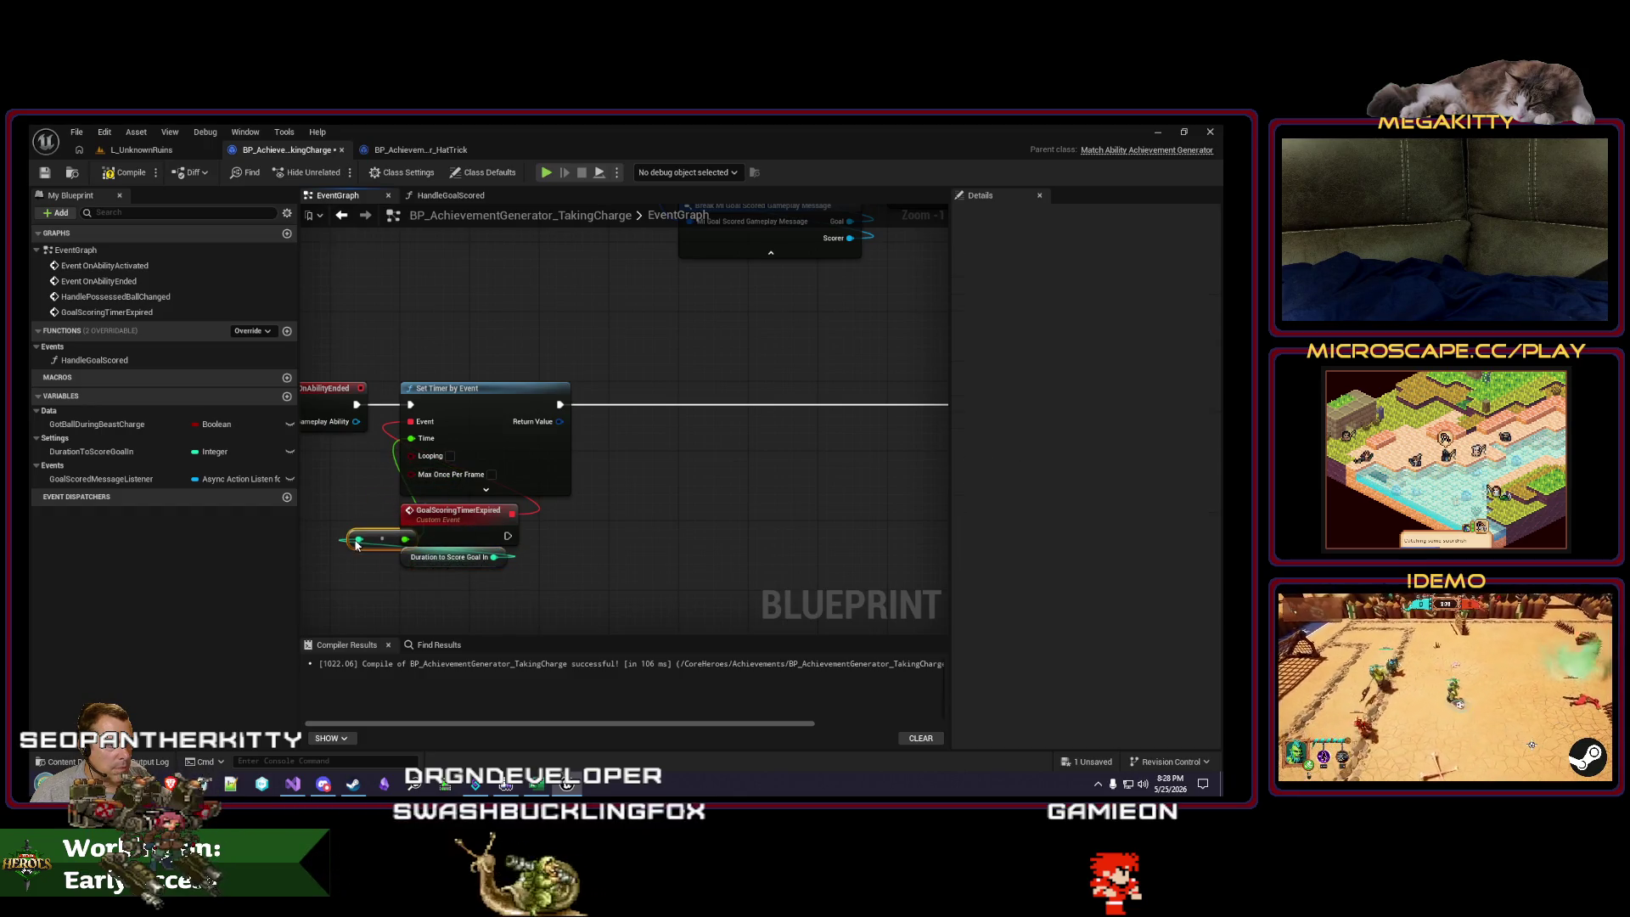
left_click(430, 557)
key("Delete")
Step: Change DurationToScoreGoalIn to Float and wire a new getter into Set Timer by Event's Time pin
left_click(219, 452)
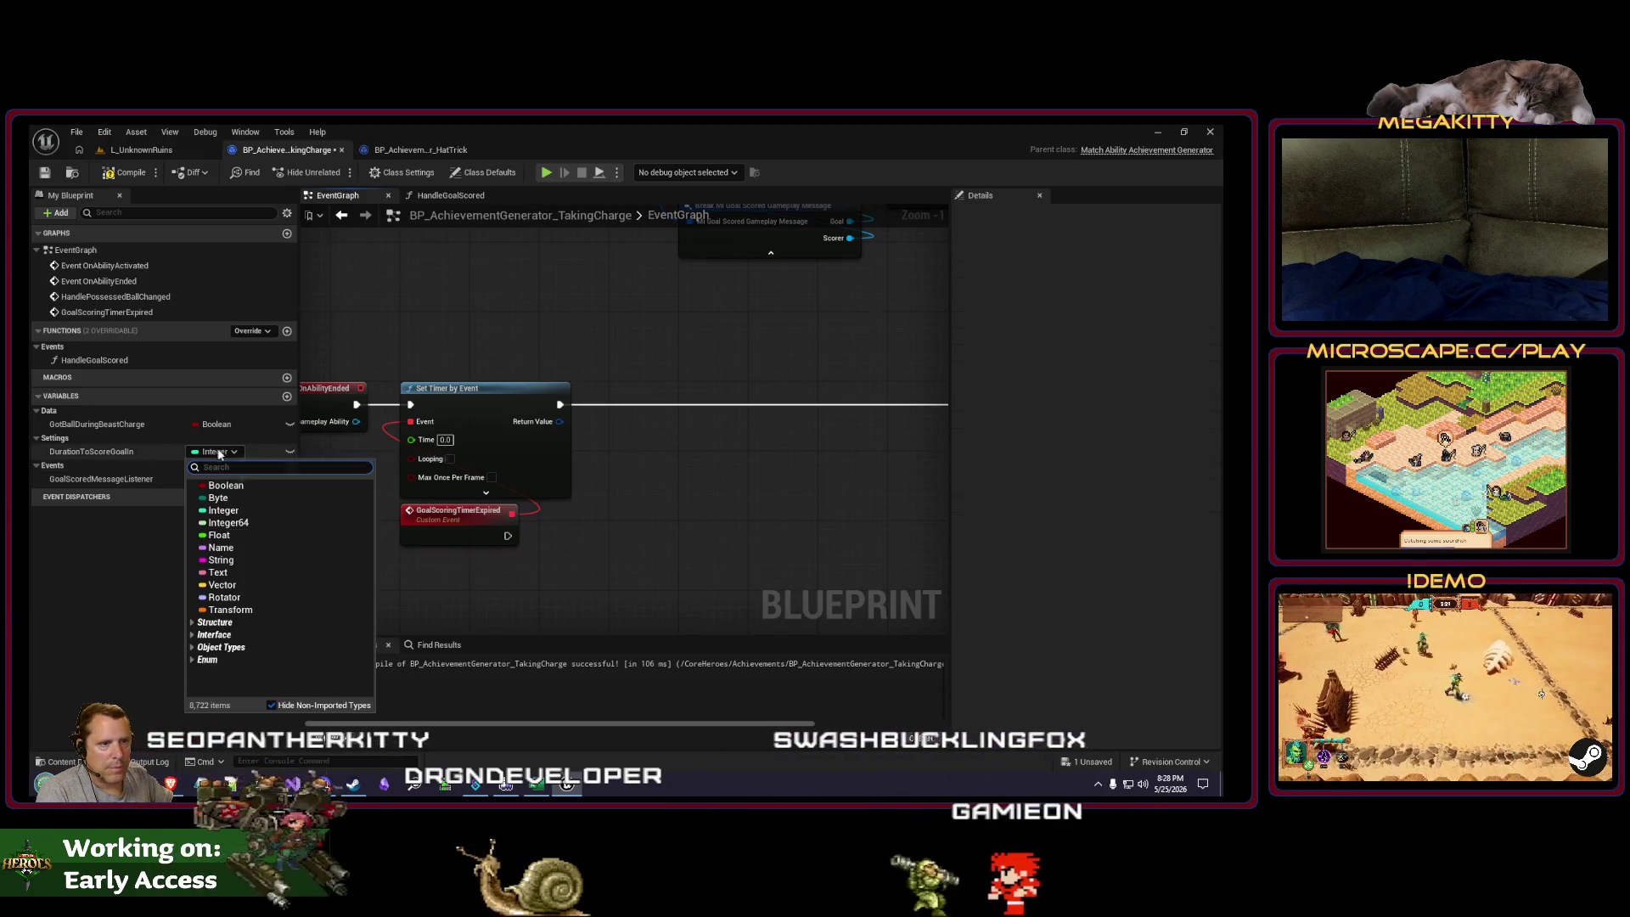
left_click(219, 535)
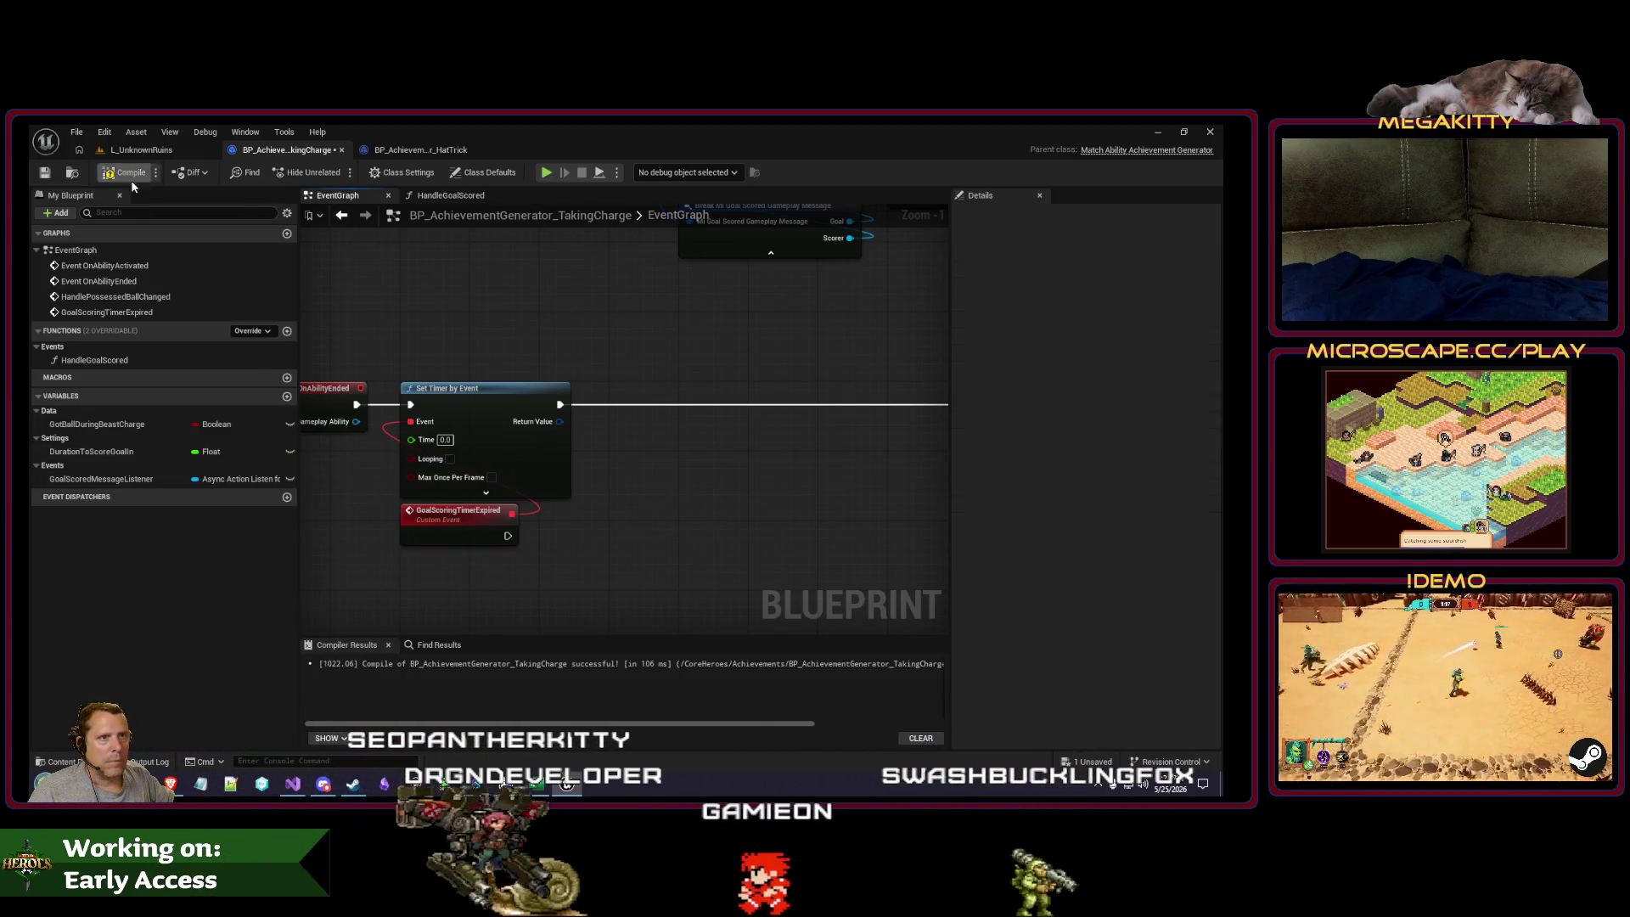
mouse_move(91, 452)
left_mouse_down()
mouse_move(444, 557)
mouse_move(411, 438)
left_mouse_up()
left_click_drag(403, 561, 411, 568)
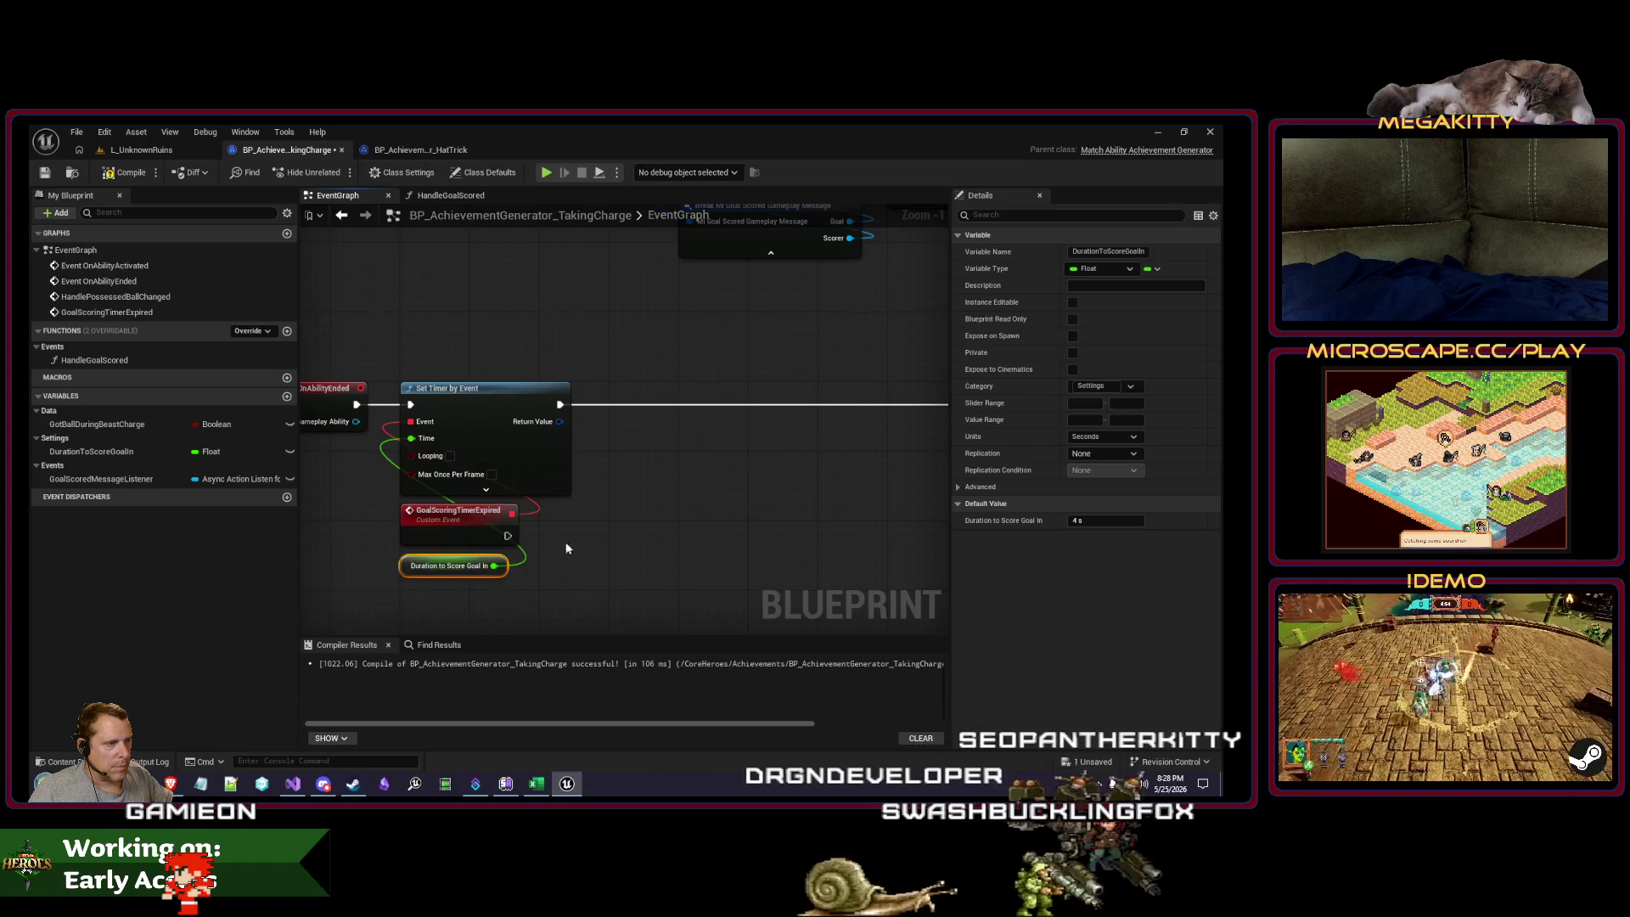
Step: Switch over to the BP_AchievementGenerator_HatTrick blueprint's Event Graph
left_click_drag(567, 548, 537, 557)
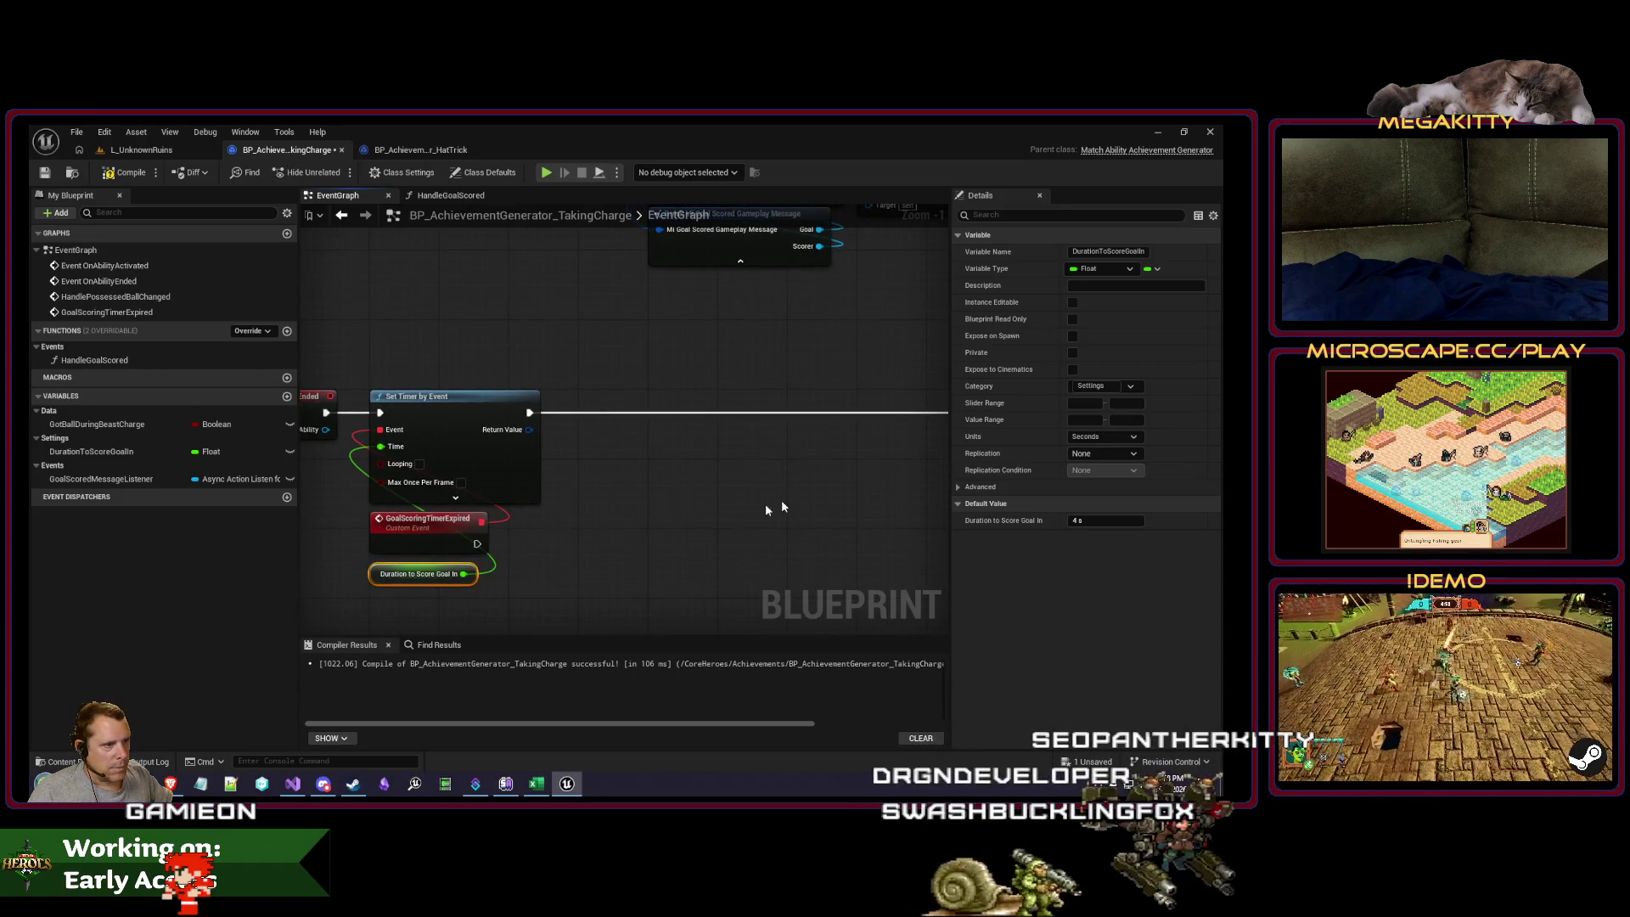
mouse_move(766, 508)
left_mouse_down()
mouse_move(619, 500)
mouse_move(687, 508)
mouse_move(513, 531)
mouse_move(849, 509)
mouse_move(534, 552)
mouse_move(373, 548)
left_mouse_up()
scroll(424, 530, "down", 2)
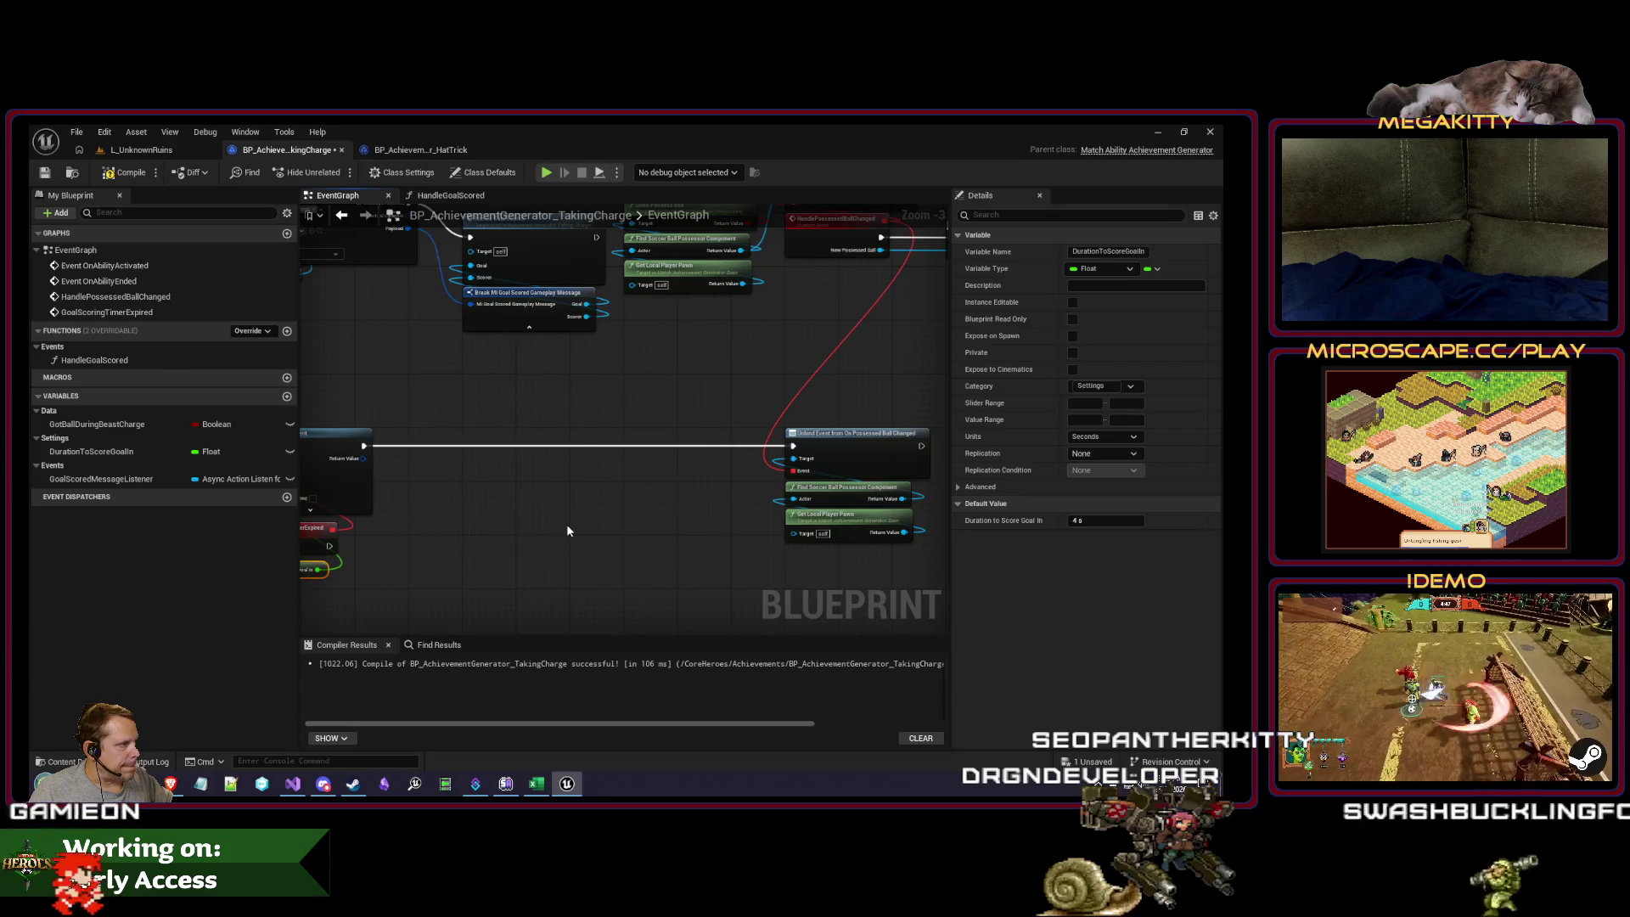
left_click_drag(539, 505, 594, 556)
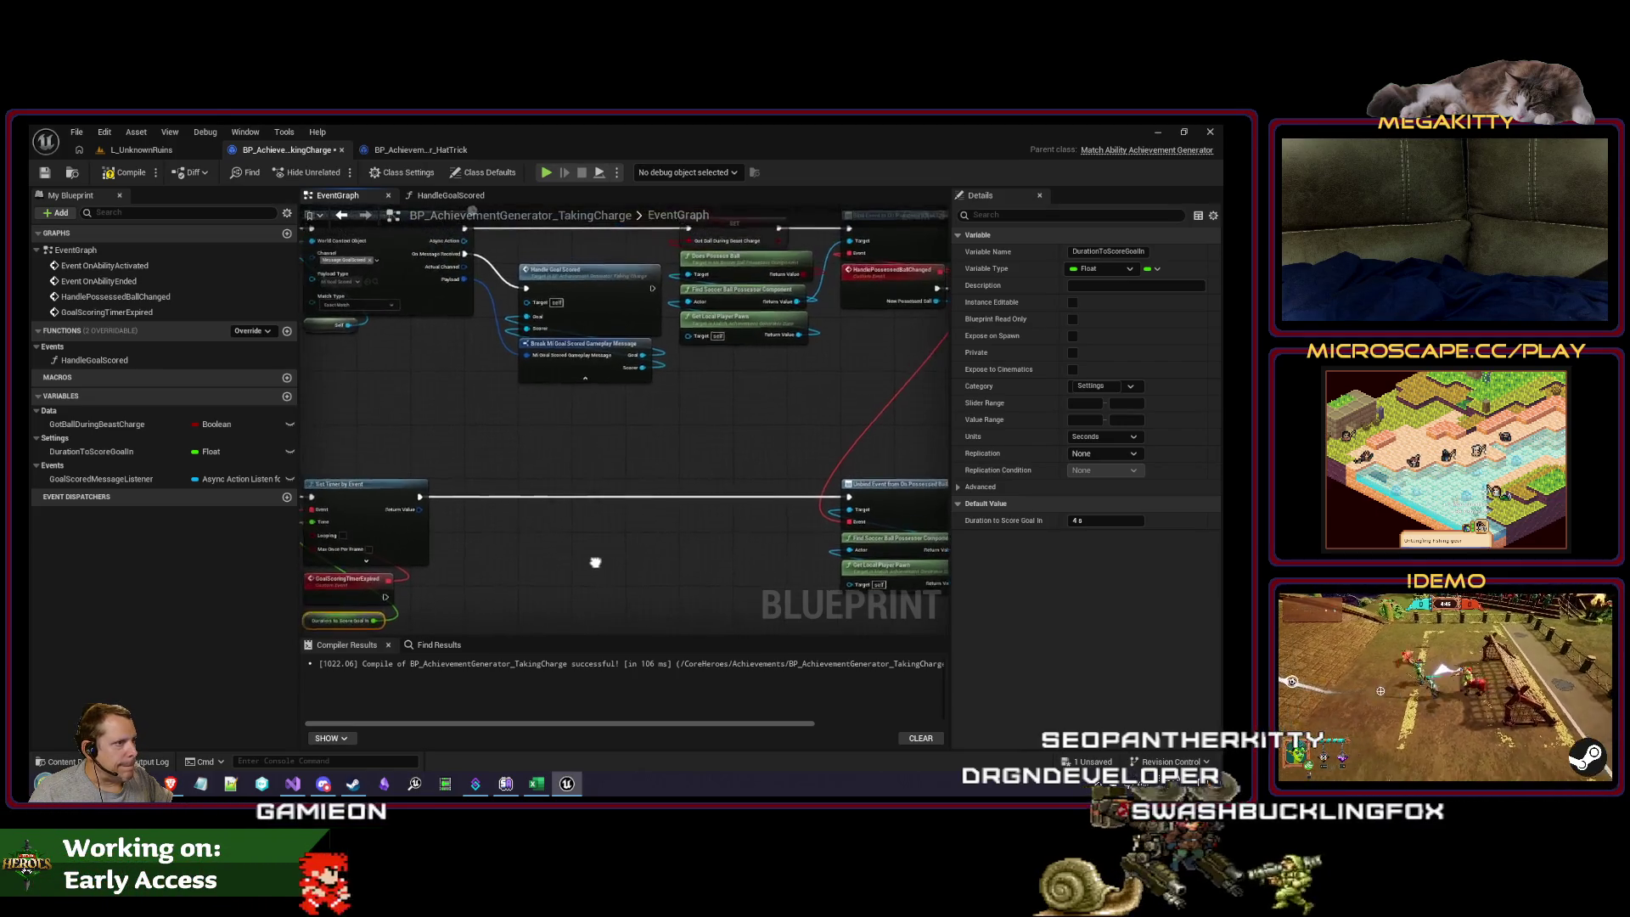
left_click(424, 150)
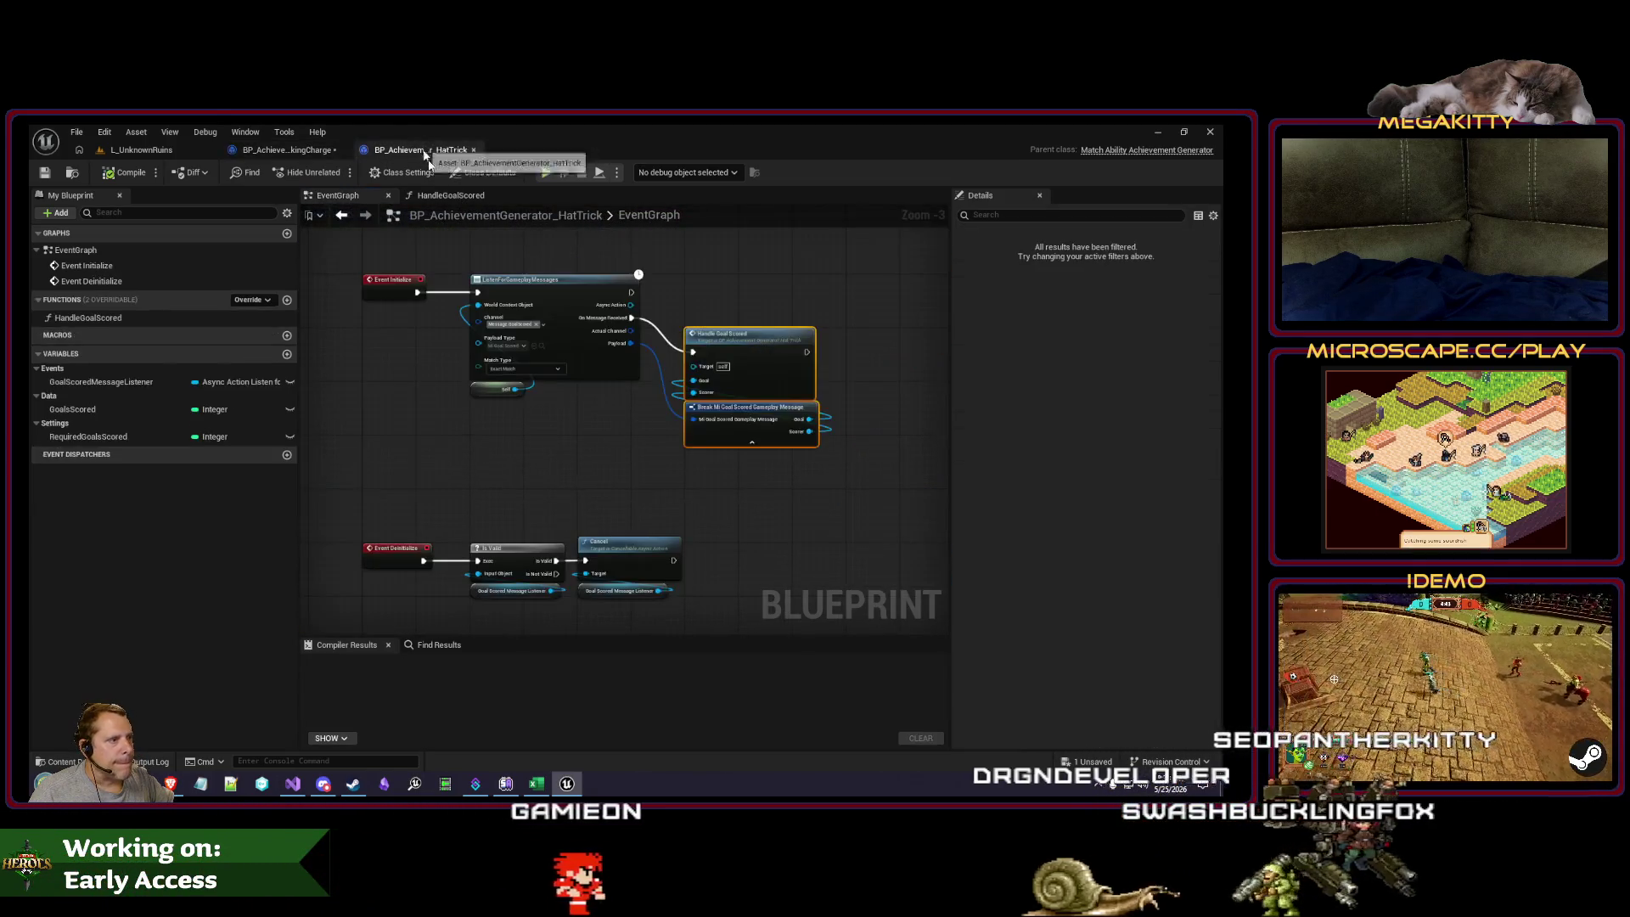
Step: Return to the BP_AchievementGenerator_TakingCharge blueprint's Event Graph
left_click_drag(564, 492, 524, 450)
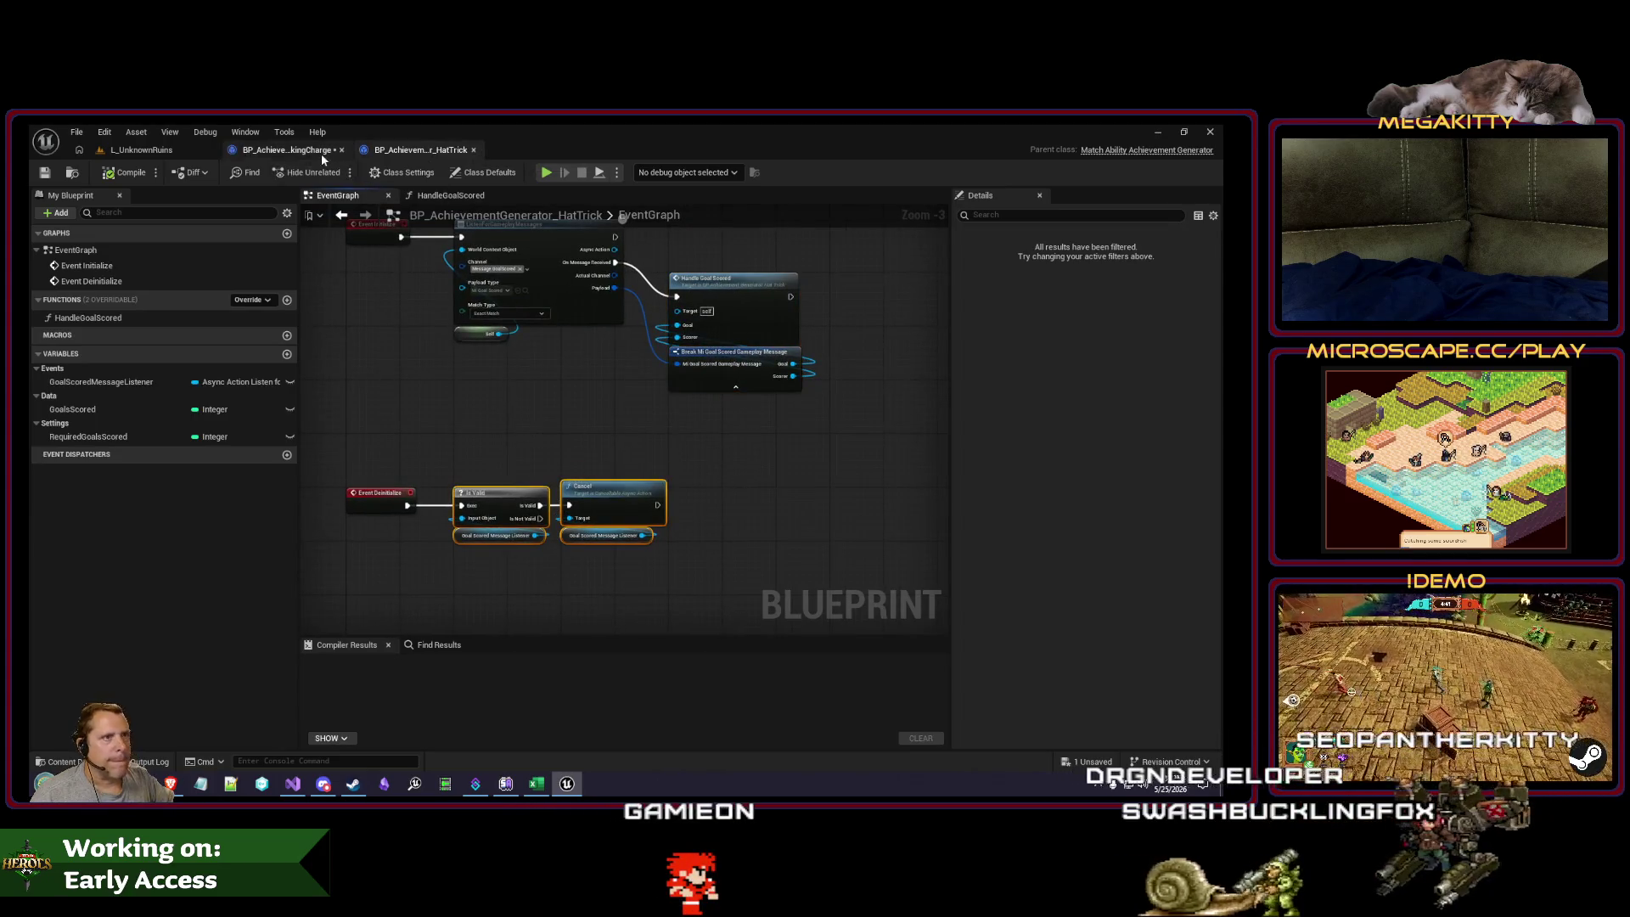
left_click(321, 151)
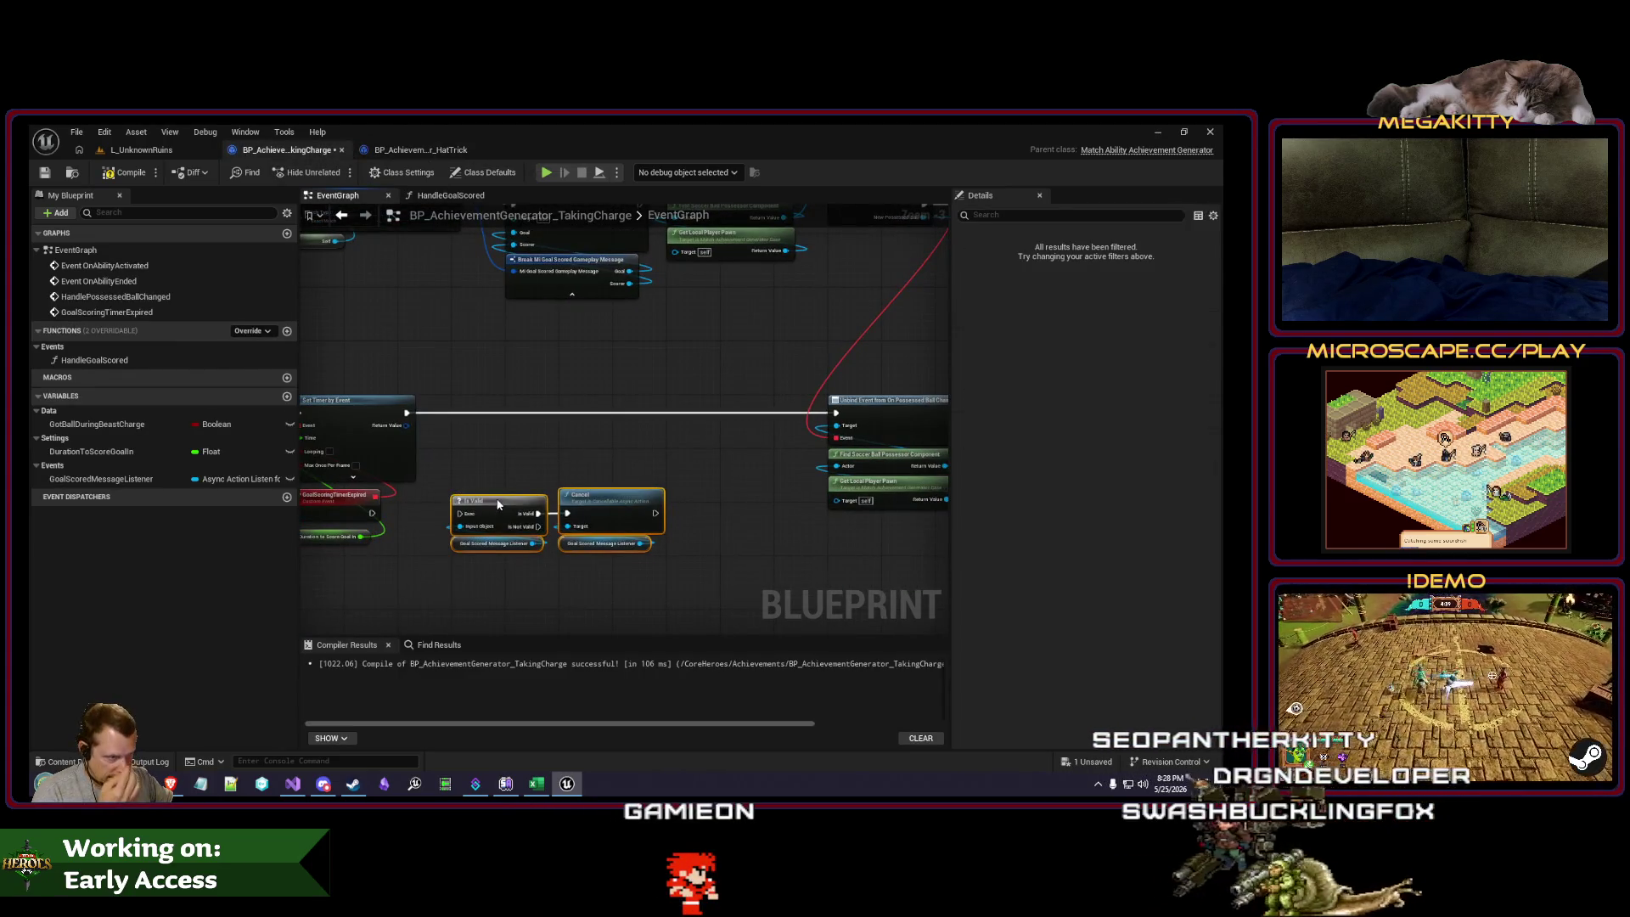
scroll(525, 367, "down", 3)
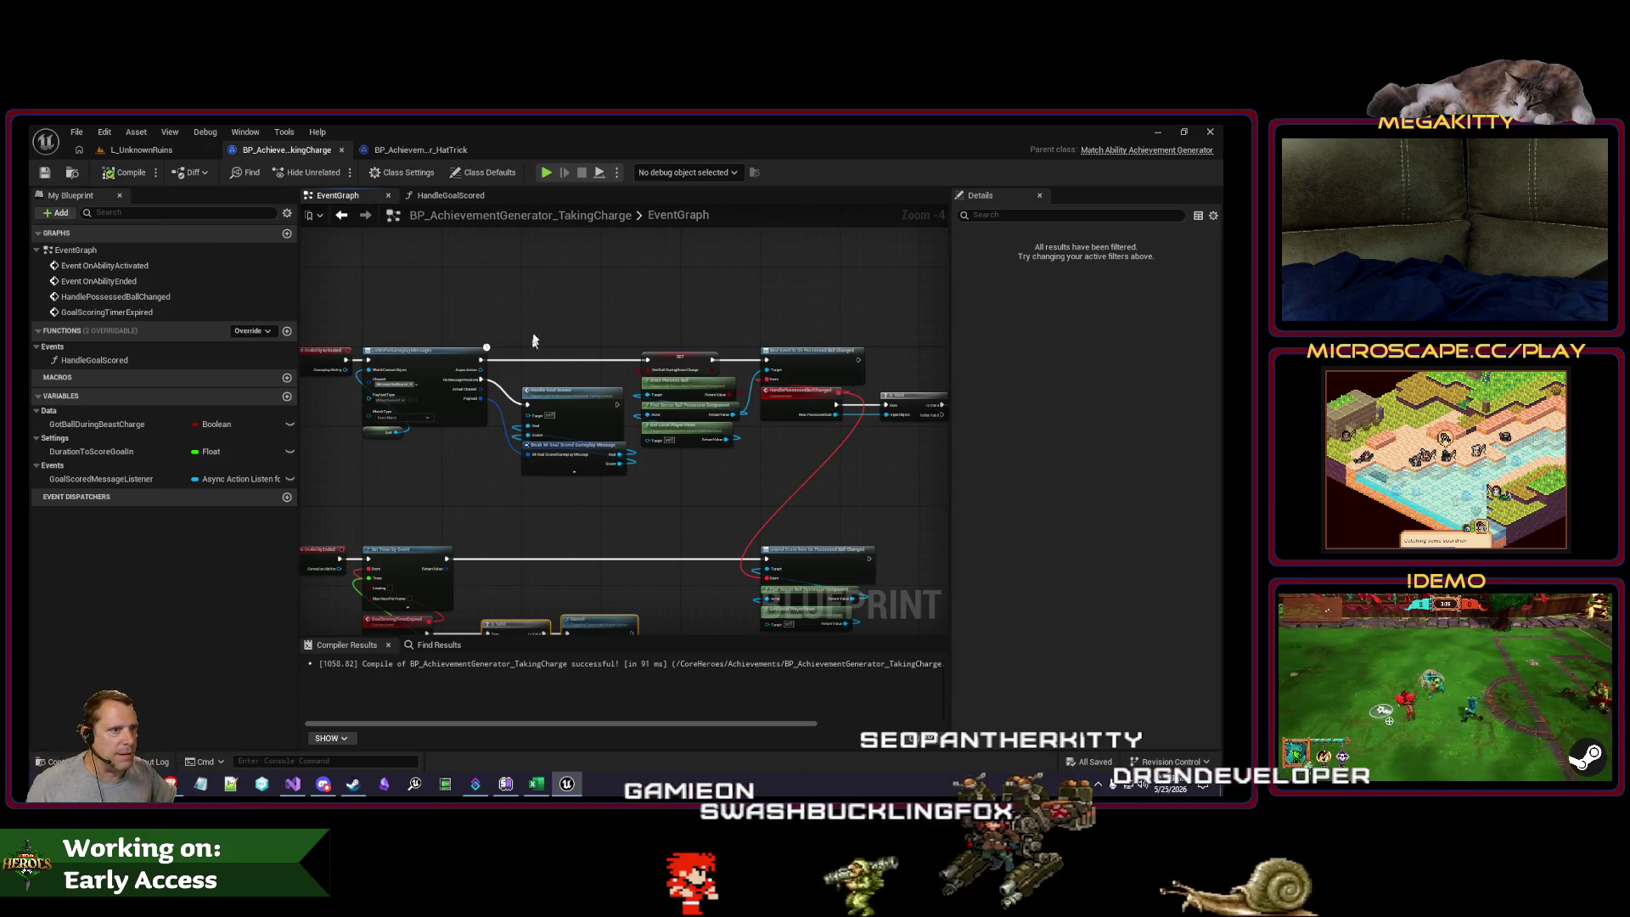
scroll(475, 329, "up", 1)
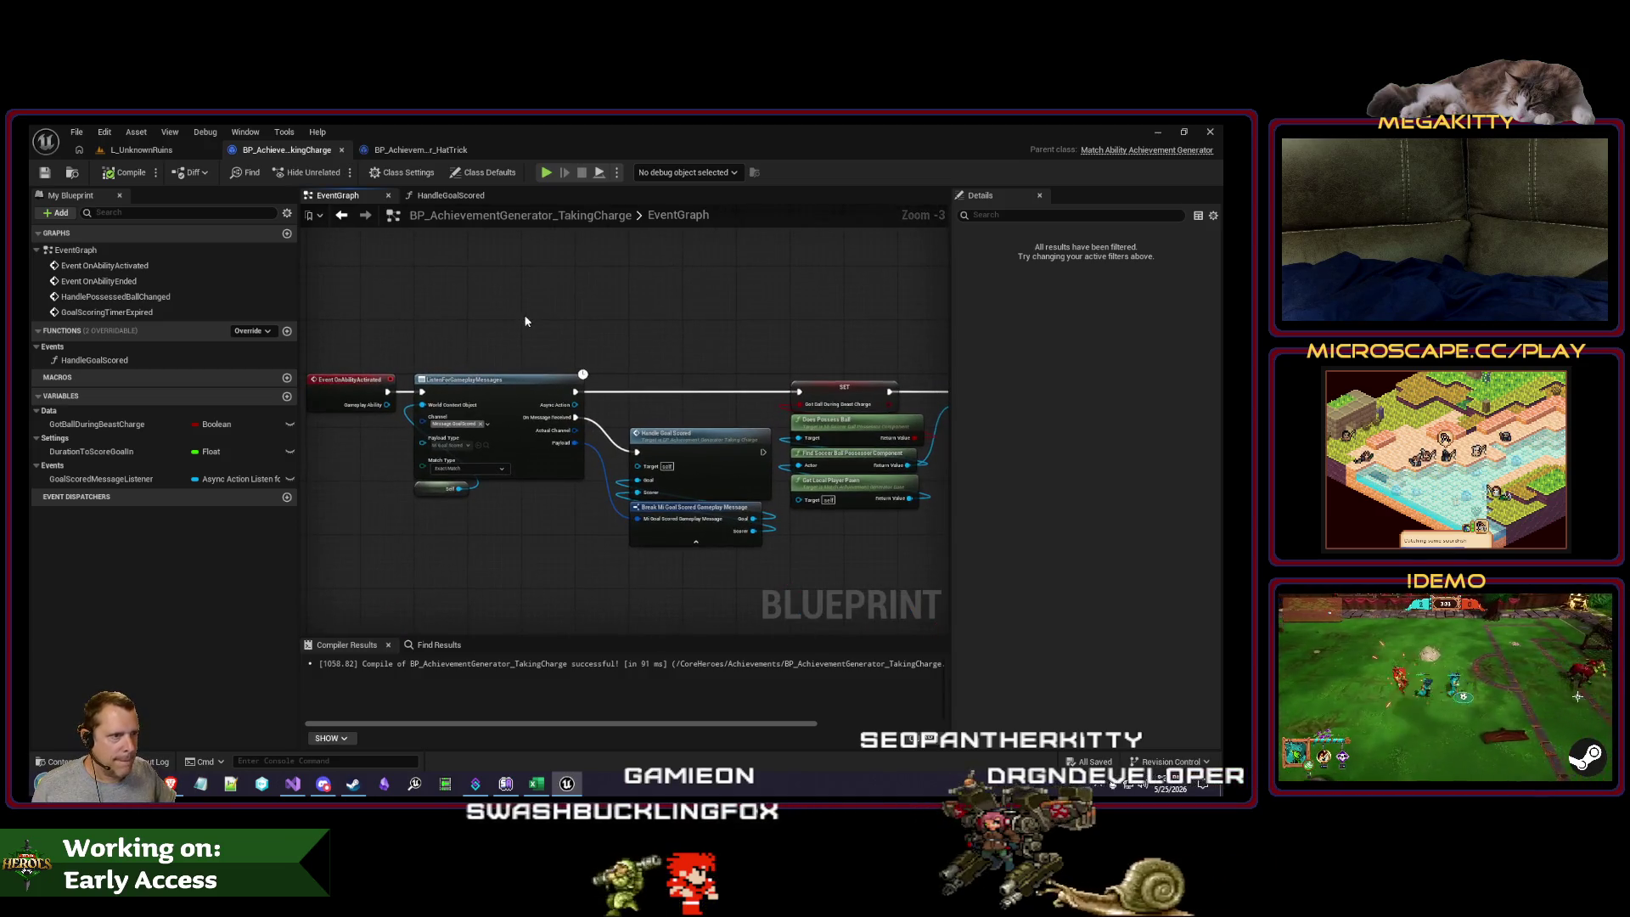
scroll(544, 322, "down", 3)
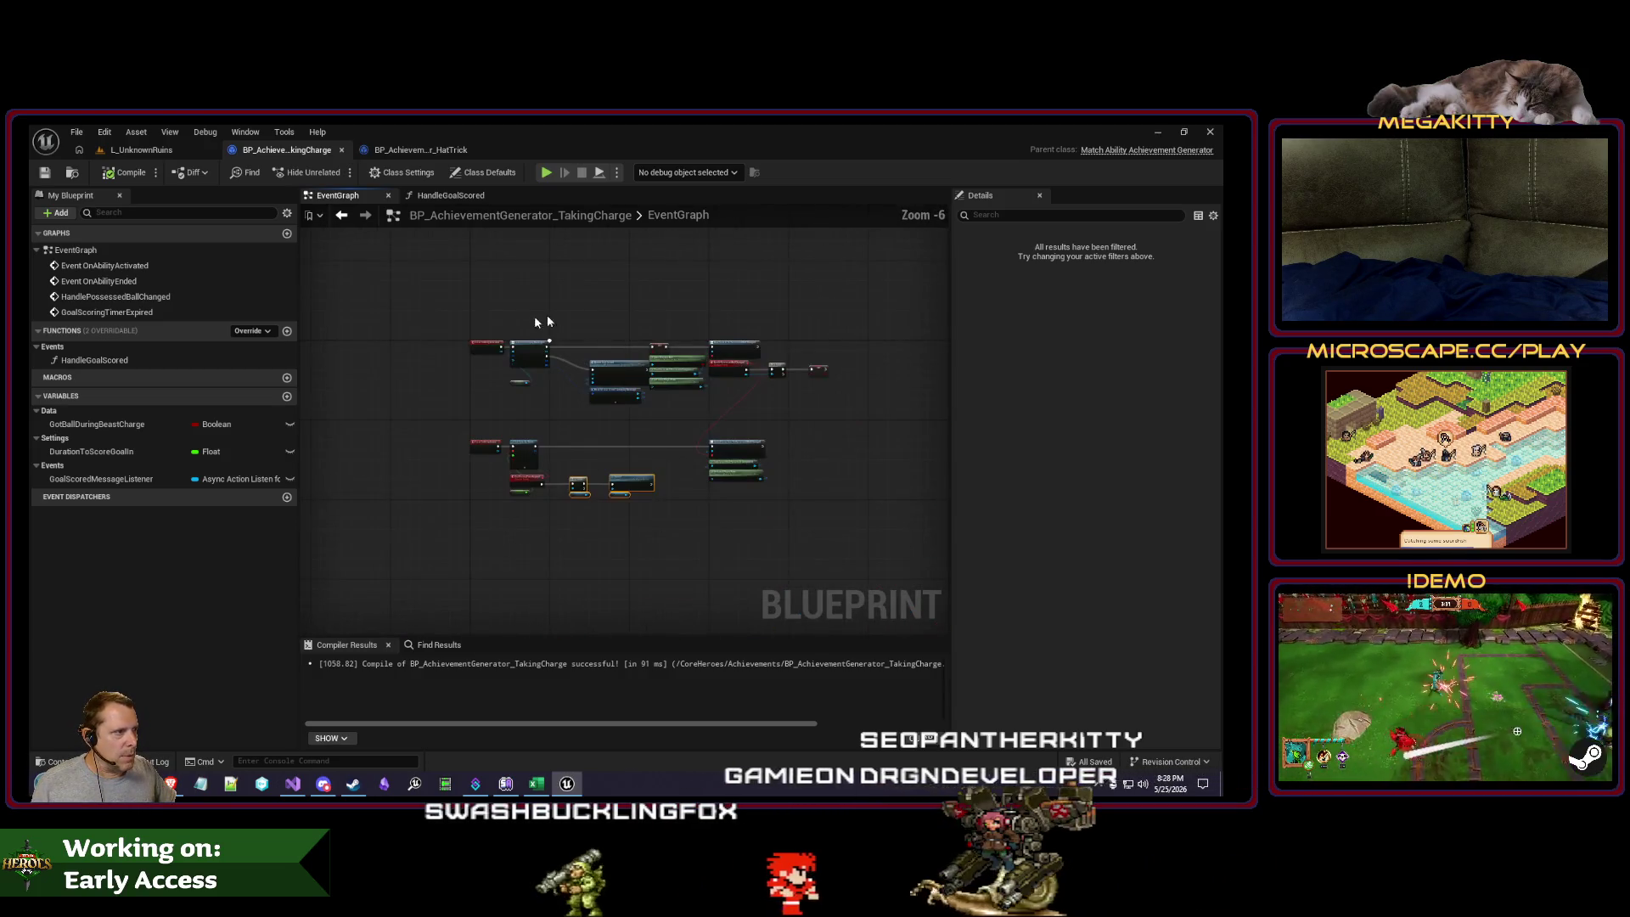
scroll(594, 312, "up", 2)
Step: Select the upper group of listener nodes and shift it to the right
mouse_move(545, 302)
left_mouse_down()
mouse_move(873, 448)
mouse_move(948, 535)
mouse_move(902, 612)
left_mouse_up()
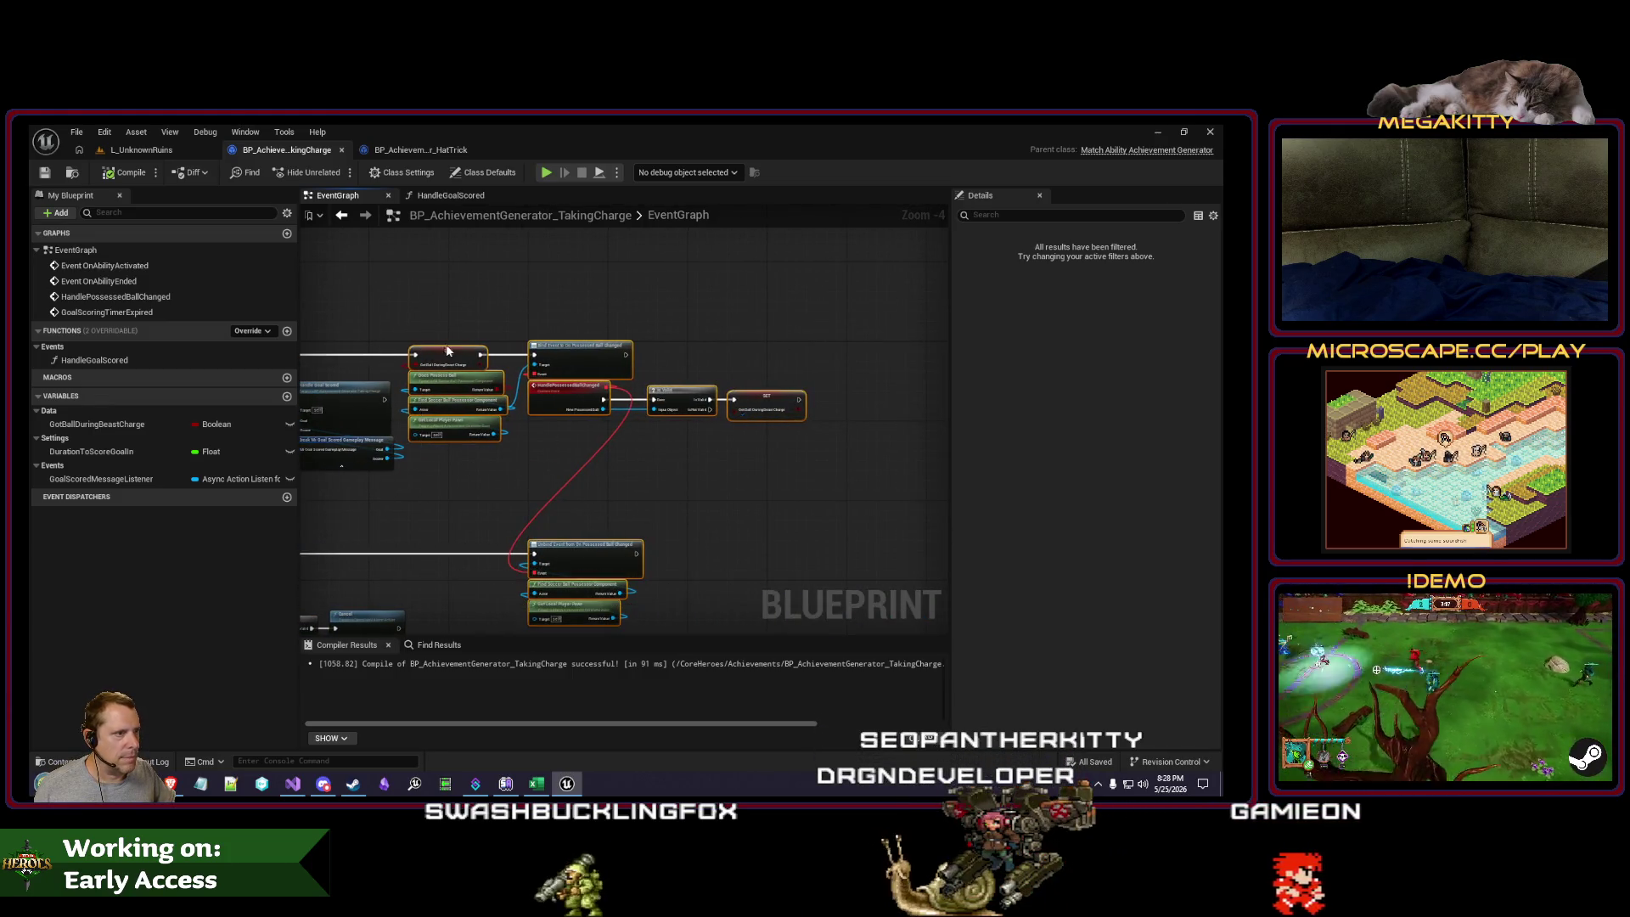
left_click_drag(448, 351, 489, 350)
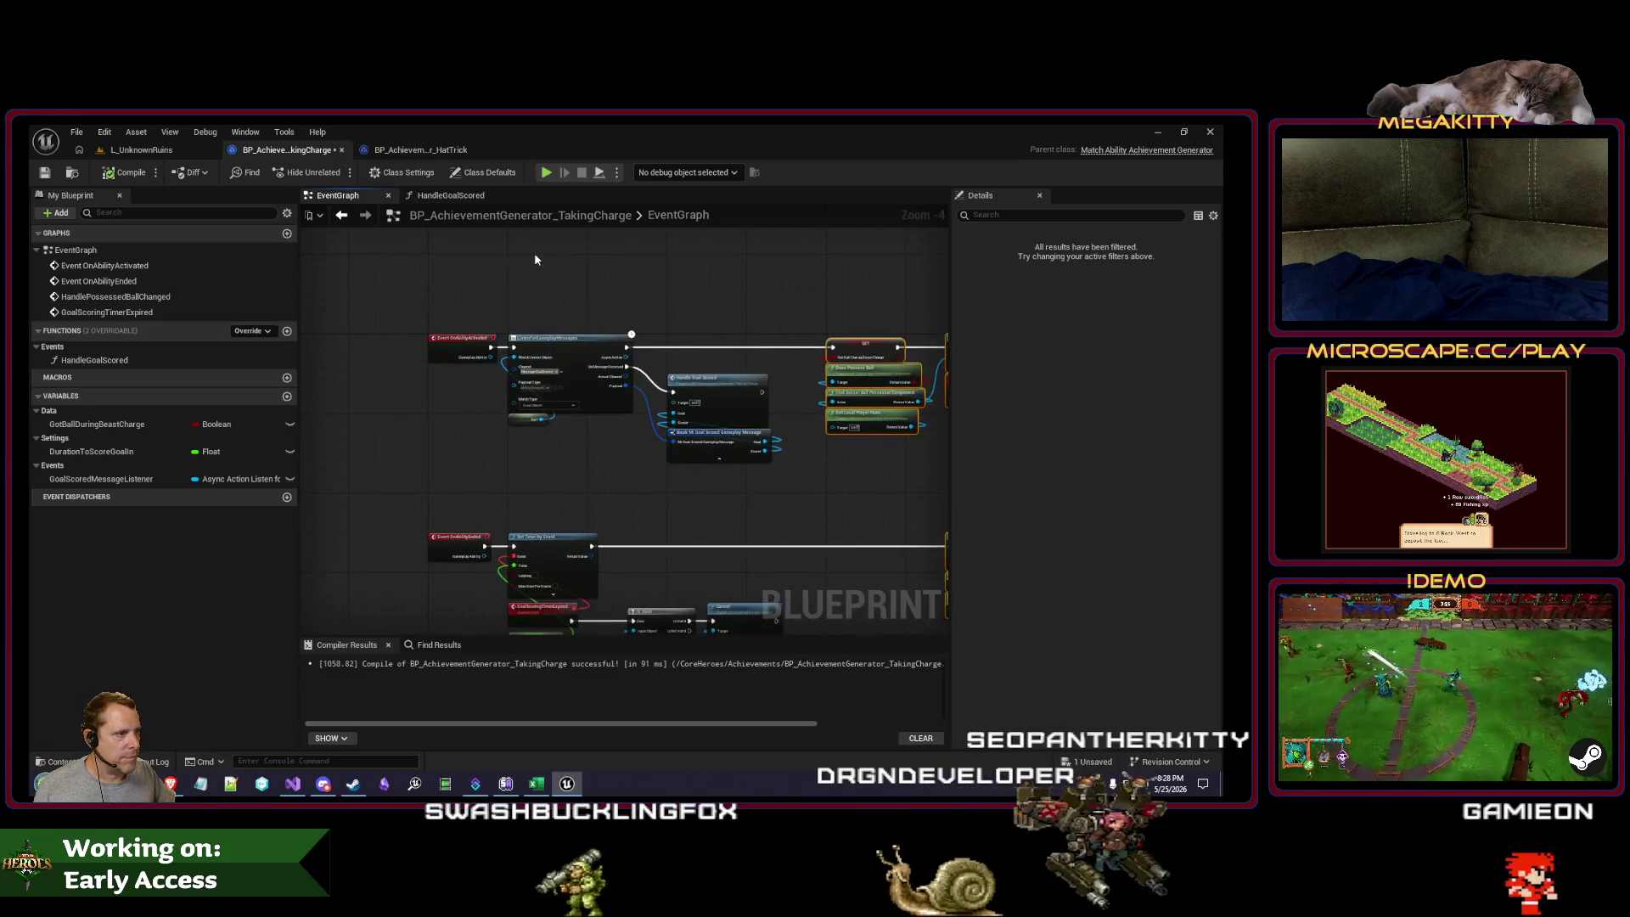
left_click_drag(774, 277, 510, 497)
Step: Add a provisional 'Listen for' comment over the selected nodes
type("c")
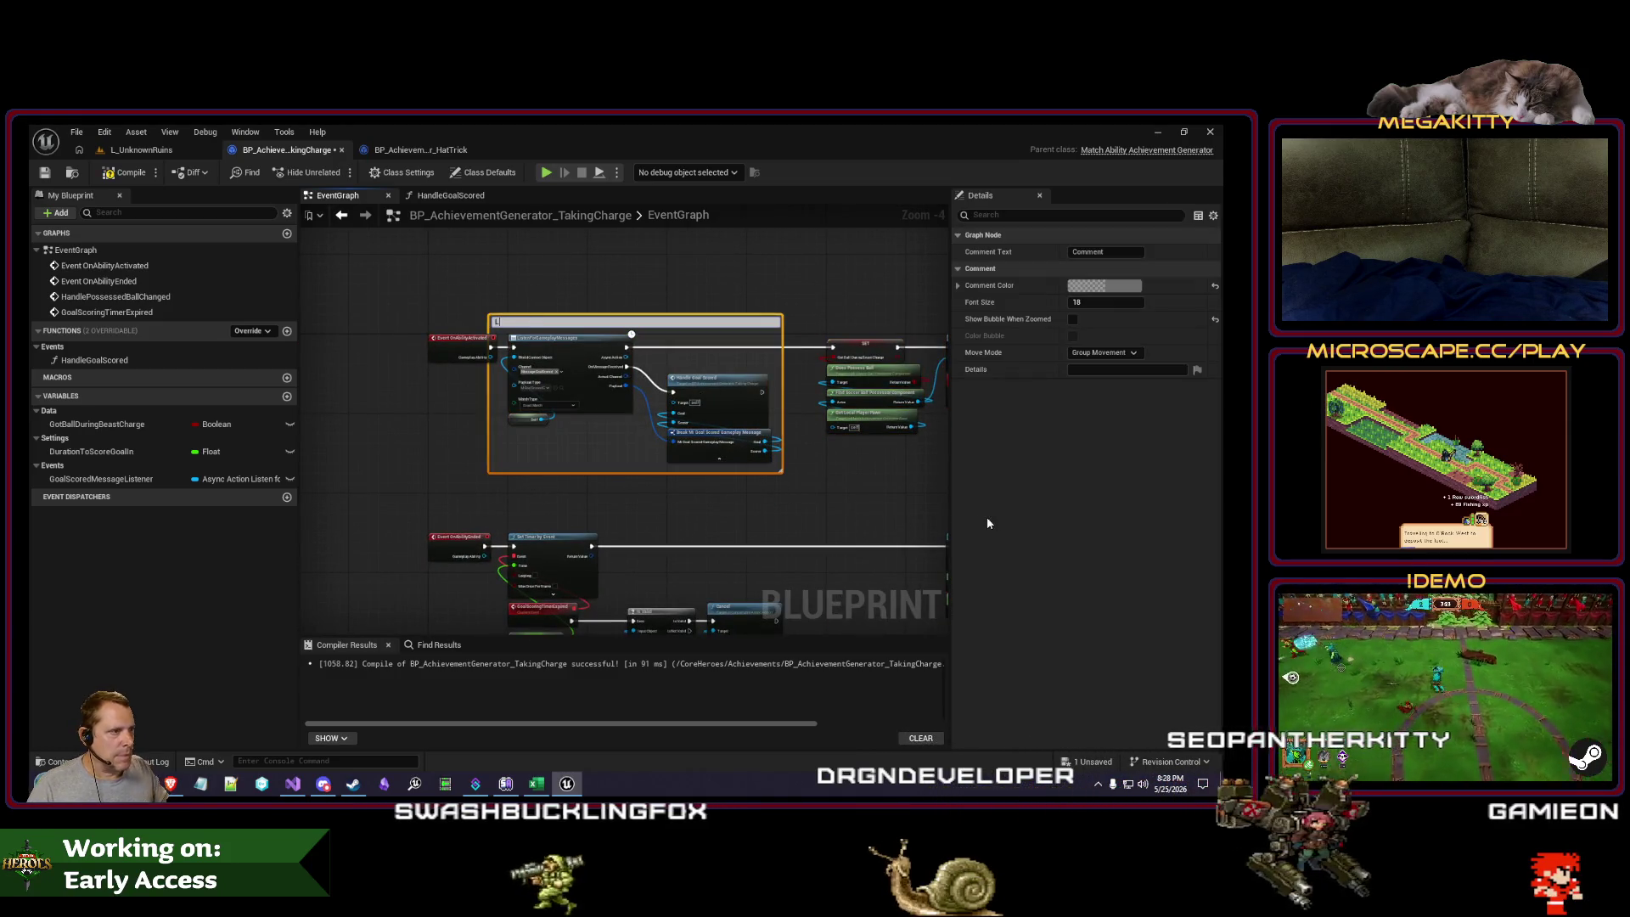
type("Listen for")
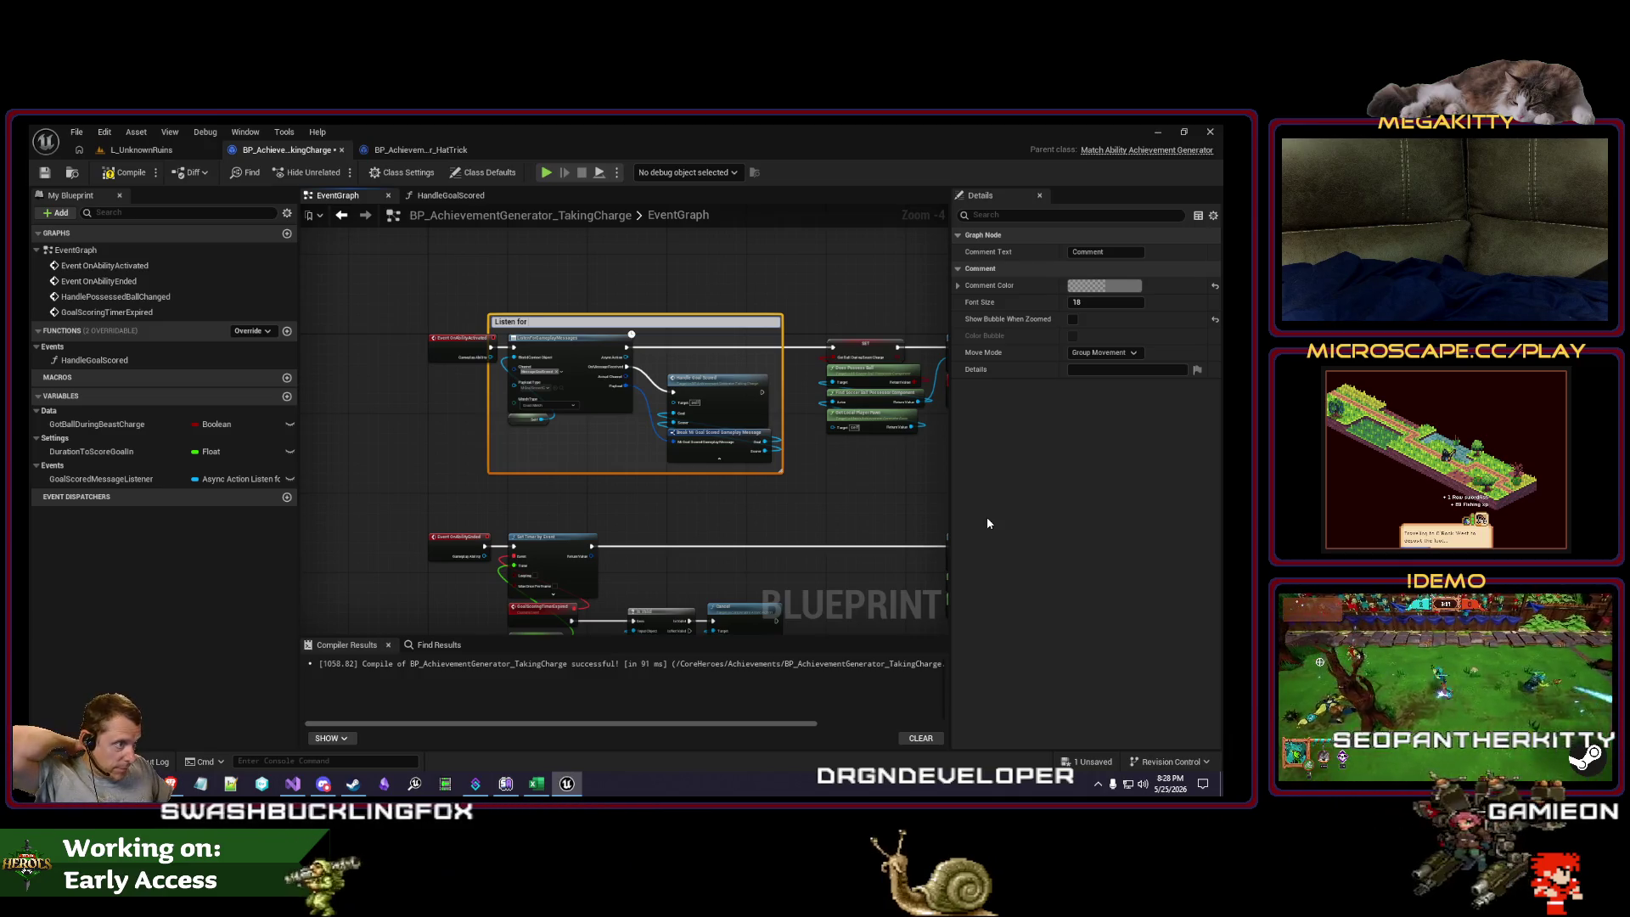
left_click(603, 304)
left_click(580, 320)
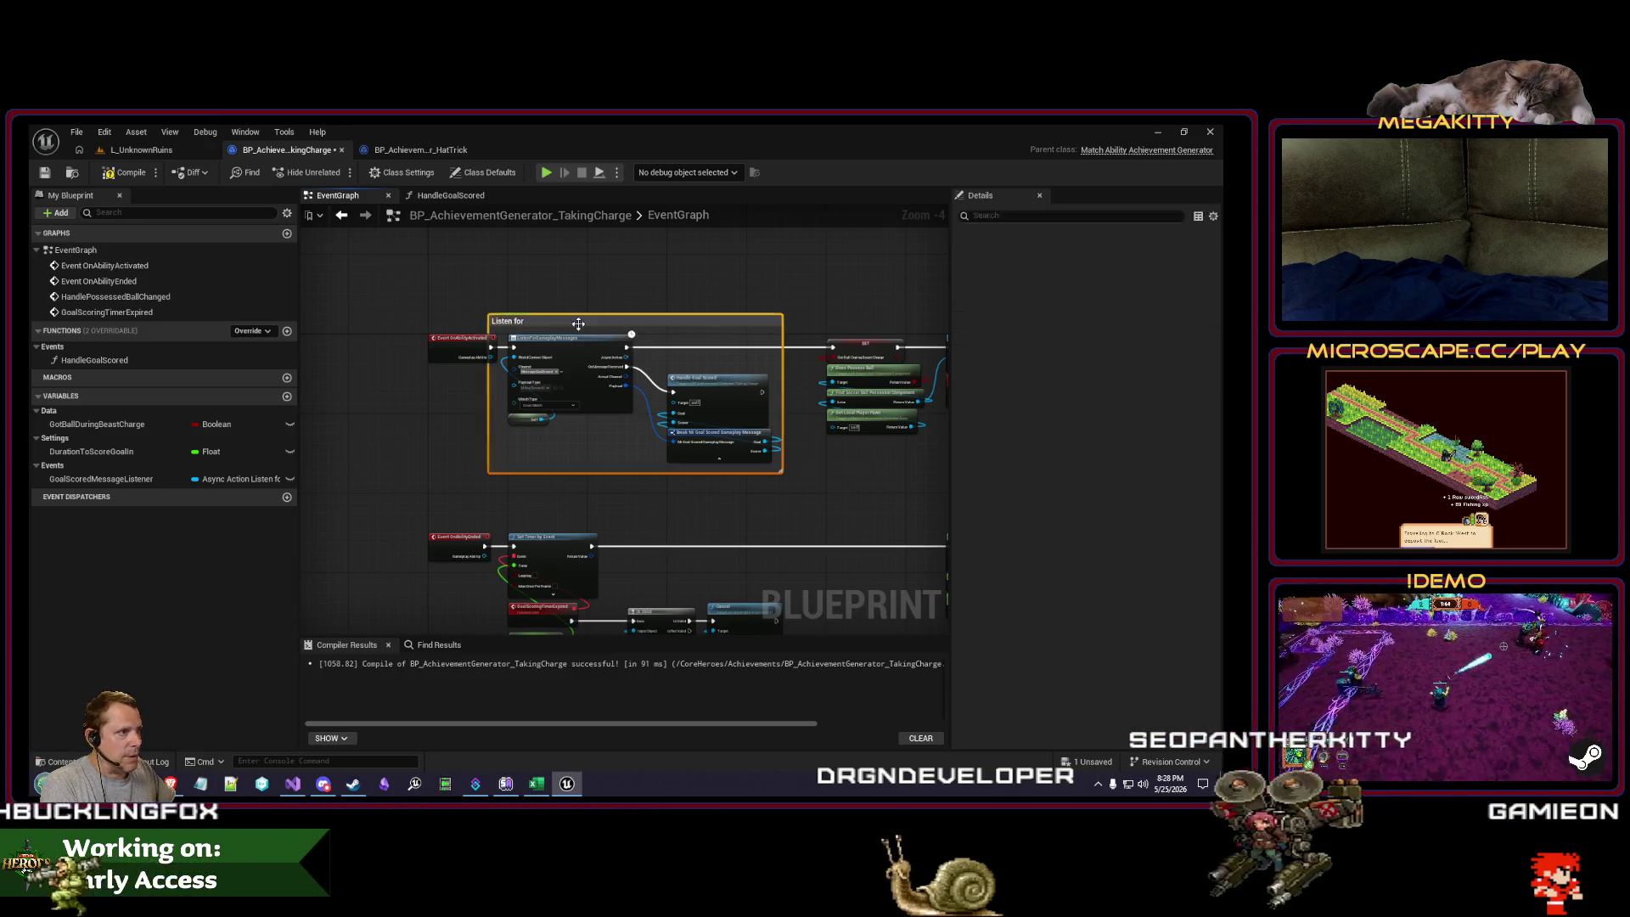
left_click(520, 303)
Step: Comment the goal-listening nodes 'When beast charge begins, immediately listen for goals being scored by the owning player'
scroll(422, 306, "down", 4)
left_click_drag(422, 305, 736, 378)
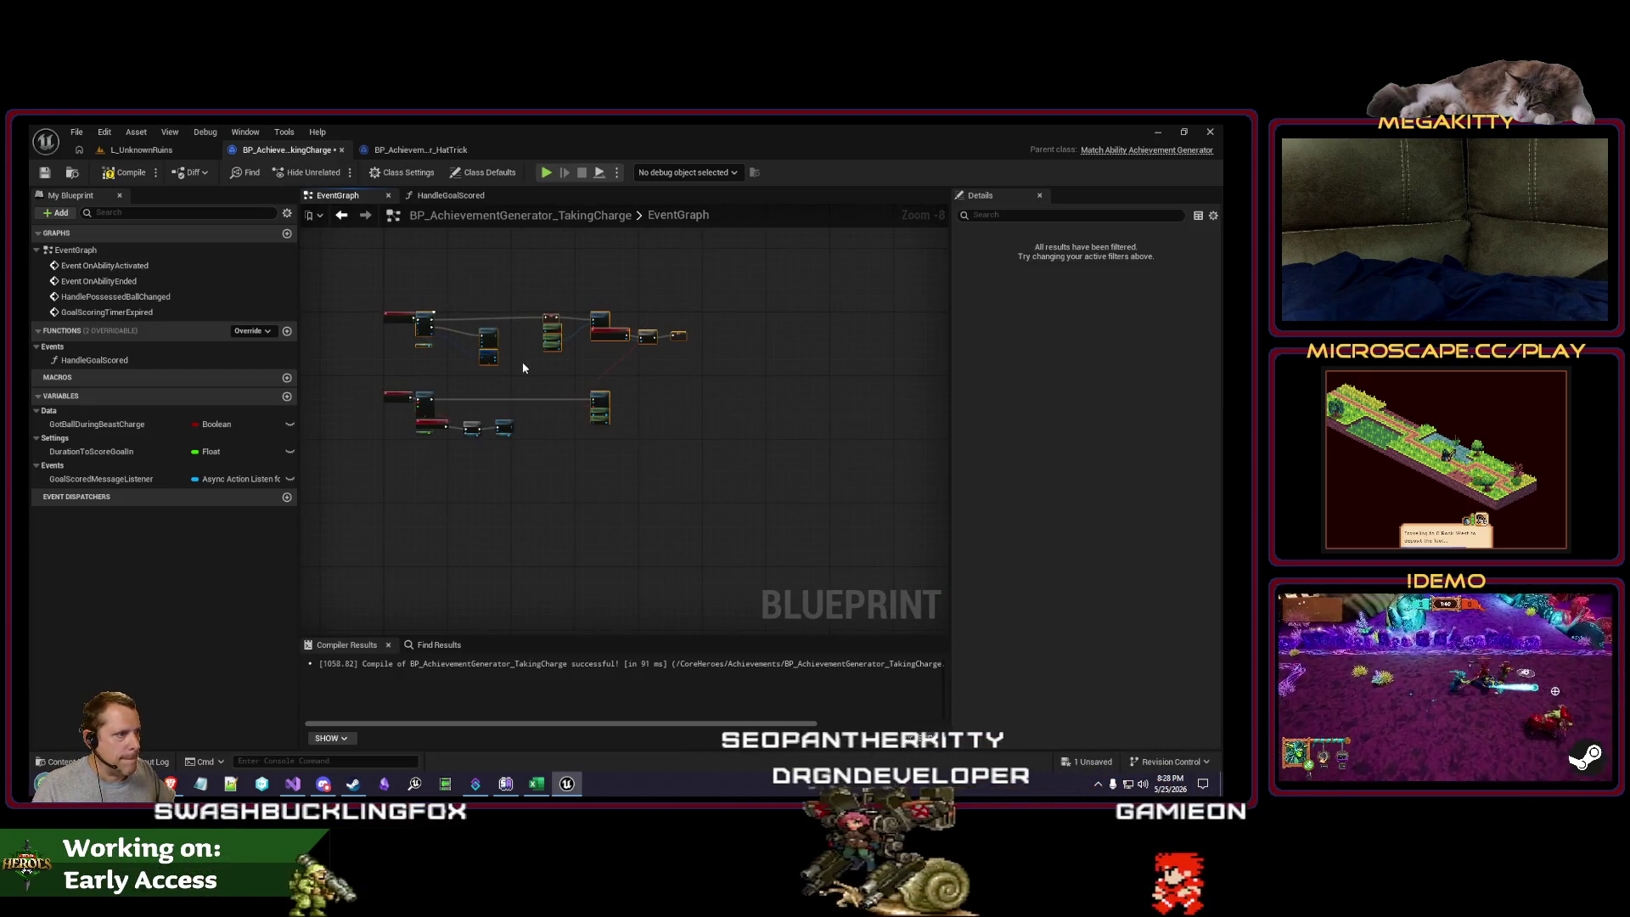
scroll(508, 348, "up", 4)
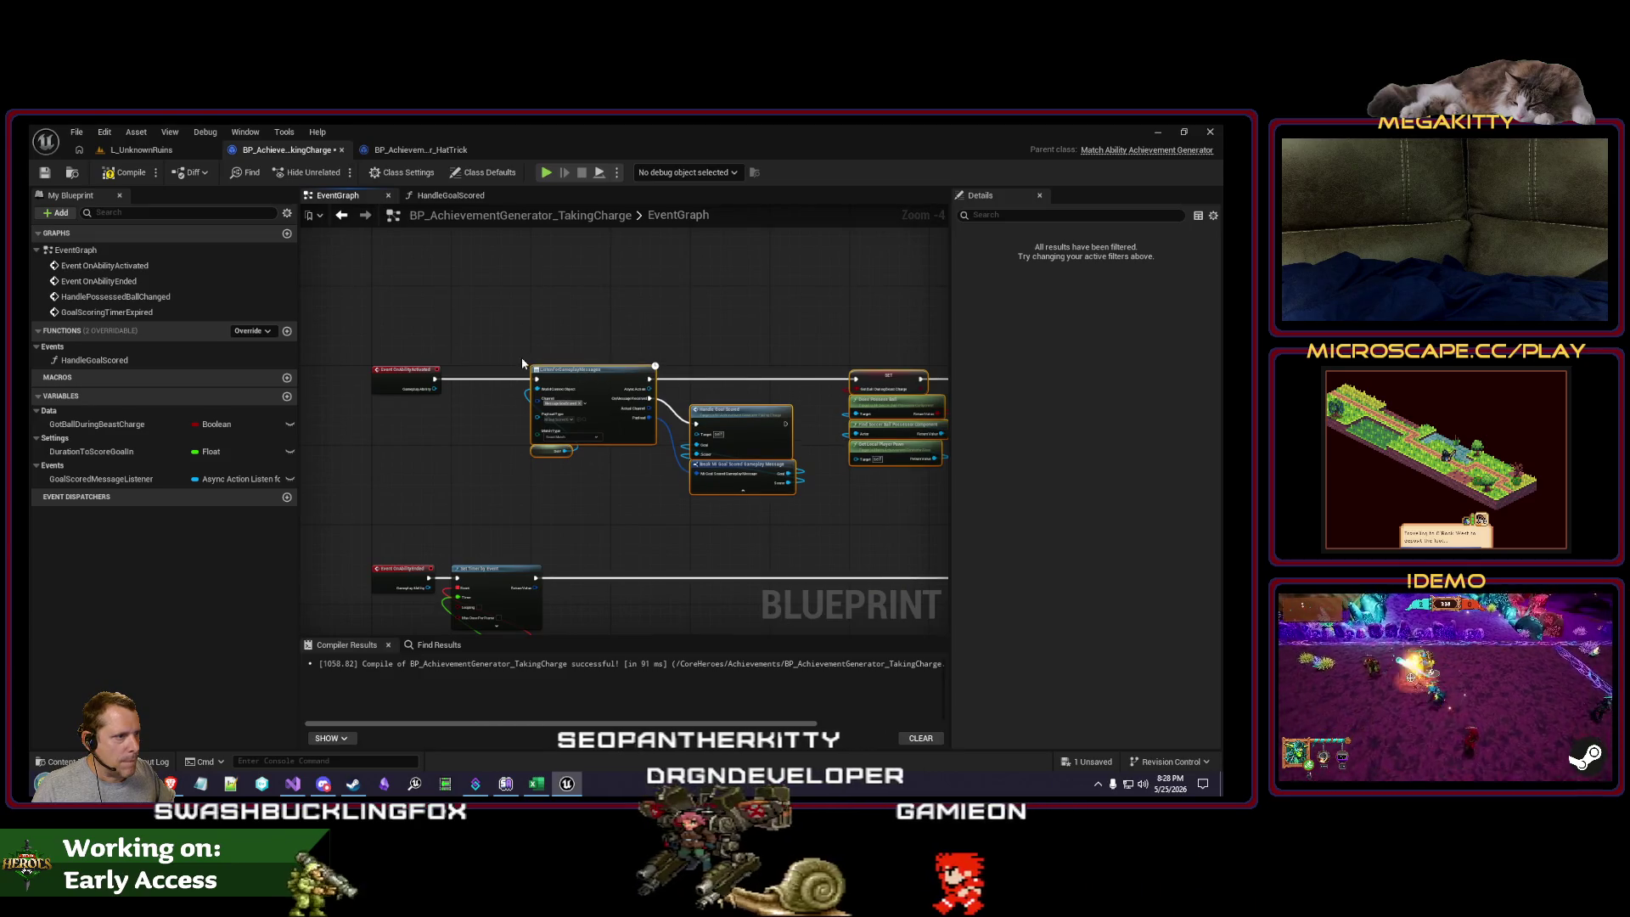
scroll(521, 356, "up", 1)
scroll(554, 379, "up", 1)
scroll(564, 328, "down", 3)
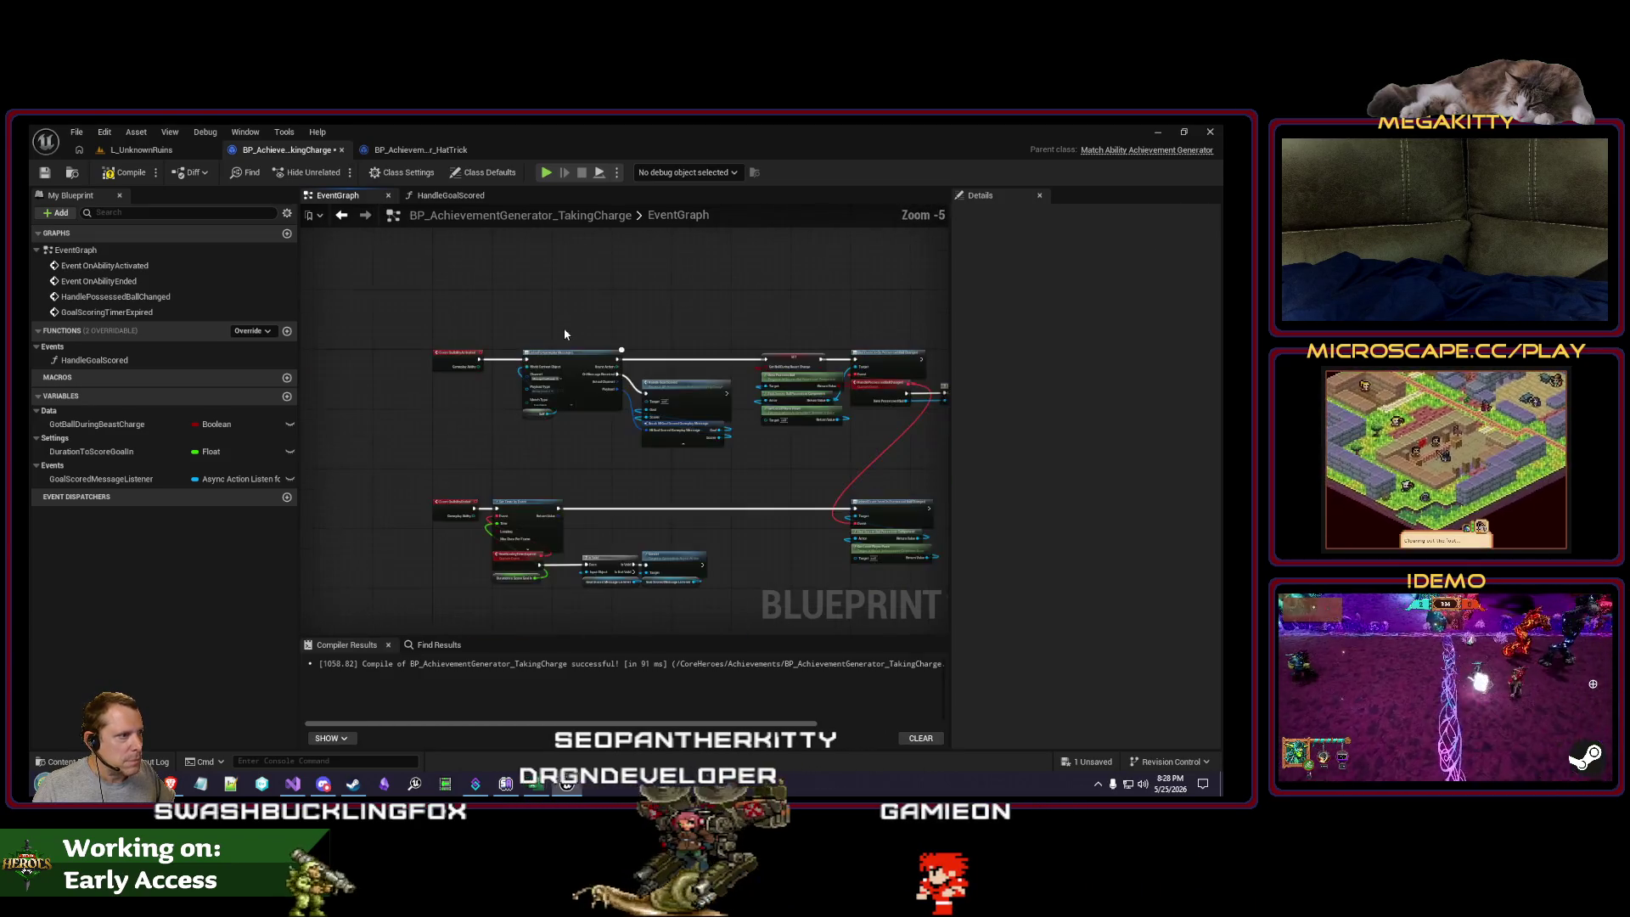
left_click_drag(469, 314, 719, 472)
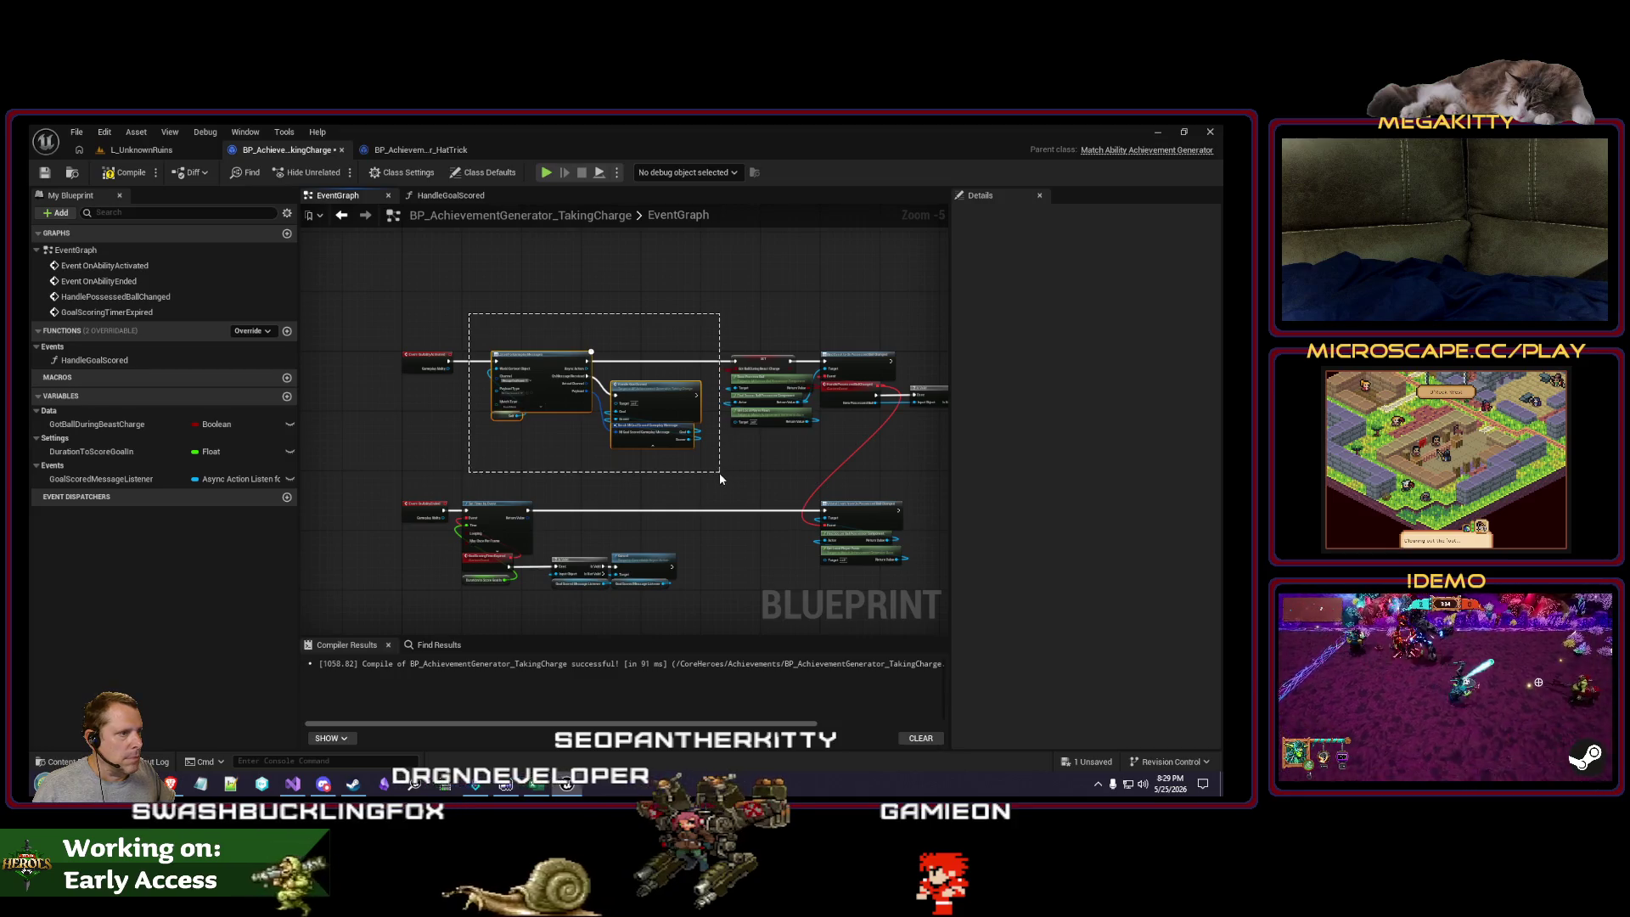
type("cW")
scroll(689, 298, "up", 1)
type("hen beas")
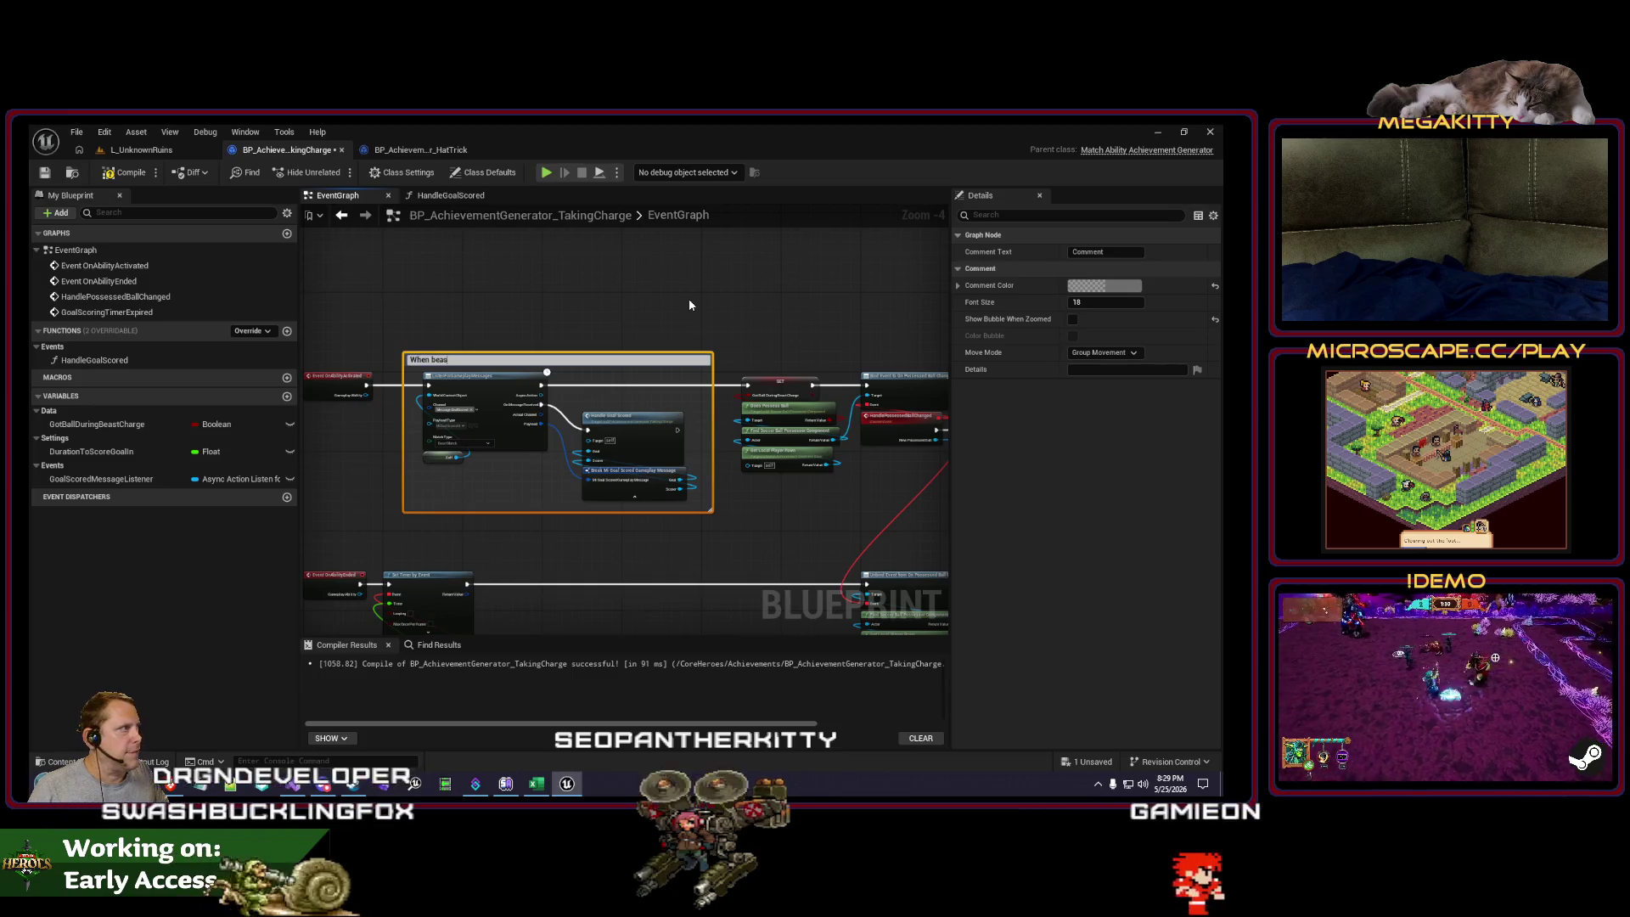
type("t charge begins,")
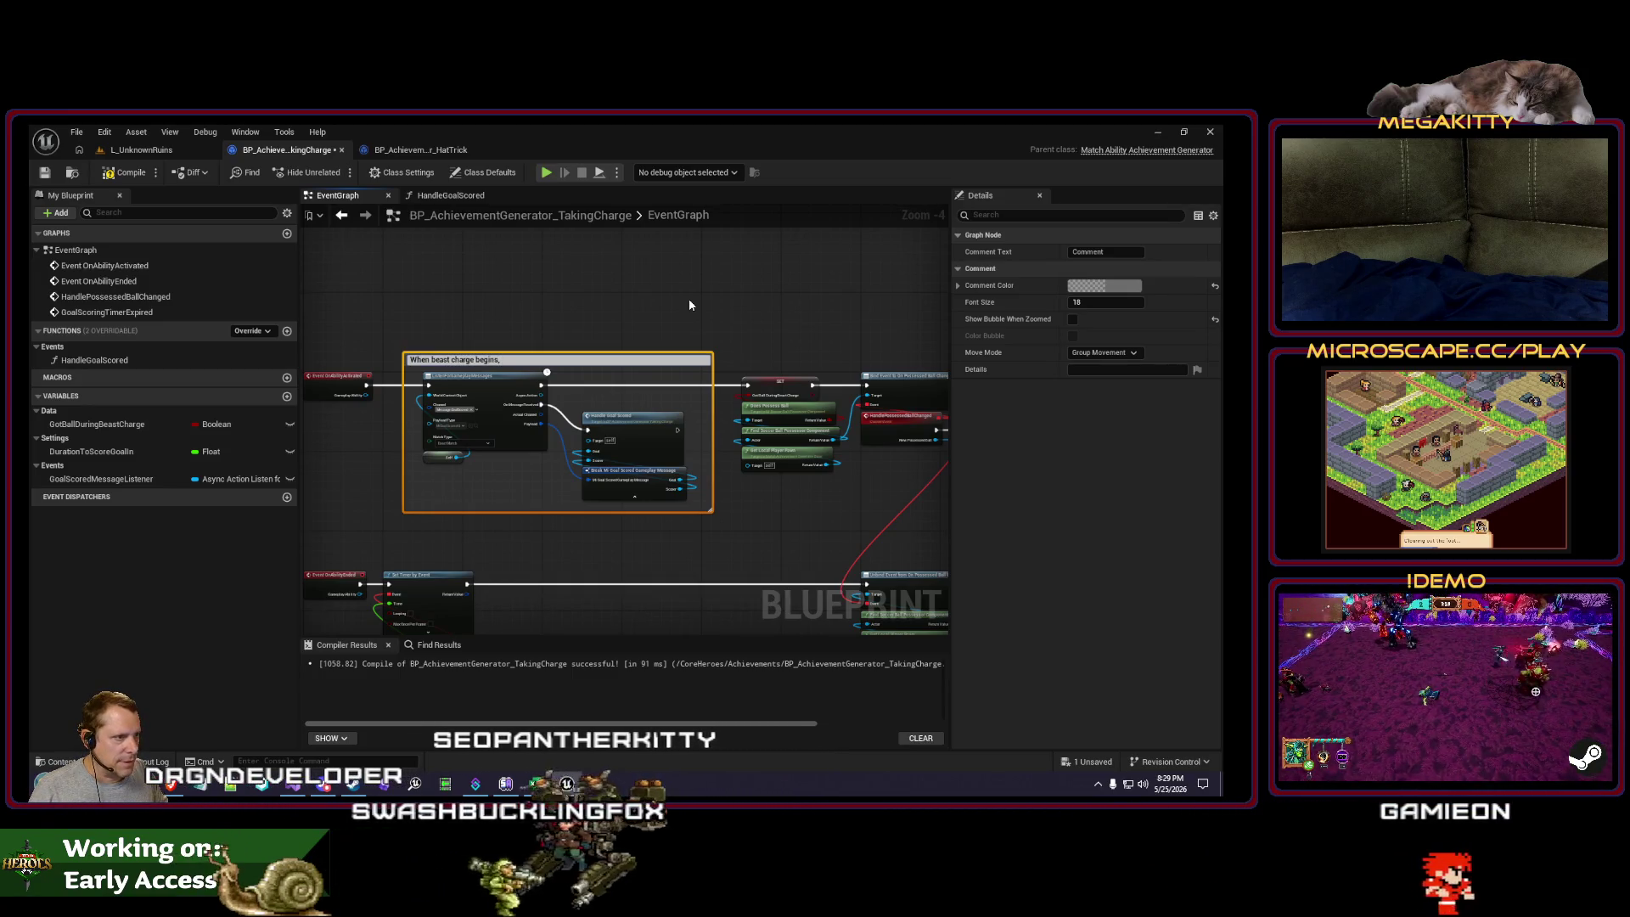
type(" immediately listen fo")
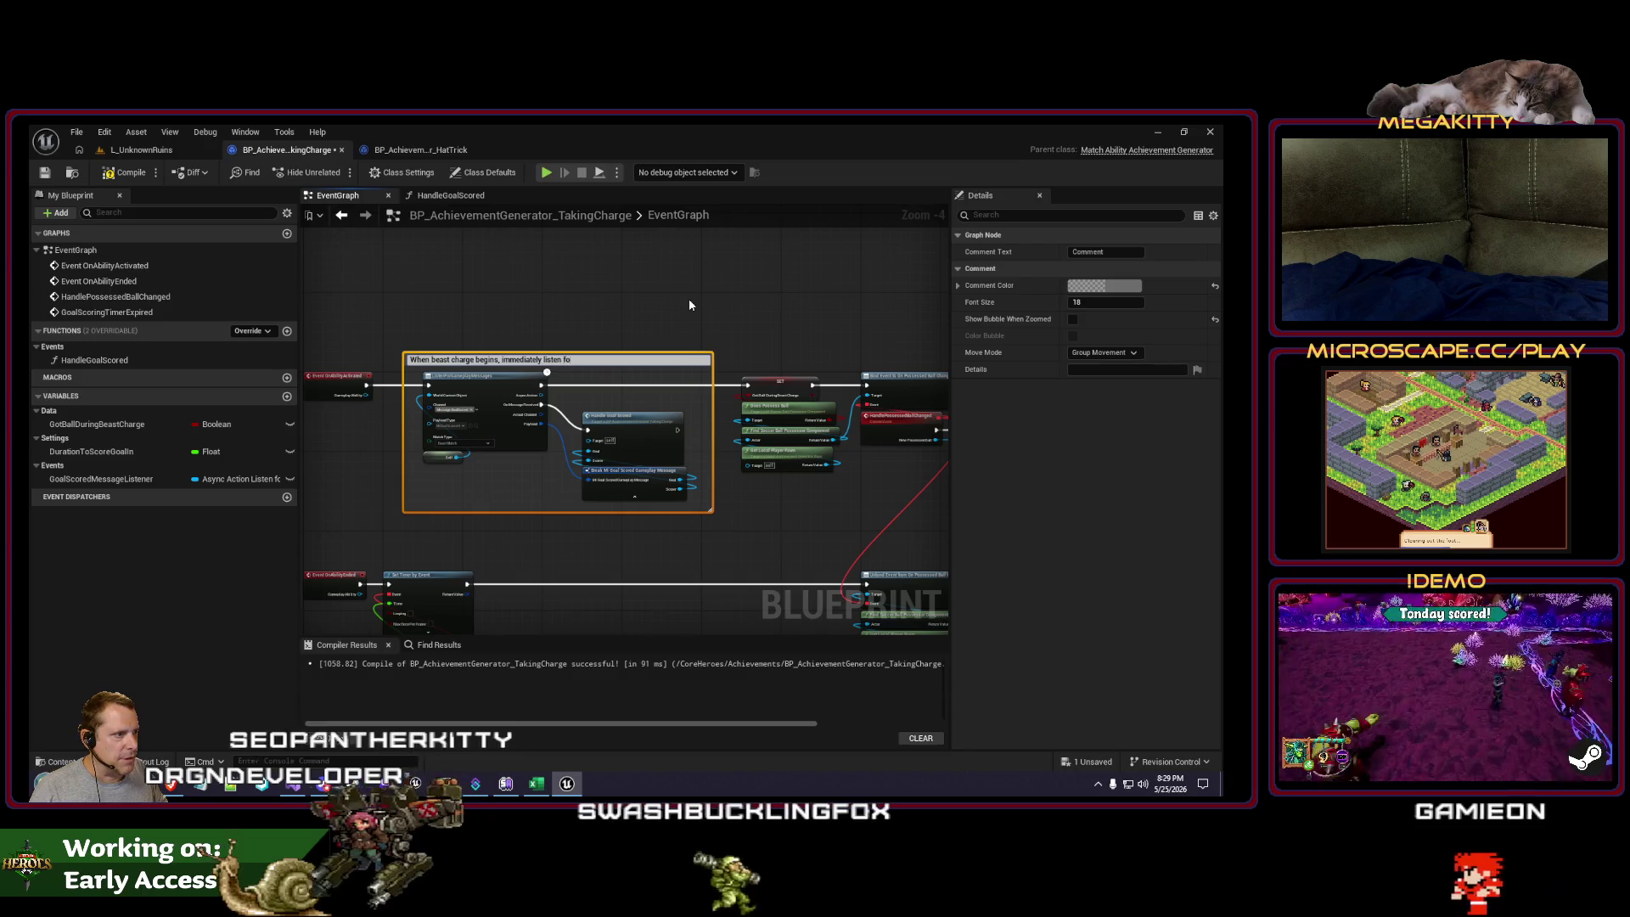
type("r goalsbeing scored by ")
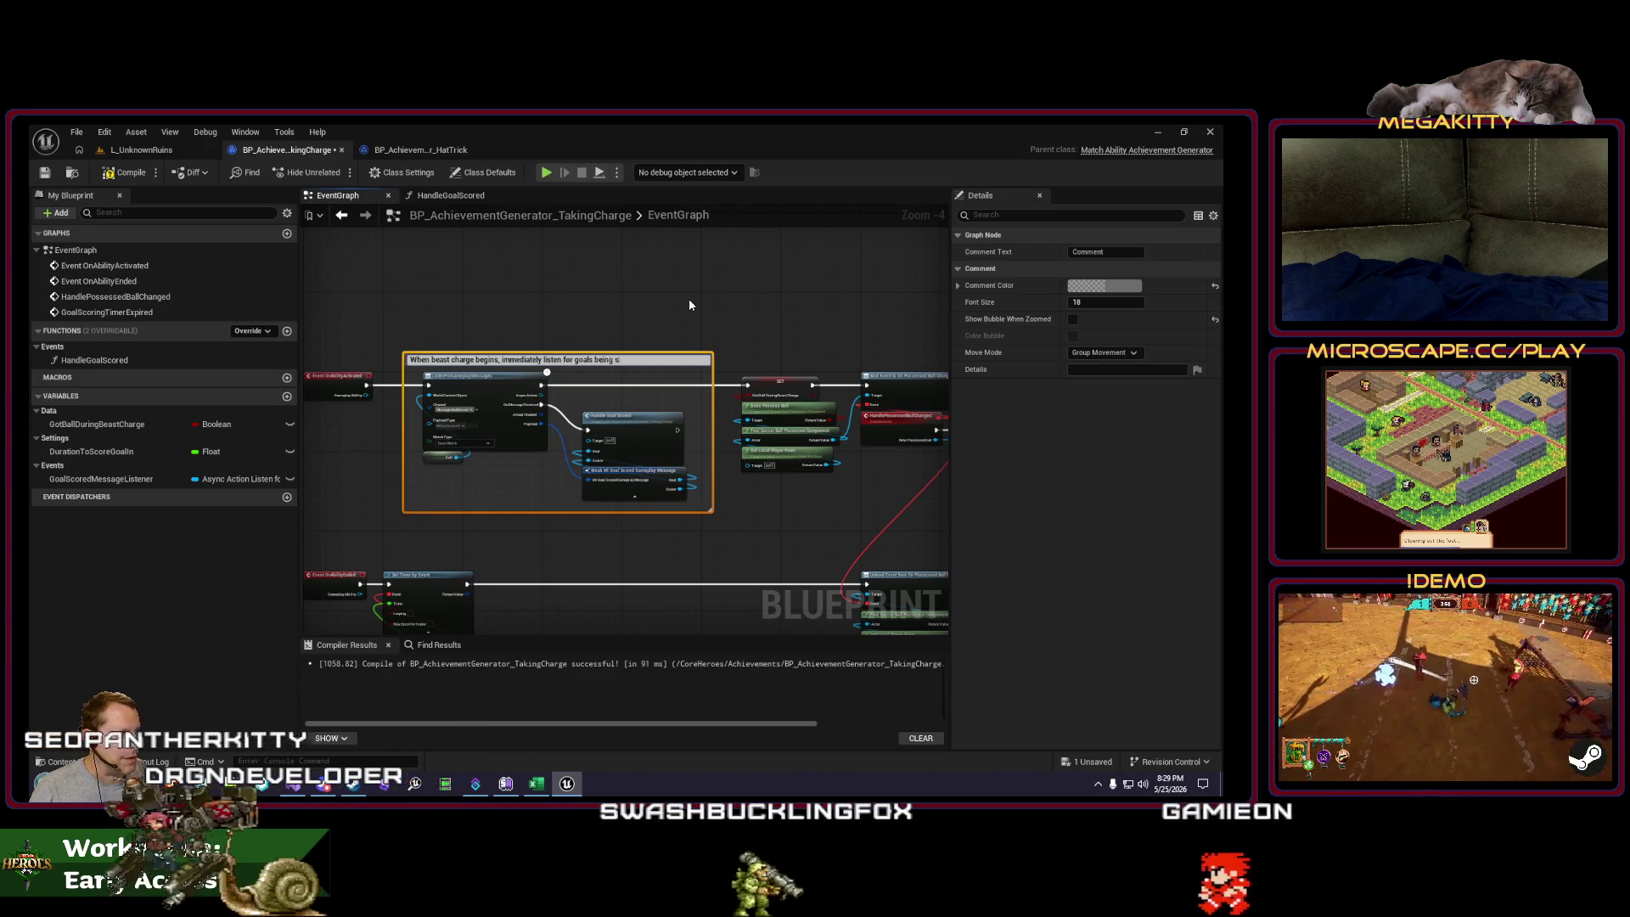
type("this")
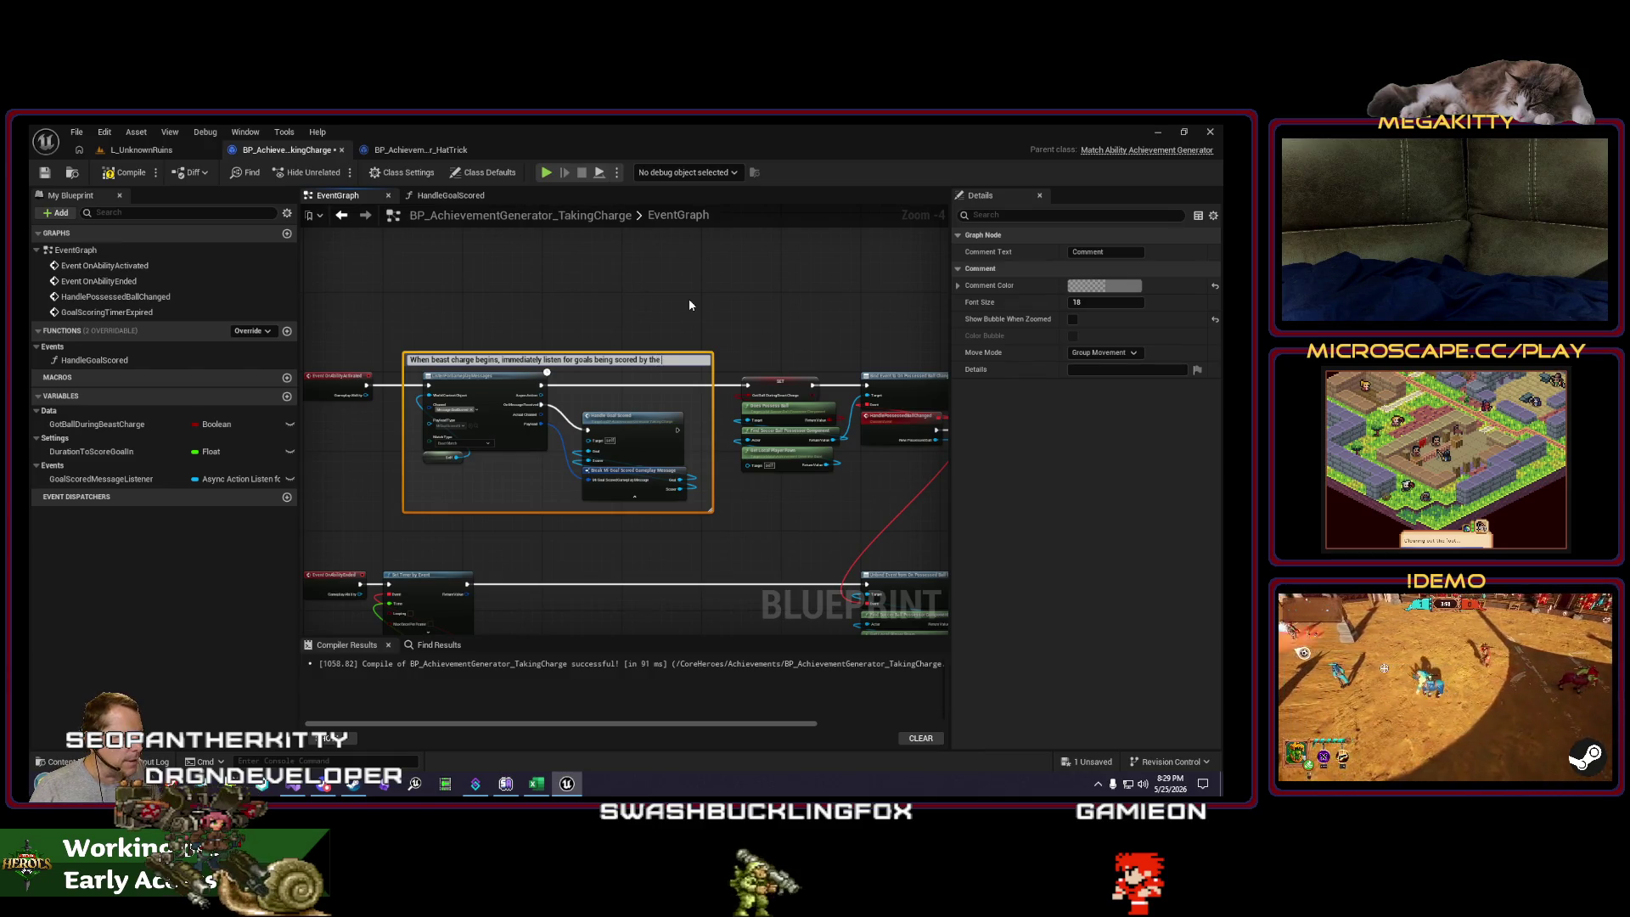
type("owning player")
left_click(700, 387)
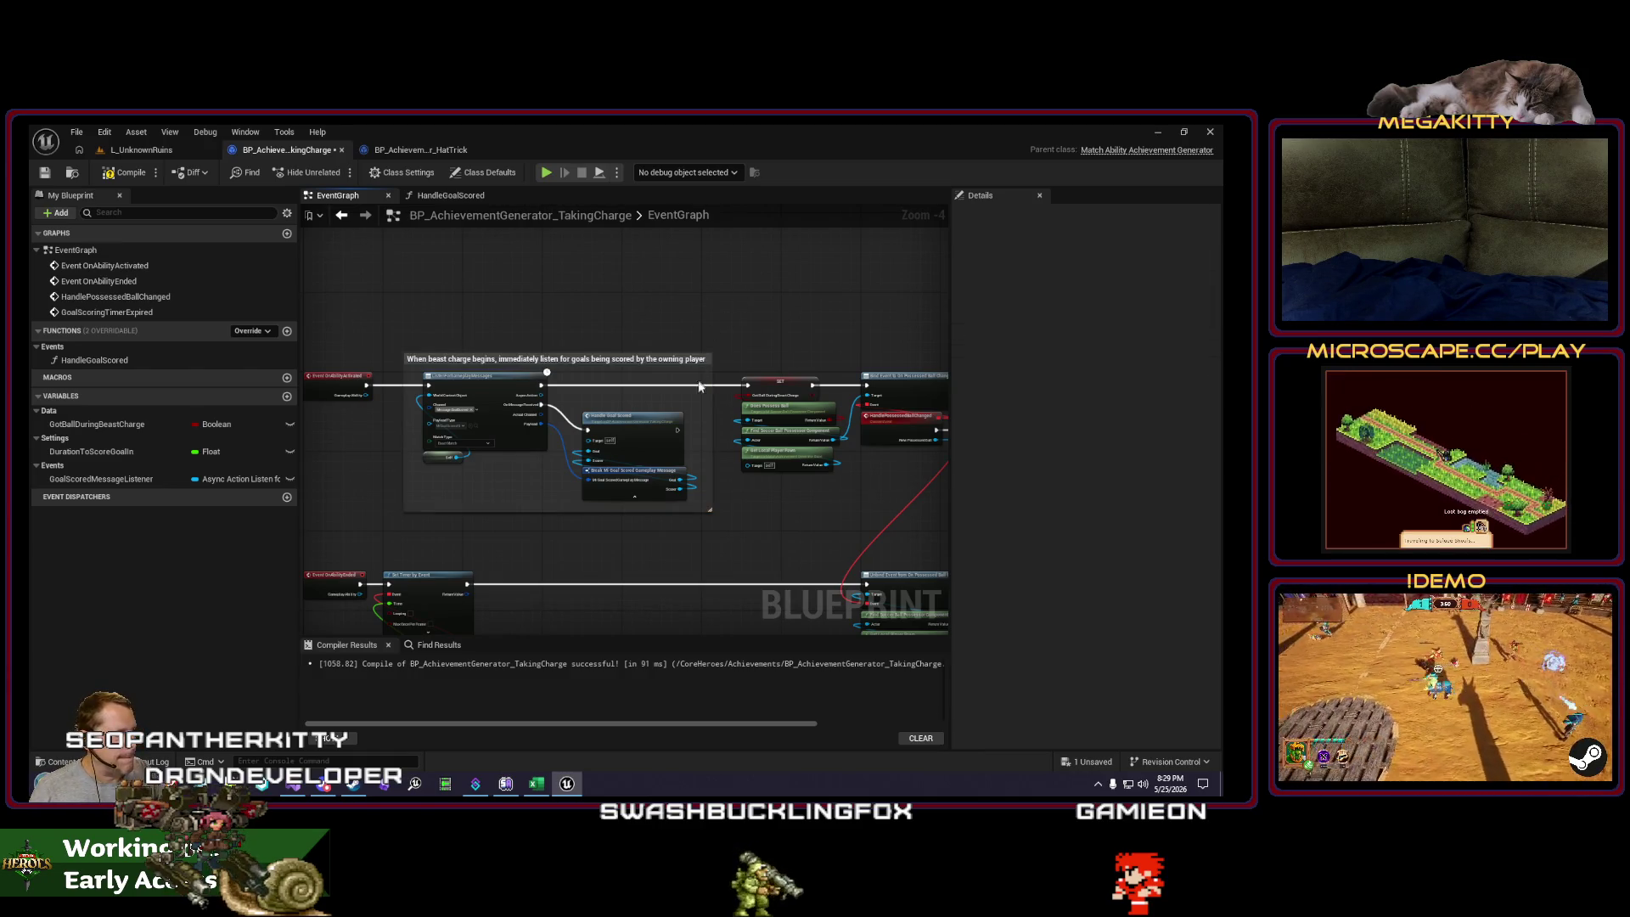
double_click(594, 424)
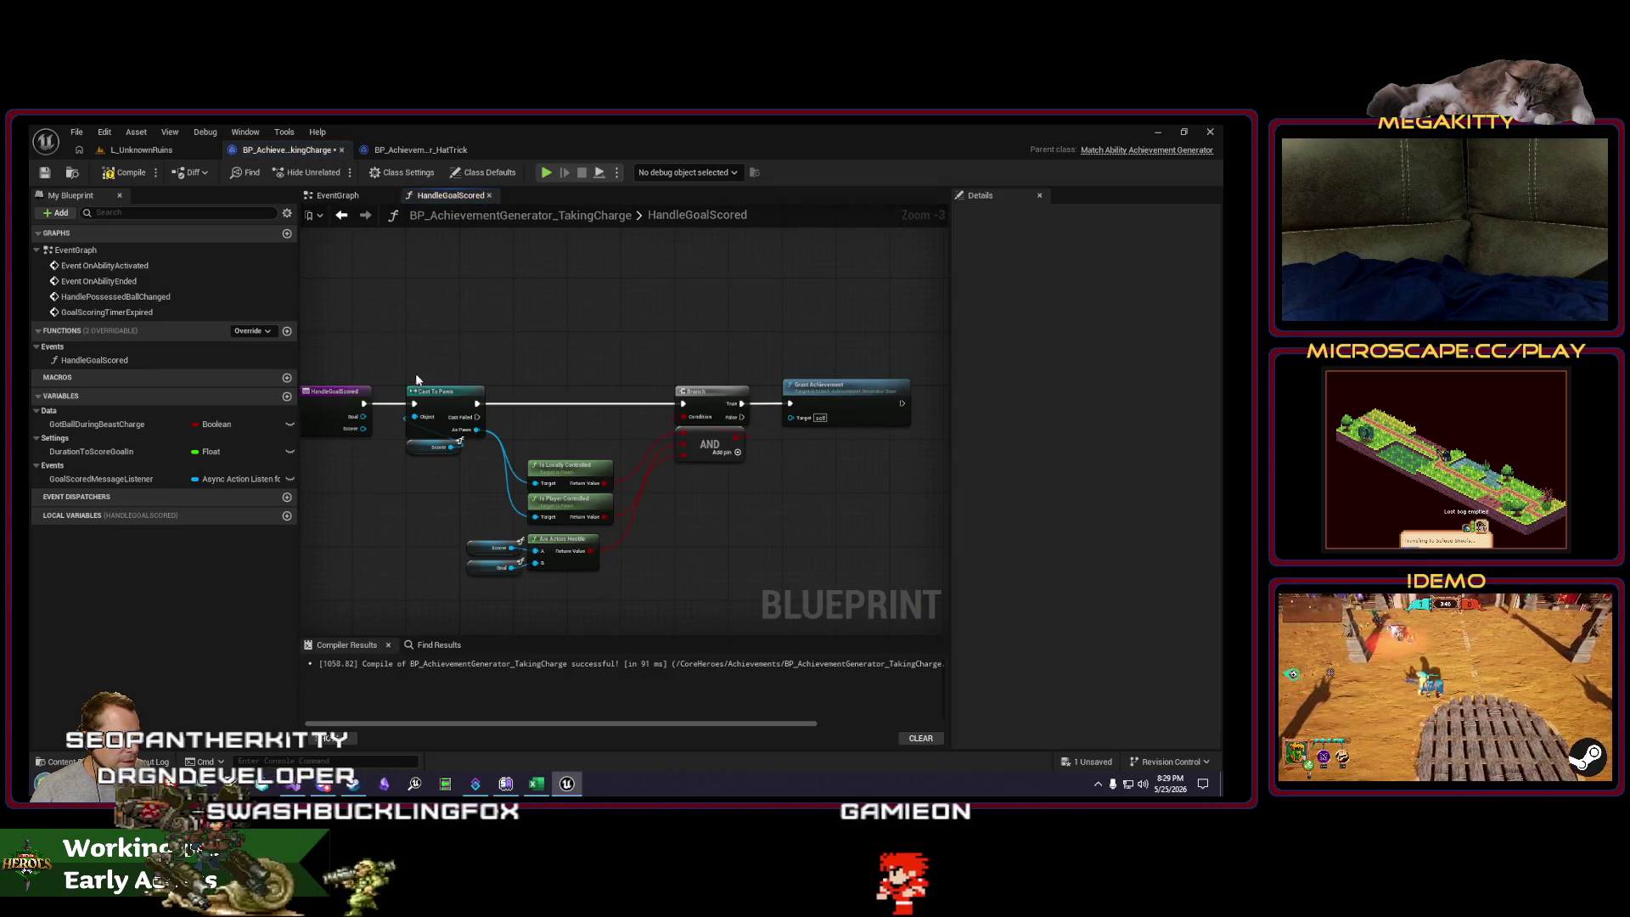
left_click_drag(413, 448, 472, 437)
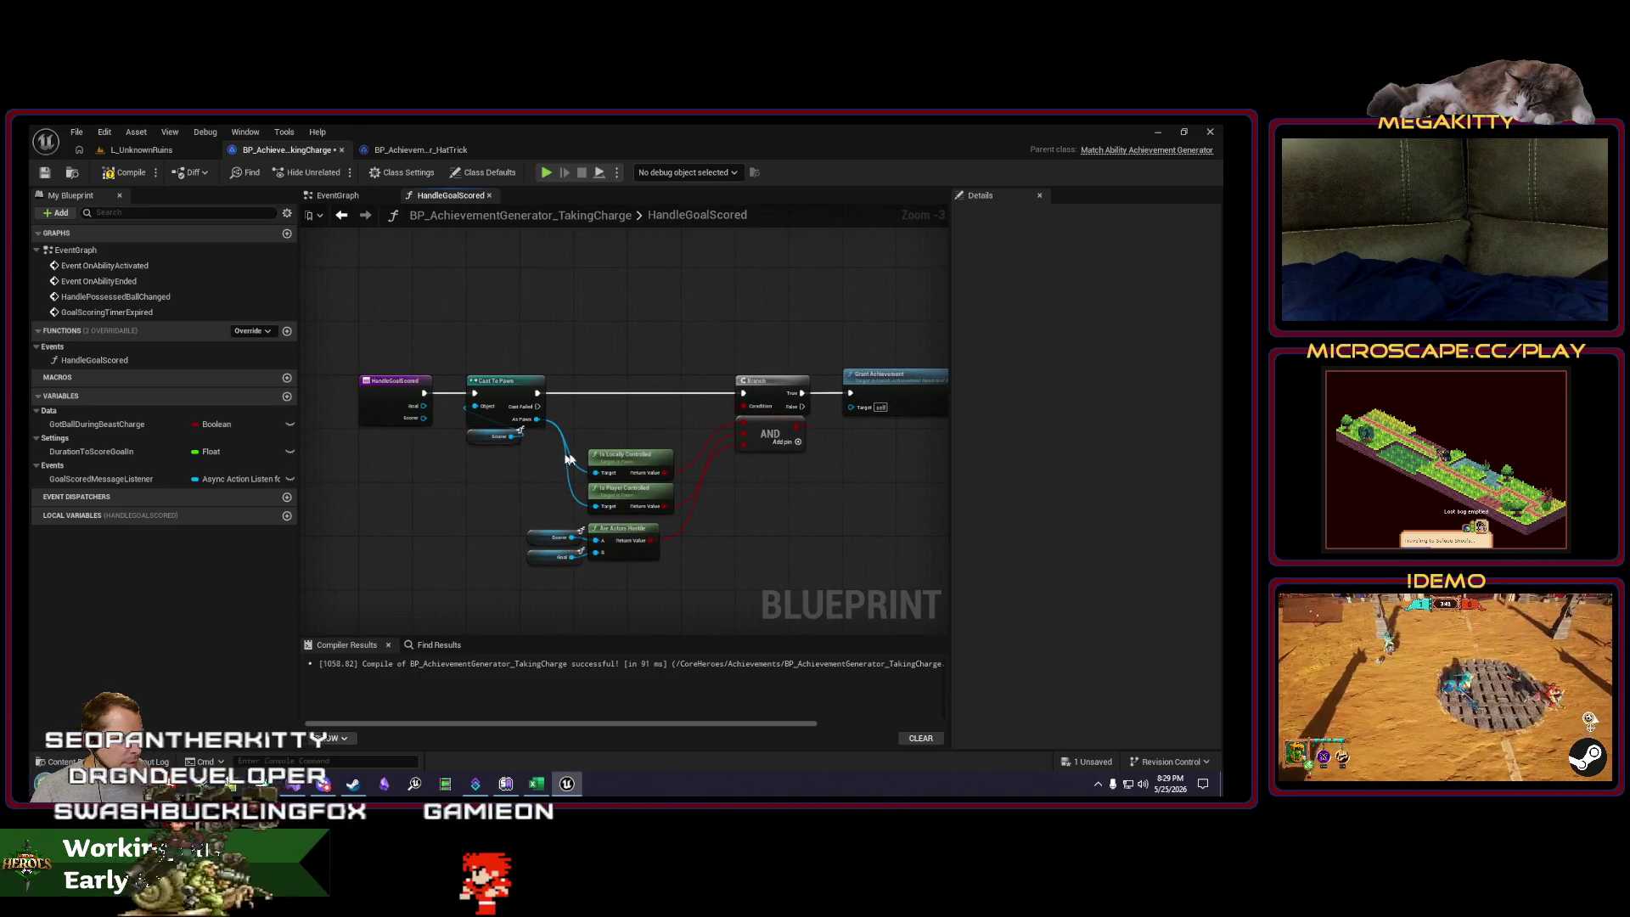
left_click_drag(727, 535, 621, 533)
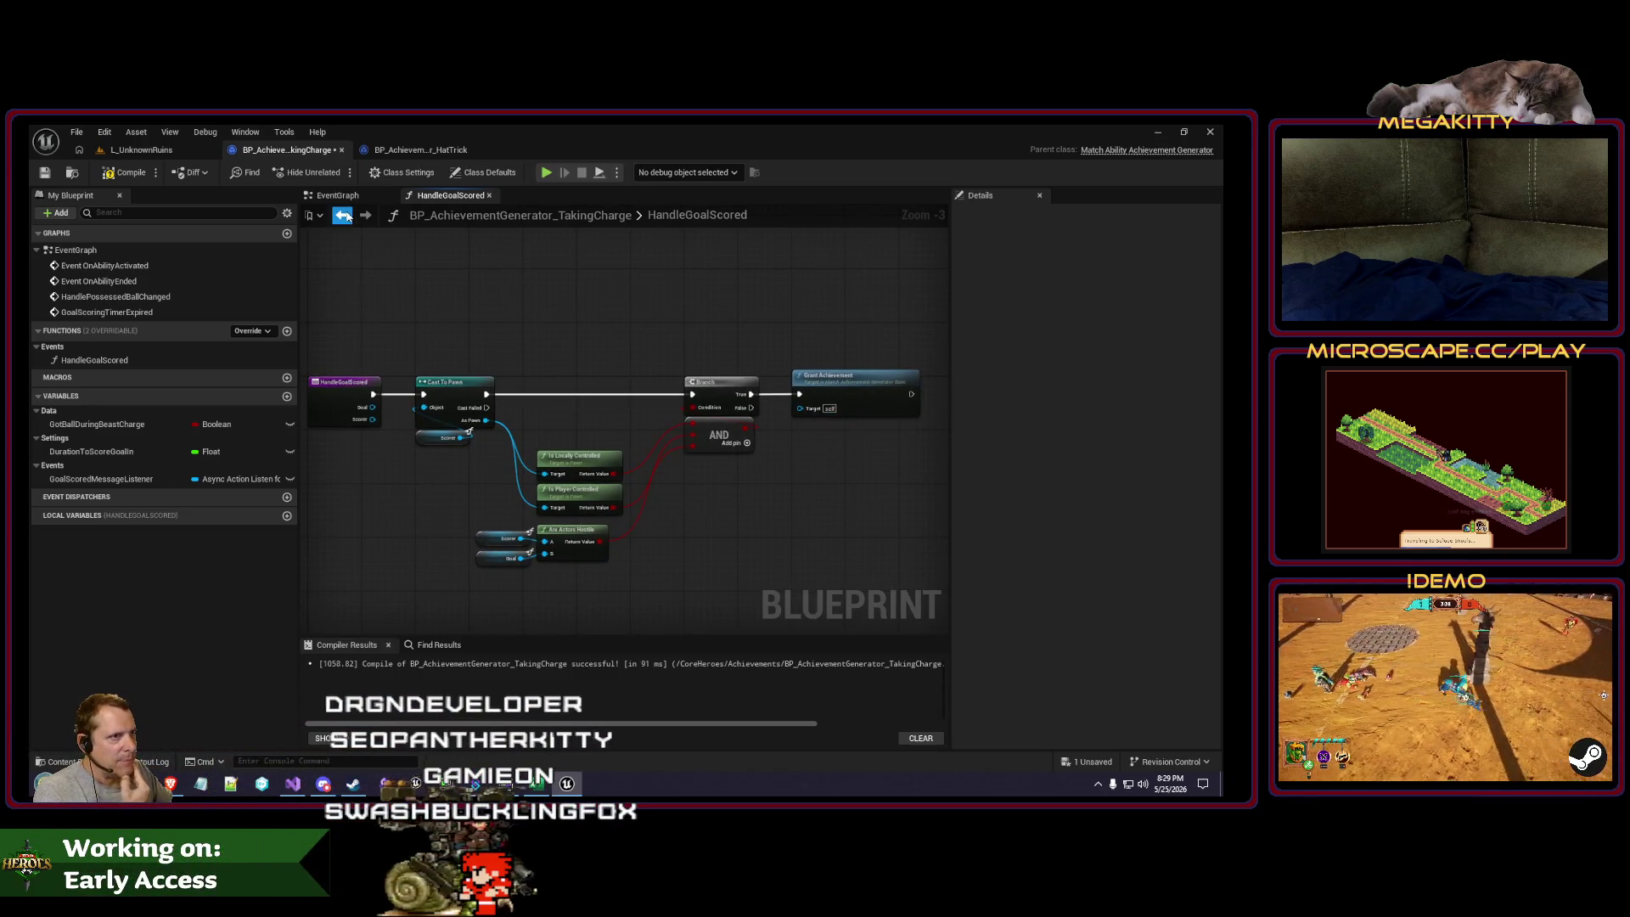
key("alt+Left")
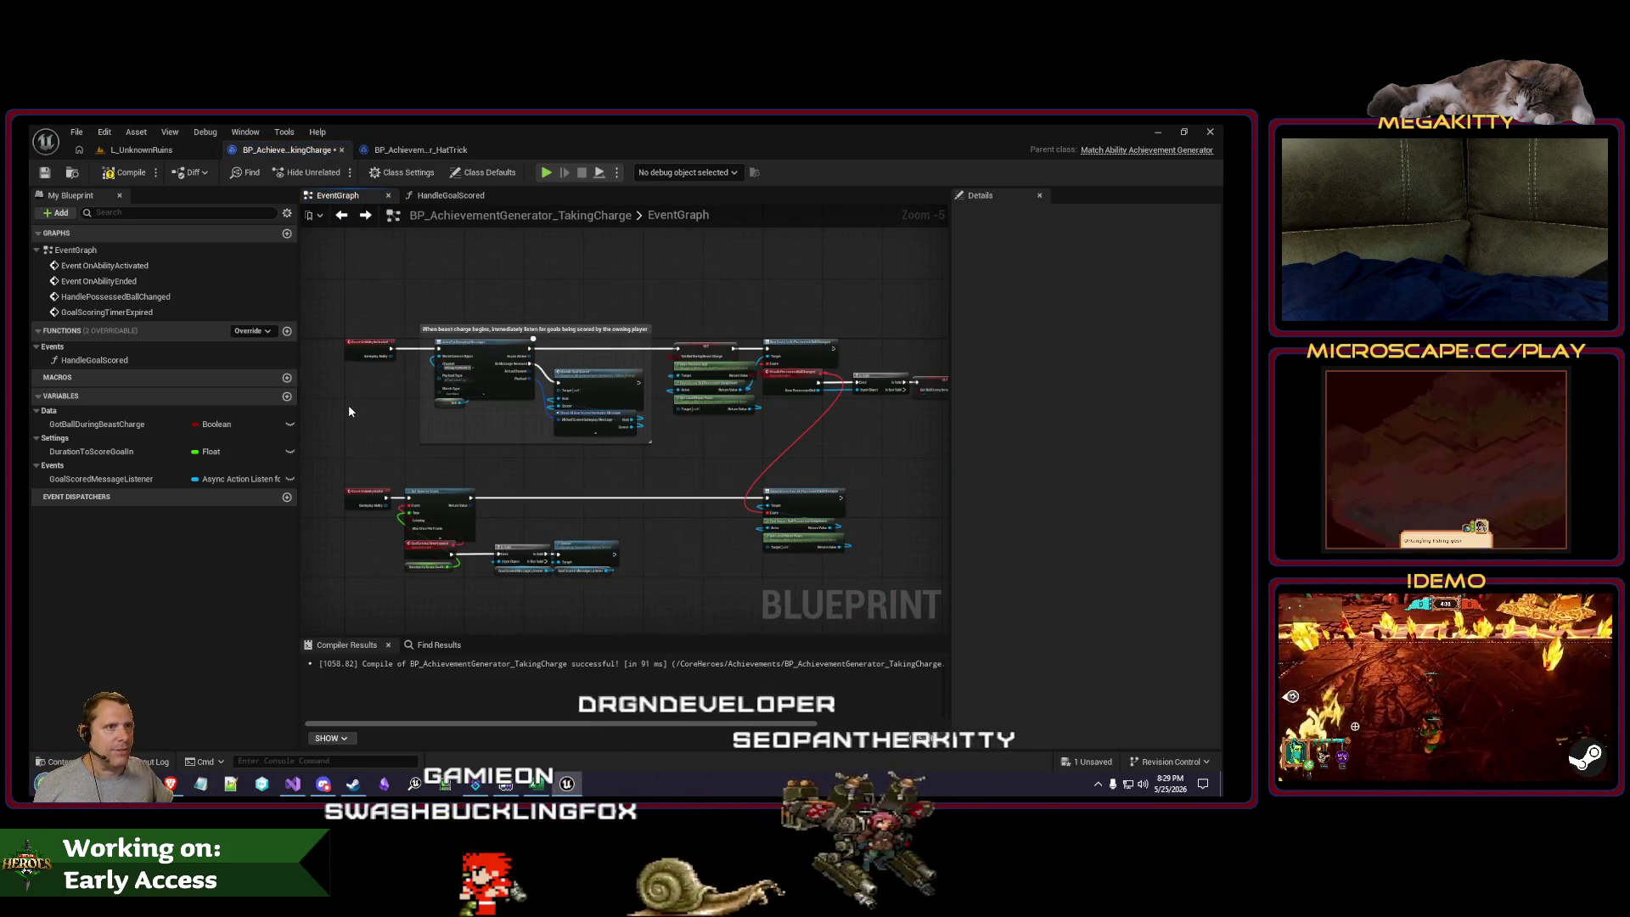
Step: Bring the ball-possession tracking nodes into view and select them
scroll(368, 375, "up", 1)
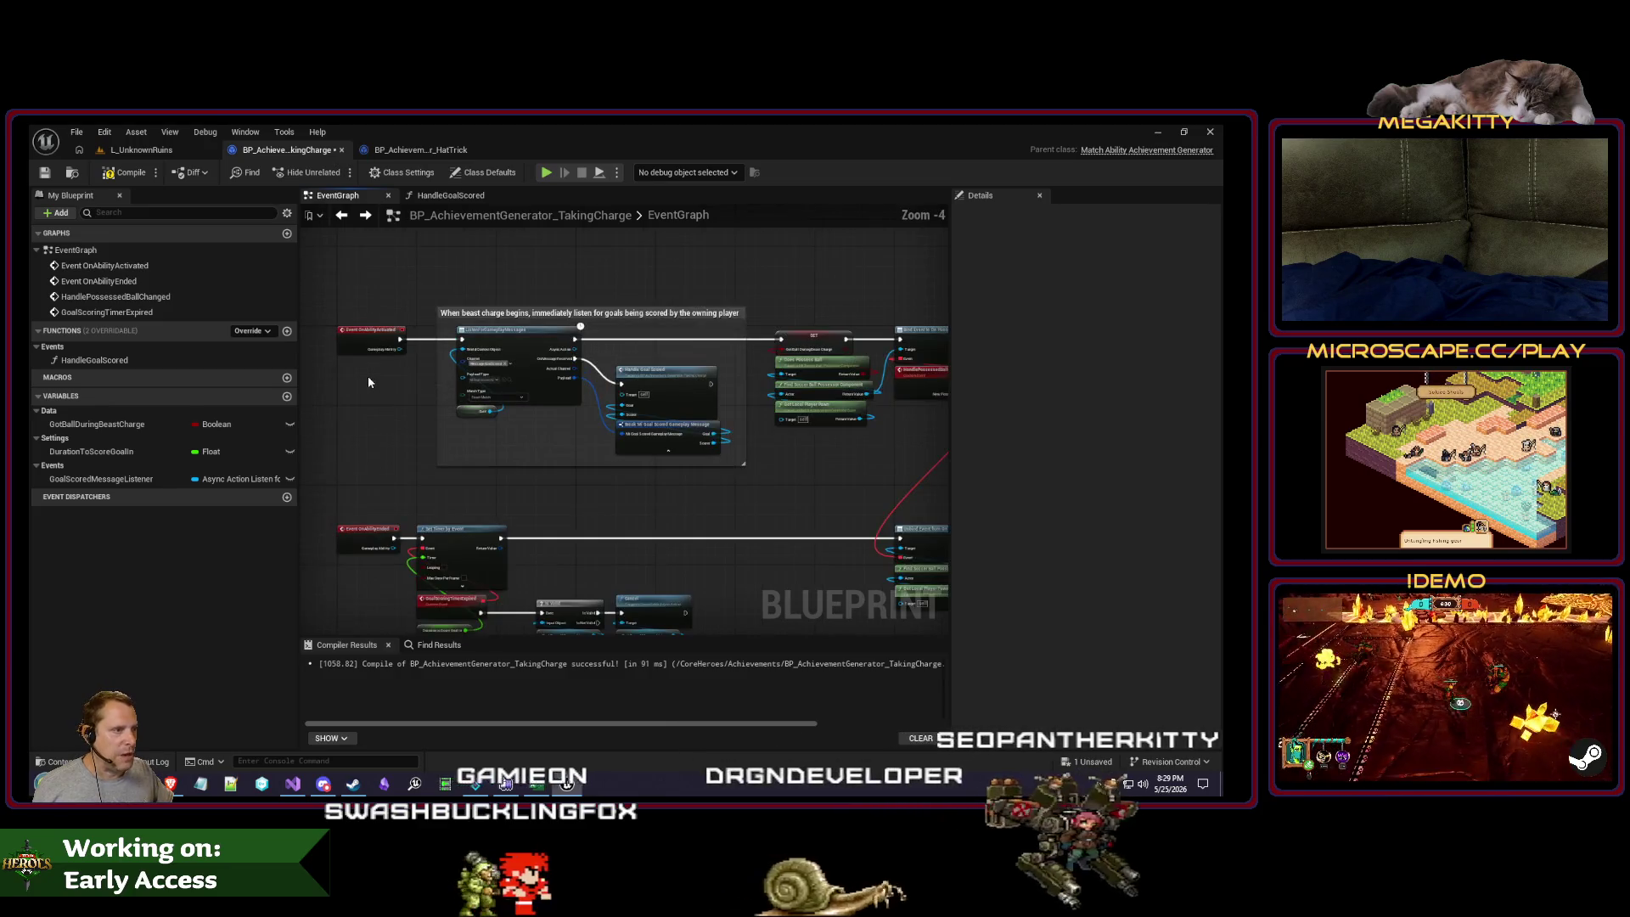
scroll(824, 433, "up", 1)
scroll(640, 447, "up", 1)
left_click_drag(689, 477, 517, 475)
scroll(510, 478, "down", 1)
scroll(503, 479, "down", 1)
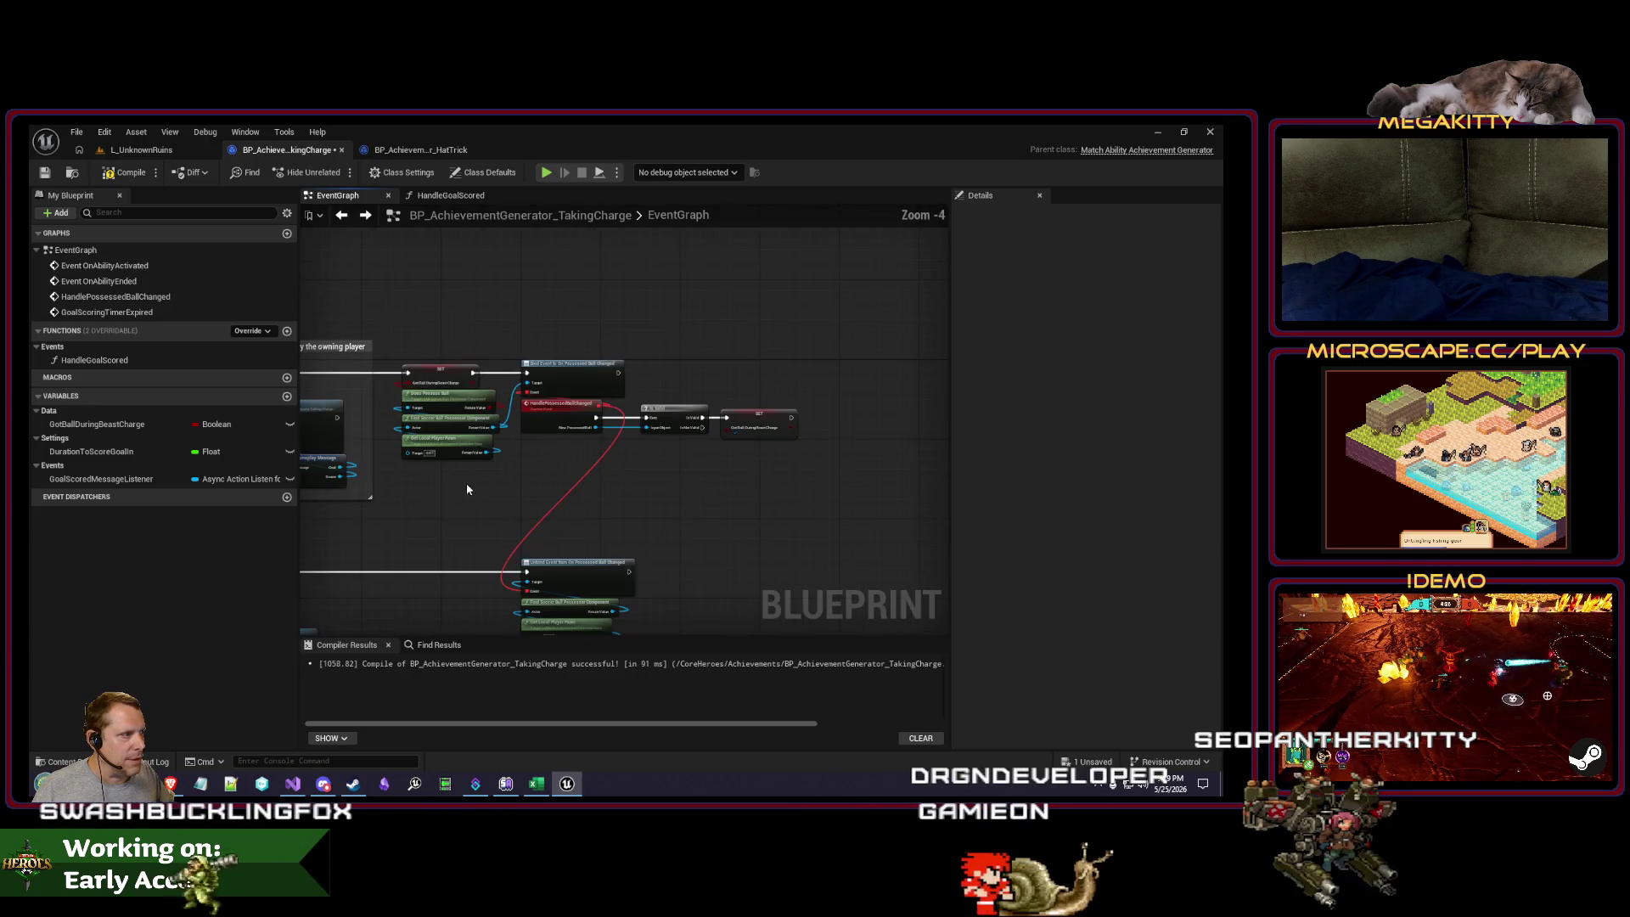
left_click_drag(396, 356, 836, 496)
Step: Wrap them in a comment titled 'Detect whether the hero gets or has the ball during beast charge'
key("c")
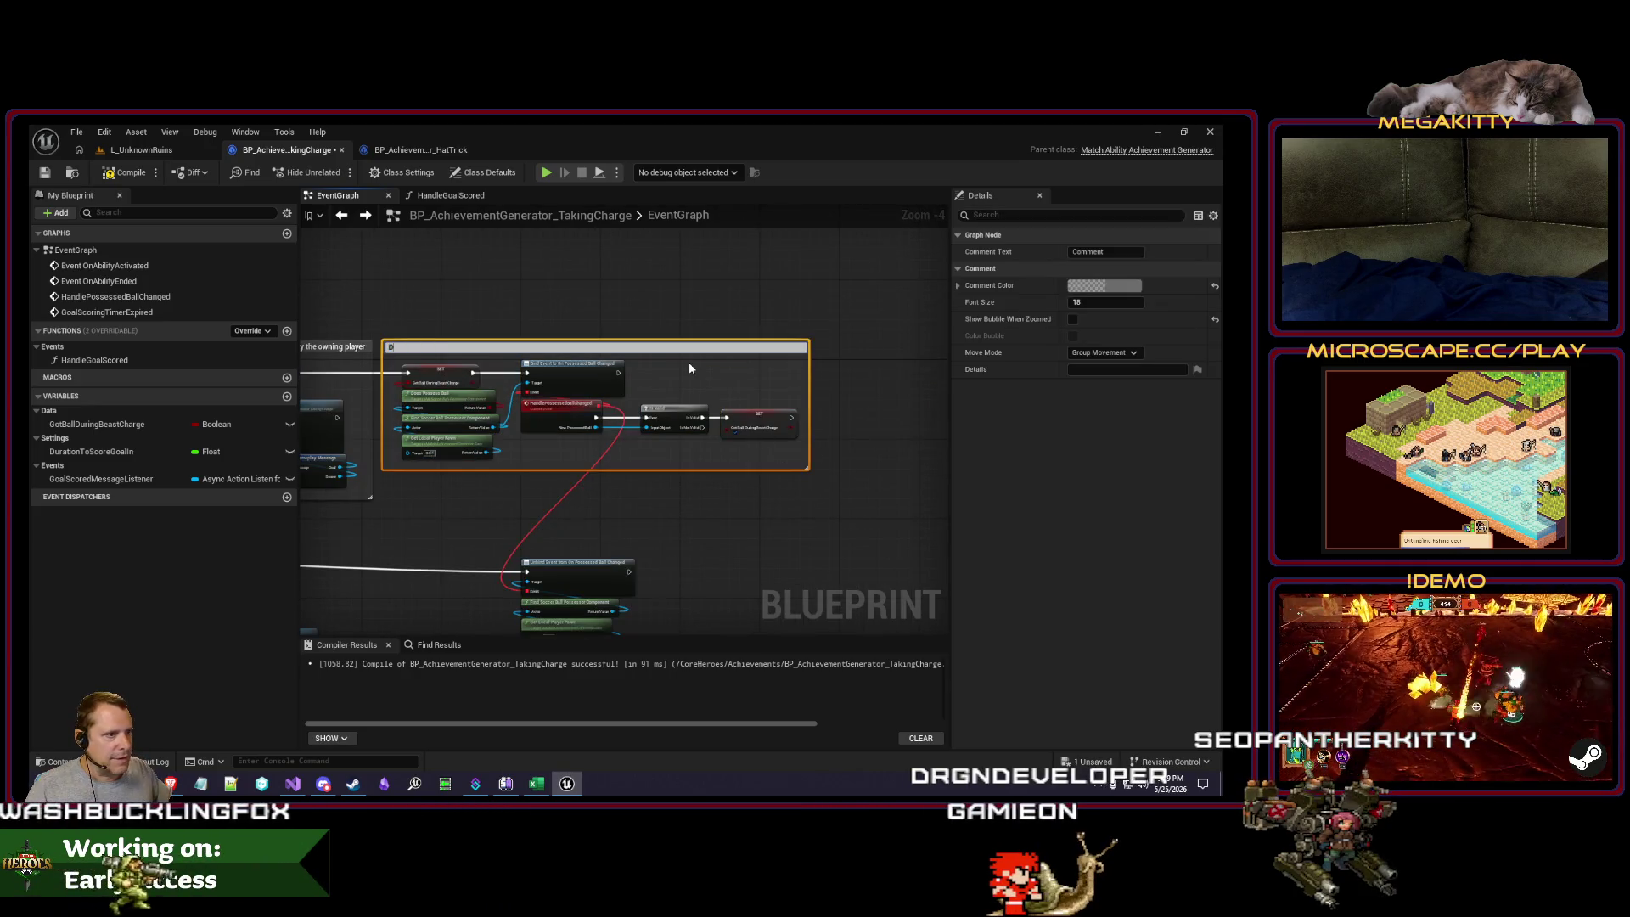
type("Detect whether the hero ha")
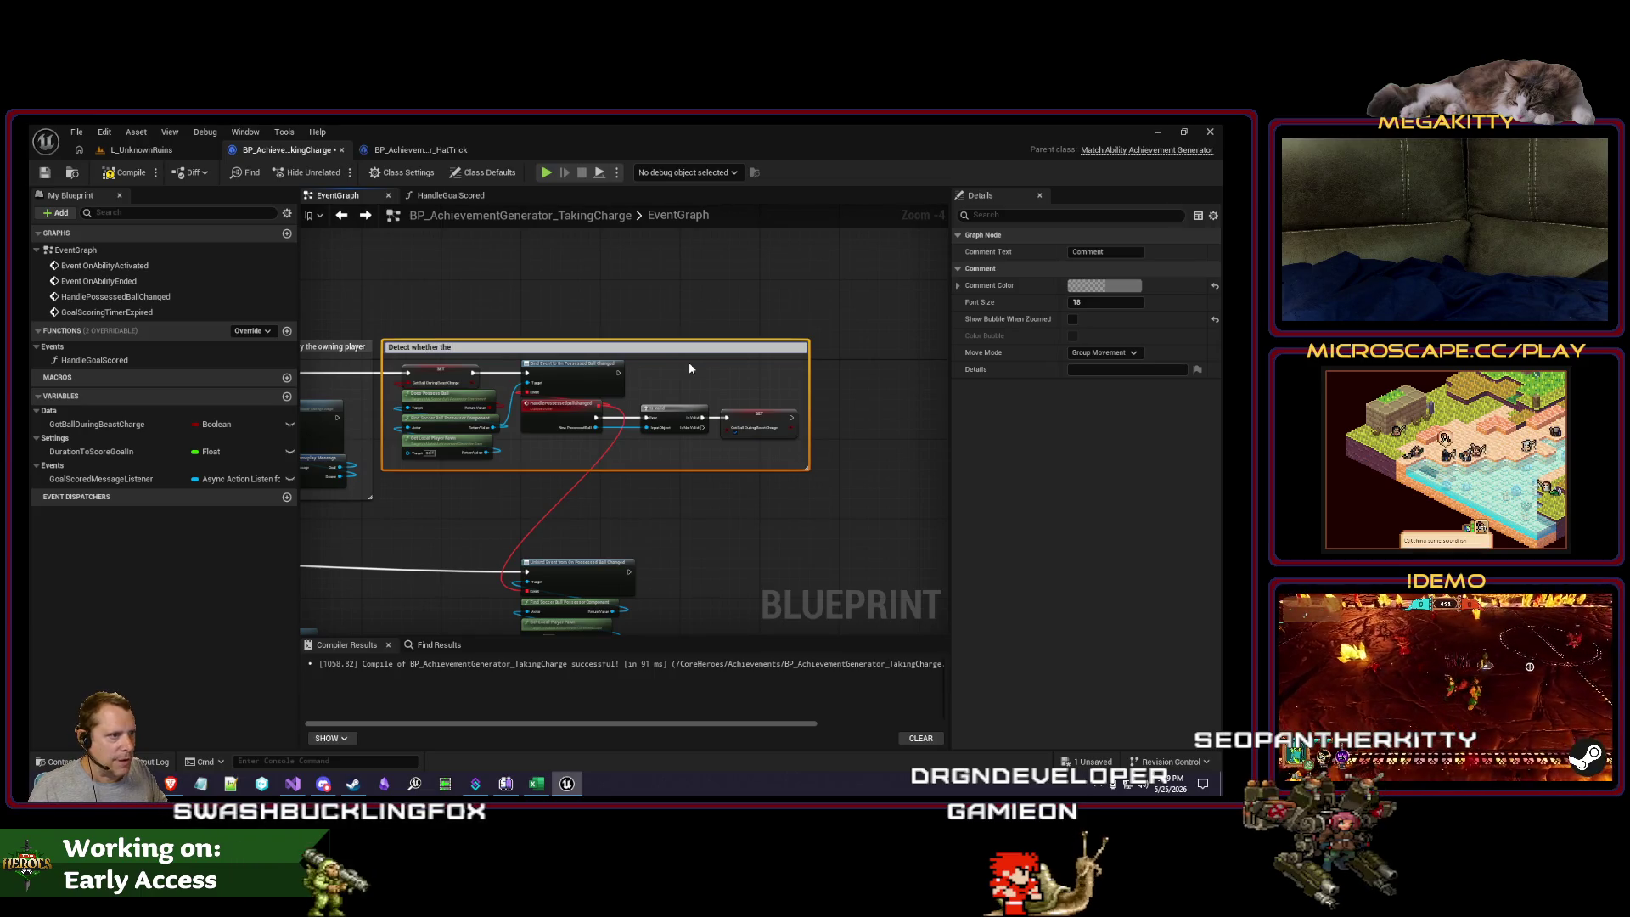
type("d the ball")
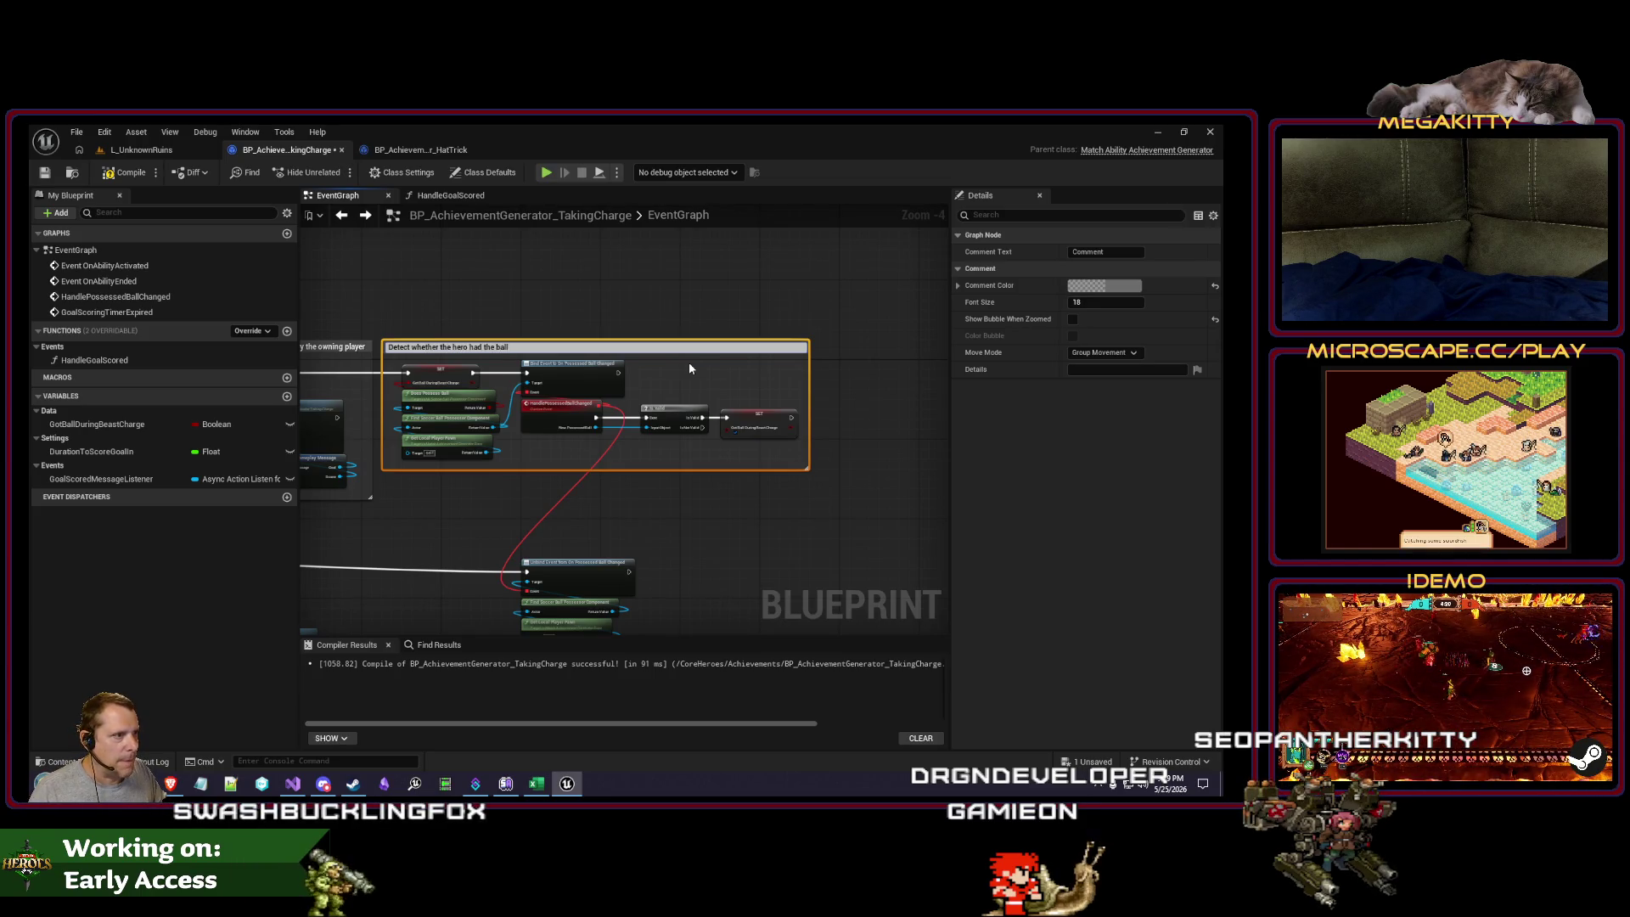
key("Left")
key("Left")
key("Left")
key("BackSpace")
key("BackSpace")
key("BackSpace")
type("gets or has")
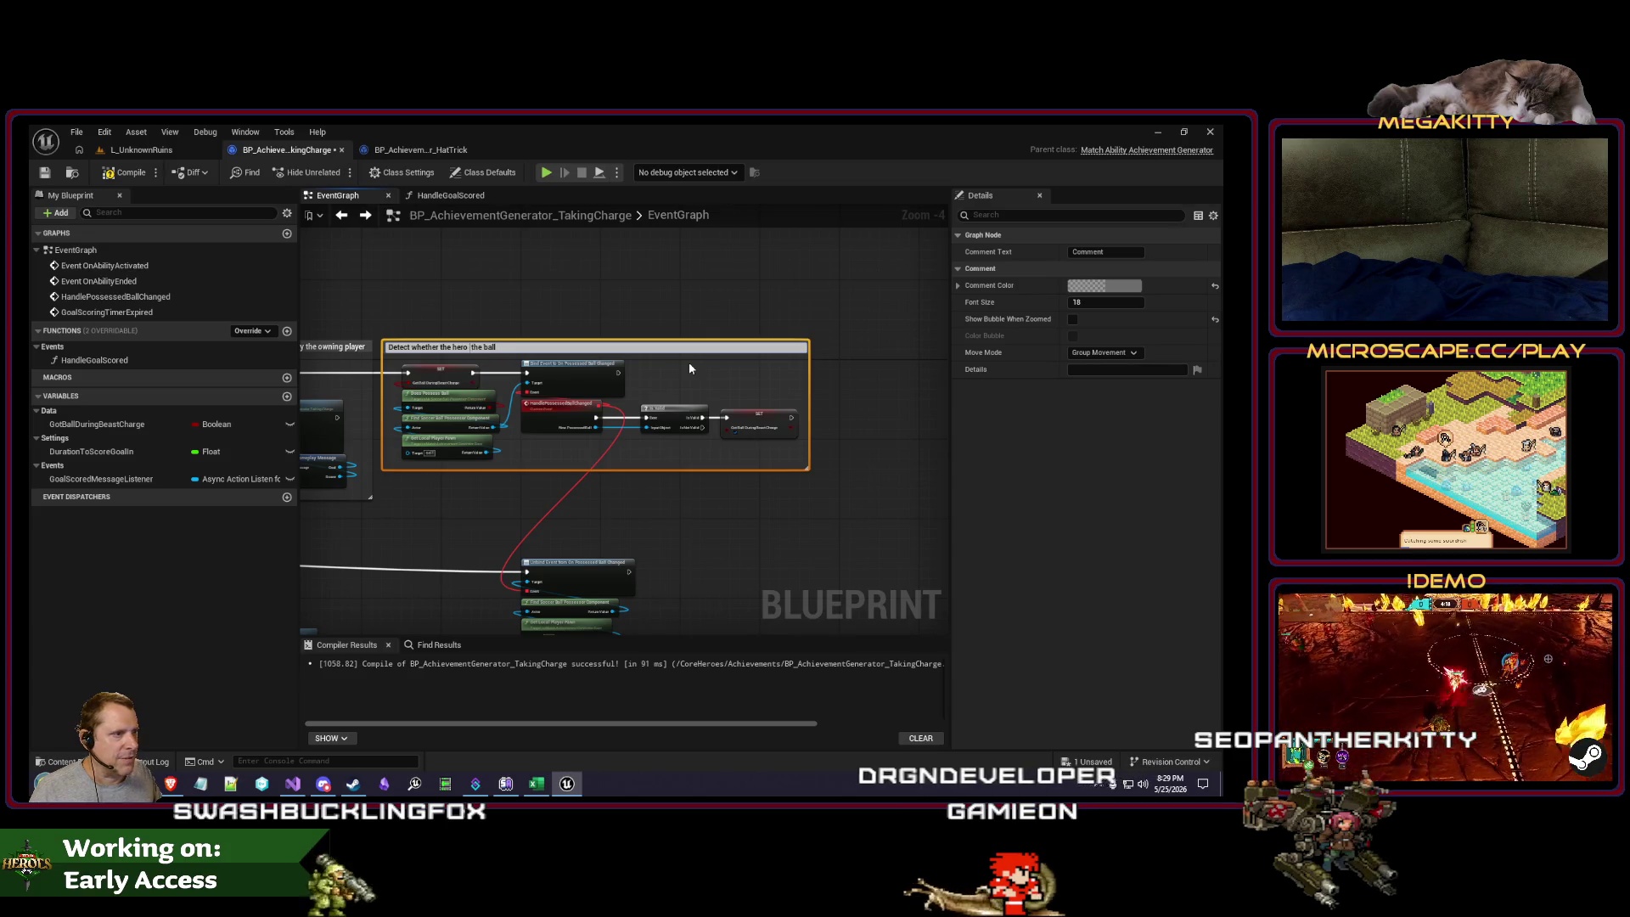
type(" the ball during beast charge")
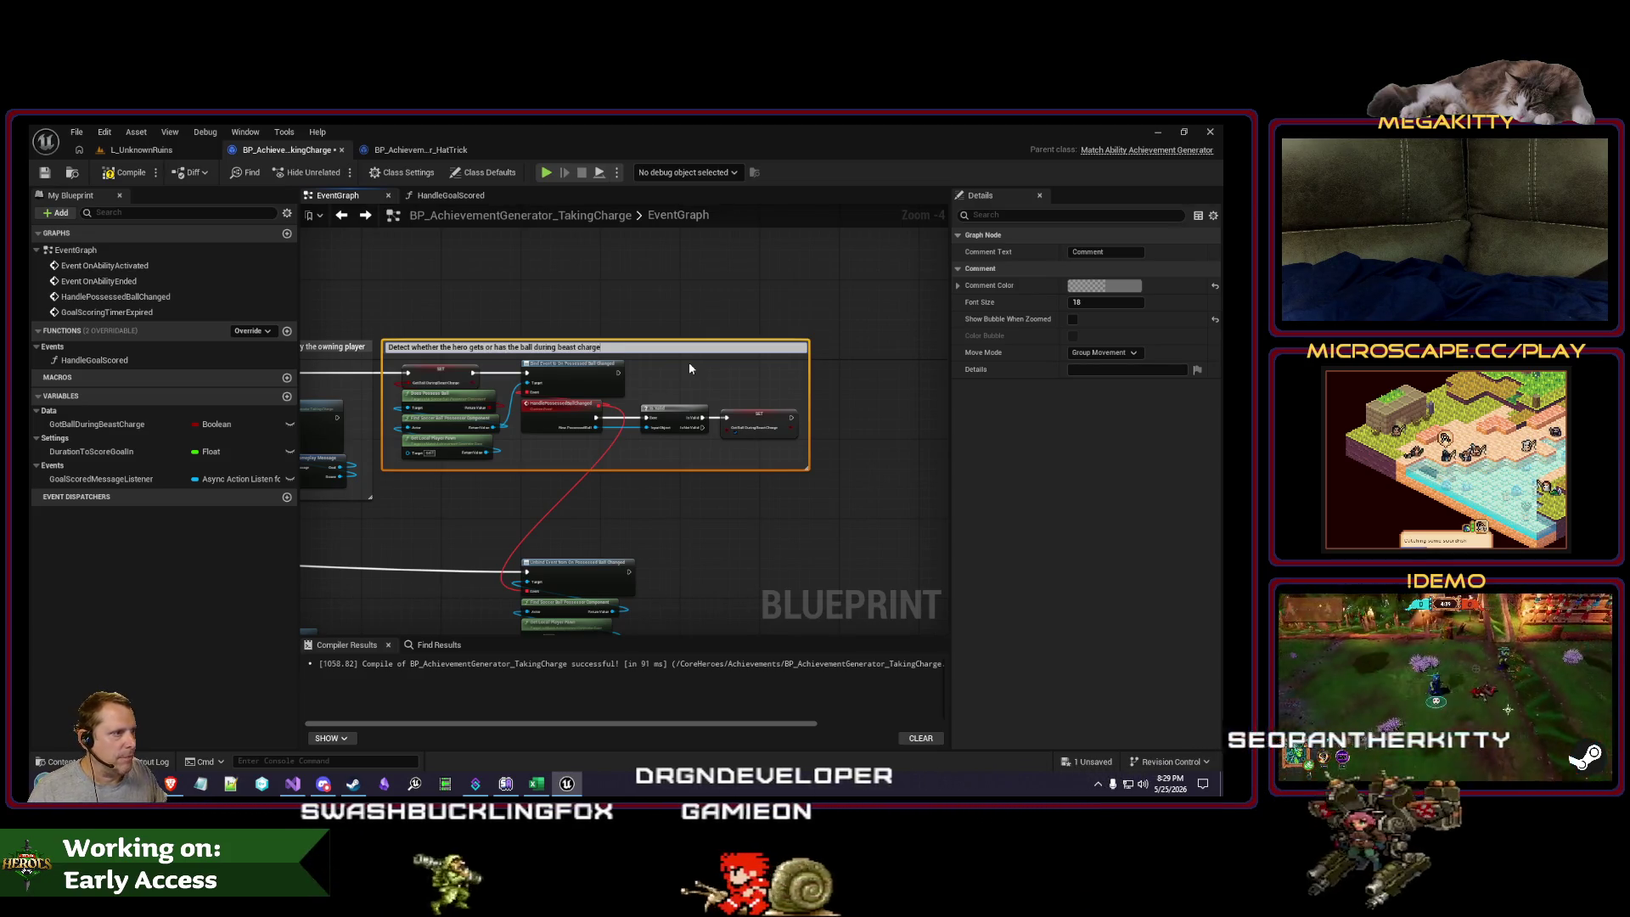
left_click(624, 273)
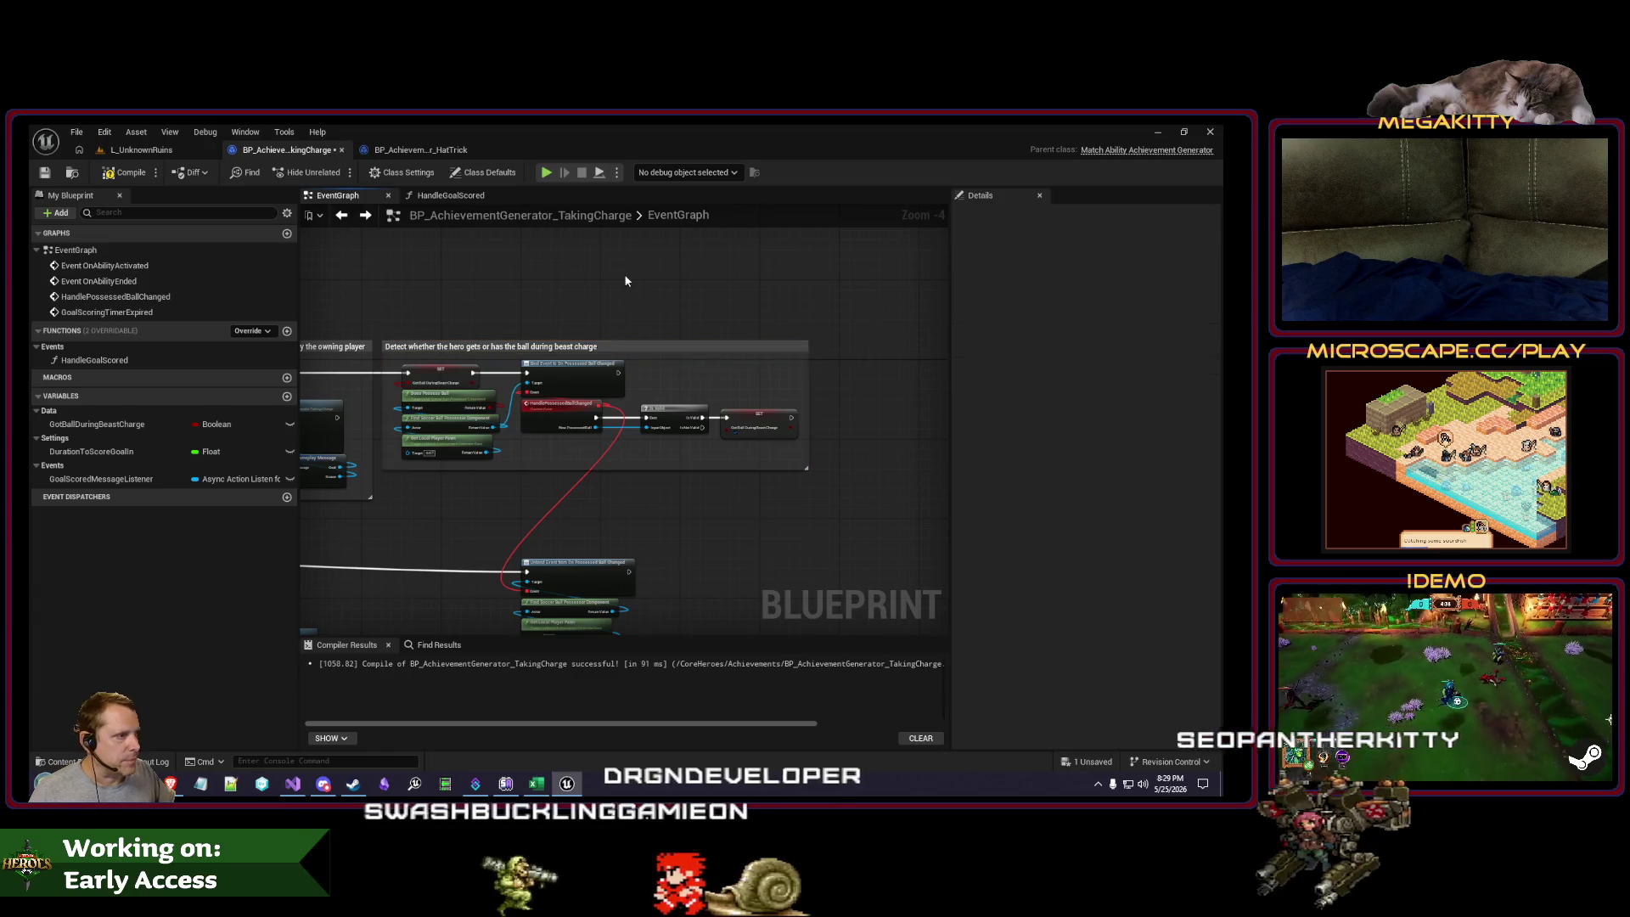
scroll(602, 340, "up", 1)
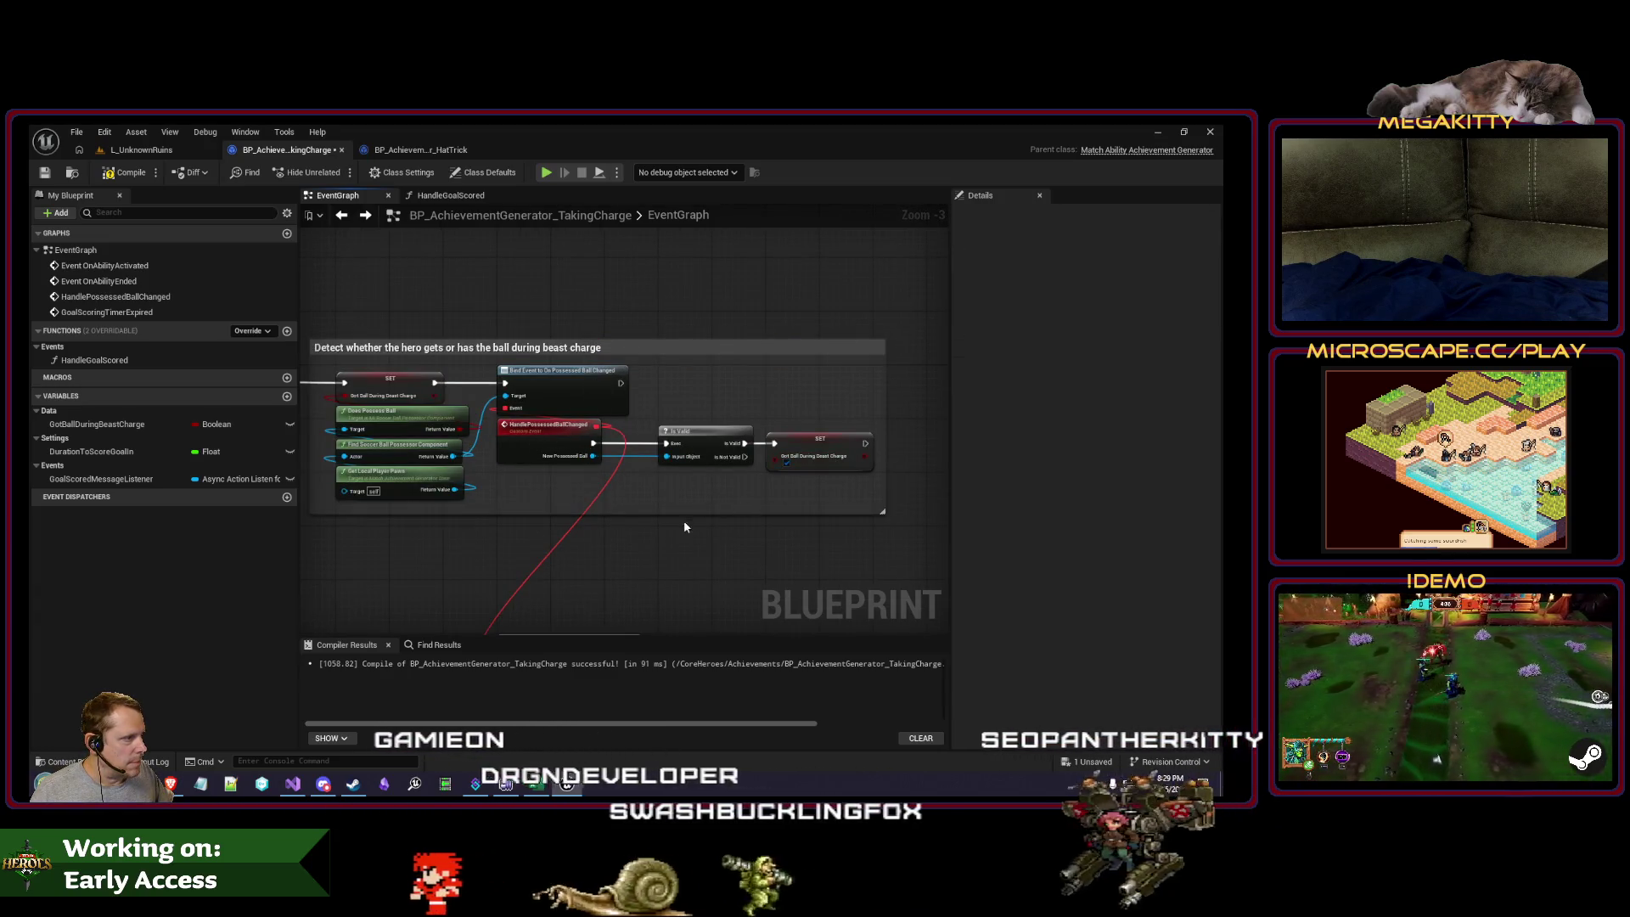
Step: Review the commented graph and inspect the GotBallDuringBeastCharge variable
scroll(685, 521, "down", 1)
left_click_drag(685, 521, 607, 426)
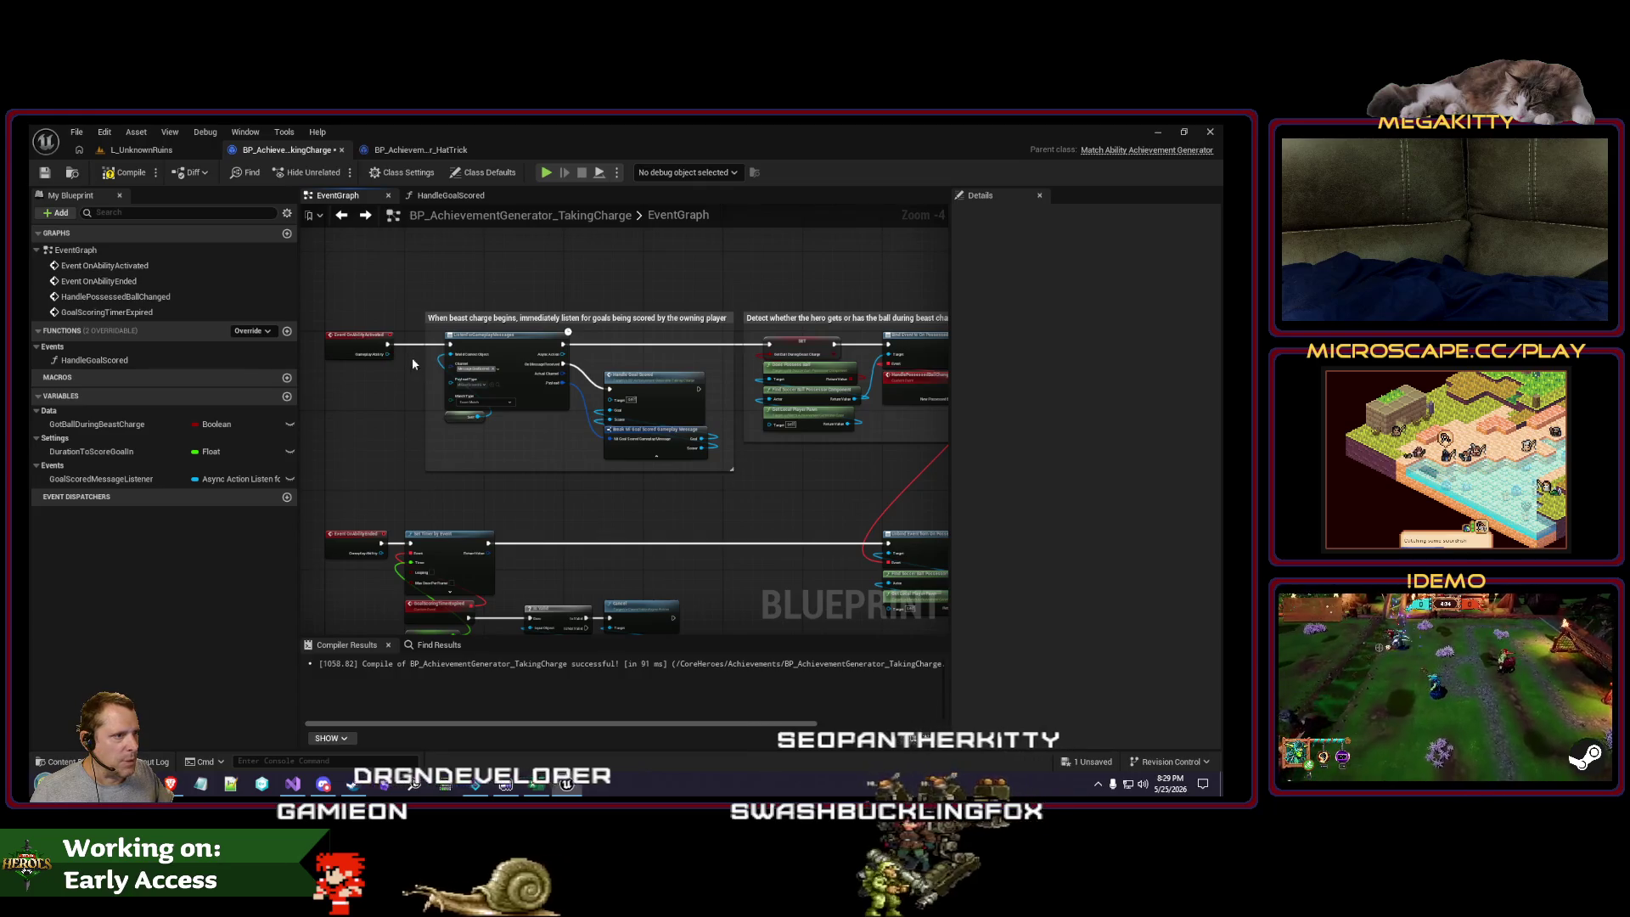
left_click(803, 343)
left_click_drag(804, 344, 710, 365)
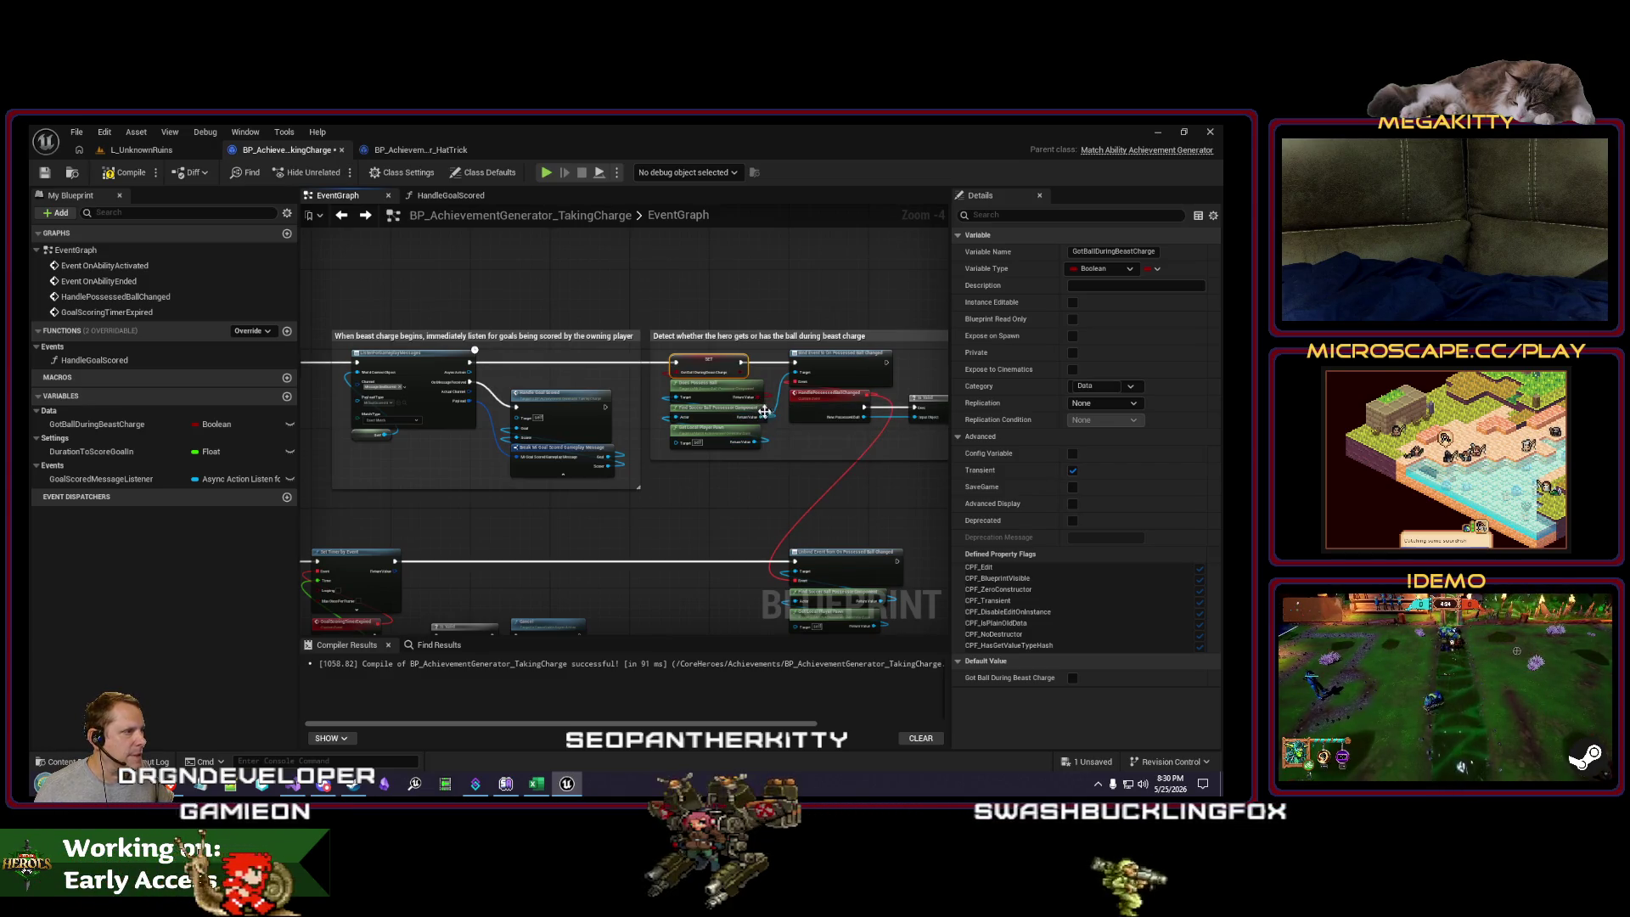
scroll(763, 440, "up", 2)
scroll(711, 400, "down", 3)
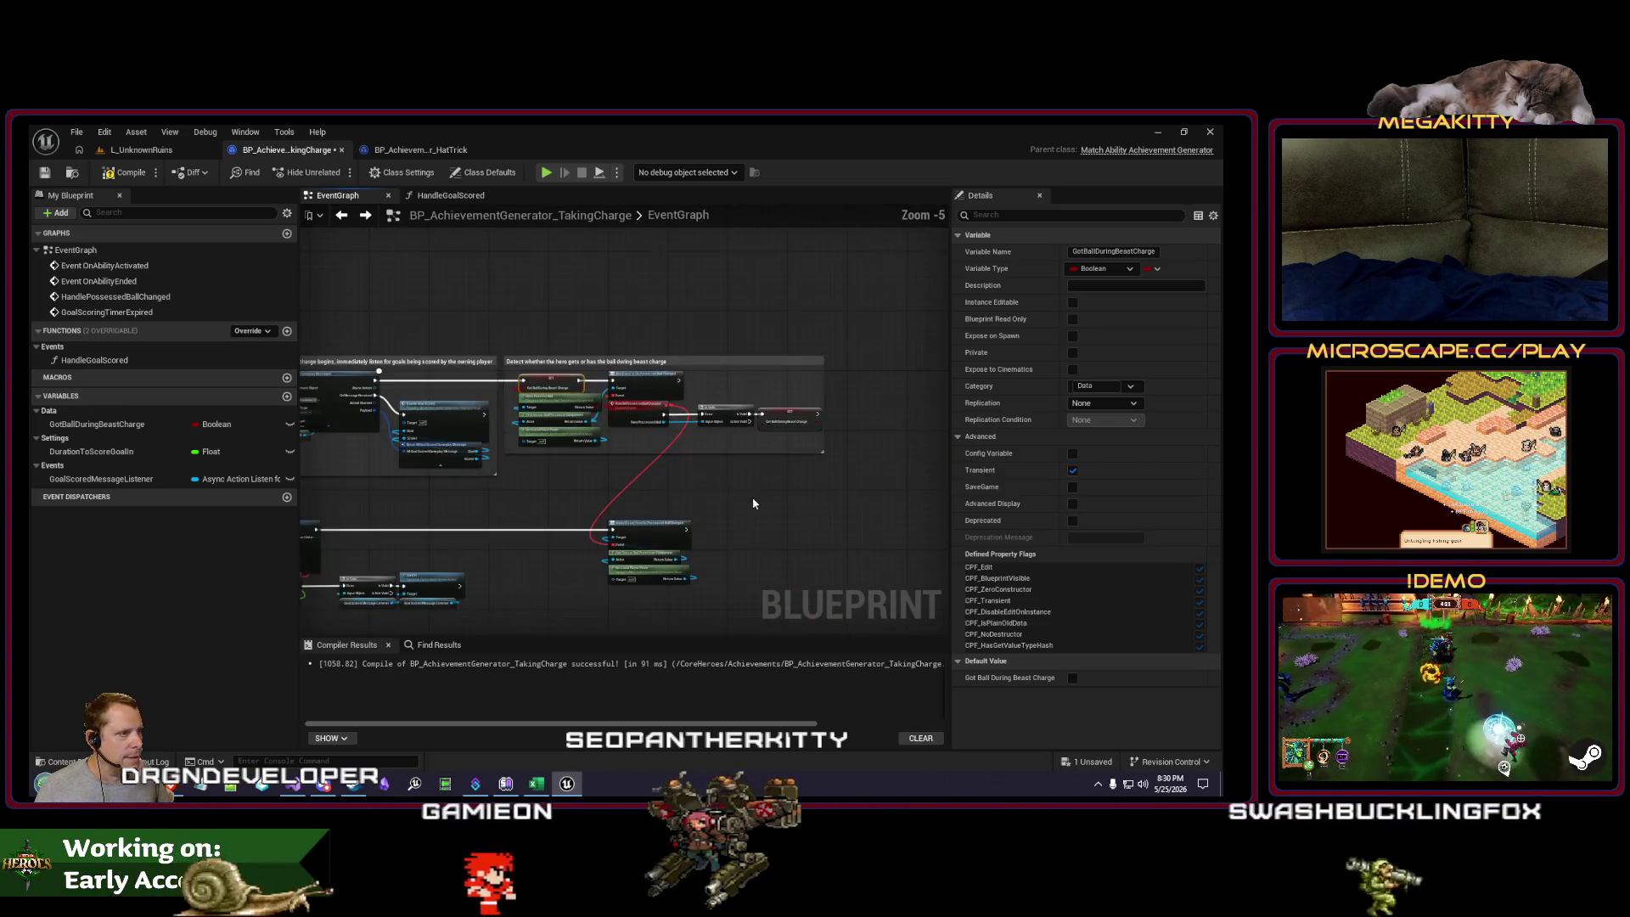
left_click_drag(525, 478, 612, 472)
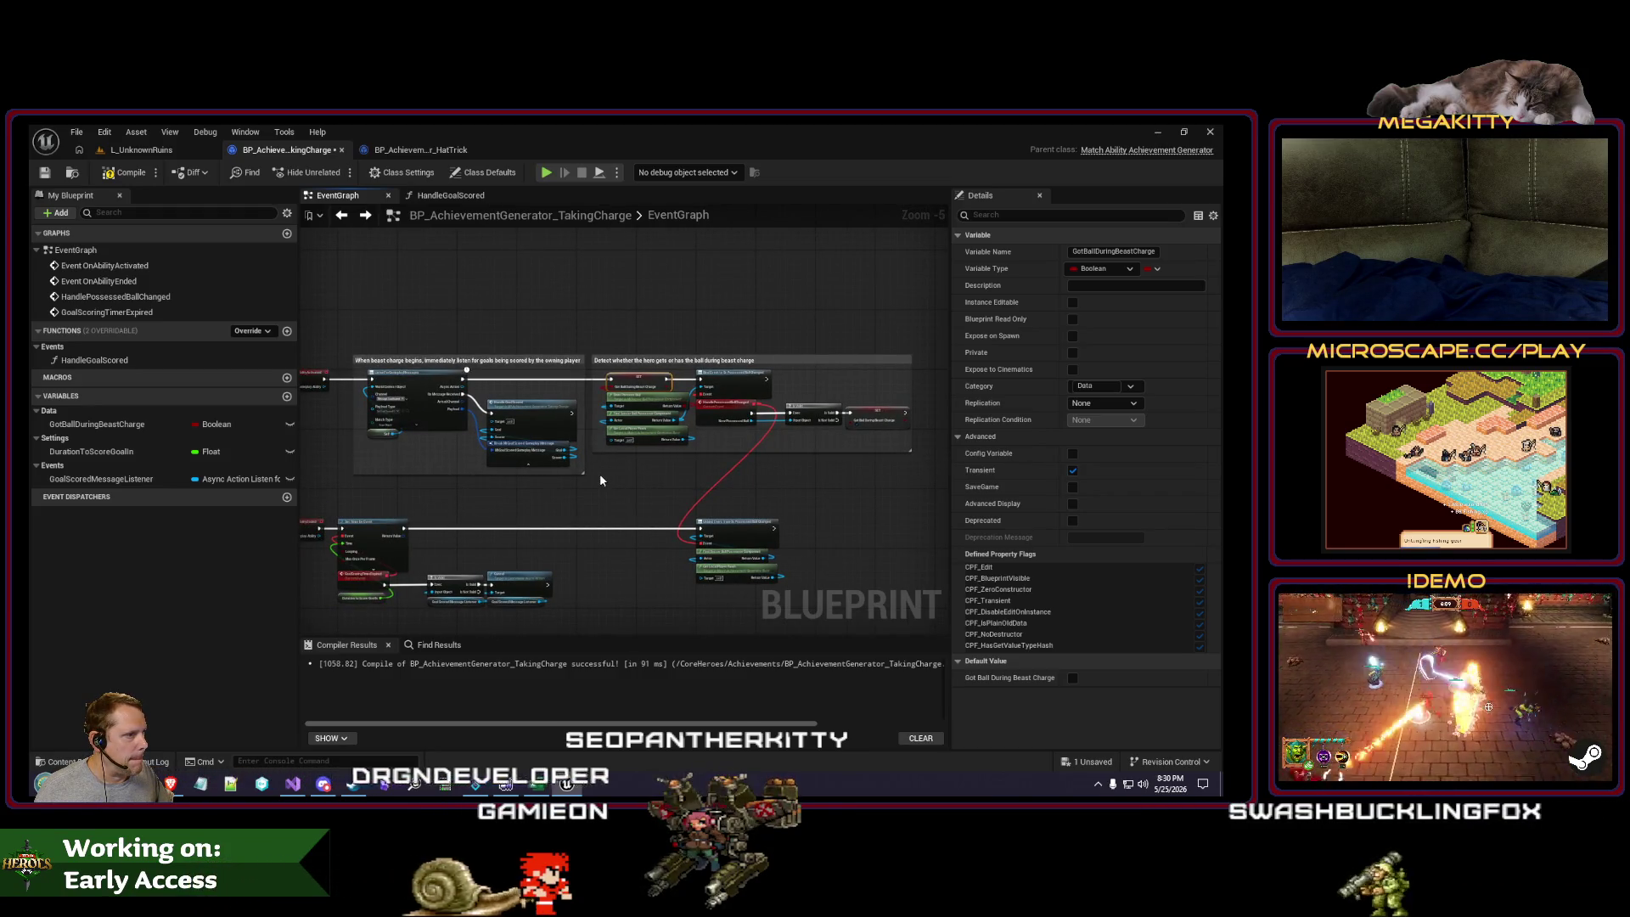
left_click_drag(599, 481, 515, 452)
Step: Bring the goal-scoring timer nodes into view and check the DurationToScoreGoalIn variable's settings
scroll(811, 374, "up", 1)
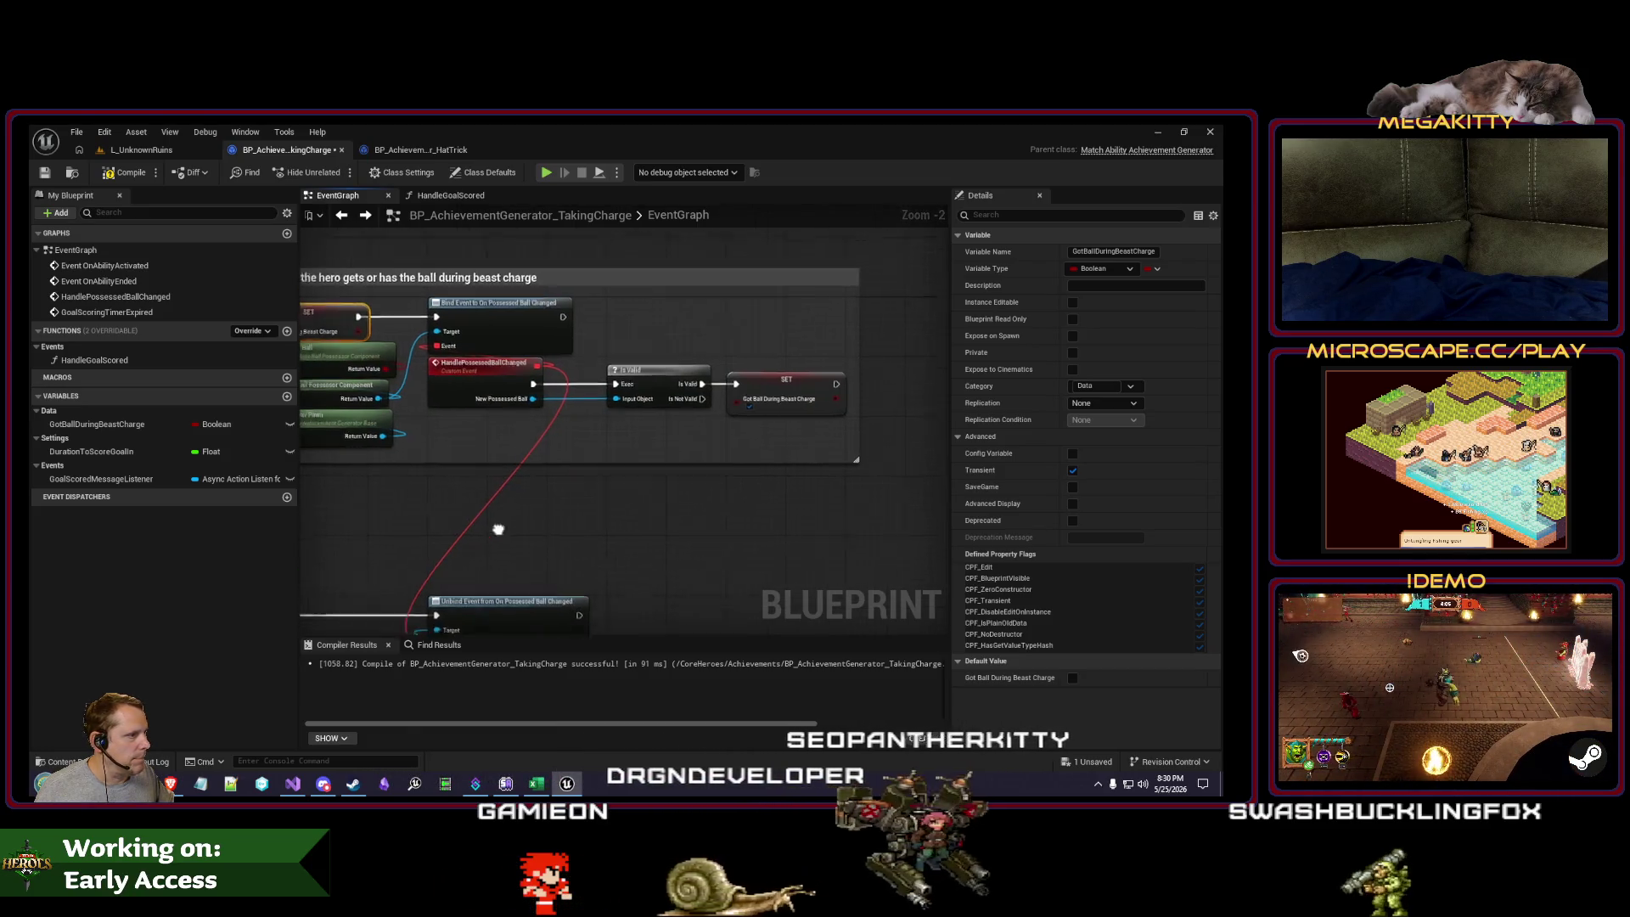
left_click_drag(403, 506, 688, 465)
mouse_move(483, 530)
left_mouse_down()
mouse_move(417, 522)
mouse_move(454, 512)
mouse_move(432, 500)
mouse_move(475, 534)
mouse_move(535, 494)
left_mouse_up()
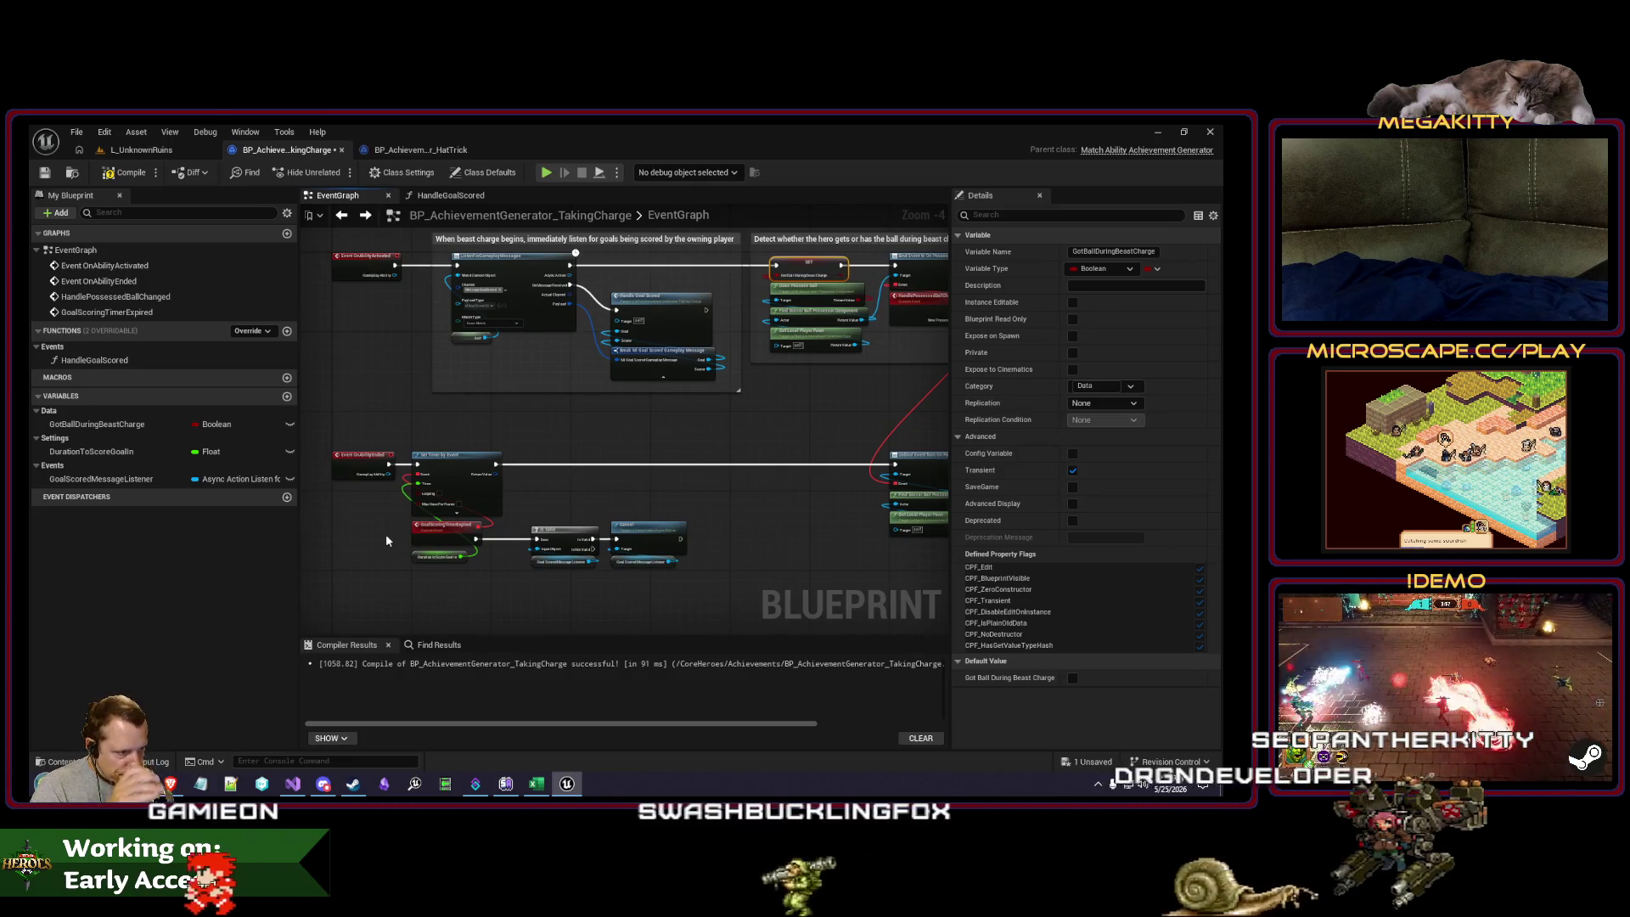
scroll(386, 540, "up", 1)
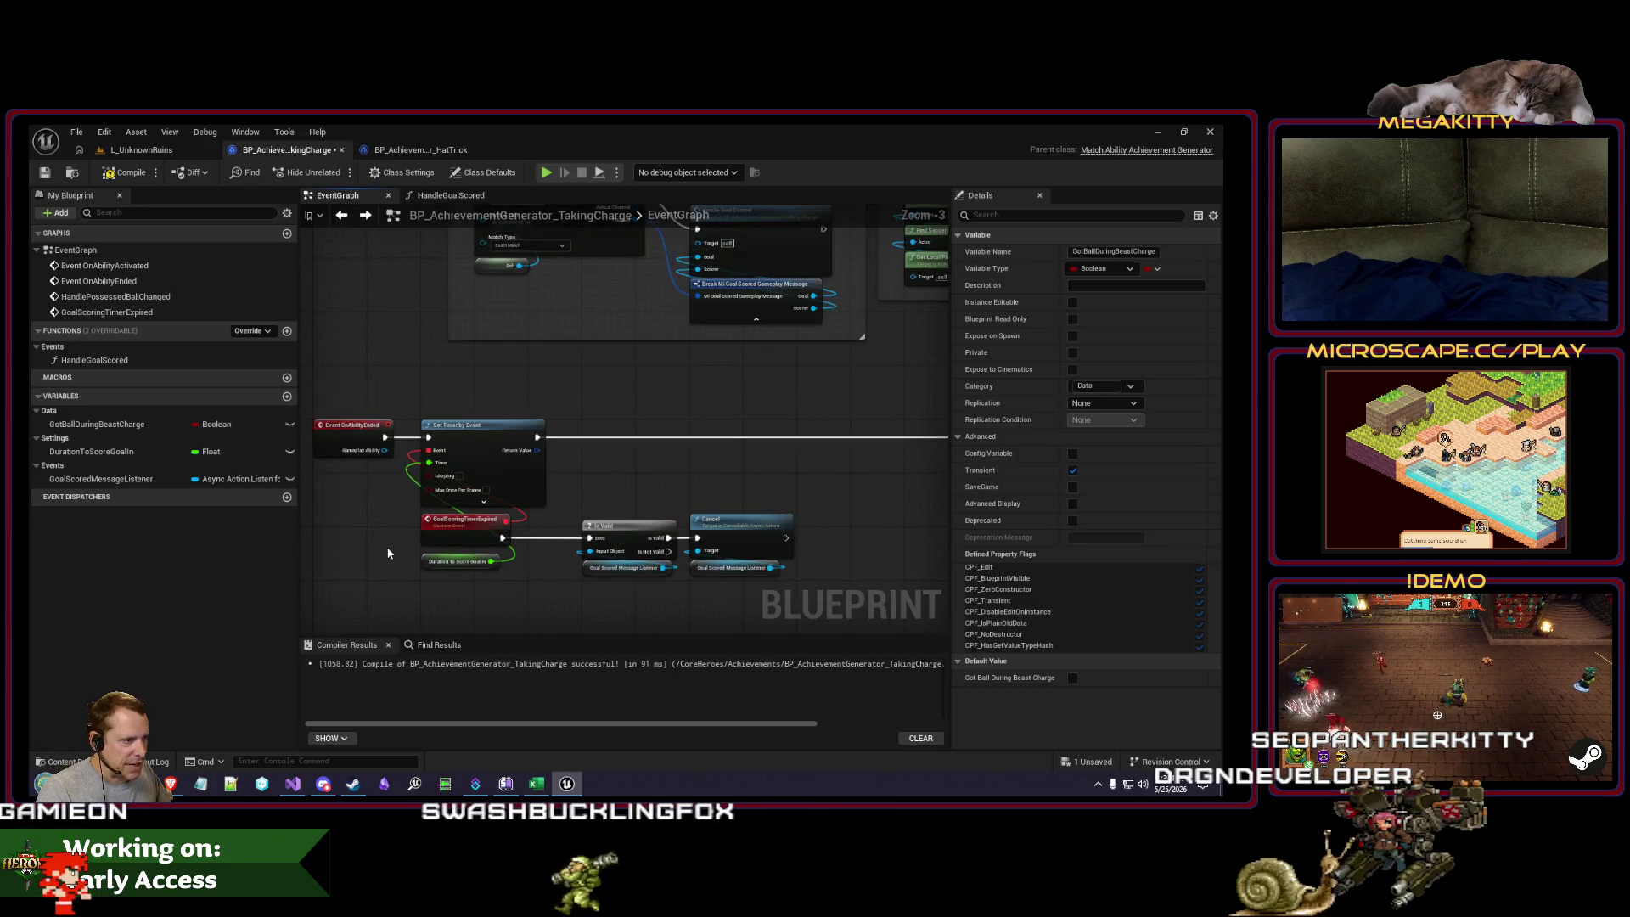
left_click_drag(593, 483, 595, 502)
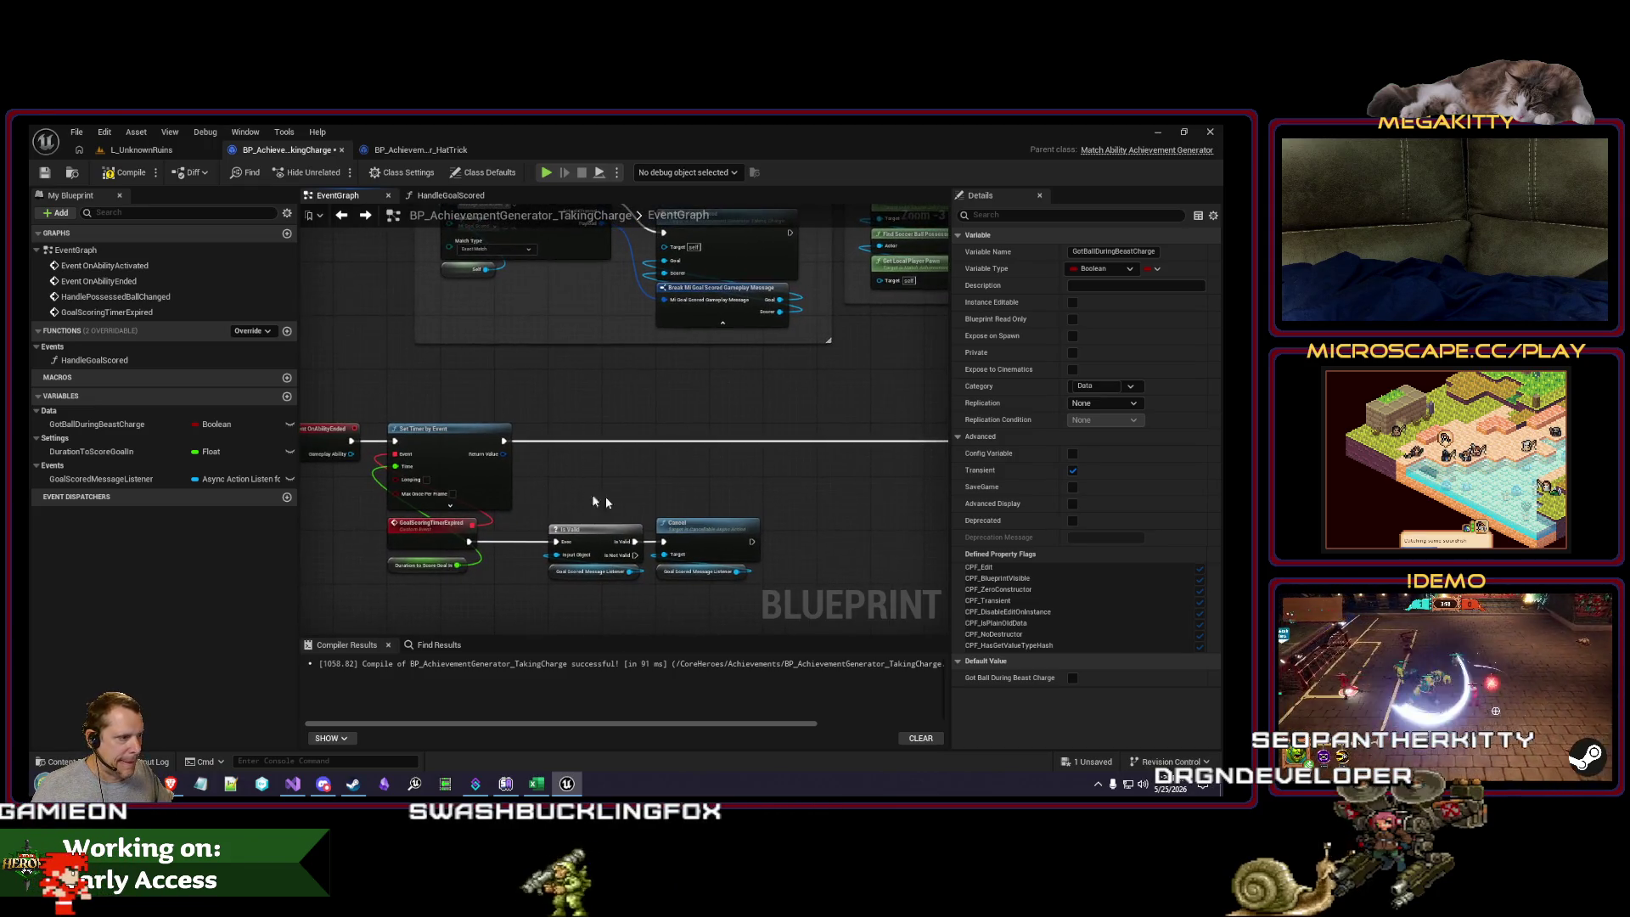
left_click(450, 573)
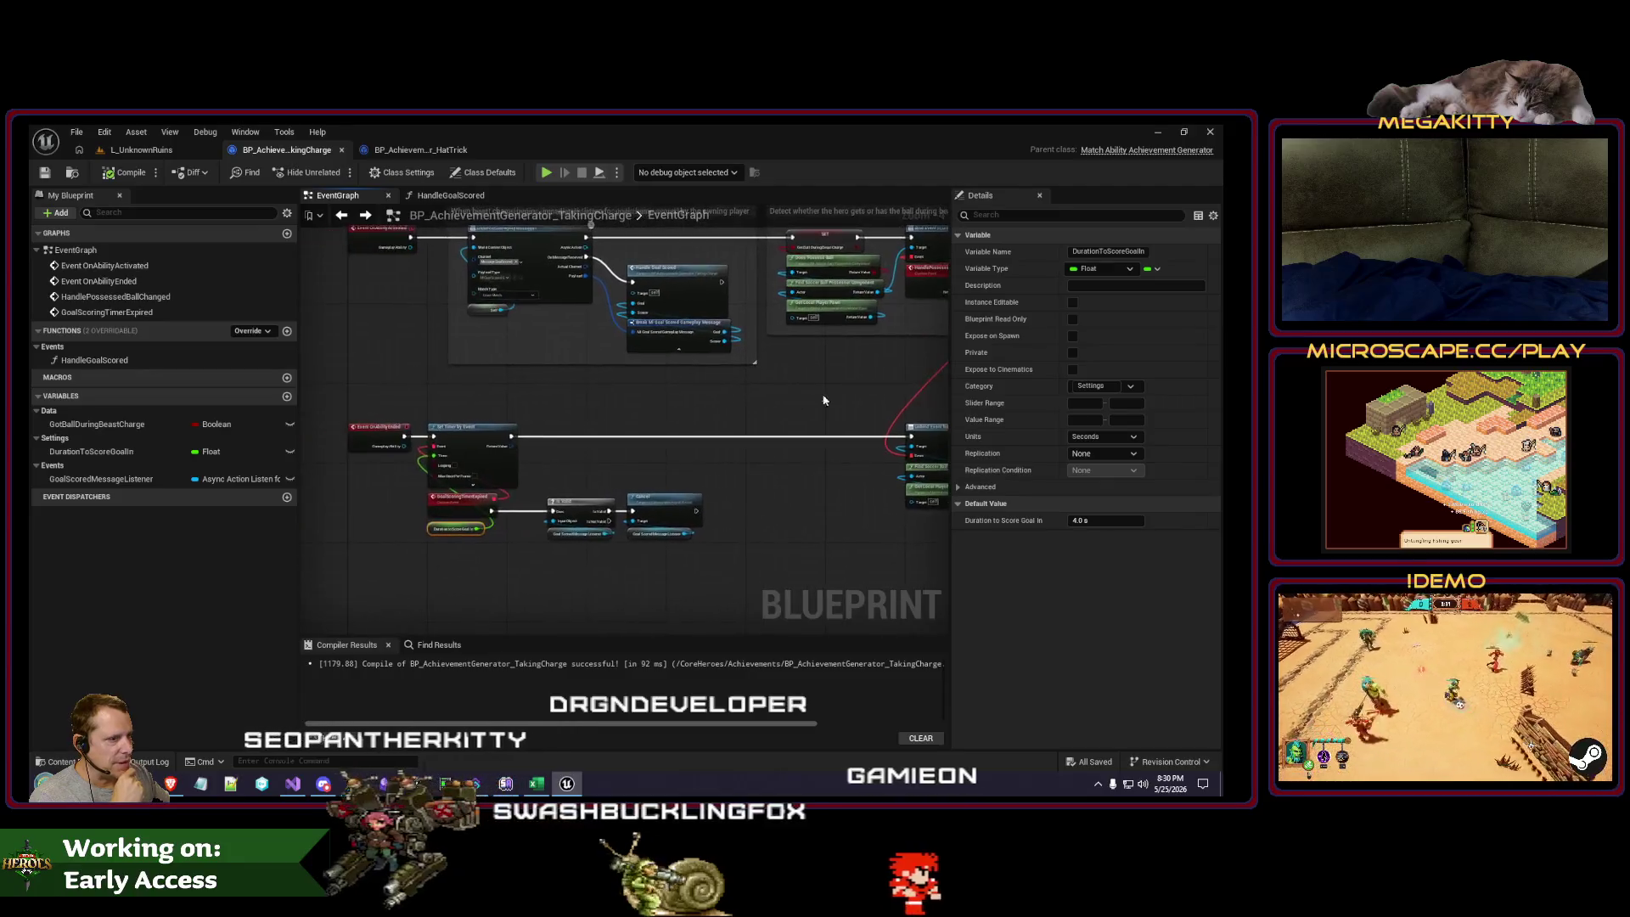
Step: Wrap the Set Timer by Event nodes in a comment 'Start the timer that, when expired, will stop listening for goals'
mouse_move(373, 403)
left_mouse_down()
mouse_move(572, 466)
mouse_move(834, 618)
left_mouse_up()
type("c")
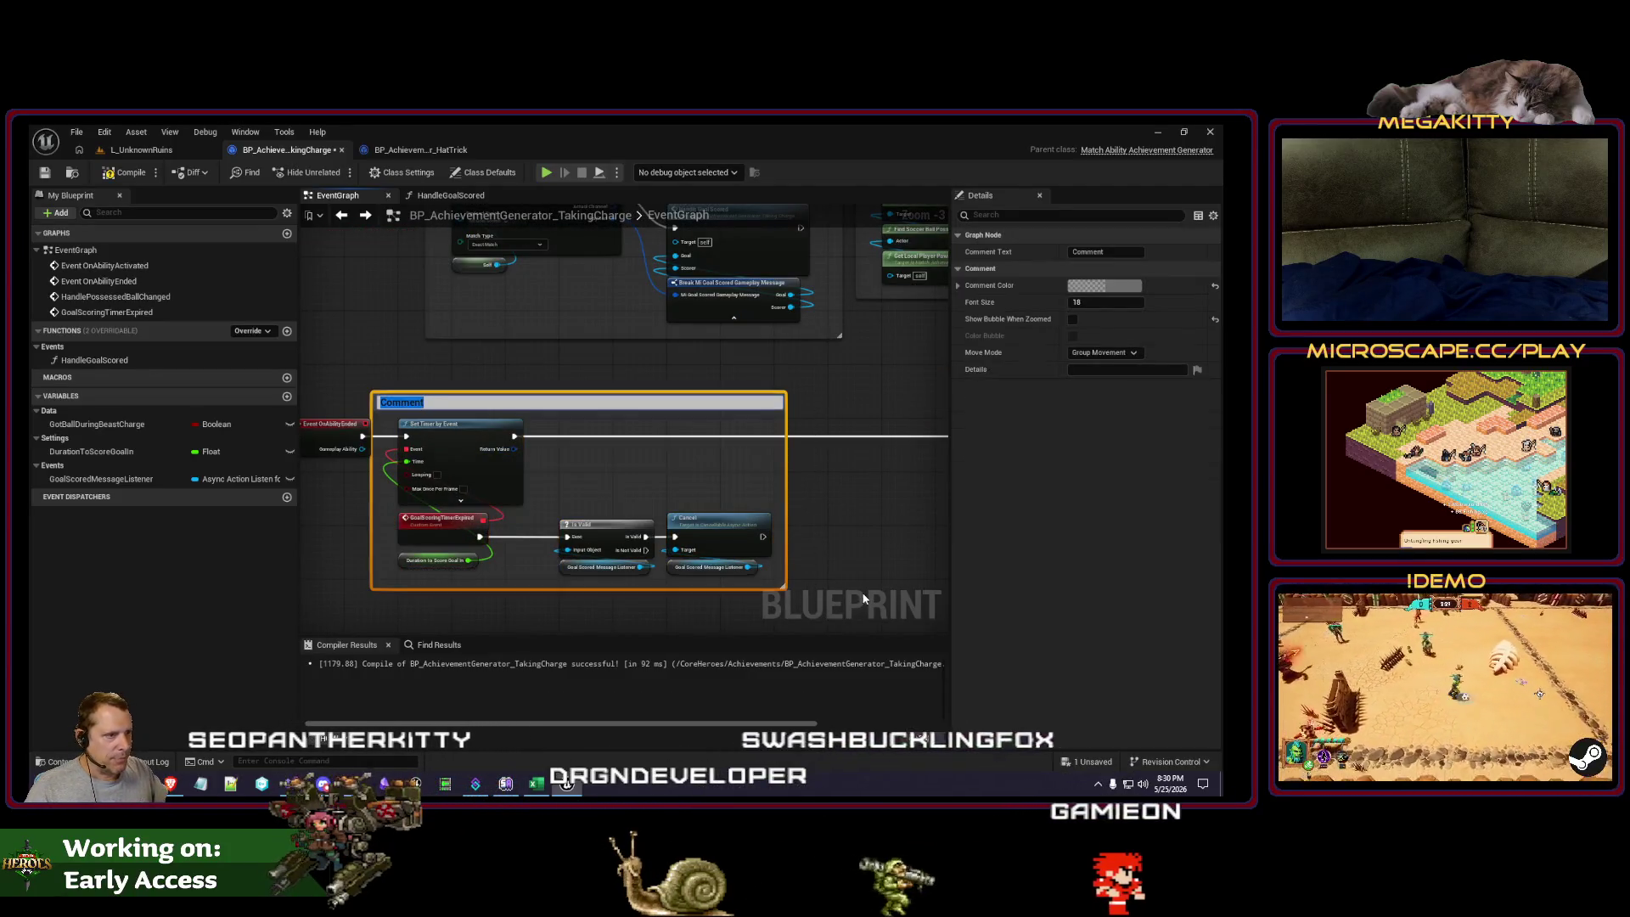
type("Start the timer th")
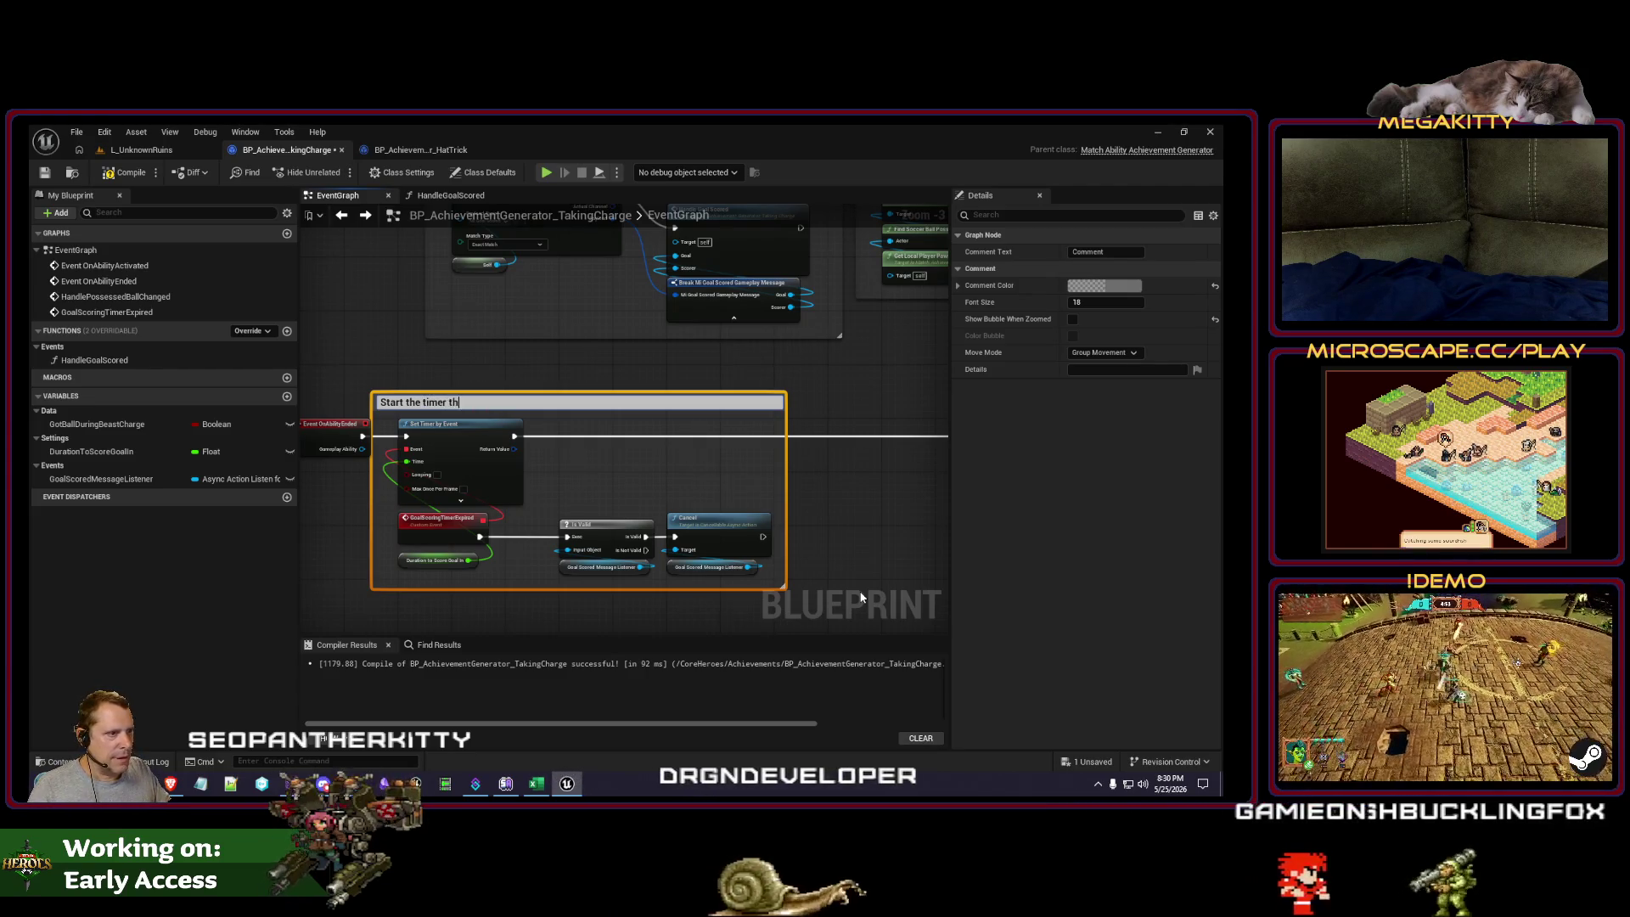
type("at, when expired, wil")
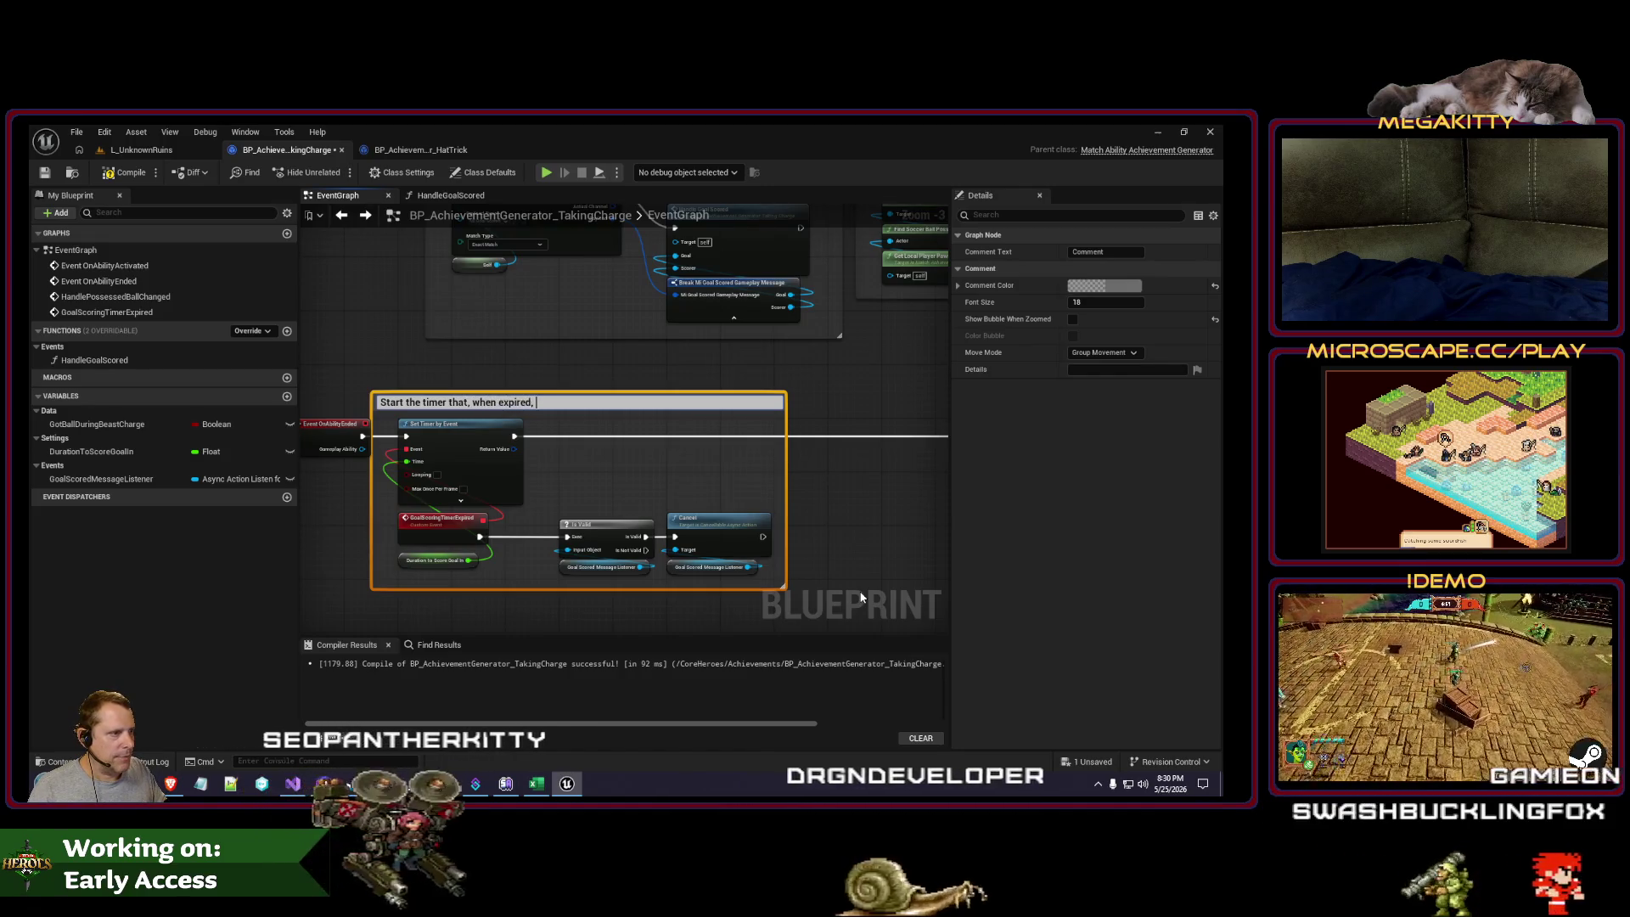
type("l stop list")
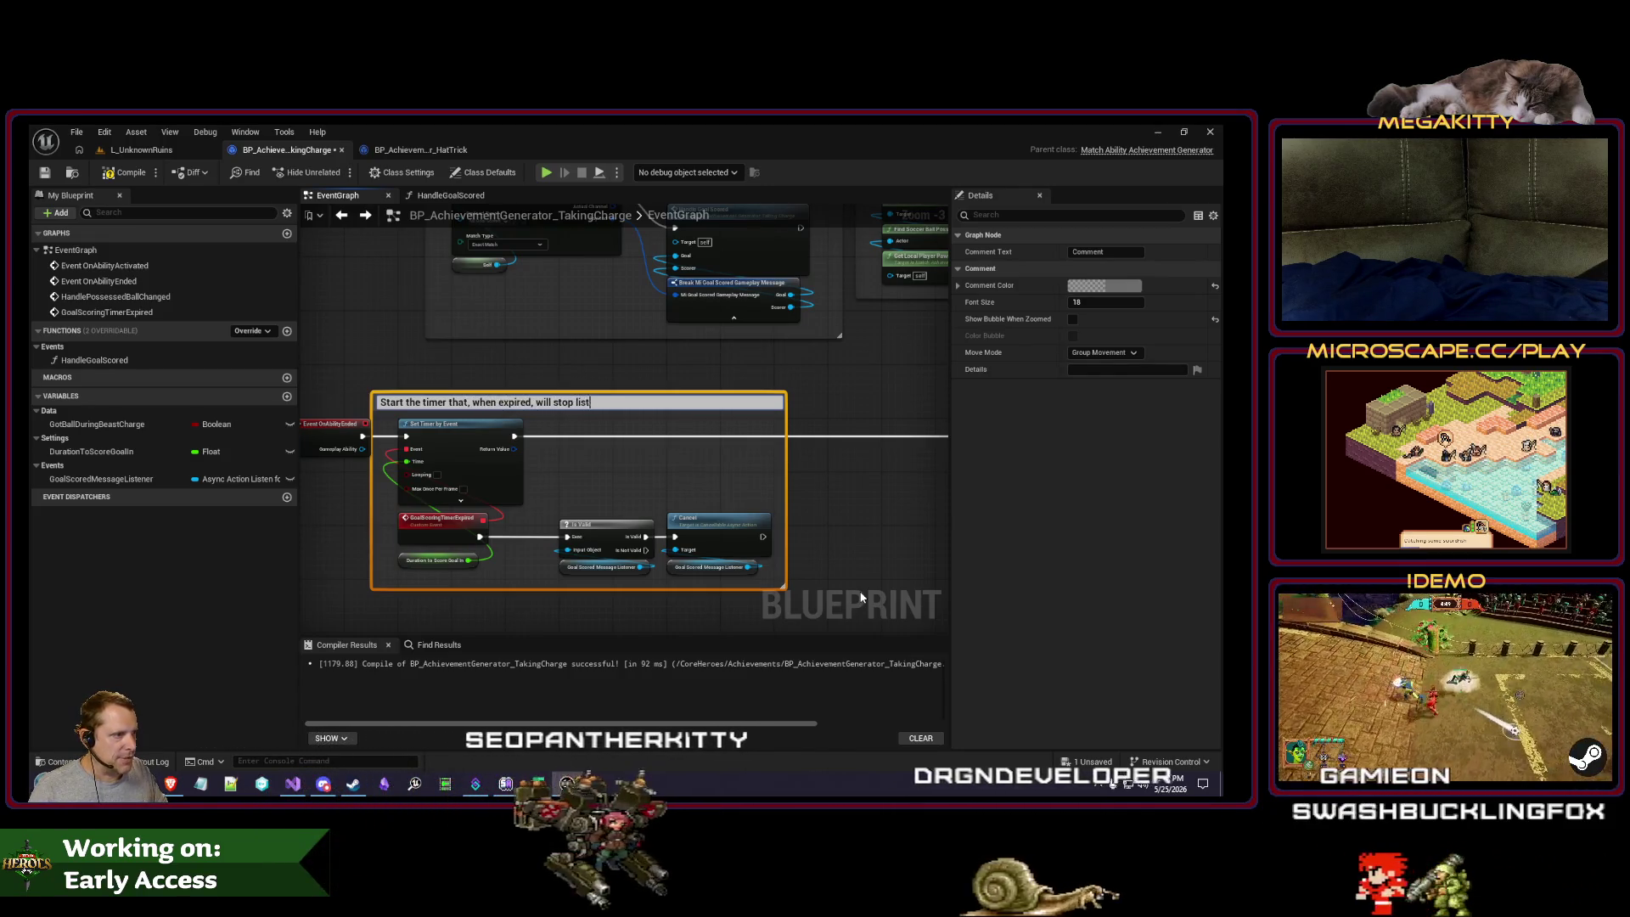
type("ening for goals")
key("Return")
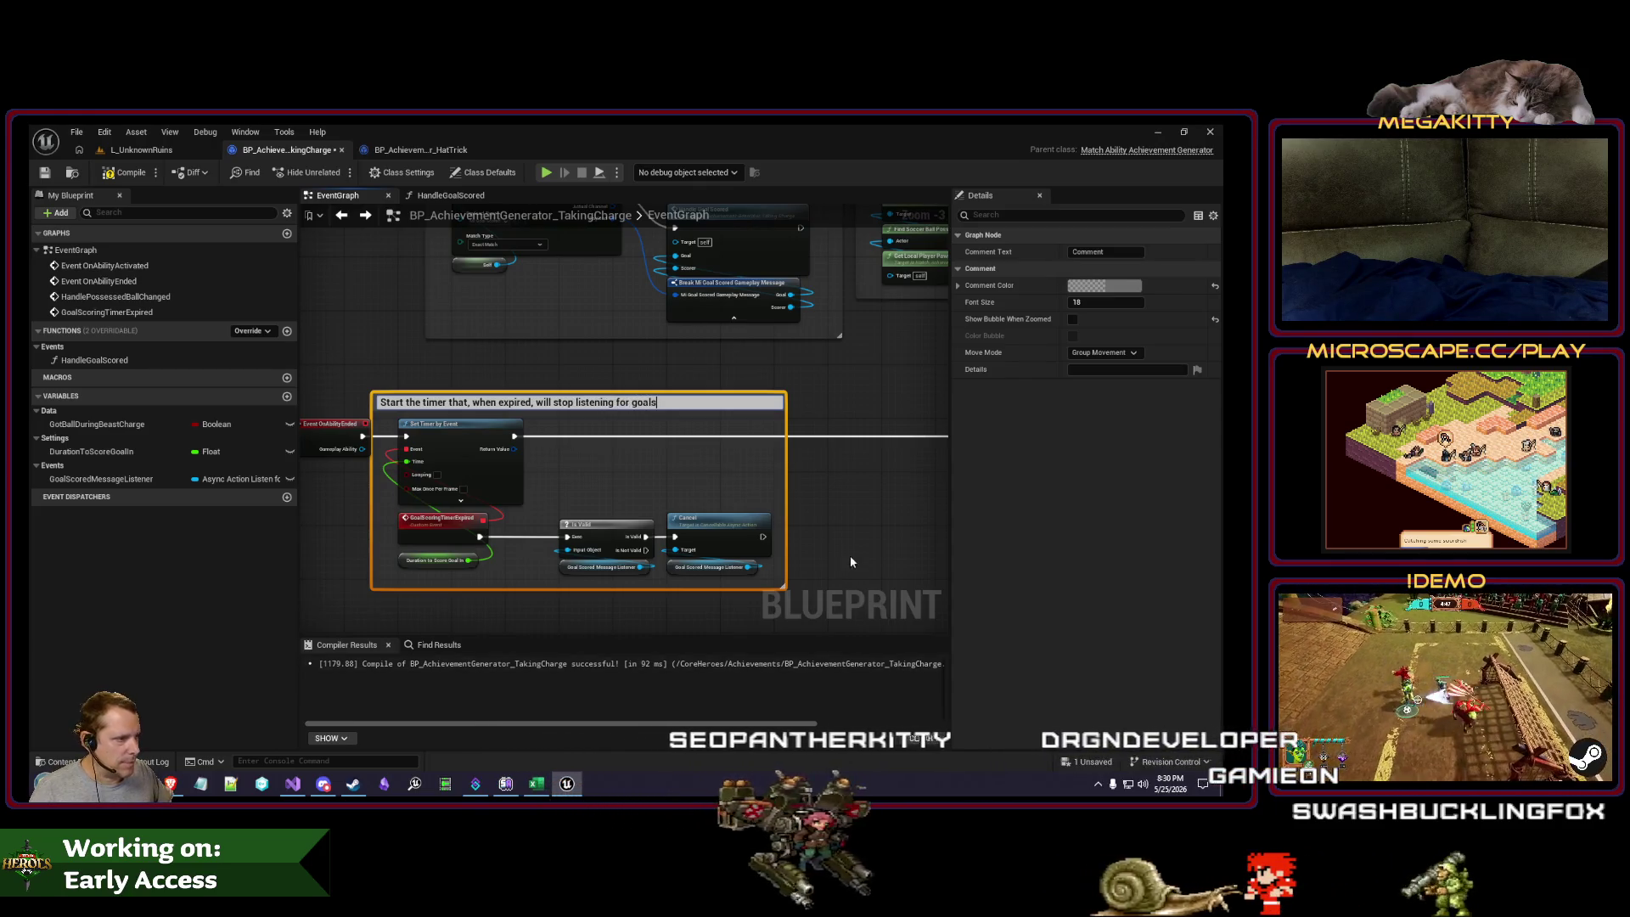
left_click(817, 549)
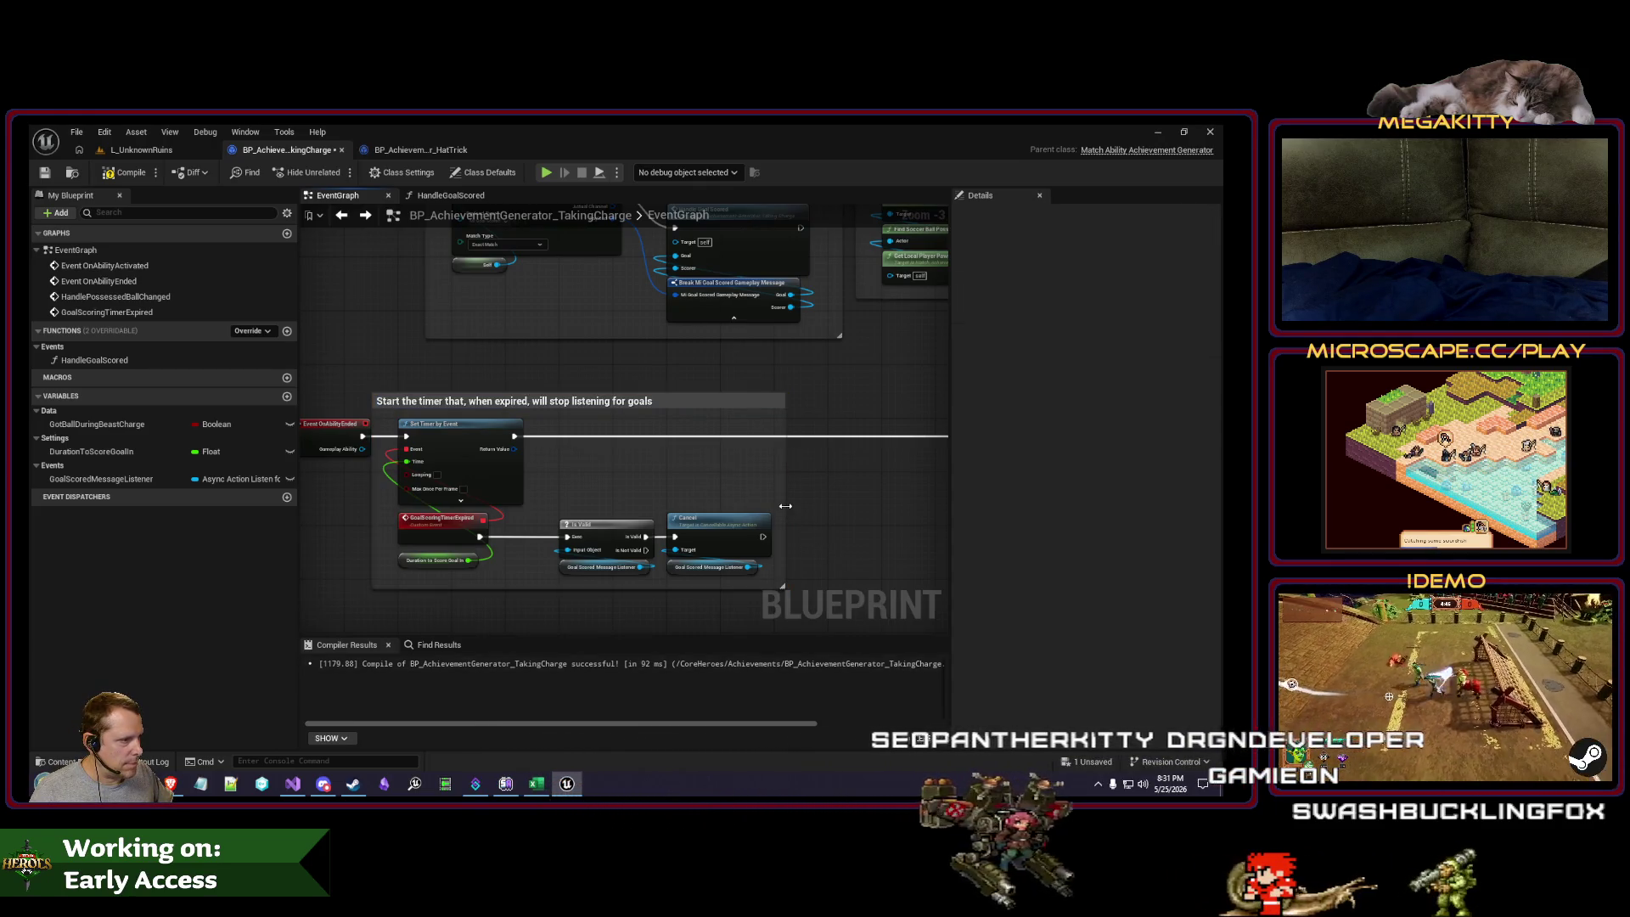
mouse_move(817, 490)
left_mouse_down()
mouse_move(492, 553)
mouse_move(519, 532)
left_mouse_up()
Step: Comment the Unbind Event group 'Stop listening for ball possession changes after beast mode finishes'
scroll(519, 492, "down", 2)
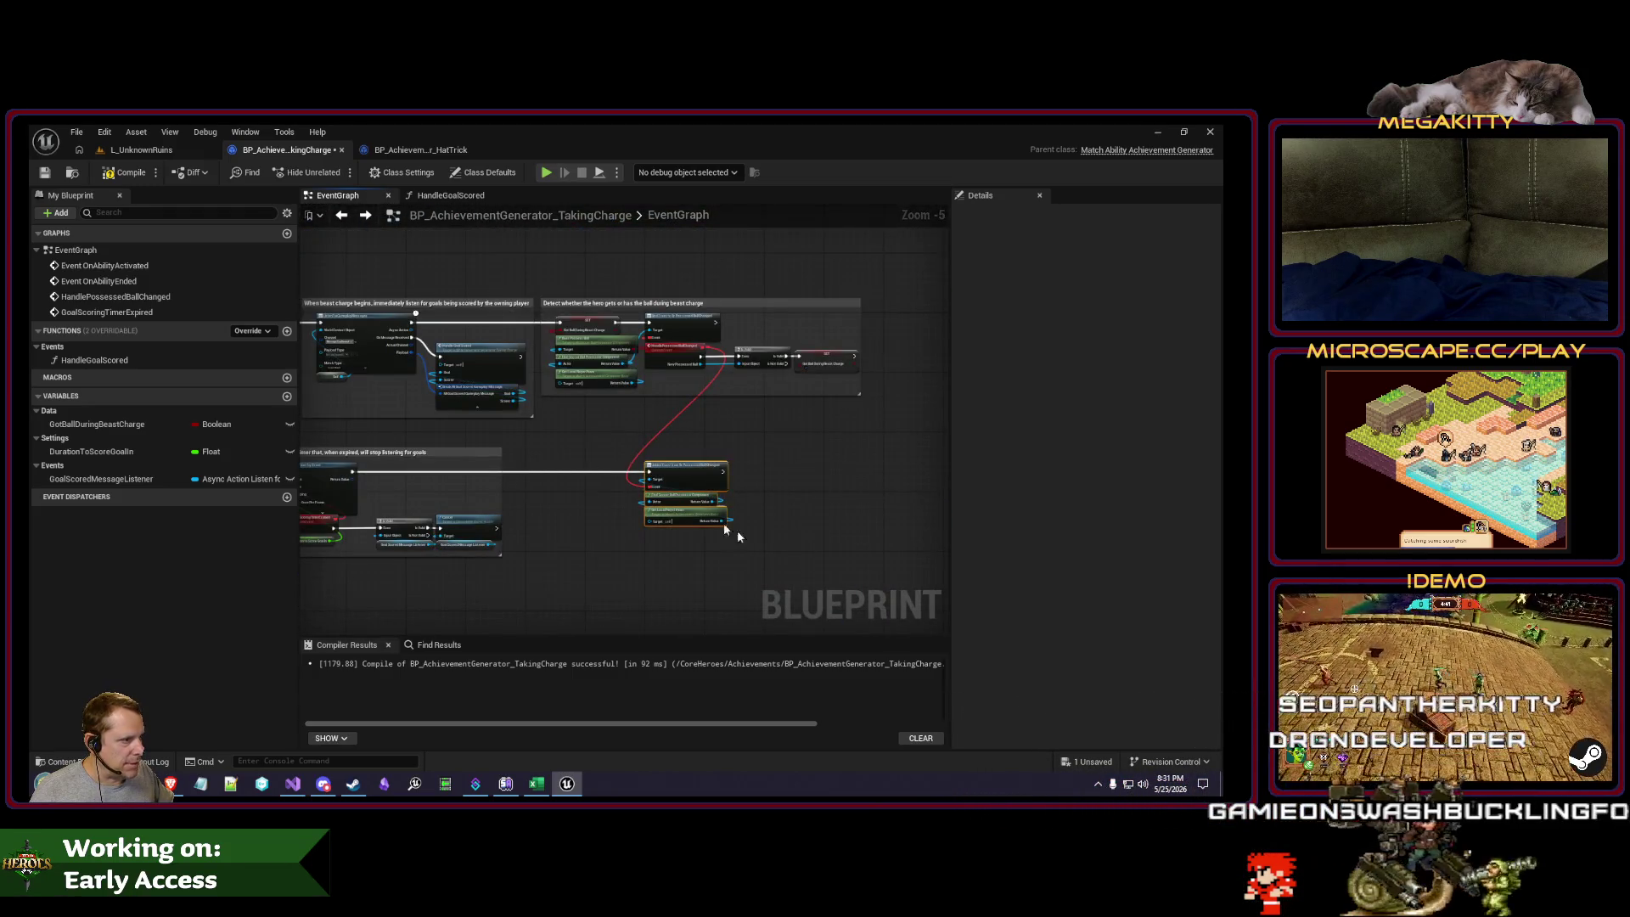
key("Home")
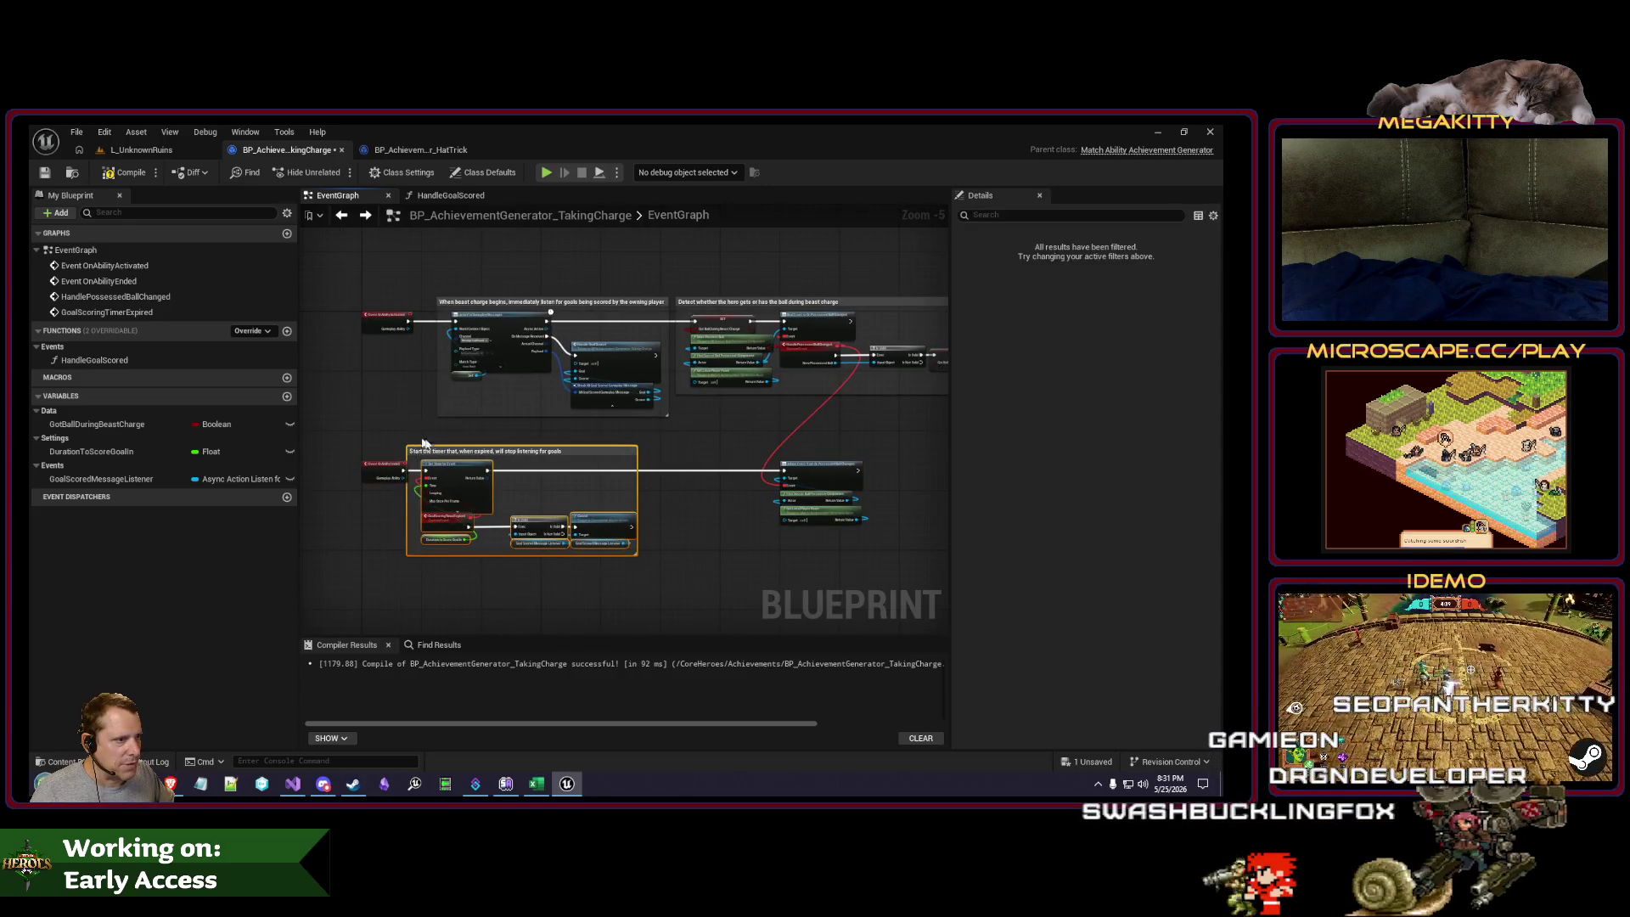
scroll(424, 443, "up", 4)
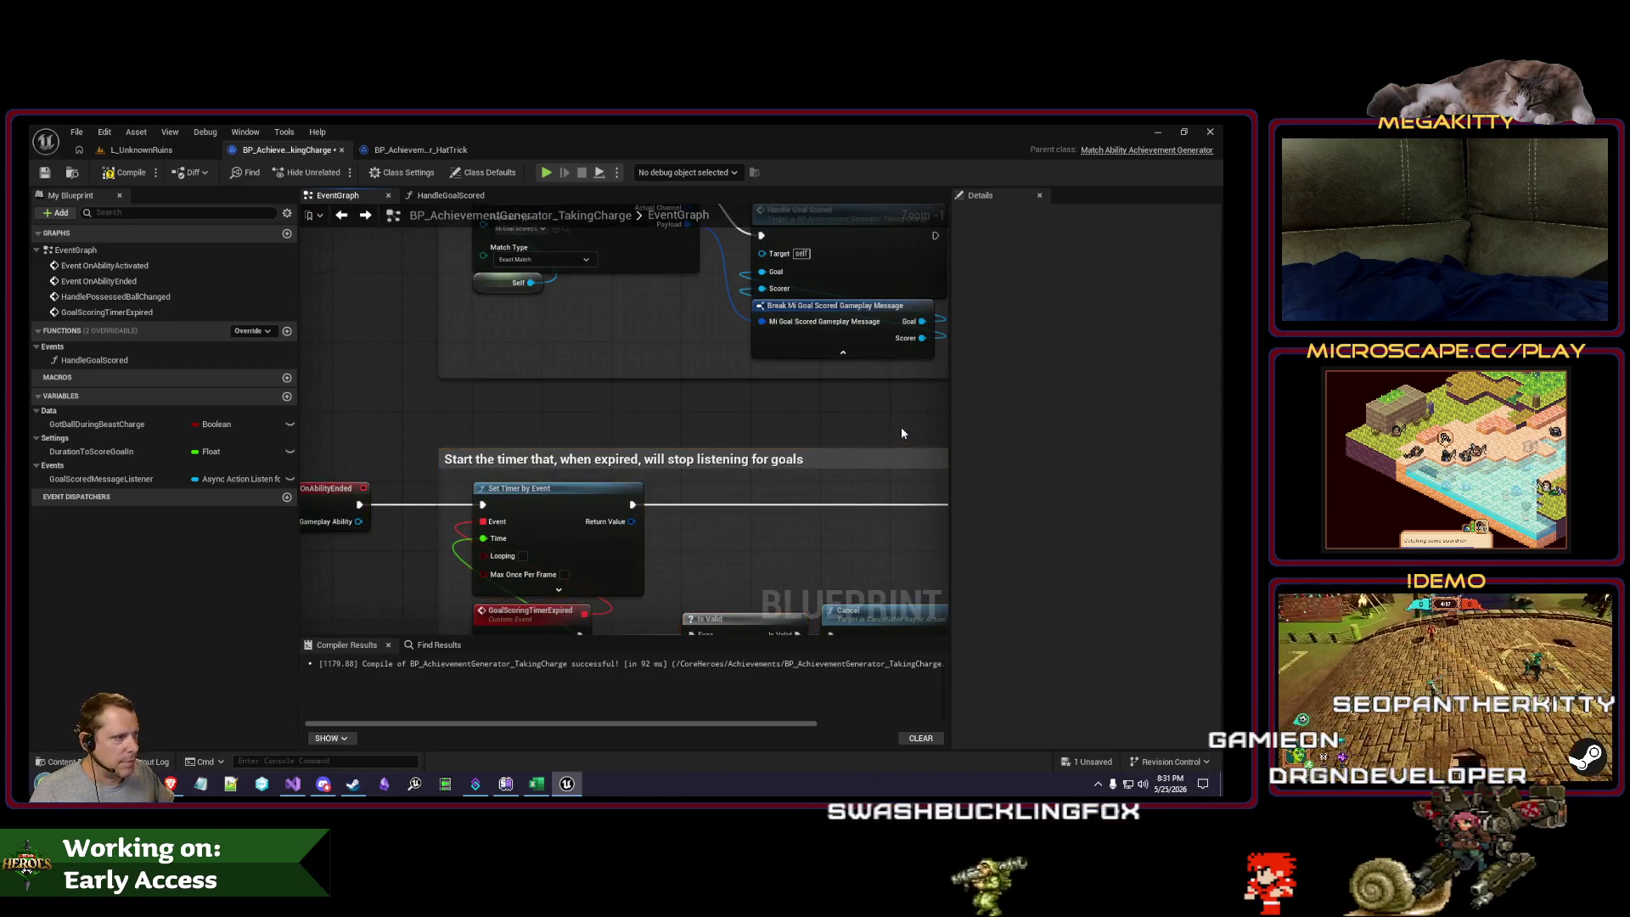
left_click_drag(900, 426, 695, 436)
type("cStop listening for bal")
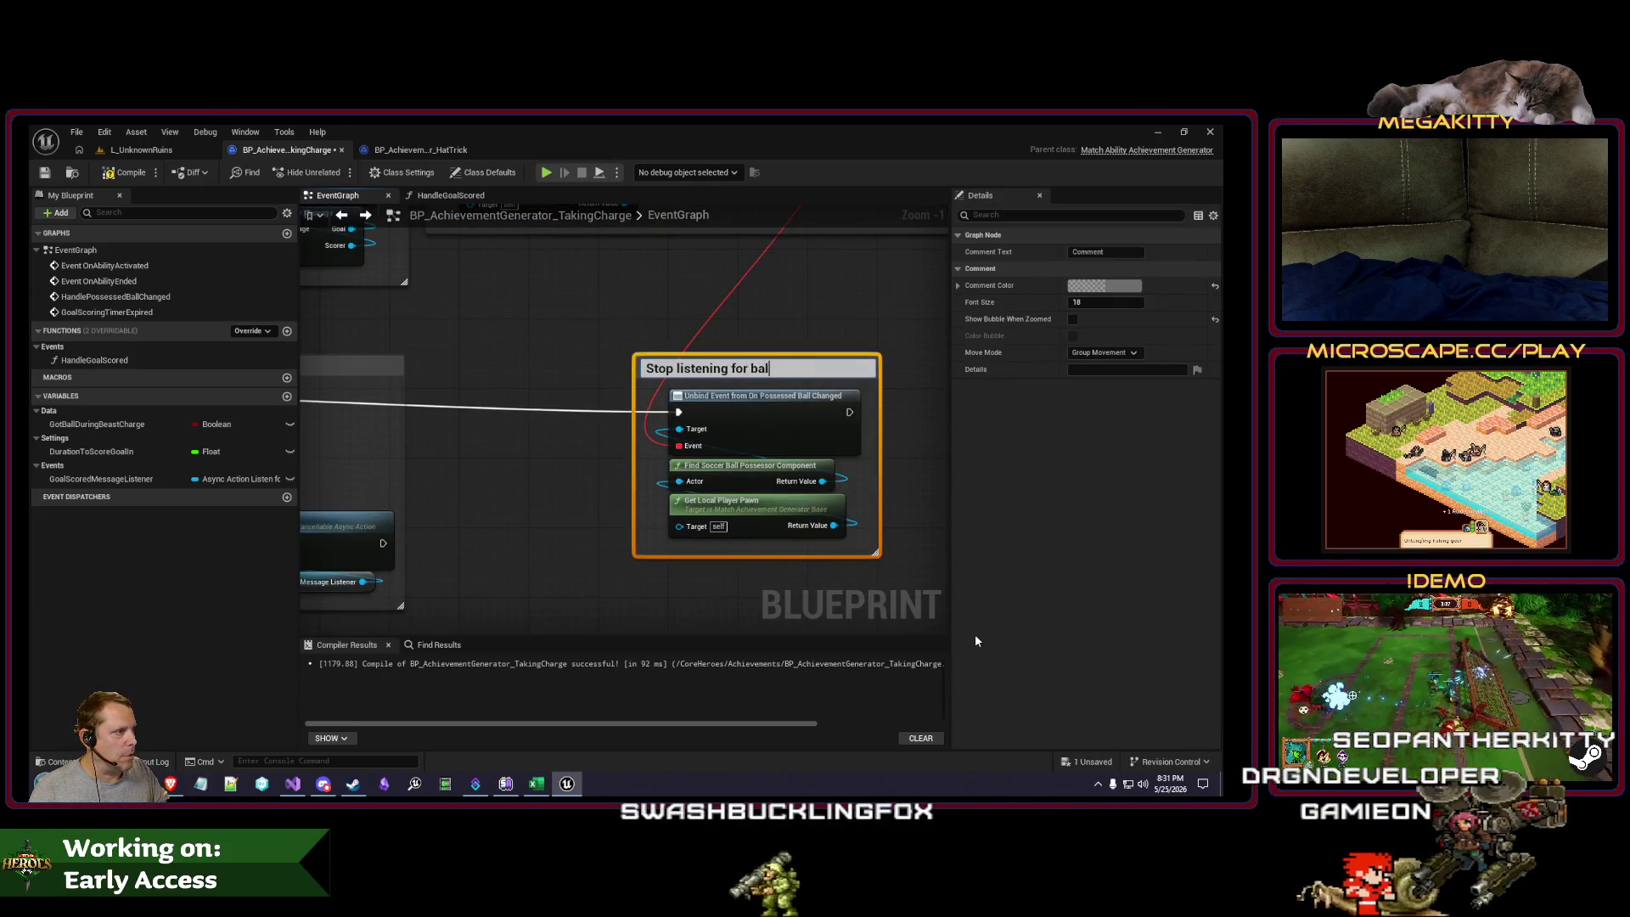
type("l possession changes")
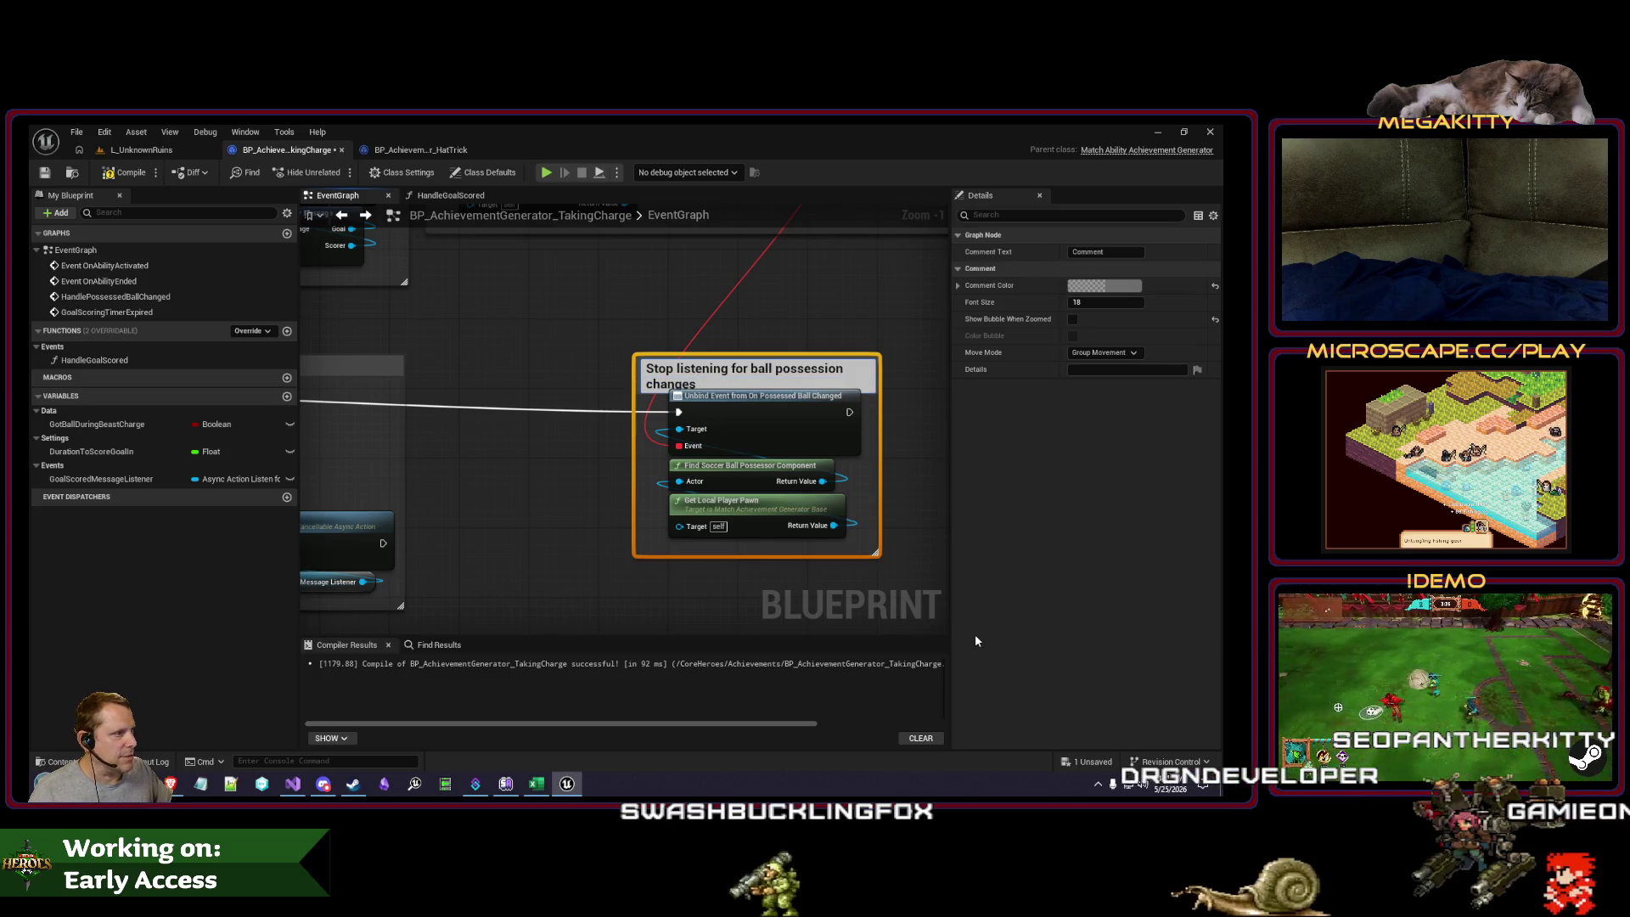
type(" after beas")
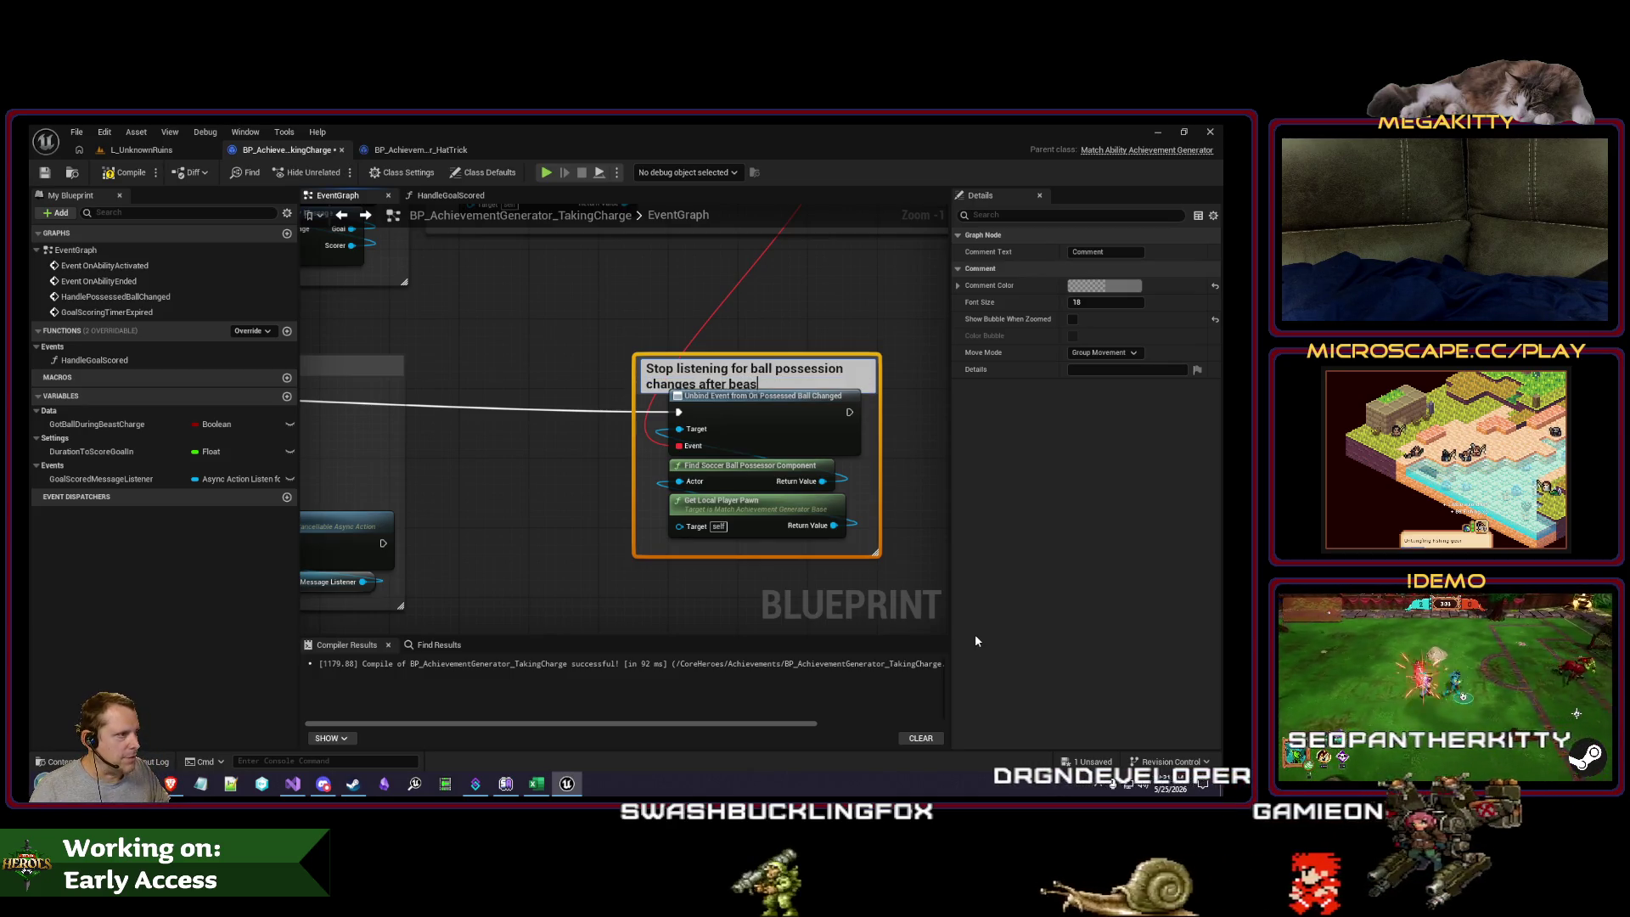
type("t mode finishes")
left_click(766, 352)
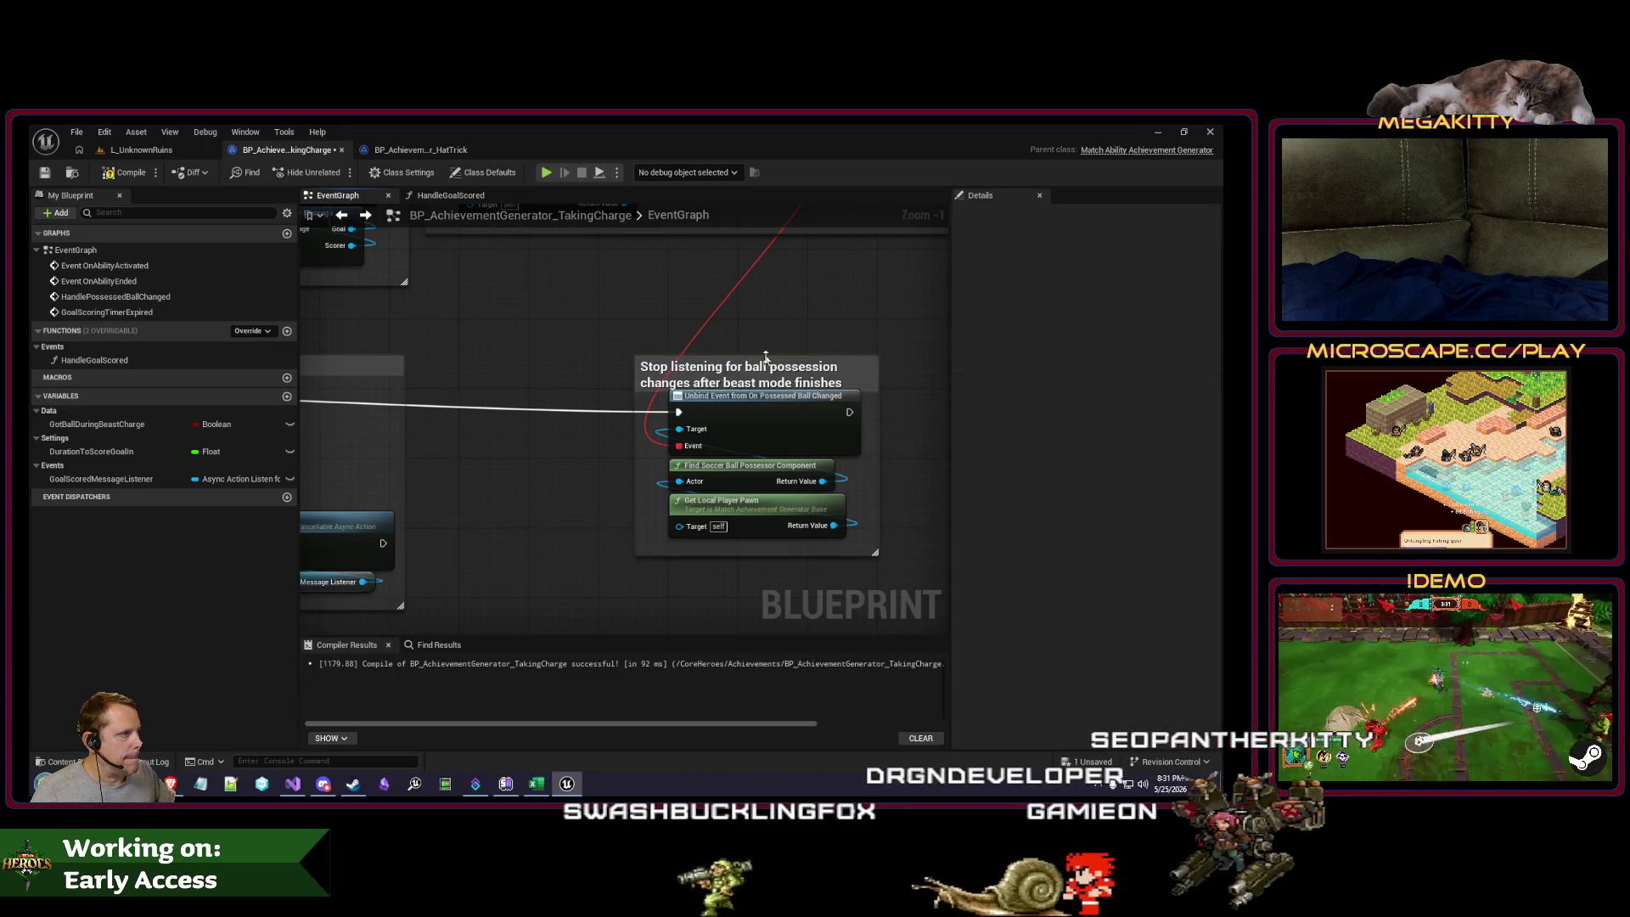
scroll(540, 409, "down", 5)
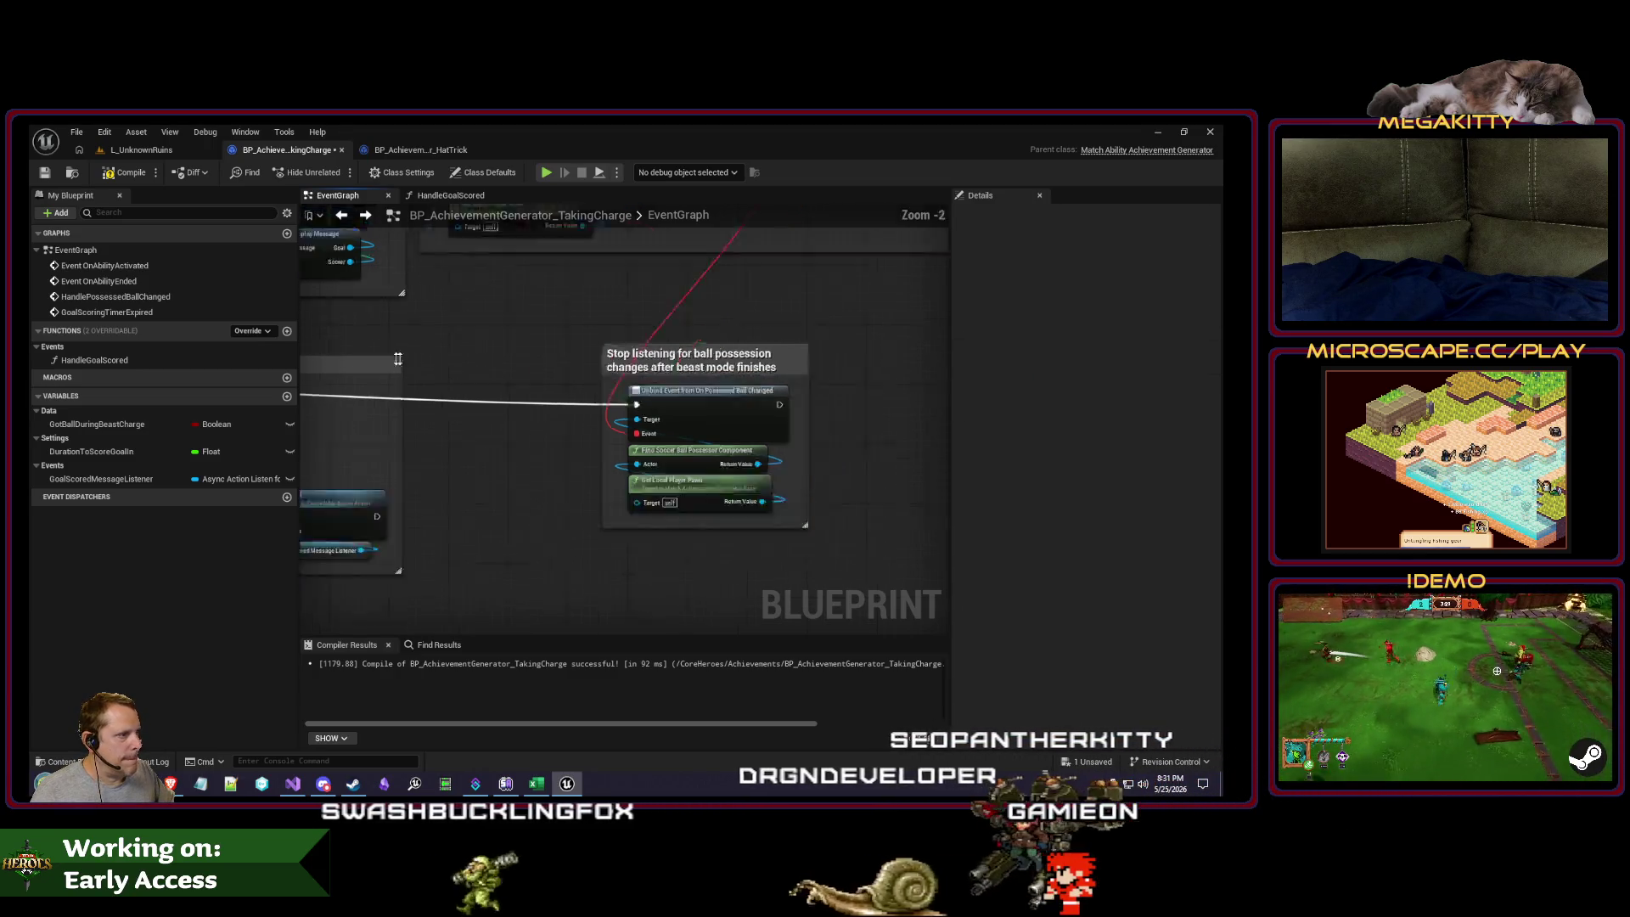
left_click_drag(540, 409, 588, 427)
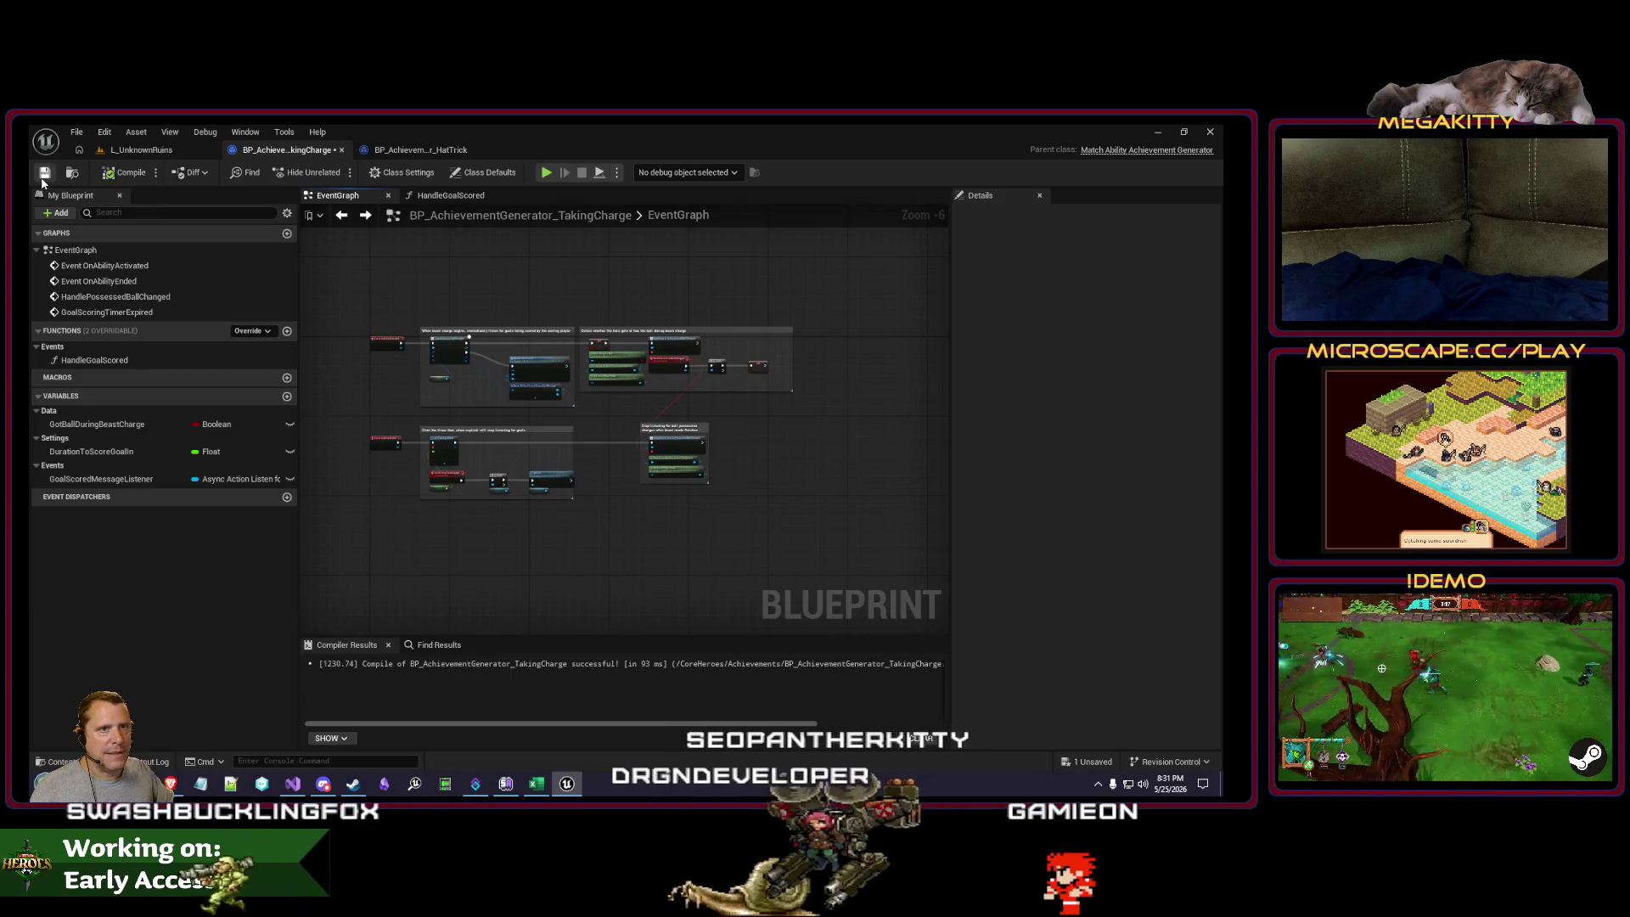
Step: Play the L_UnknownRuins level, start the match and run the hero toward the ball
scroll(554, 366, "up", 2)
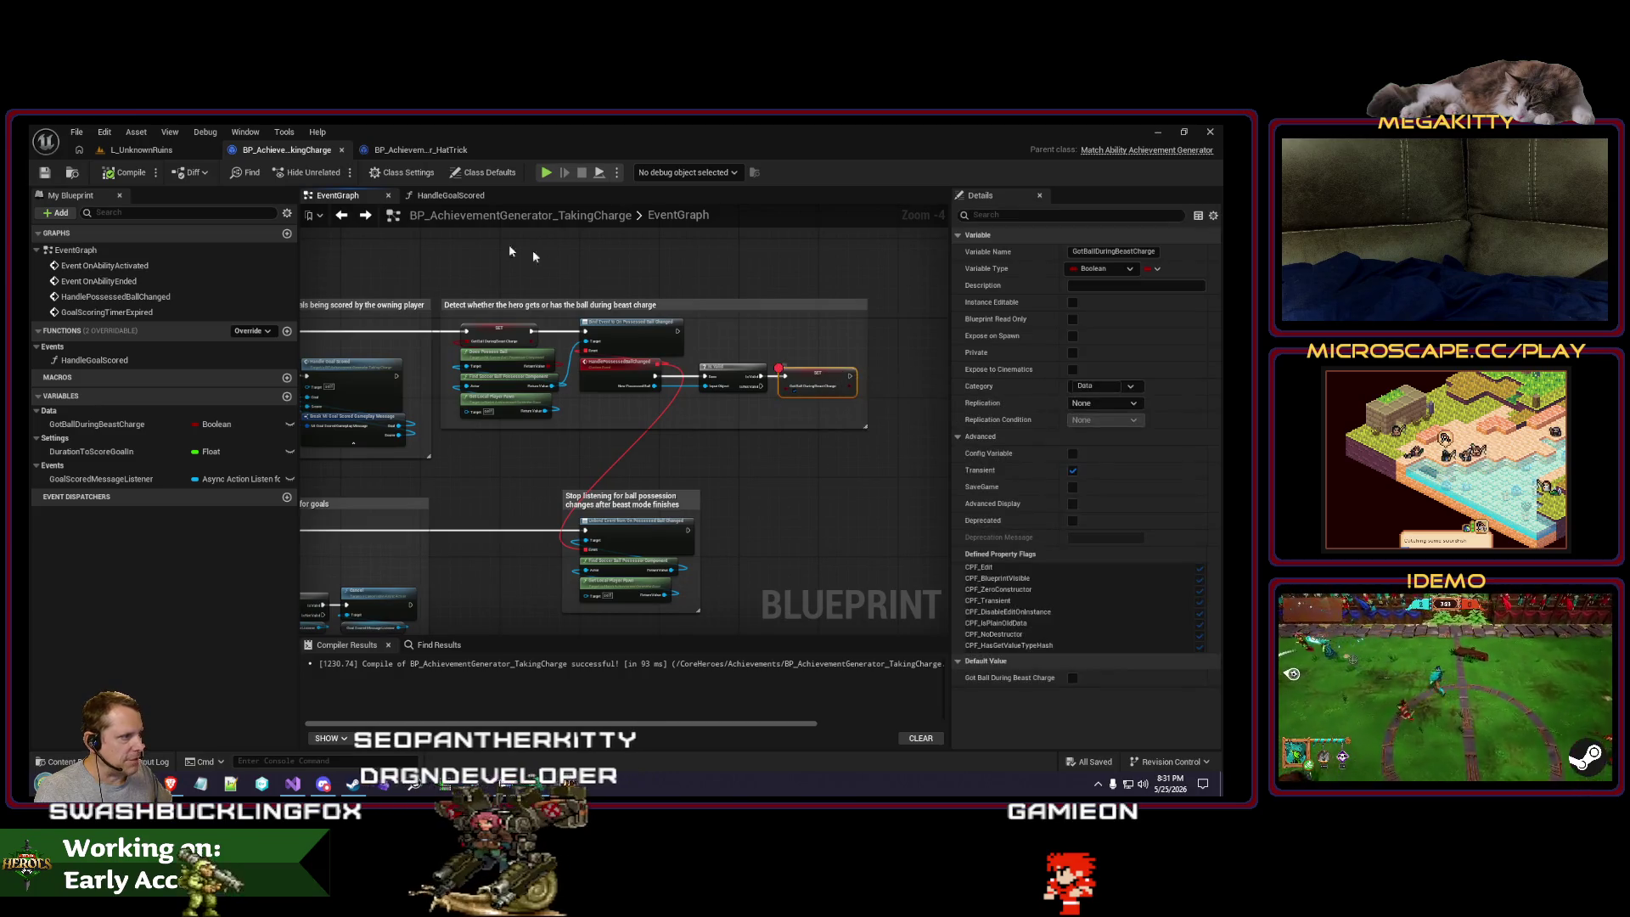
left_click(120, 146)
left_click(364, 172)
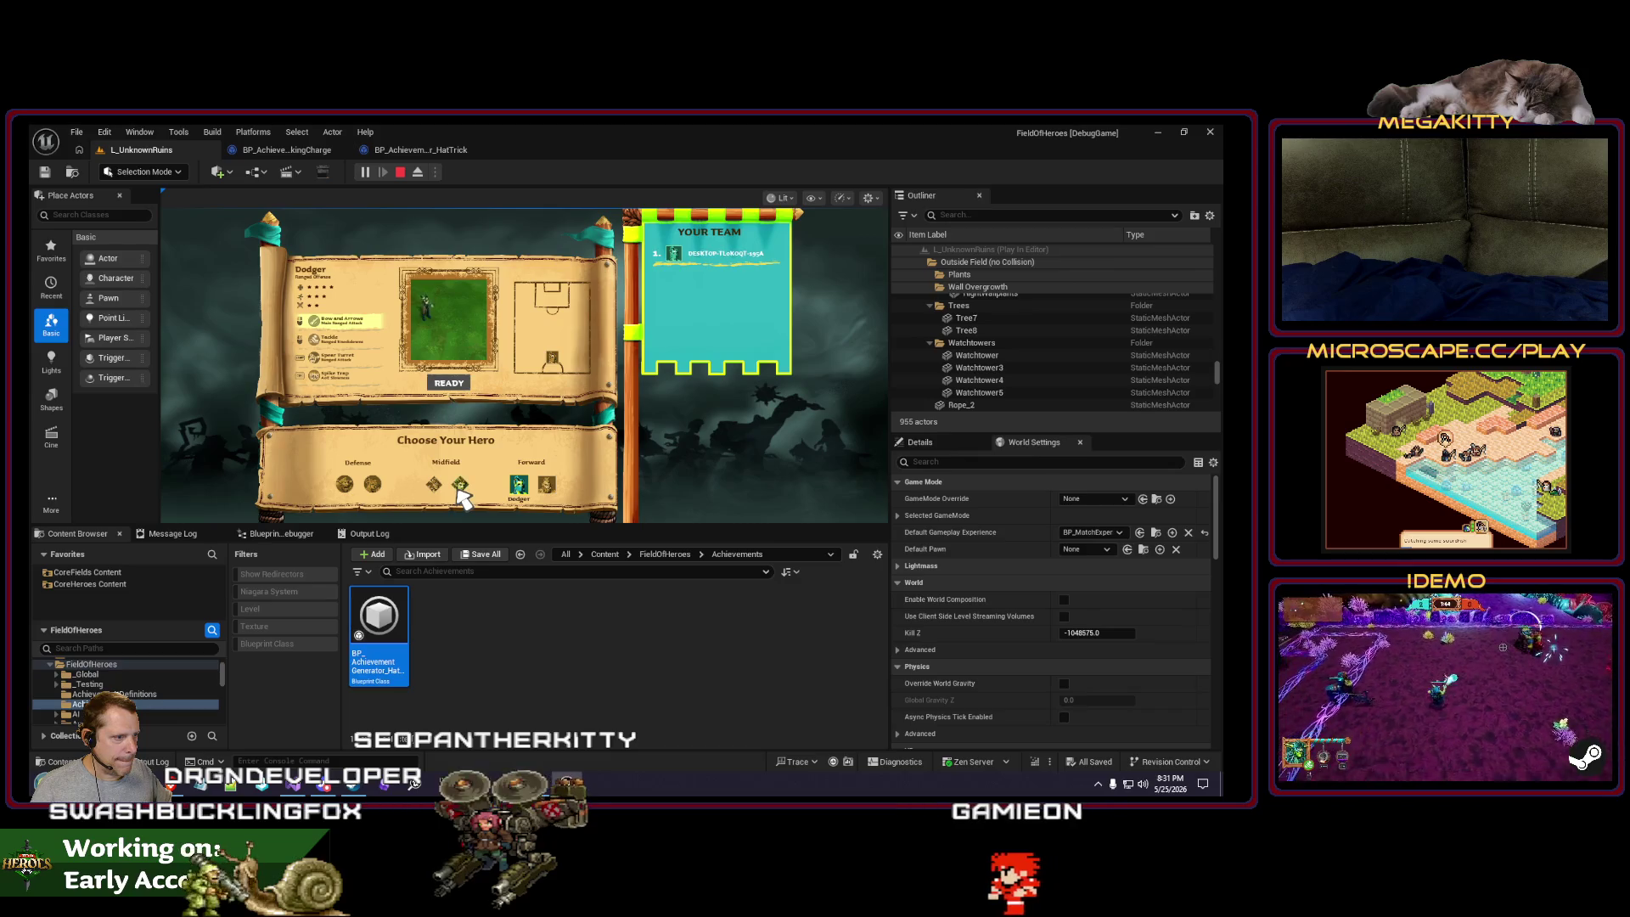
left_click(462, 383)
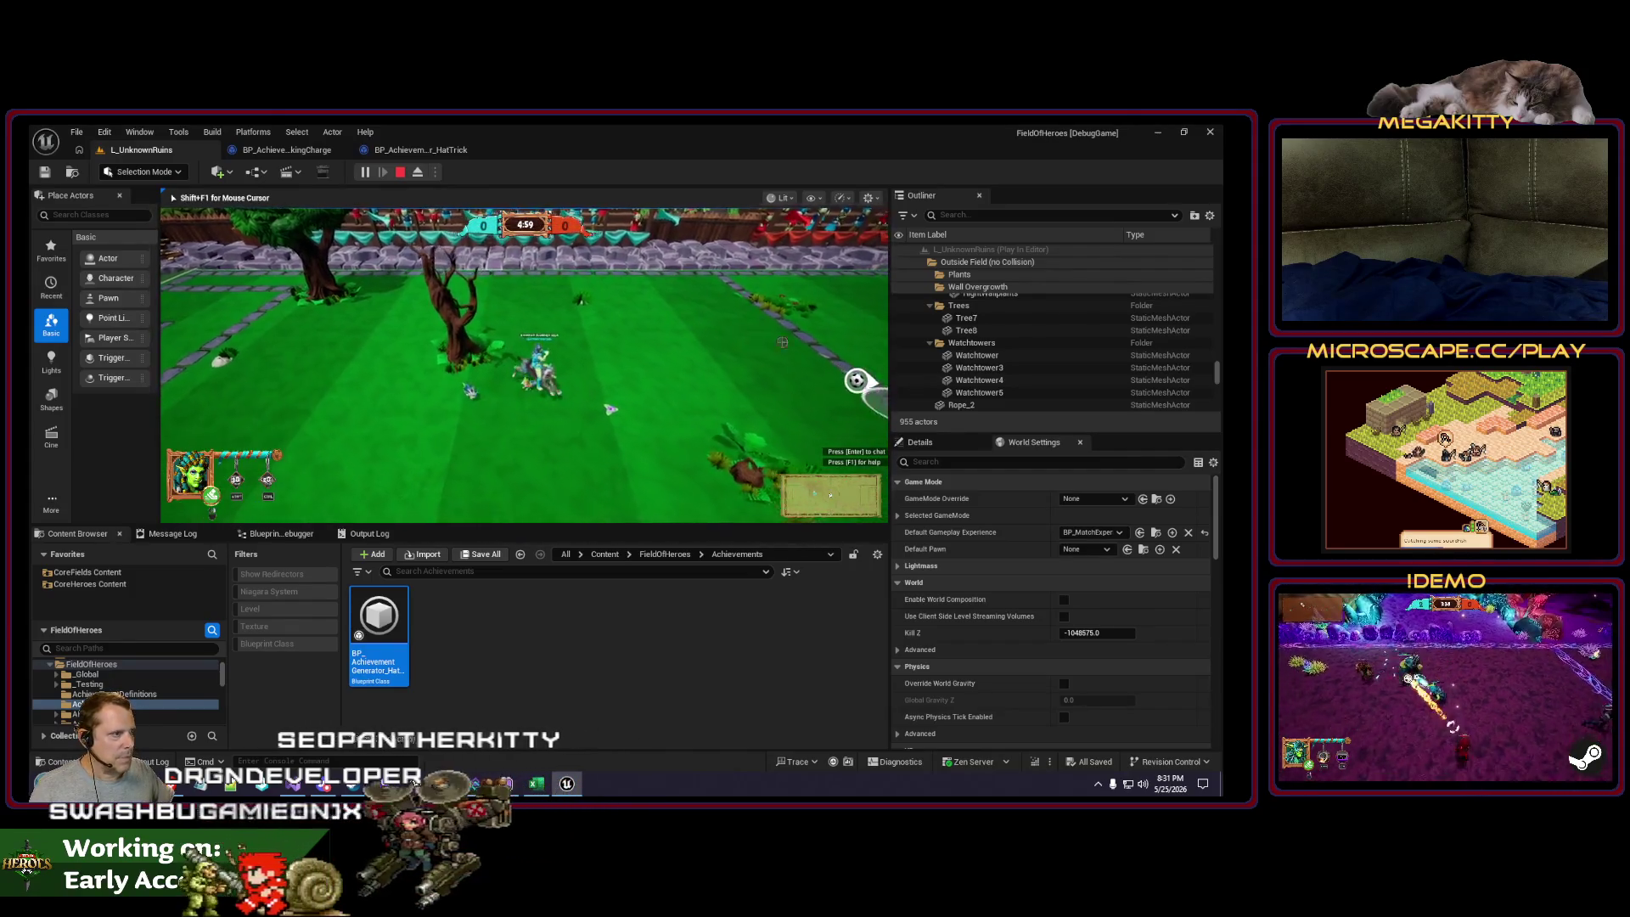
key("d")
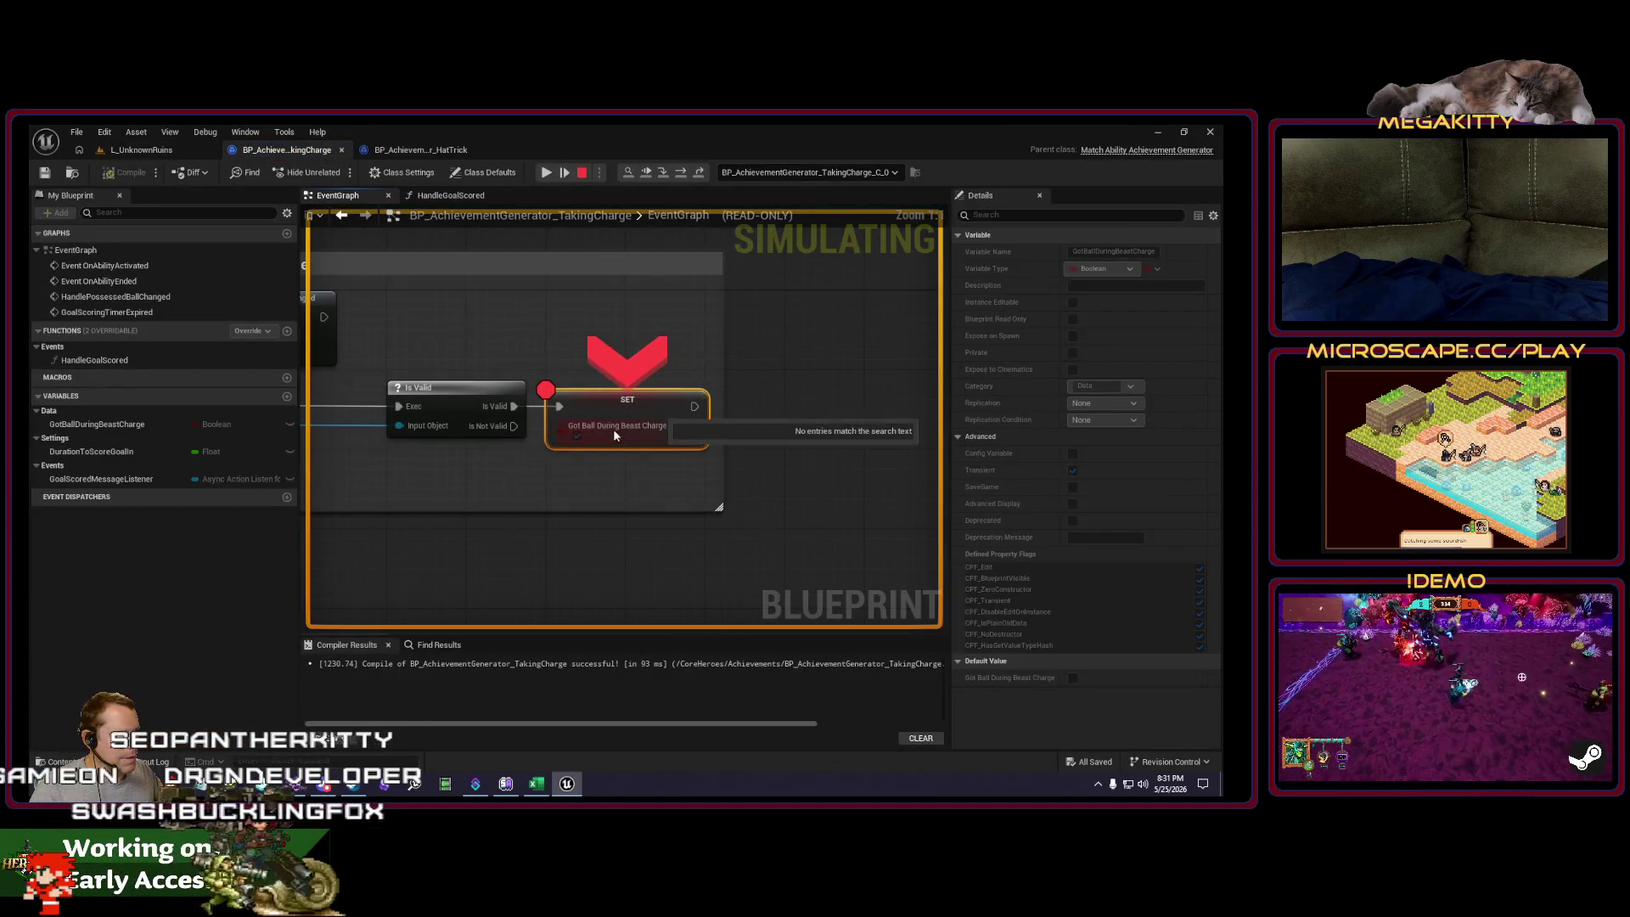
Step: Step past the Cancel node with F10, resume the game and detach with F8
key("F10")
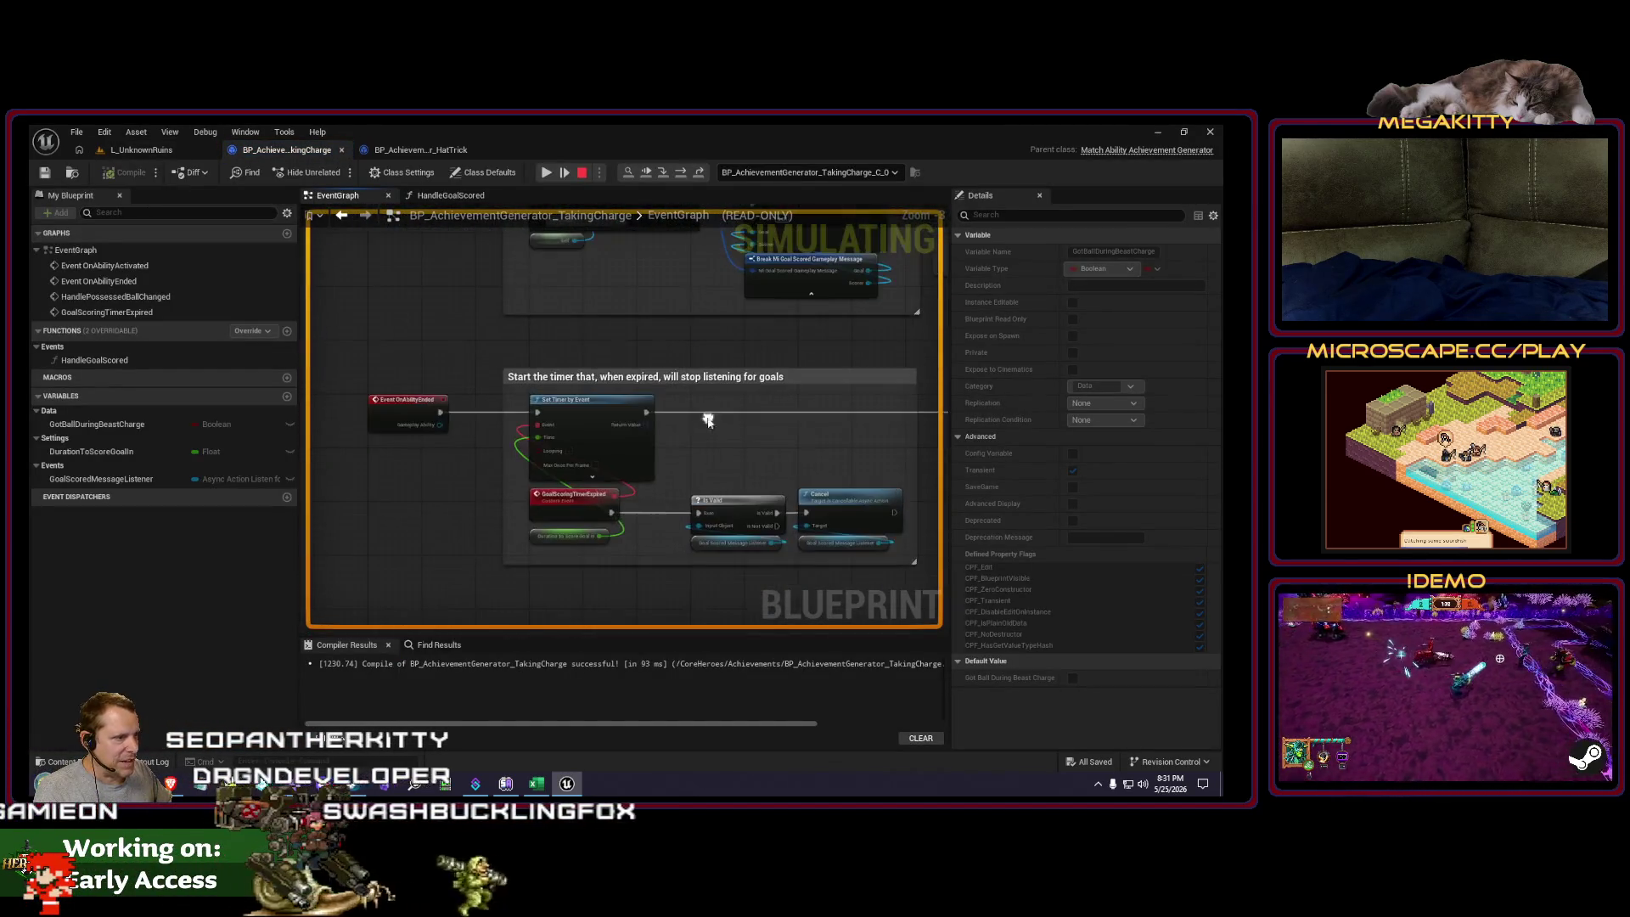
key("F10")
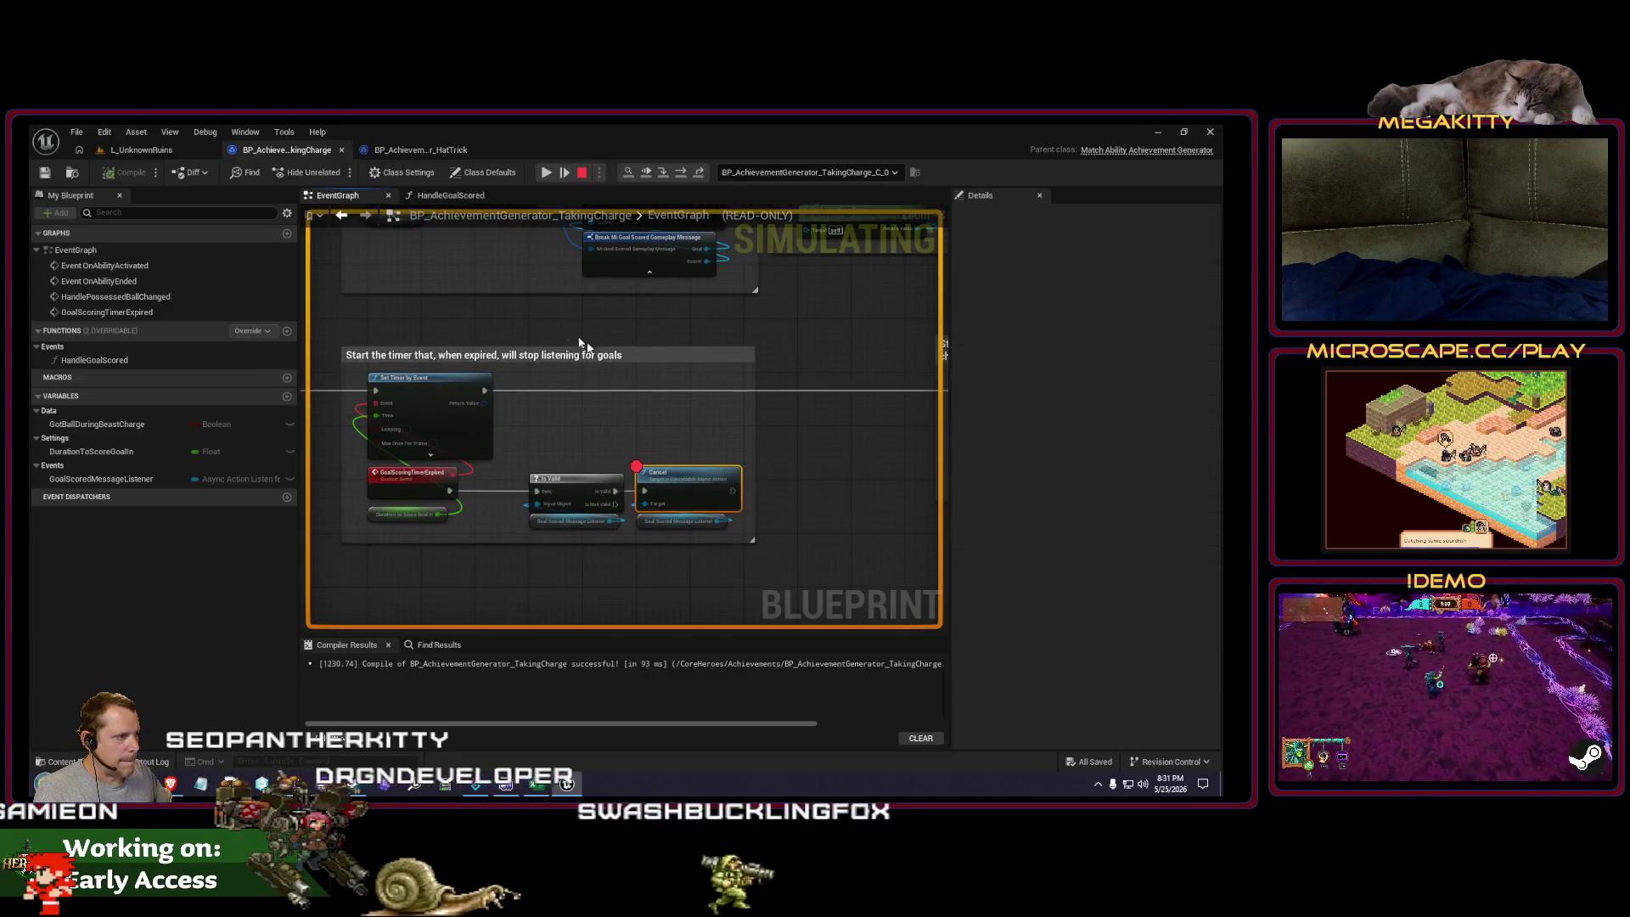
left_click(563, 168)
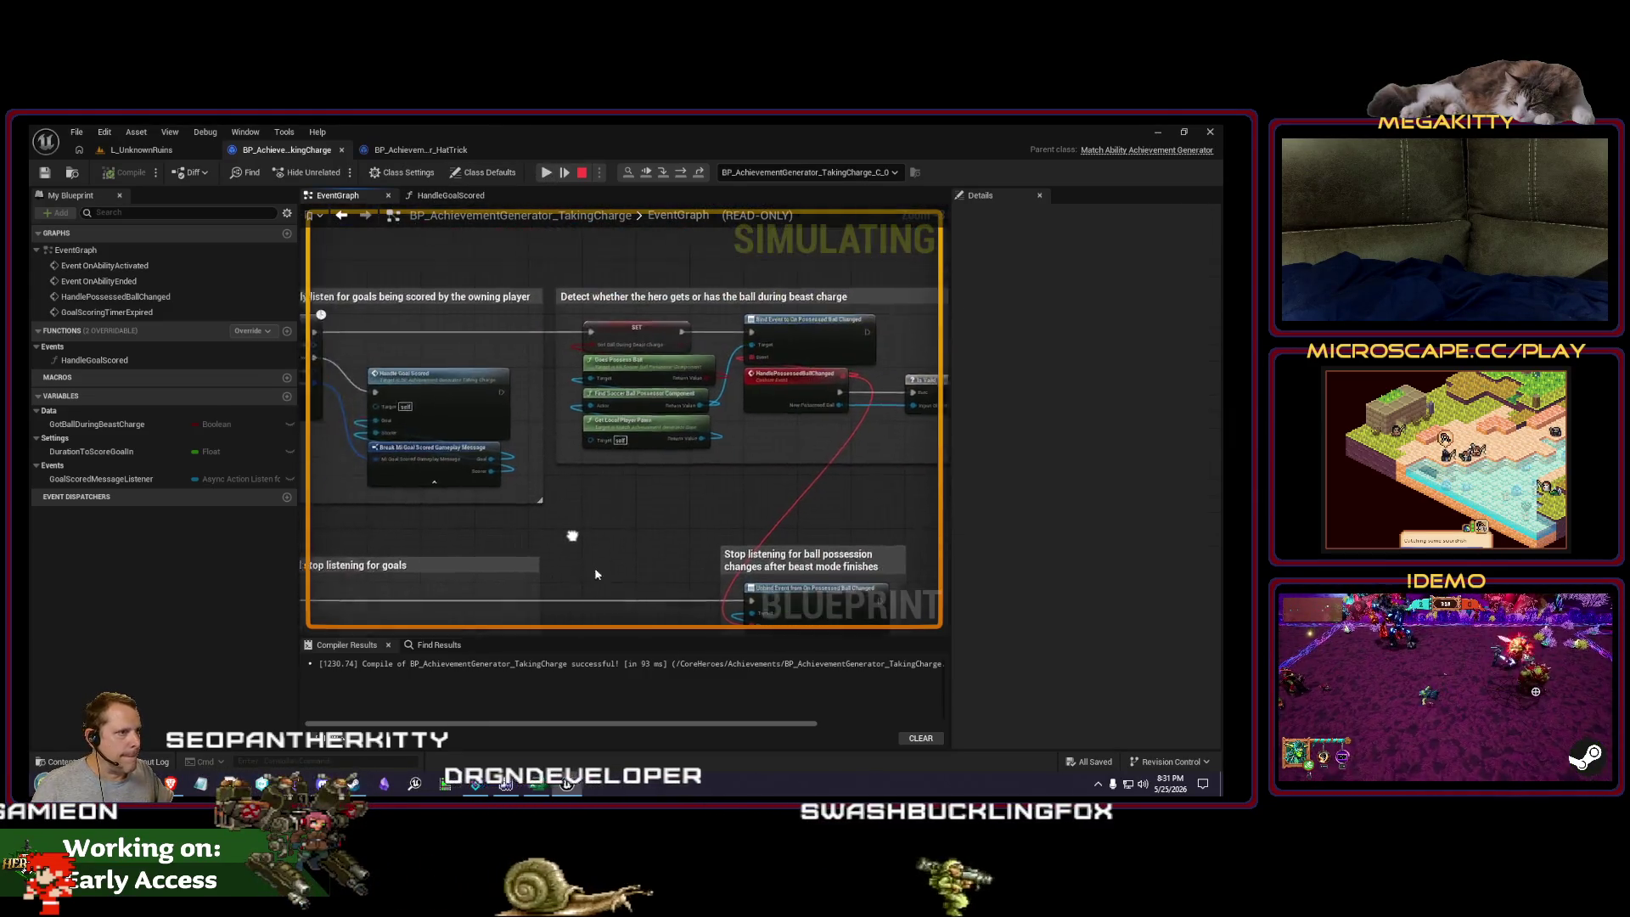
left_click(546, 172)
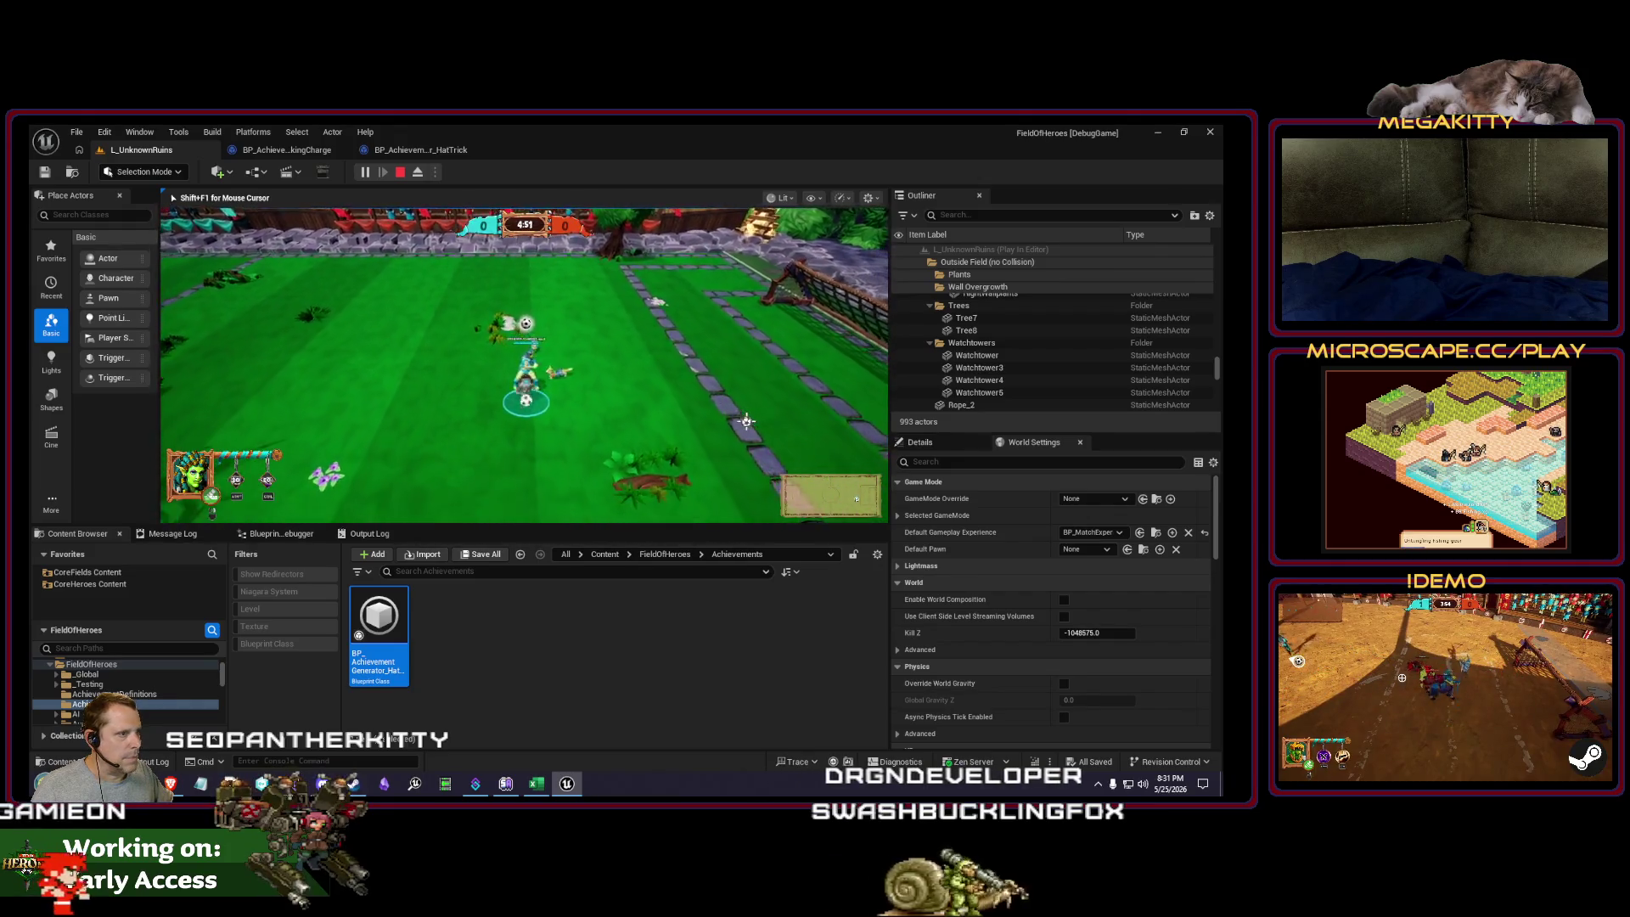
key("F8")
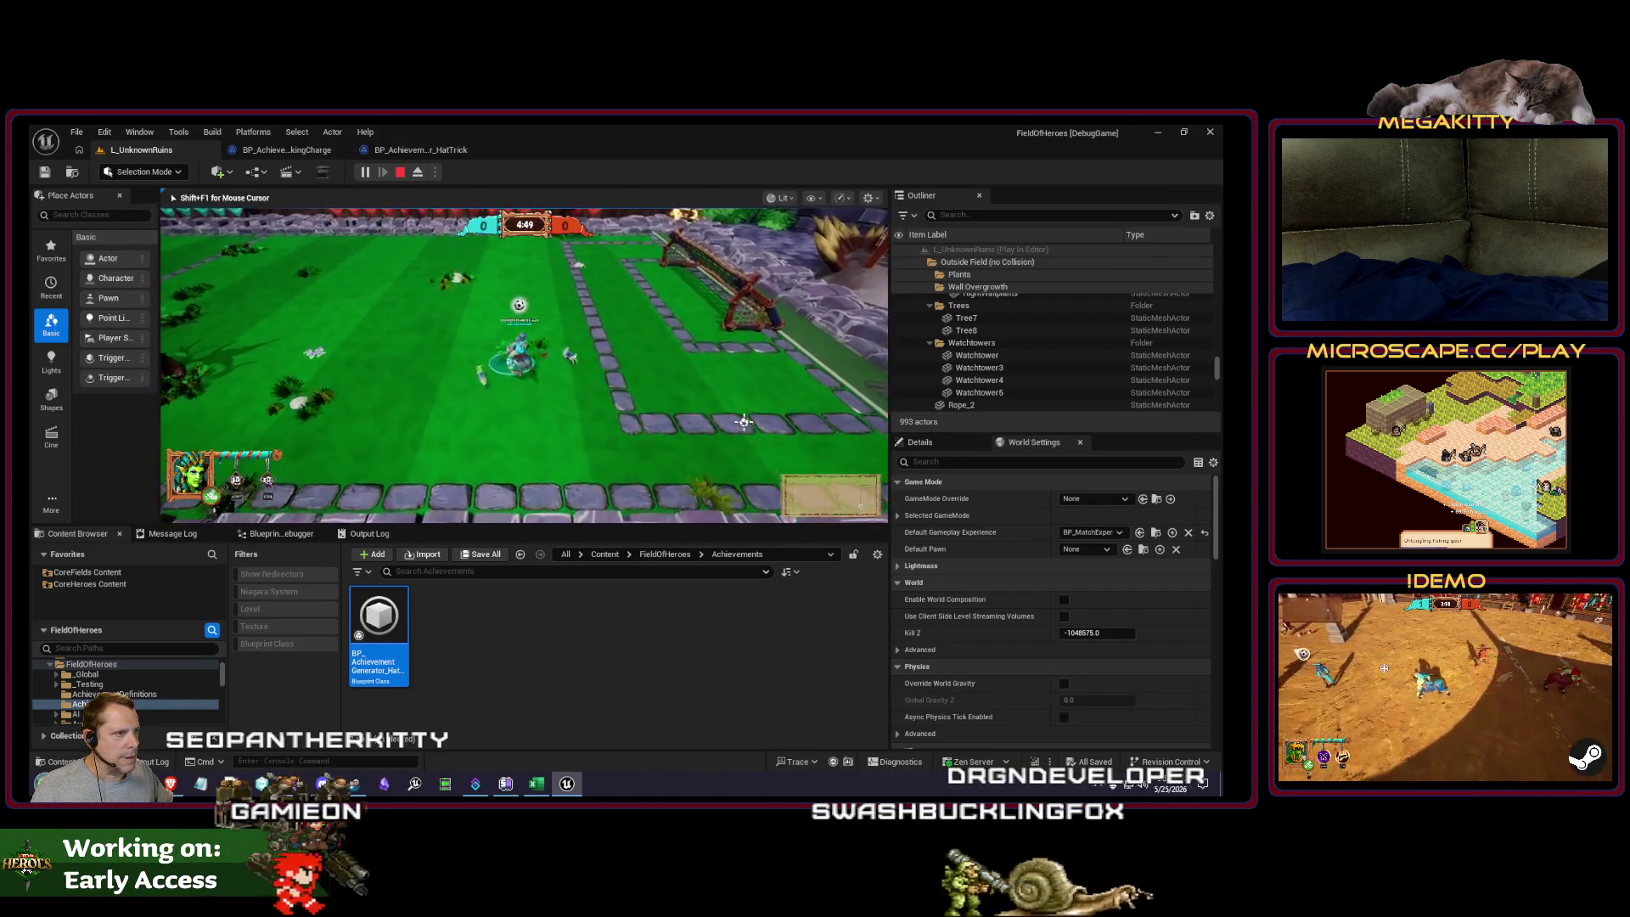
Step: Add a breakpoint on the GoalScoringTimerExpired event, then return to the level editor
left_click(287, 149)
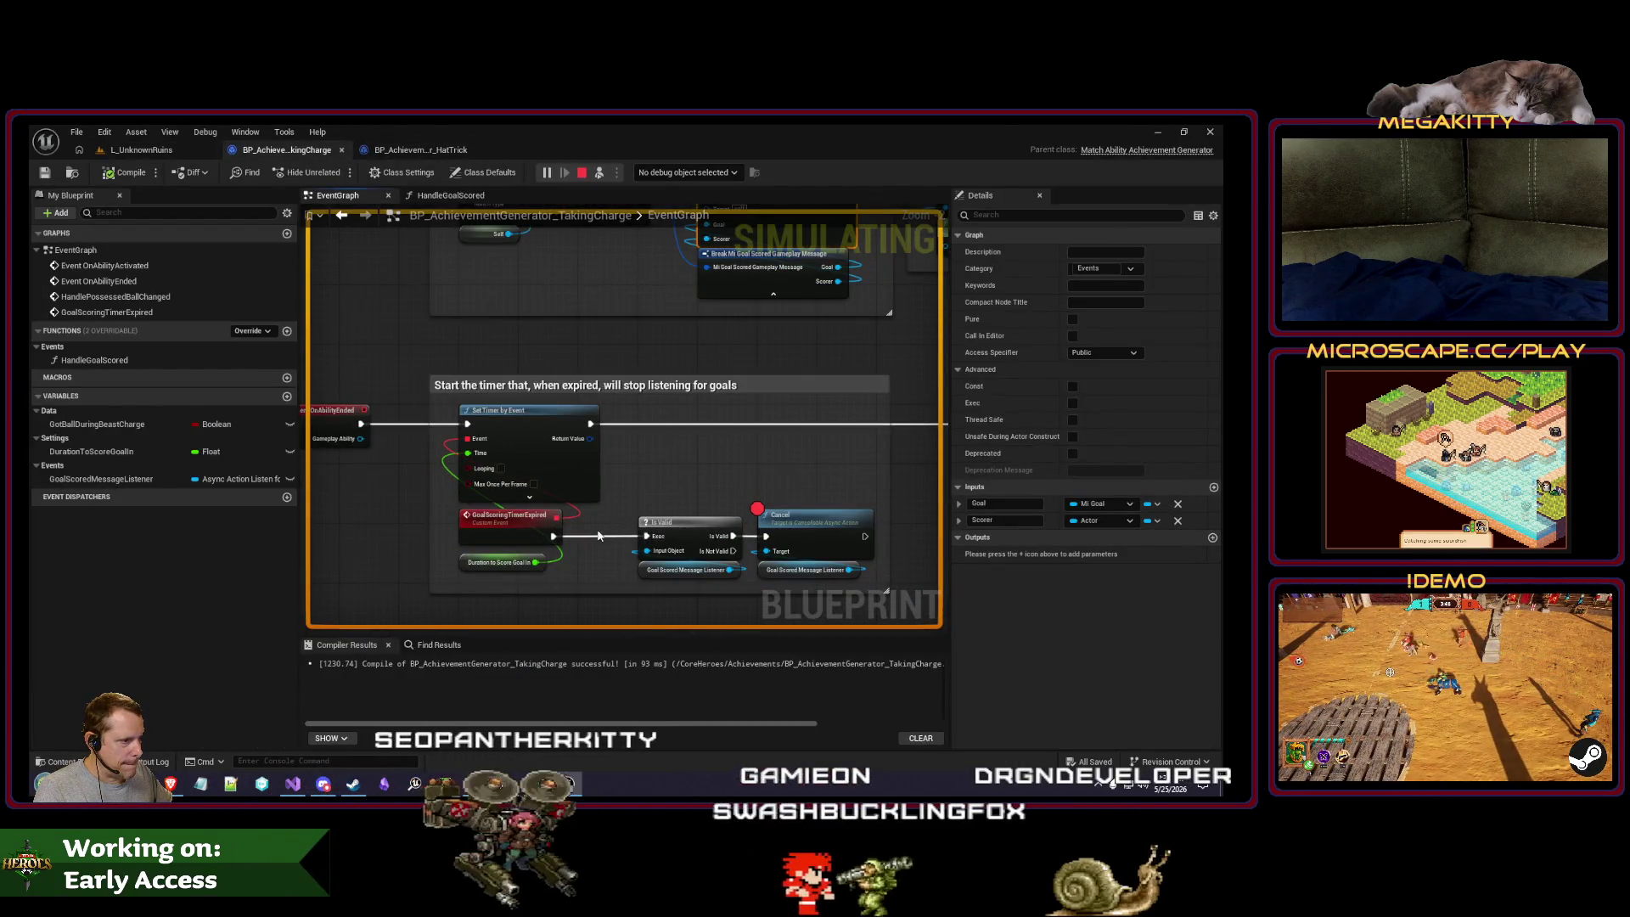
scroll(603, 533, "up", 1)
mouse_move(675, 457)
left_mouse_down()
mouse_move(526, 489)
mouse_move(571, 477)
mouse_move(658, 501)
left_mouse_up()
left_click(527, 538)
key("F9")
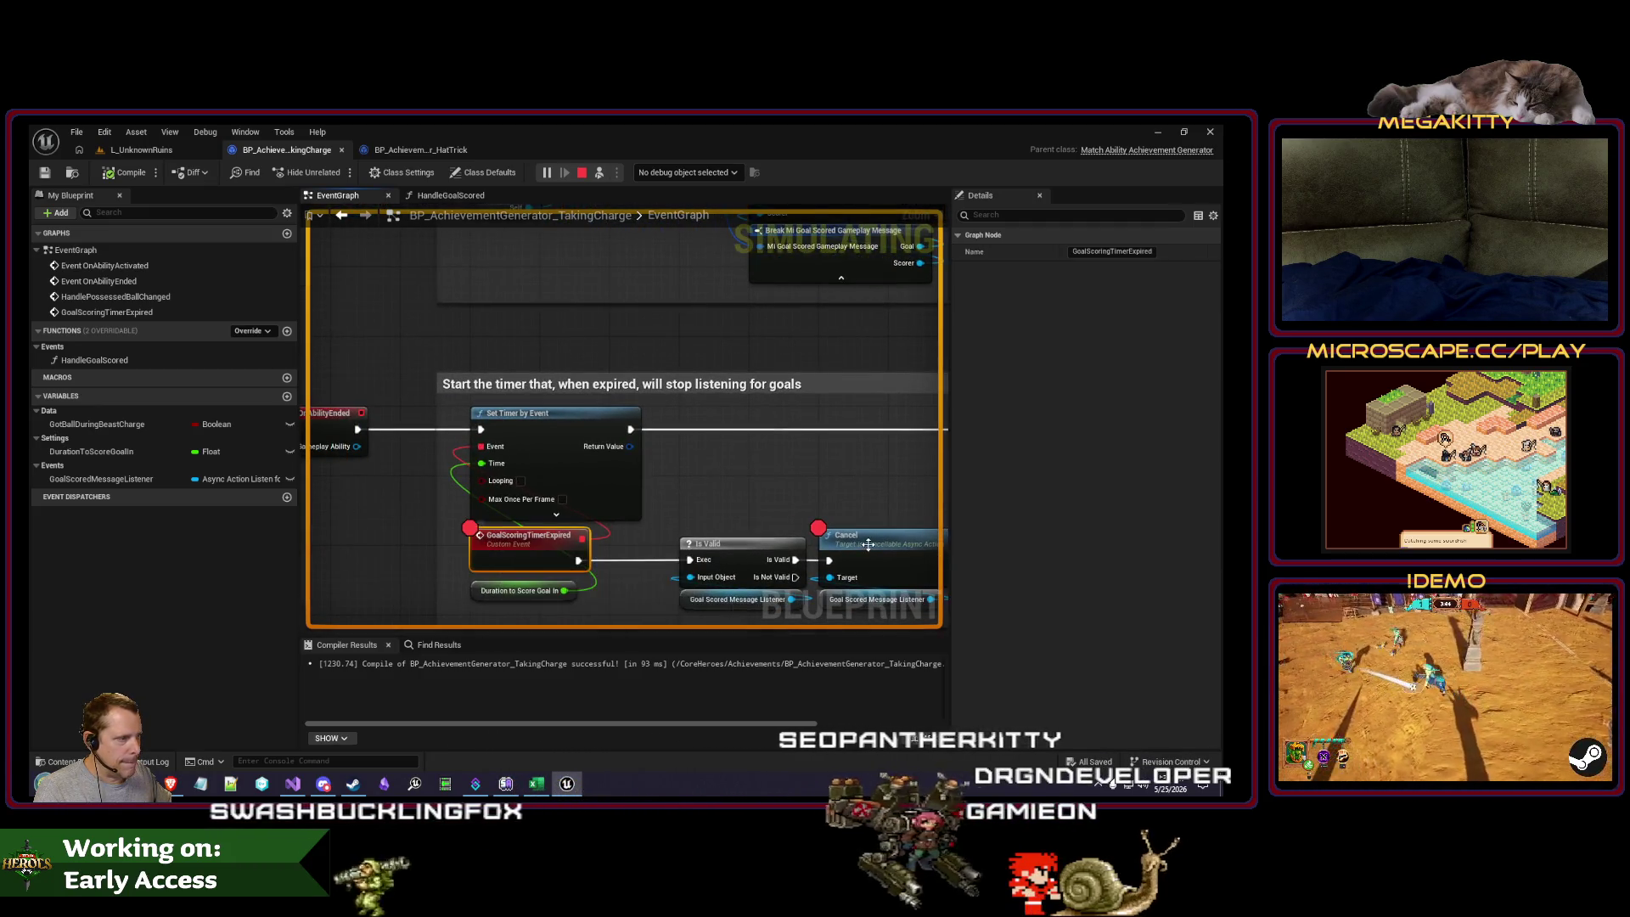
left_click(158, 153)
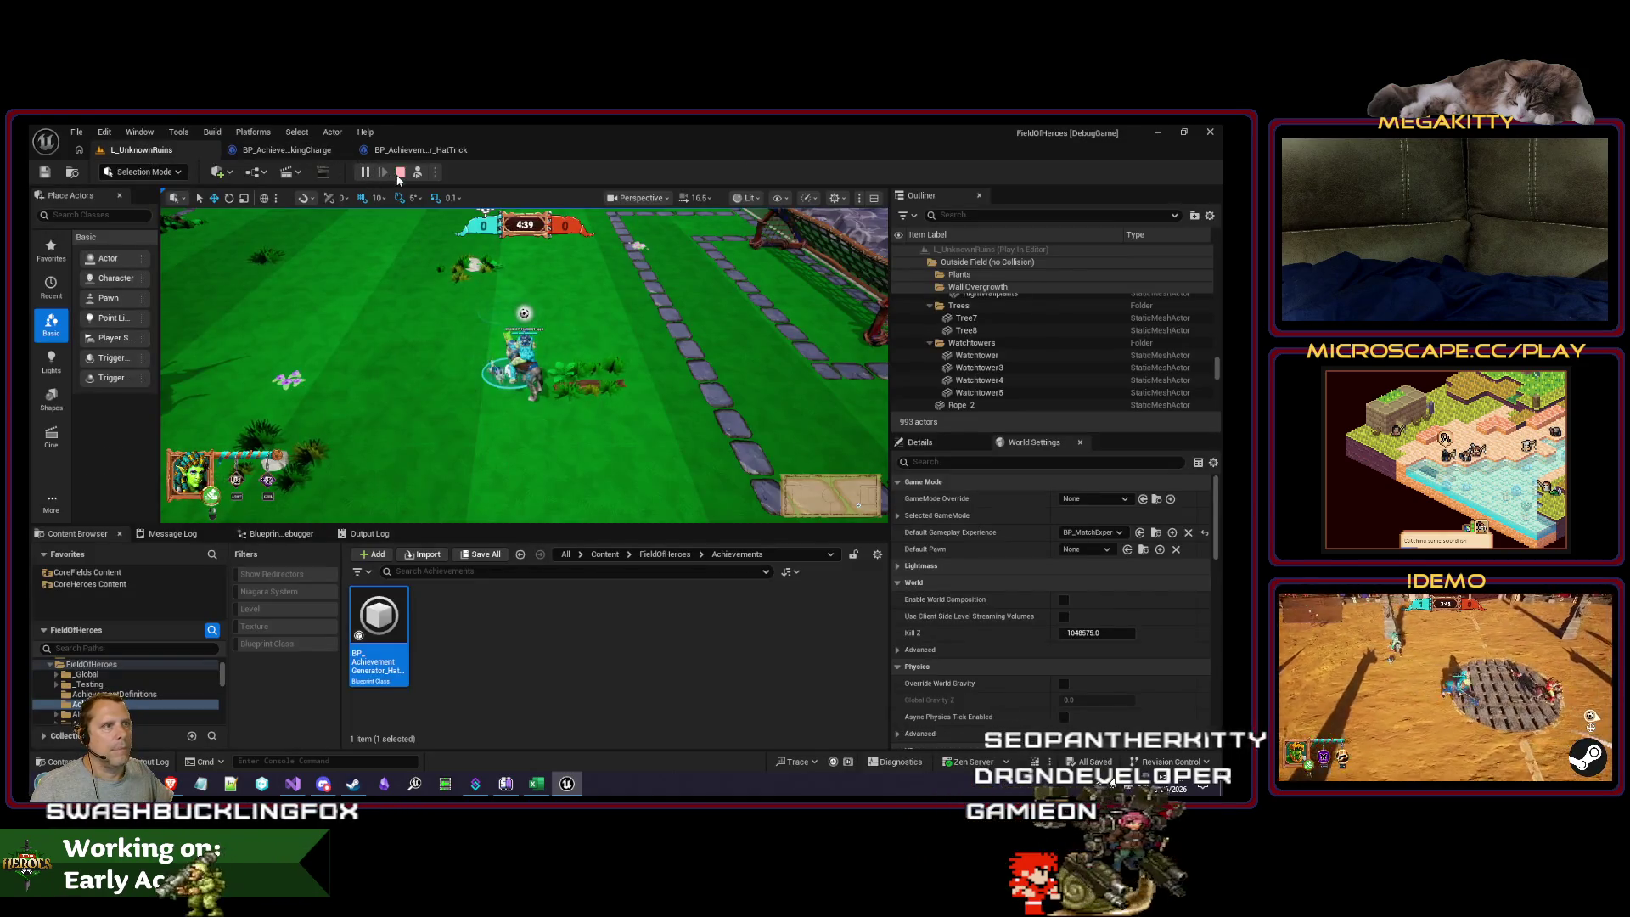
left_click(401, 172)
Step: Start a play session as Grace, carry the ball right, then end the session
key("alt+p")
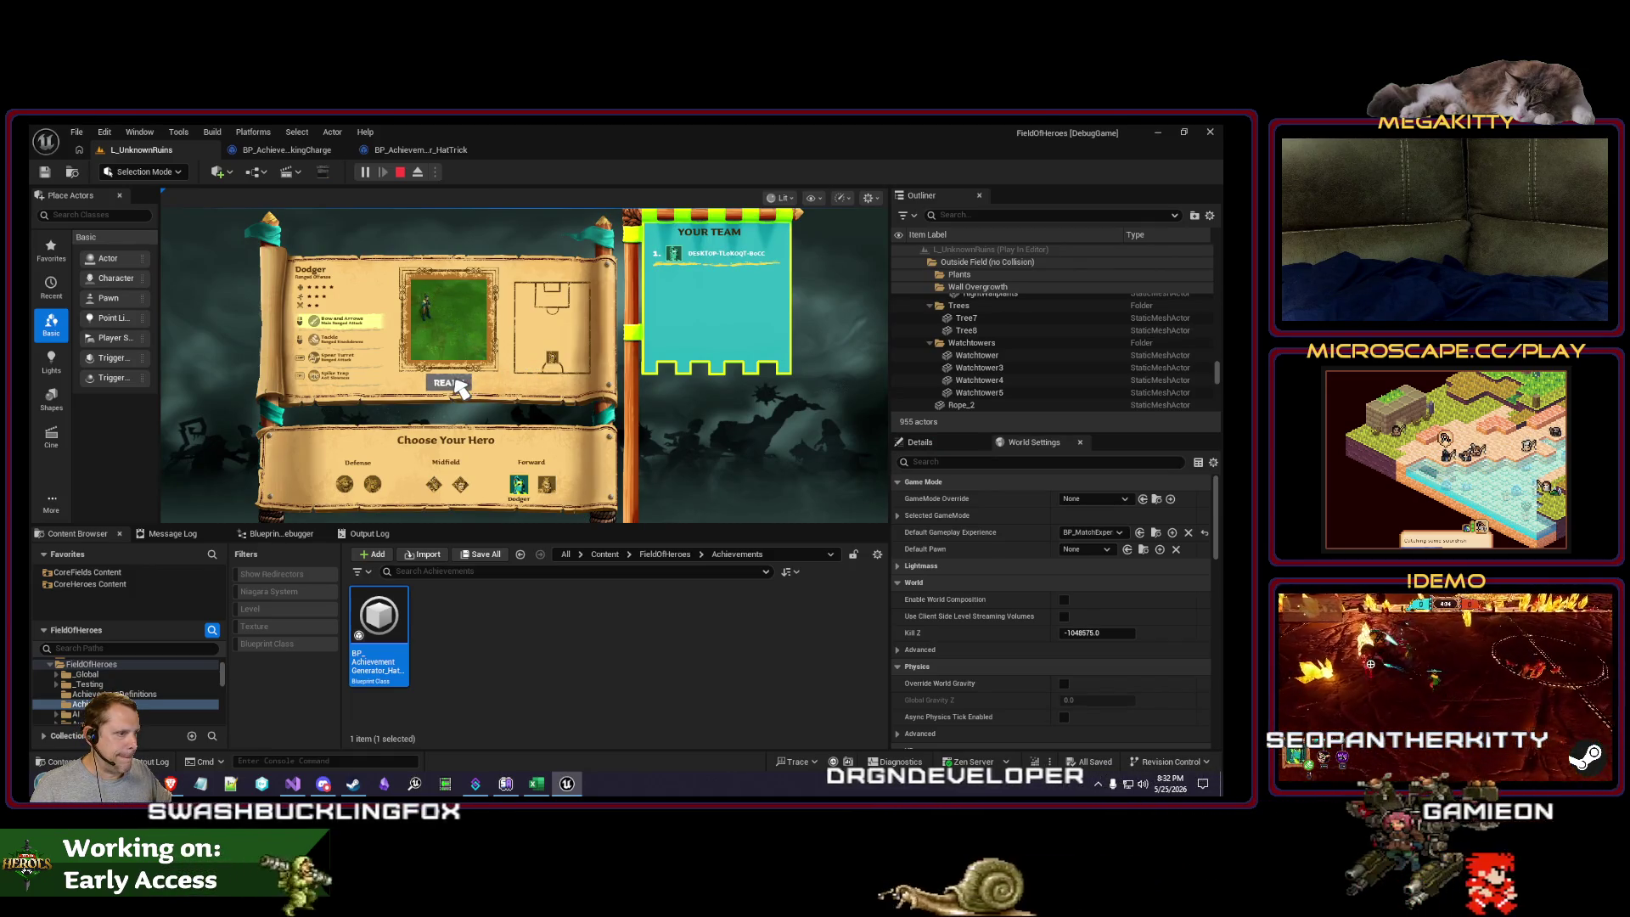
key("Left")
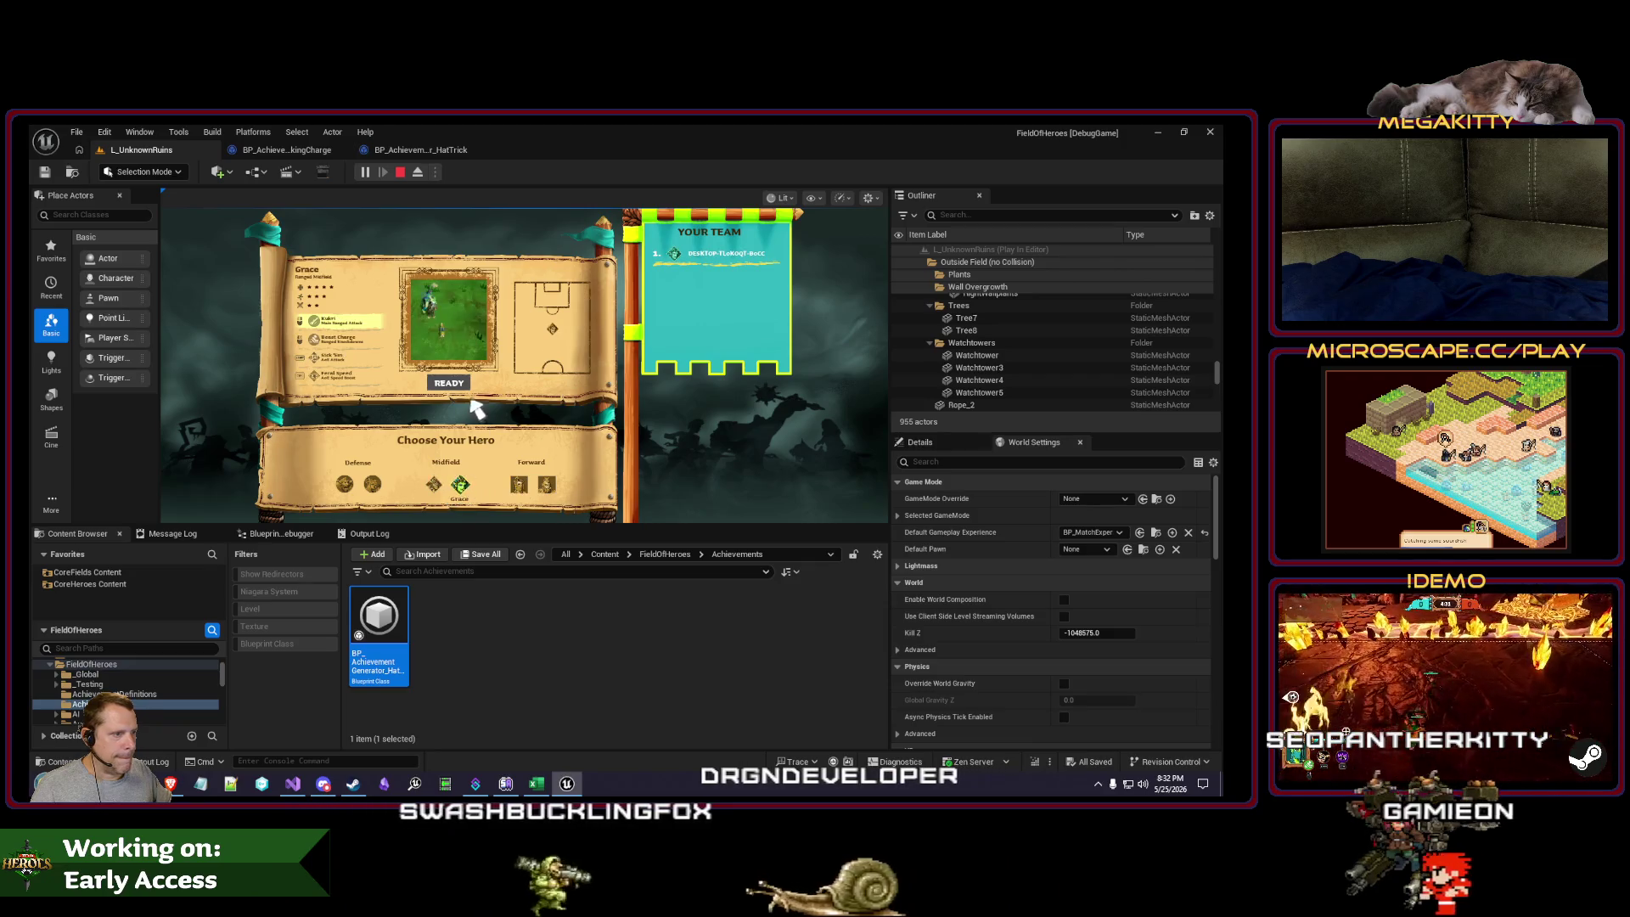
left_click(449, 383)
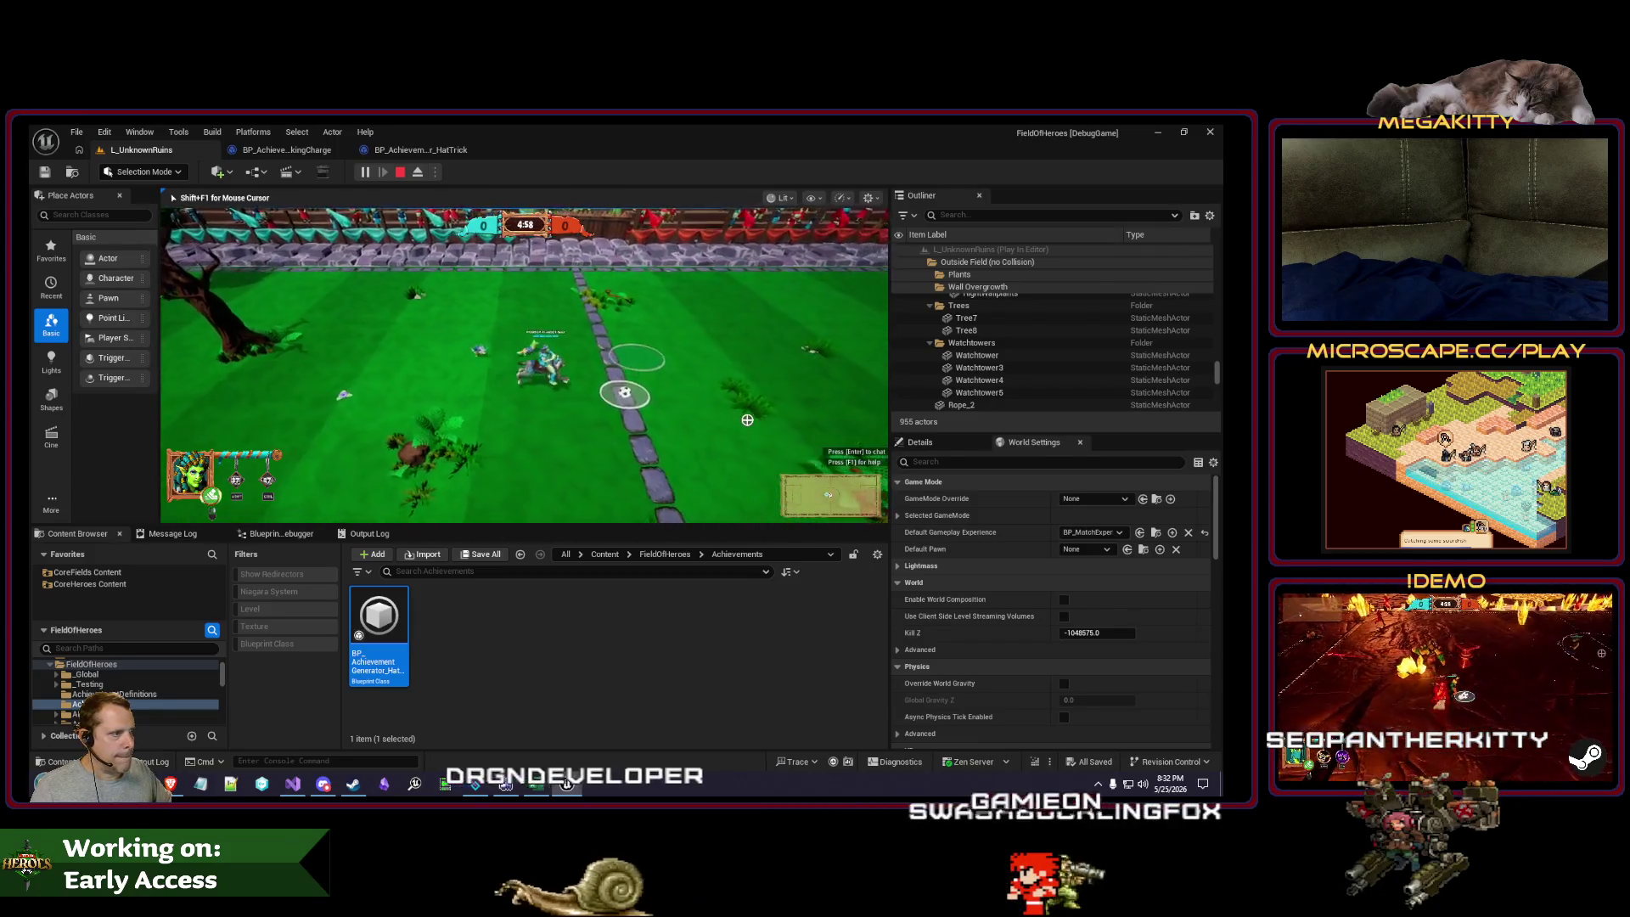
key("d")
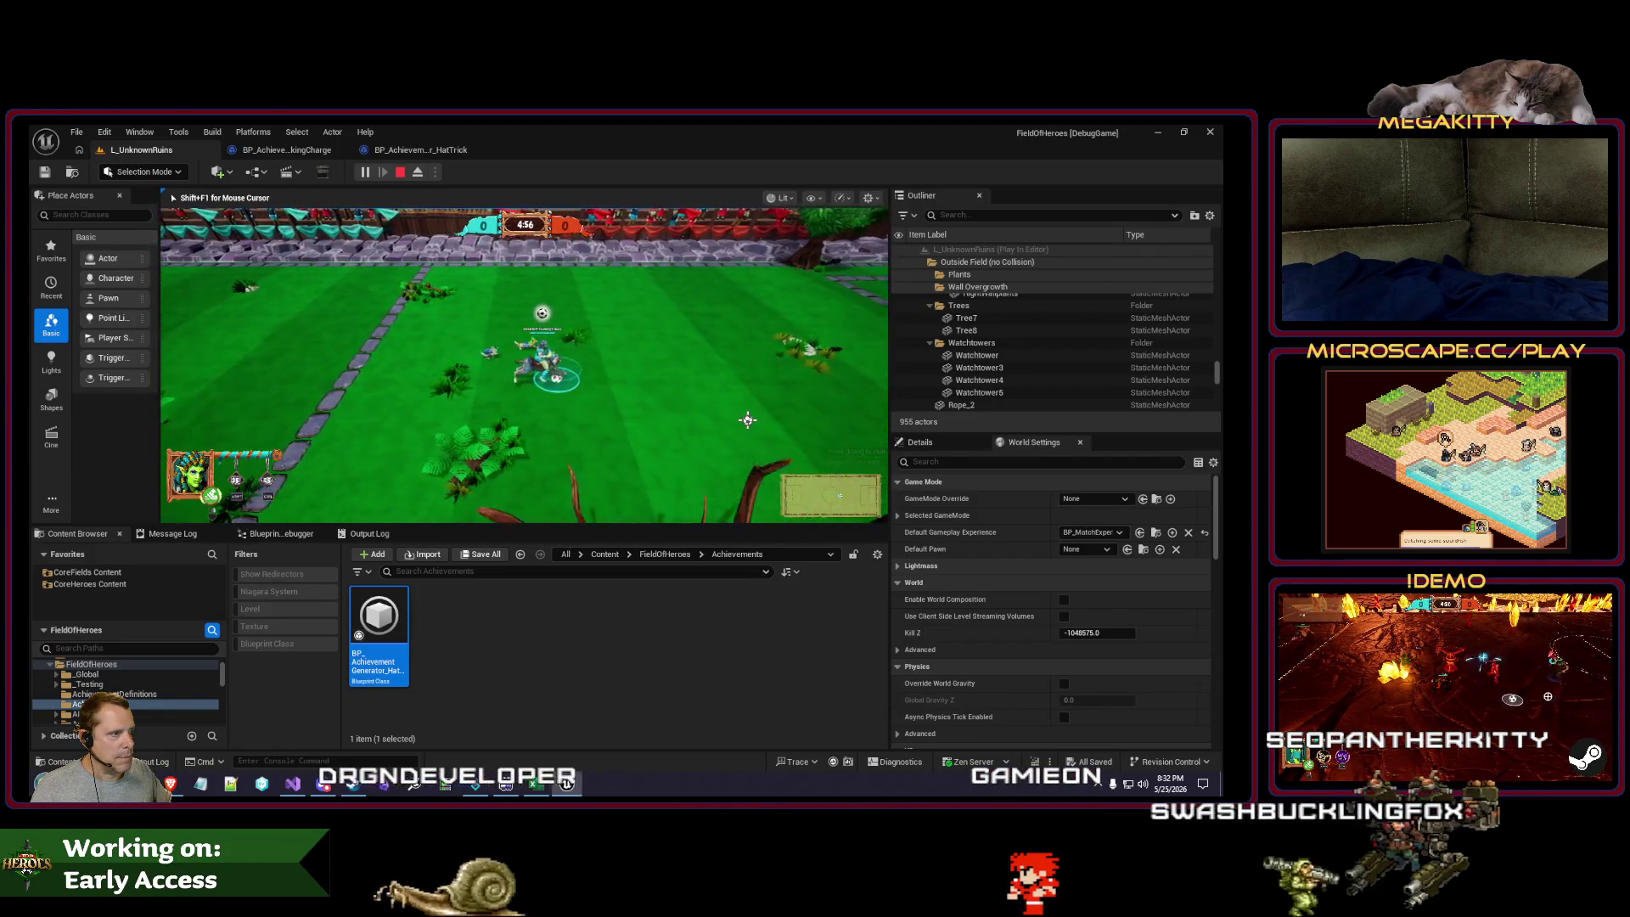
key("d")
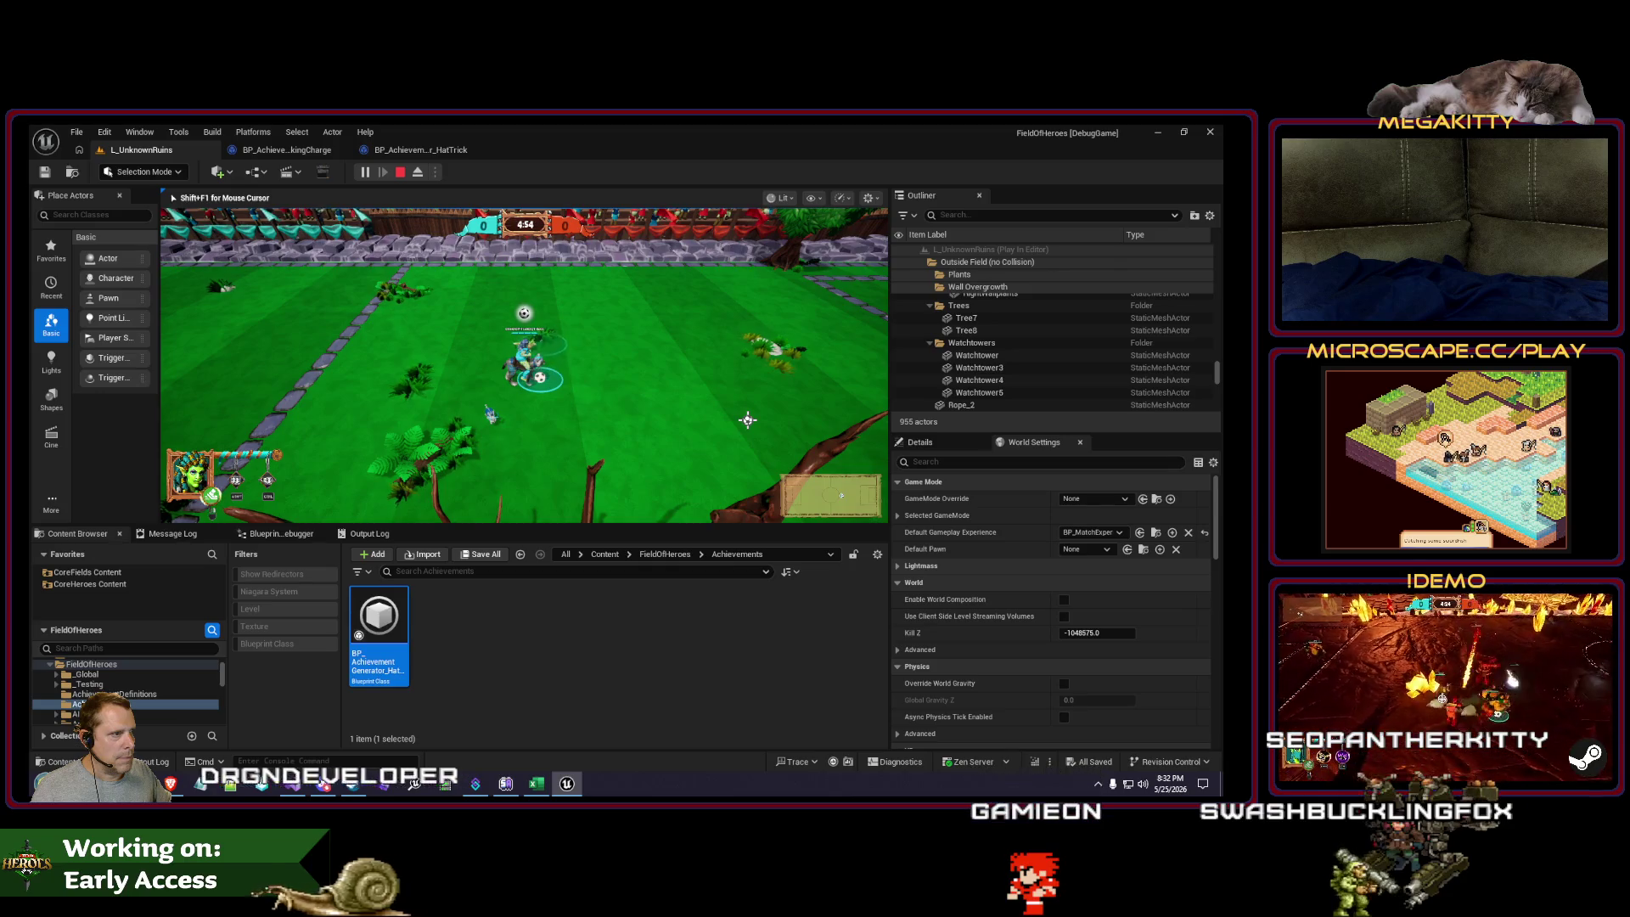
key("Escape")
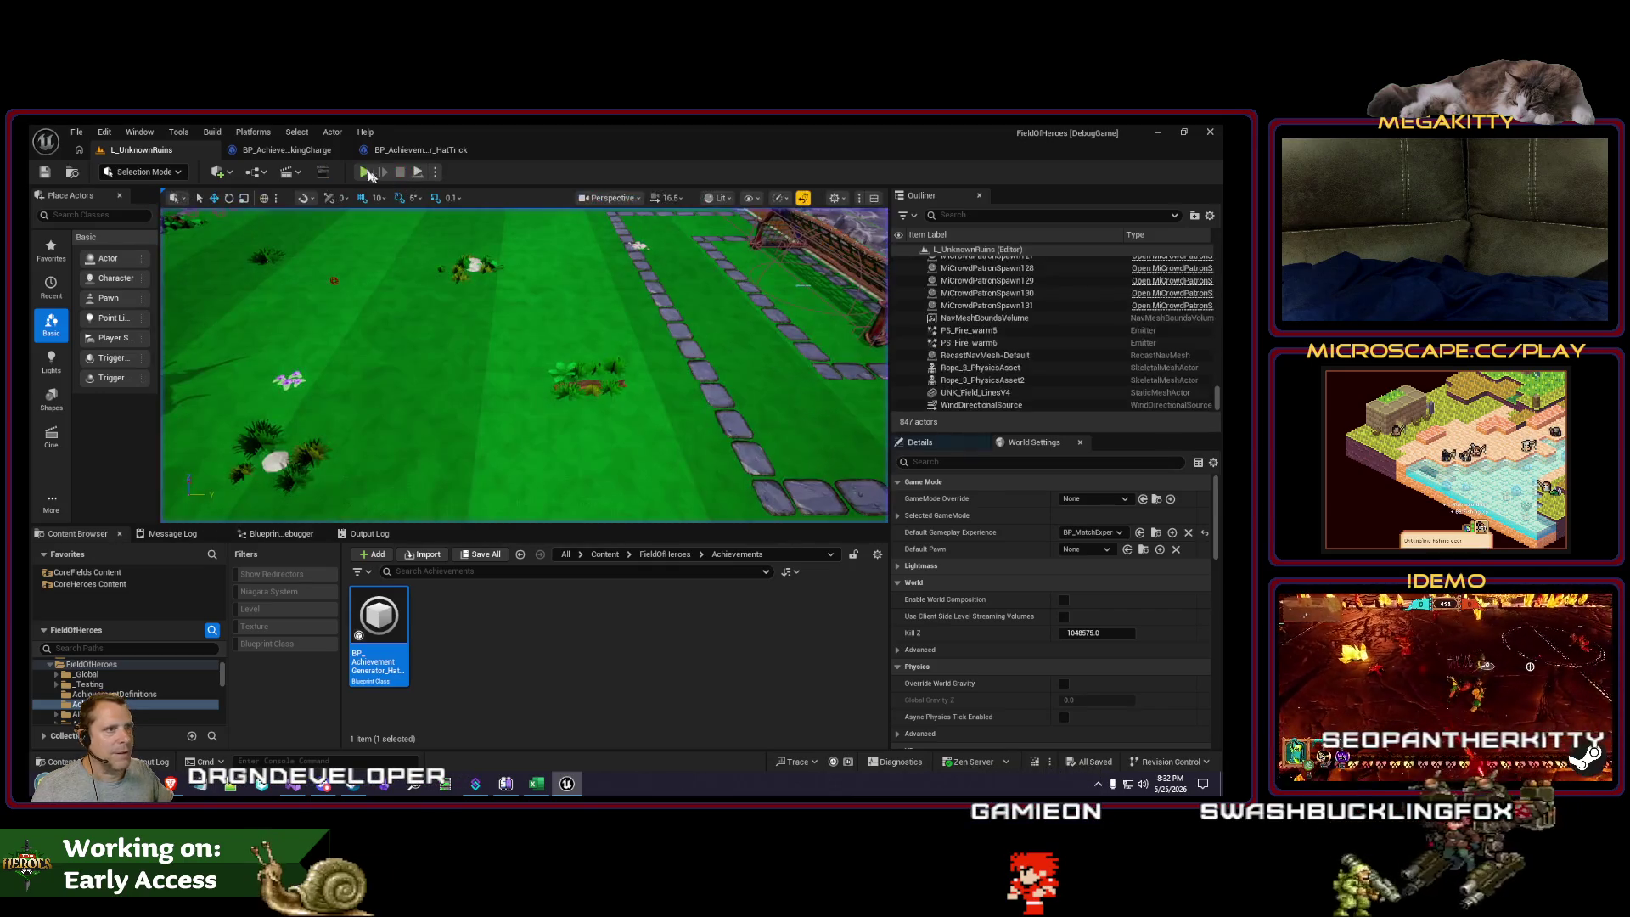
Step: Restart play, toggle the console, and move the hero until the TakingCharge Is Valid breakpoint hits
key("alt+p")
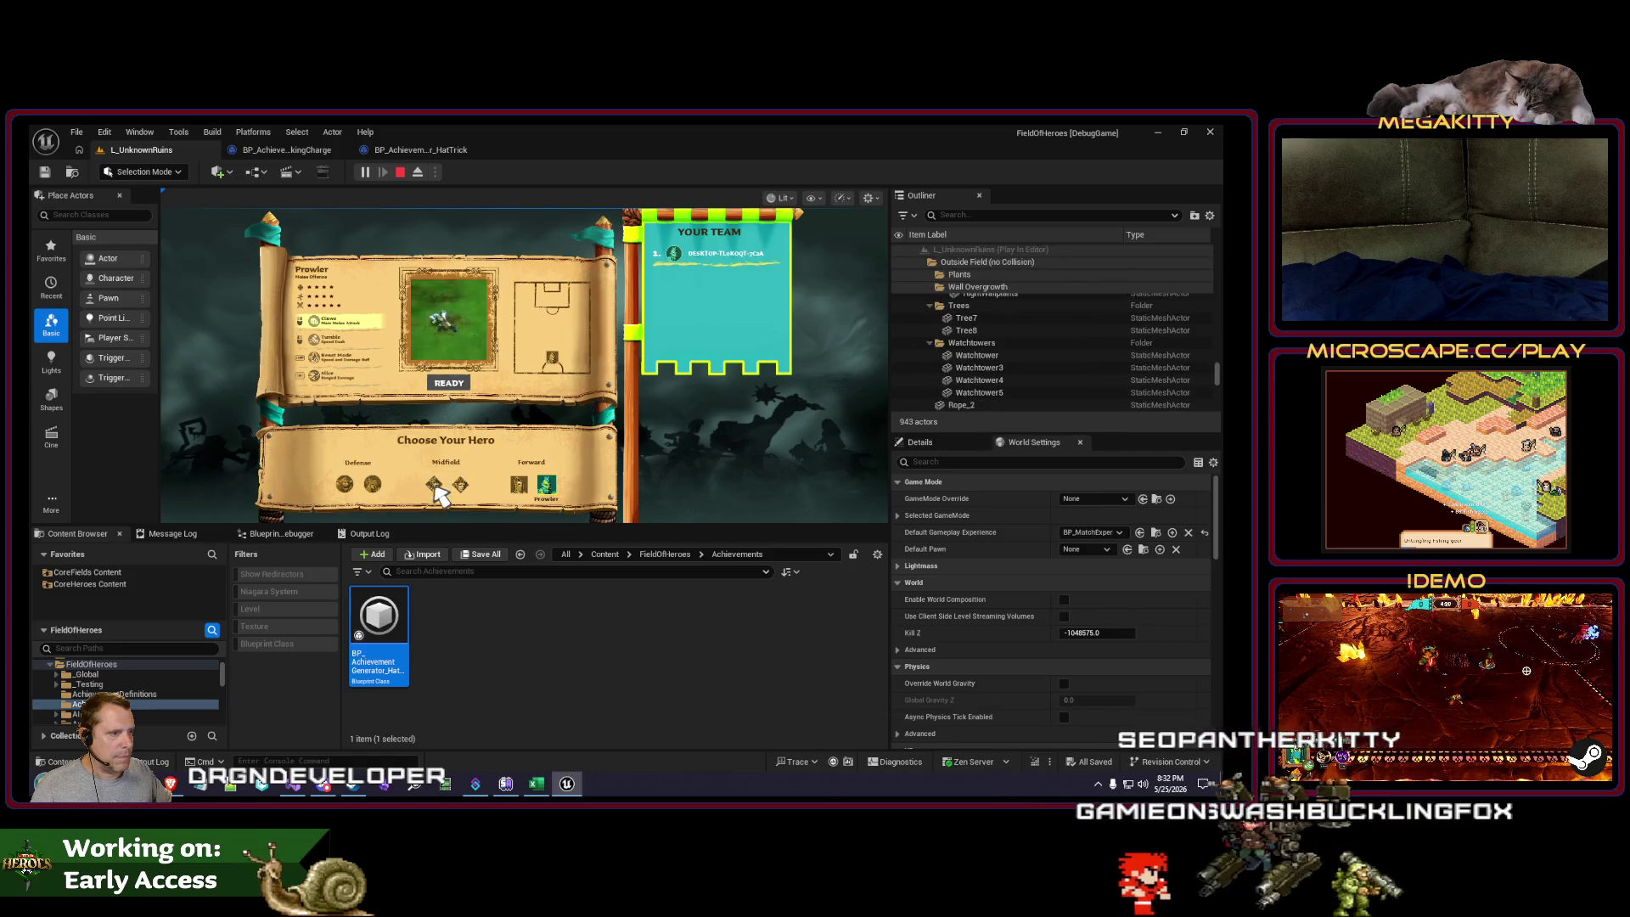
left_click(447, 383)
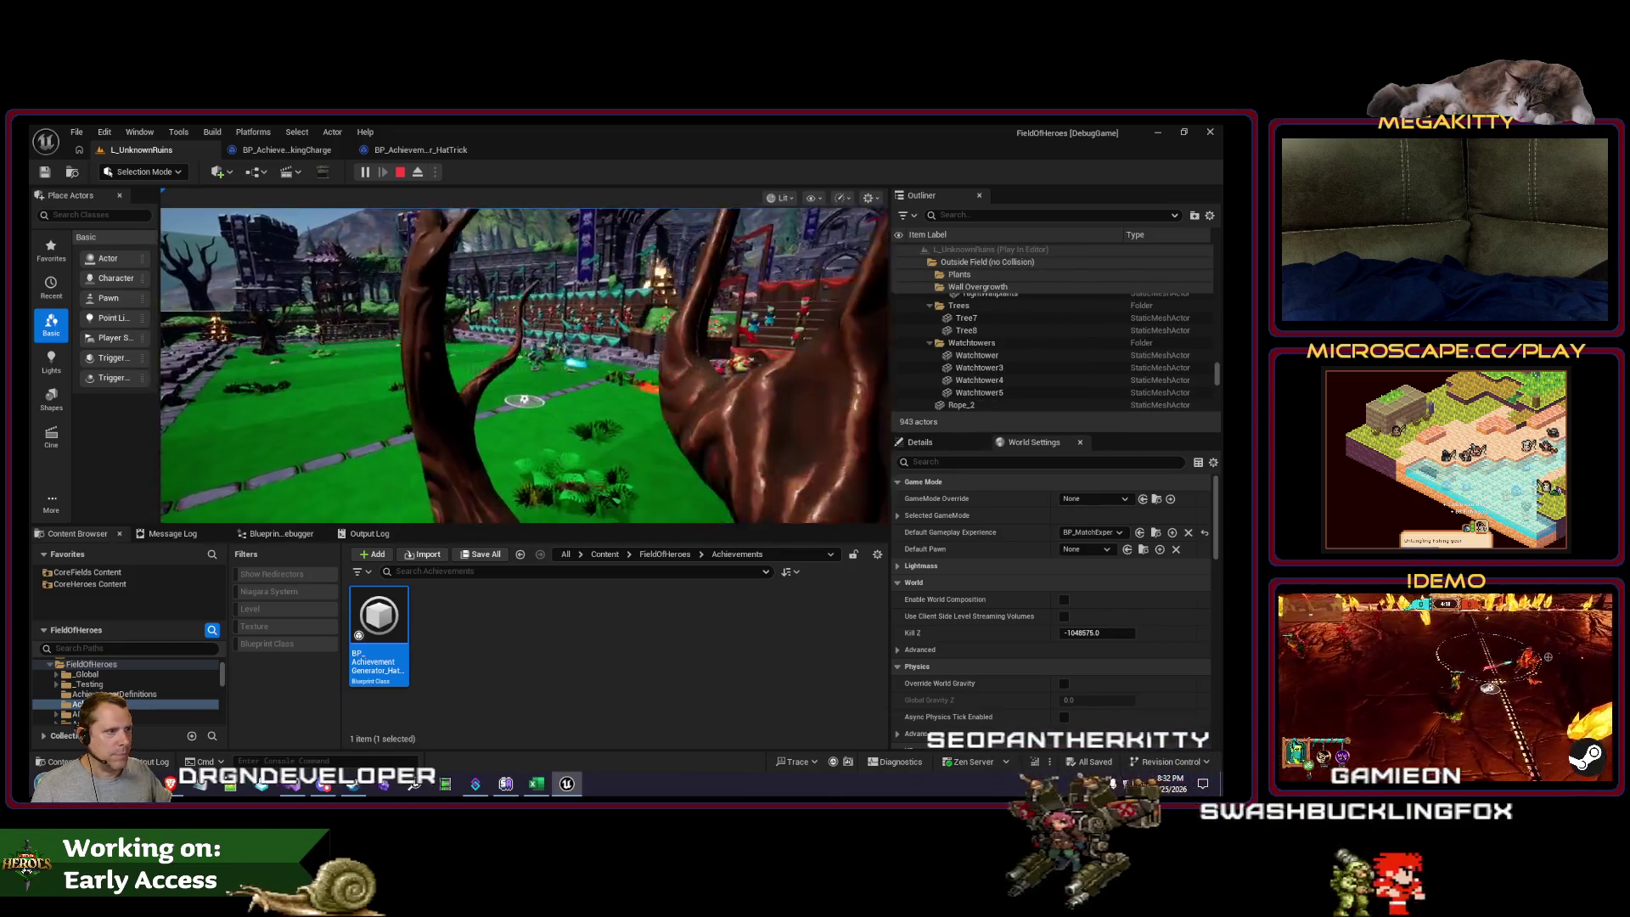
key("grave")
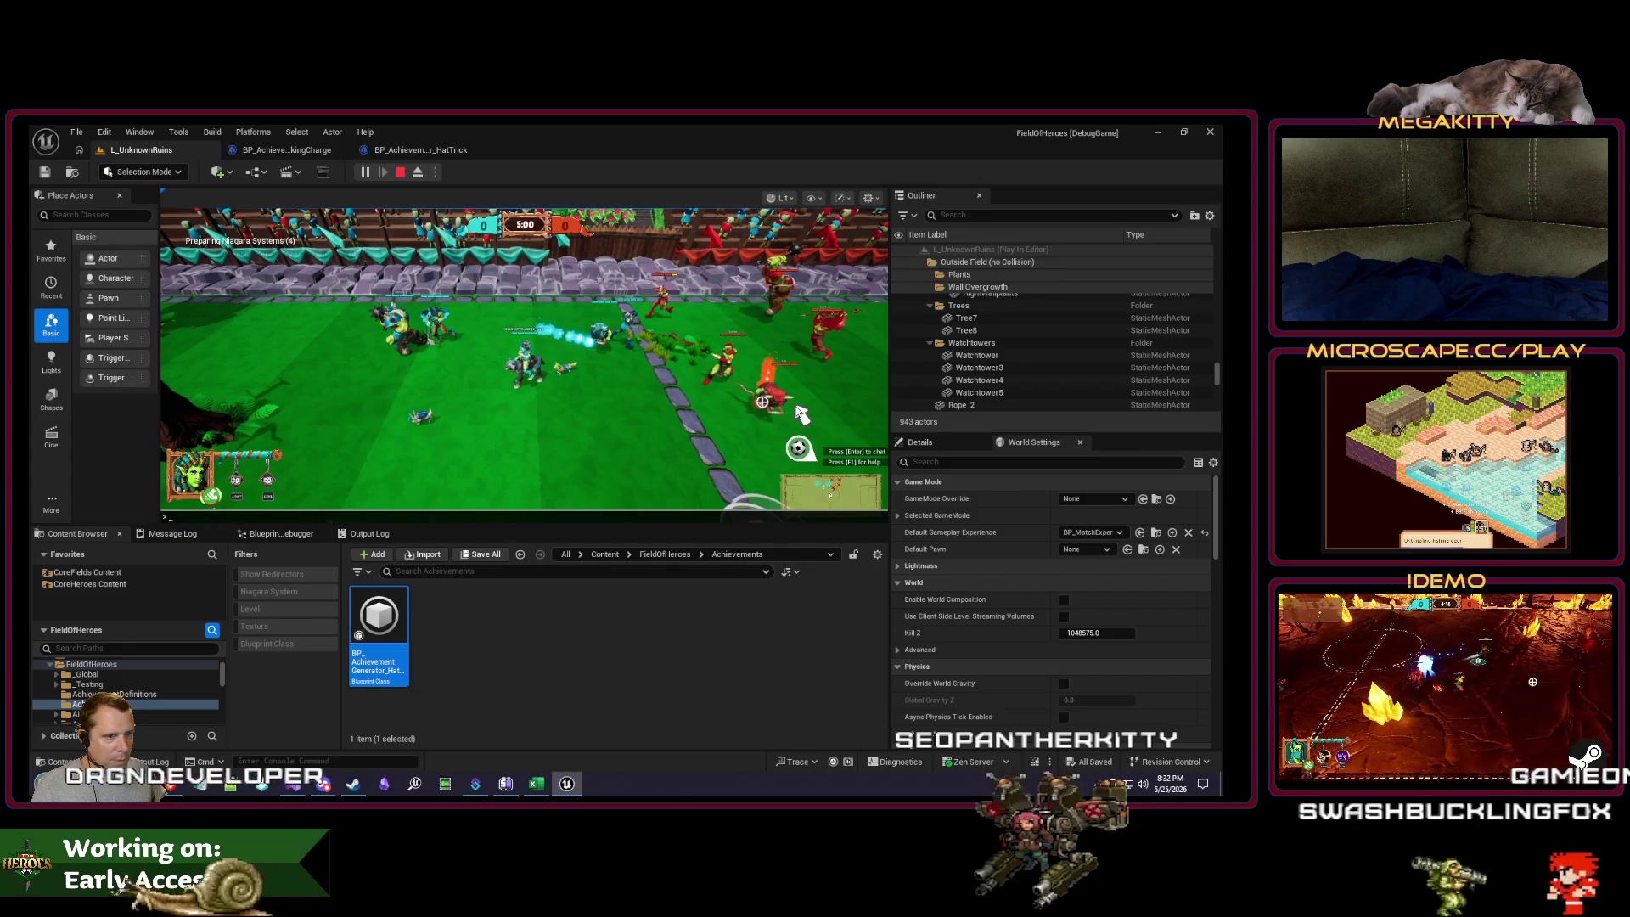
key("grave")
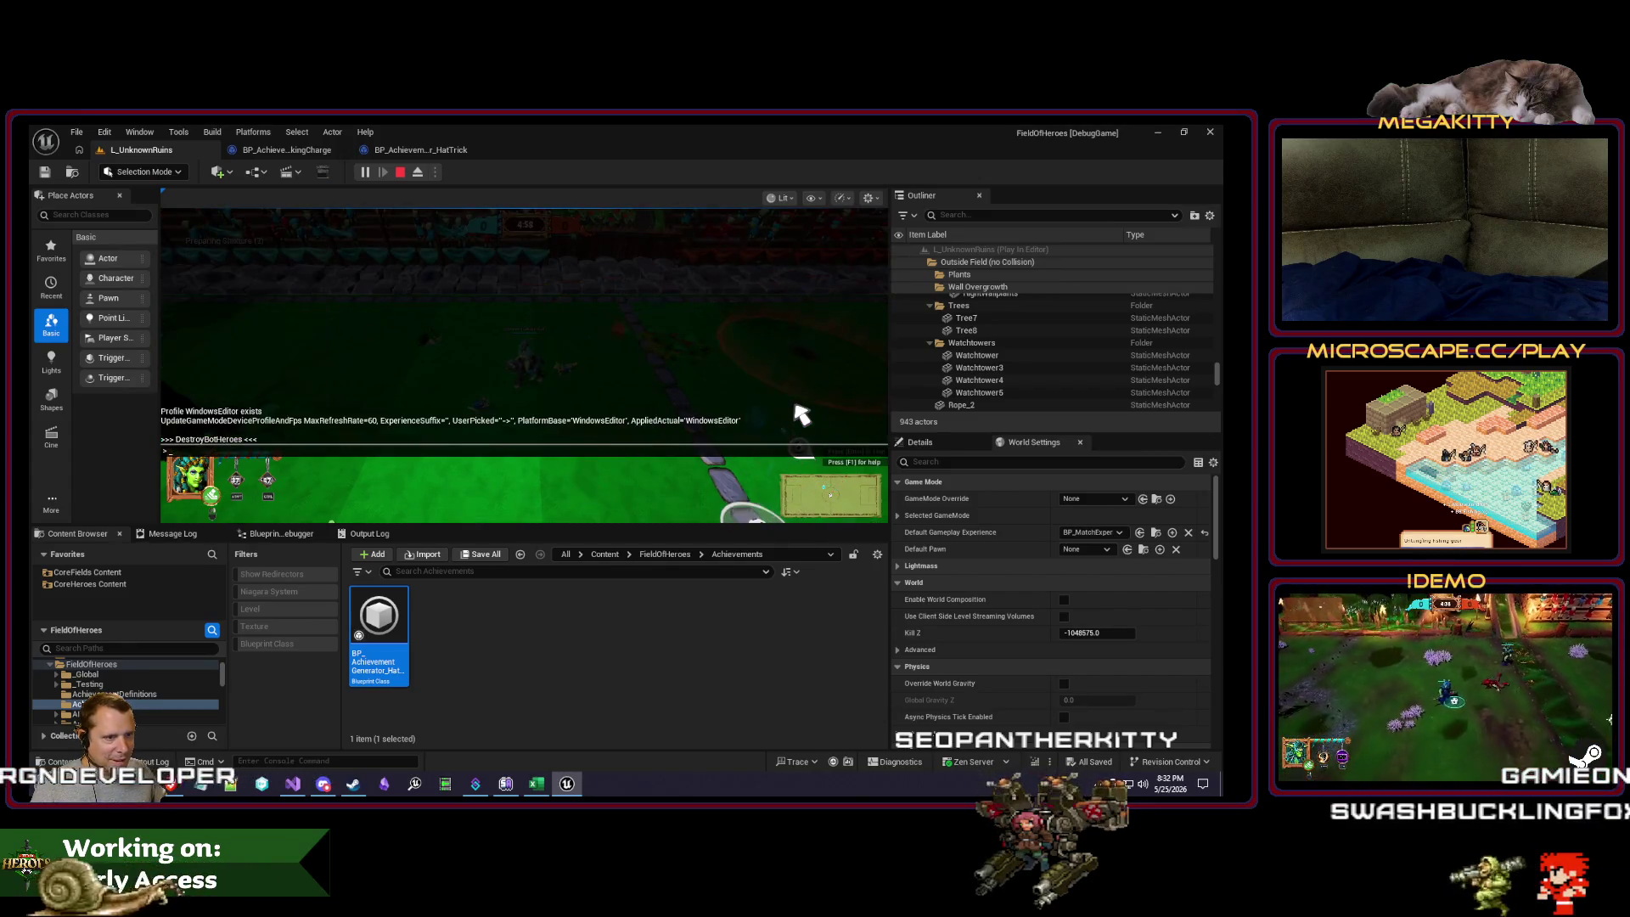
key("grave")
key("d")
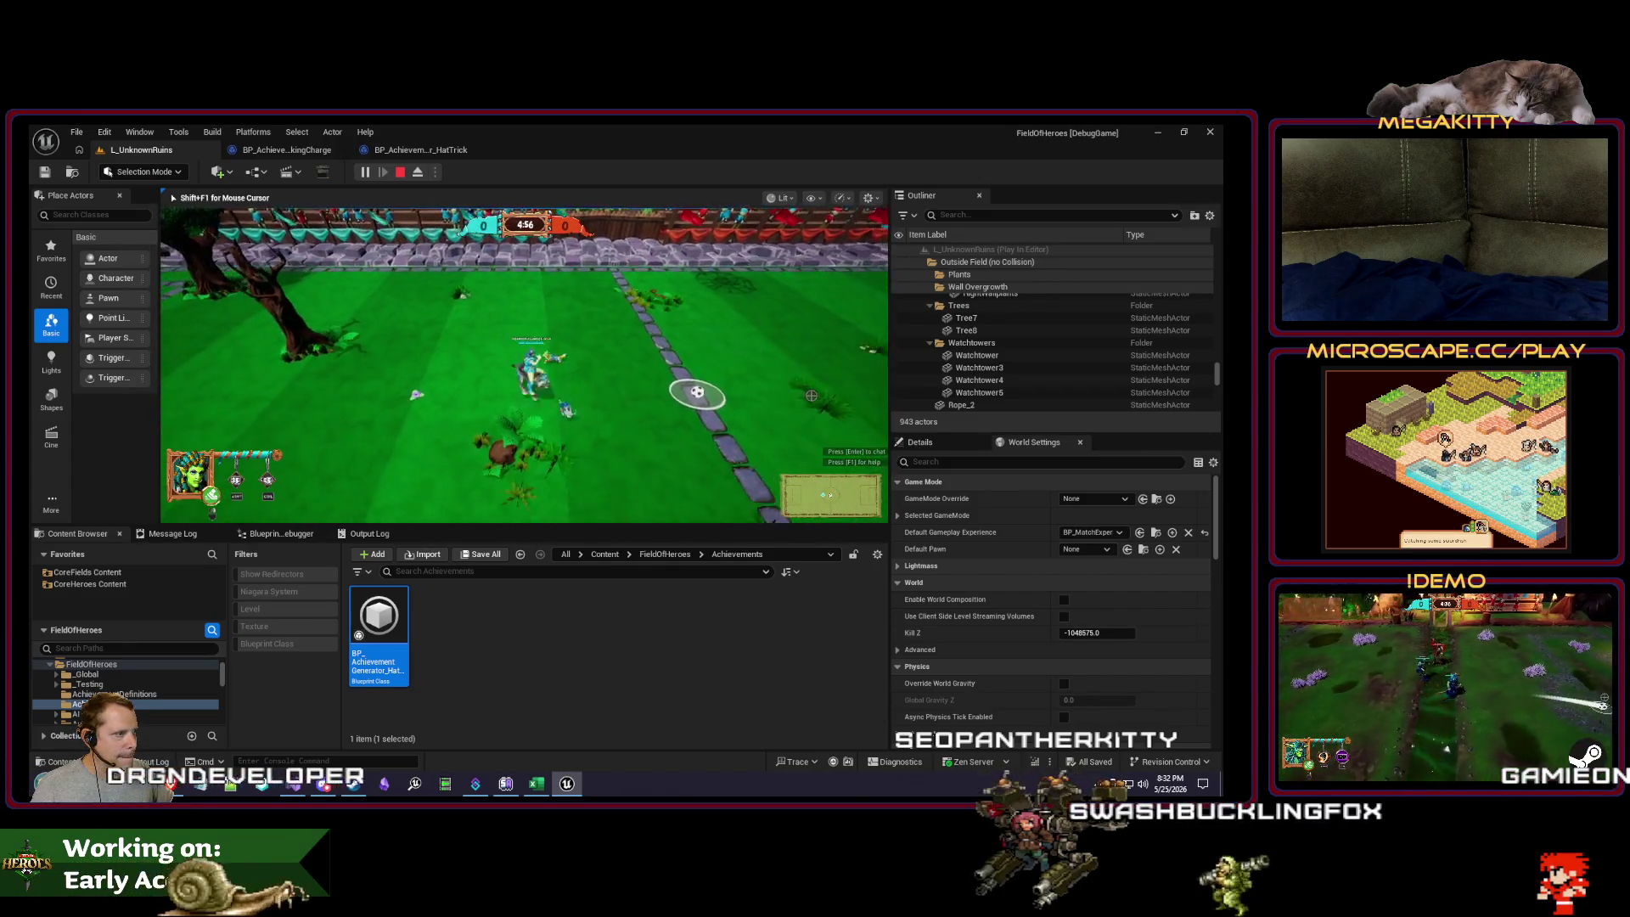
key("s")
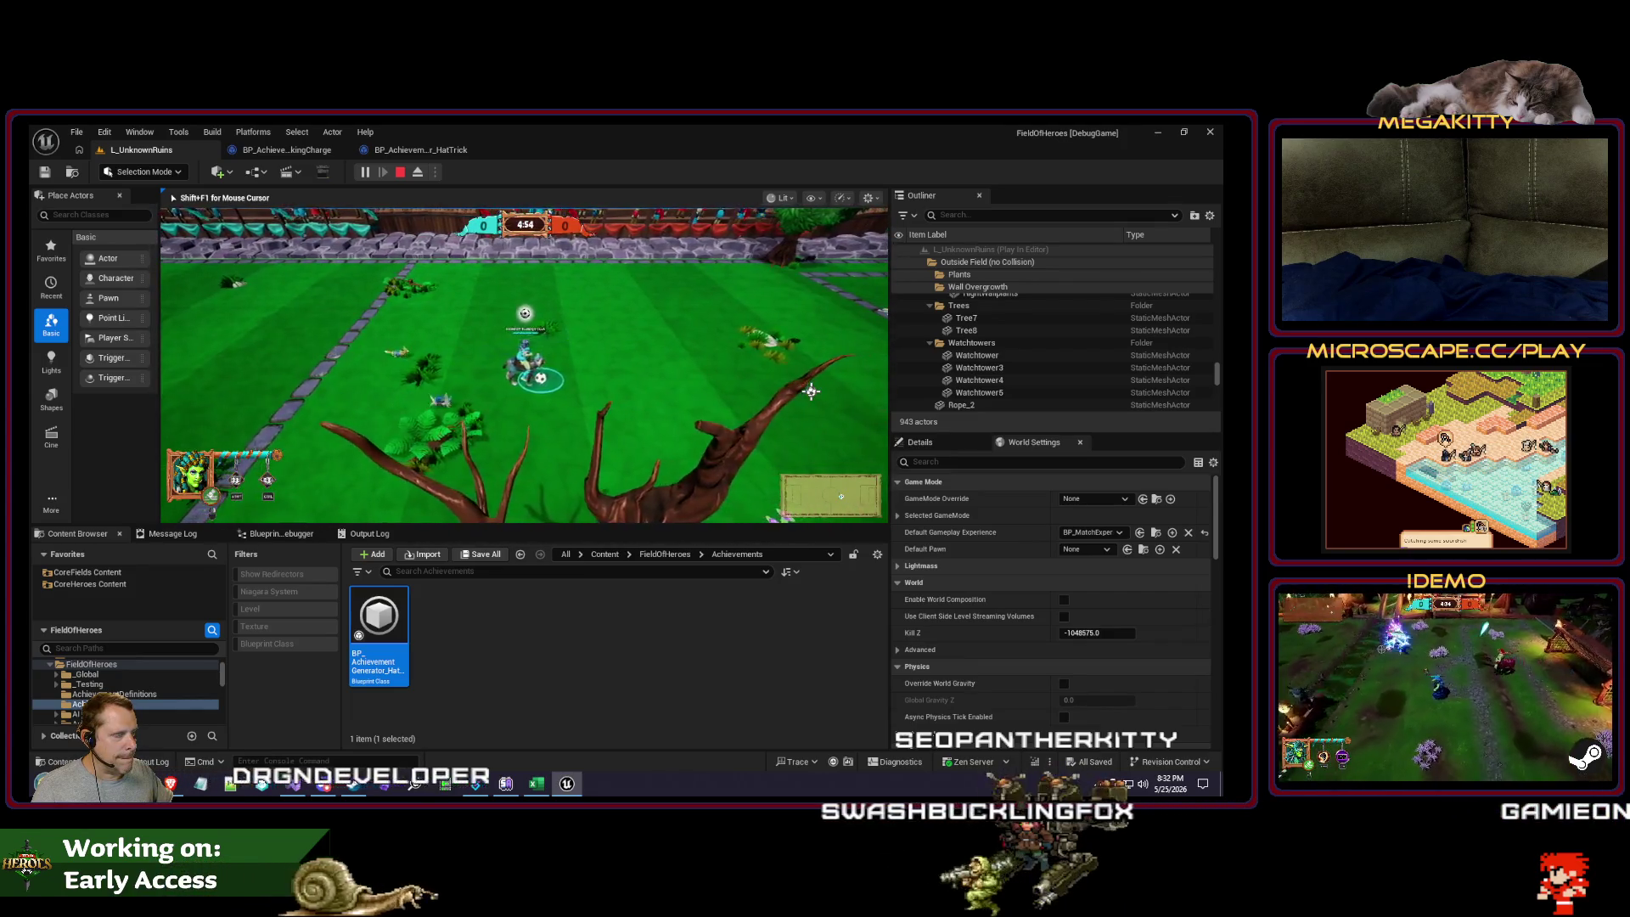
key("d")
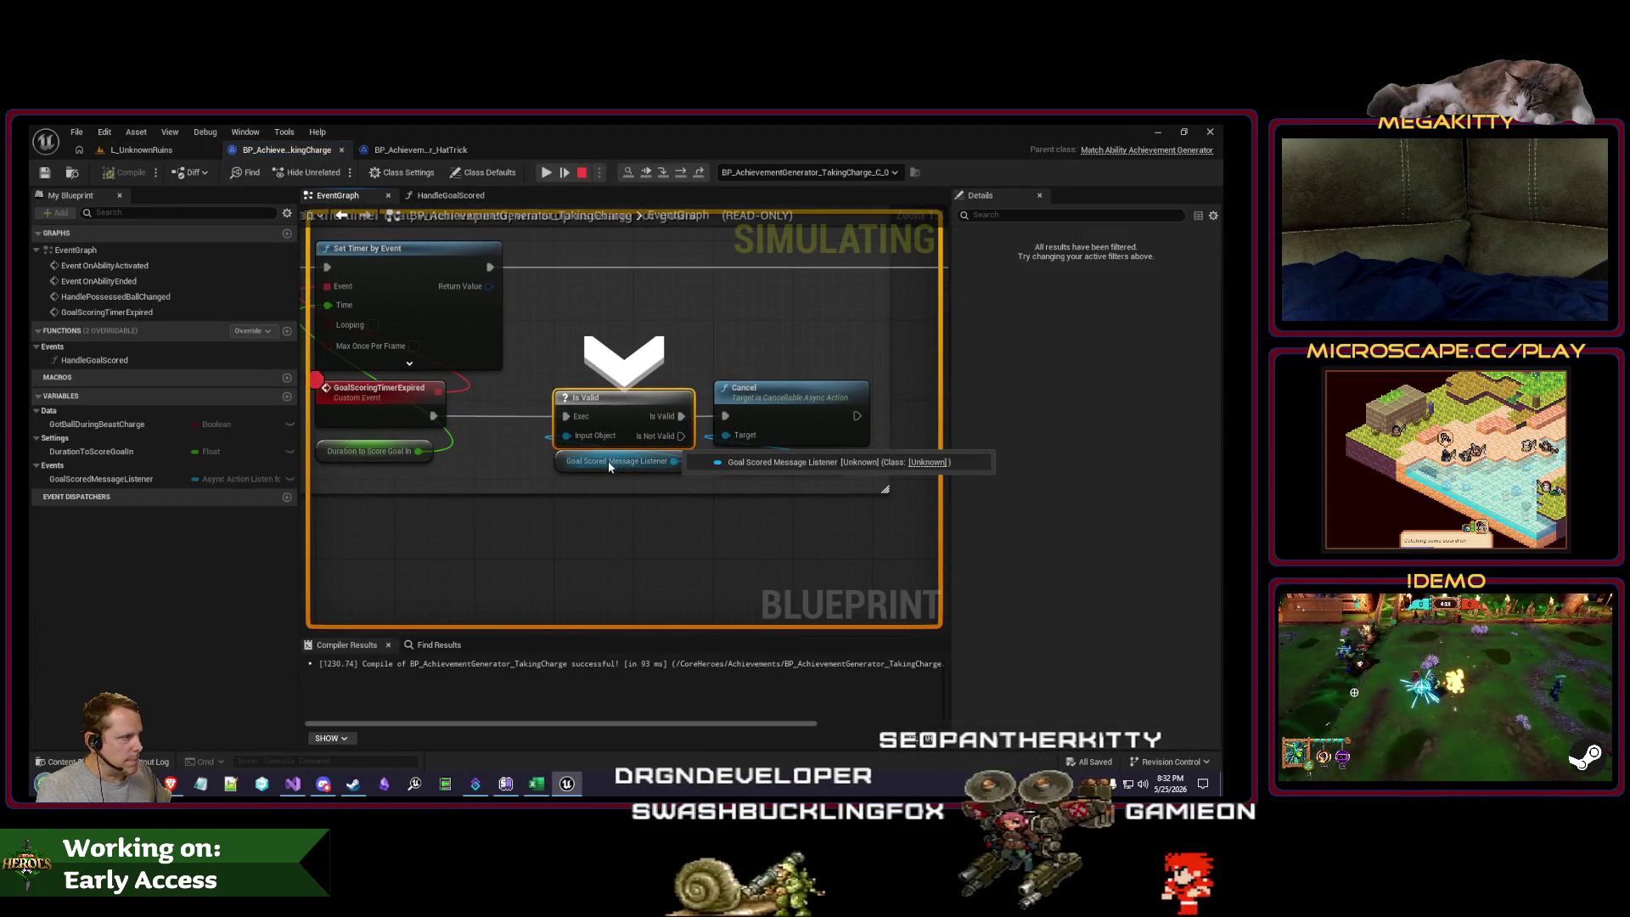
Step: Resume past the breakpoint to end the simulation, then bring up the BP_AchievementGenerator_HatTrick graph
key("F5")
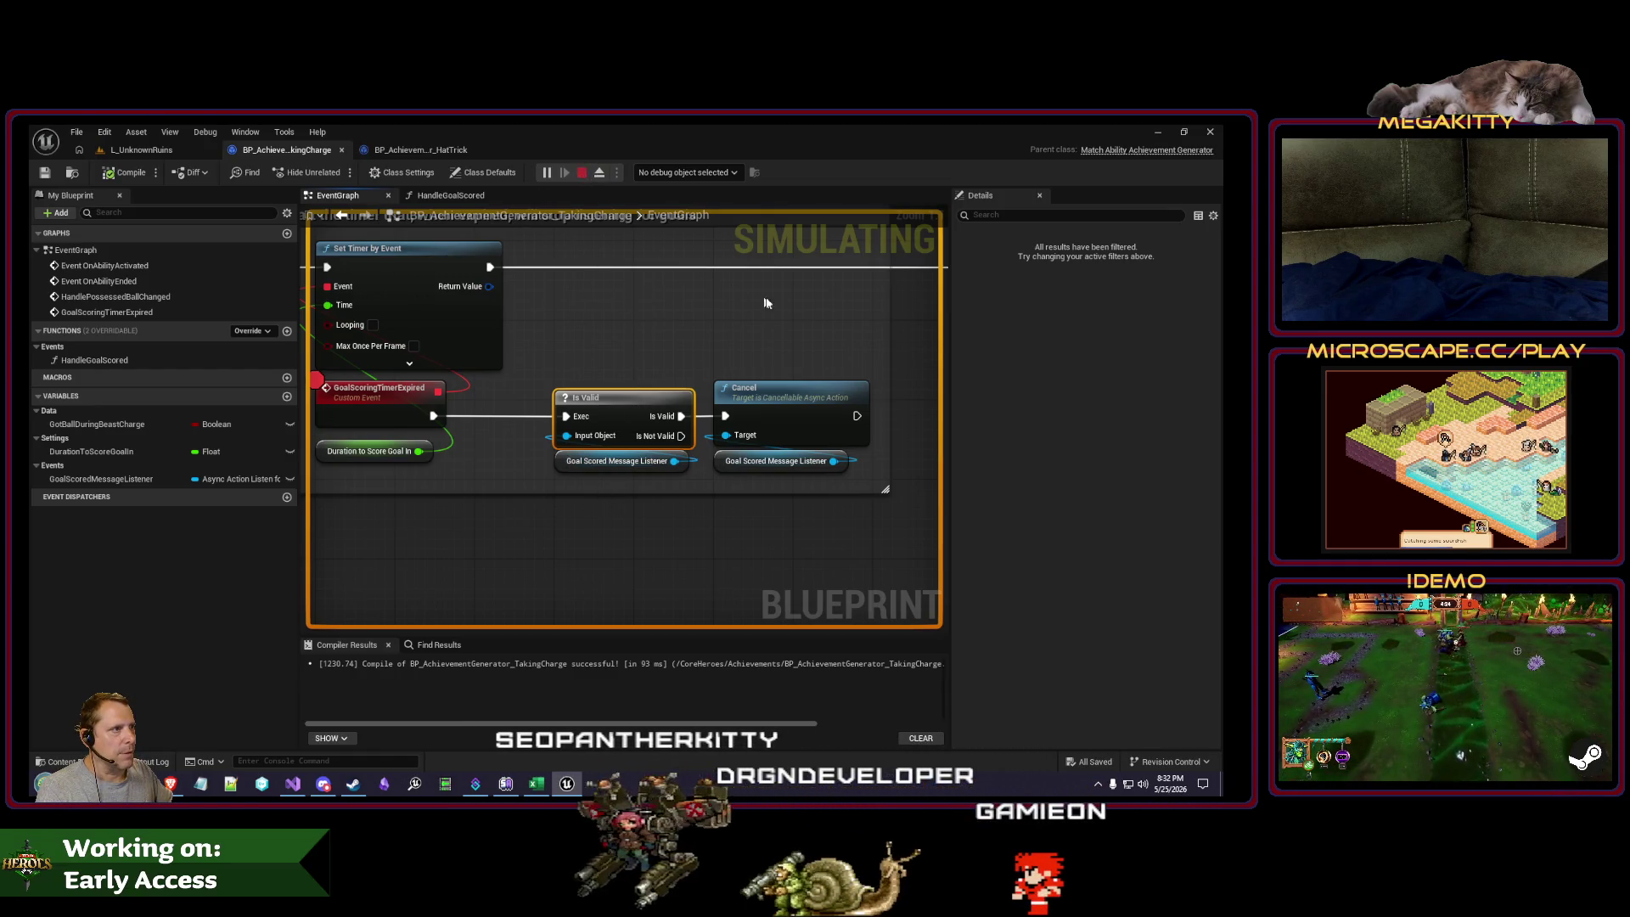
scroll(767, 304, "down", 4)
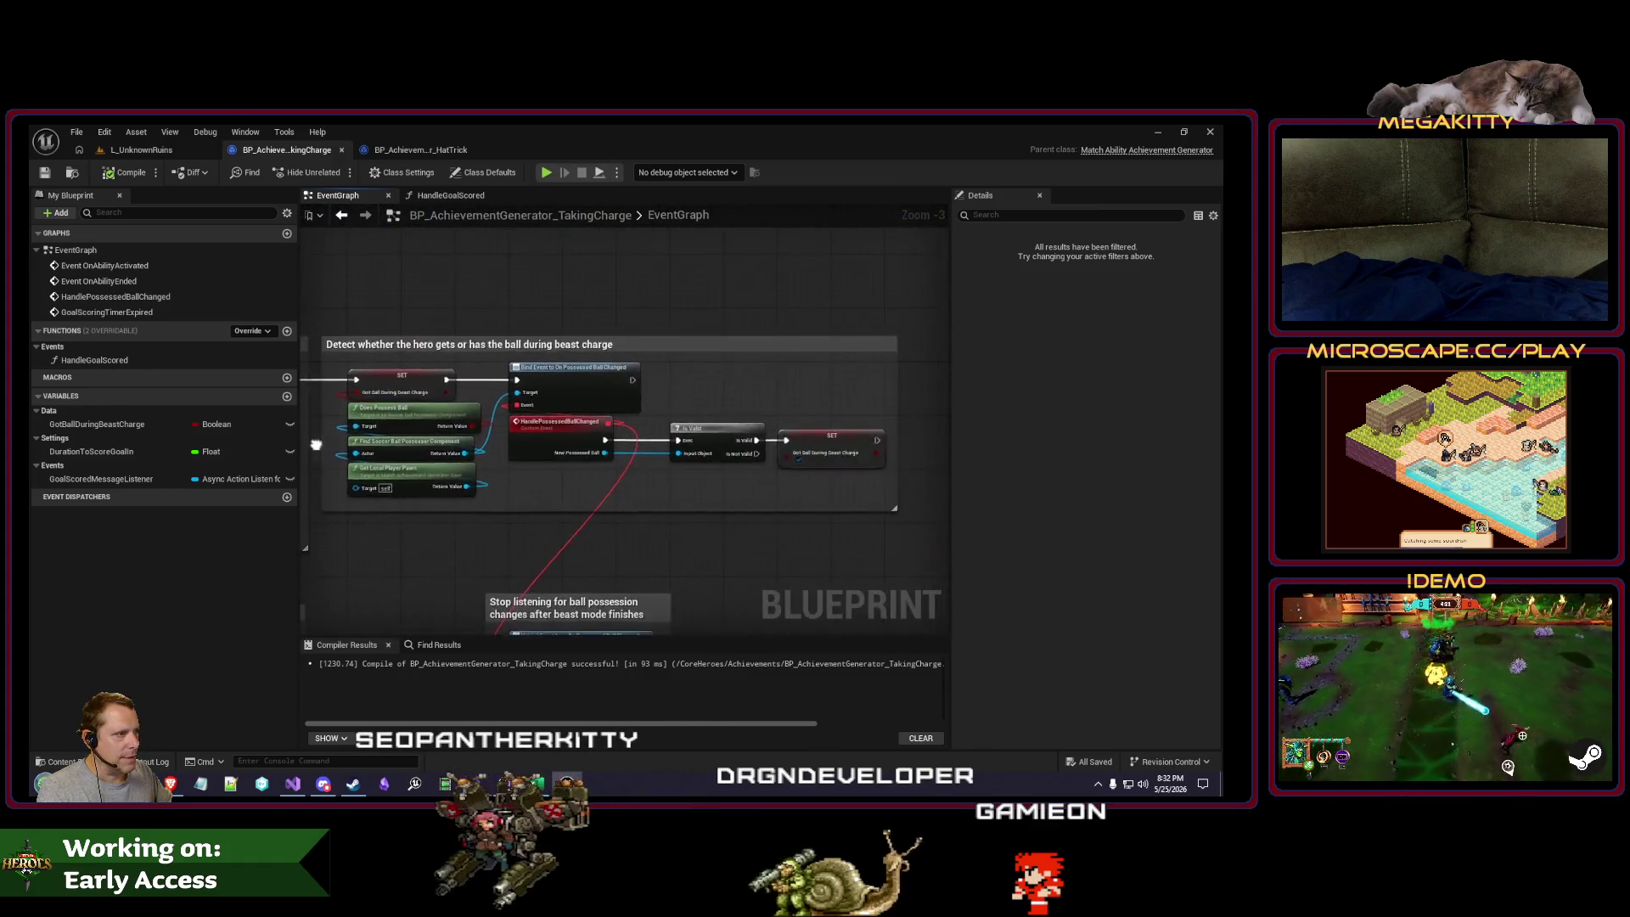
left_click_drag(315, 445, 658, 449)
left_click(420, 149)
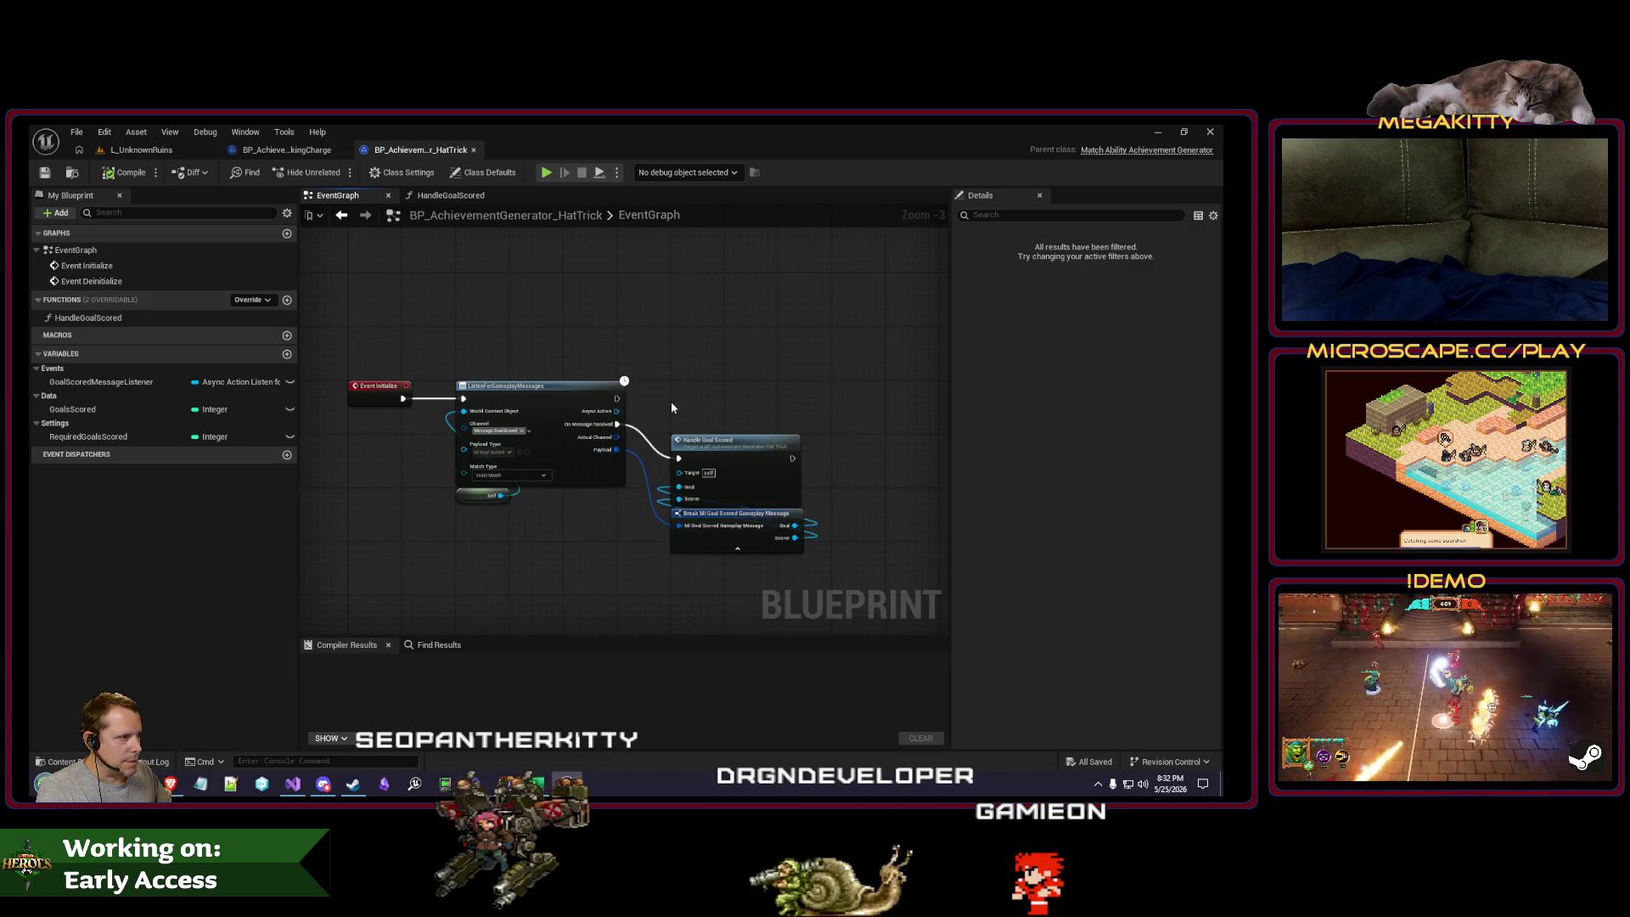
Step: In HatTrick, set GoalScoredMessageListener from the ListenForGameplayMessages result
scroll(614, 409, "up", 1)
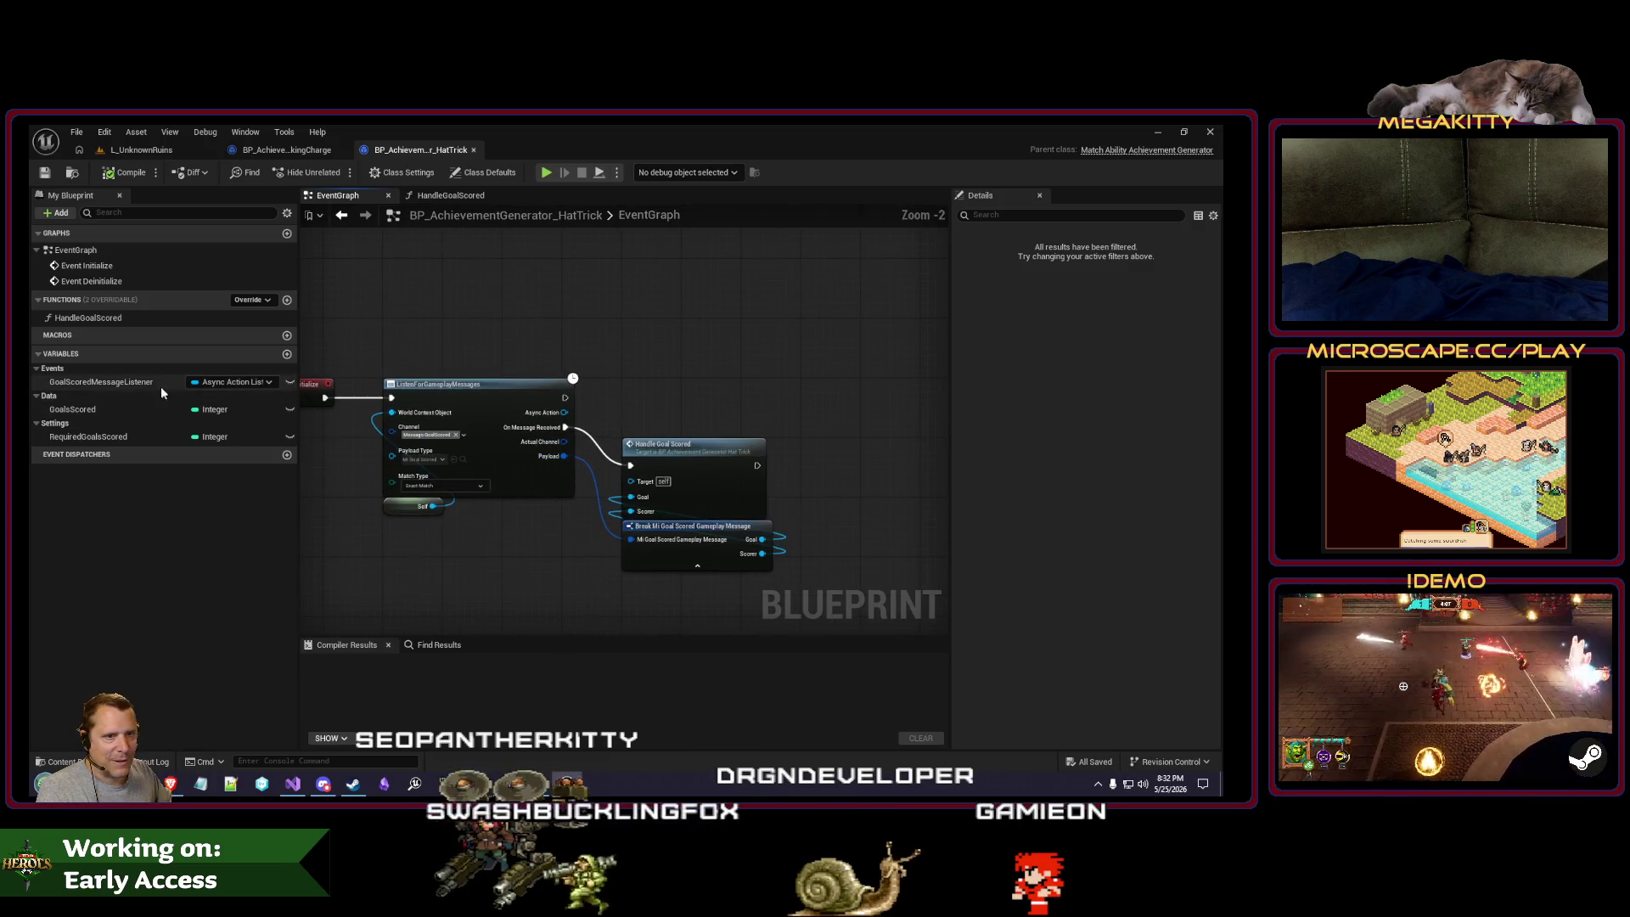
left_click_drag(140, 386, 274, 396)
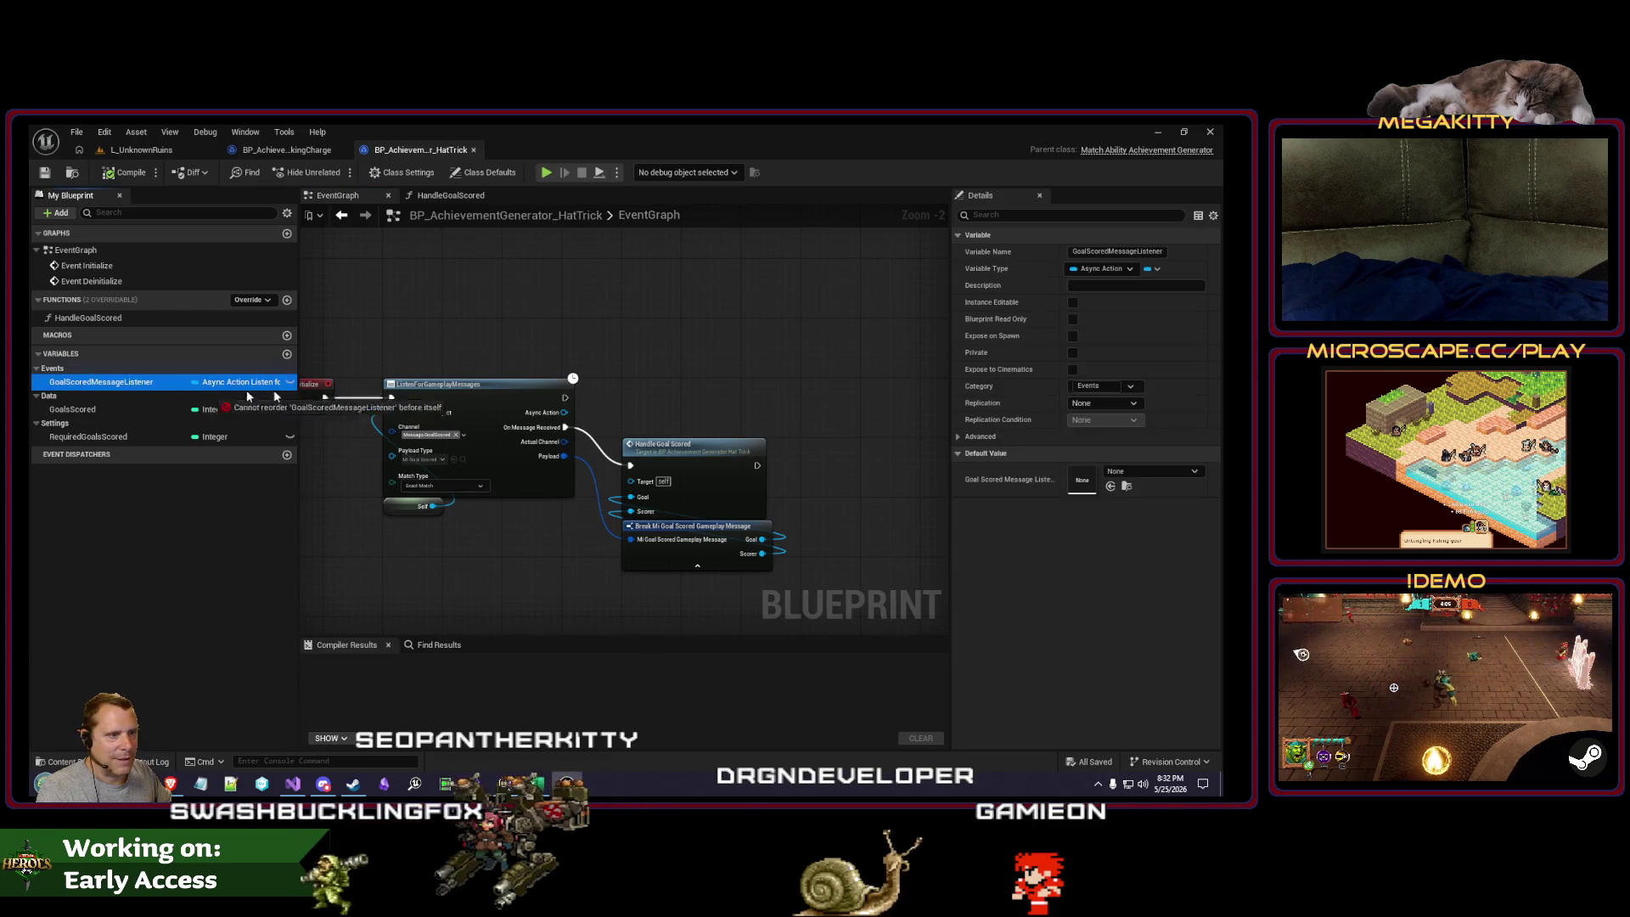
mouse_move(610, 383)
left_mouse_down()
mouse_move(628, 386)
mouse_move(565, 412)
left_mouse_up()
left_click(664, 419)
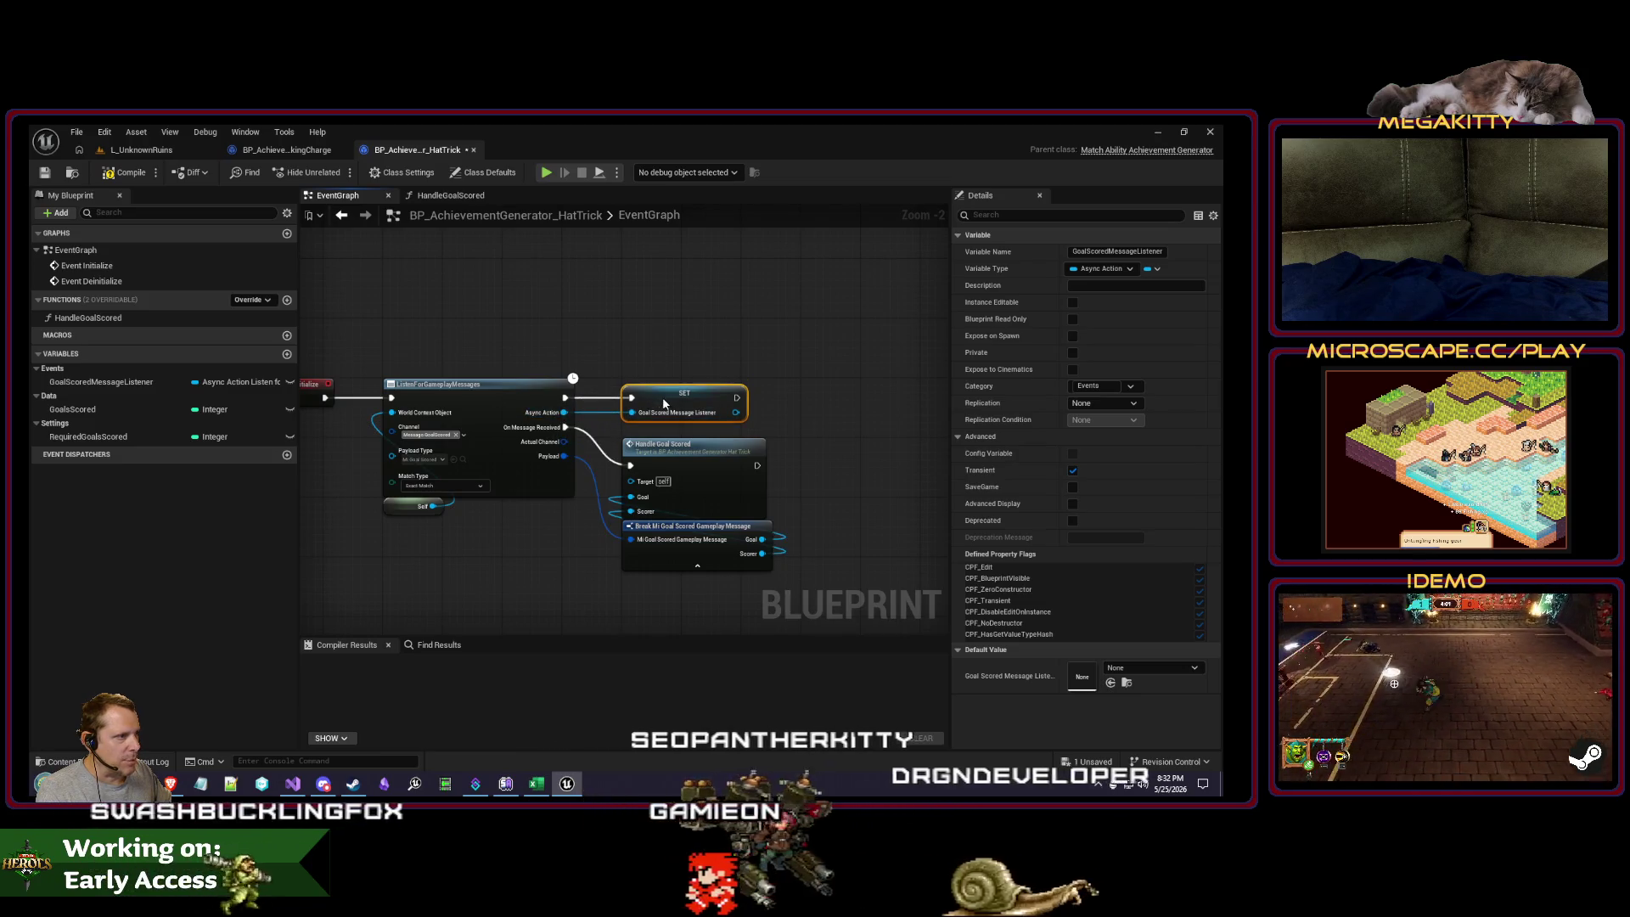
Step: Add the same GoalScoredMessageListener setter in TakingCharge, then recheck the HatTrick graph
key("ctrl+Tab")
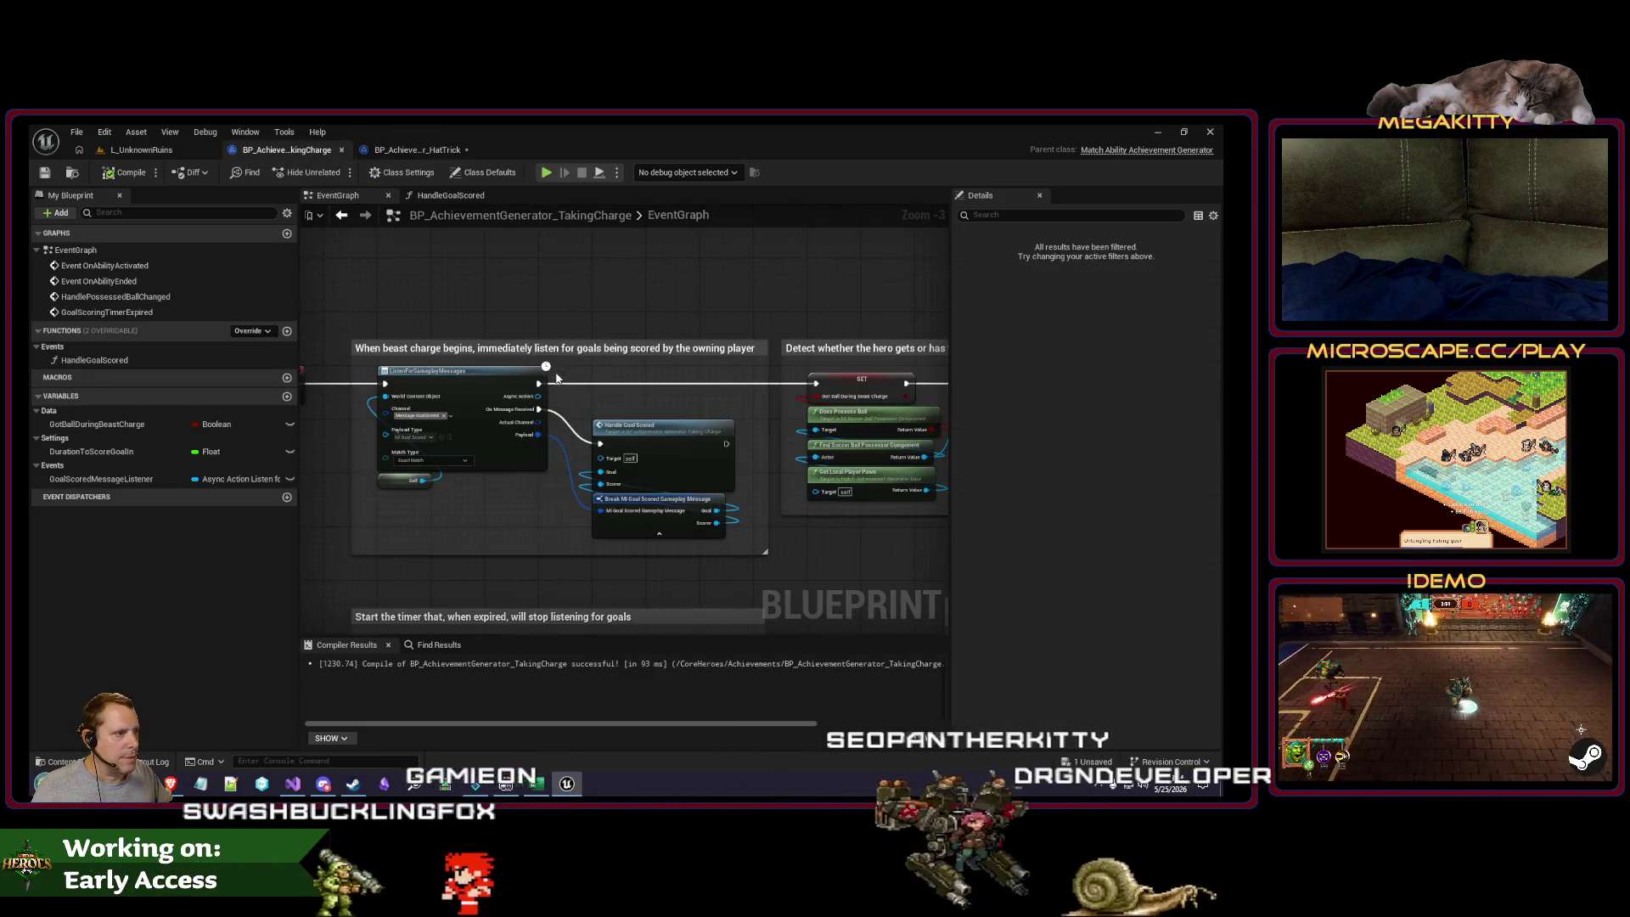
left_click_drag(101, 479, 598, 365)
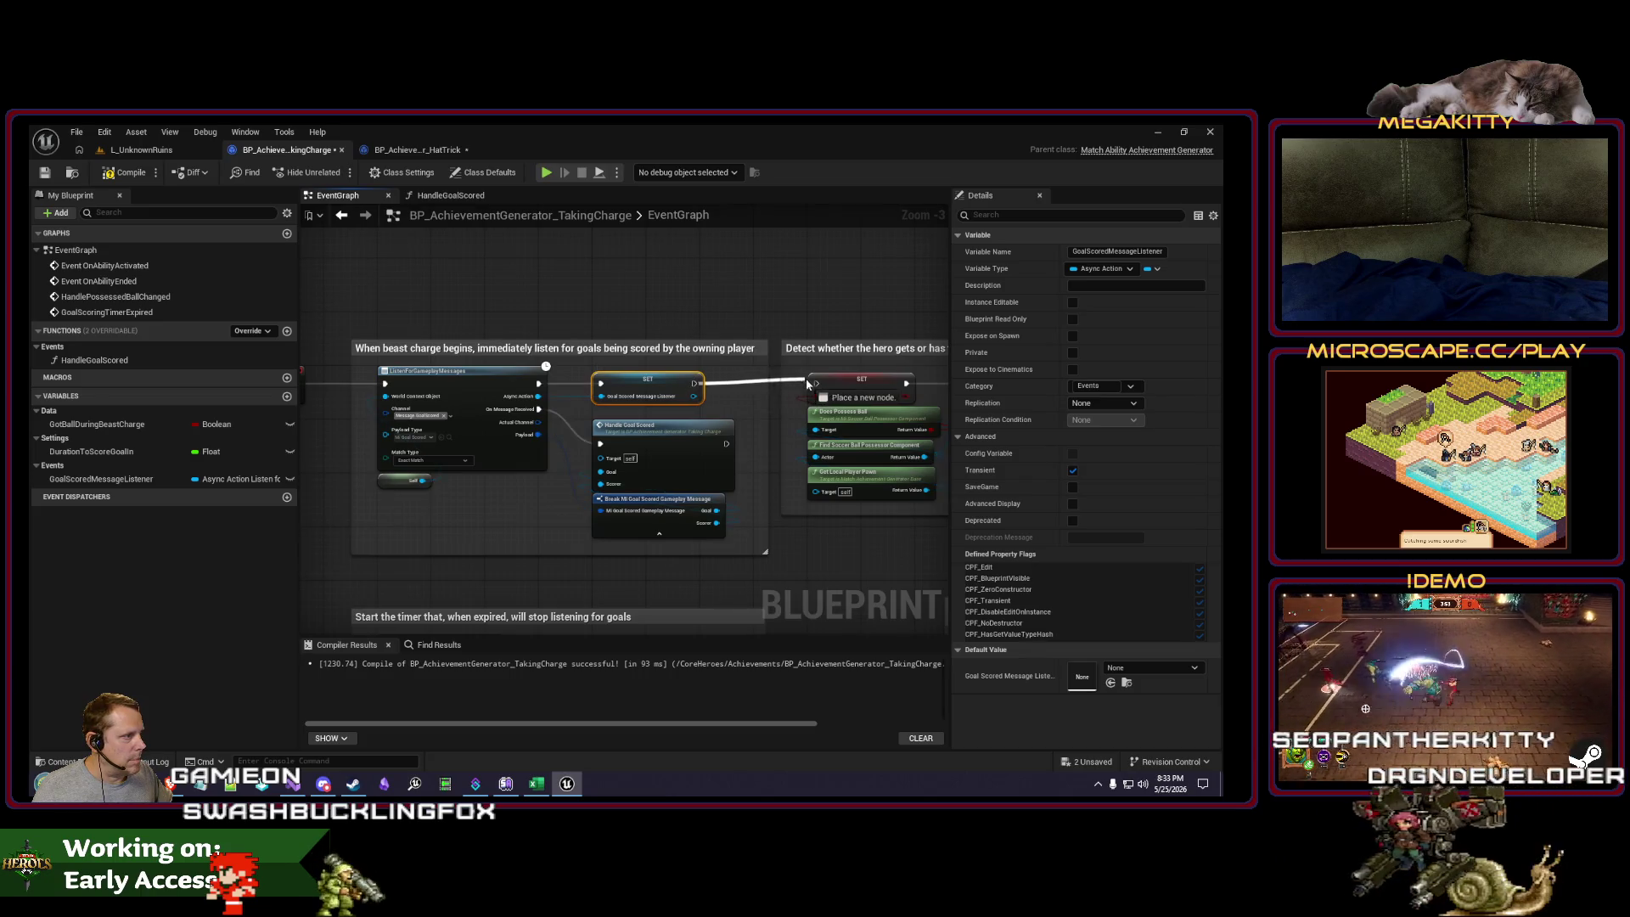
left_click(418, 151)
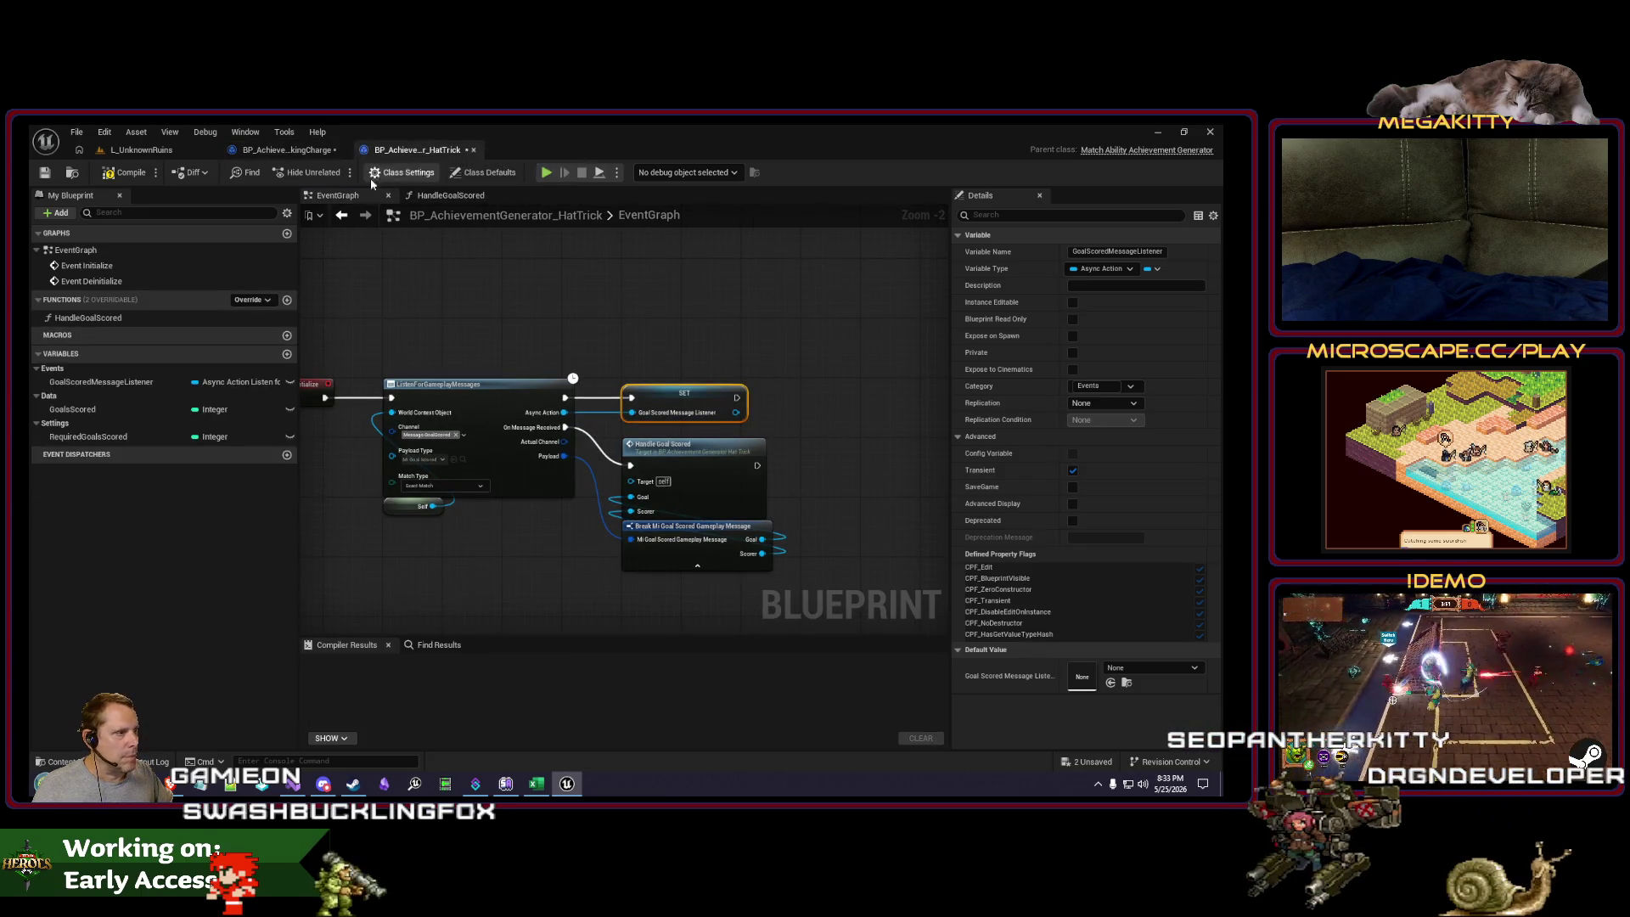
left_click(158, 151)
left_click(418, 150)
scroll(570, 290, "down", 2)
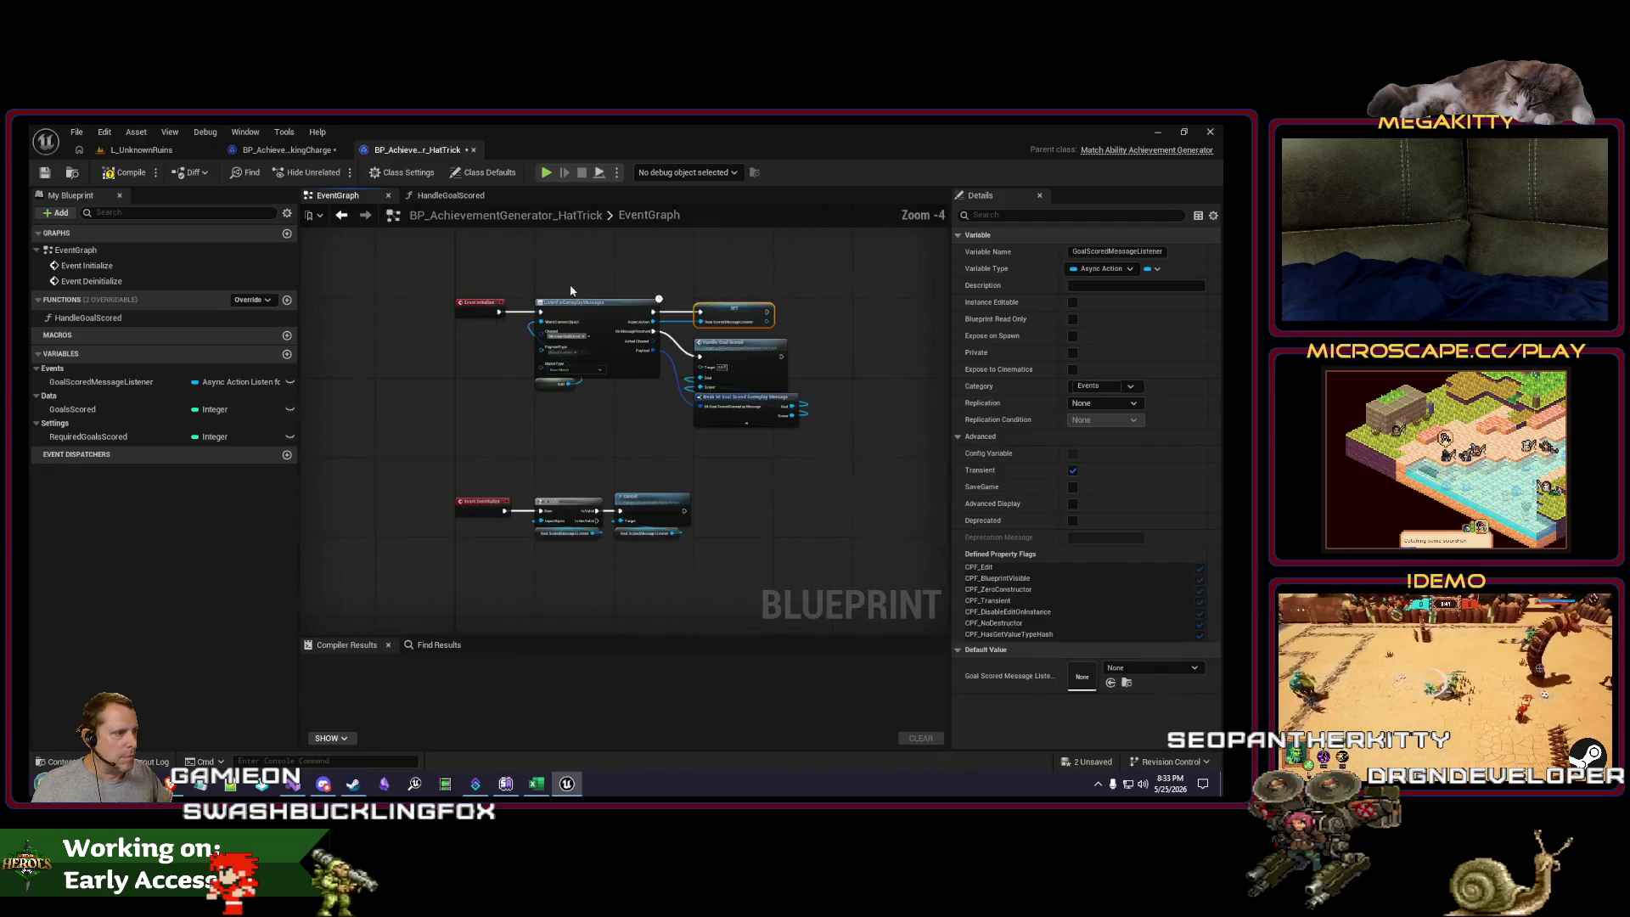
scroll(570, 290, "up", 3)
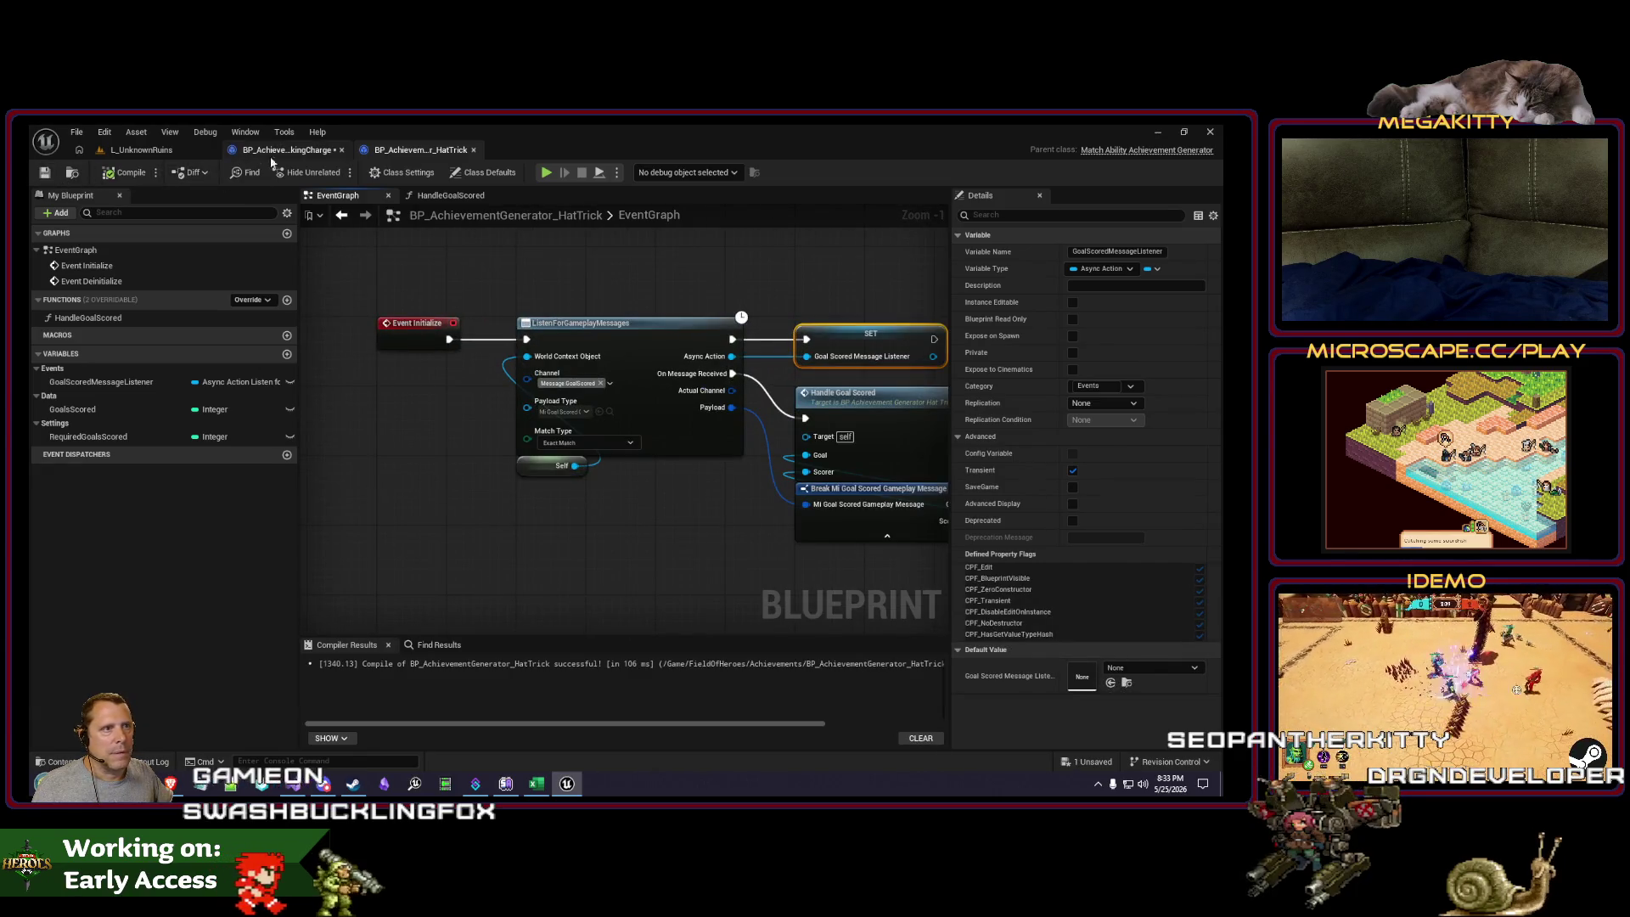
Step: Compile the TakingCharge blueprint and return to the level's Achievements assets
left_click(274, 153)
left_click(103, 178)
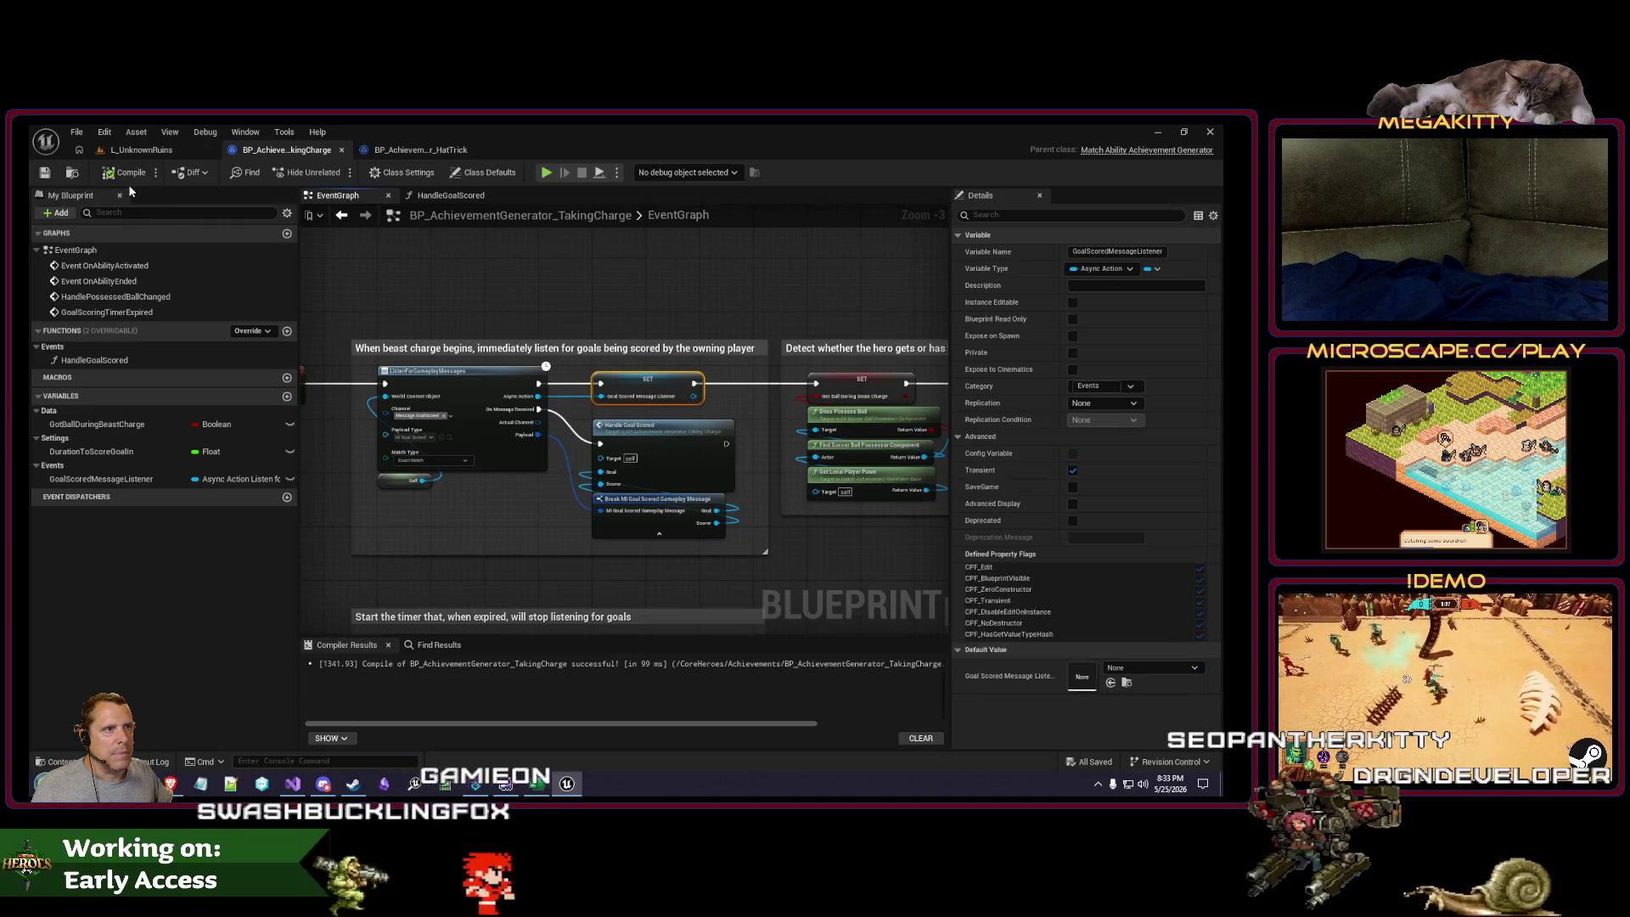
left_click(73, 173)
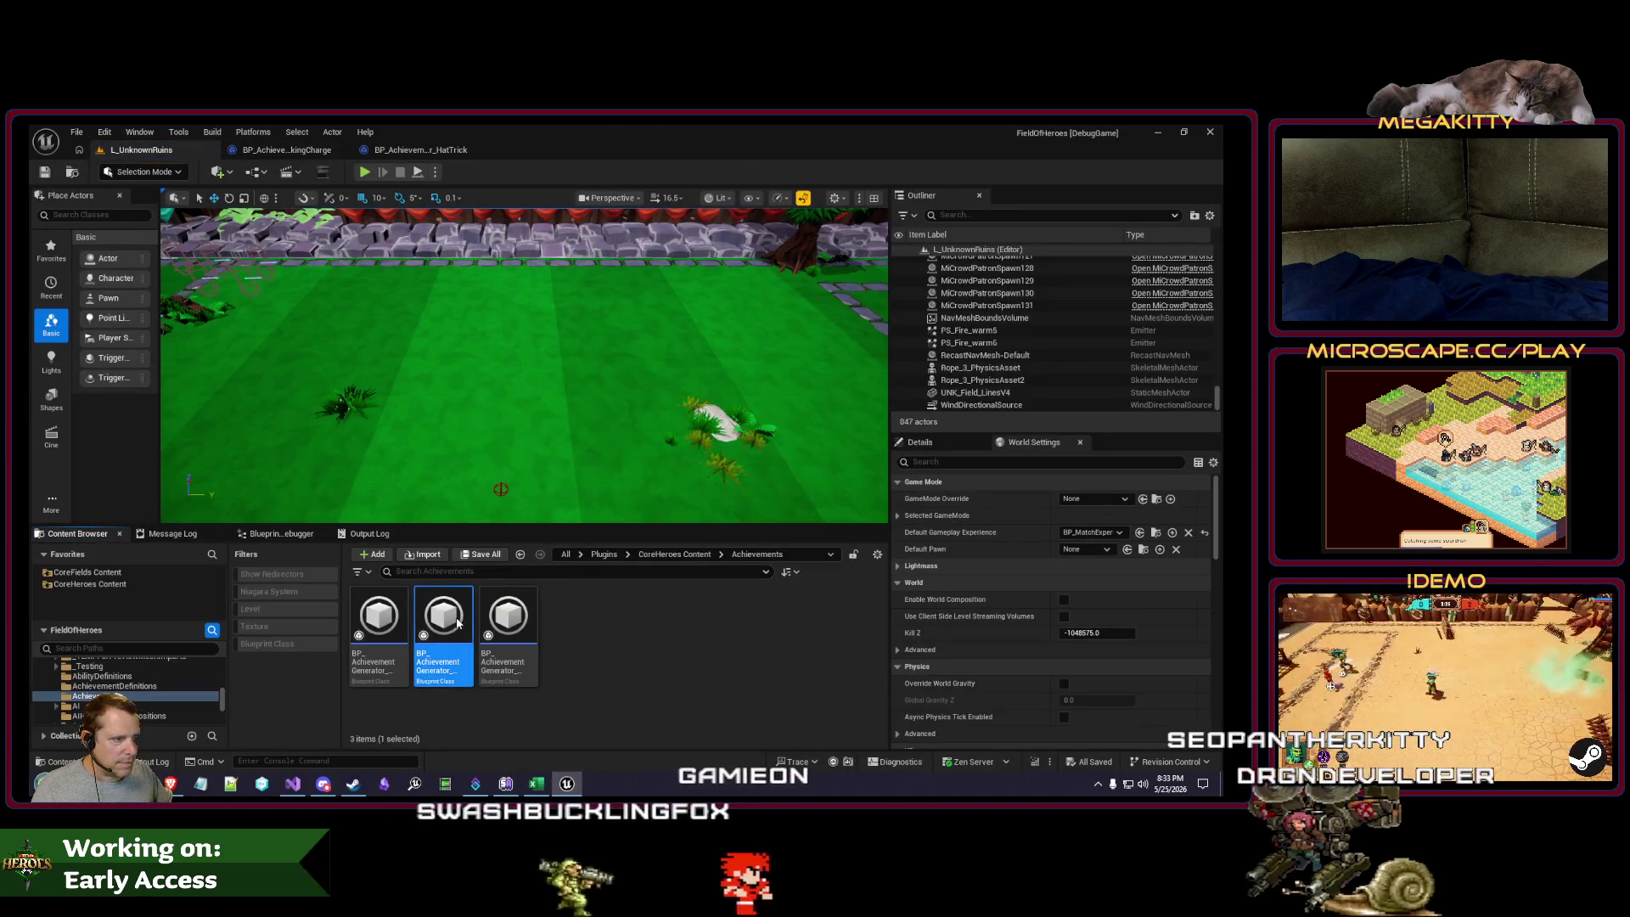
Step: Inspect the Slideshow and BeastlyInstincts generator blueprints, close both, and return to TakingCharge
double_click(457, 622)
left_click(344, 197)
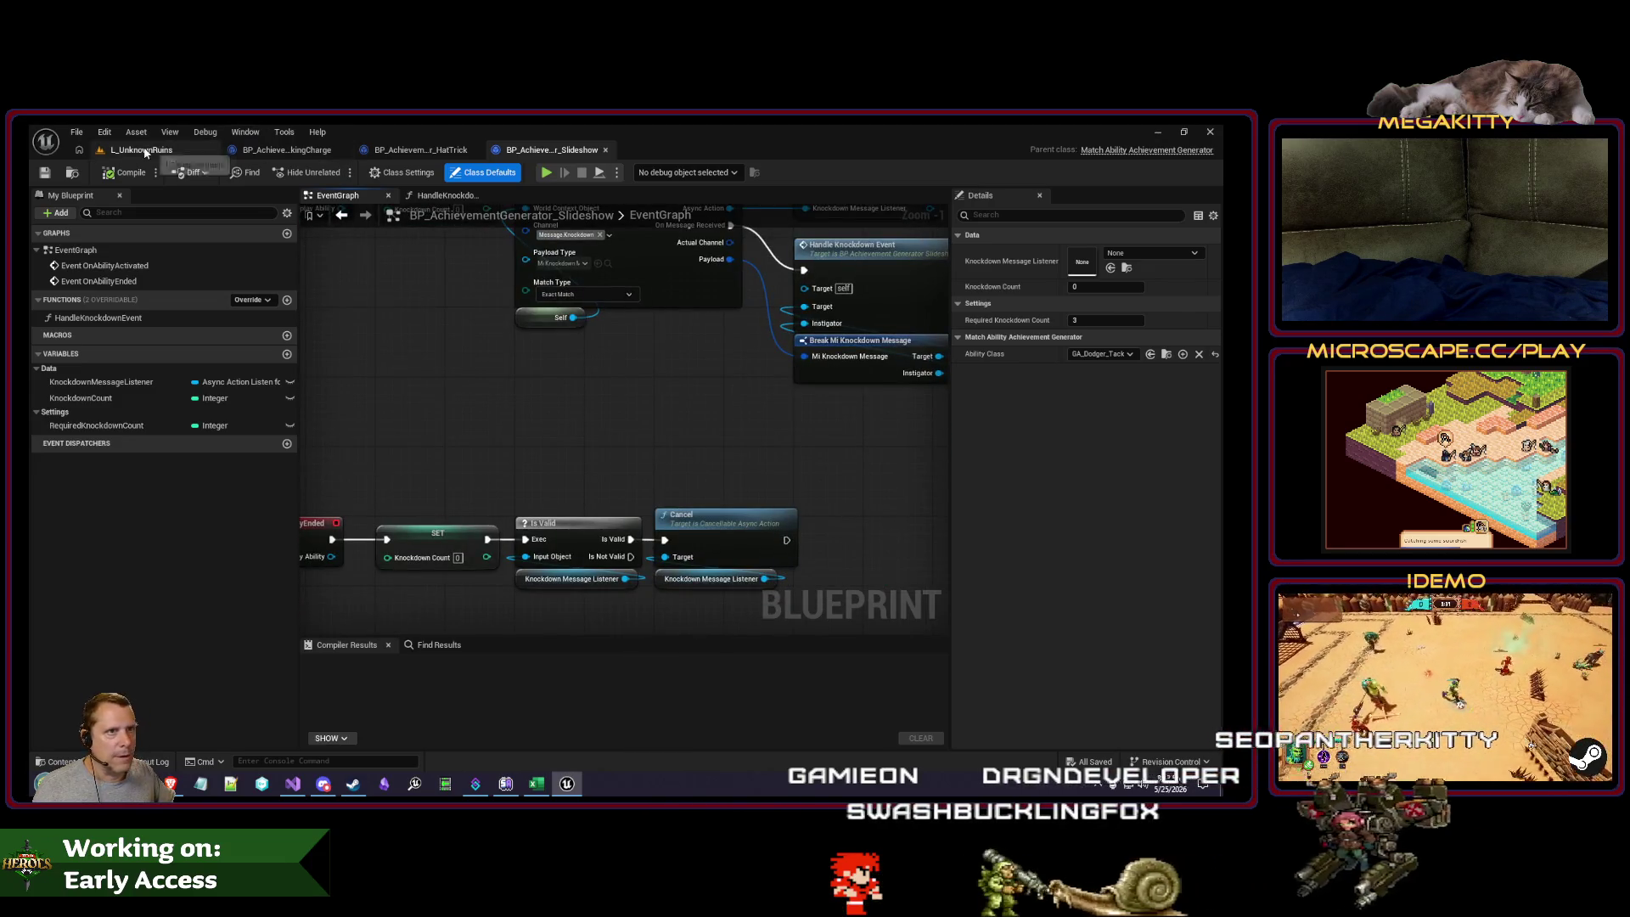
left_click(141, 150)
double_click(379, 618)
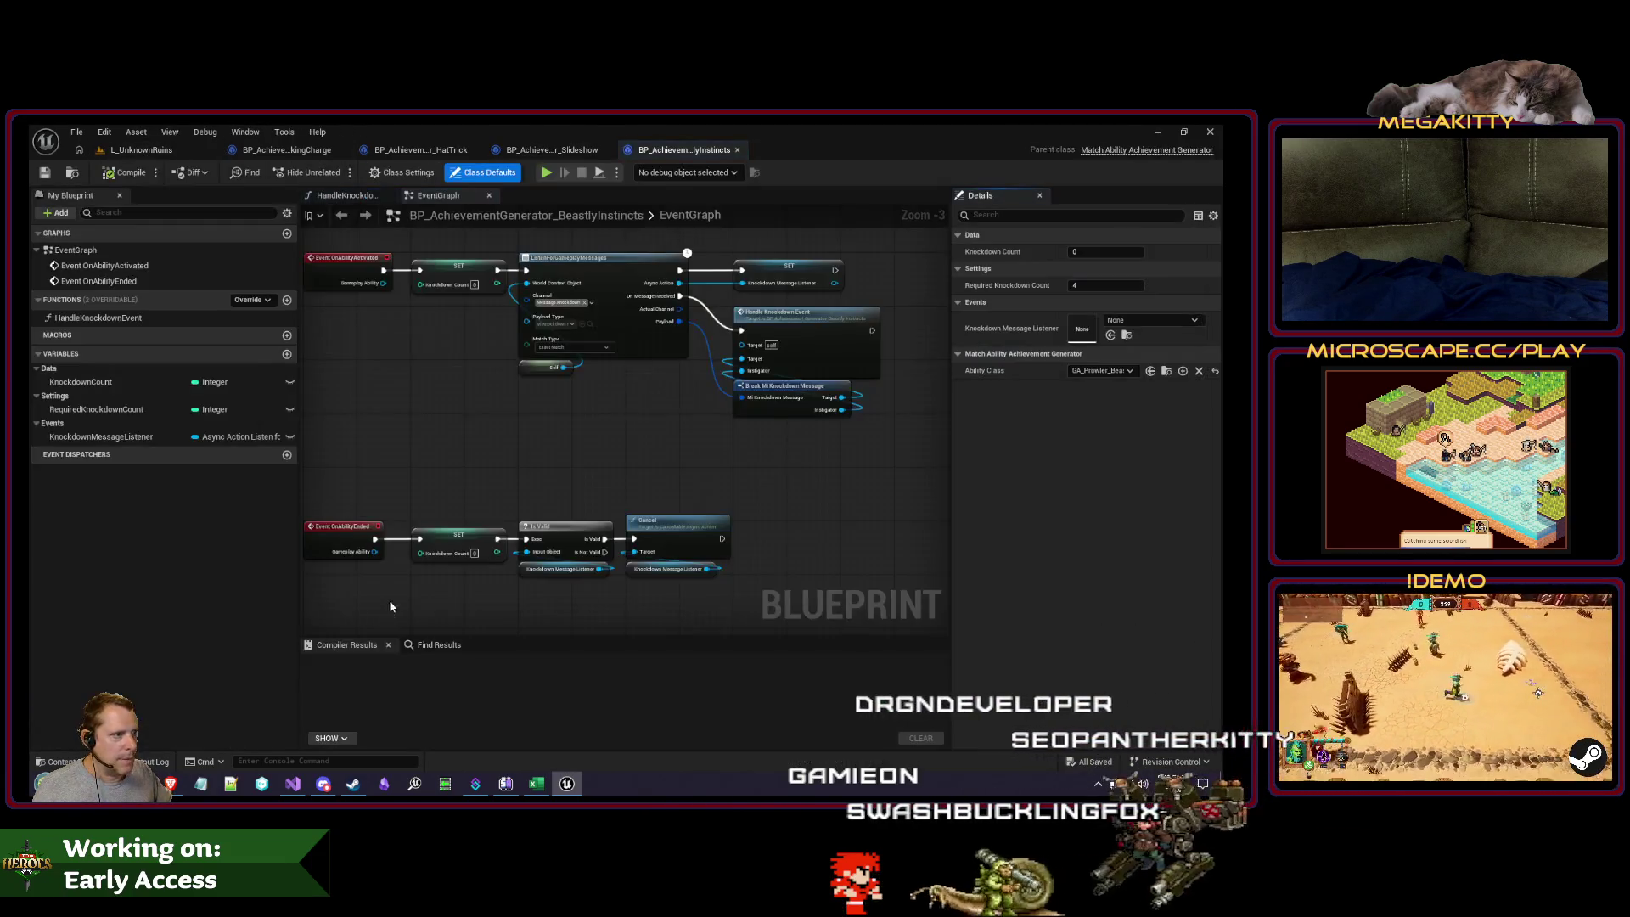
left_click(737, 149)
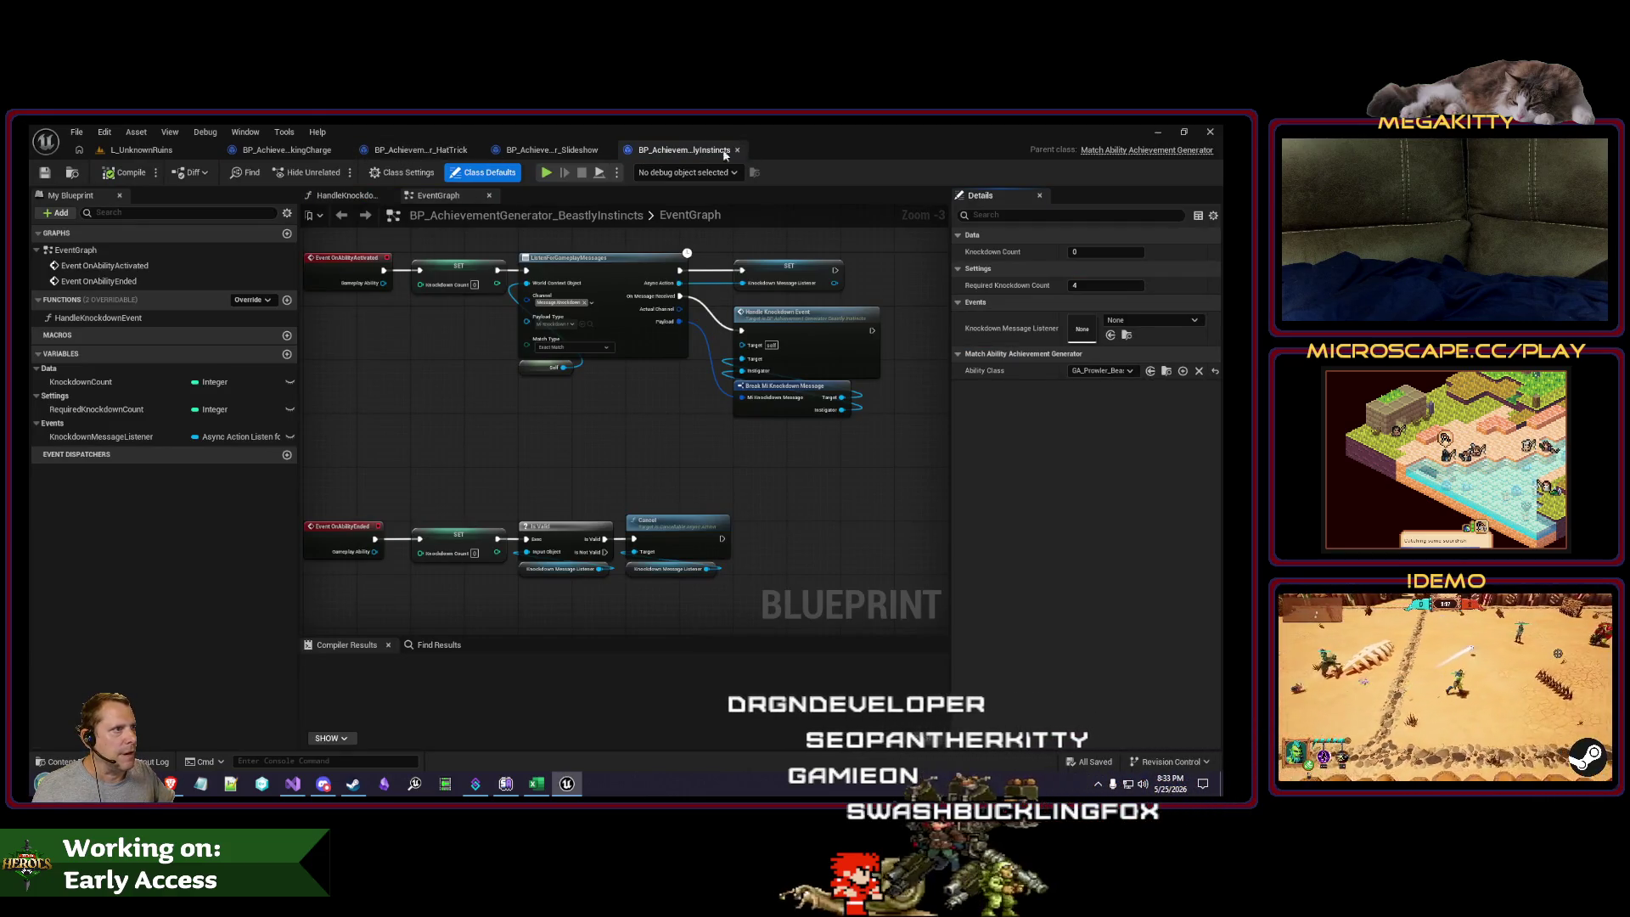
left_click(606, 150)
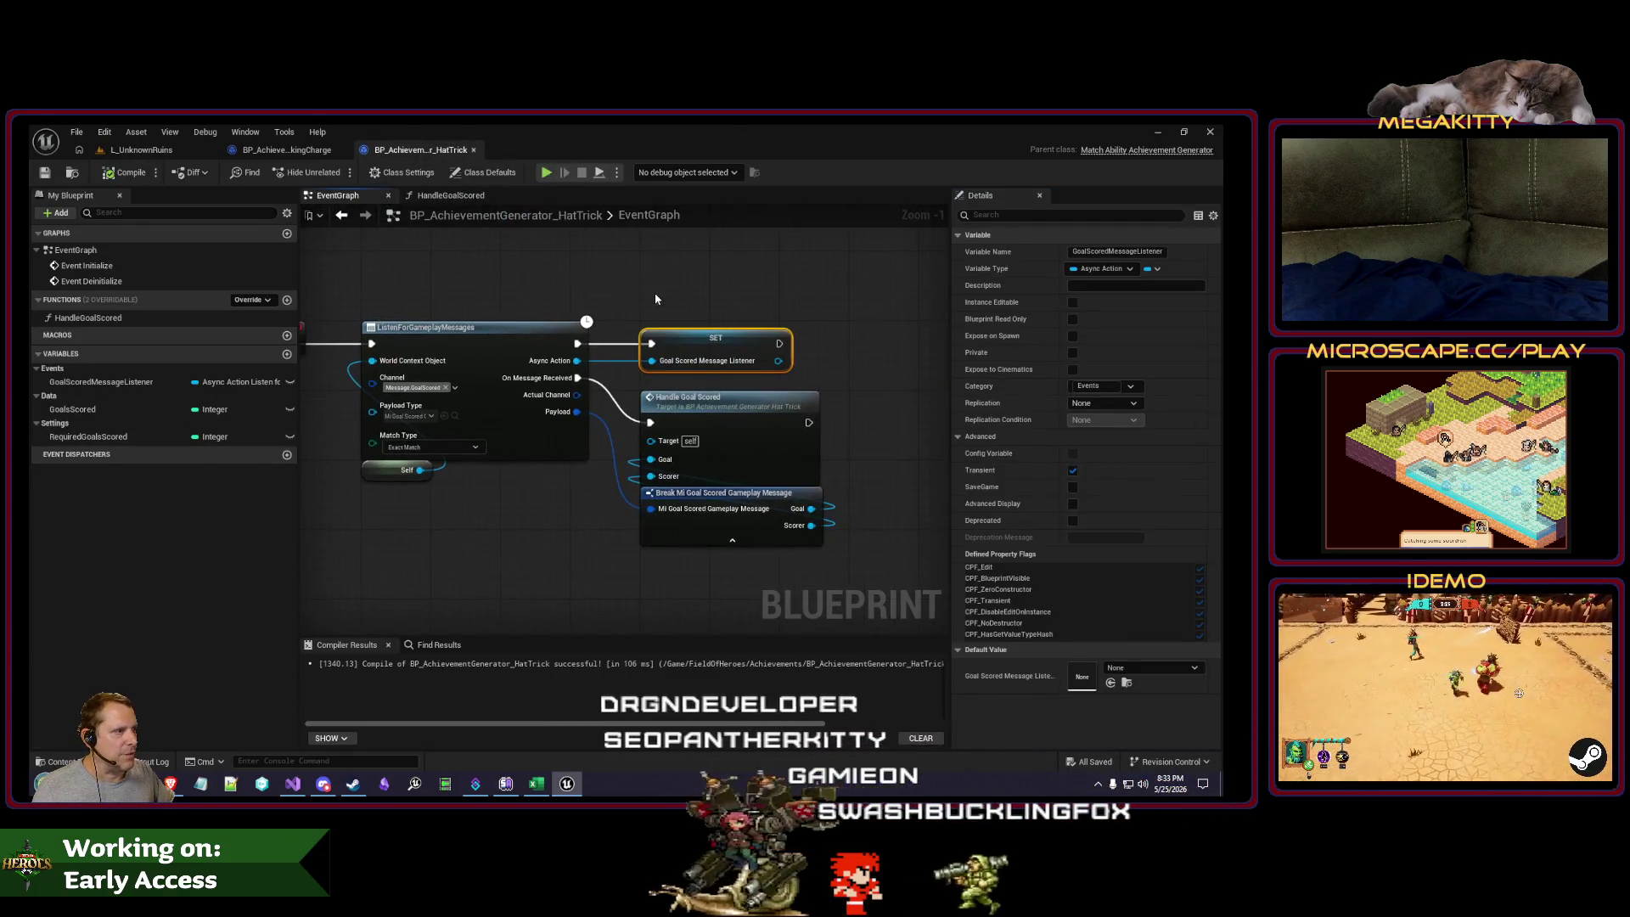
left_click(287, 150)
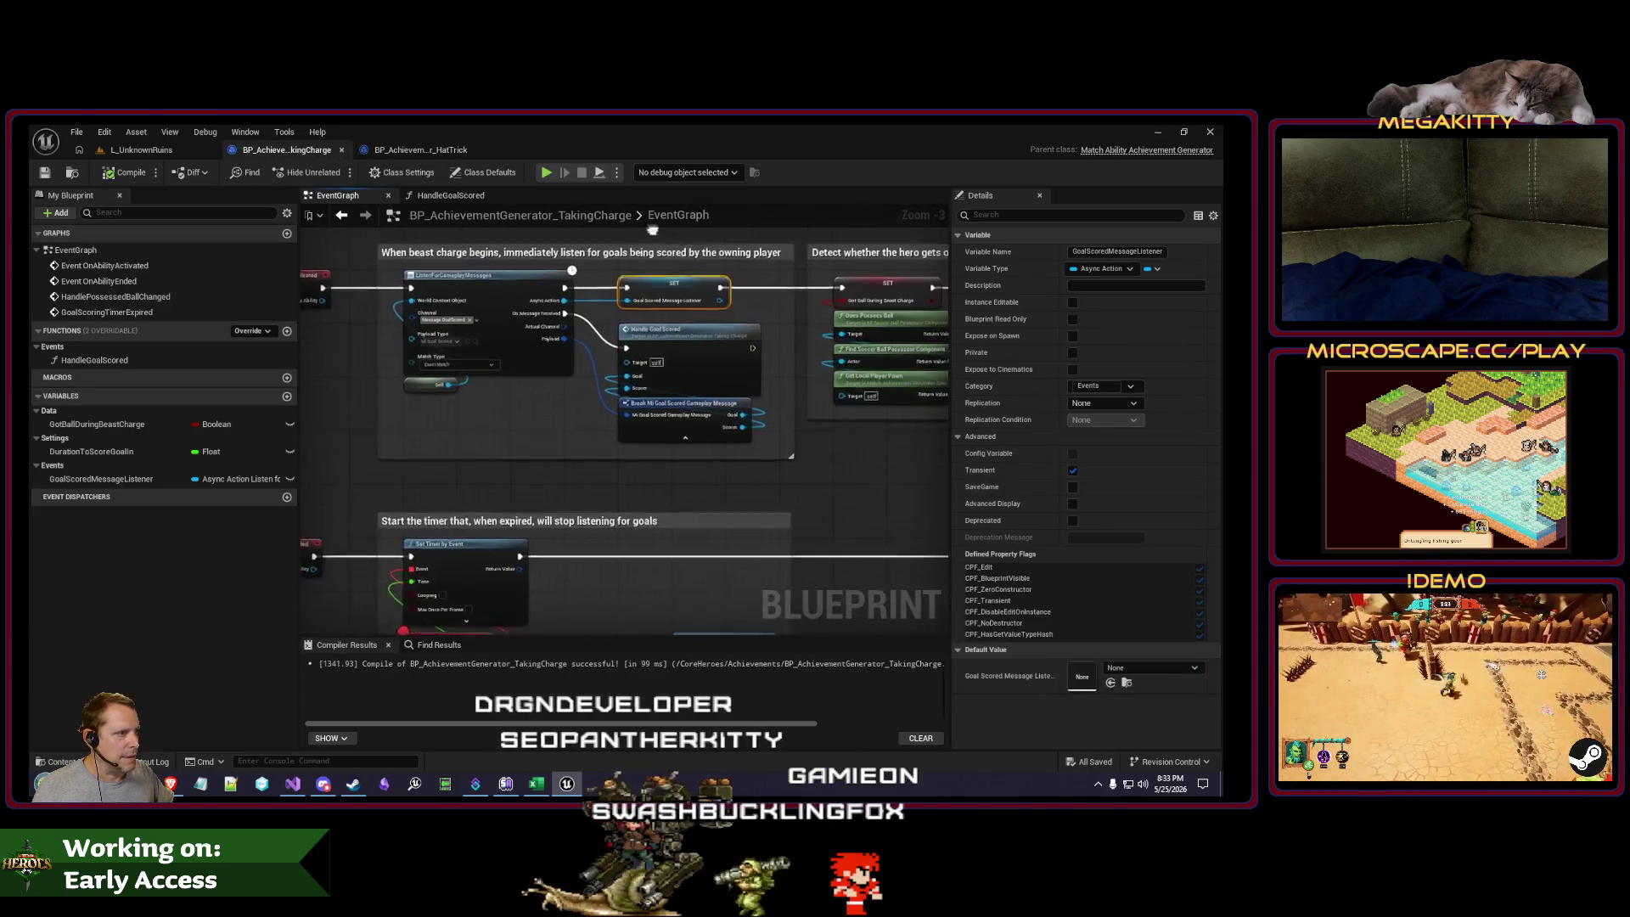
Step: Start the match and step from the timer event through Is Valid to Cancel, then continue
left_click(109, 153)
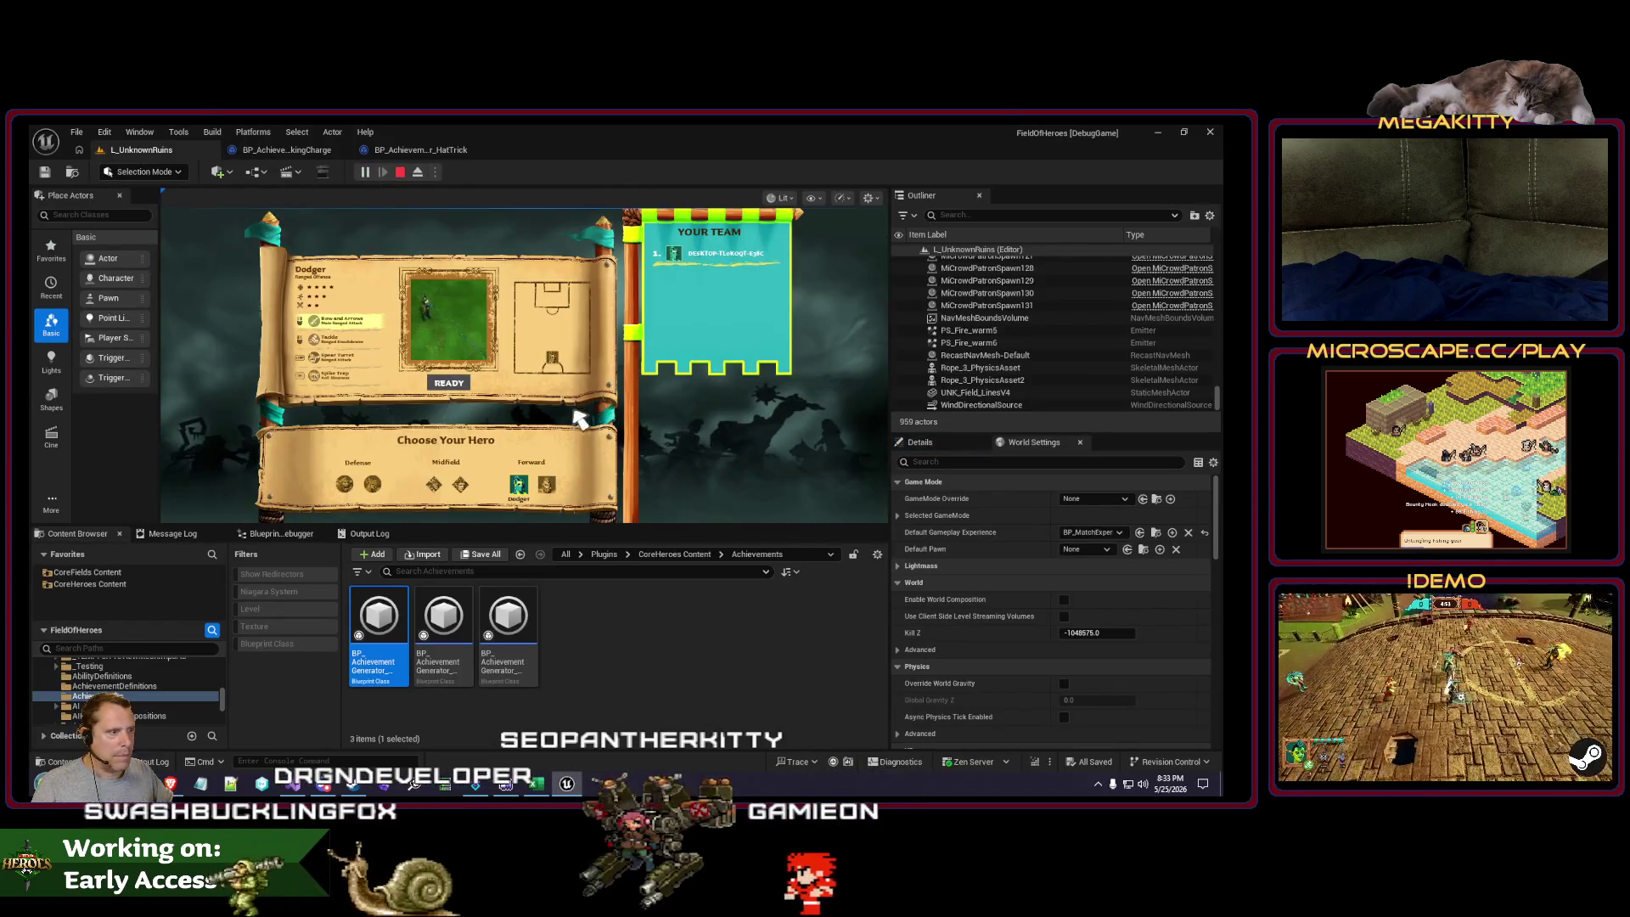
left_click(449, 385)
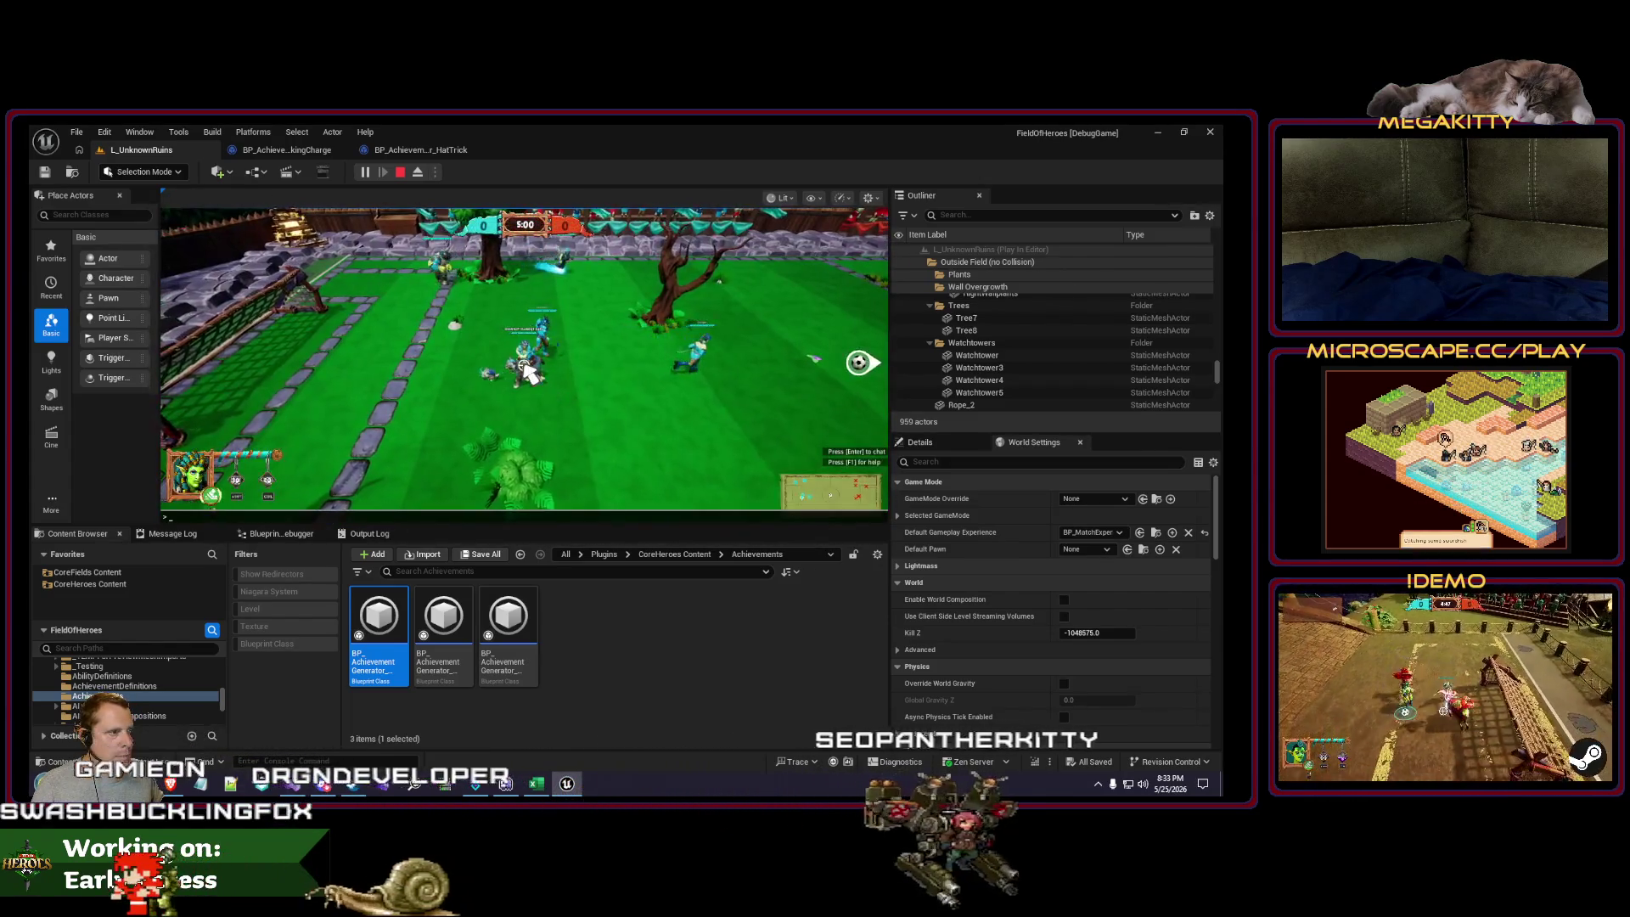
left_click(528, 373)
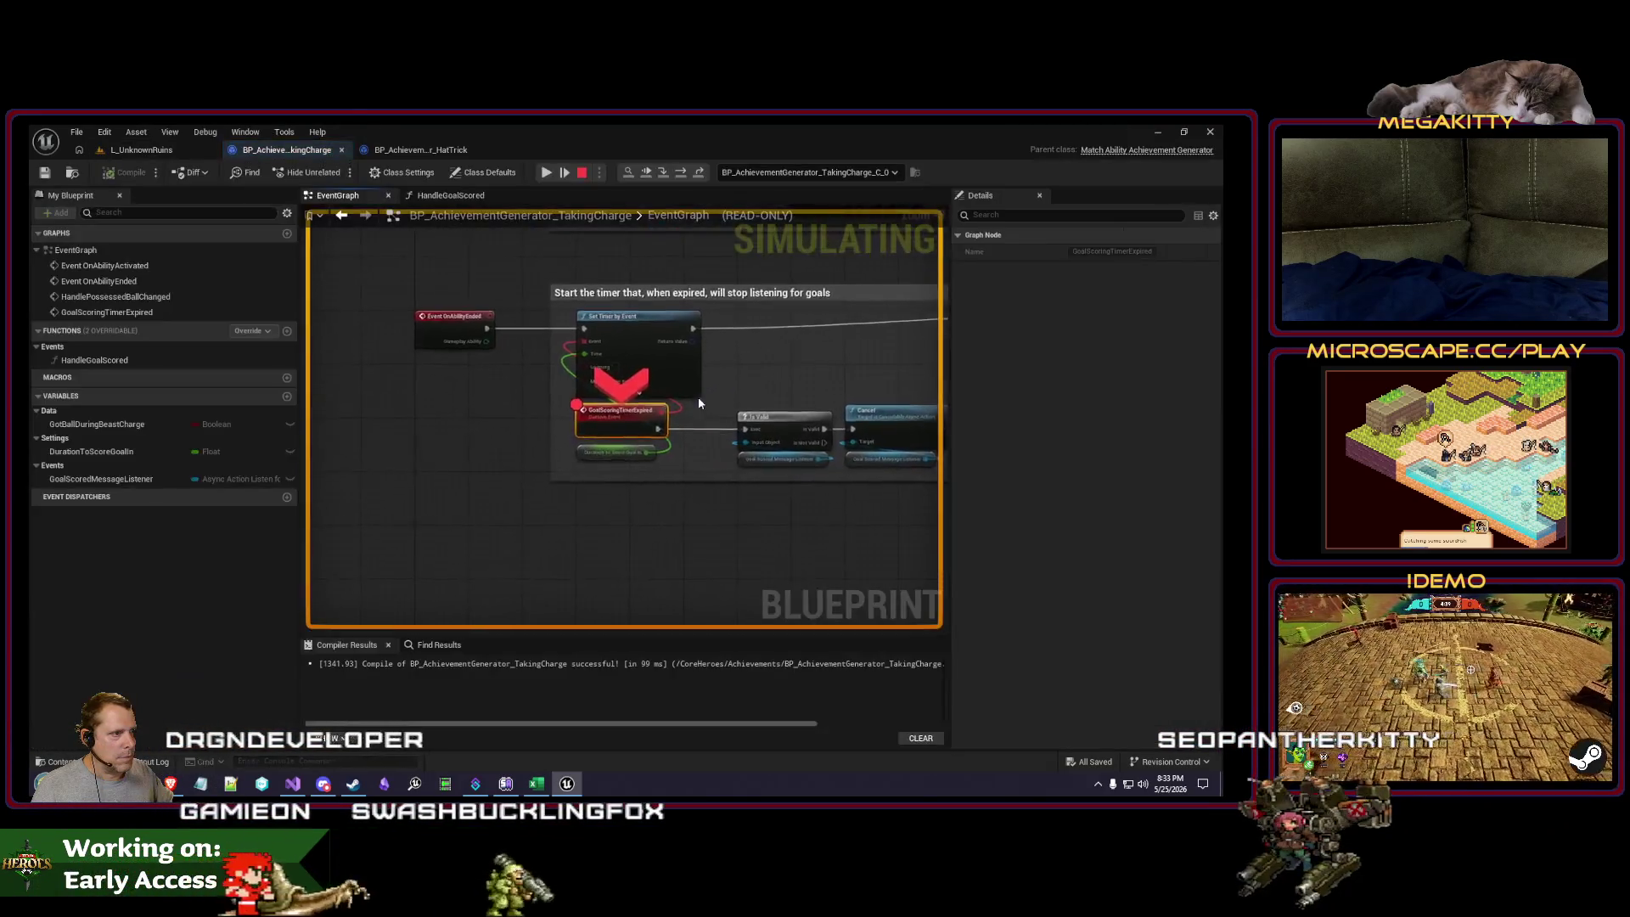
key("F10")
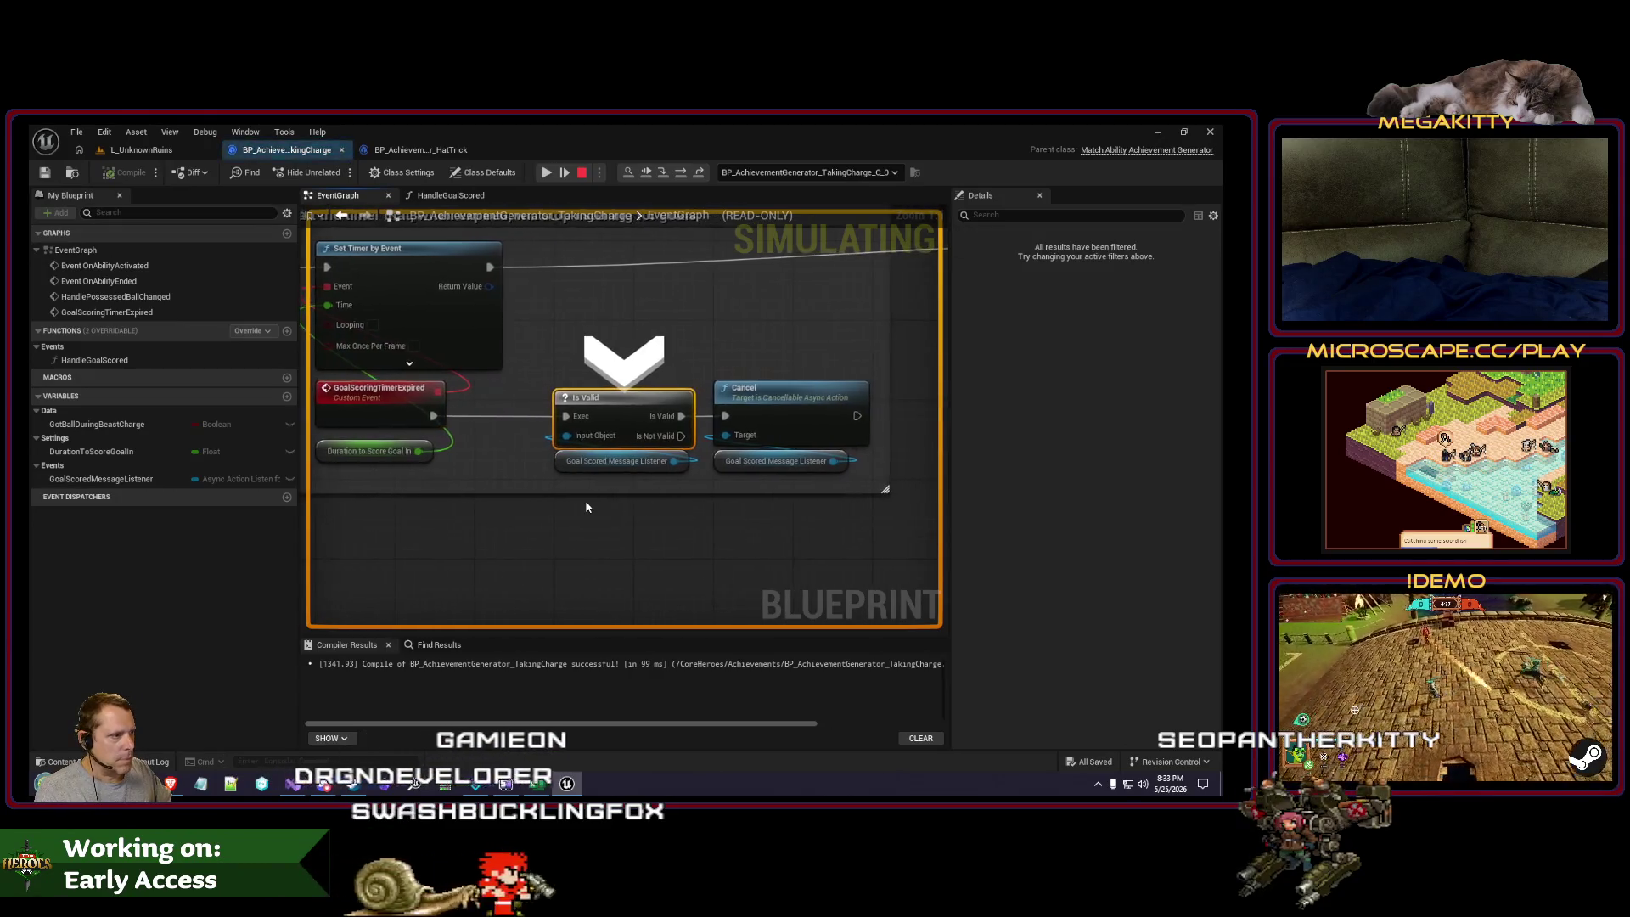
key("F10")
left_click(543, 171)
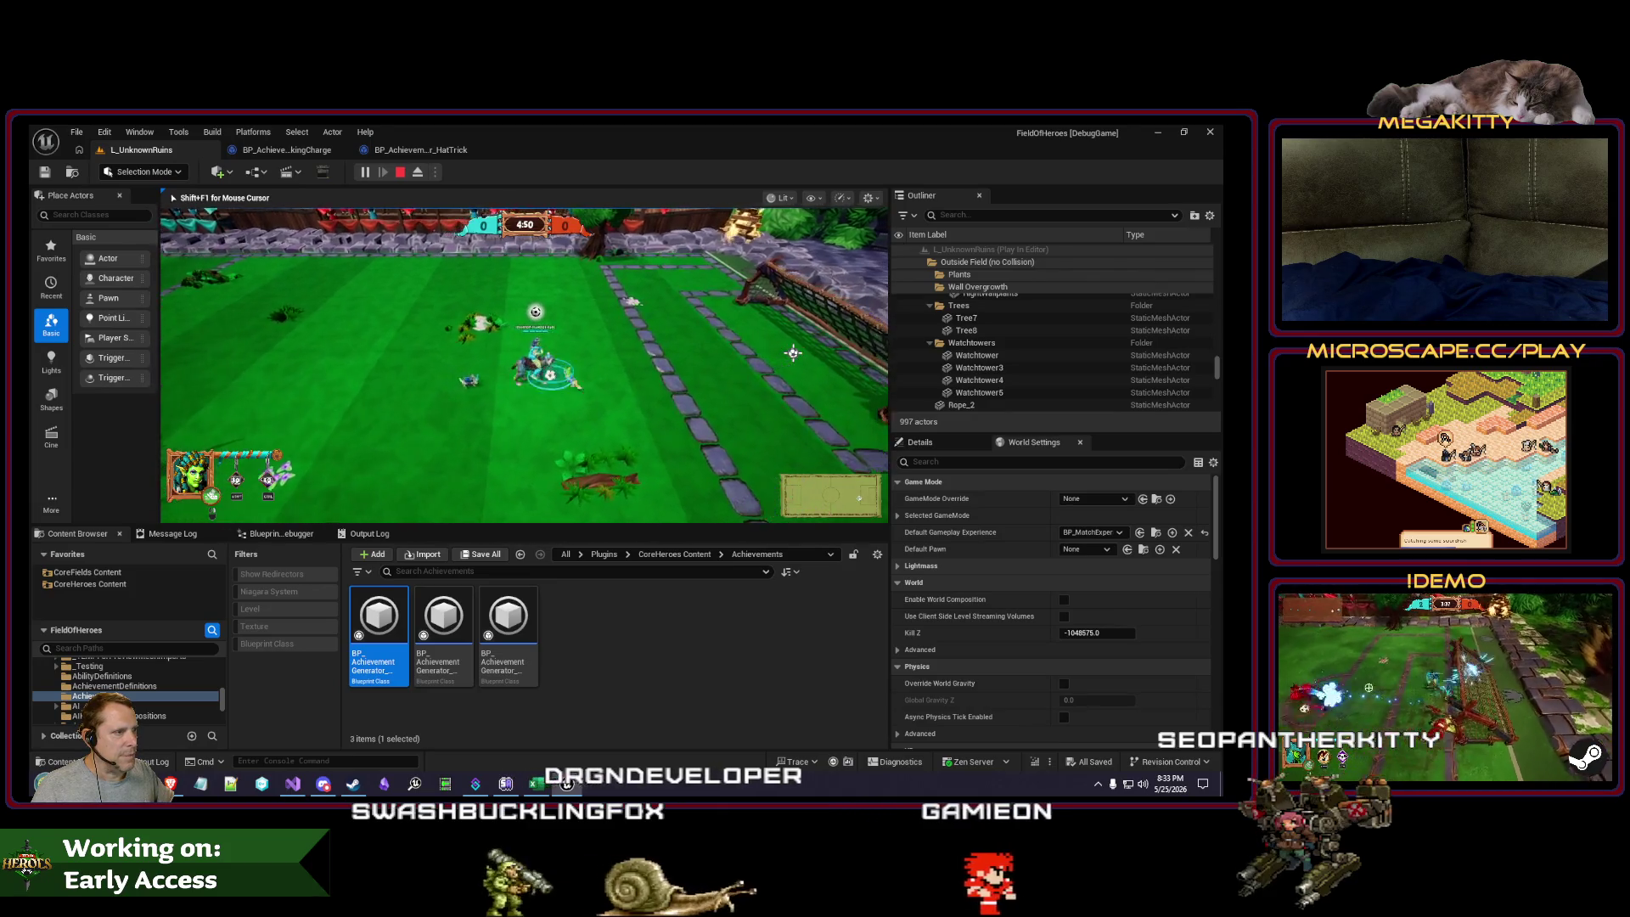
Step: Eject with F8 and inspect TakingCharge's GoalScoringTimerExpired event and HandleGoalScored function
key("F8")
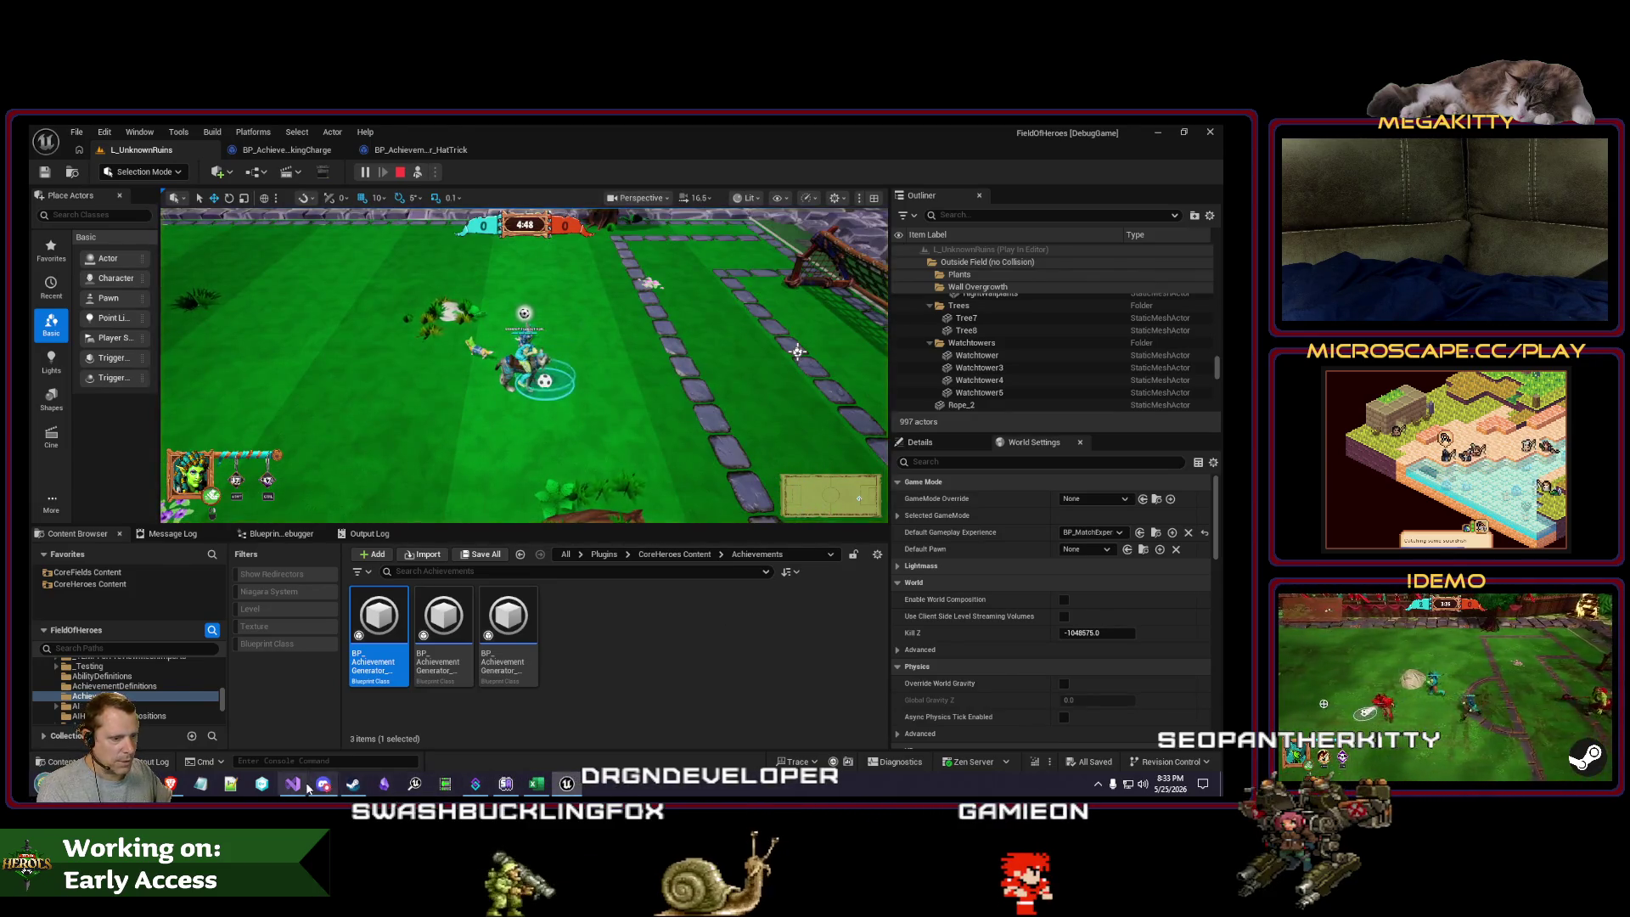
left_click(308, 787)
key("alt+Tab")
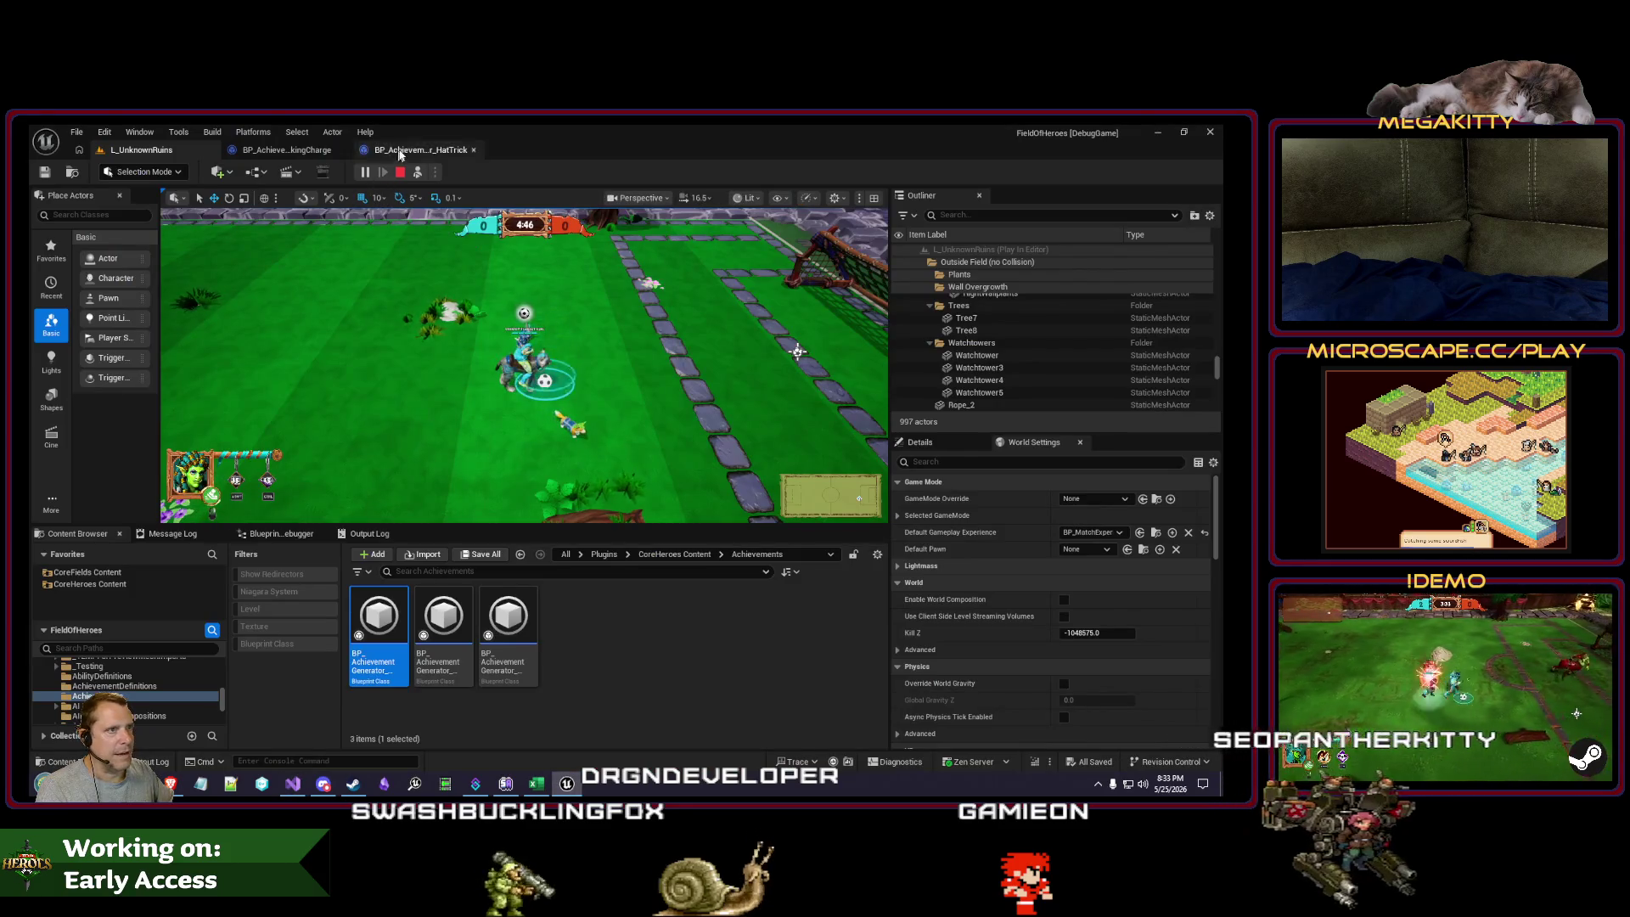
left_click(288, 150)
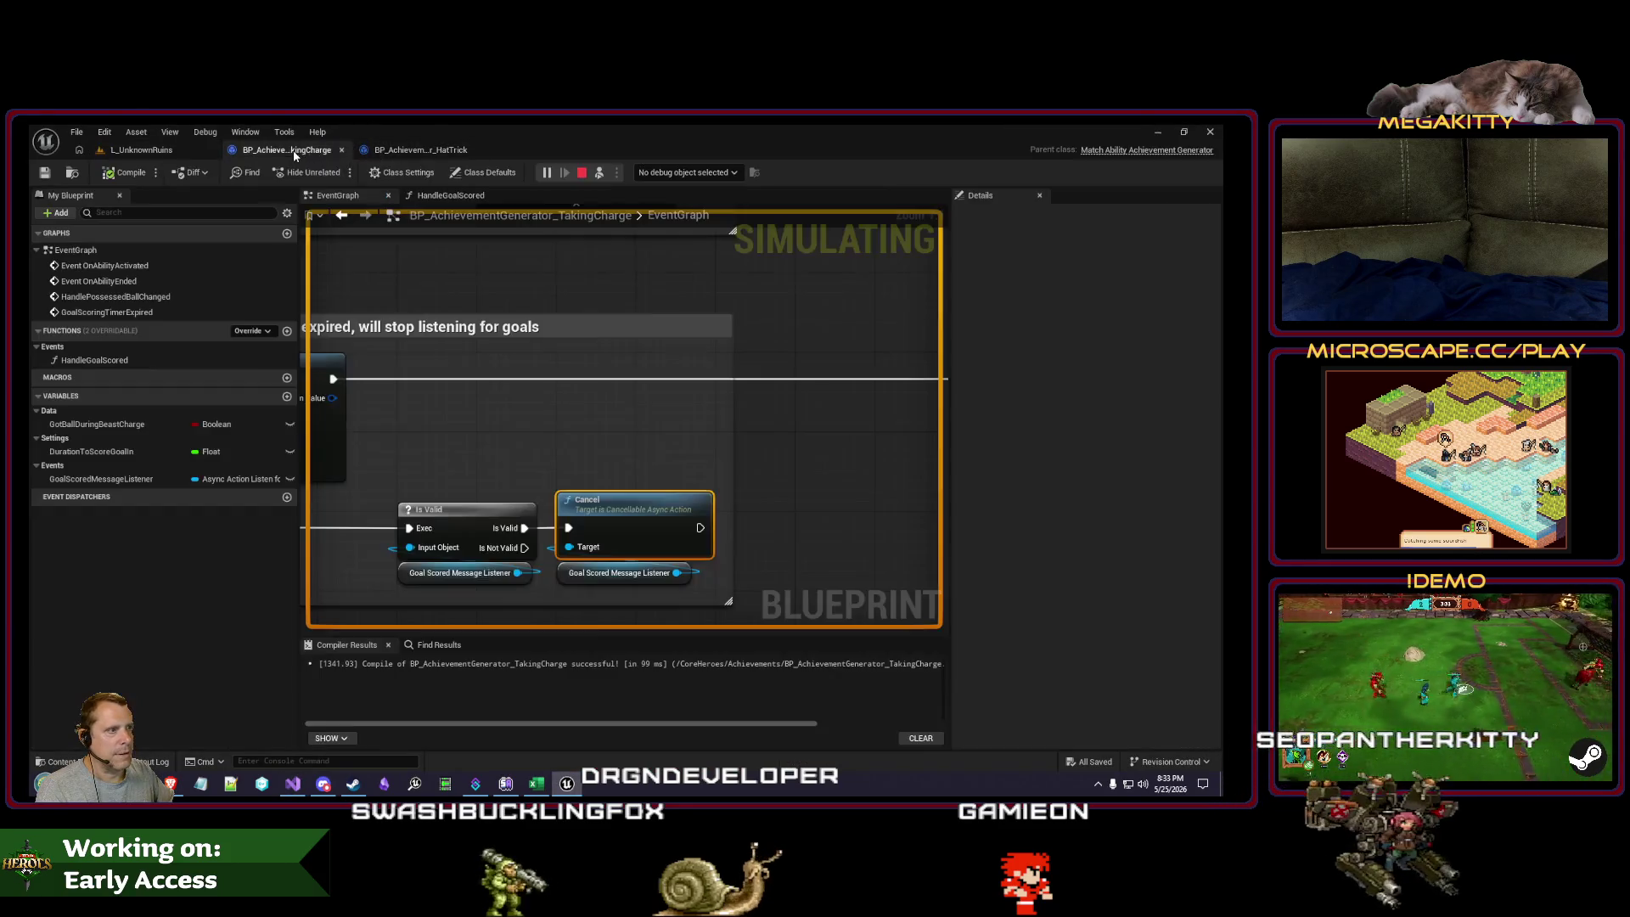
double_click(119, 312)
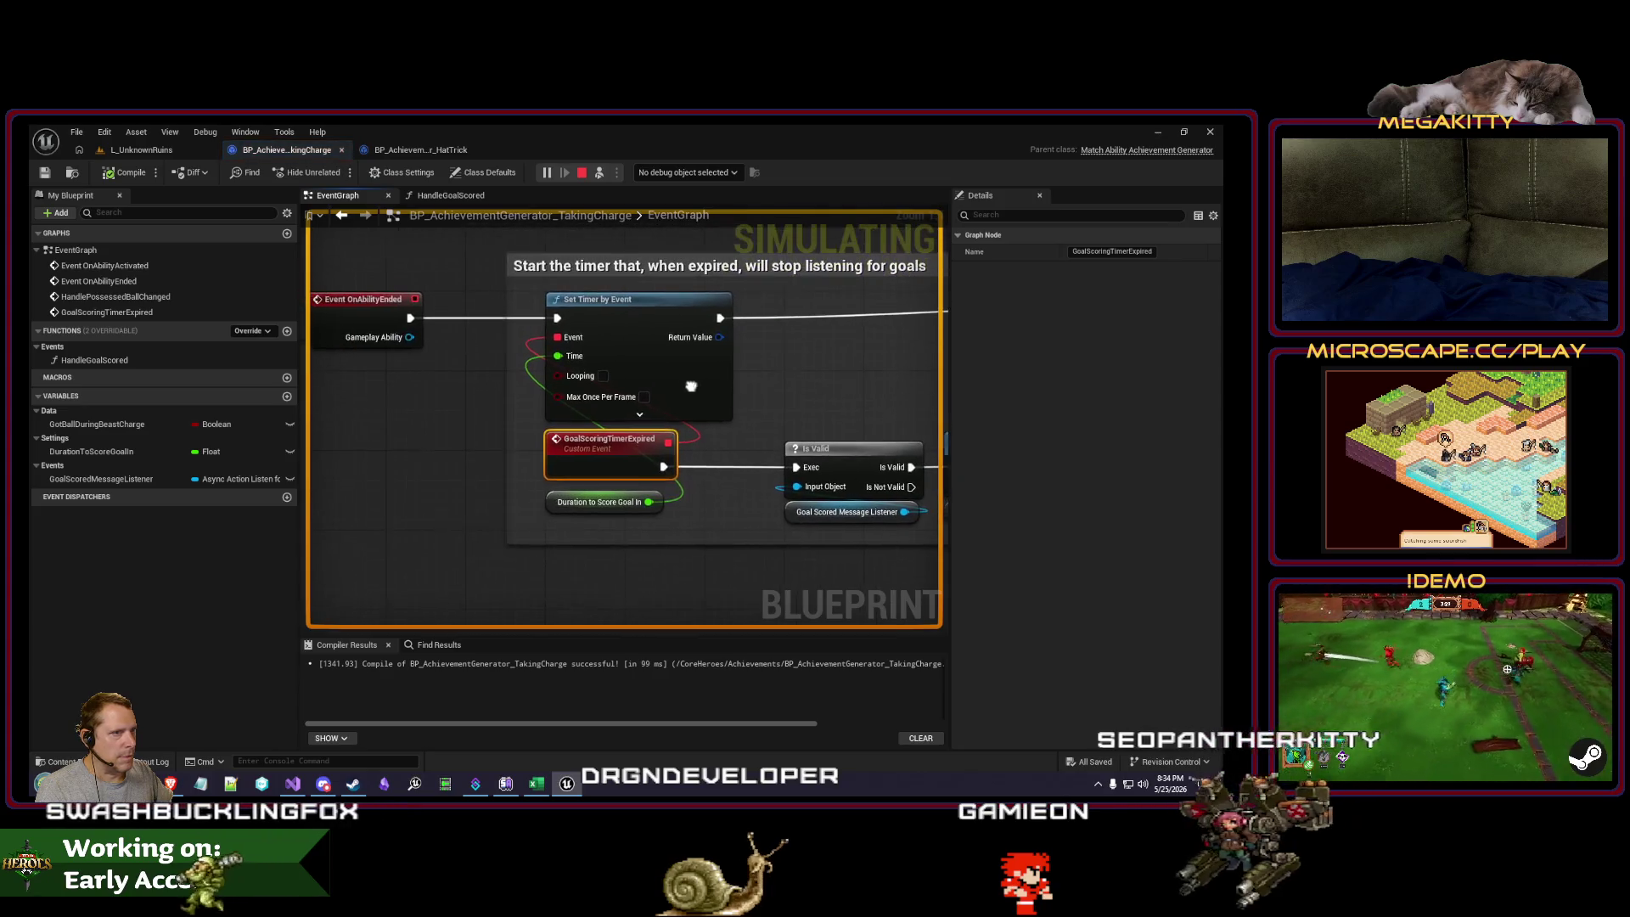
double_click(98, 360)
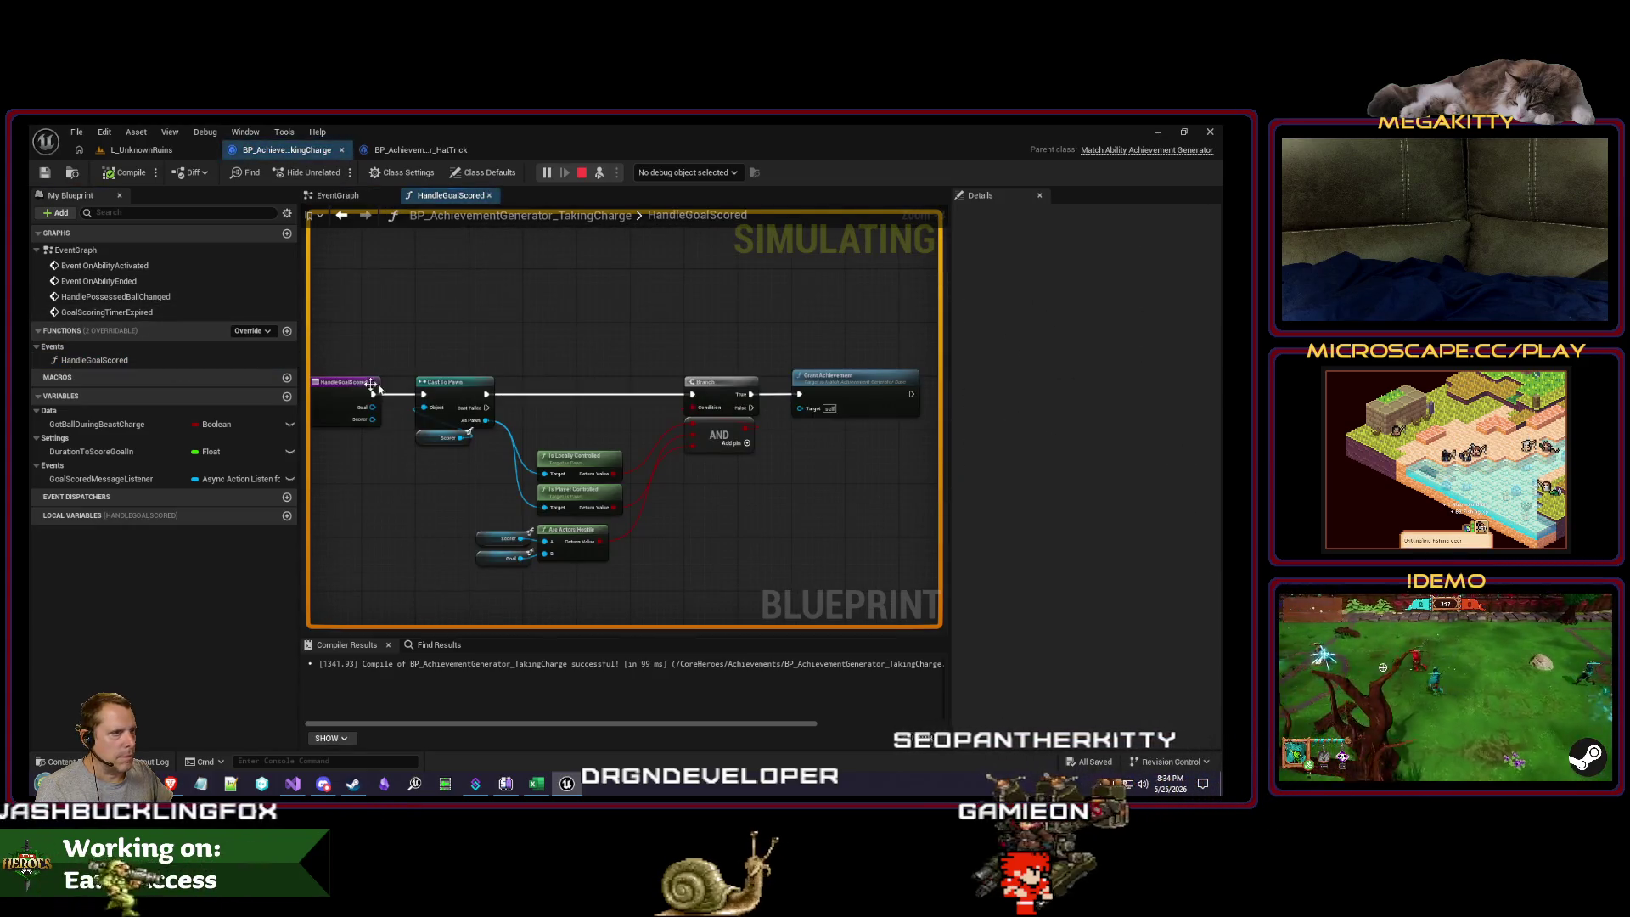
Step: Score a test goal in the game, then return to the L_UnknownRuins level editor
left_click(141, 149)
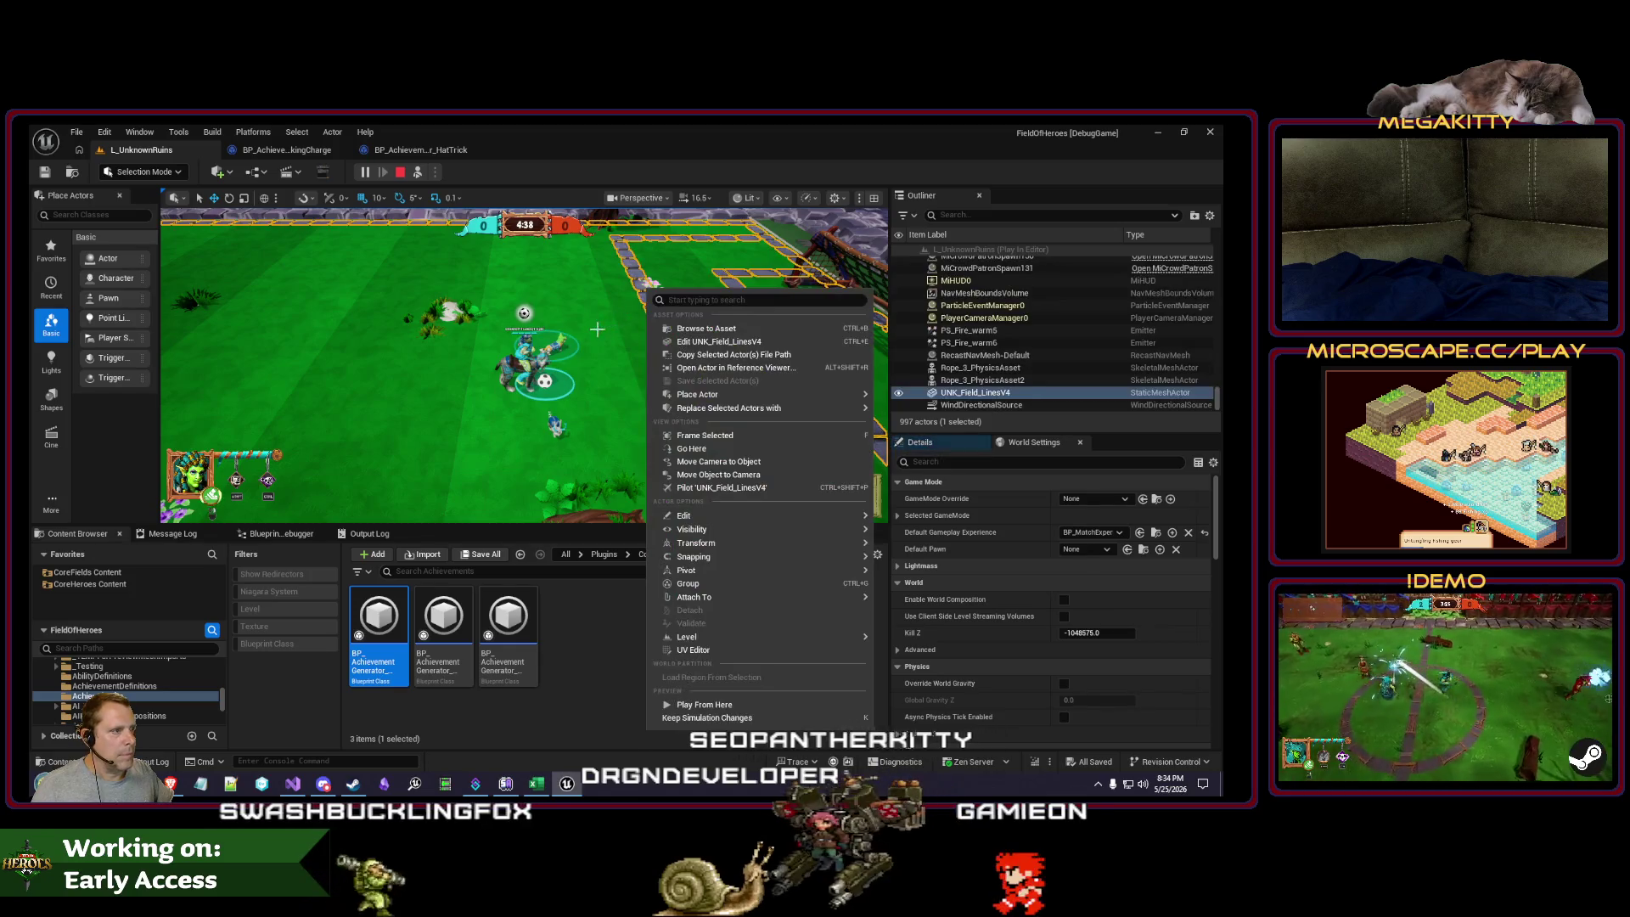
left_click(764, 349)
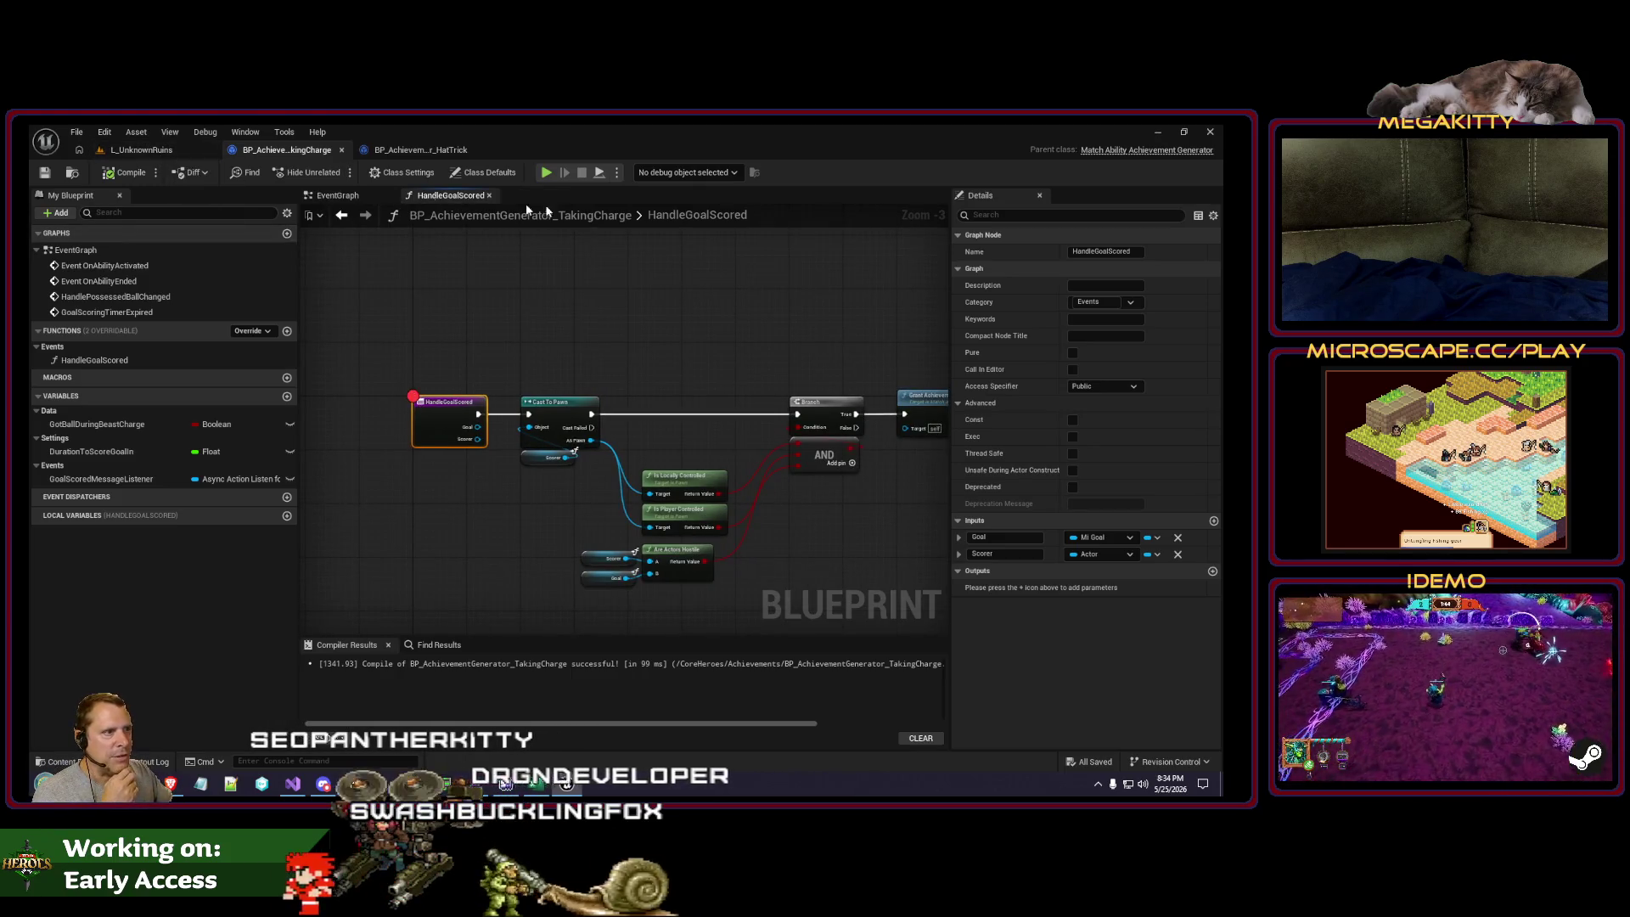
left_click(337, 195)
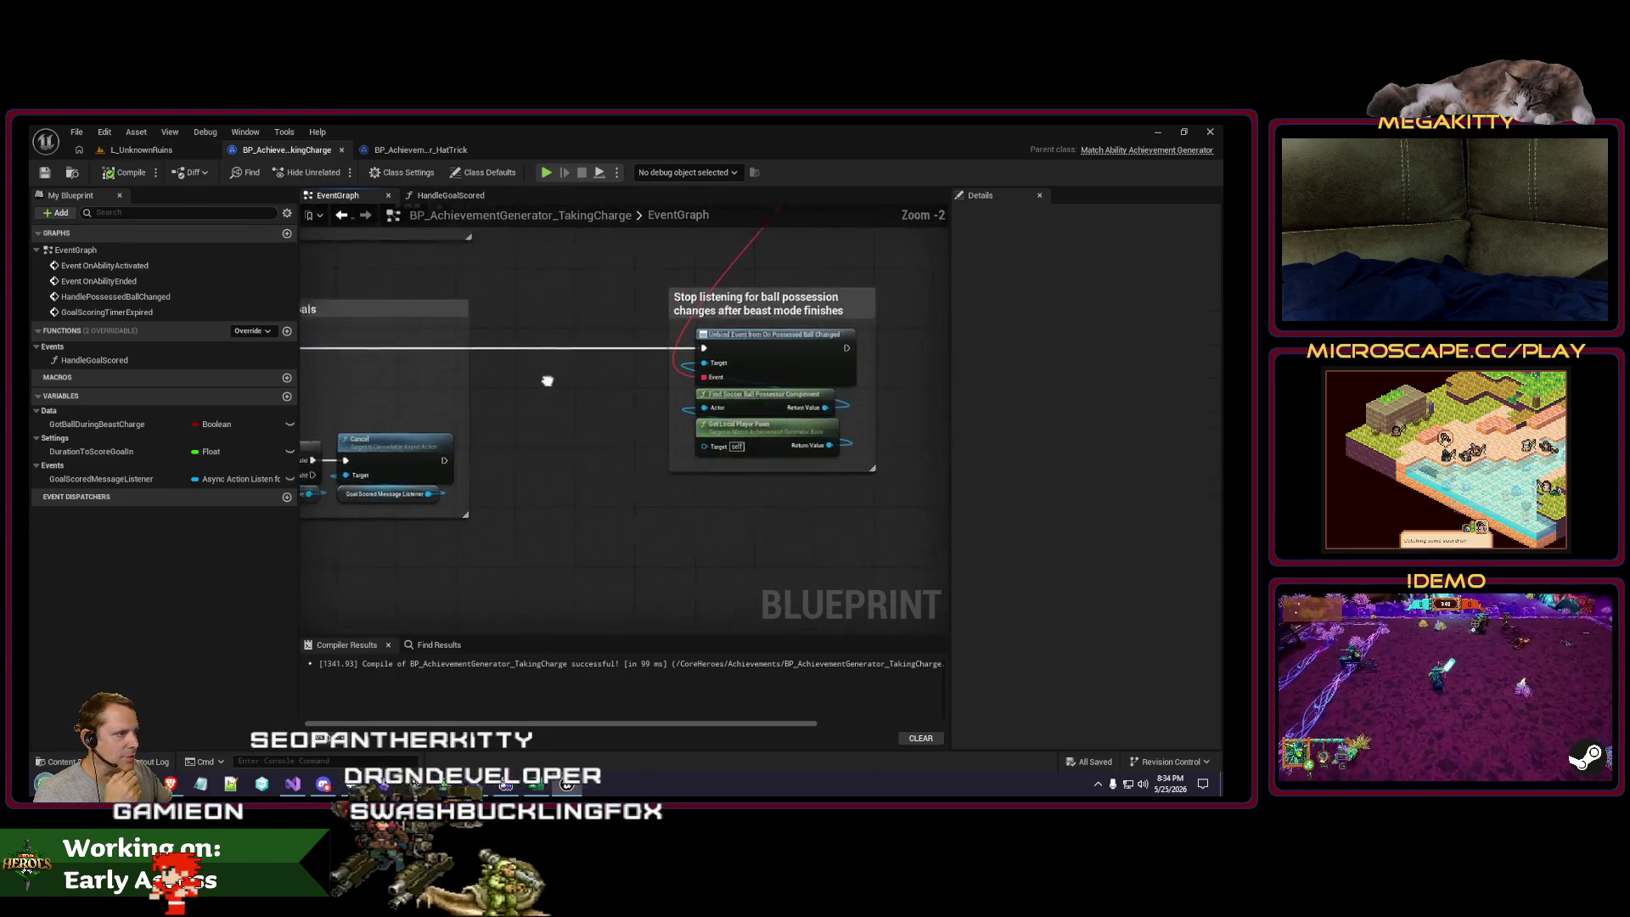
left_click(161, 149)
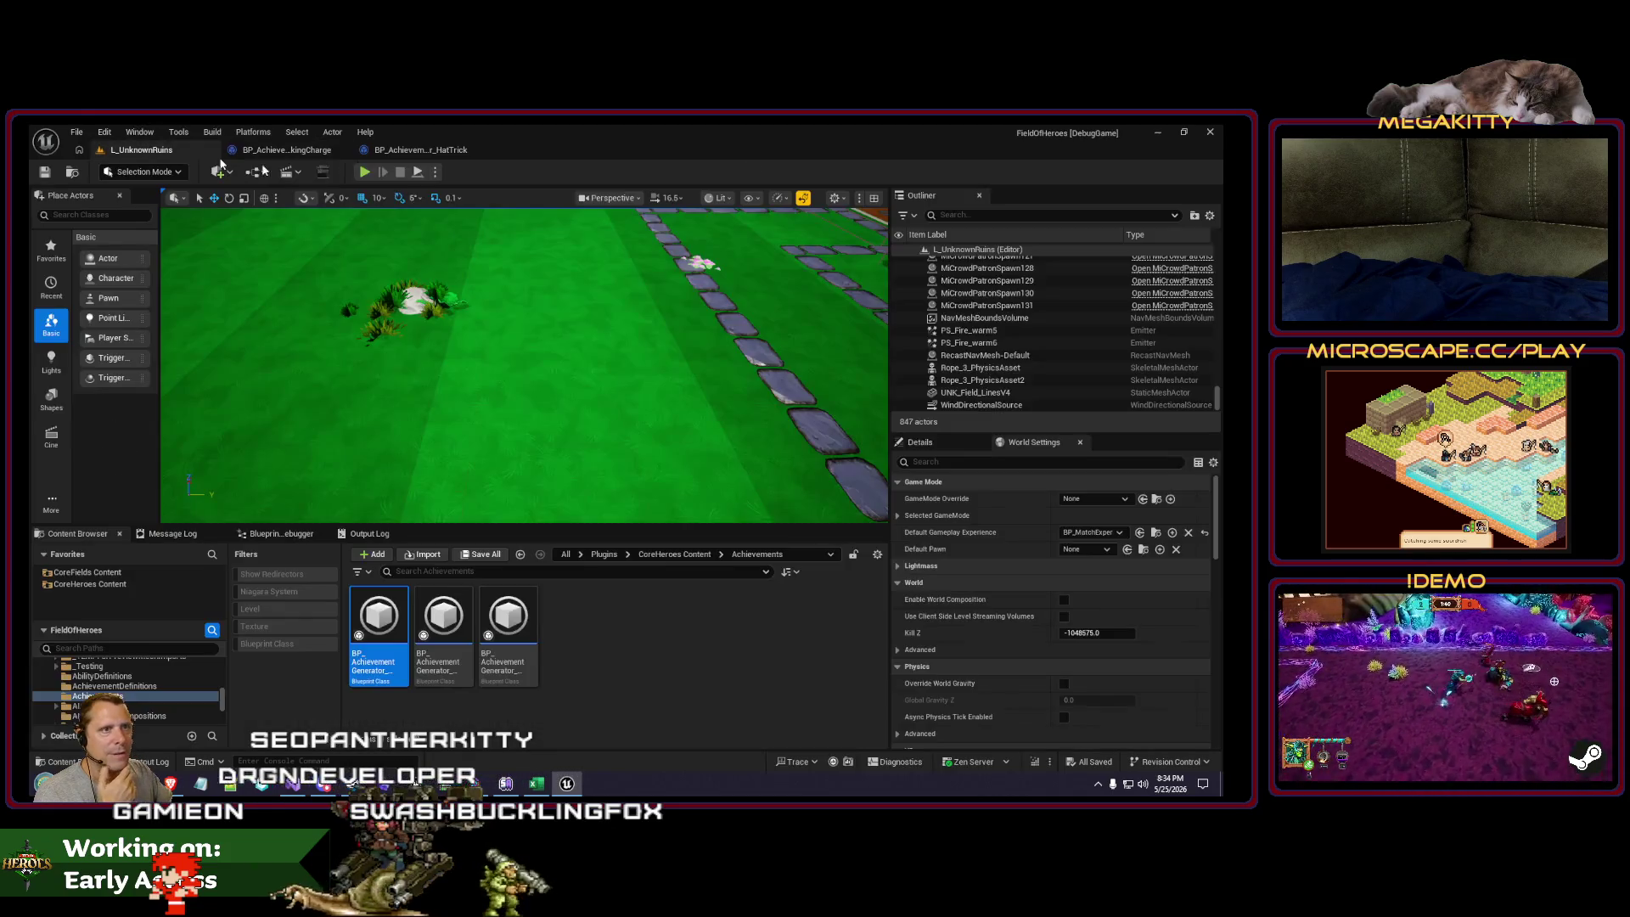
Step: Play a match, shoot a goal, step from the Branch breakpoint to Grant Achievement, then stop
left_click(365, 173)
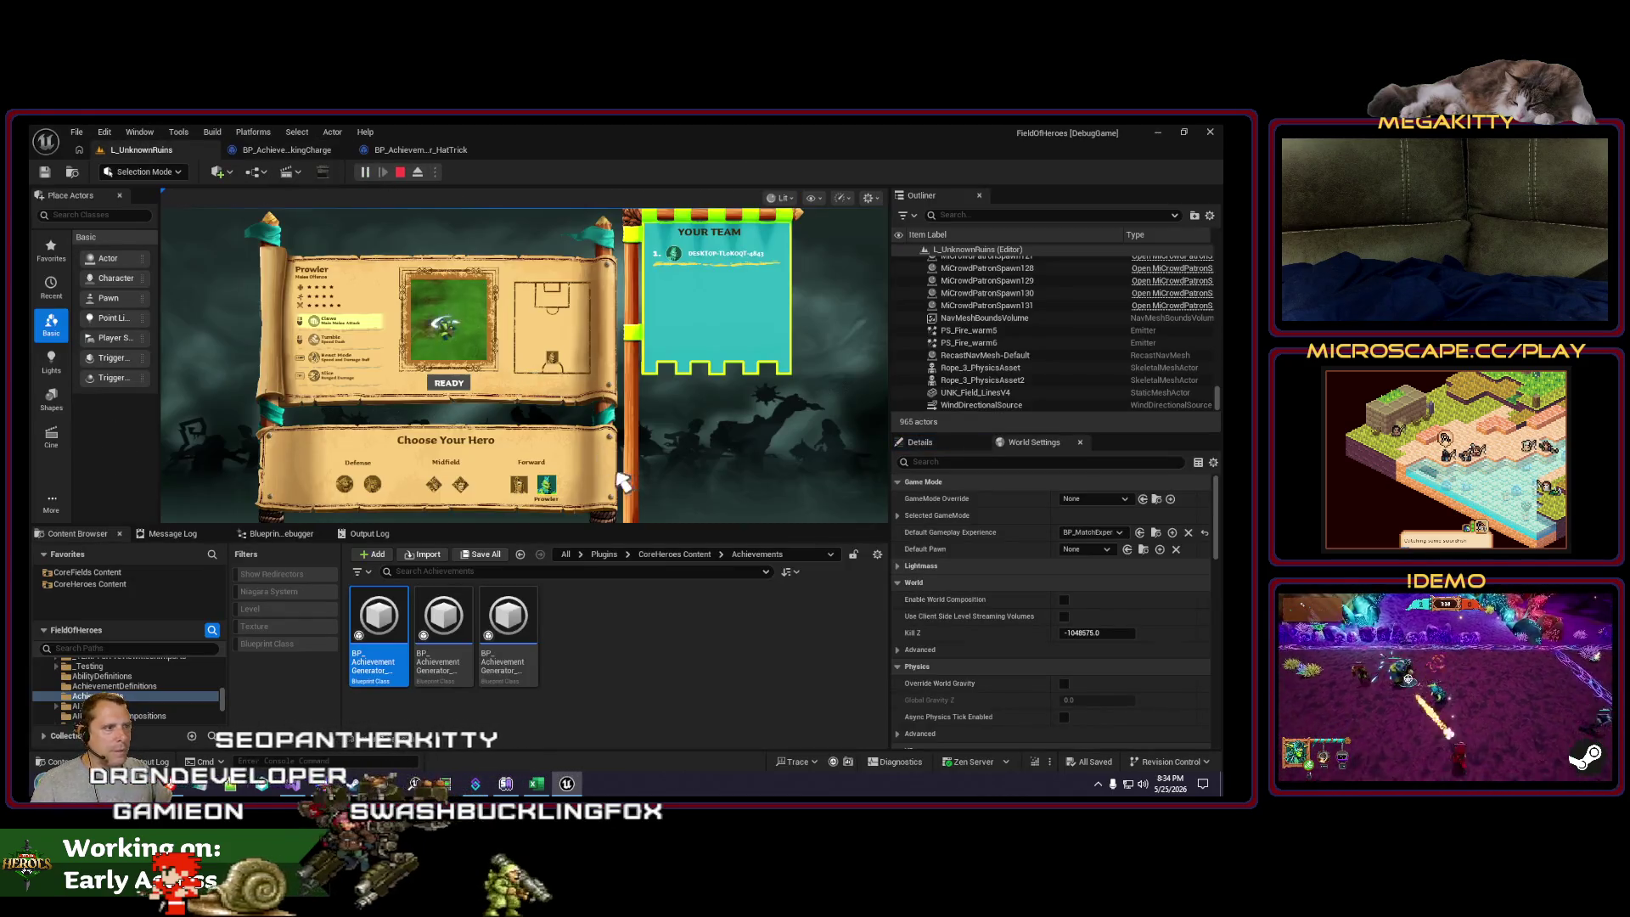
left_click(449, 383)
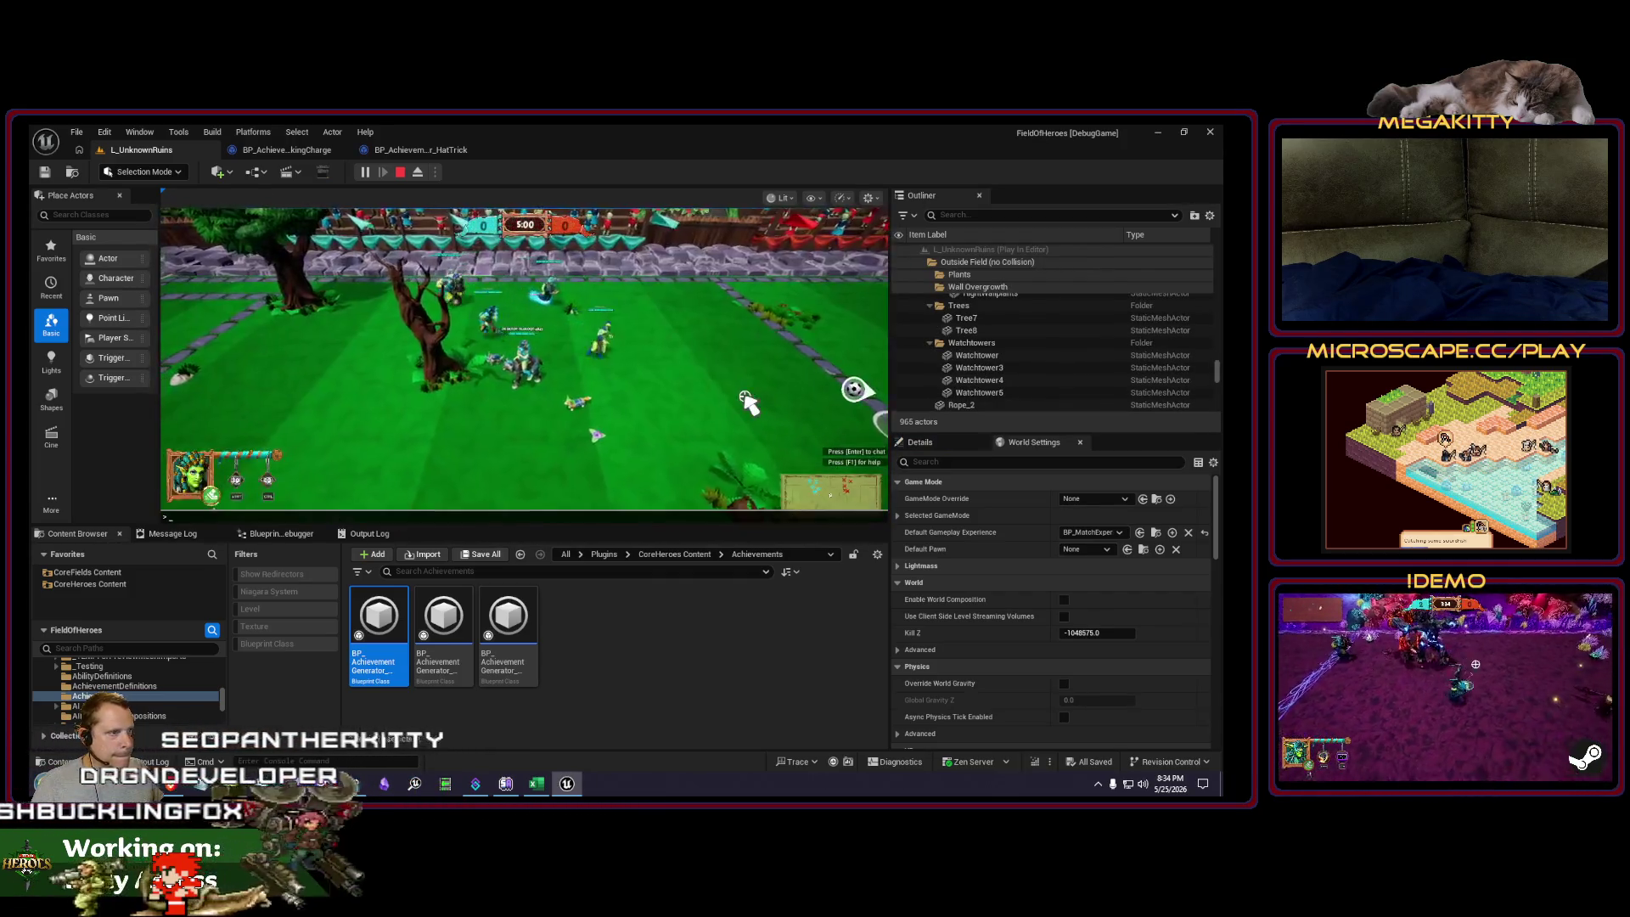
key("d")
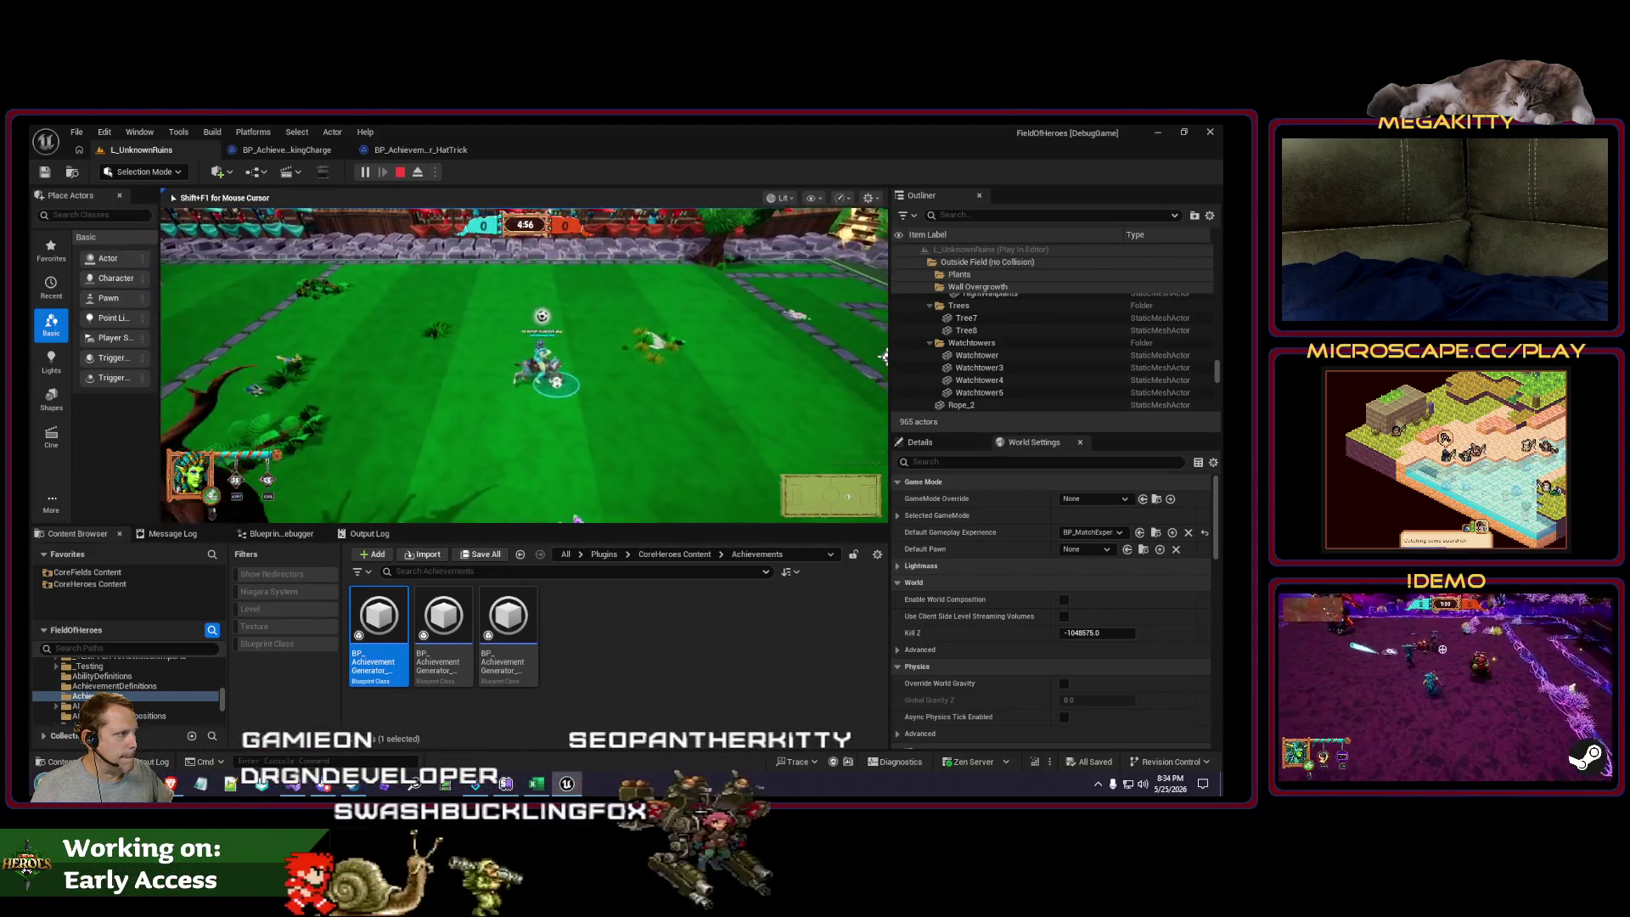
left_click(883, 357)
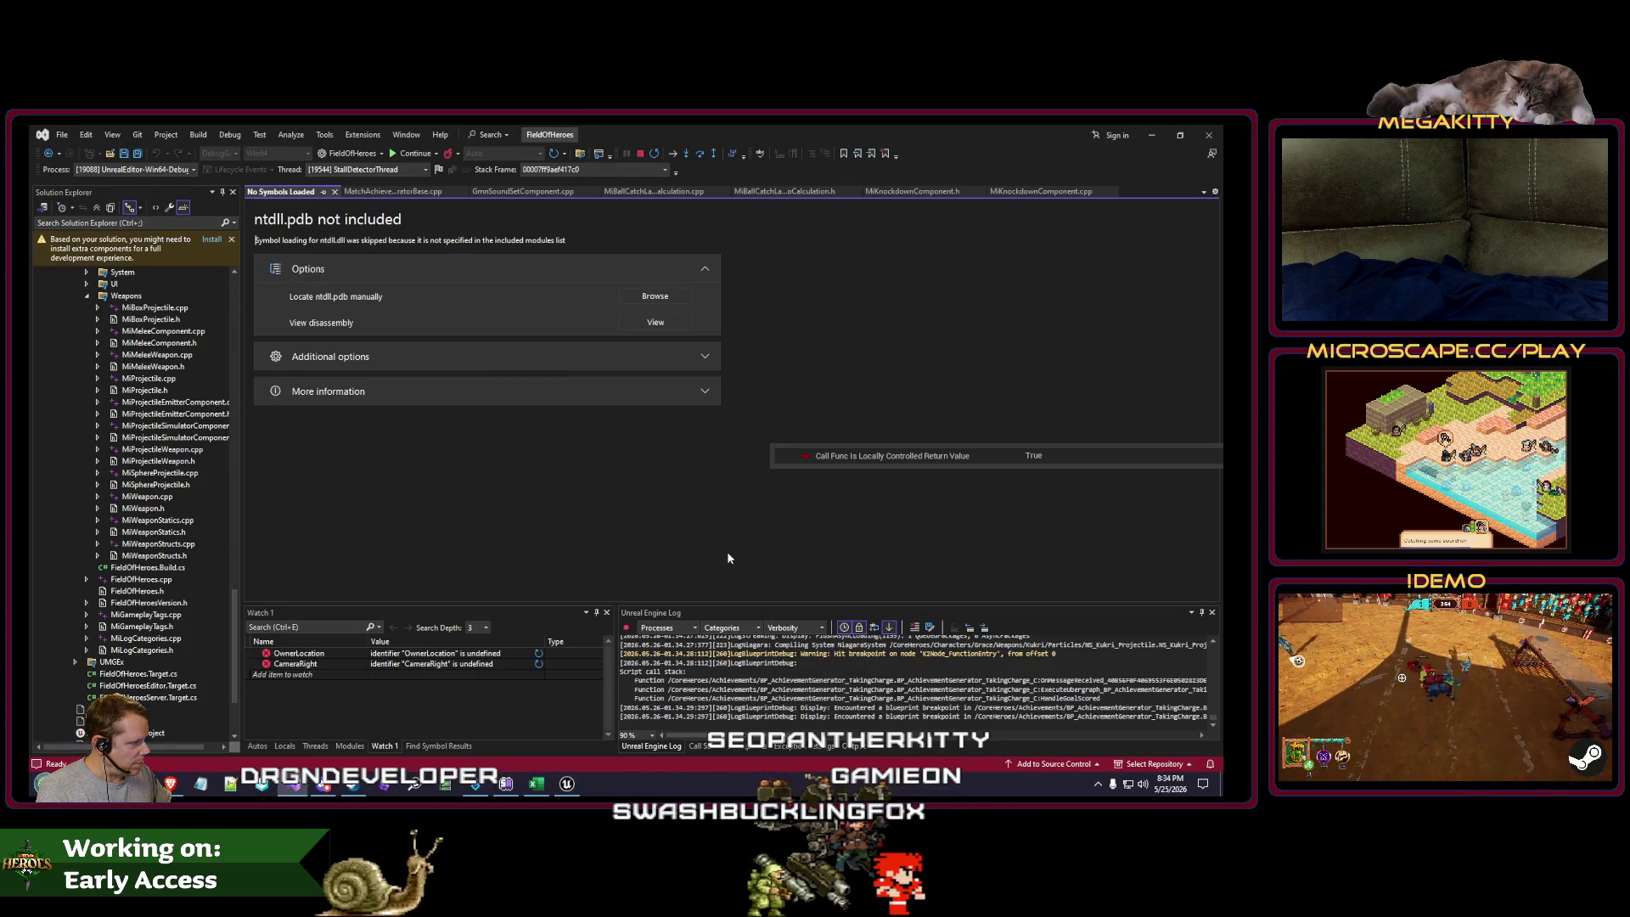
key("F5")
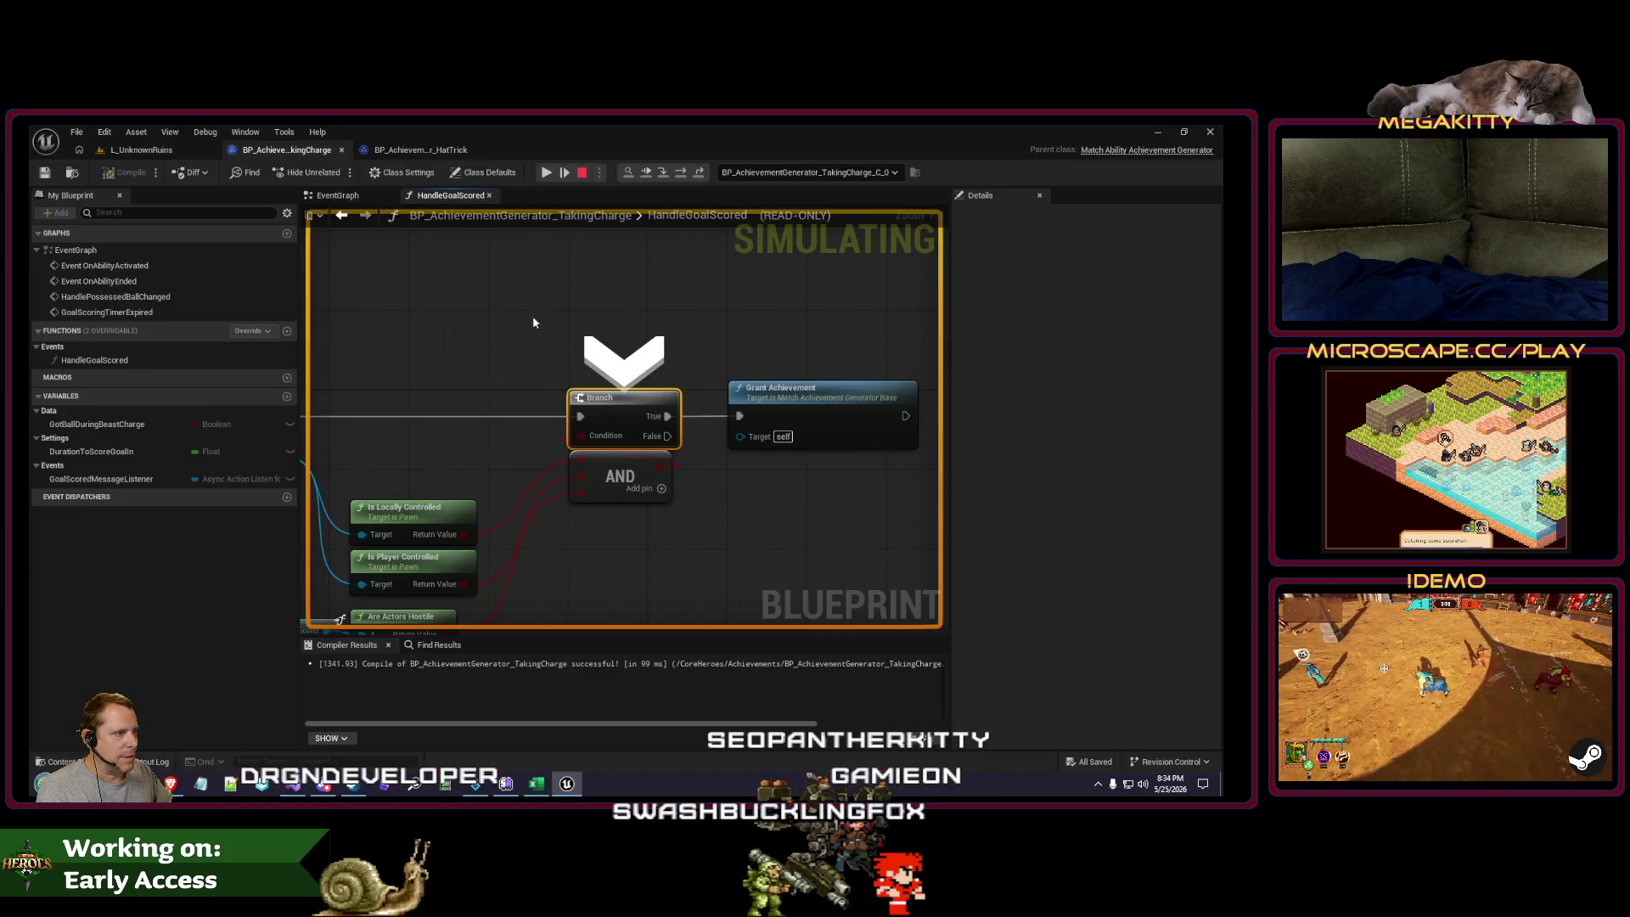
scroll(534, 322, "down", 2)
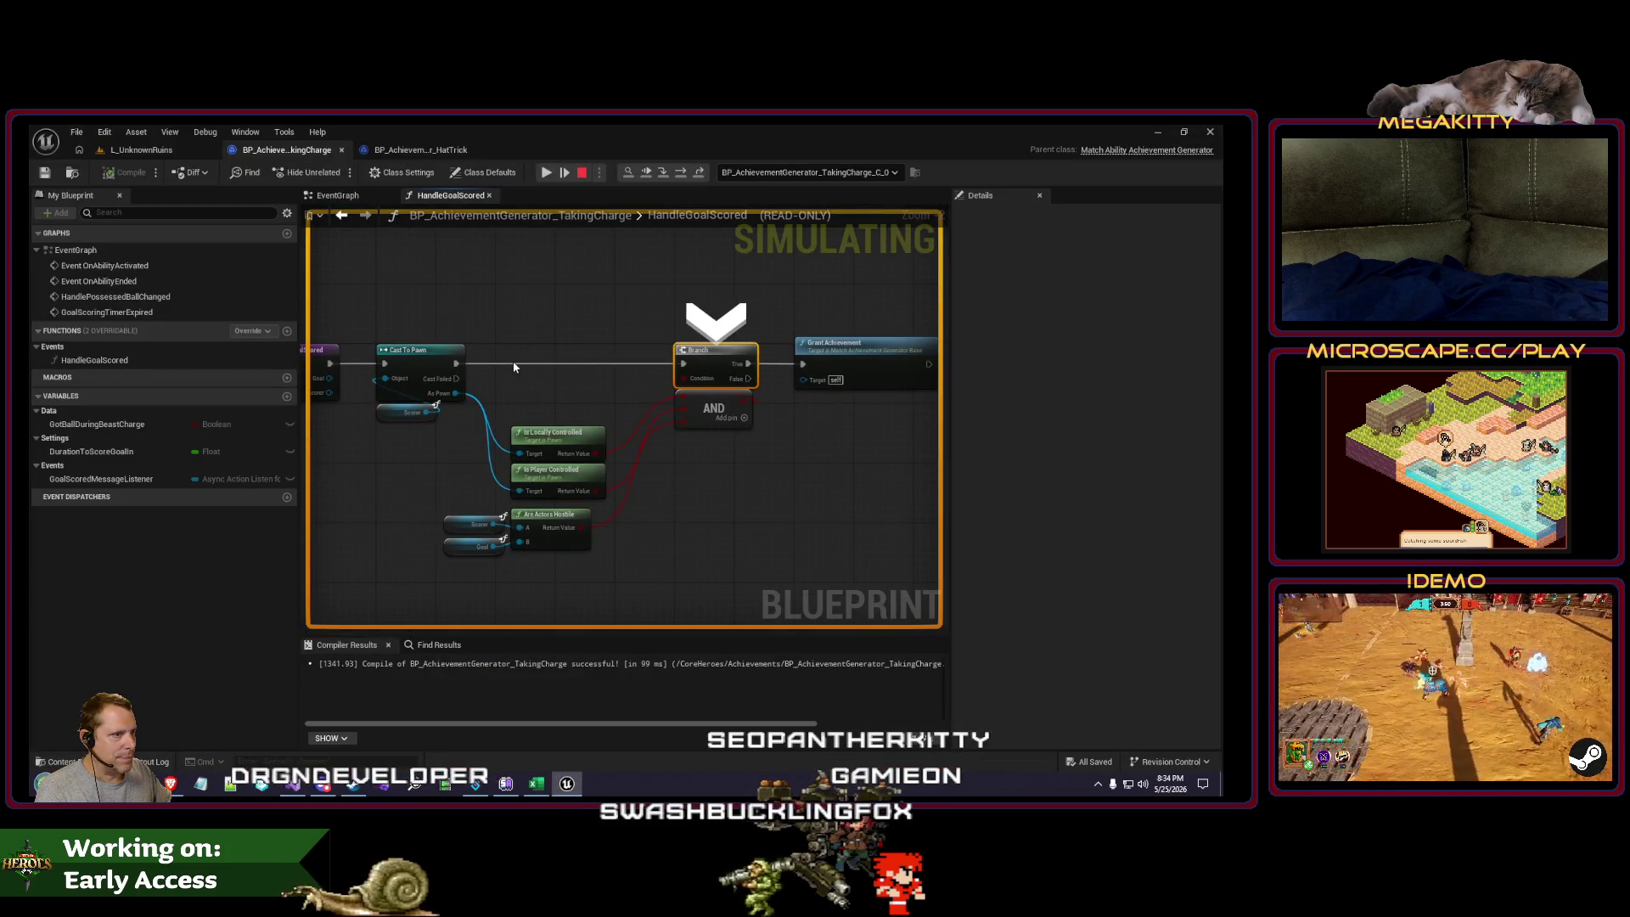
key("F10")
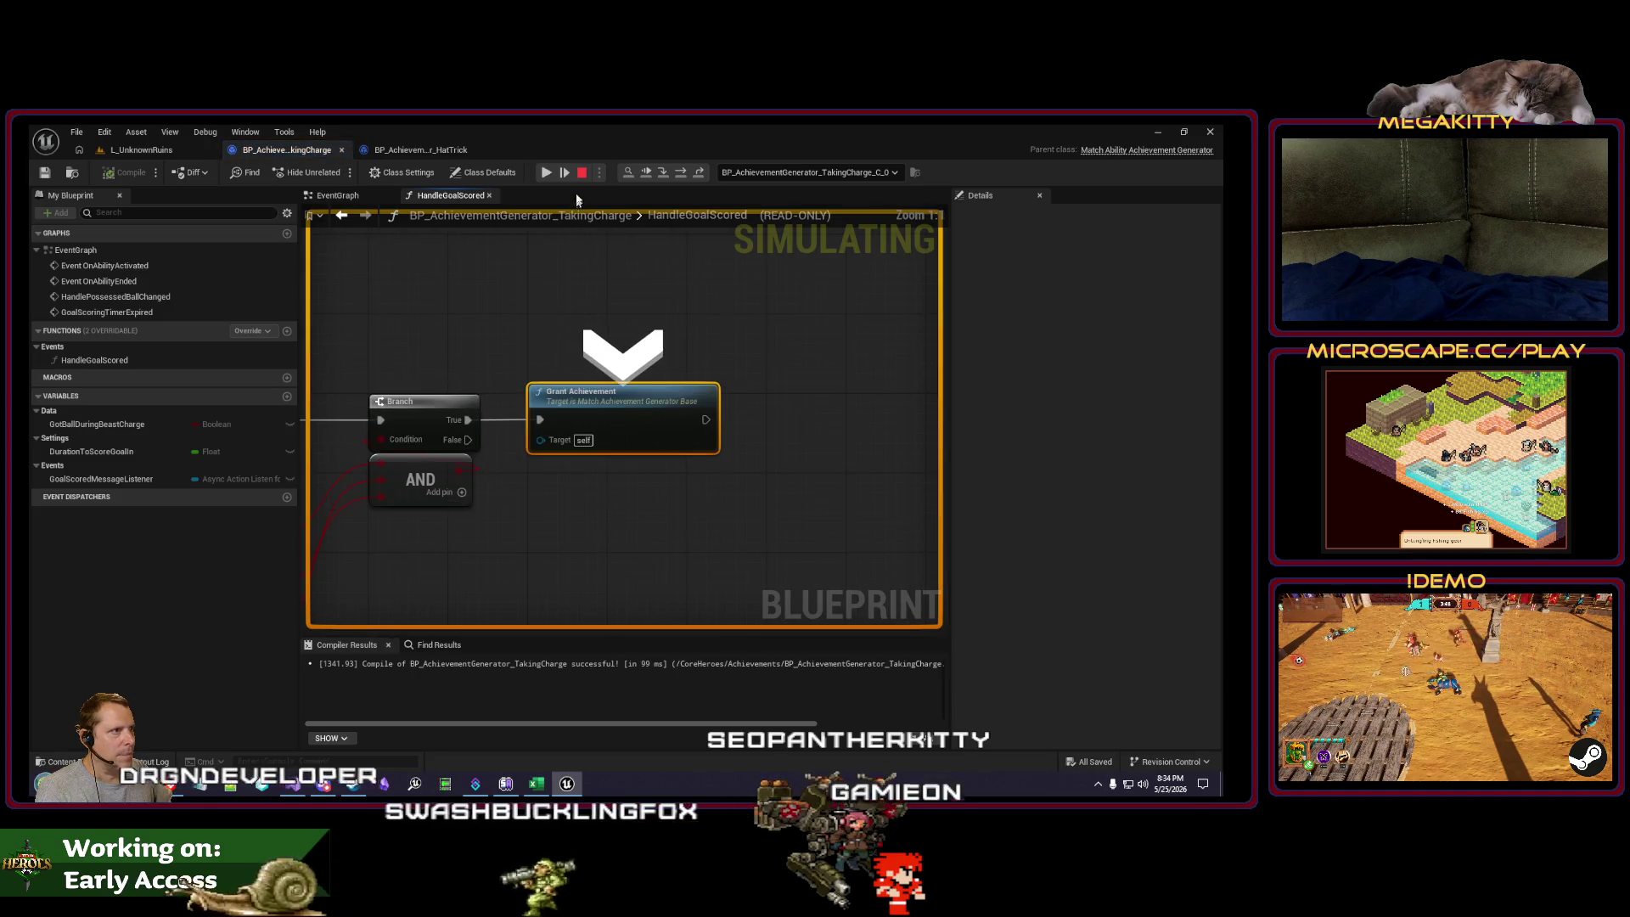
left_click(581, 174)
scroll(586, 331, "down", 1)
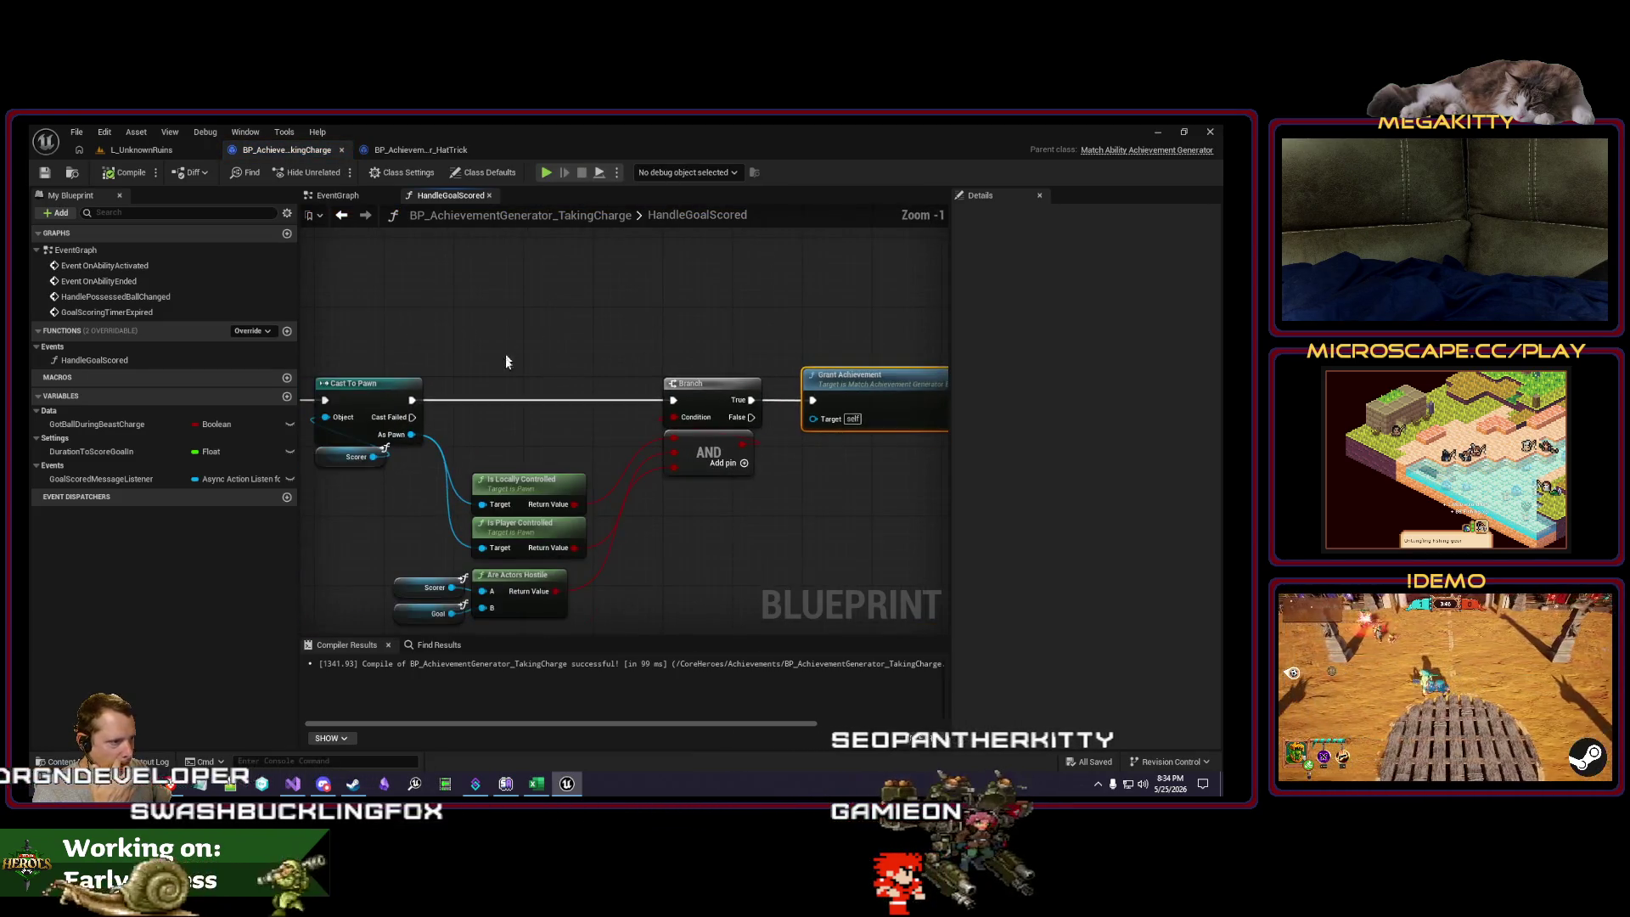
Step: Move TakingCharge's condition nodes up beside Cast To Pawn and save
left_click_drag(618, 568, 467, 439)
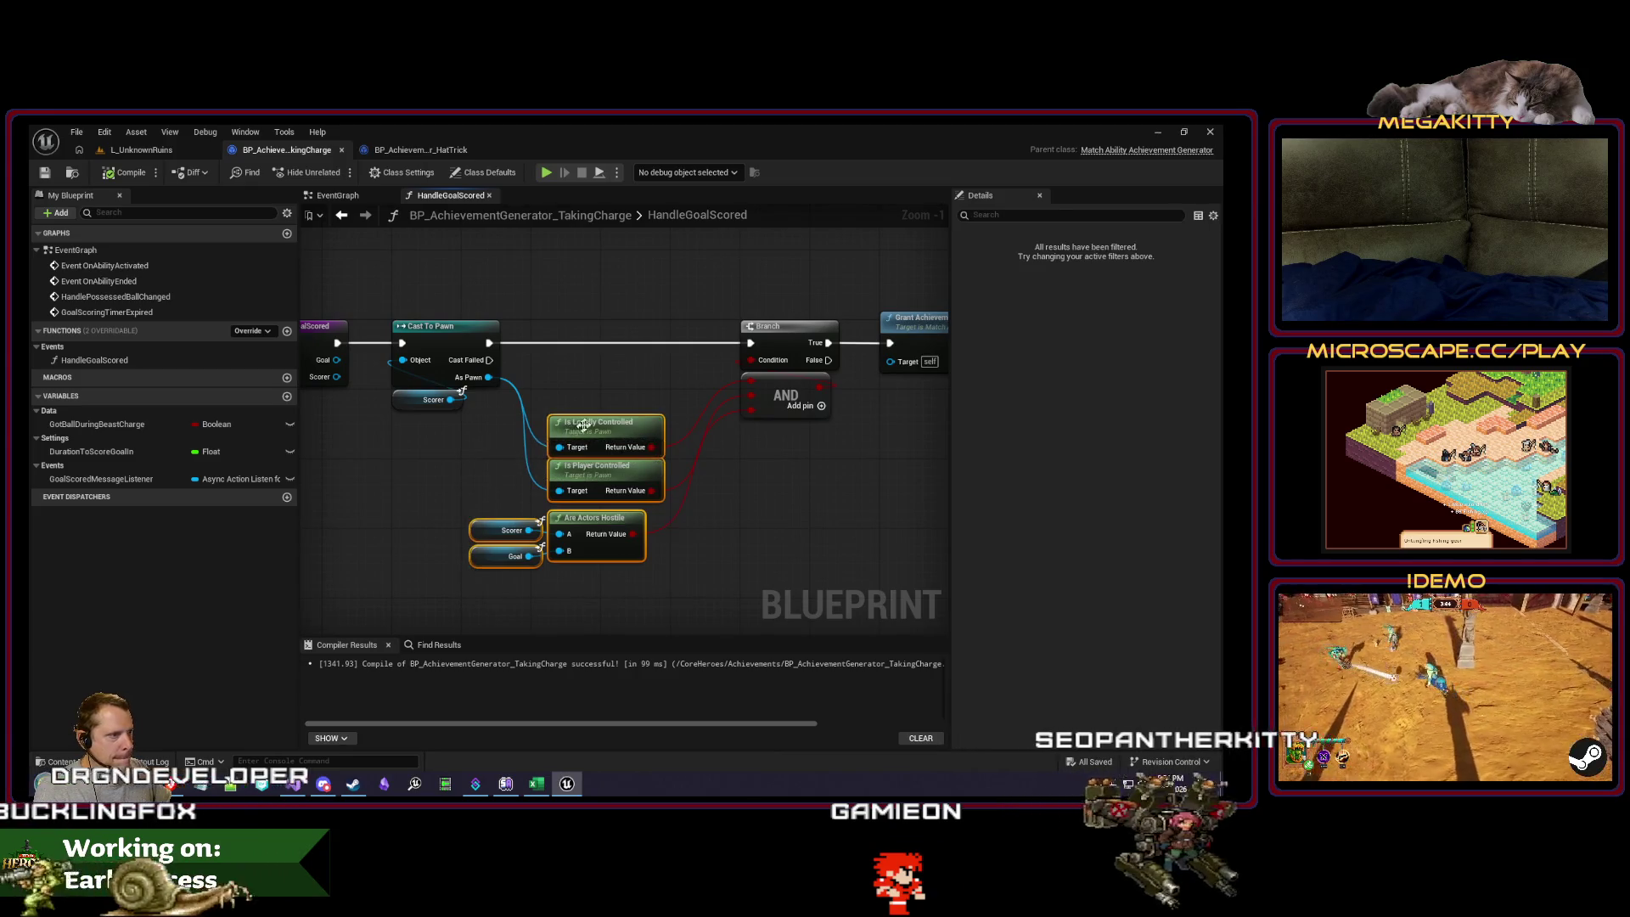
left_click_drag(582, 429, 605, 372)
key("ctrl+s")
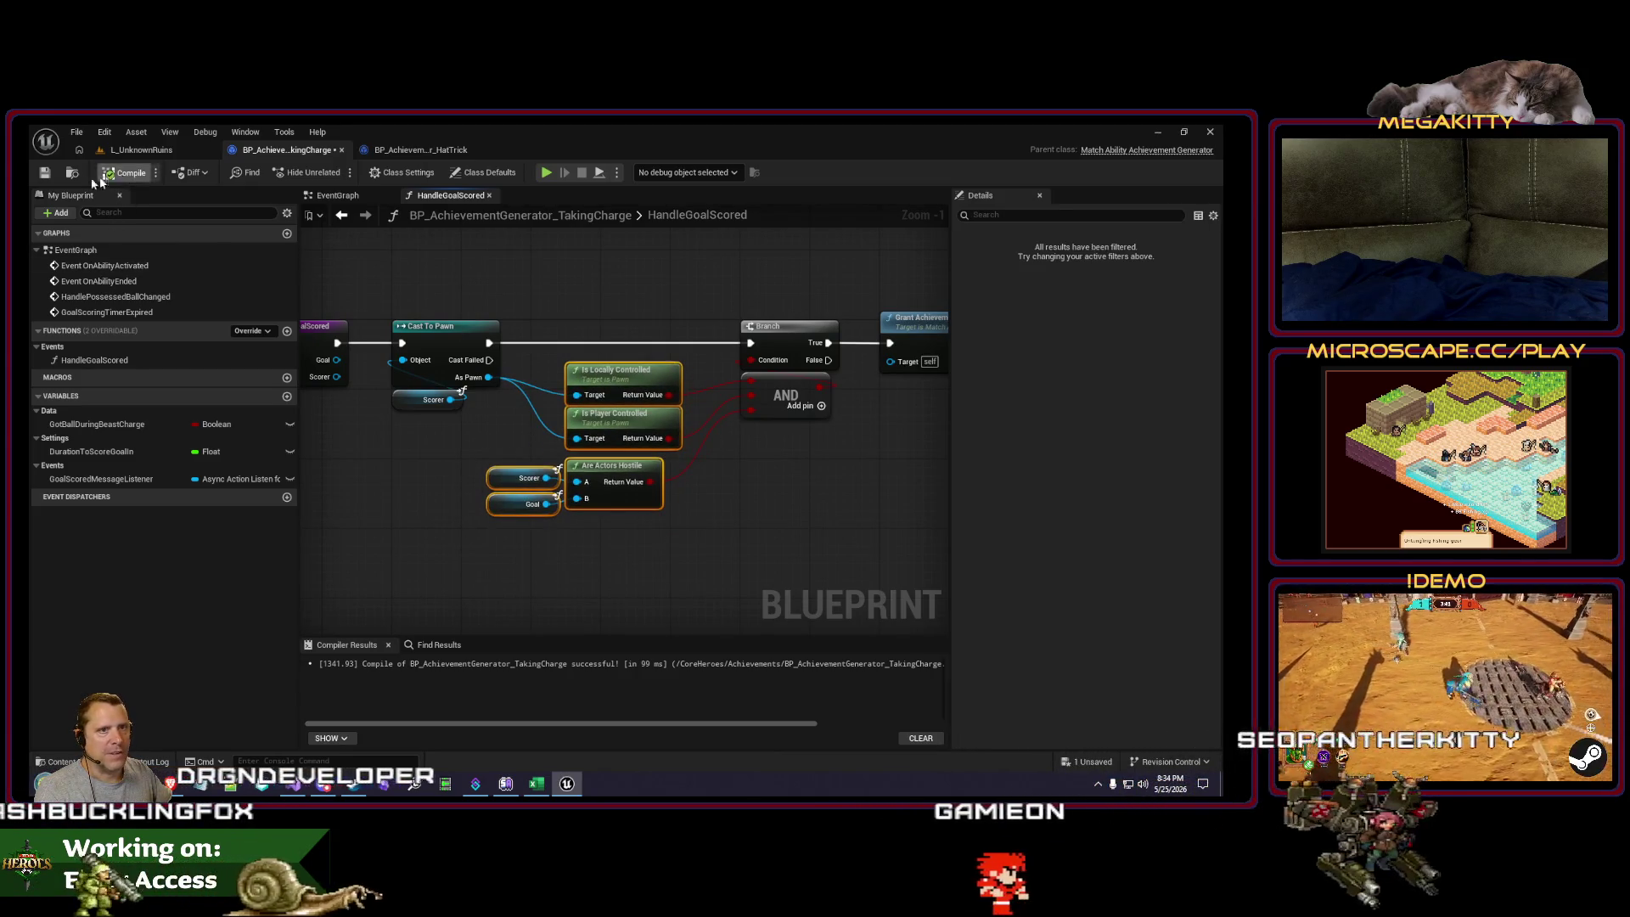
Step: Compare against the condition node layout in HatTrick's HandleGoalScored graph
left_click(436, 152)
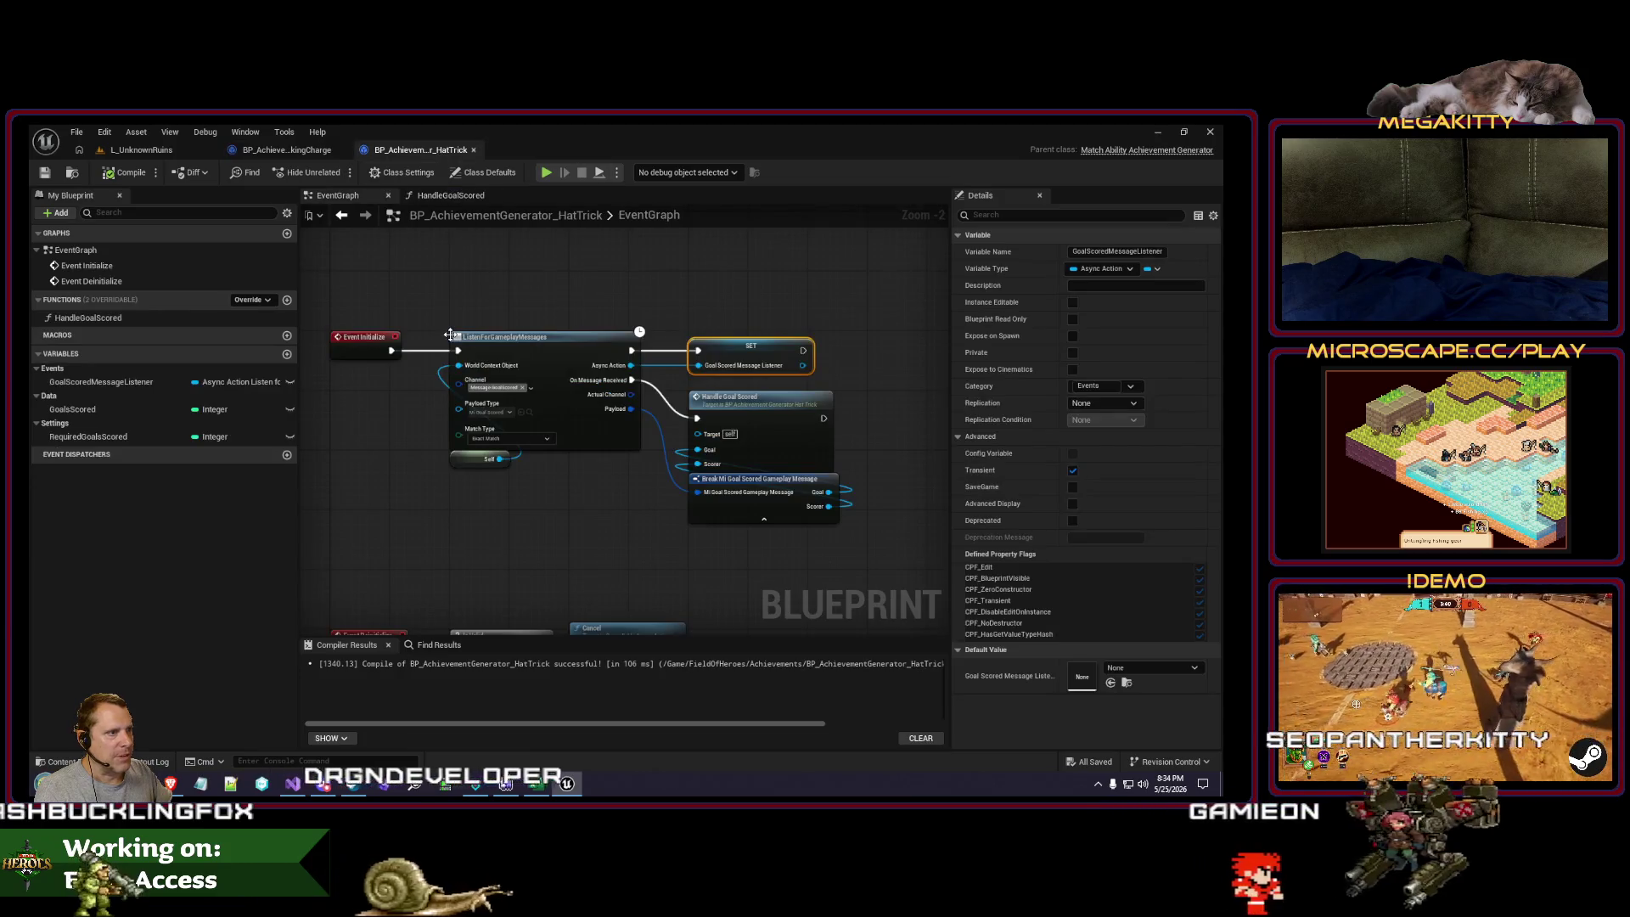
double_click(89, 317)
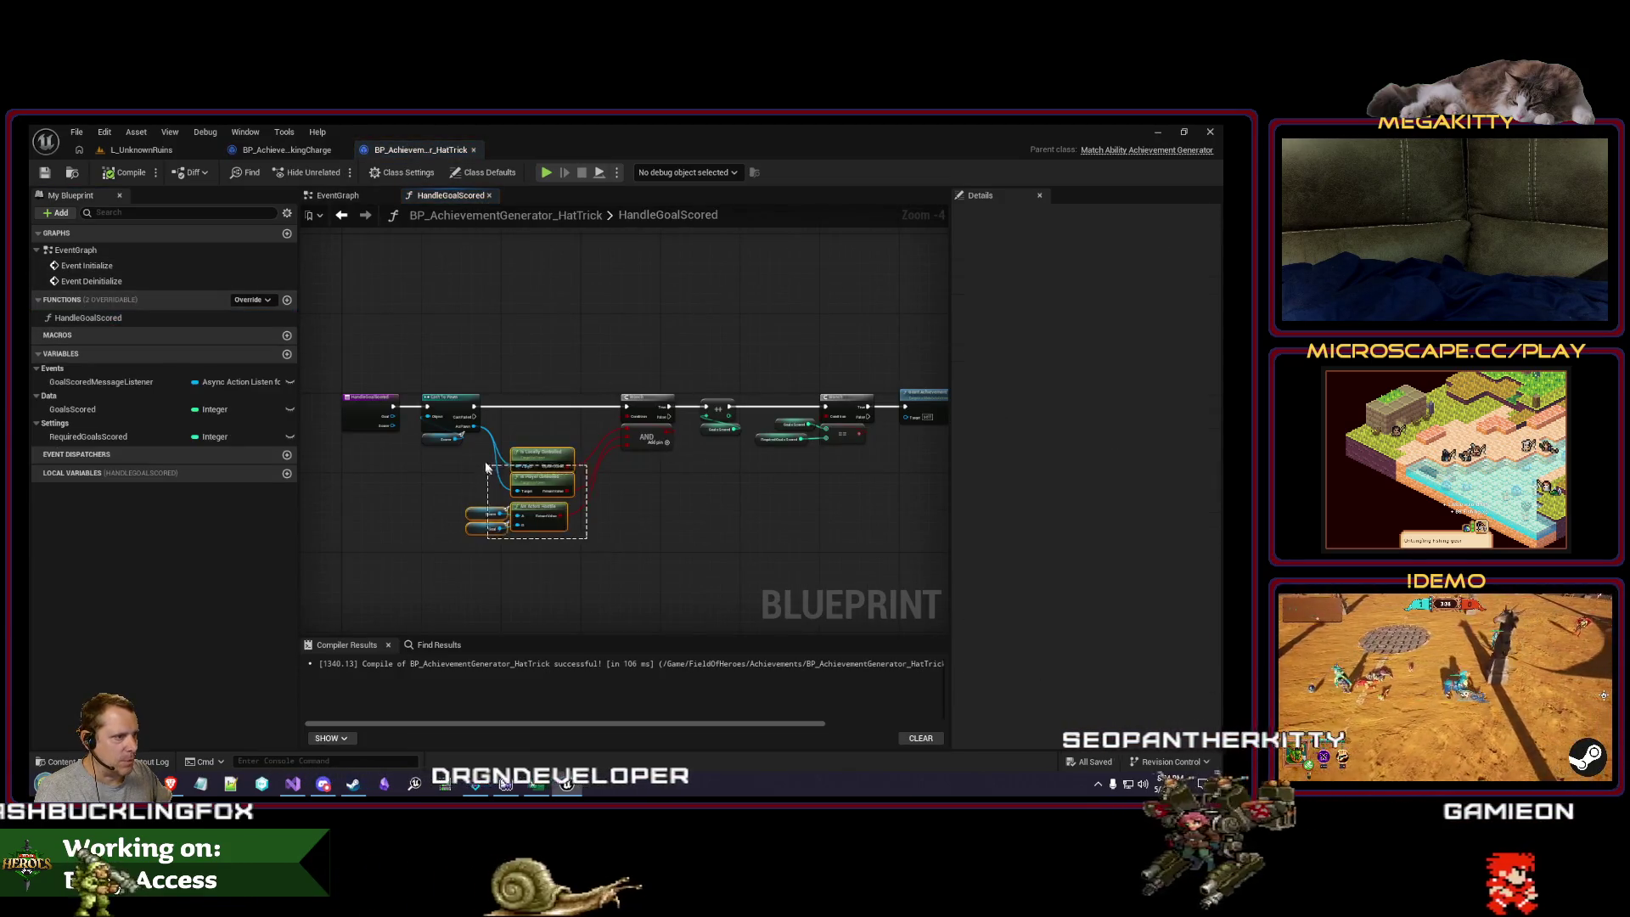
mouse_move(724, 509)
left_mouse_down()
mouse_move(468, 446)
mouse_move(535, 410)
left_mouse_up()
scroll(549, 415, "up", 2)
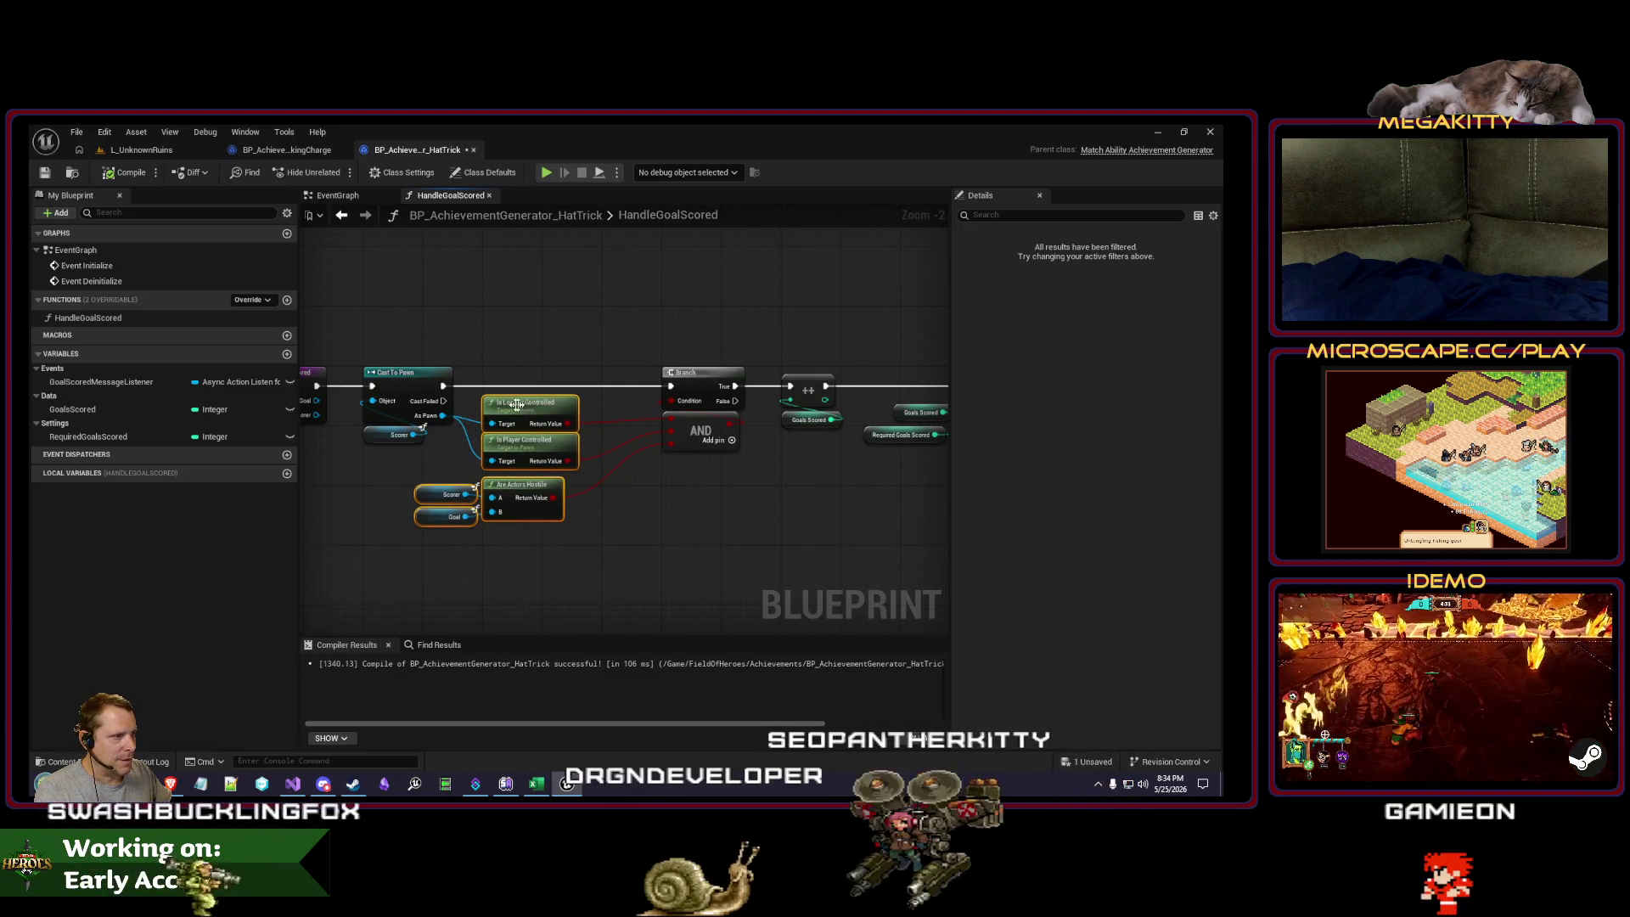
scroll(517, 405, "down", 4)
scroll(561, 368, "up", 4)
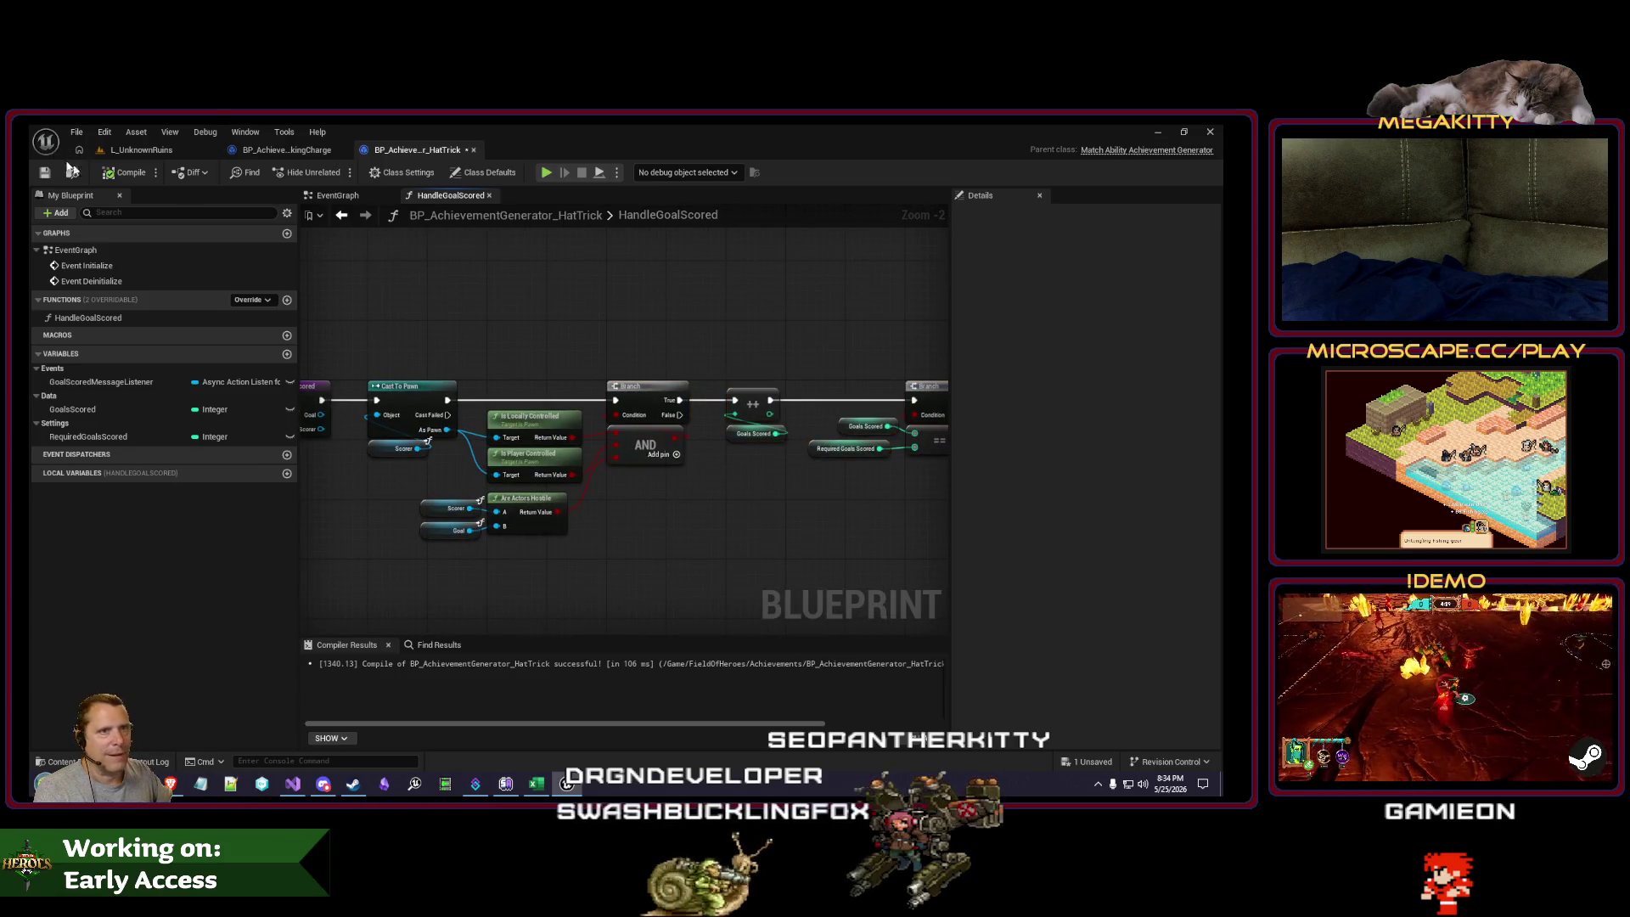
Step: Shift TakingCharge's conditions left and pull Branch, AND and Grant Achievement closer to them
left_click(303, 149)
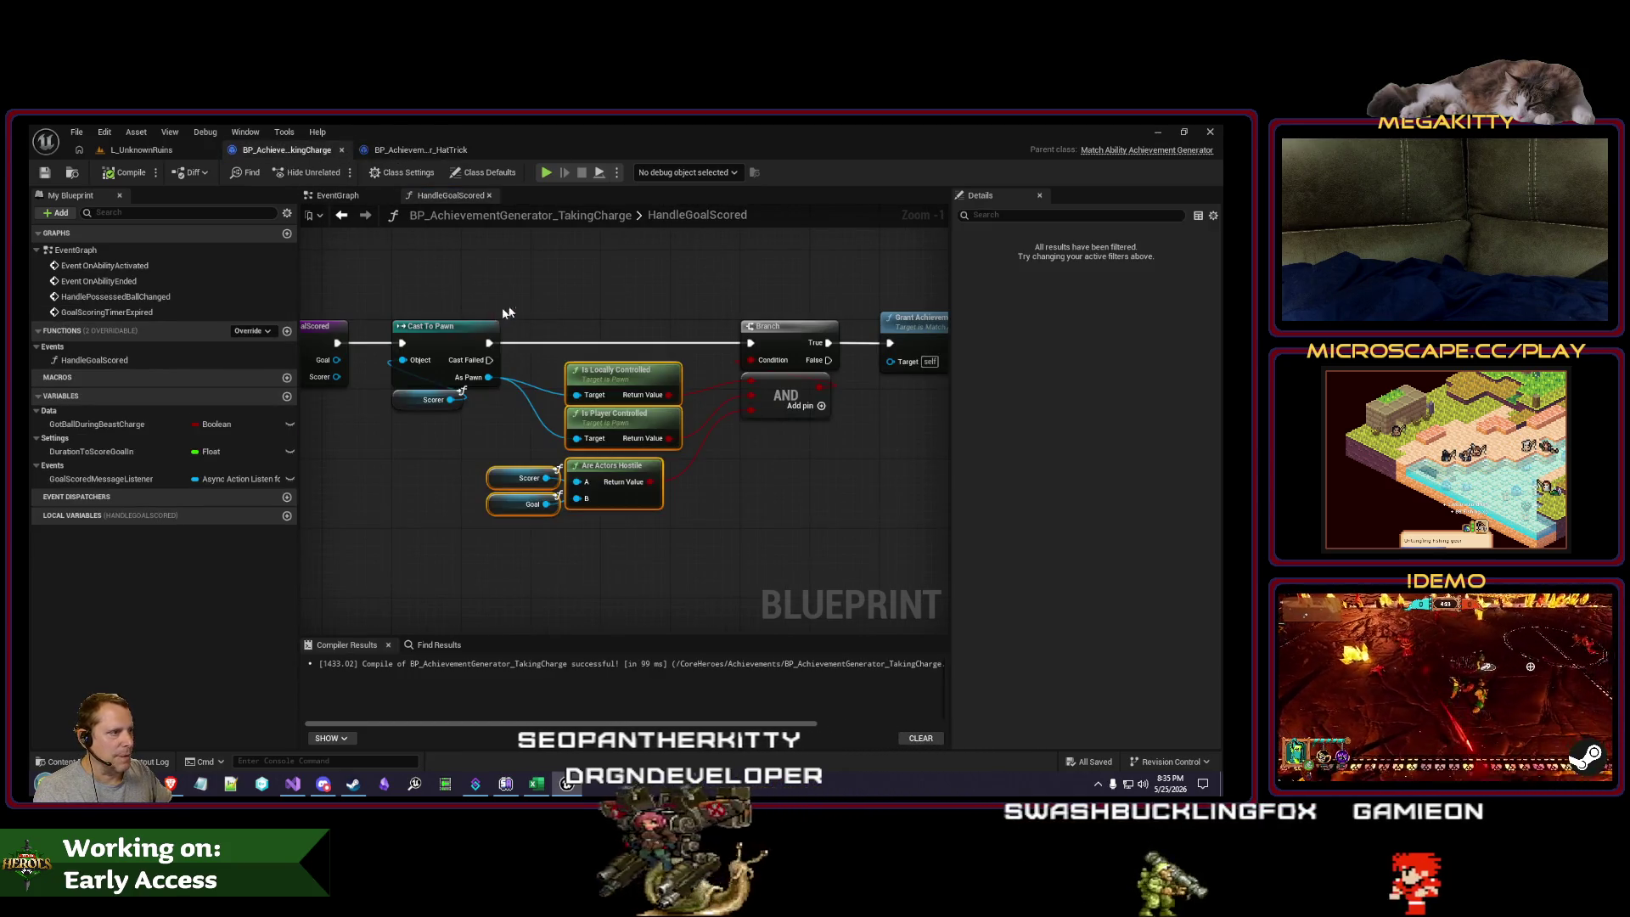
left_click_drag(576, 305, 560, 339)
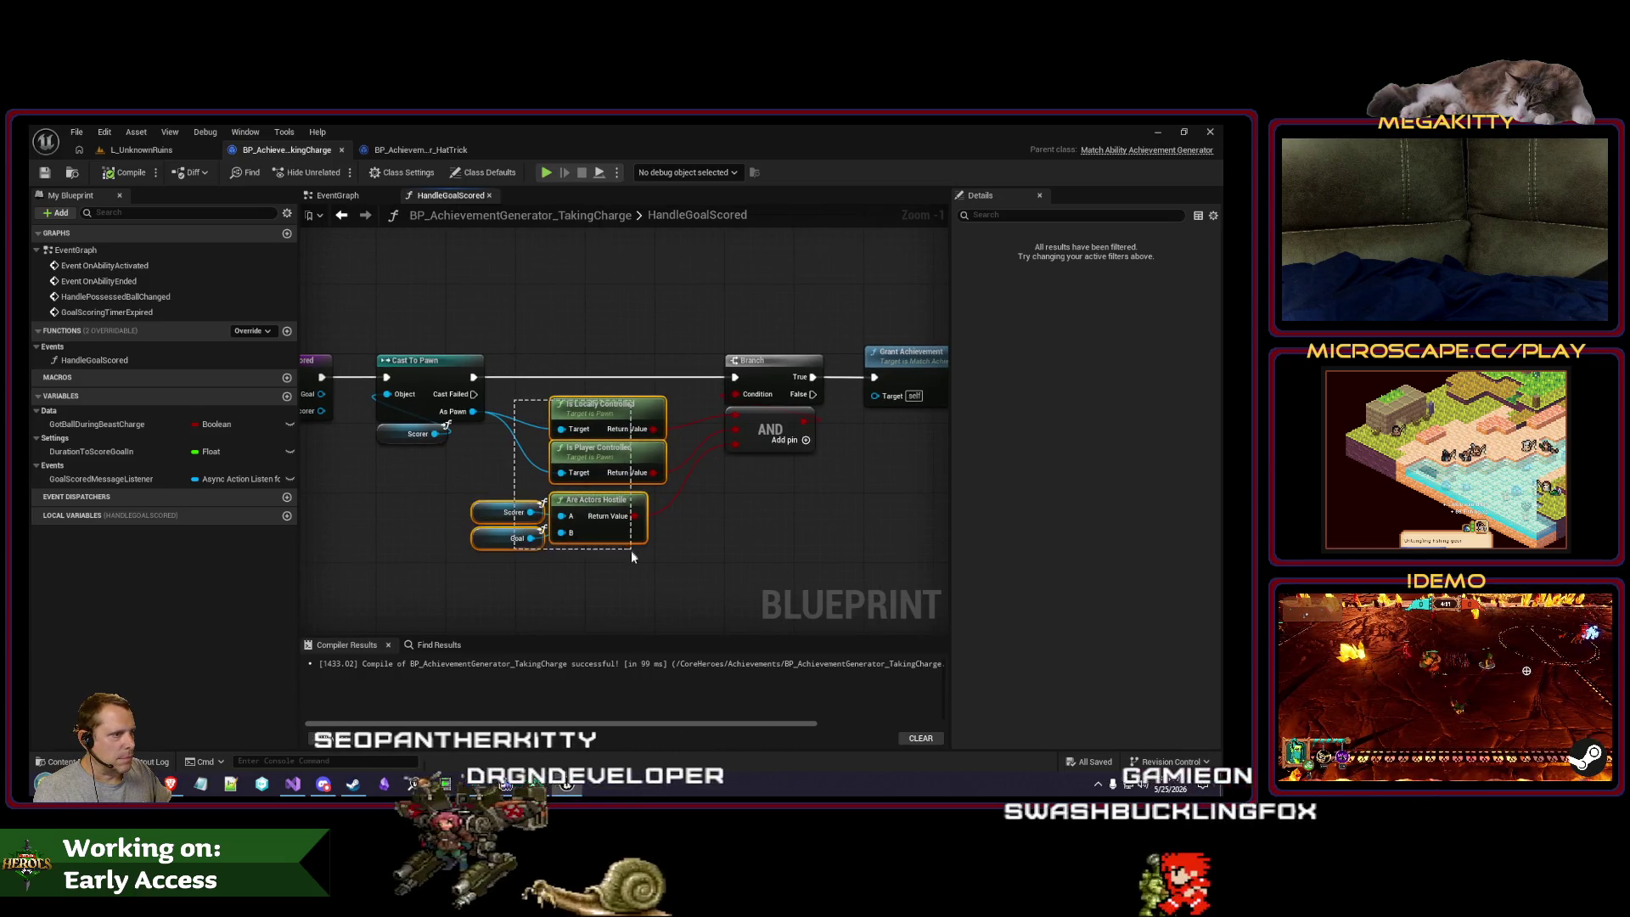
left_click_drag(612, 411, 450, 443)
left_click_drag(604, 326, 864, 518)
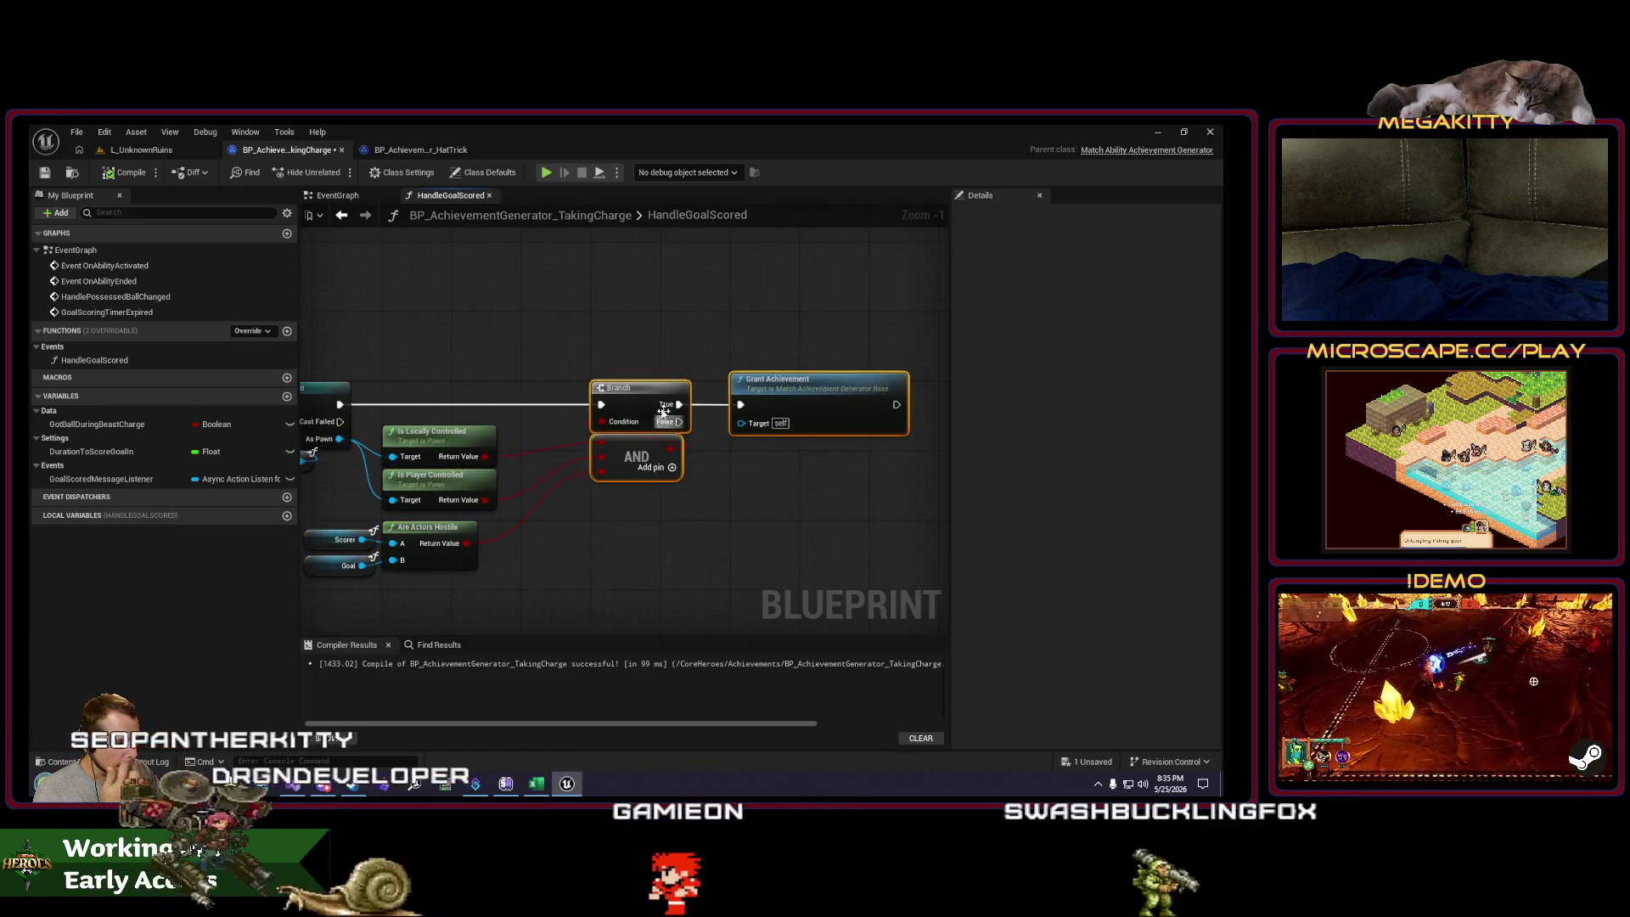
left_click_drag(663, 412, 579, 399)
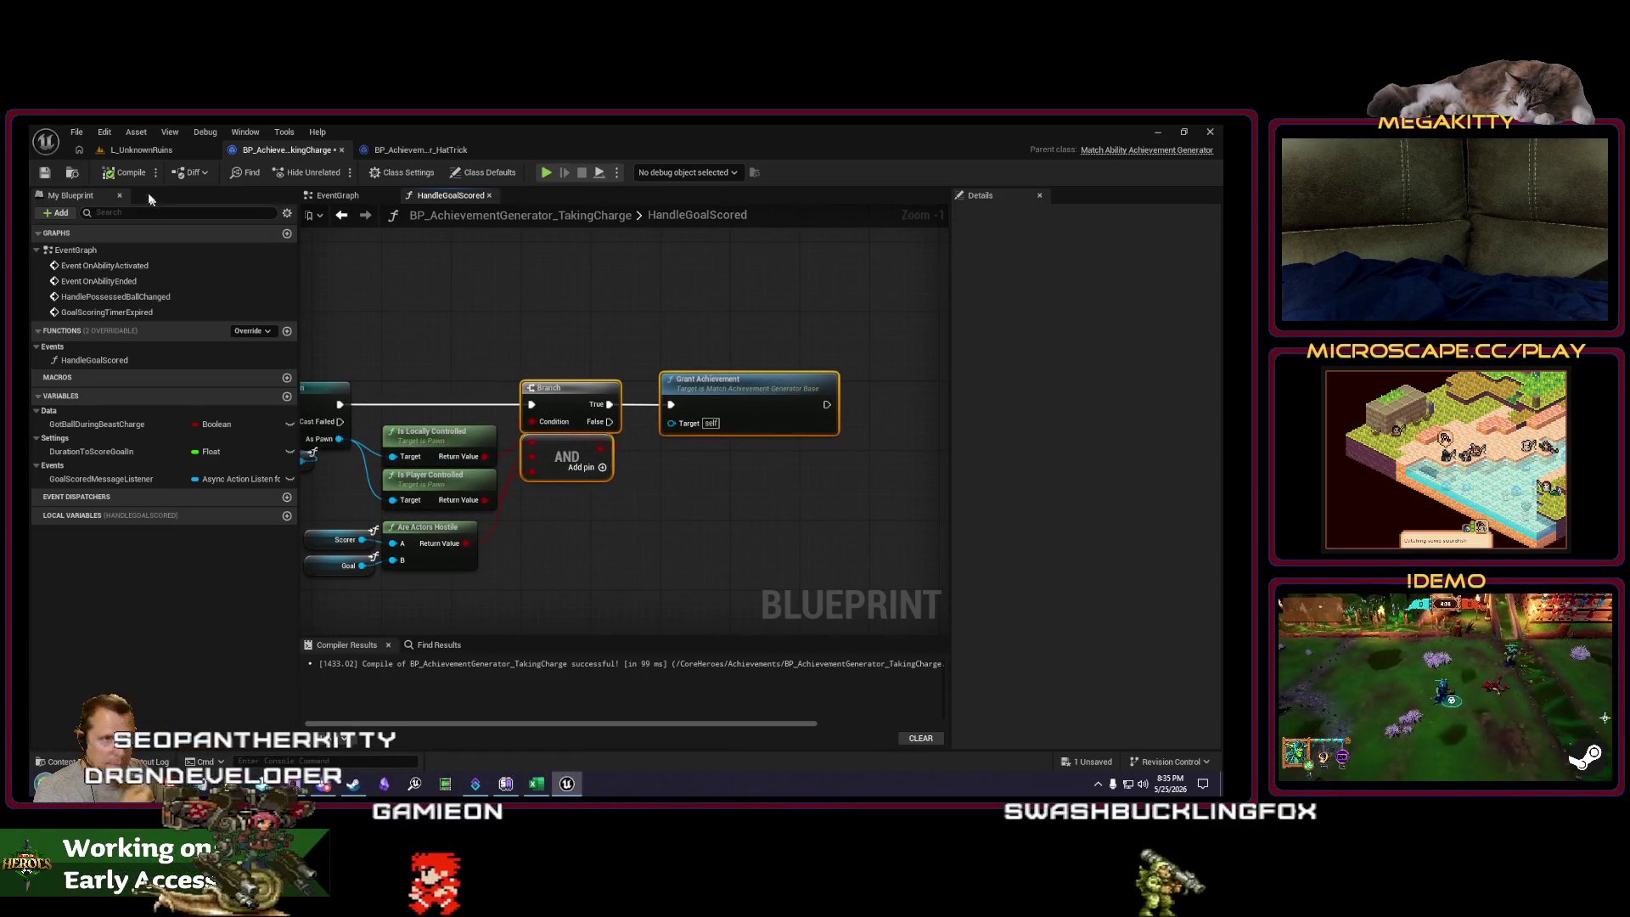
left_click_drag(540, 314, 694, 317)
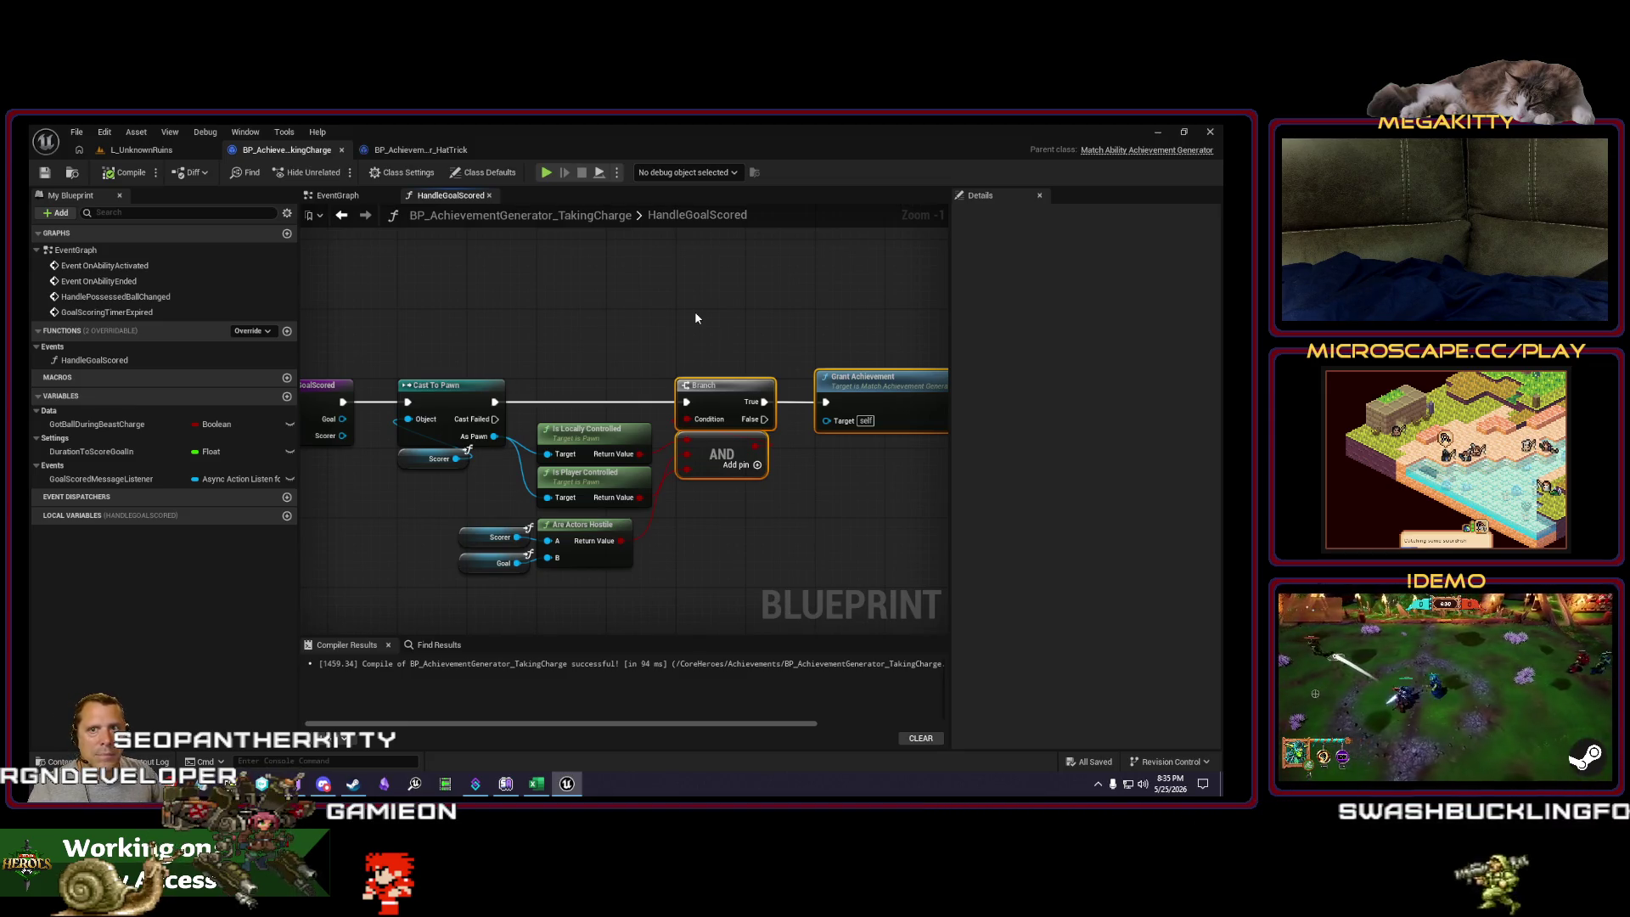
Step: Glance at the level, then bring up Achievements.xlsx and select the takingcharge row
left_click(157, 151)
key("d")
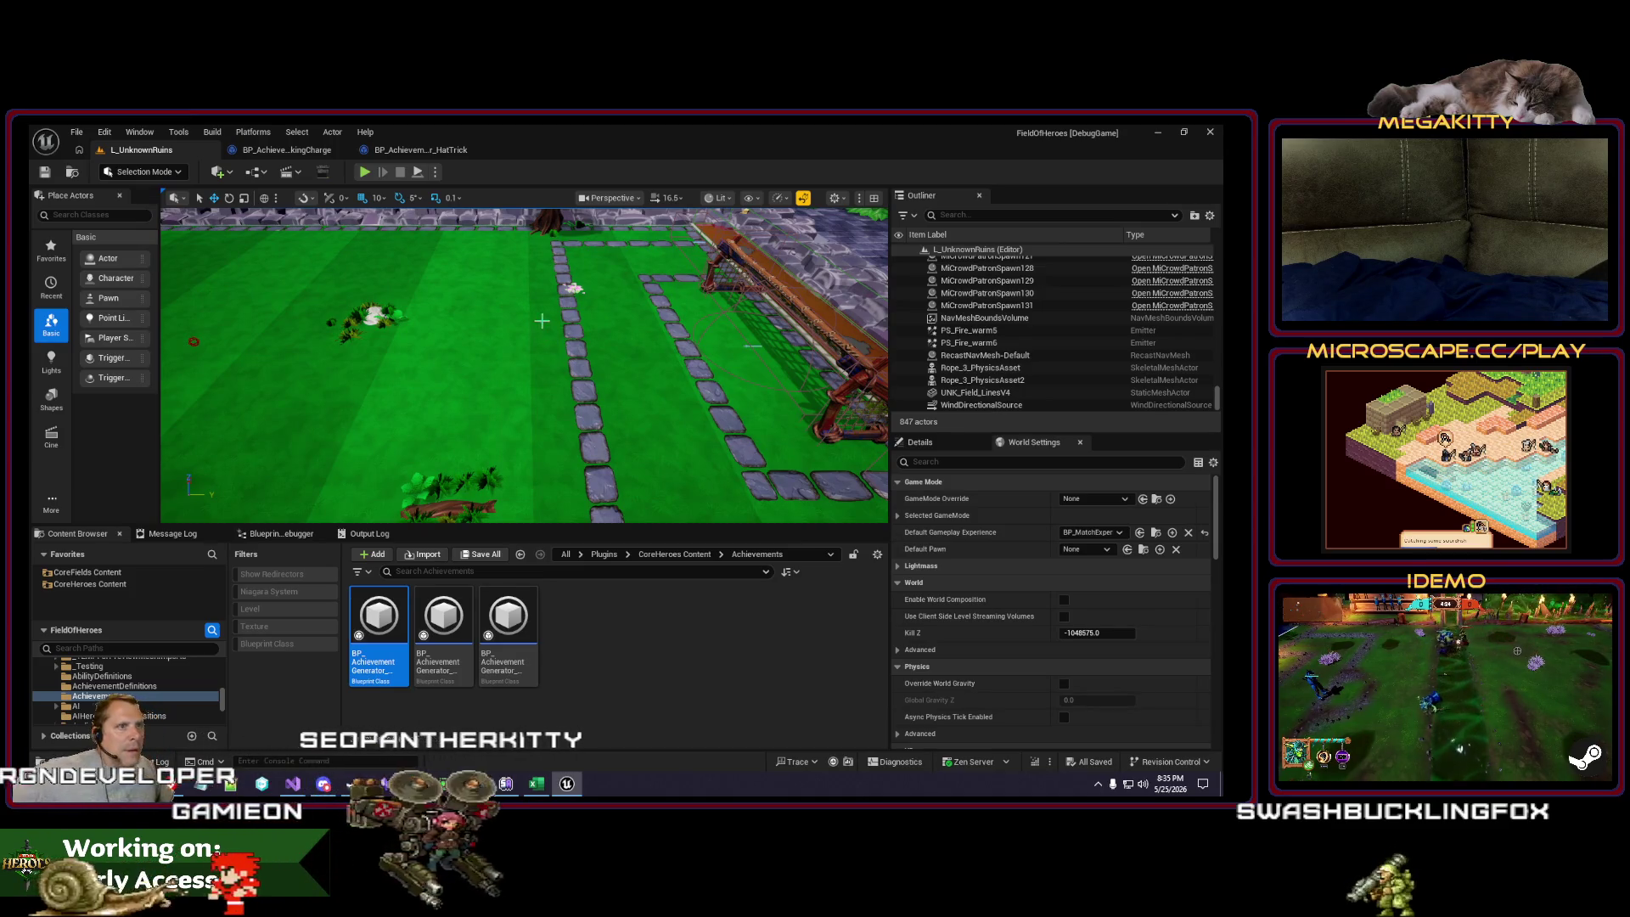
left_click(271, 151)
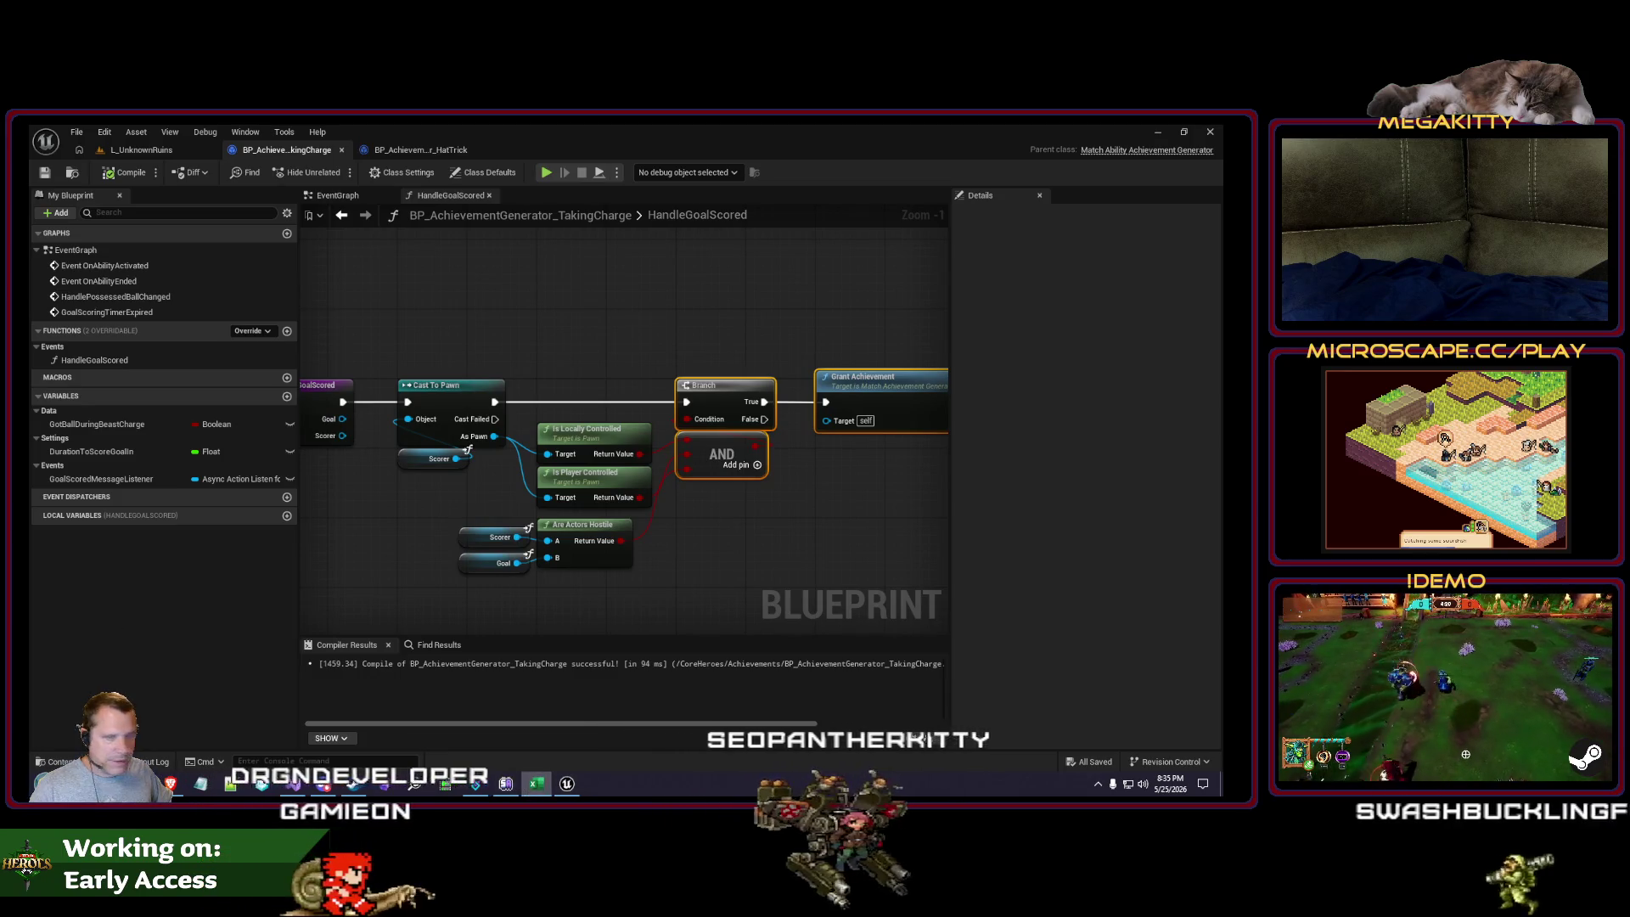
left_click(536, 783)
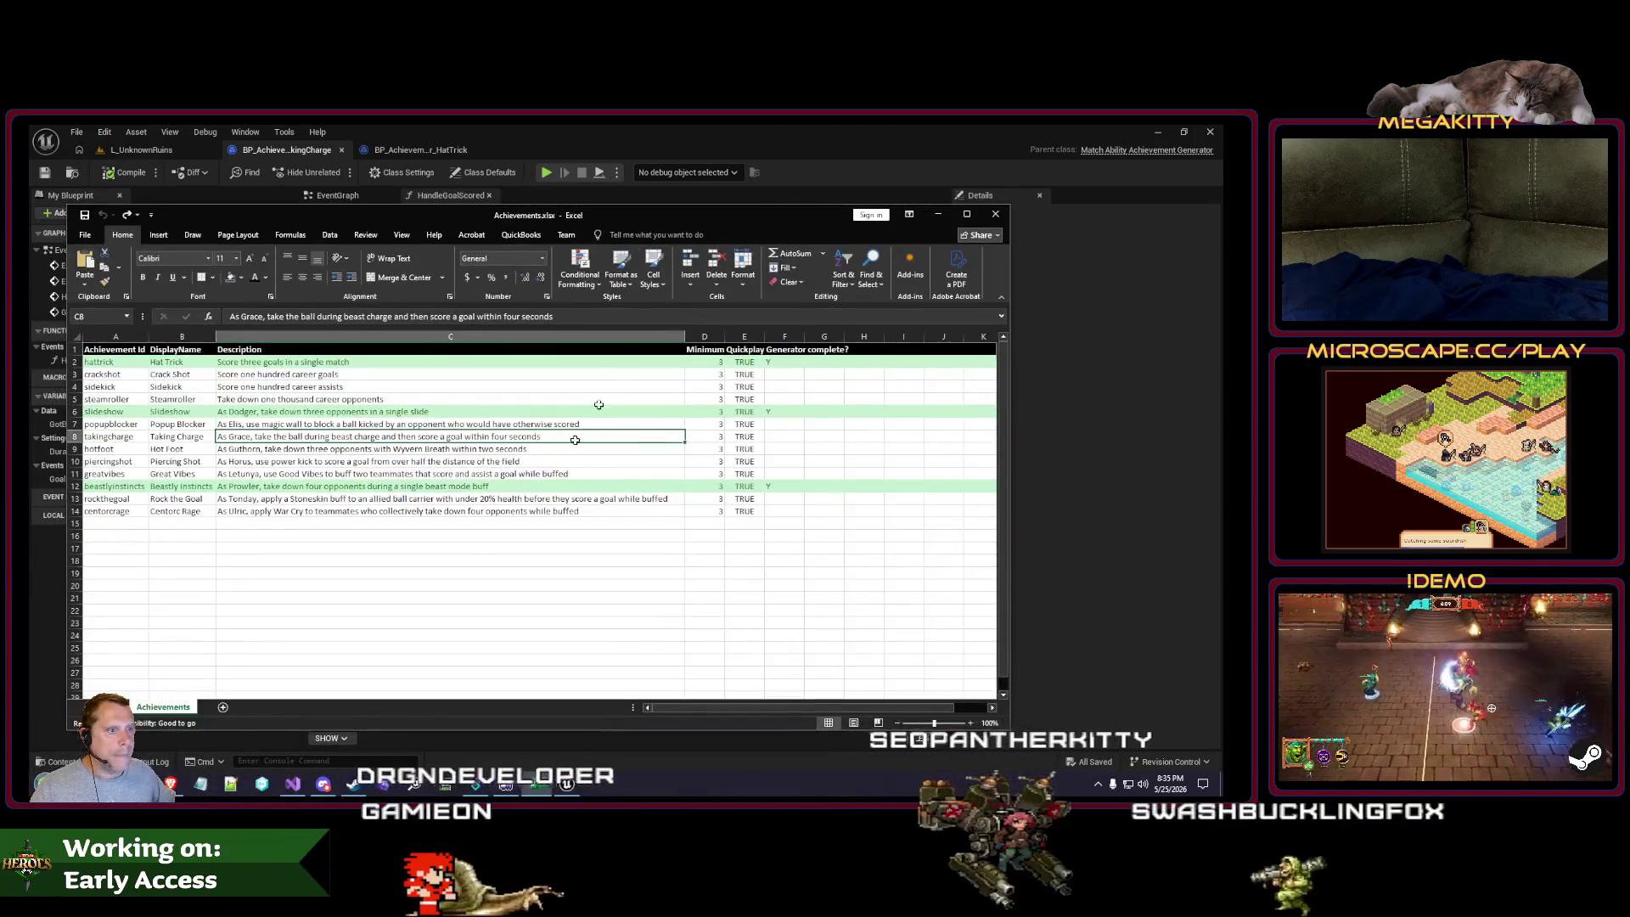
left_click(74, 436)
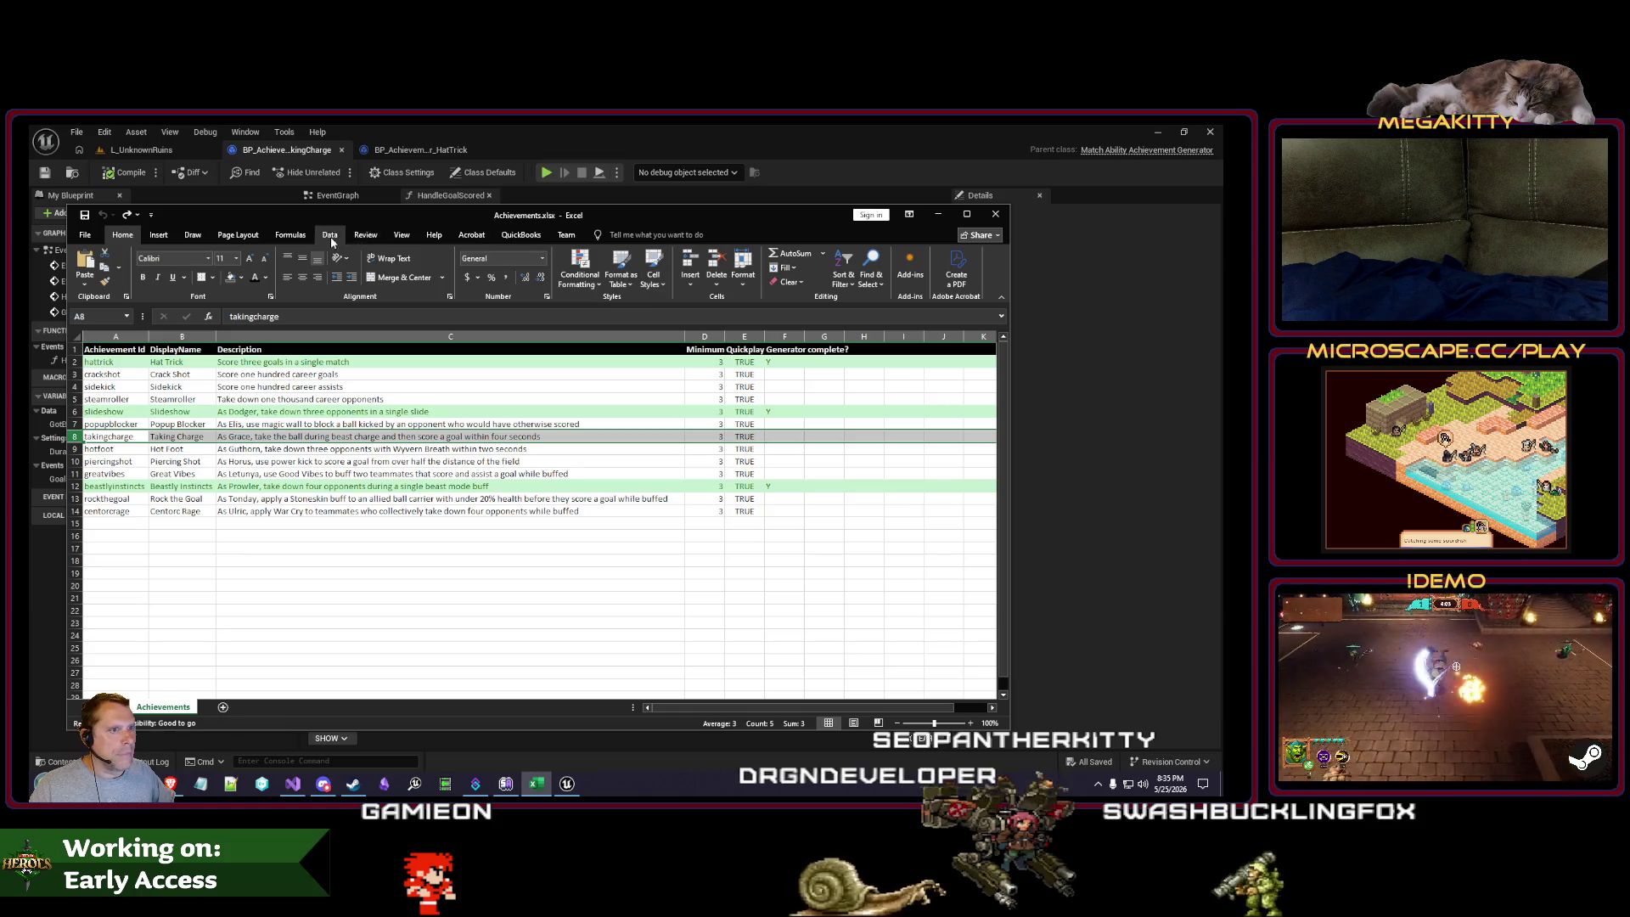
Step: Maximize Excel, enter Y in F8 for takingcharge, then switch back to Unreal Engine
double_click(408, 218)
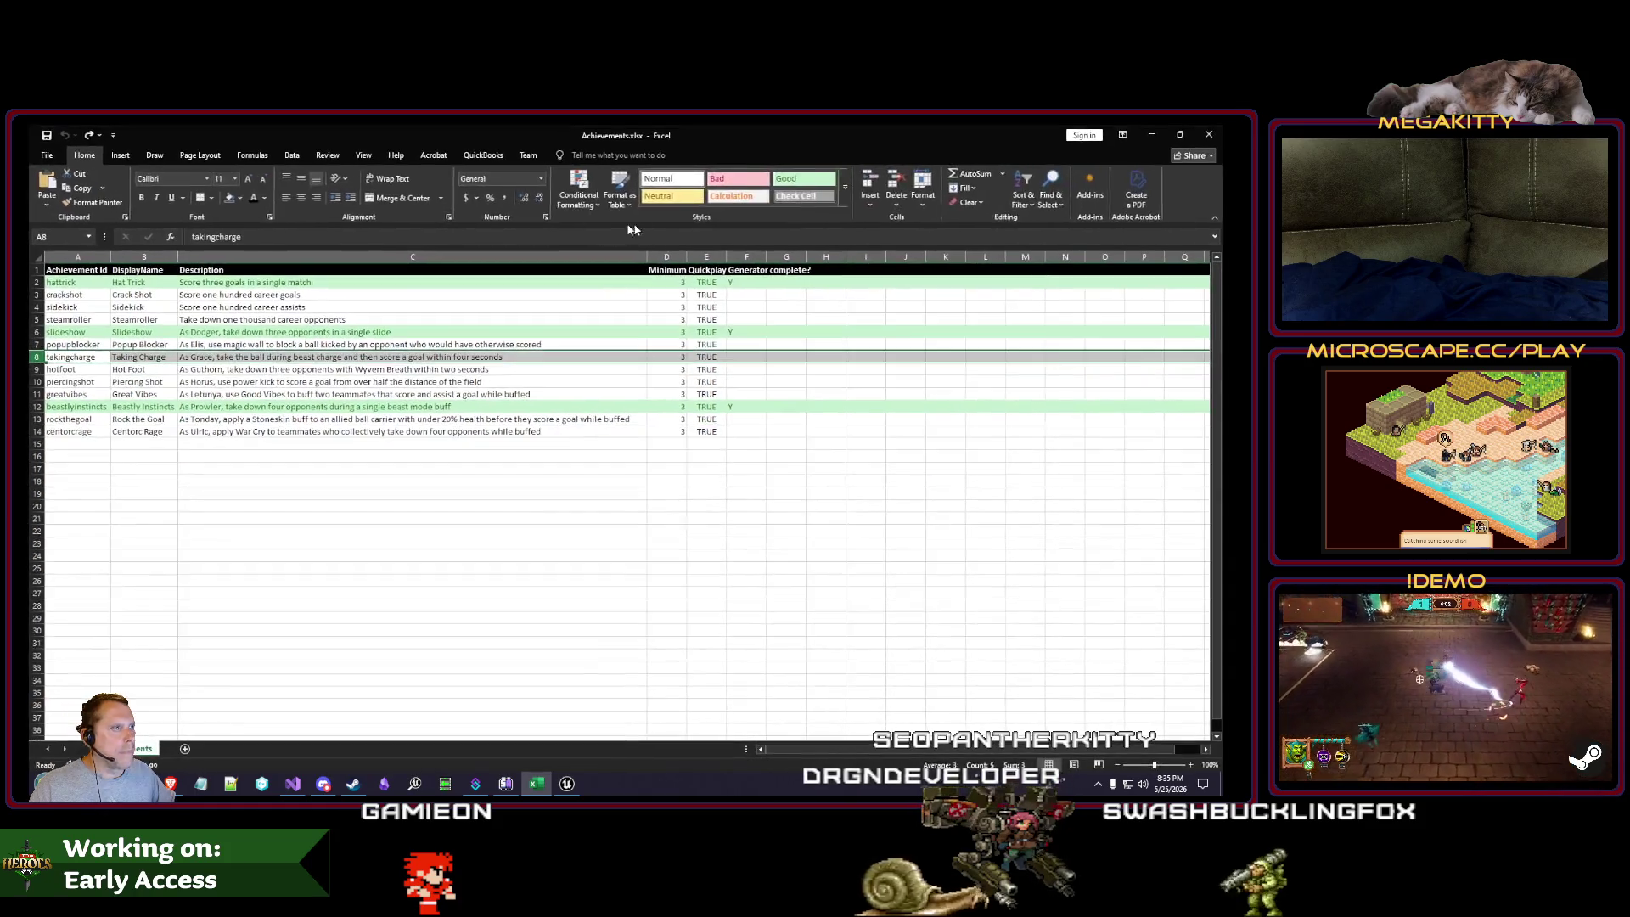
left_click(751, 355)
type("Y")
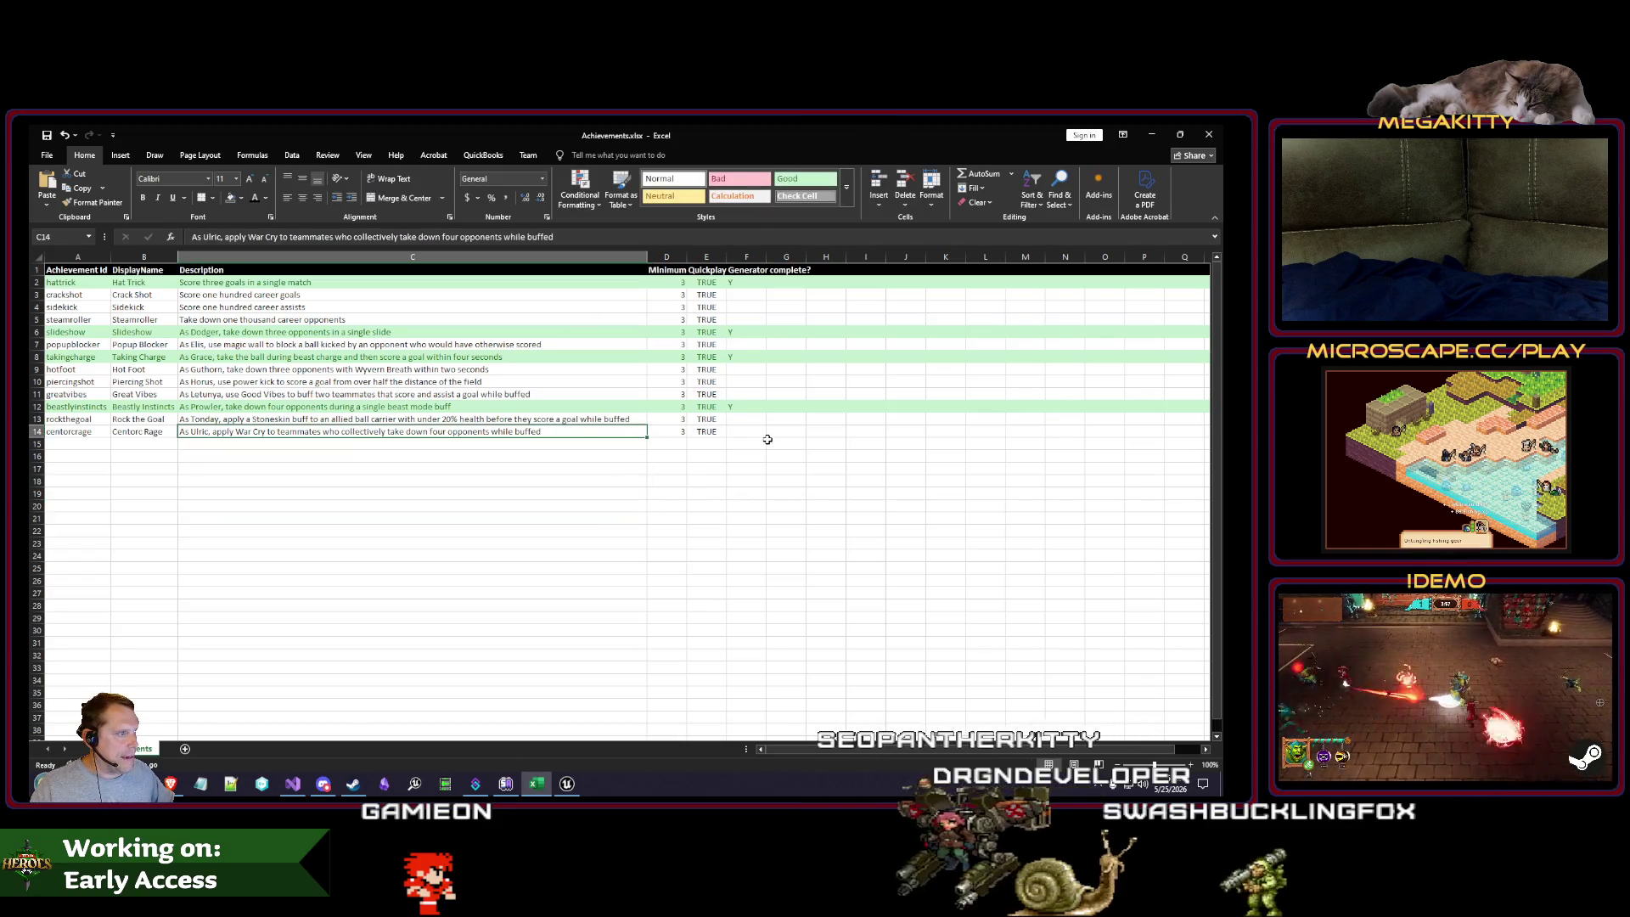
left_click_drag(767, 439, 70, 291)
left_click(346, 507)
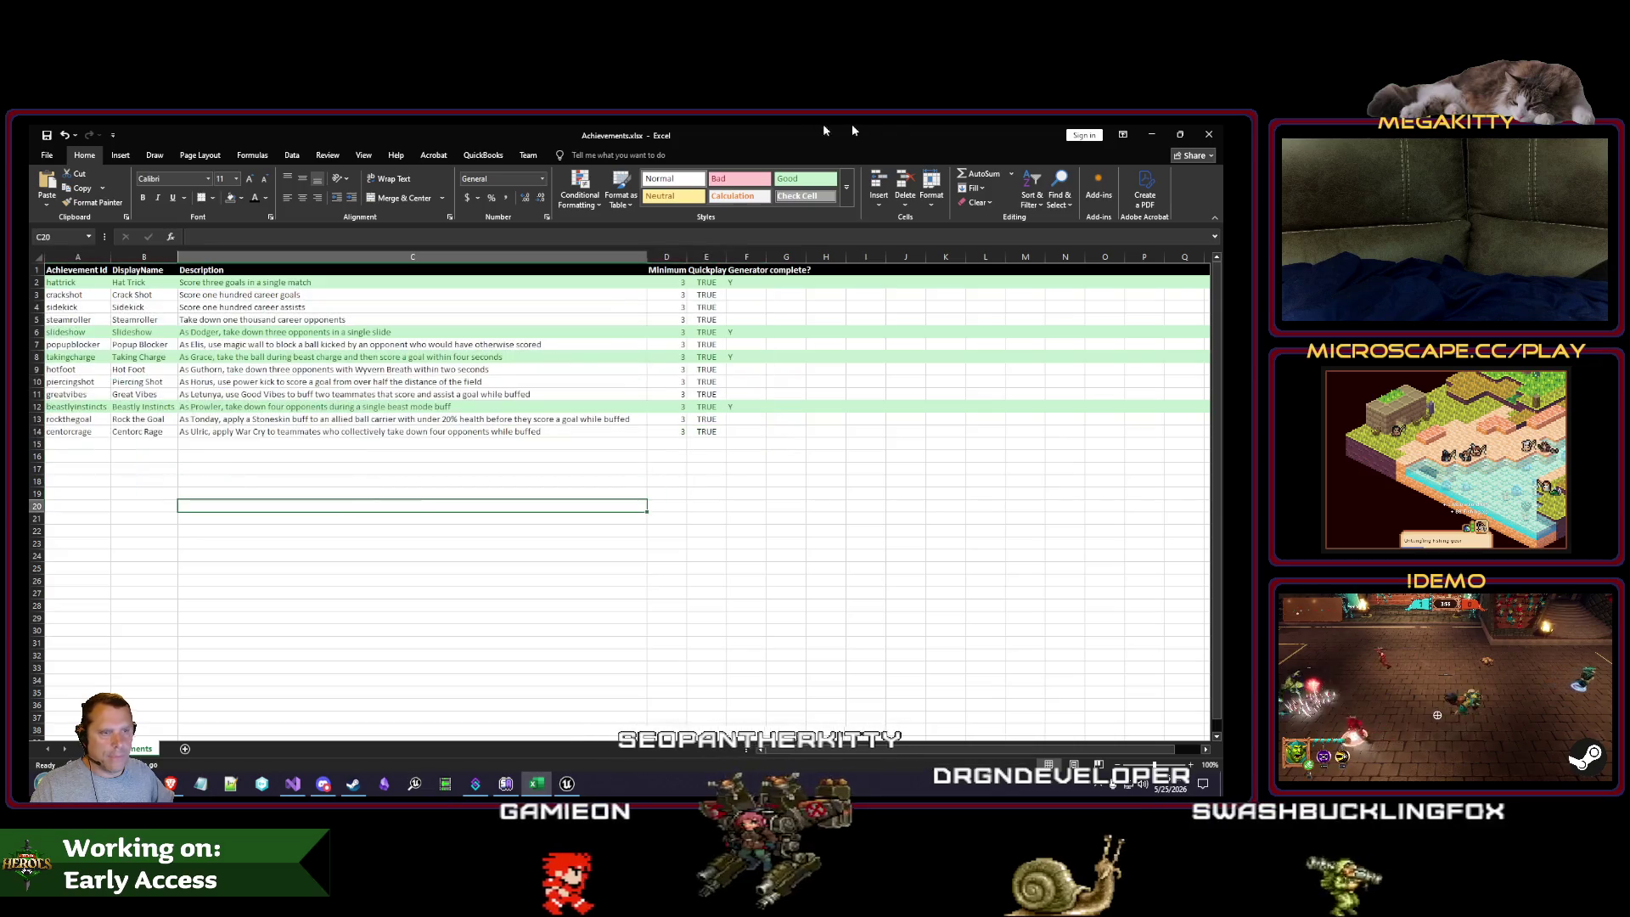
key("alt+Tab")
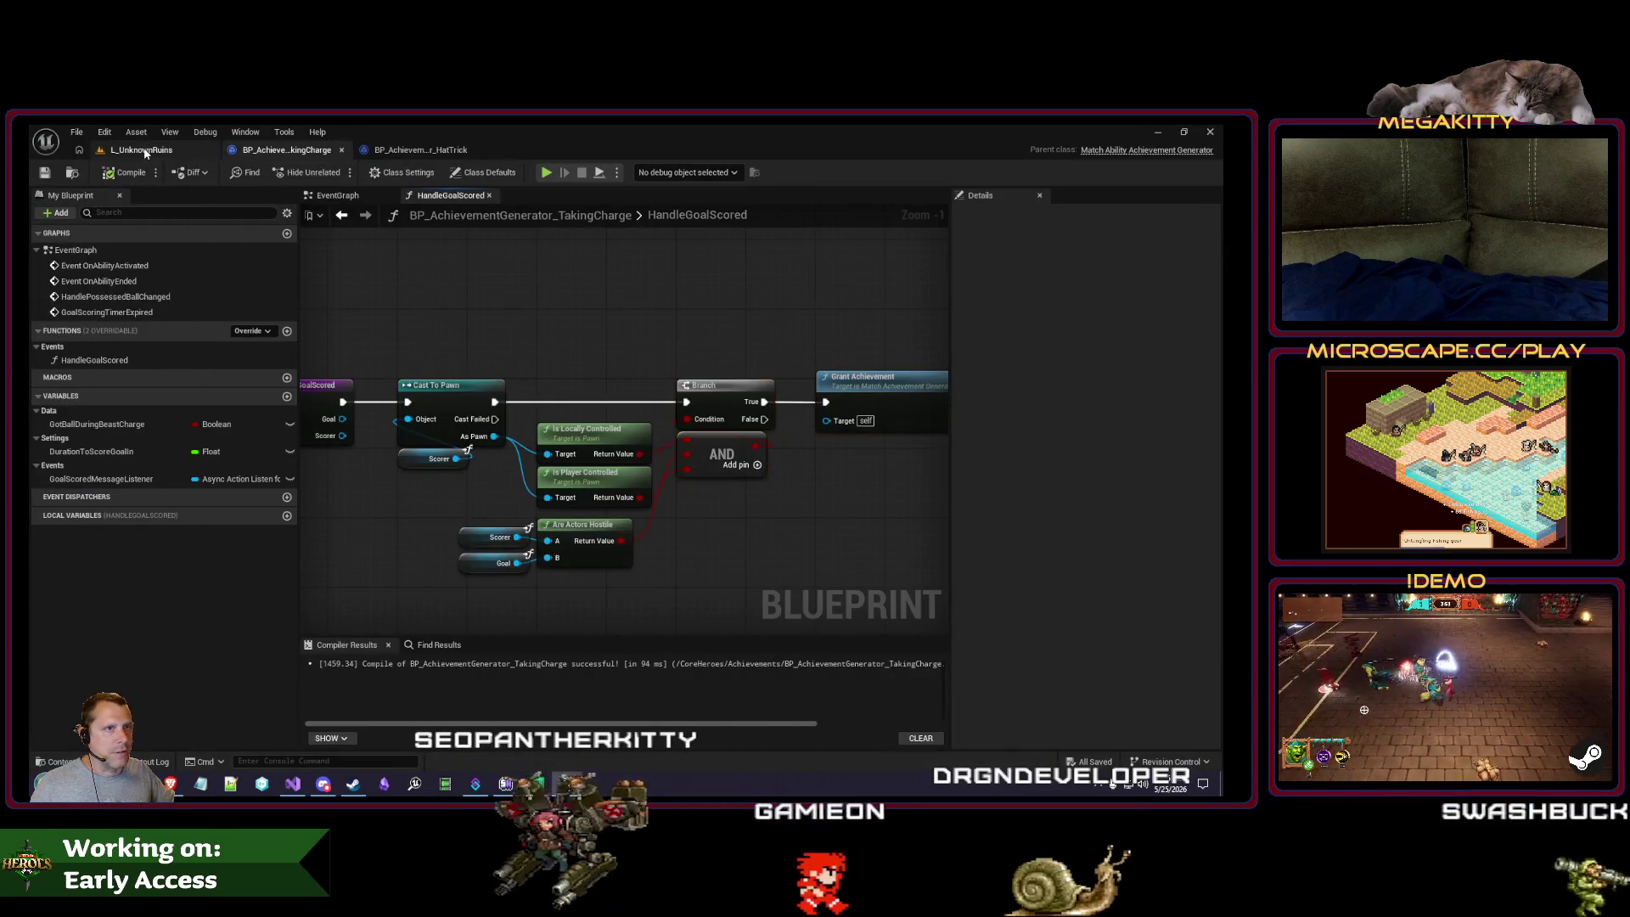
Step: Switch past Visual Studio to the Unity Version Control Branch Explorer
key("alt+Tab")
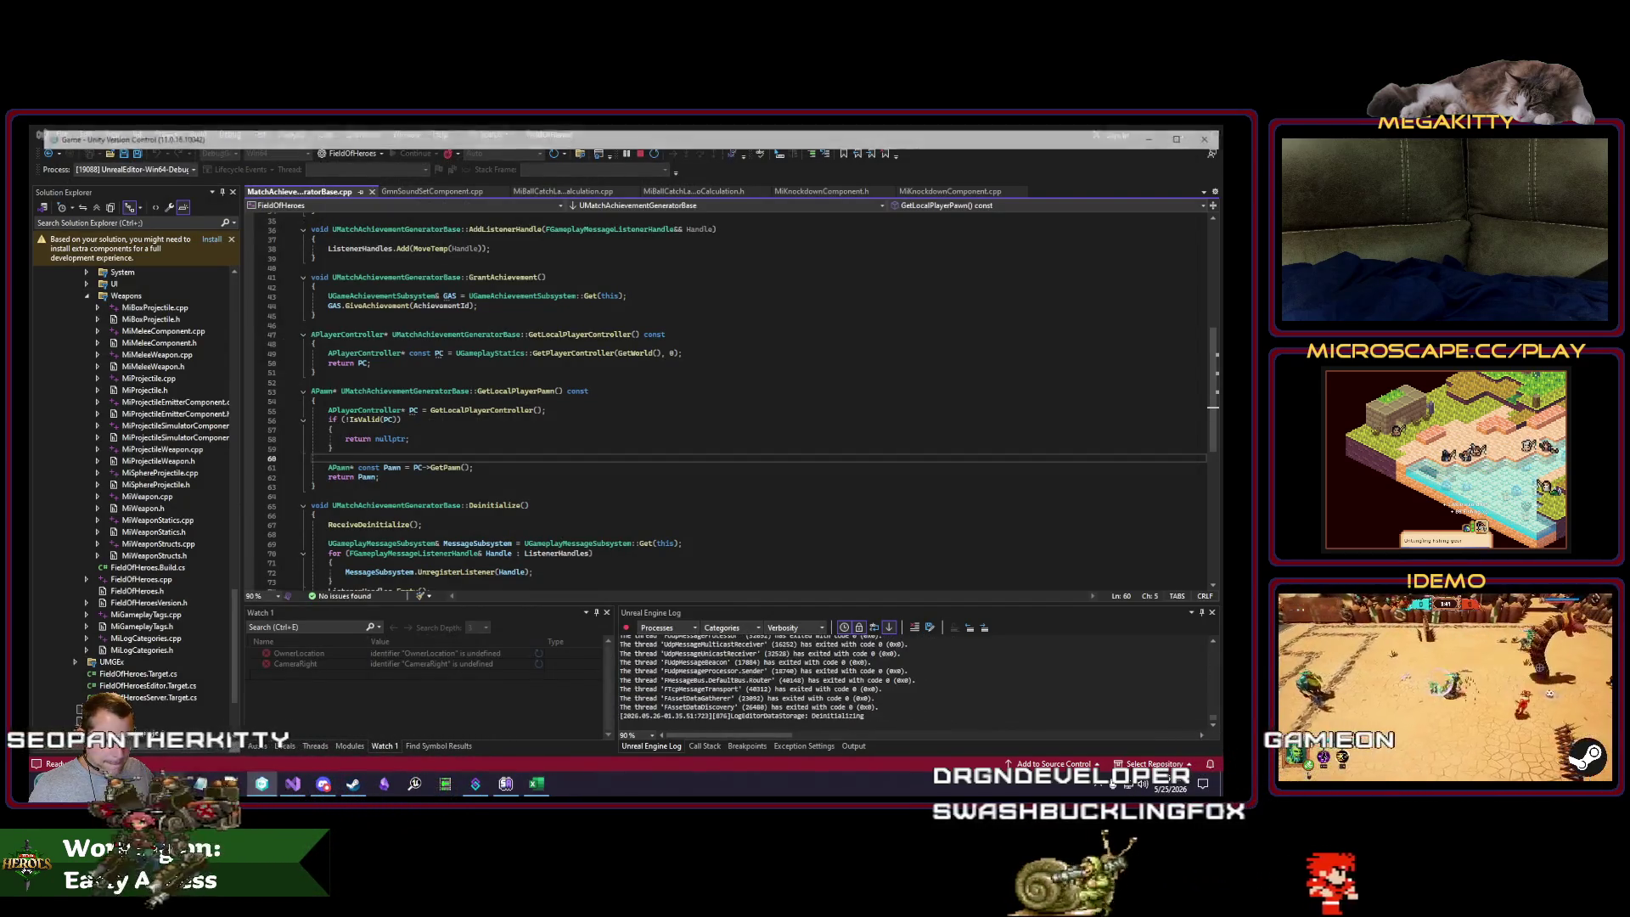
key("alt+Tab")
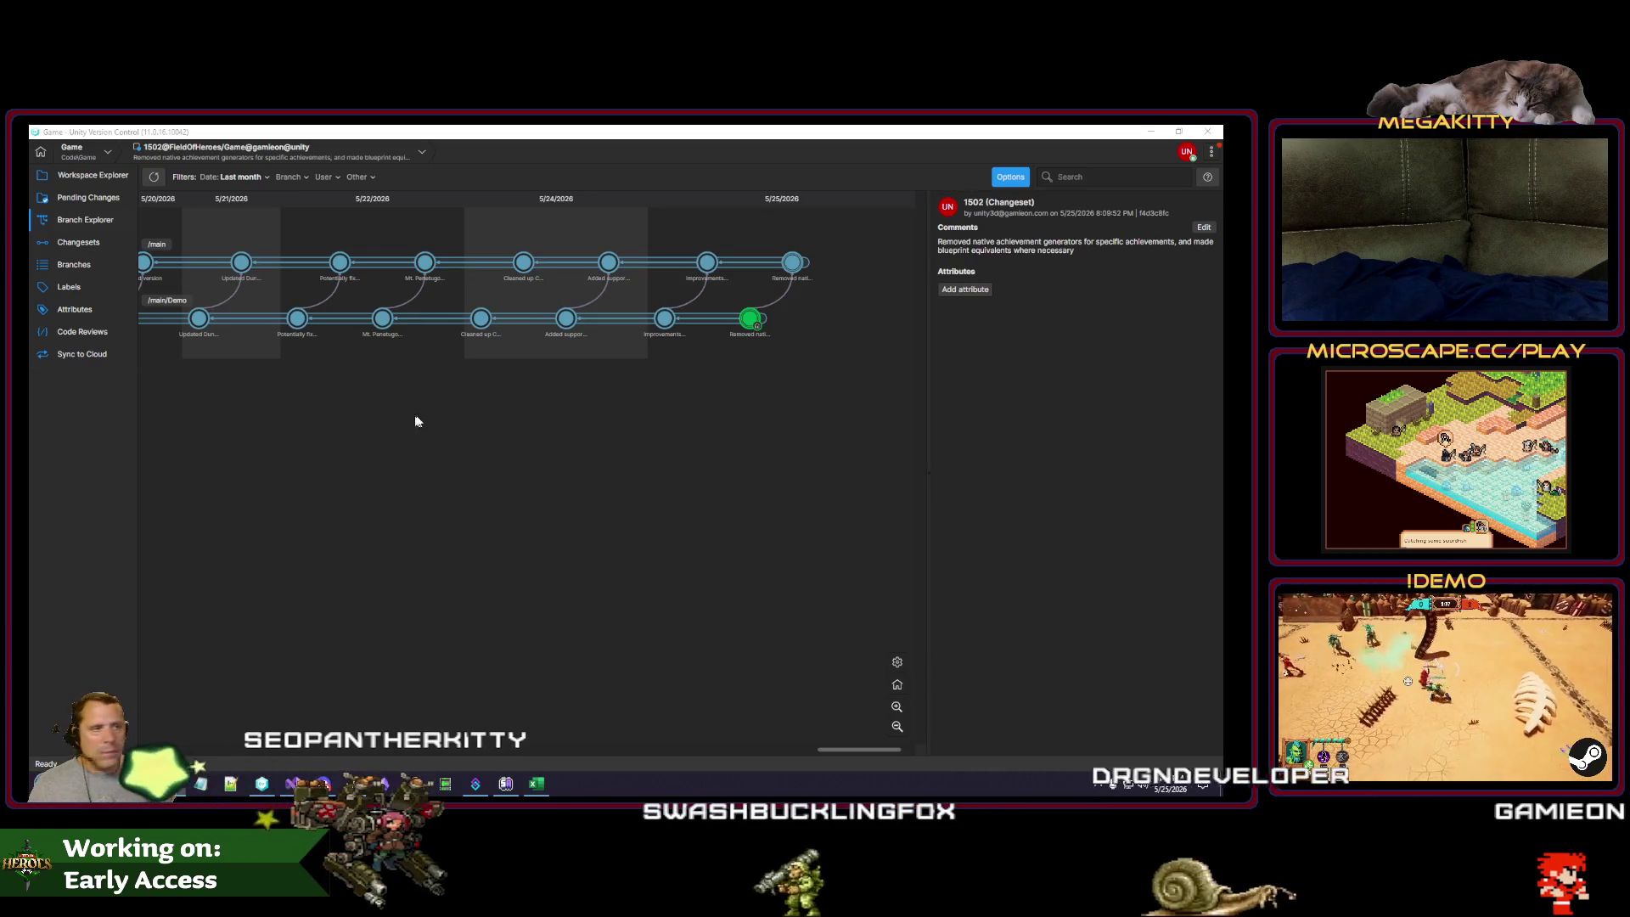
Step: Check in the pending changes as changeset 1504 with comment 'Added Grace Taking Charge achievement generator'
left_click(95, 198)
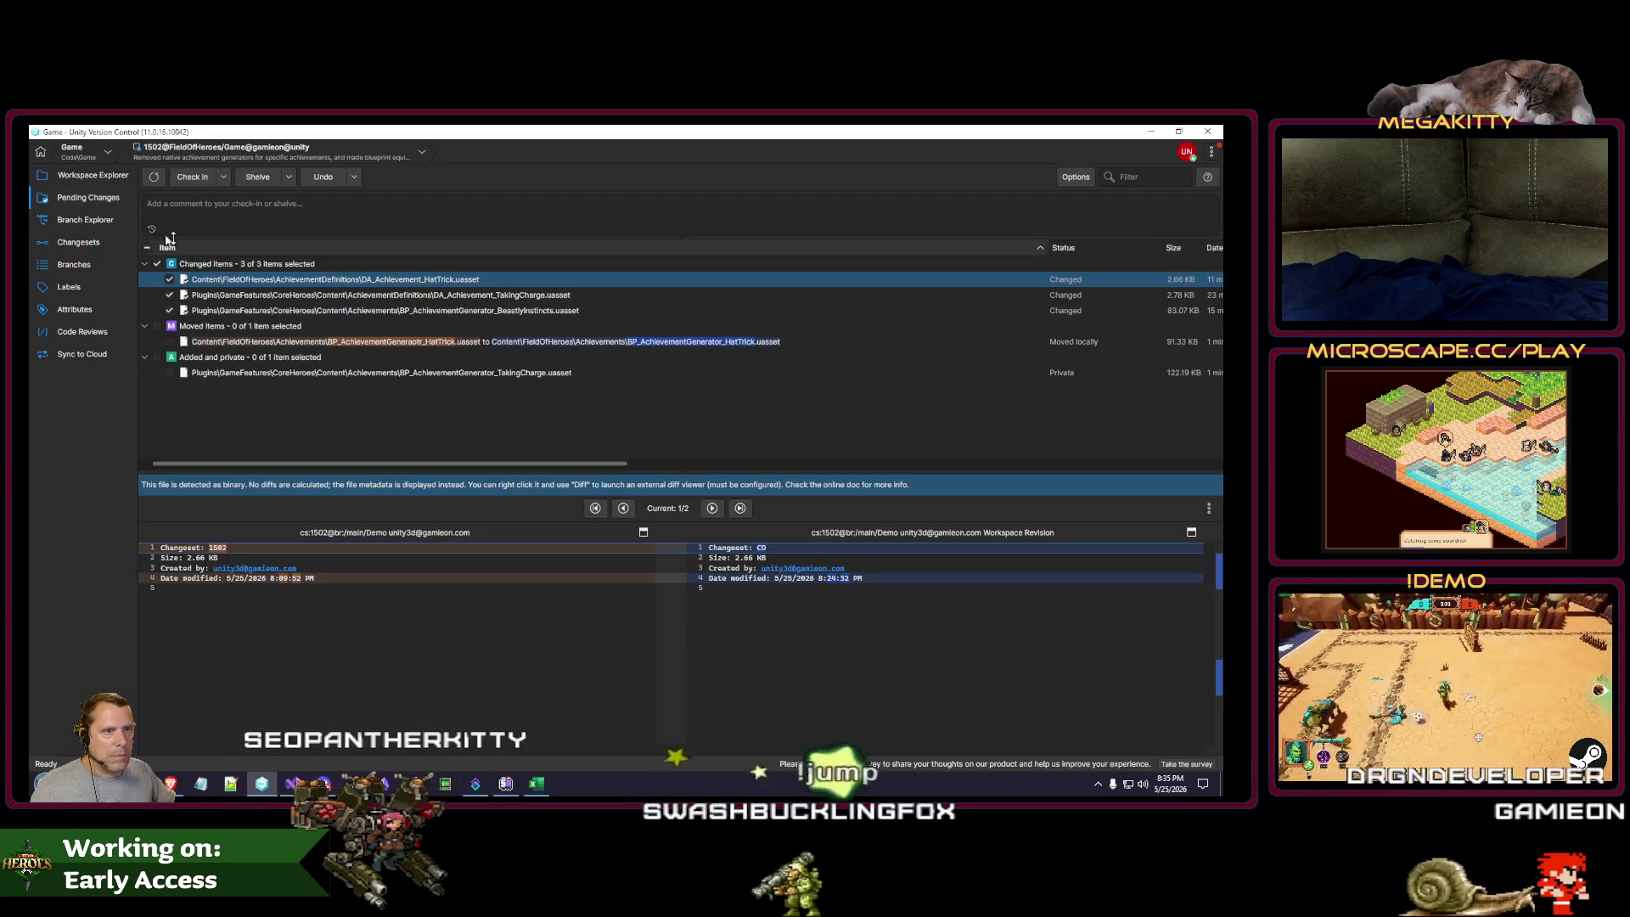
left_click(224, 211)
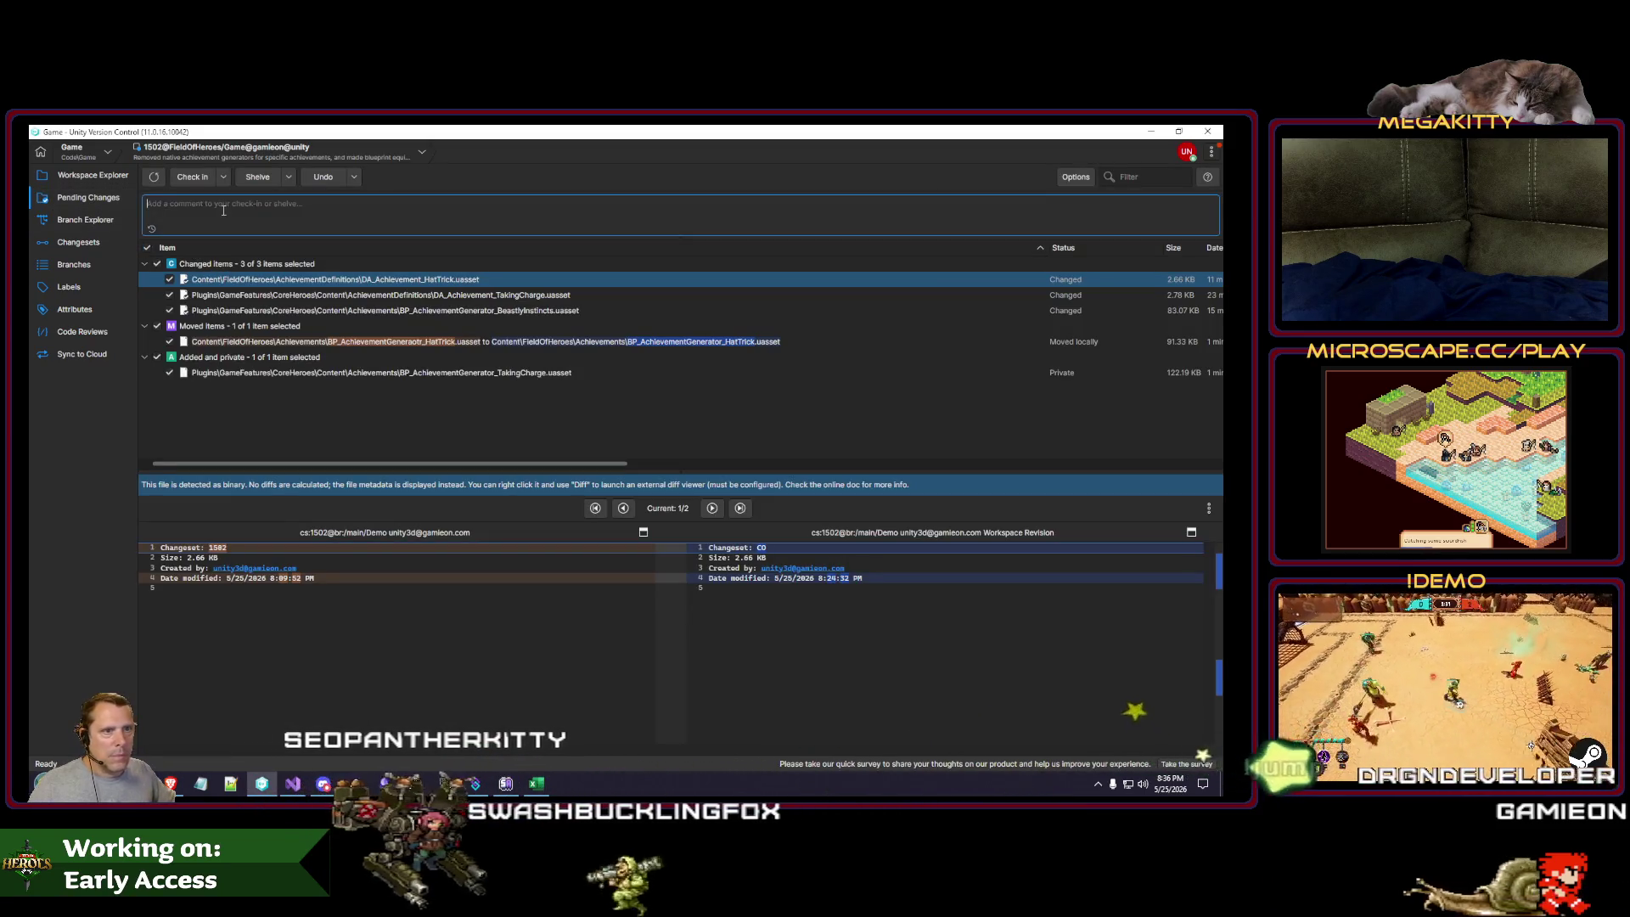
type("Added")
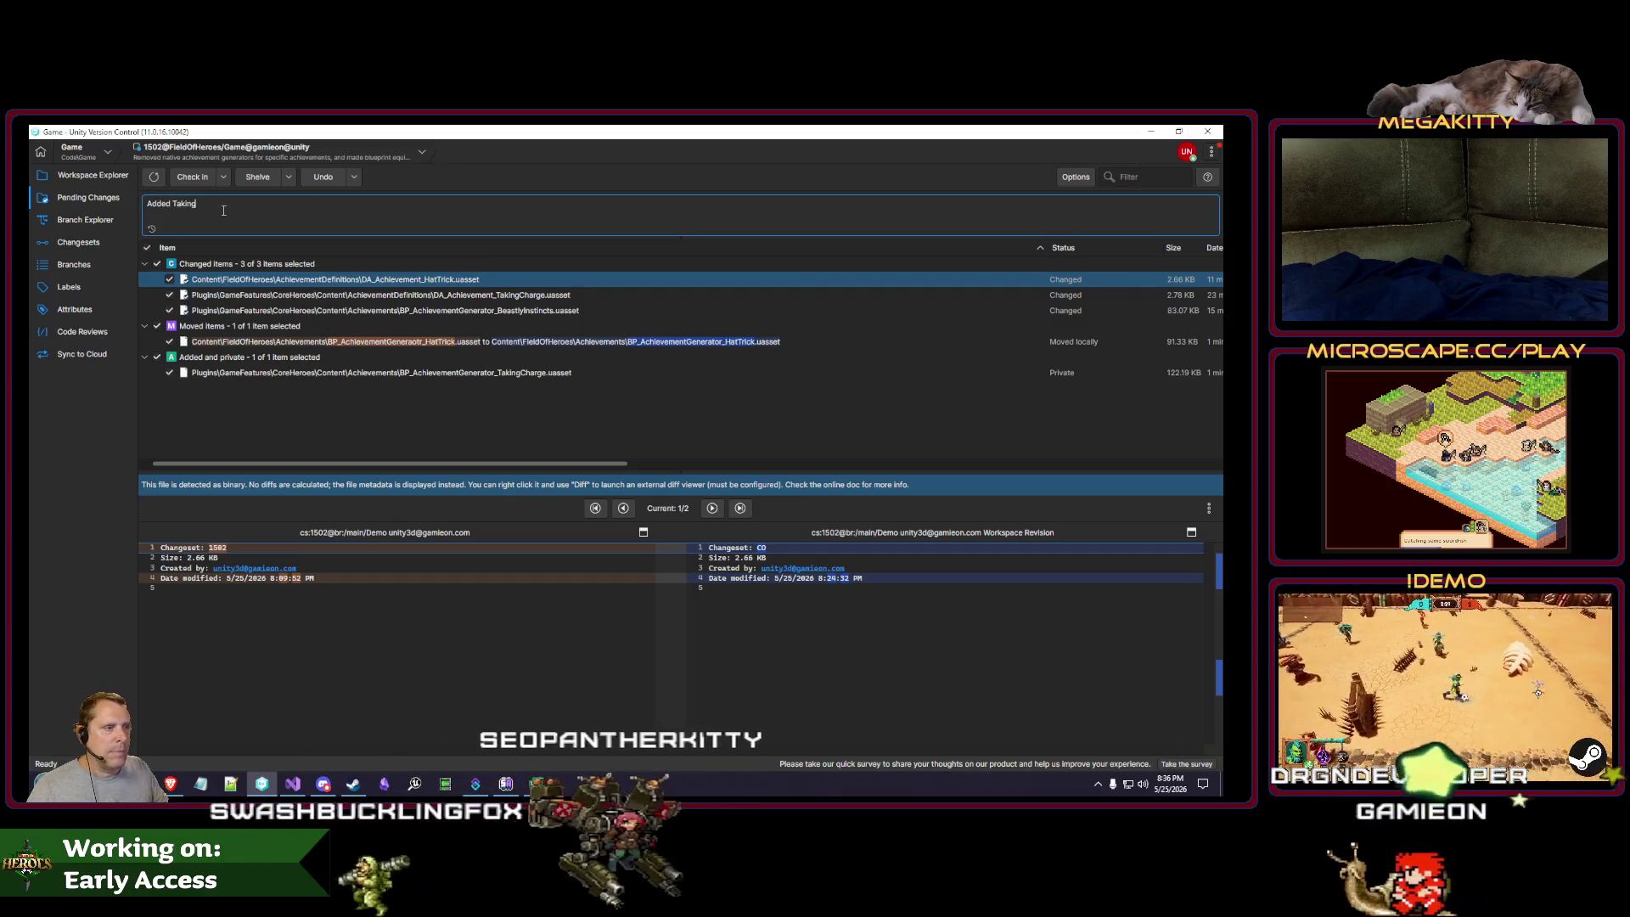
type(" Grace Tak")
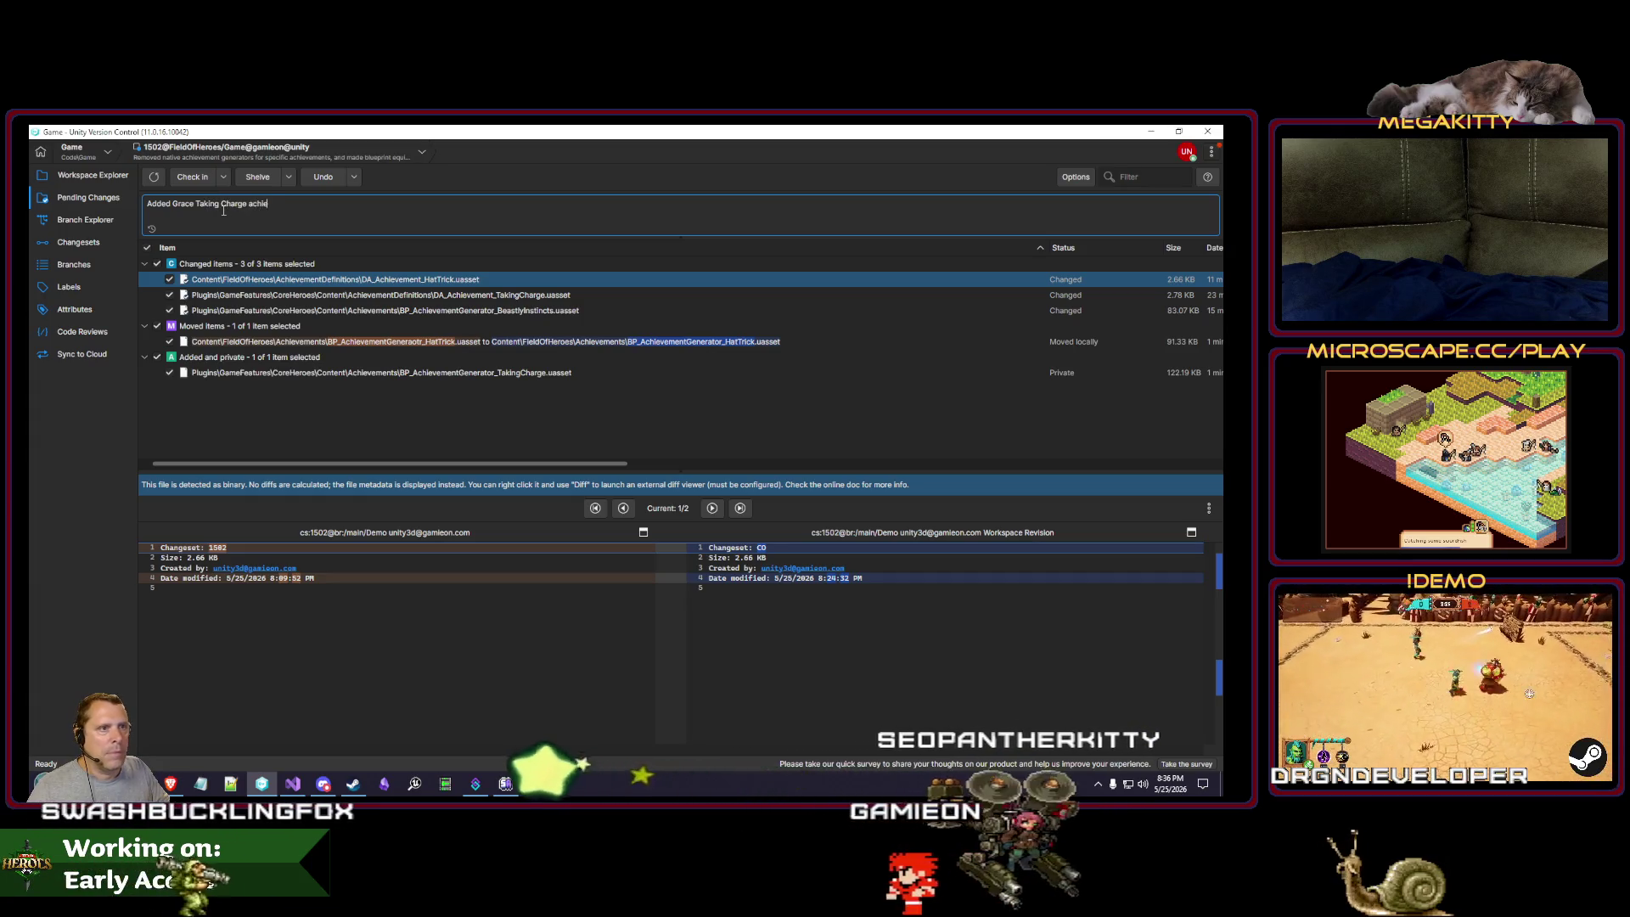
left_click(192, 178)
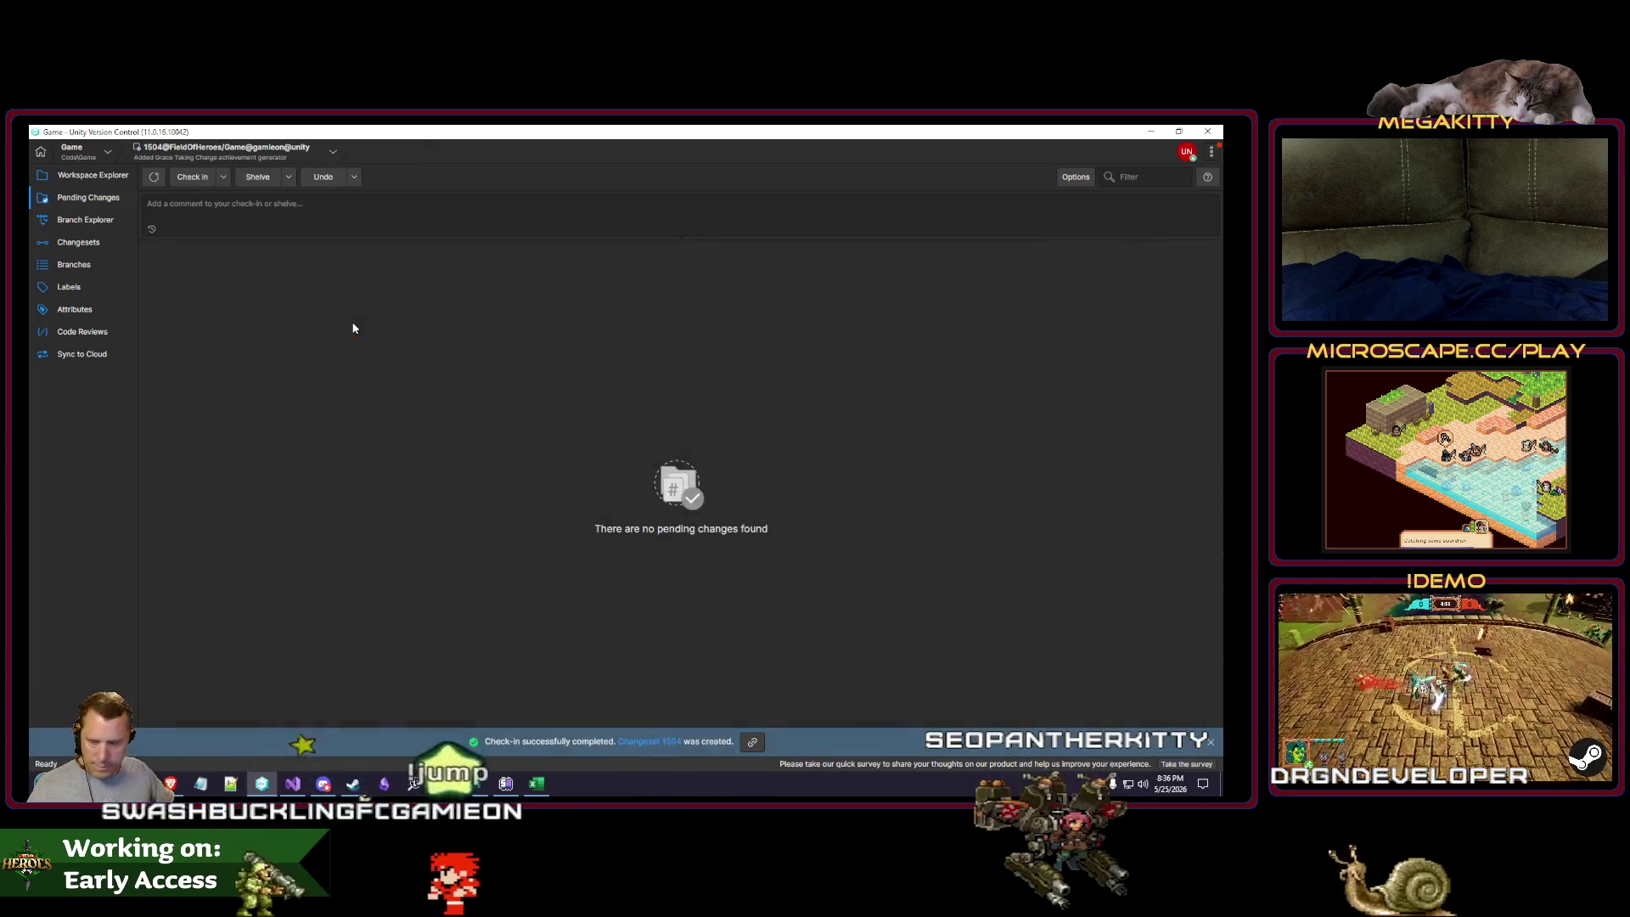
left_click(85, 220)
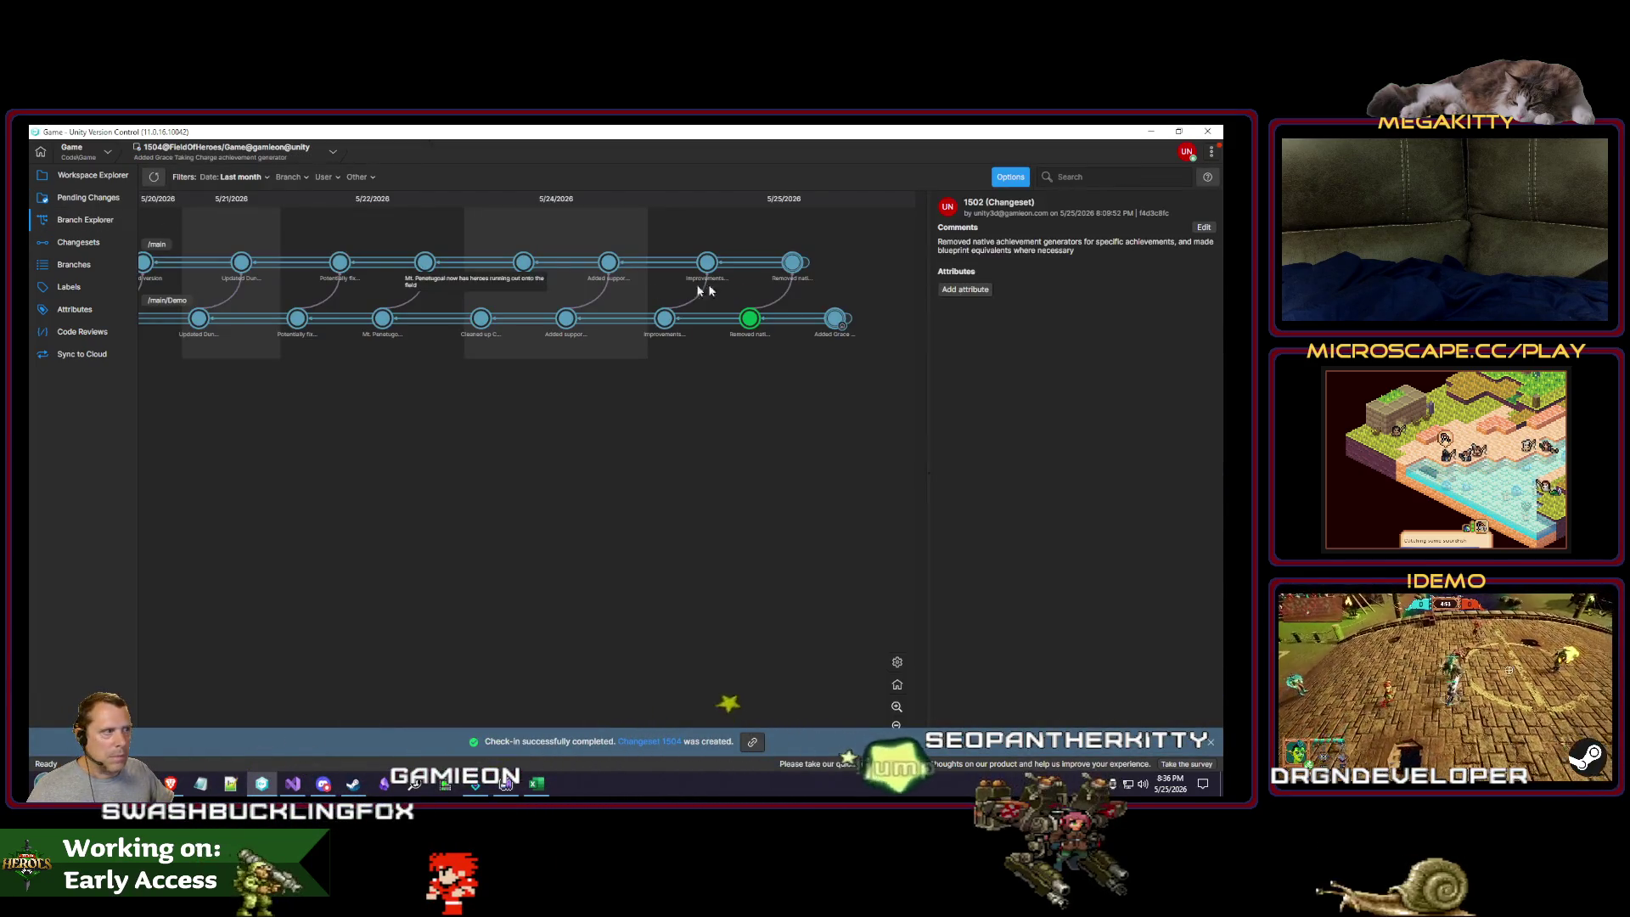
Step: Cherry-pick Demo changeset 1504 onto main and apply the changes to the workspace
right_click(792, 263)
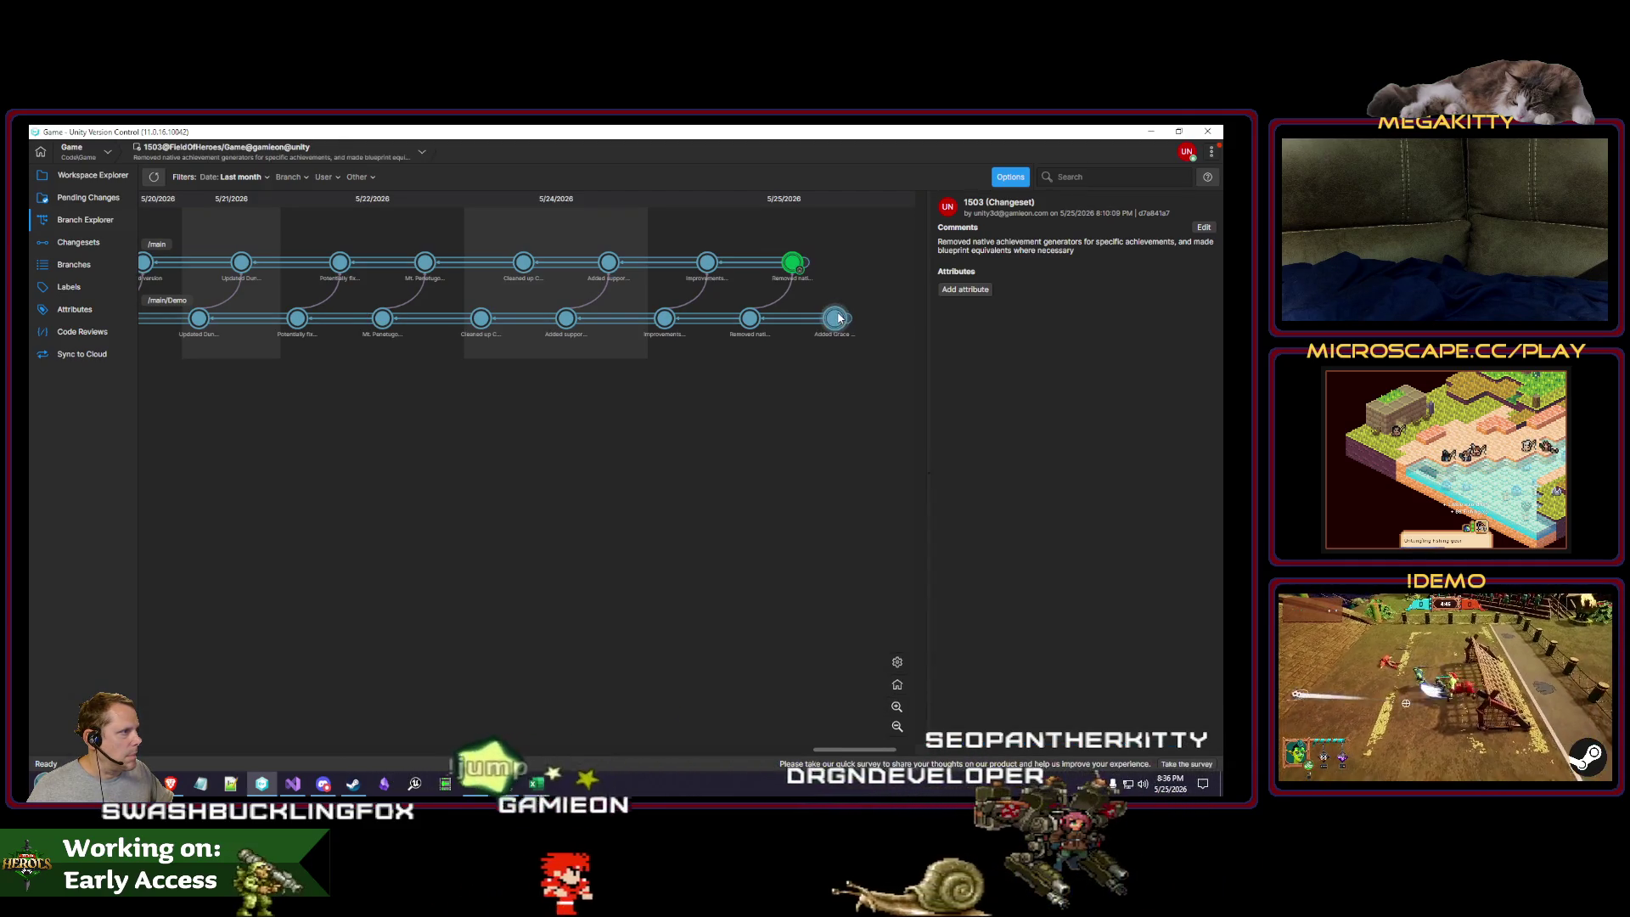
right_click(839, 318)
left_click(883, 458)
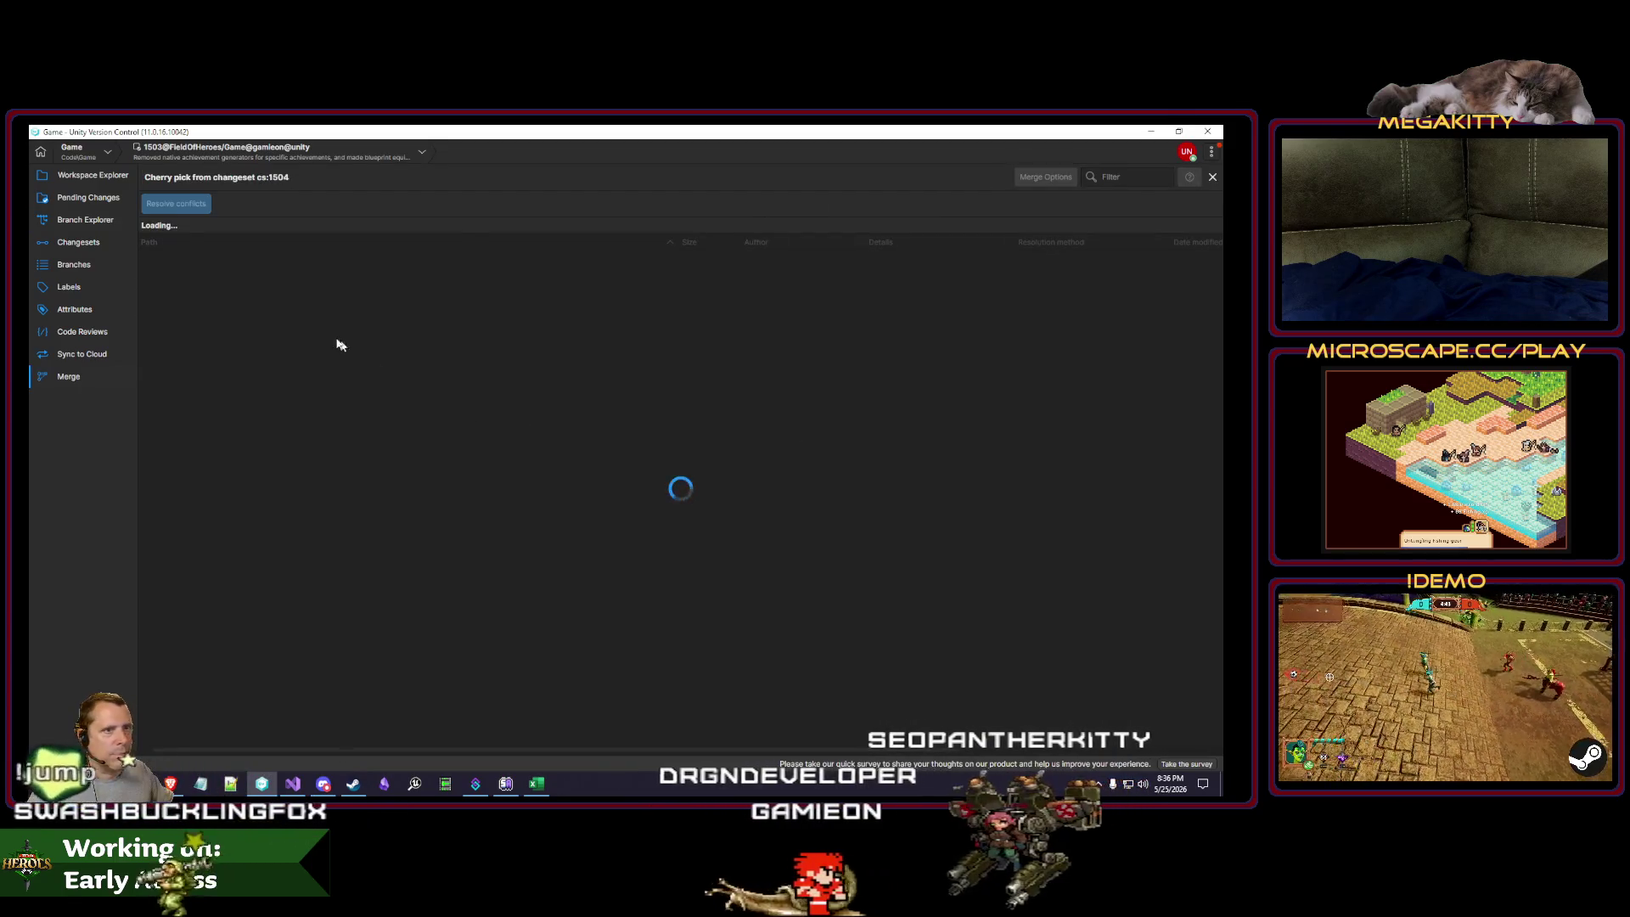
left_click(172, 204)
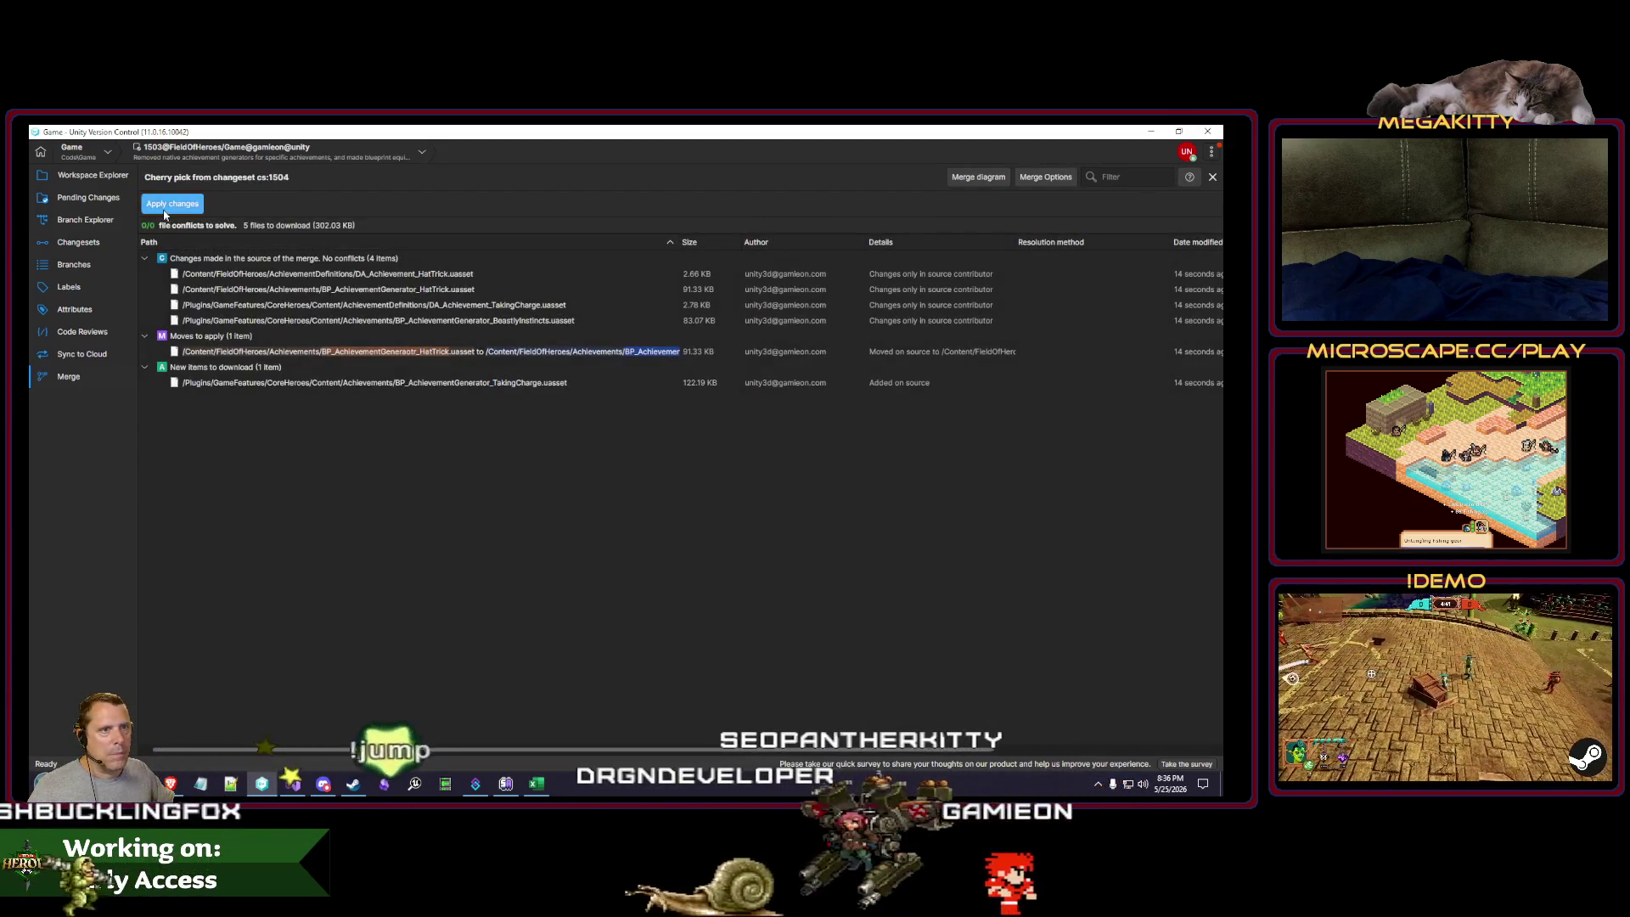
left_click(102, 220)
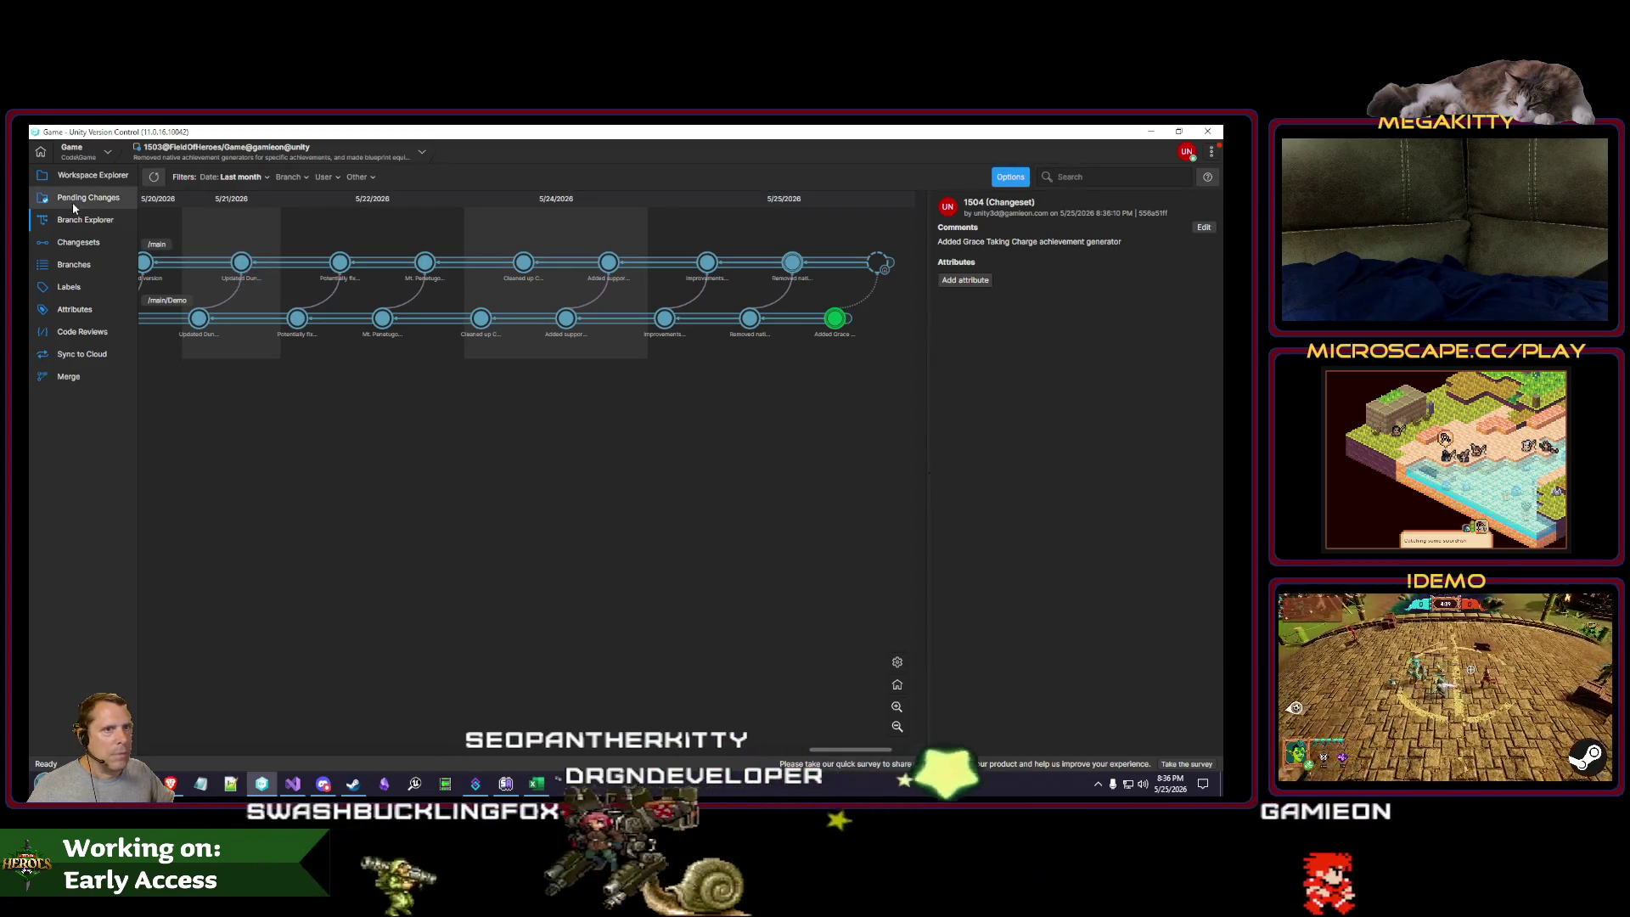
Step: Check in the cherry-picked changes to main as changeset 1505 with the Grace Taking Charge comment
left_click(88, 198)
left_click(151, 228)
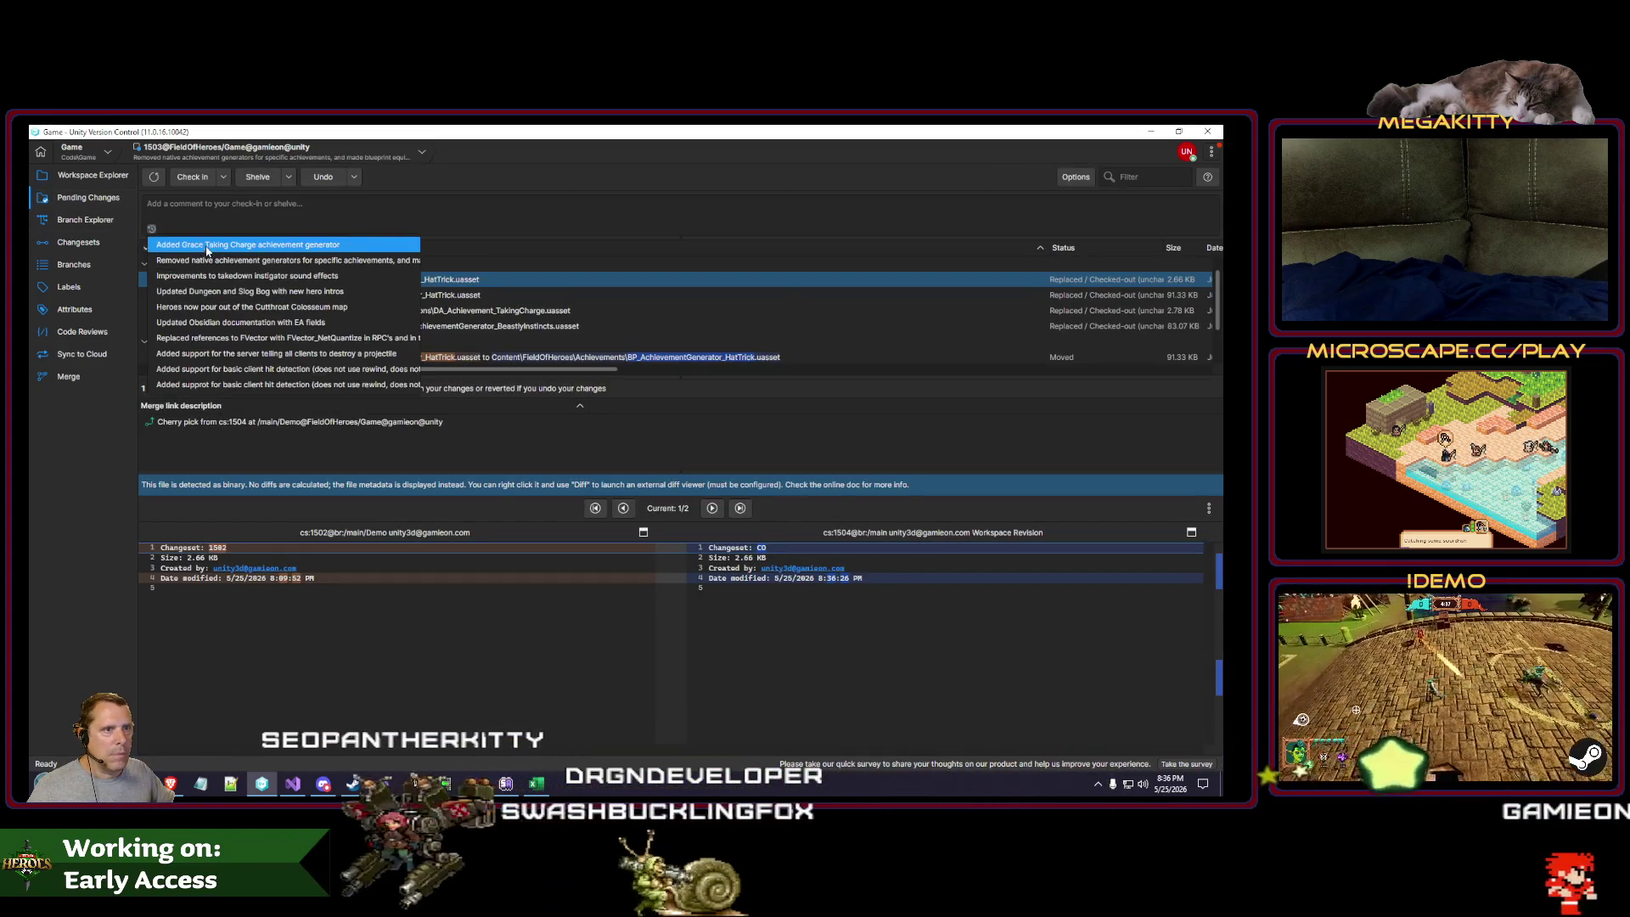
left_click(206, 245)
left_click(192, 177)
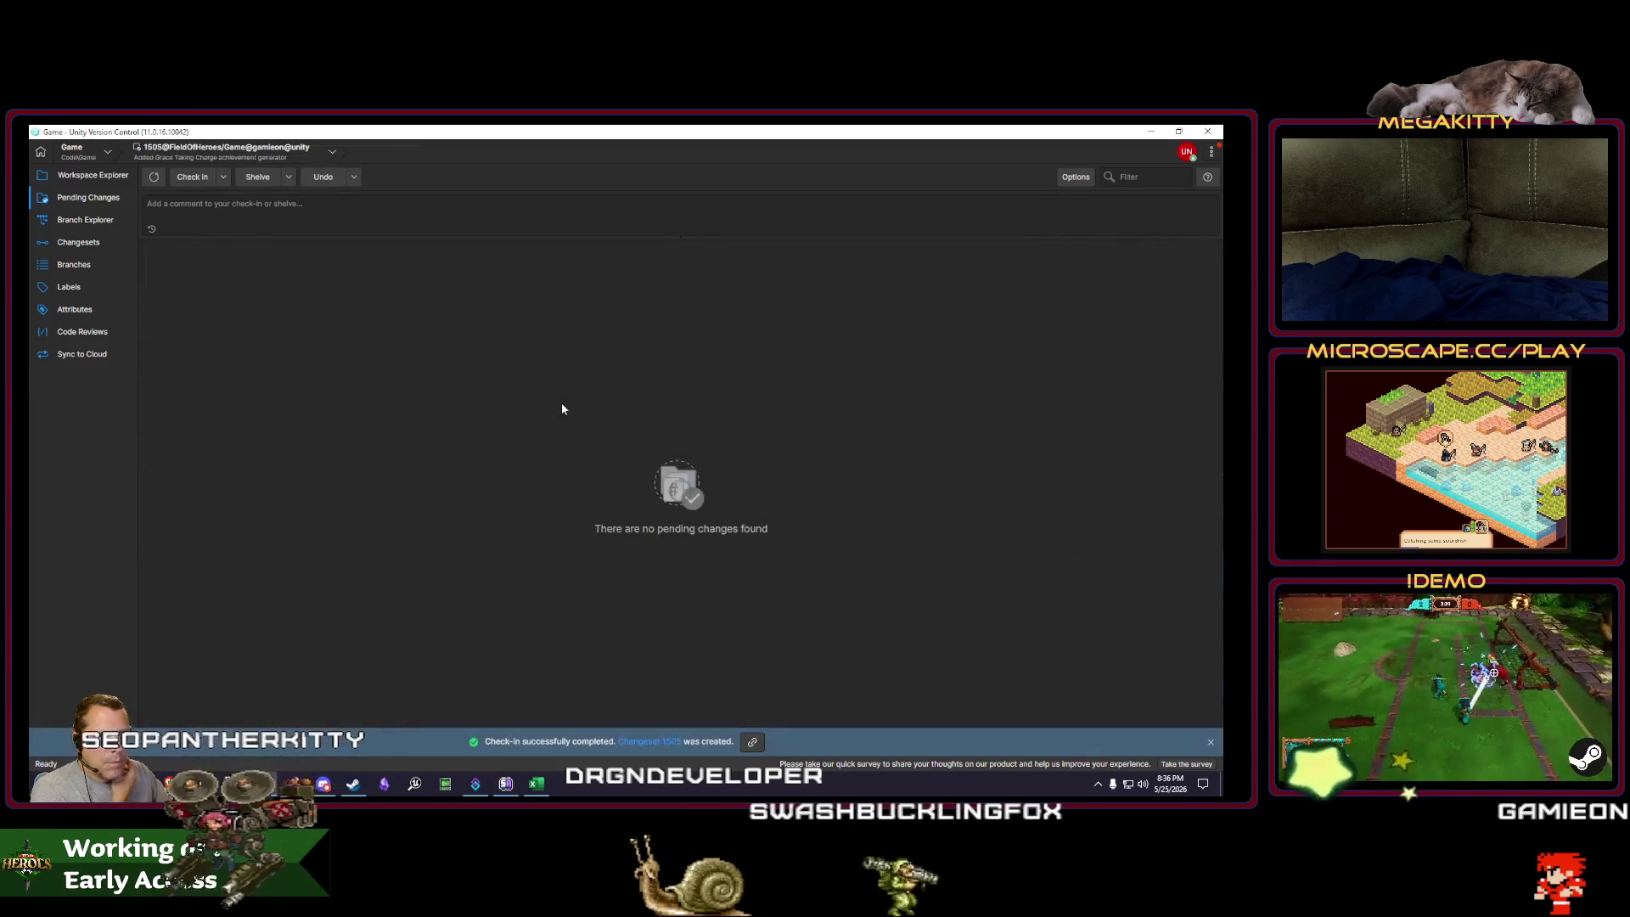
left_click(87, 223)
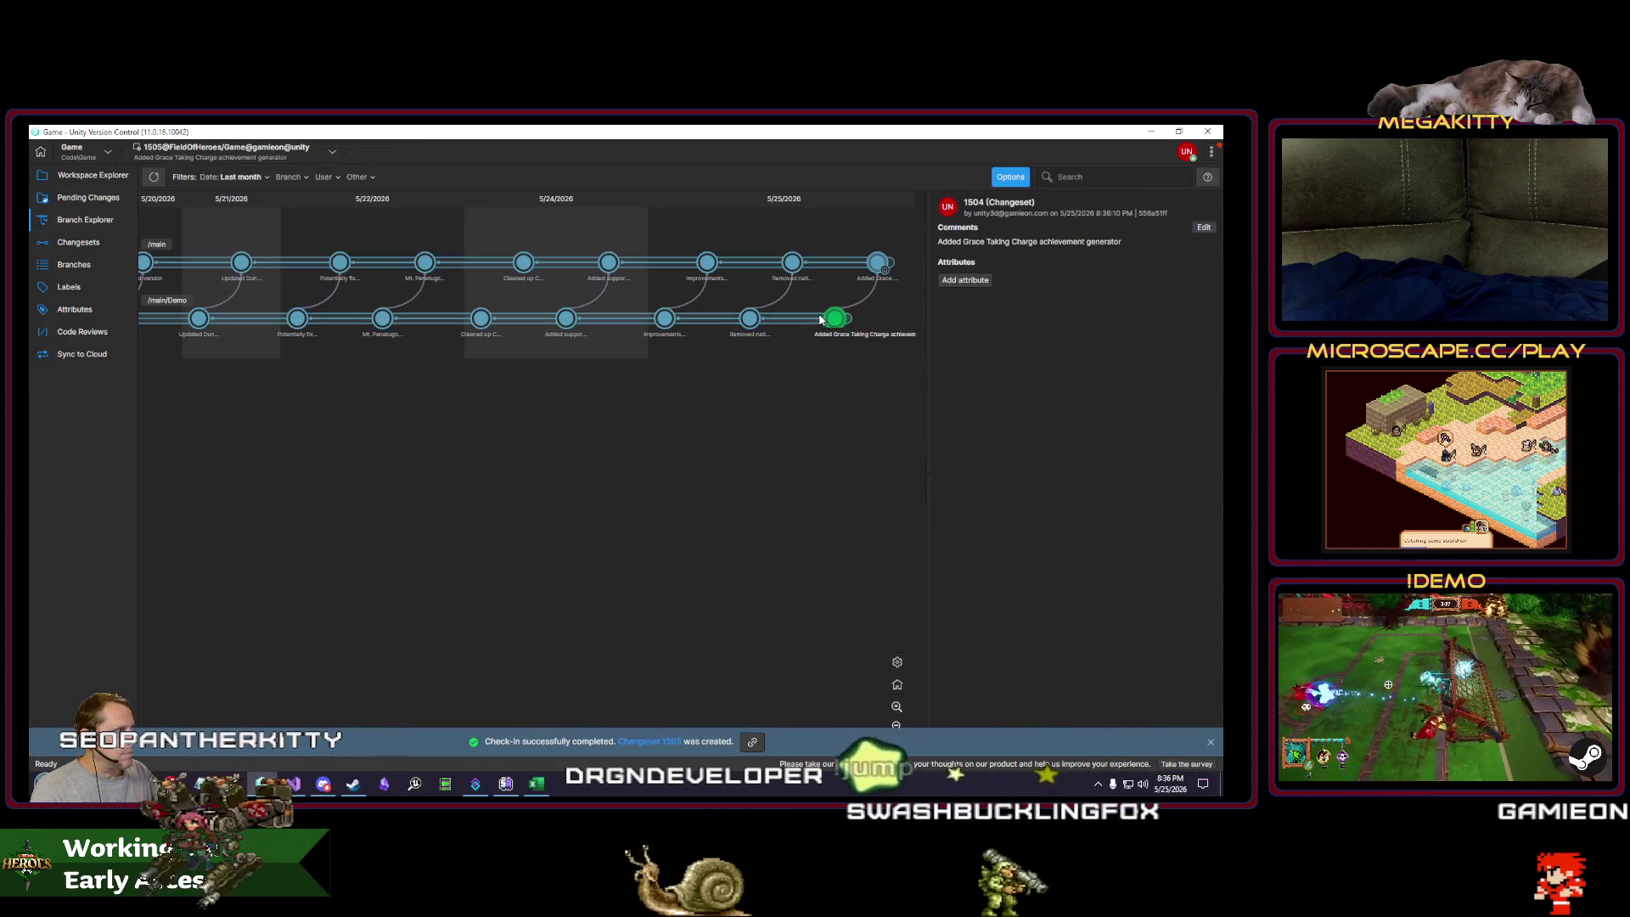
key("Escape")
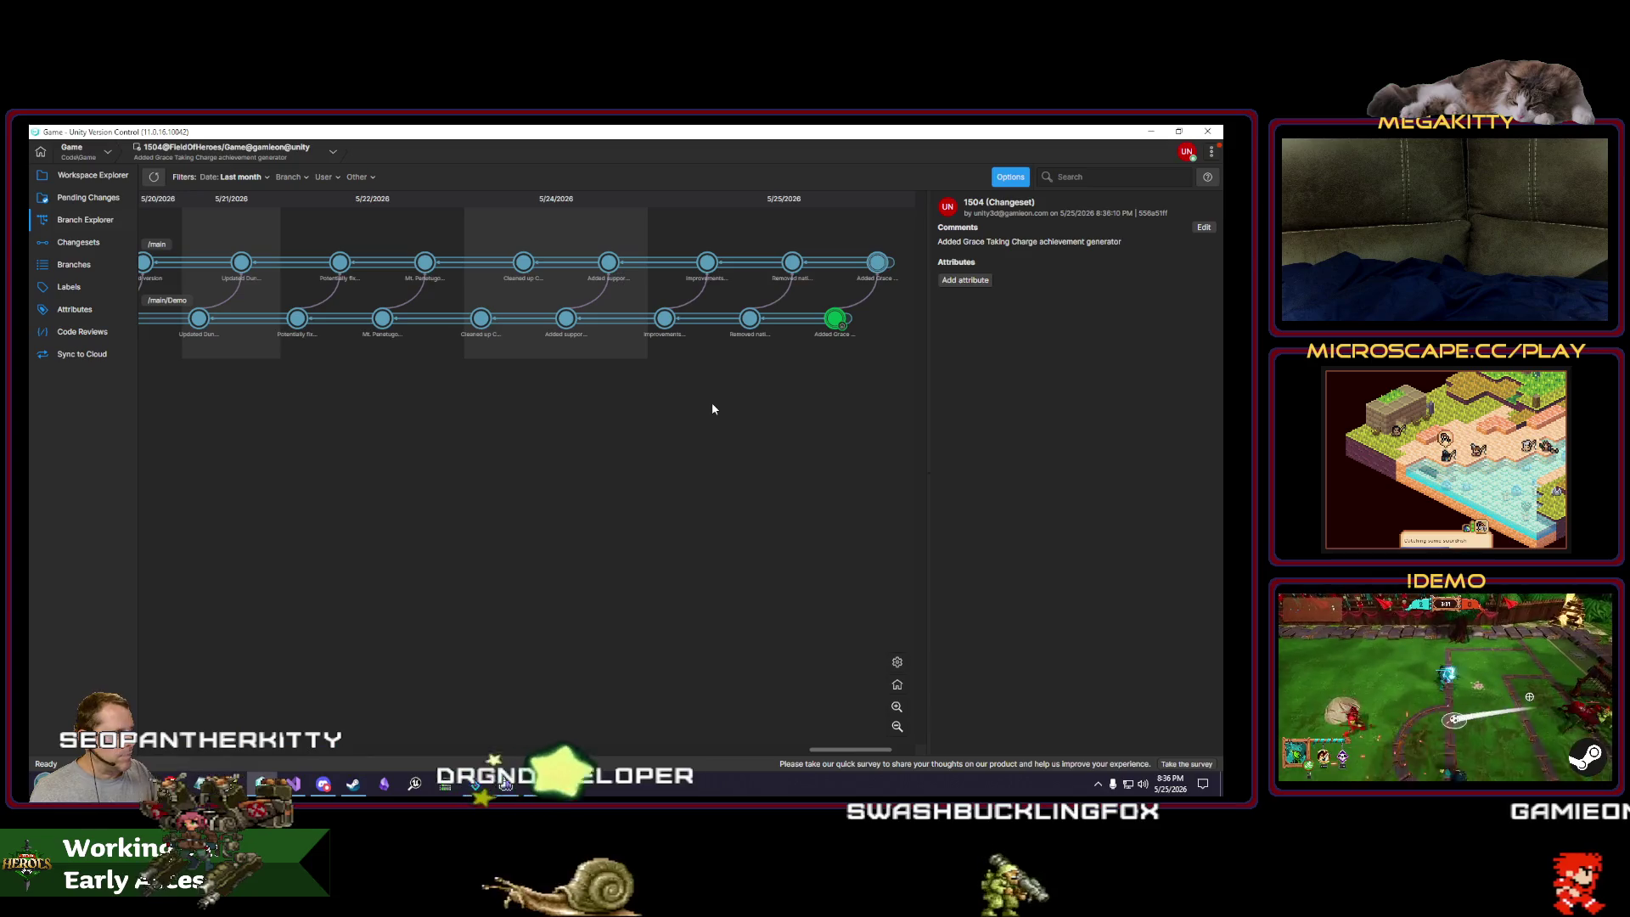
key("alt+Tab")
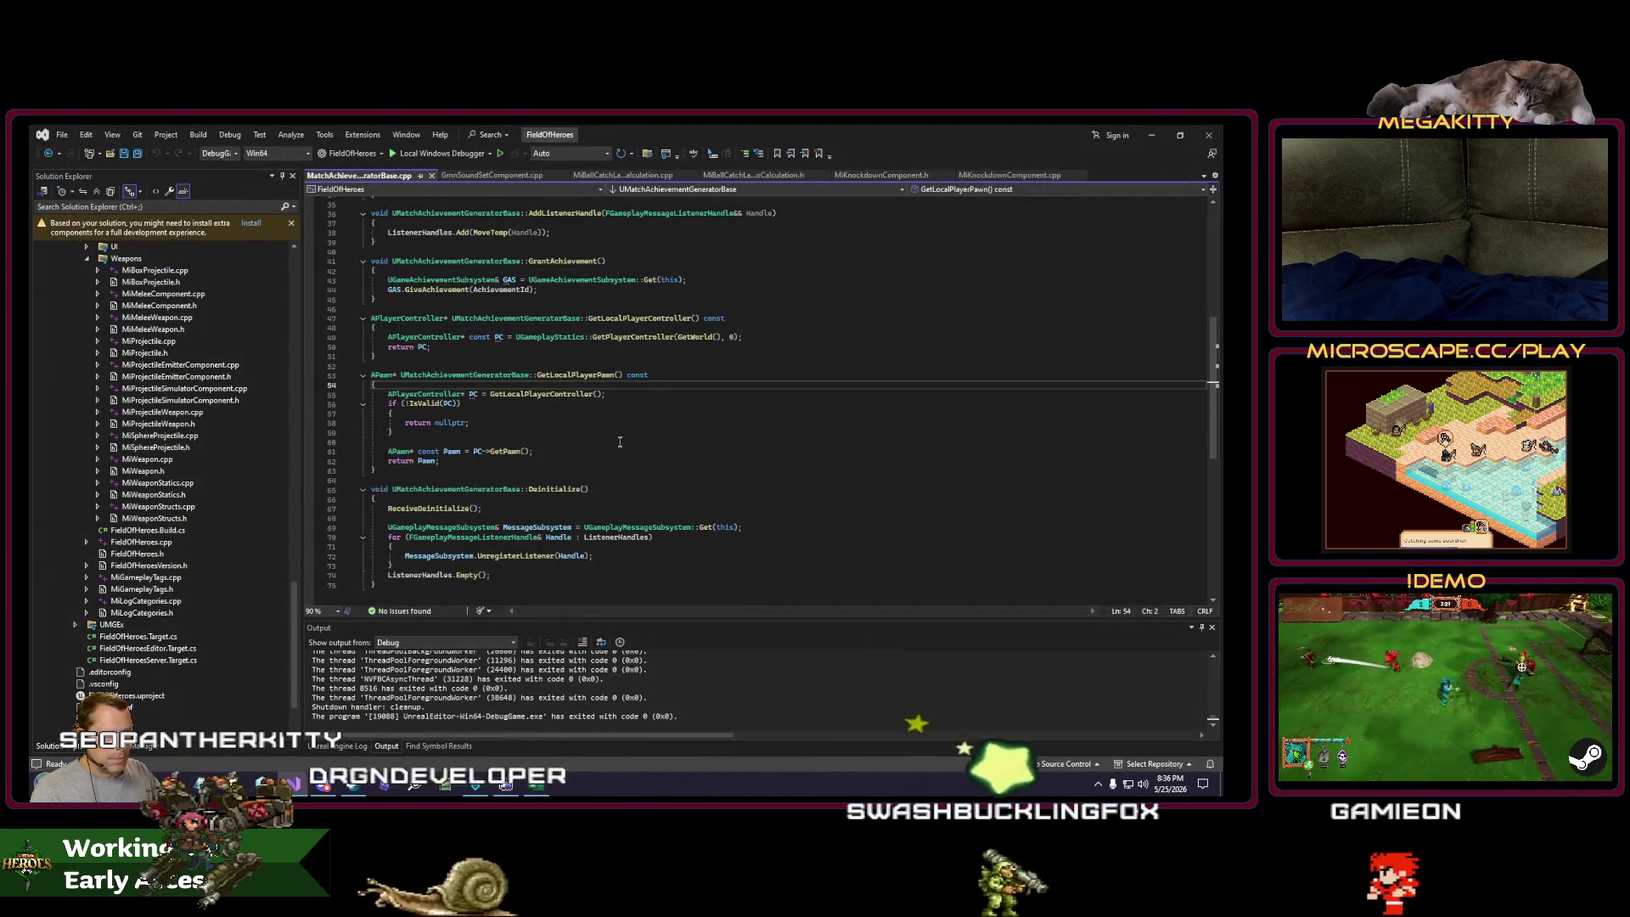
Step: Start a FieldOfHeroesEditor build with Ctrl+Shift+B and bring the Achievements spreadsheet to the front
key("ctrl+shift+b")
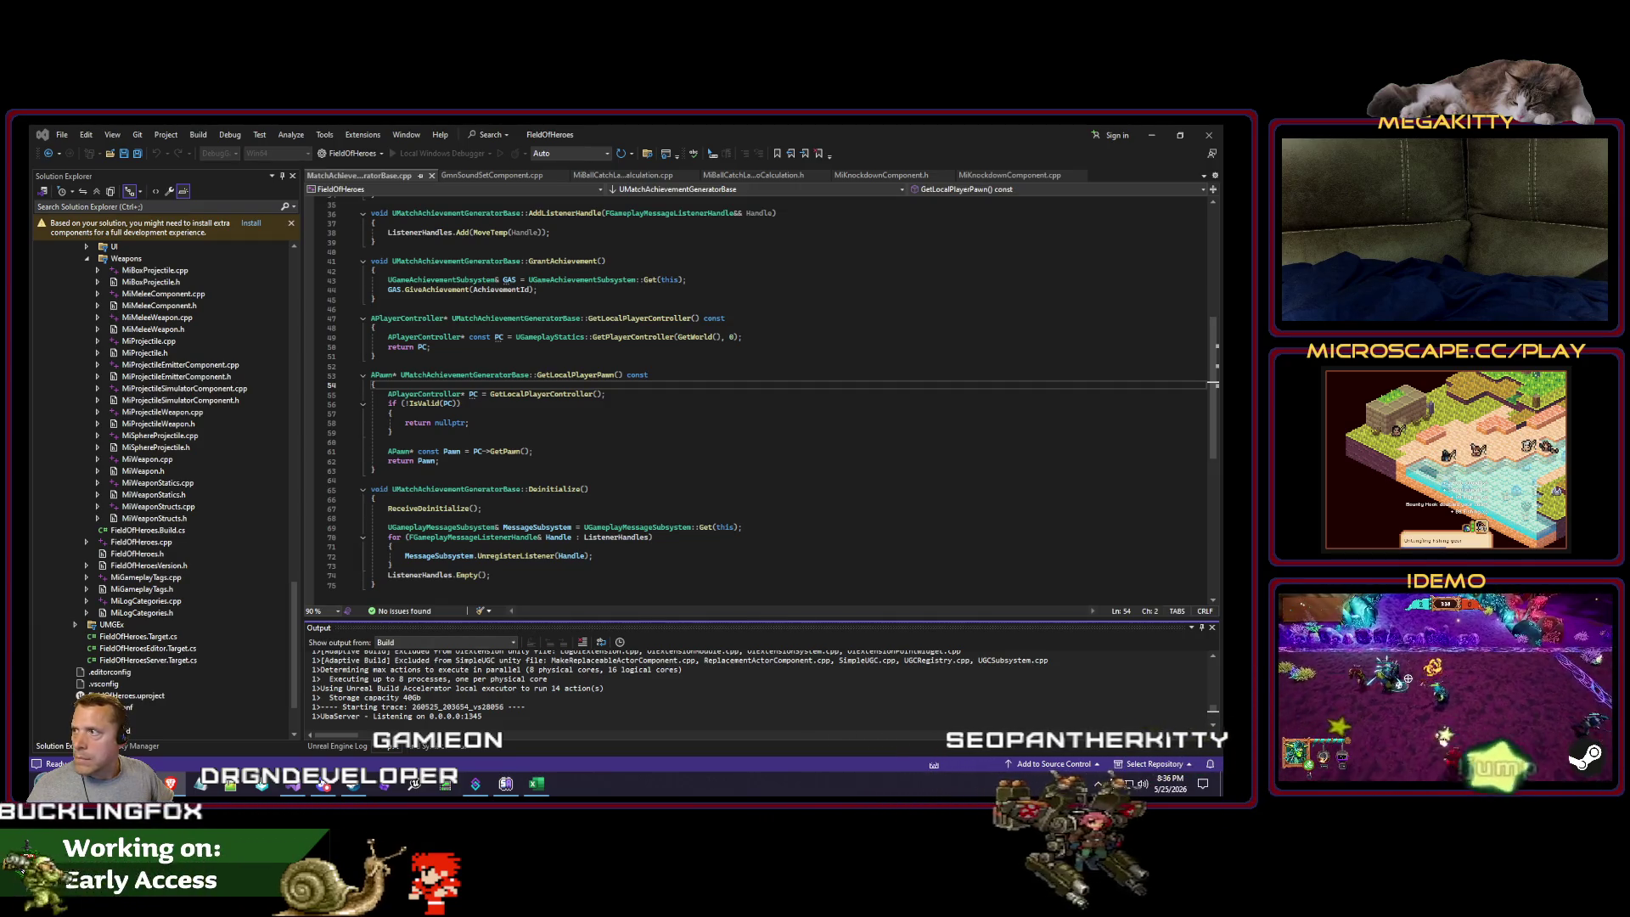
left_click(671, 520)
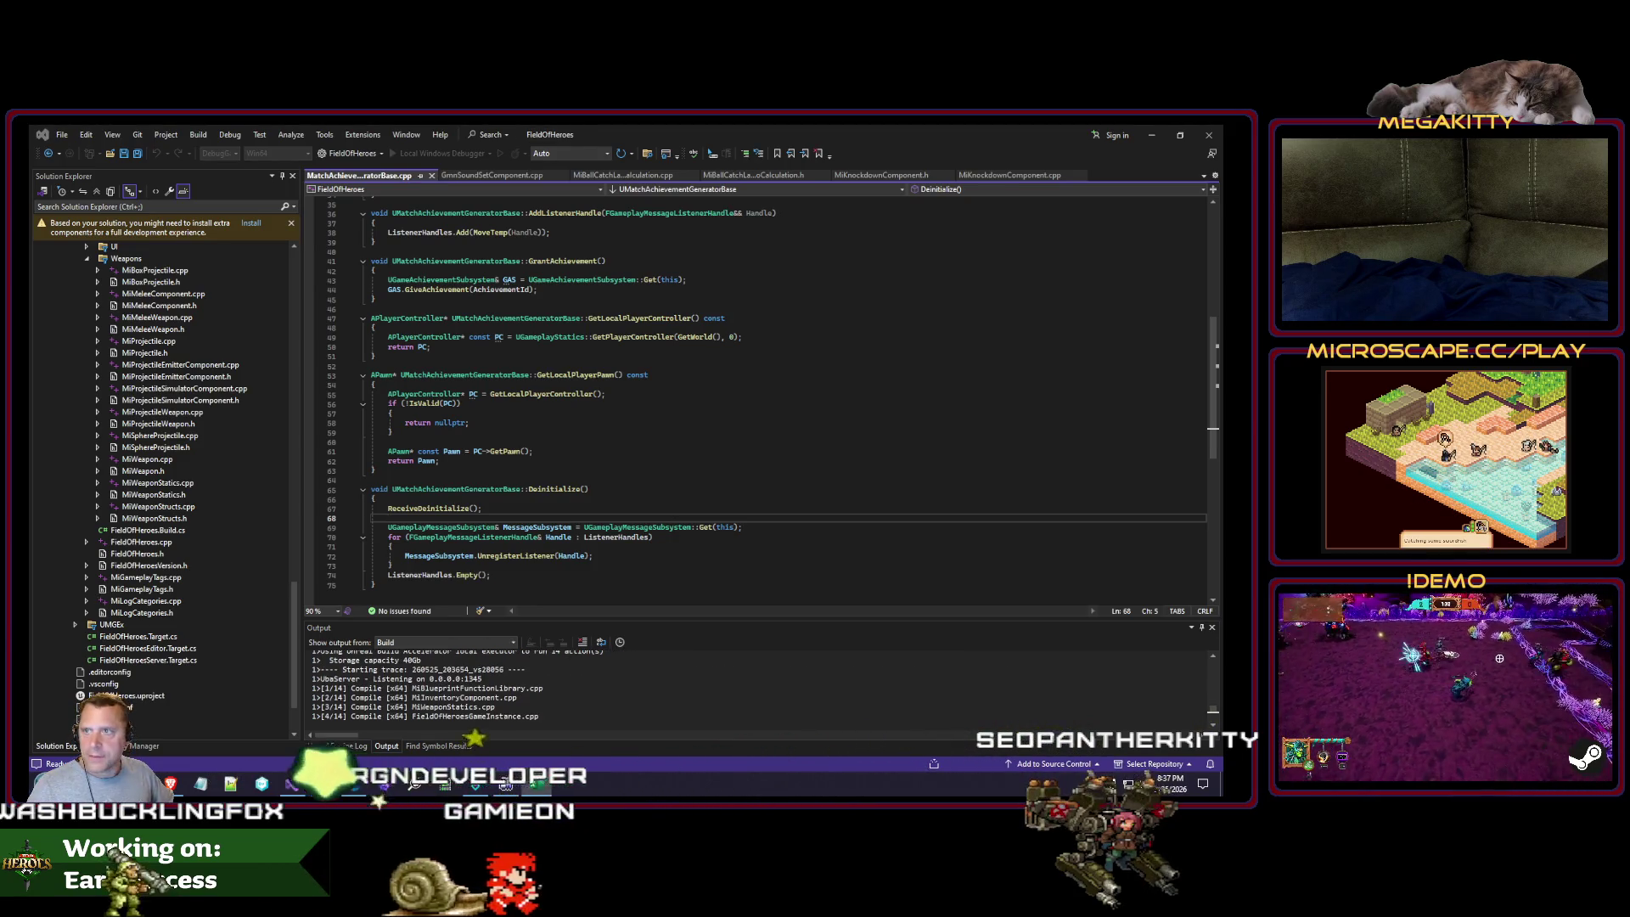
key("alt+Tab")
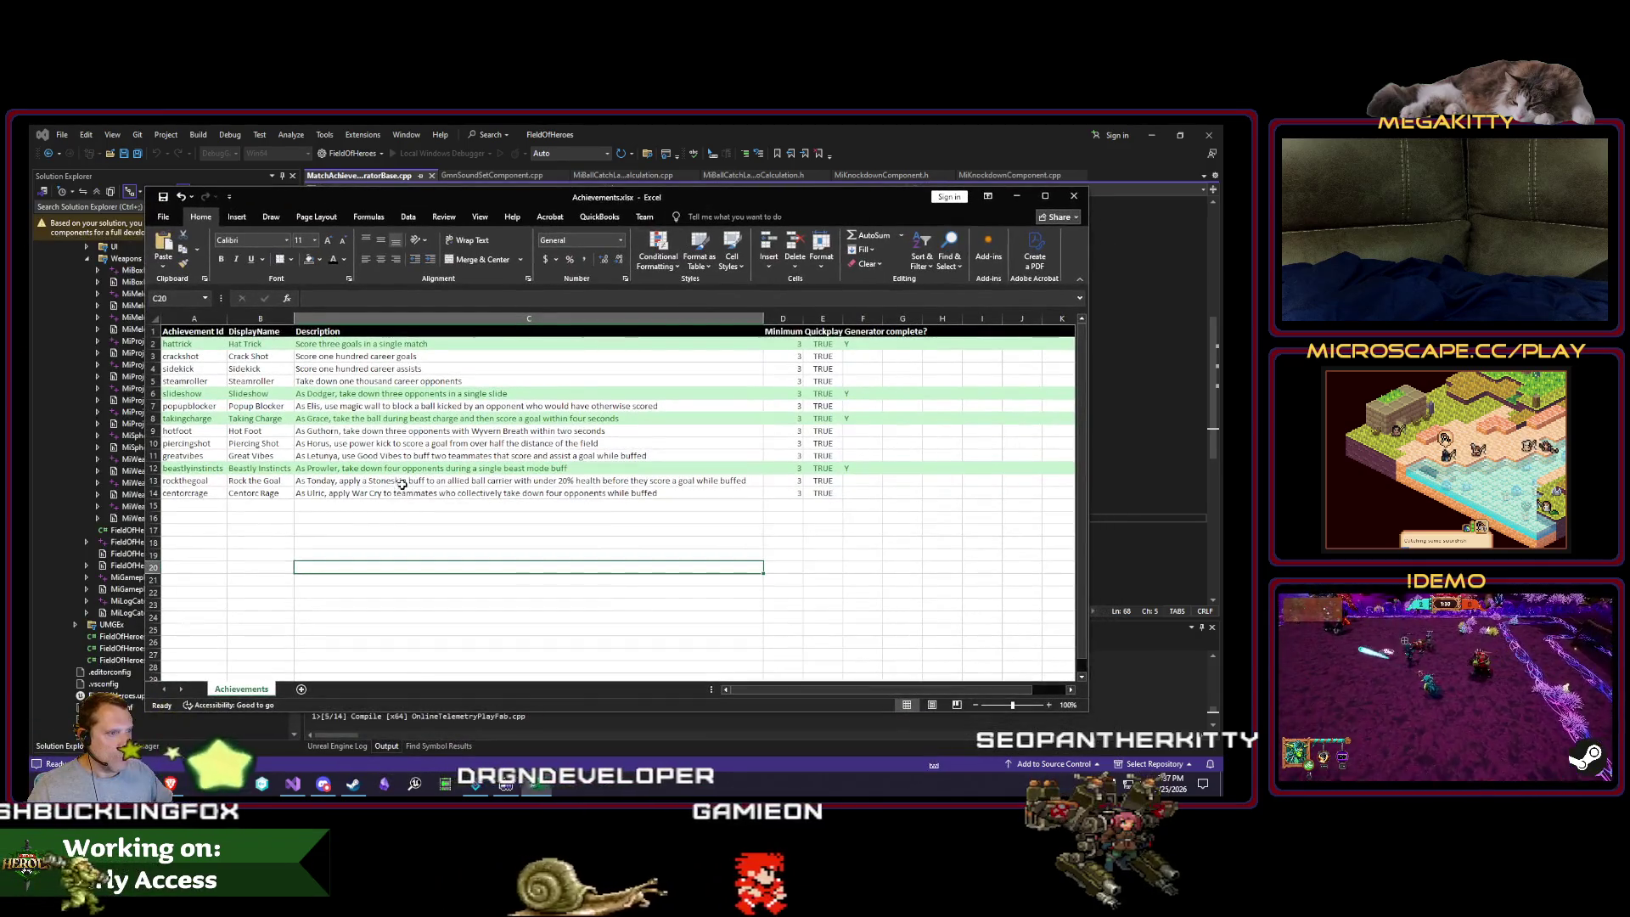
Step: Read the Hot Foot and Piercing Shot descriptions in C9 and C10, selecting the Piercing Shot row
left_click(408, 432)
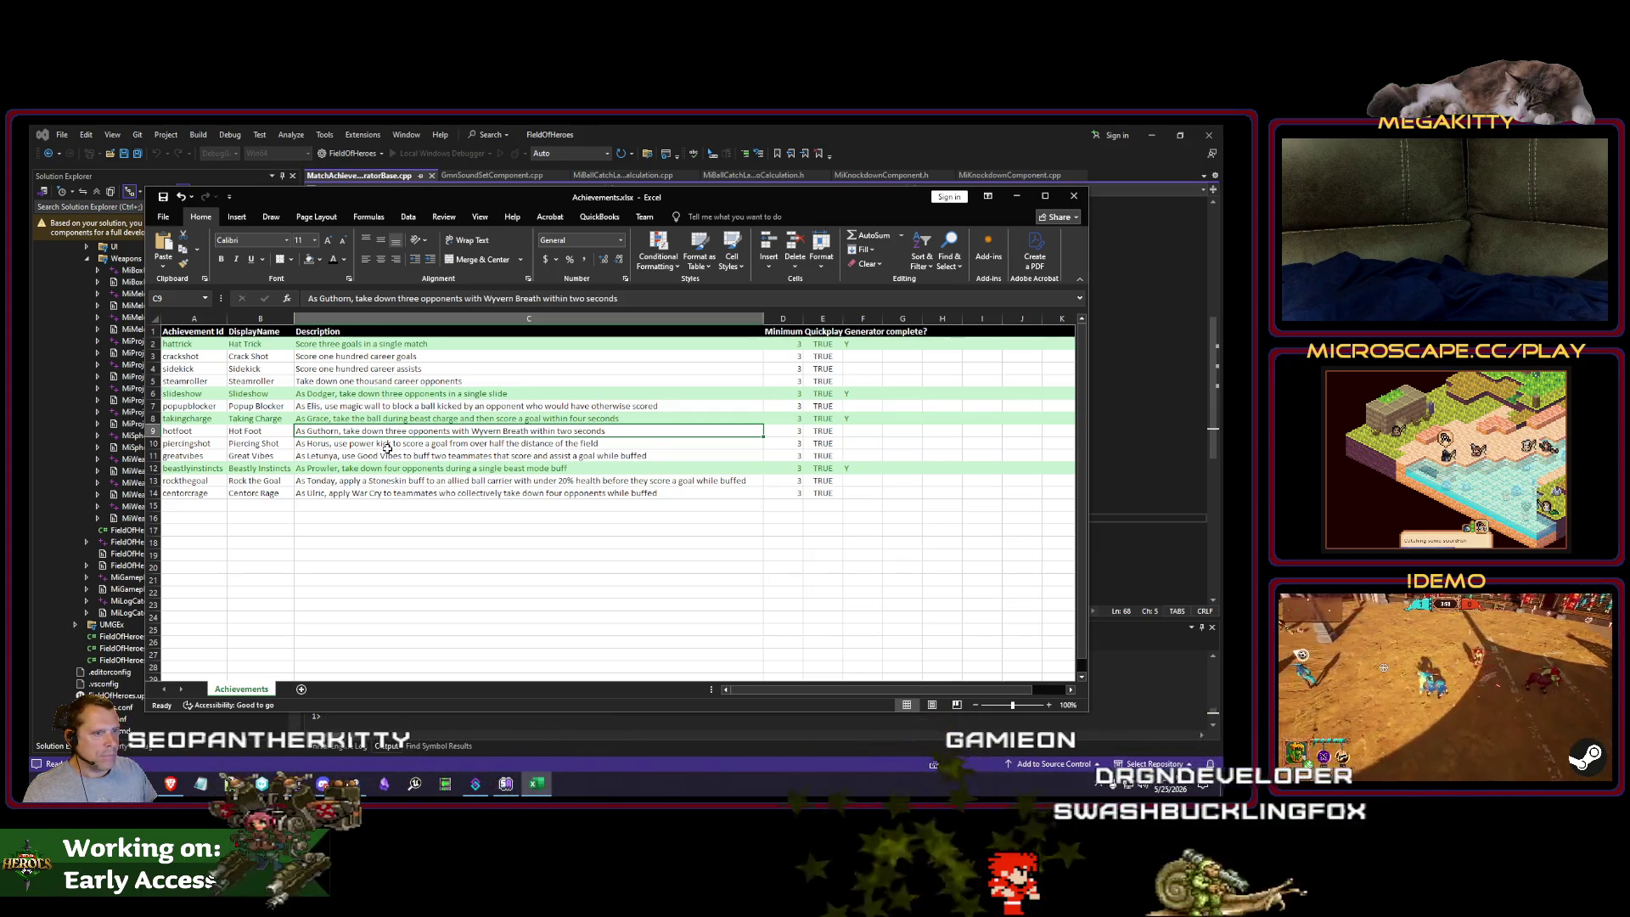
left_click(395, 447)
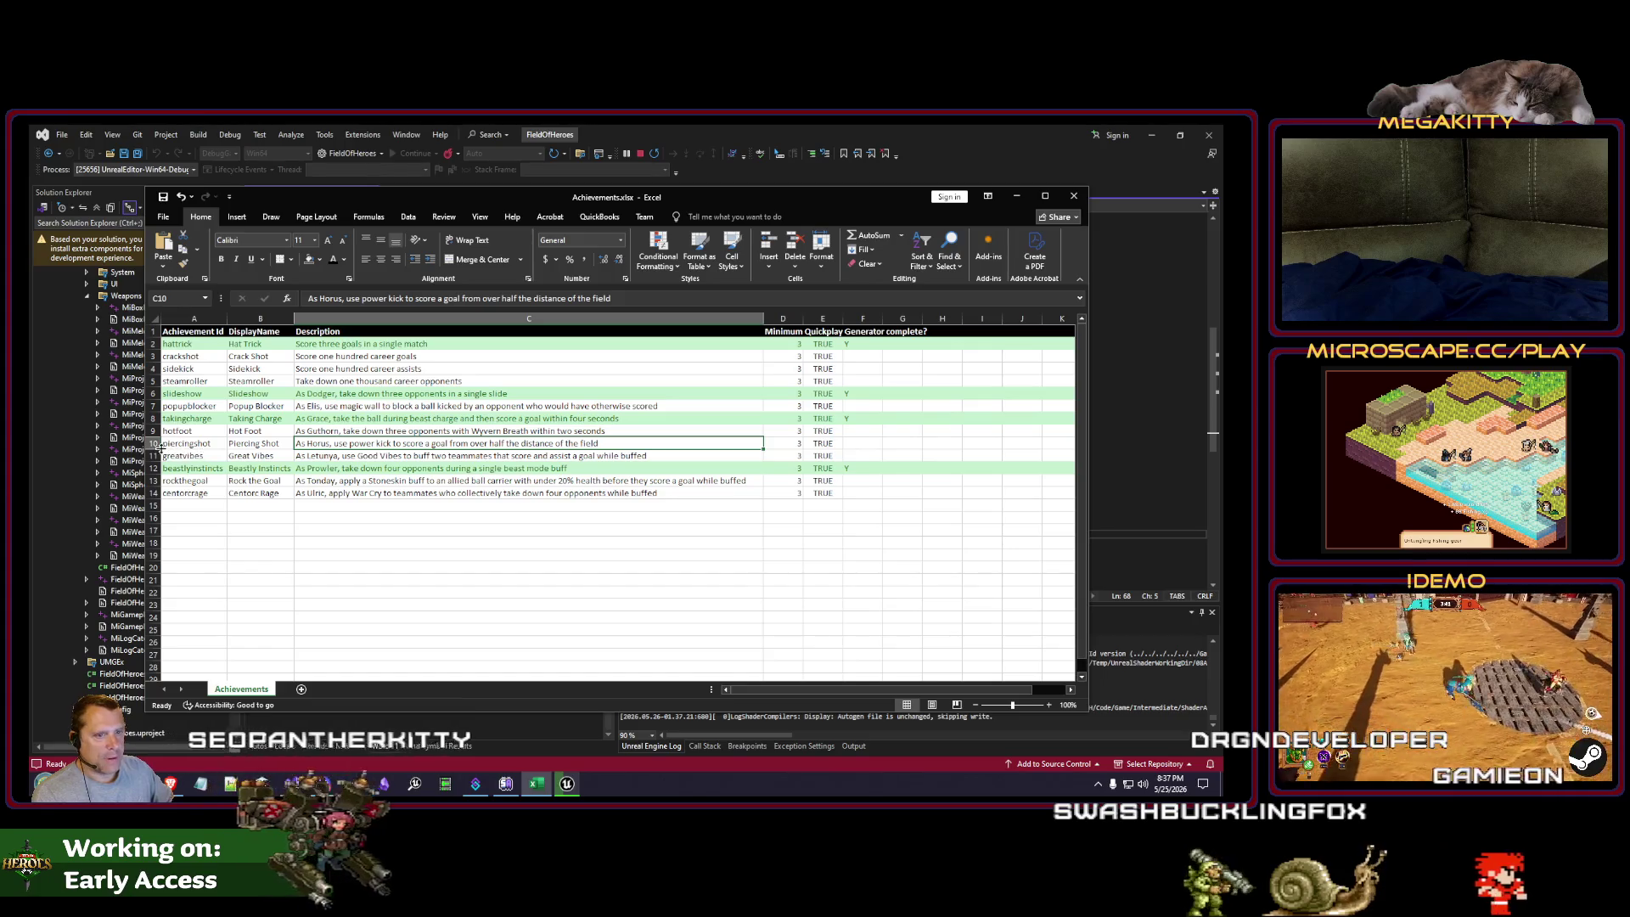
key("shift+space")
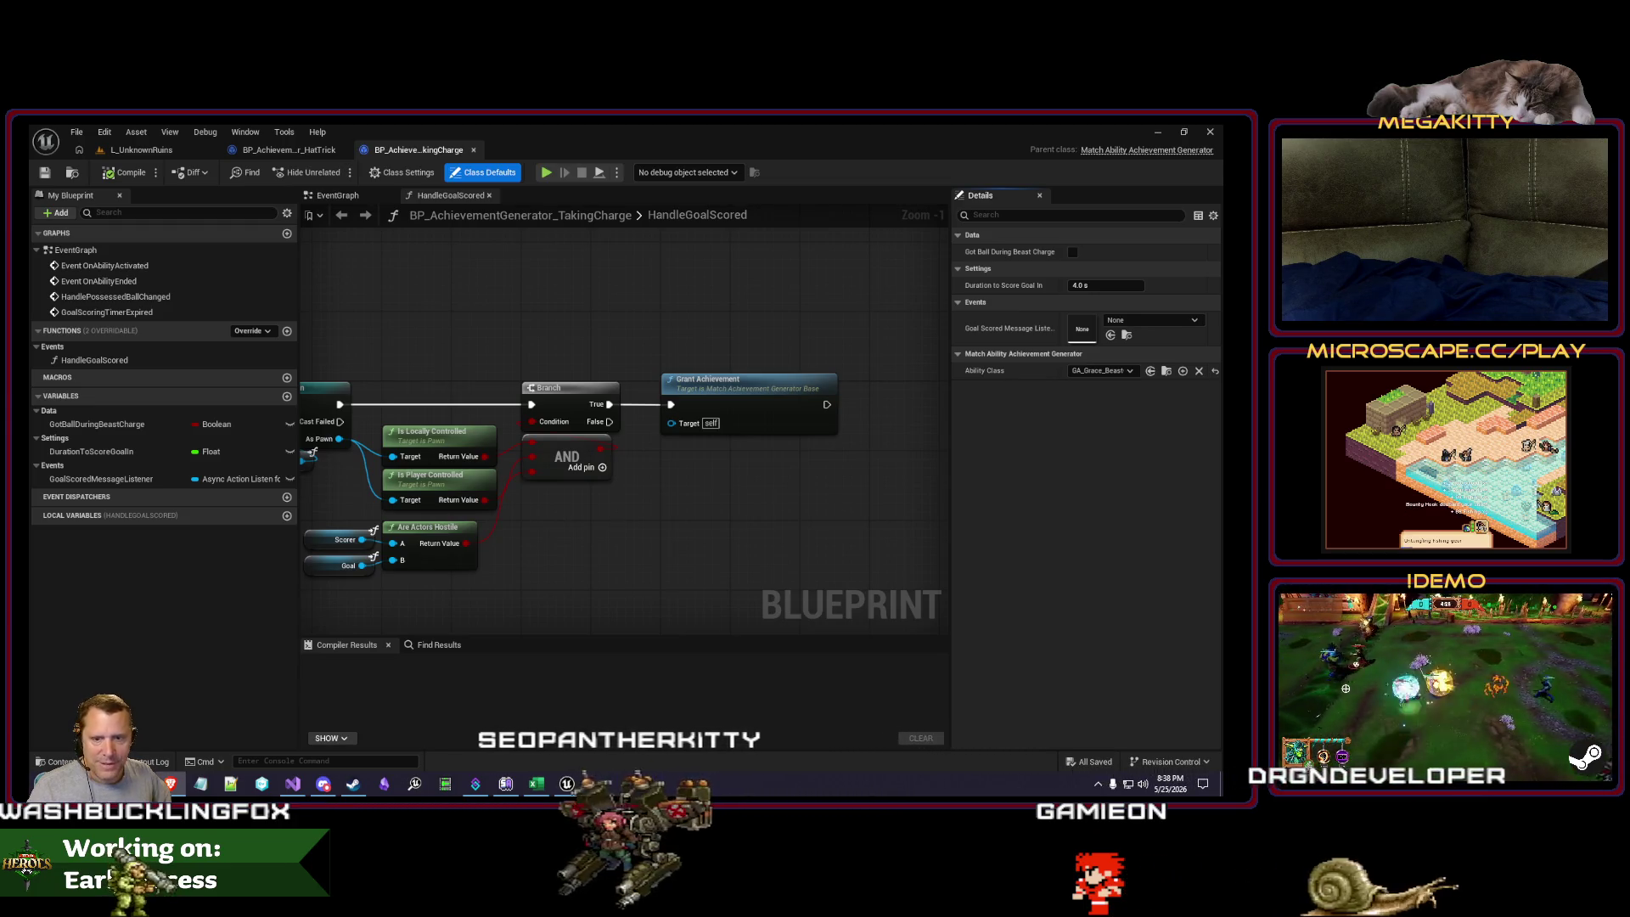
Step: Select the BP_AchievementGenerator_TakingCharge asset in the Content Browser's Achievements folder
scroll(597, 531, "down", 2)
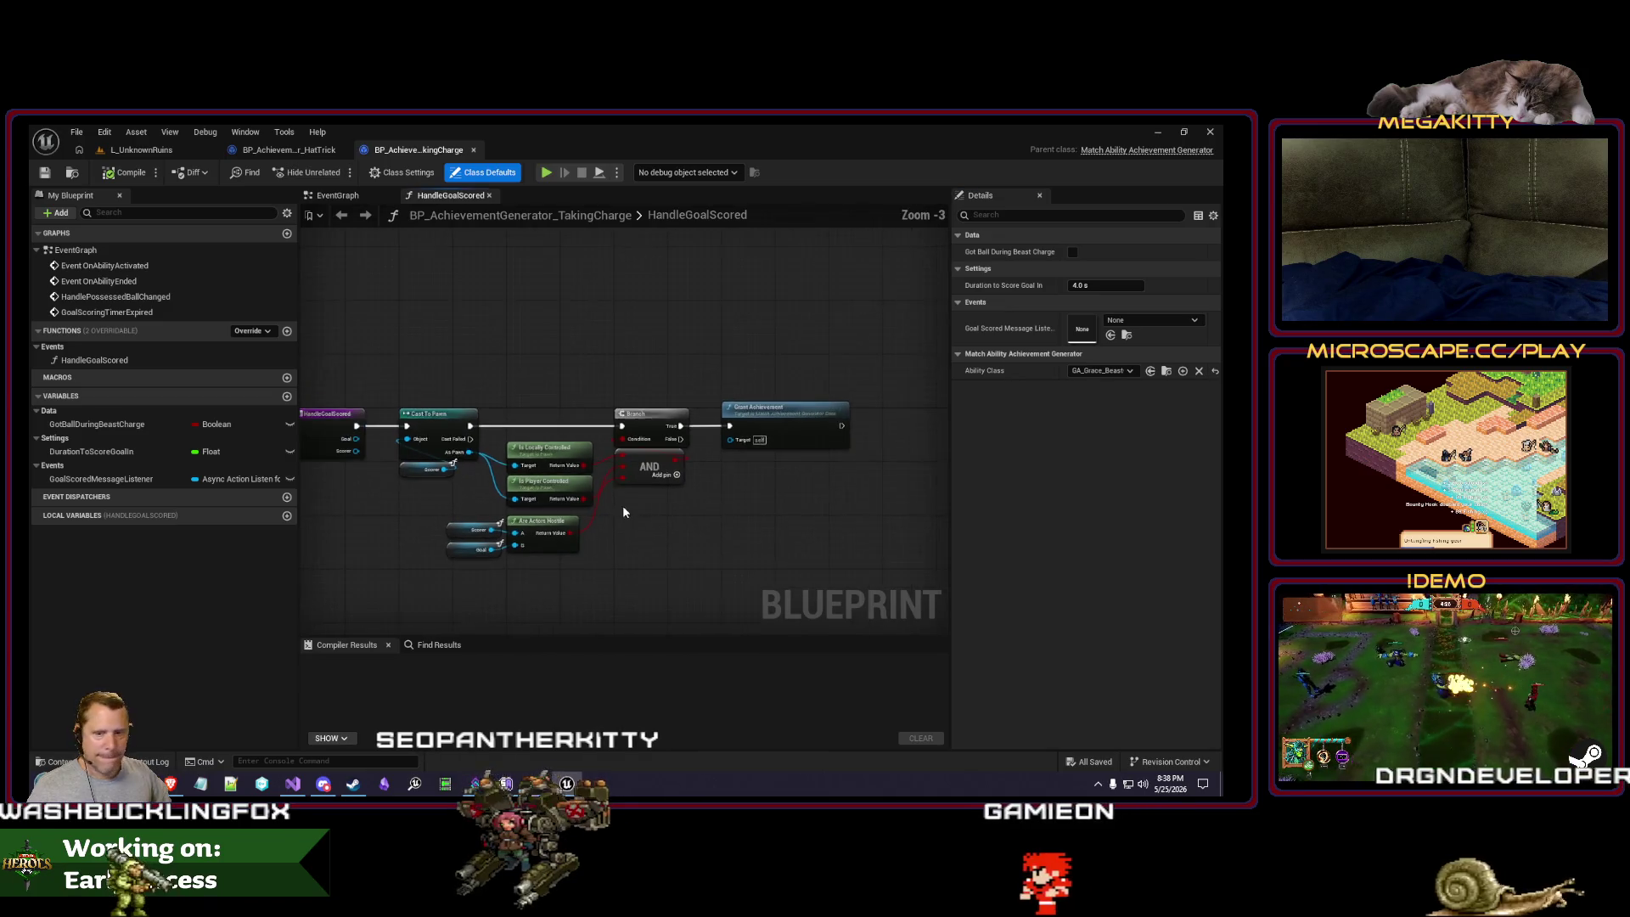
left_click(287, 149)
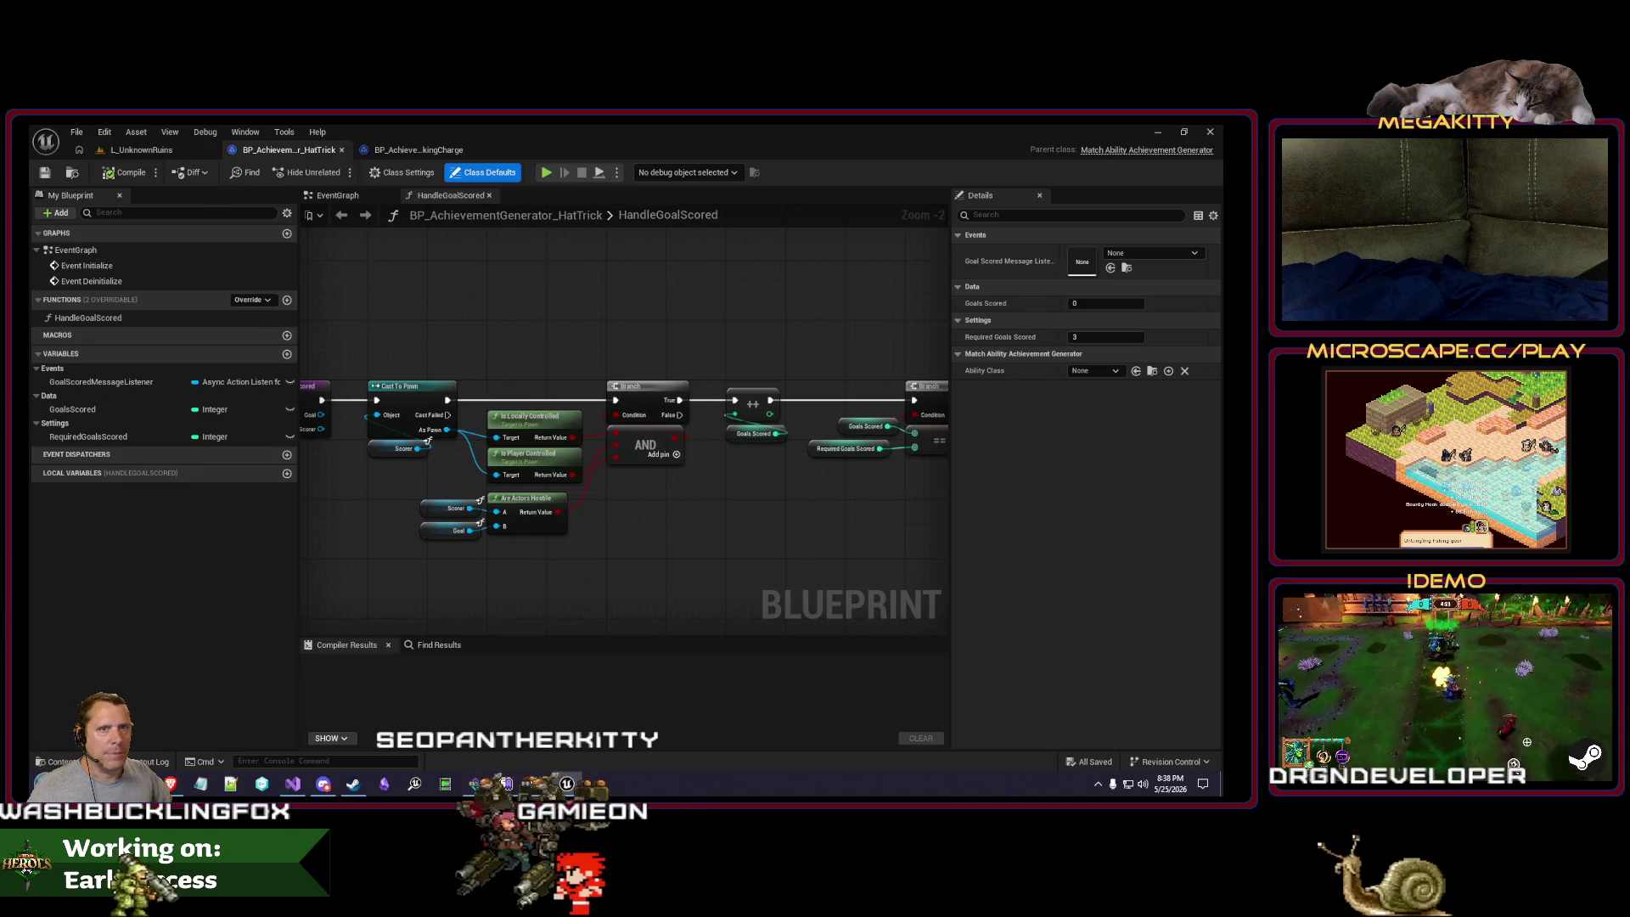
left_click(444, 783)
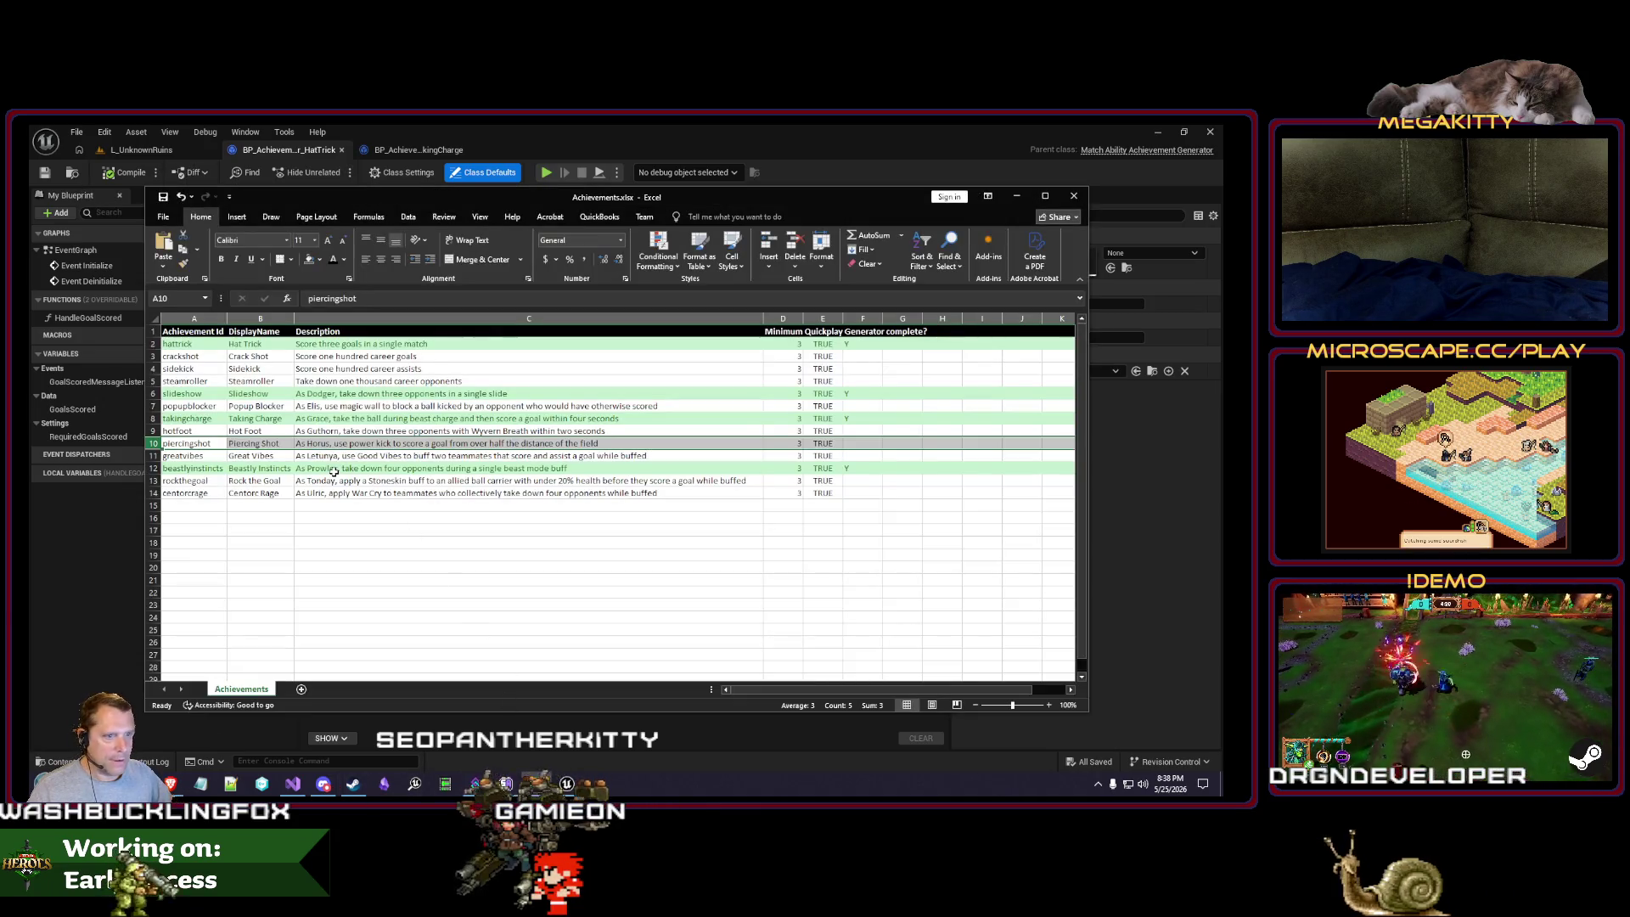
left_click(1016, 197)
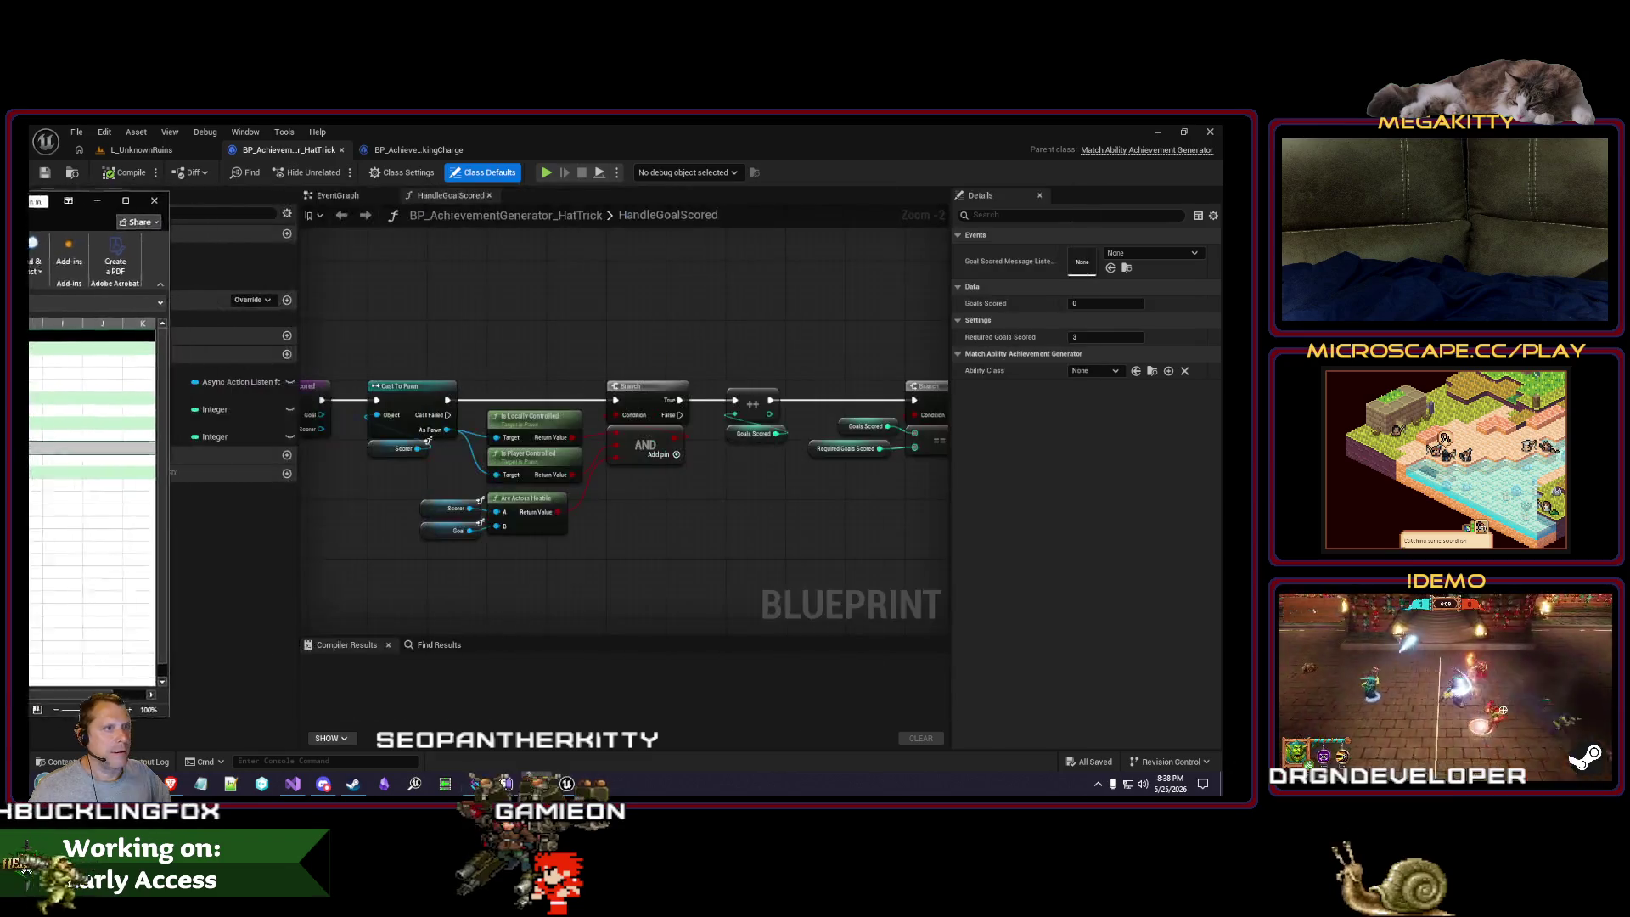
left_click(414, 151)
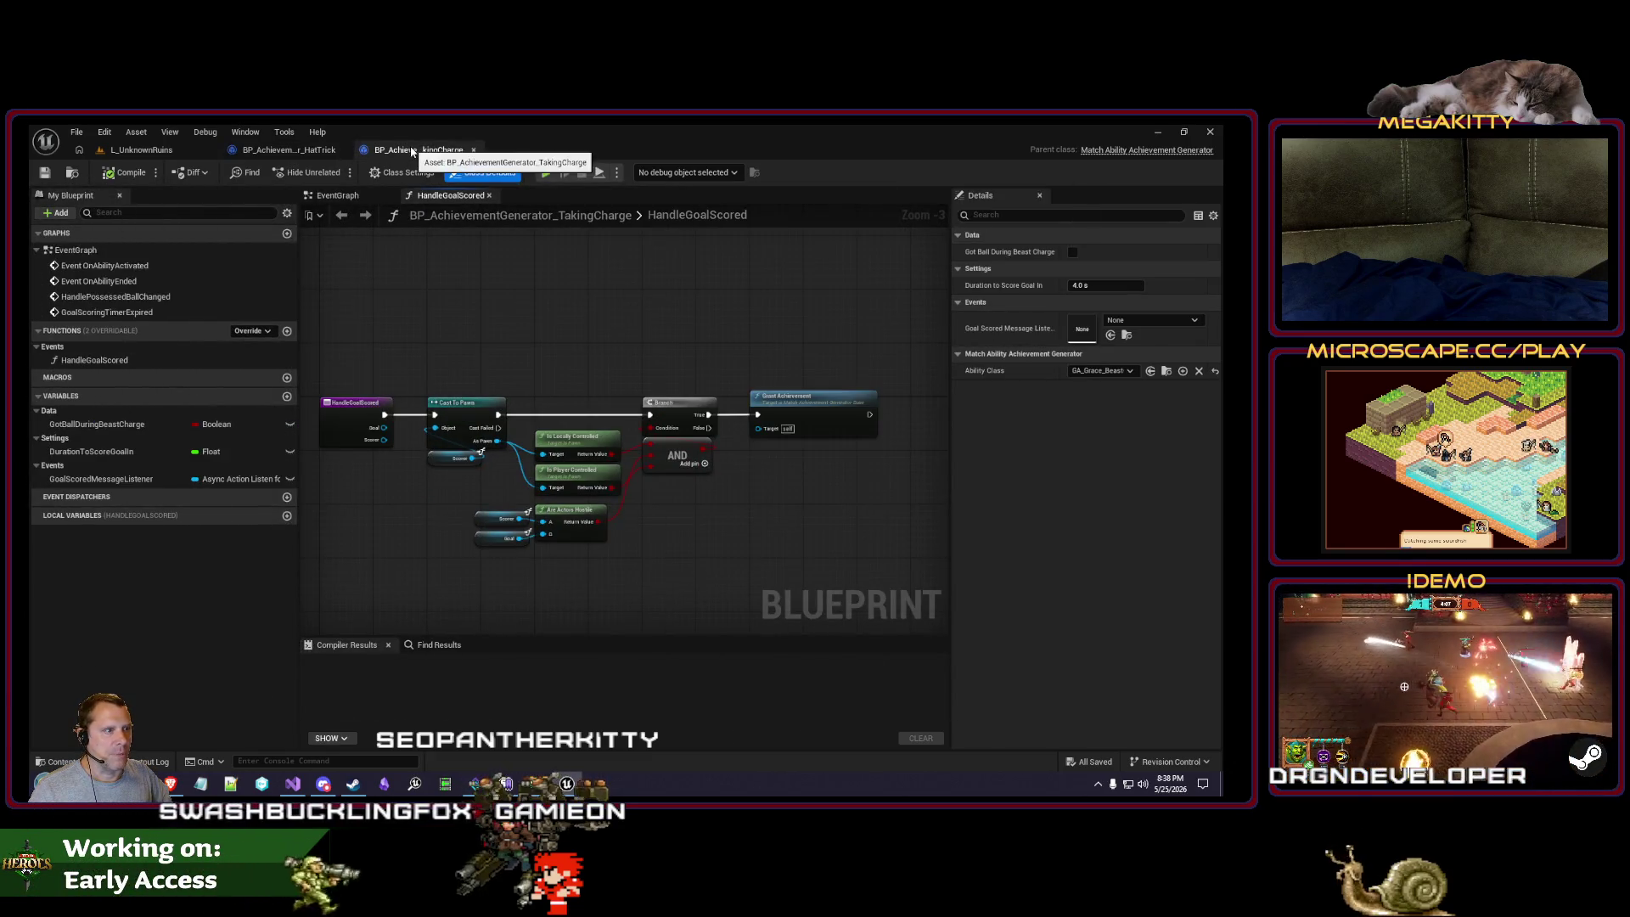
left_click(141, 149)
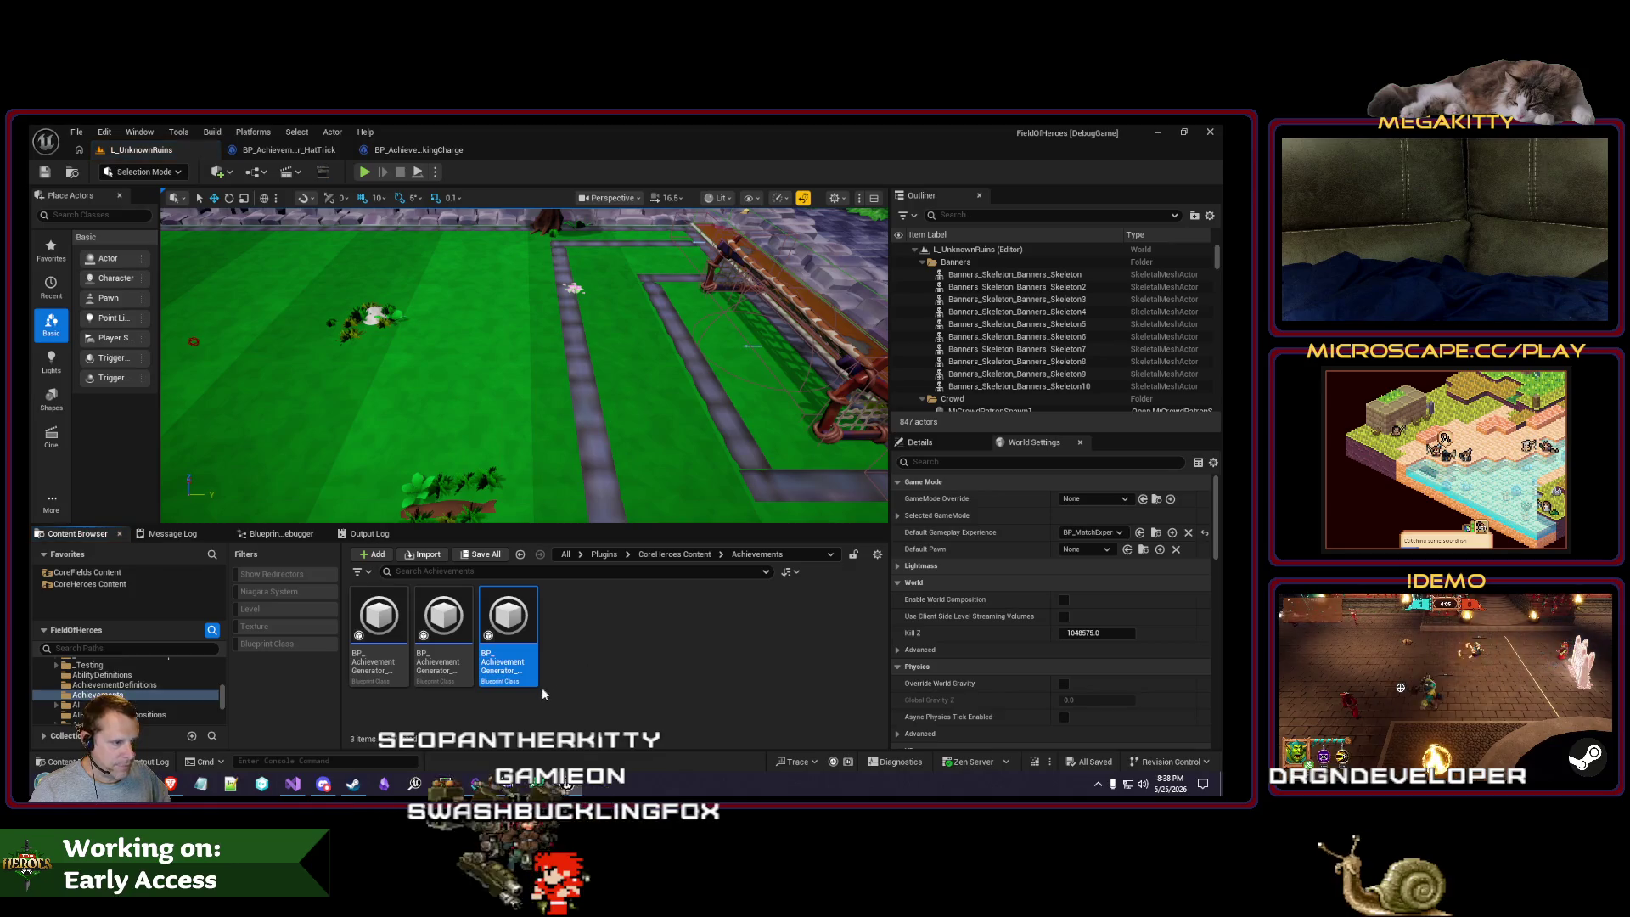
left_click(450, 650)
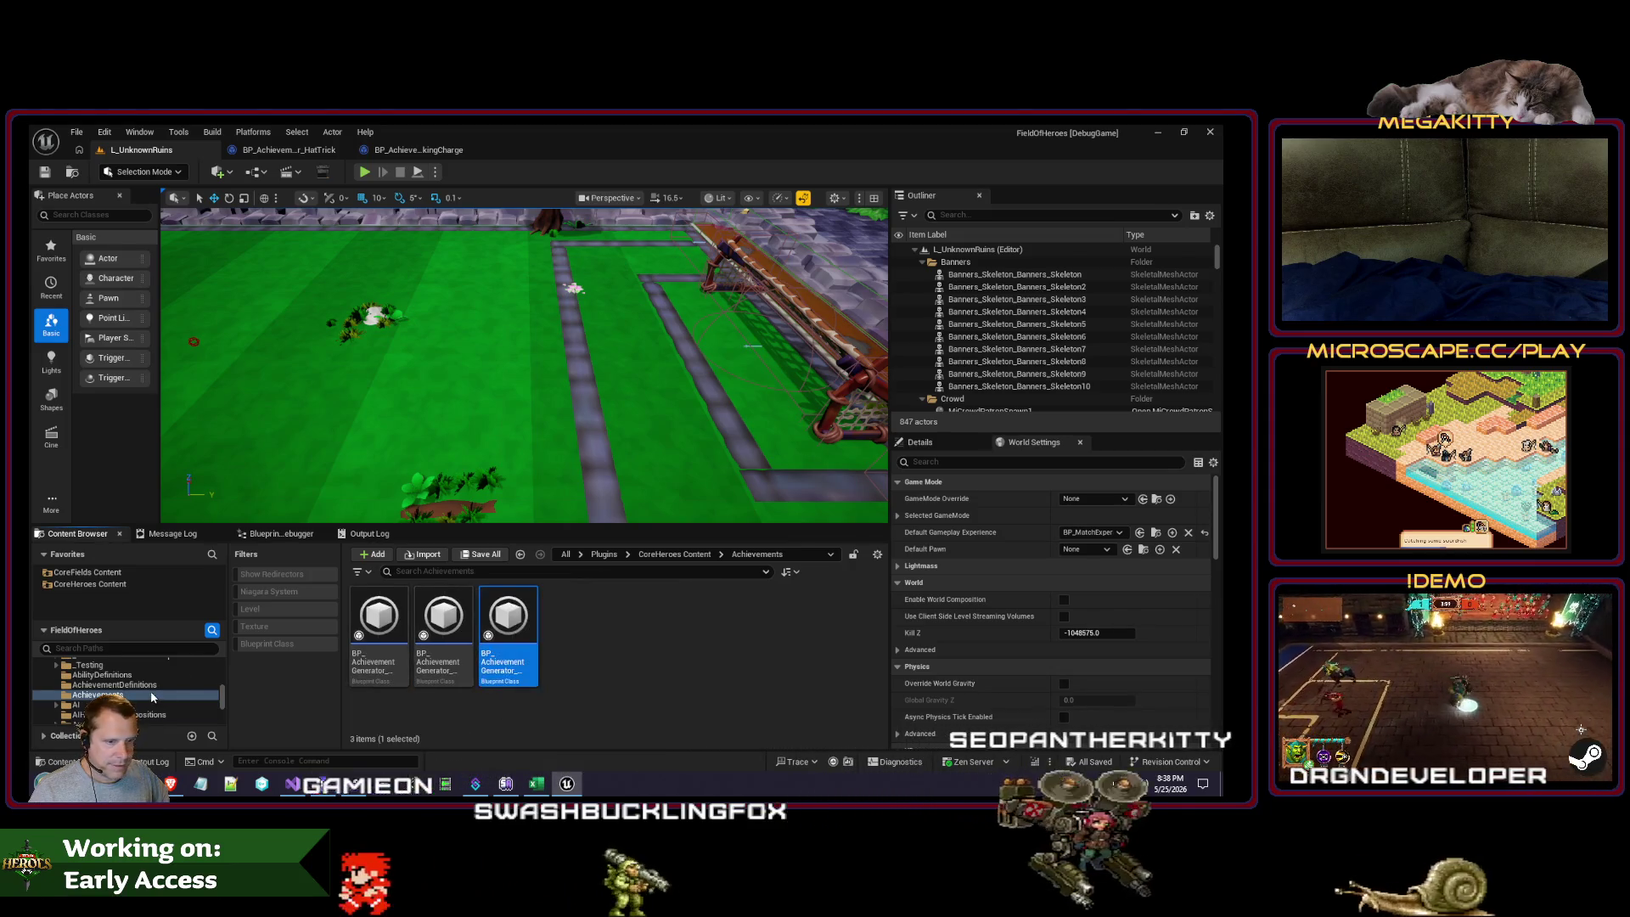
scroll(150, 690, "up", 2)
scroll(150, 689, "up", 2)
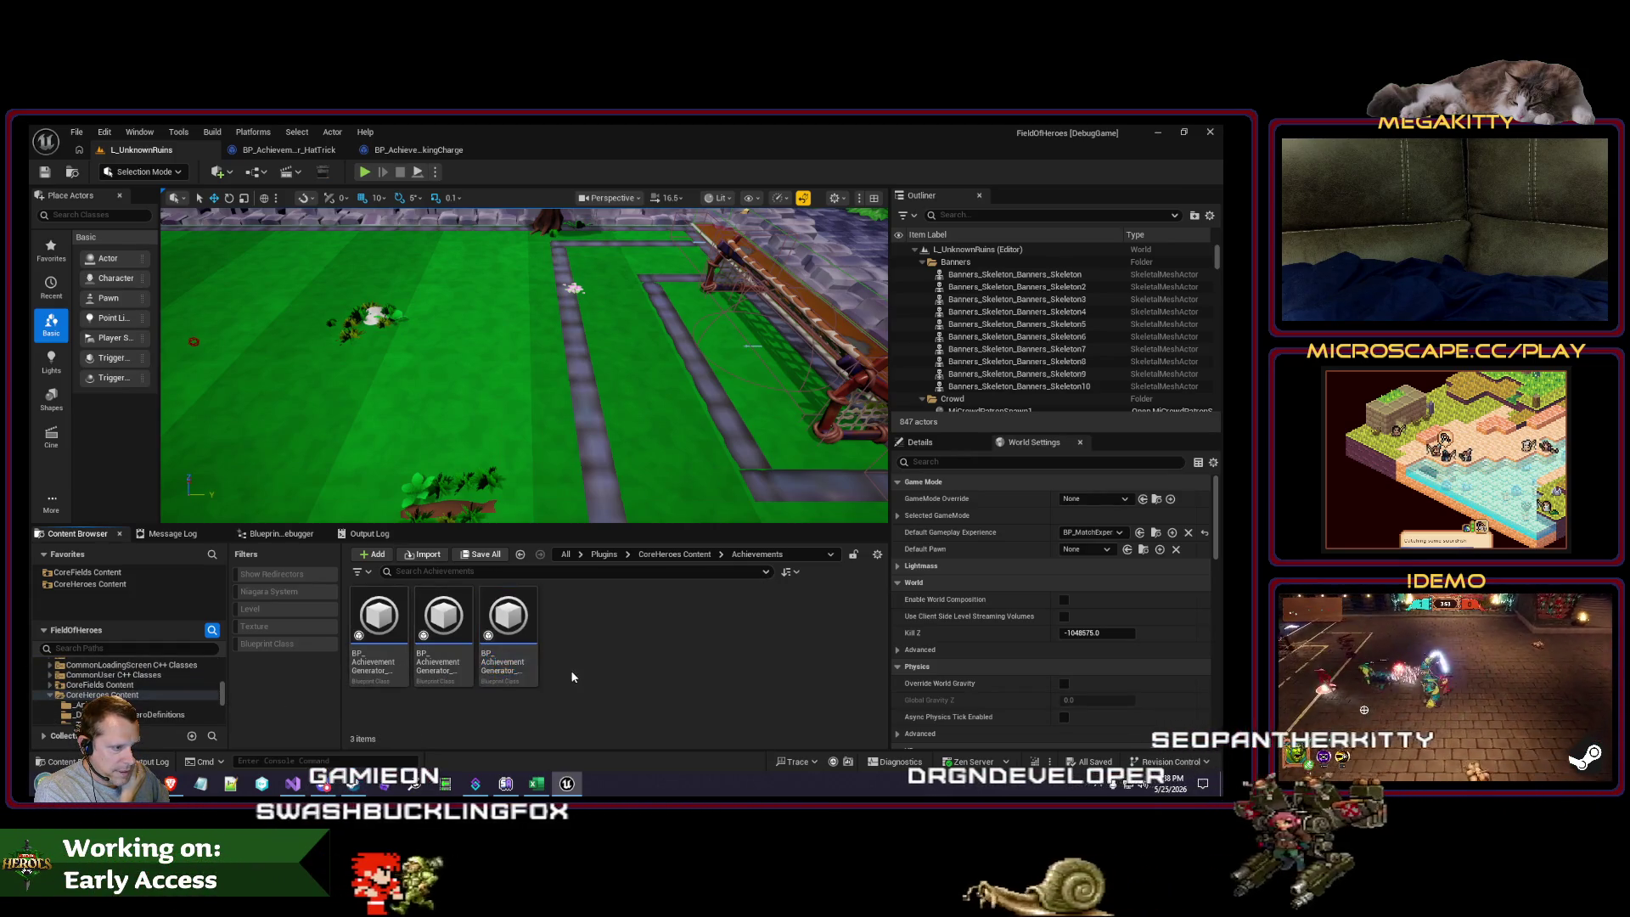
Step: Duplicate it as BP_AchievementGenerator_PiercingShot and open the new blueprint
key("ctrl+d")
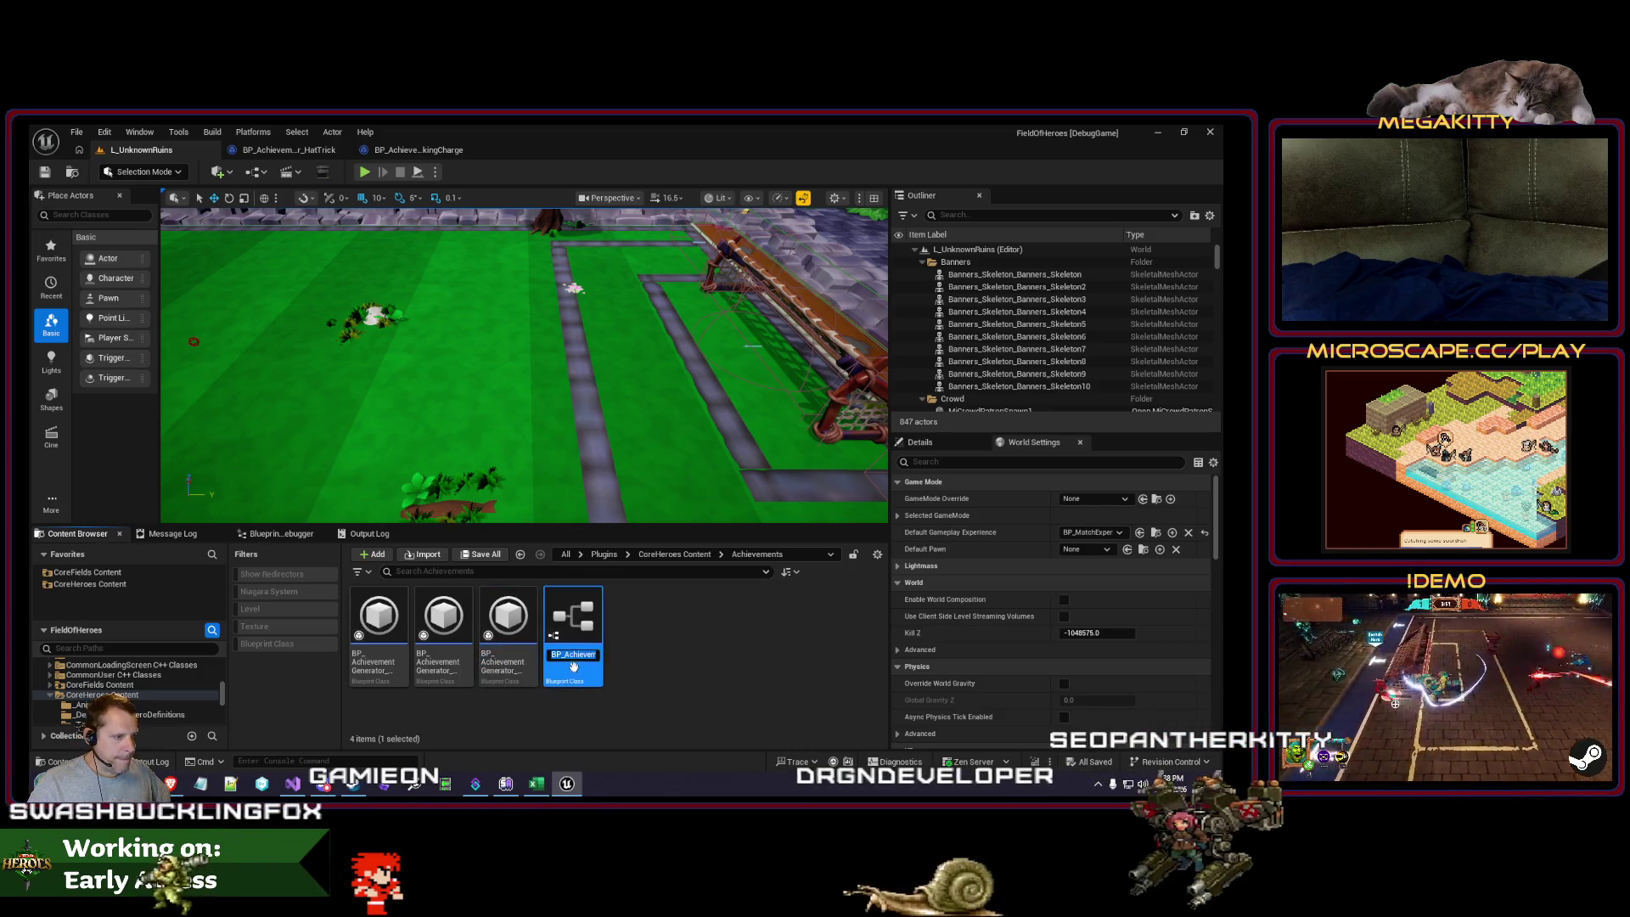
key("End")
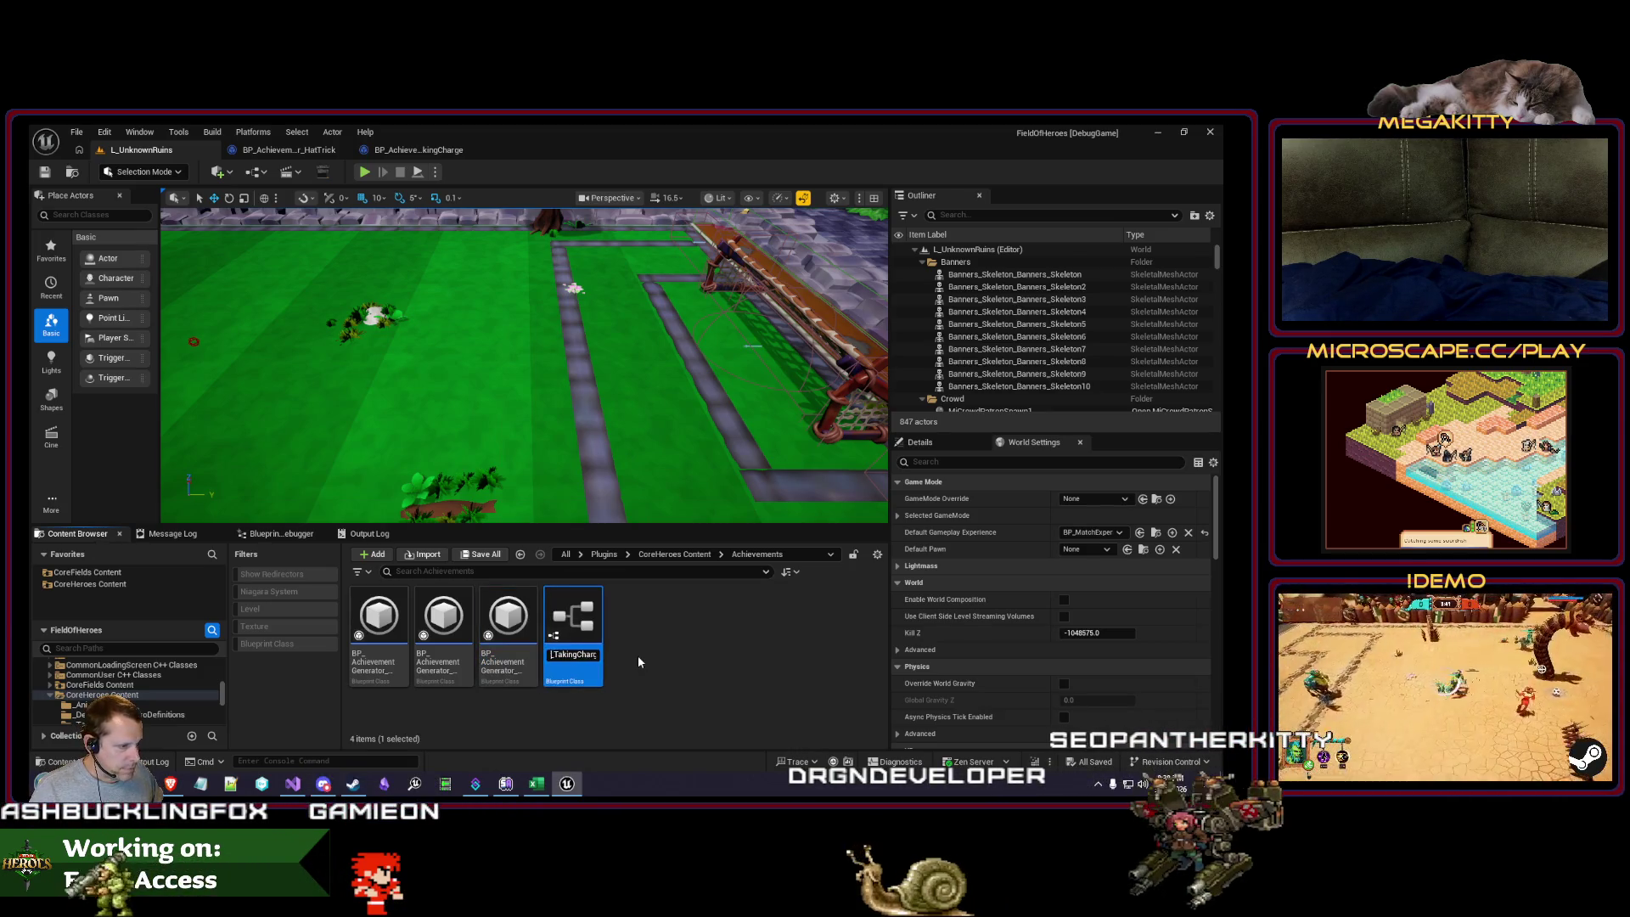
key("ctrl+Left")
key("shift+End")
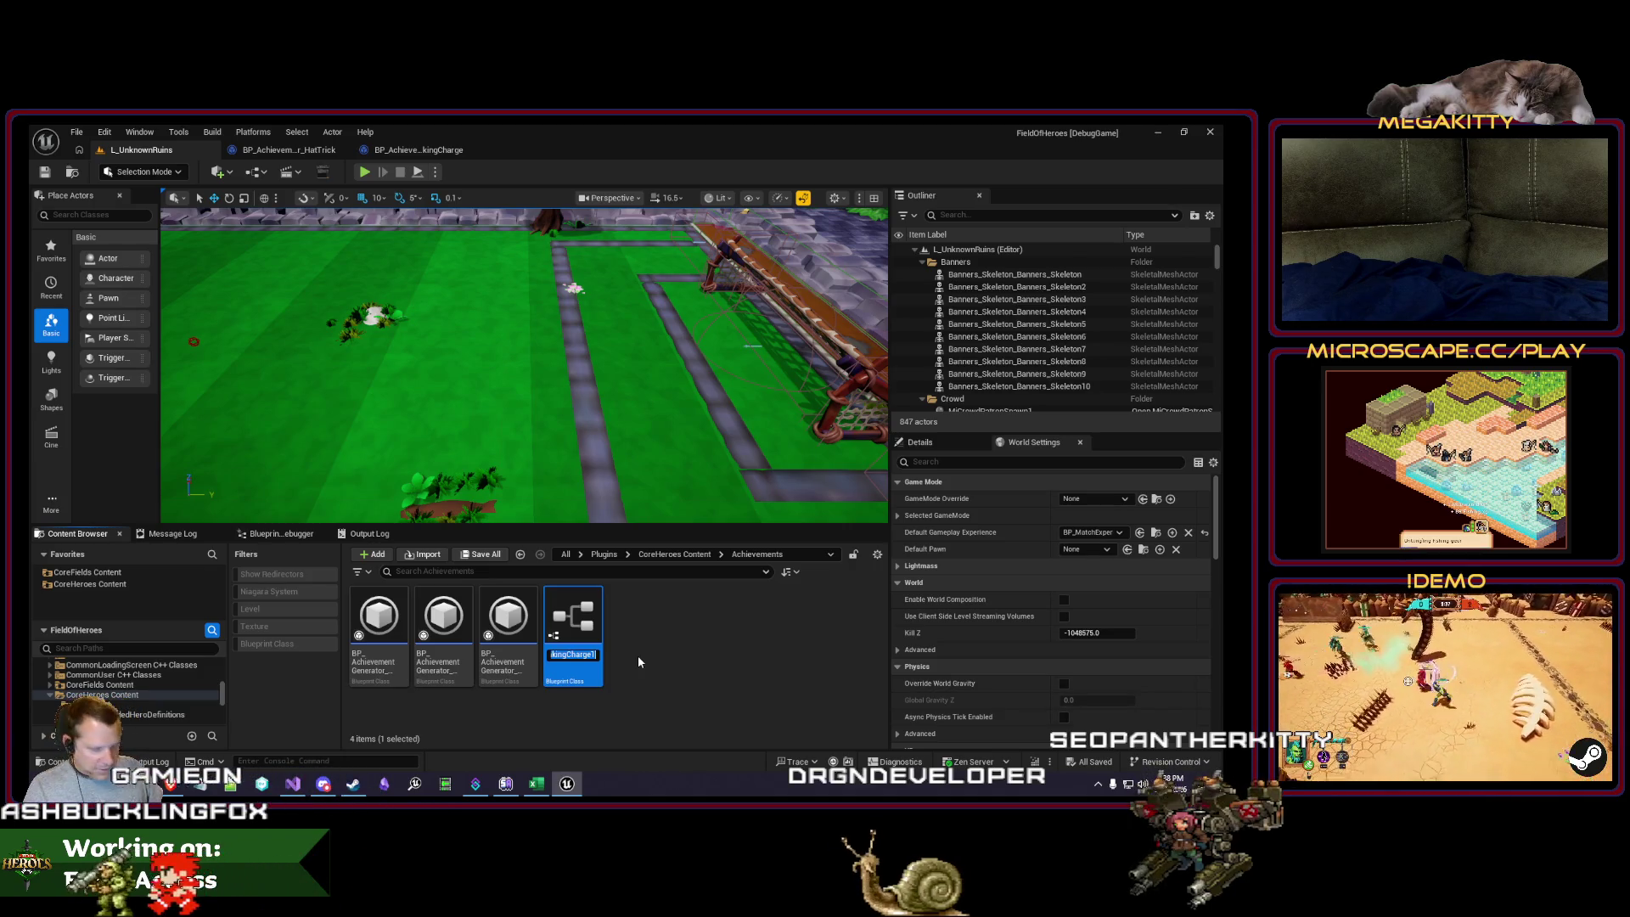
type("PiercingShot")
key("Return")
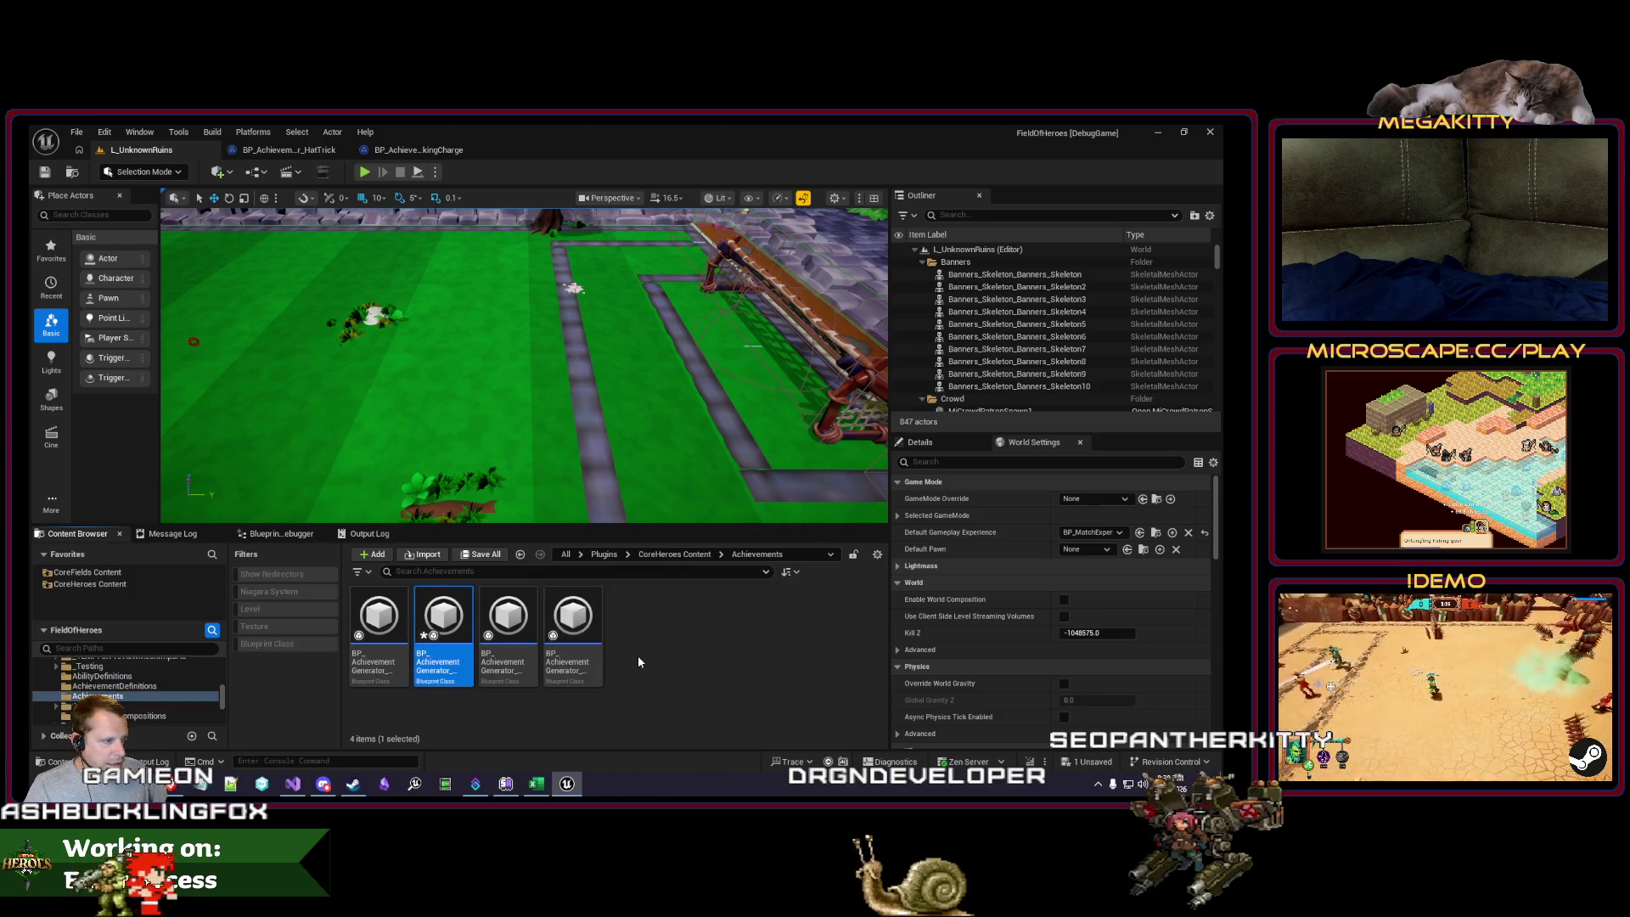
double_click(432, 631)
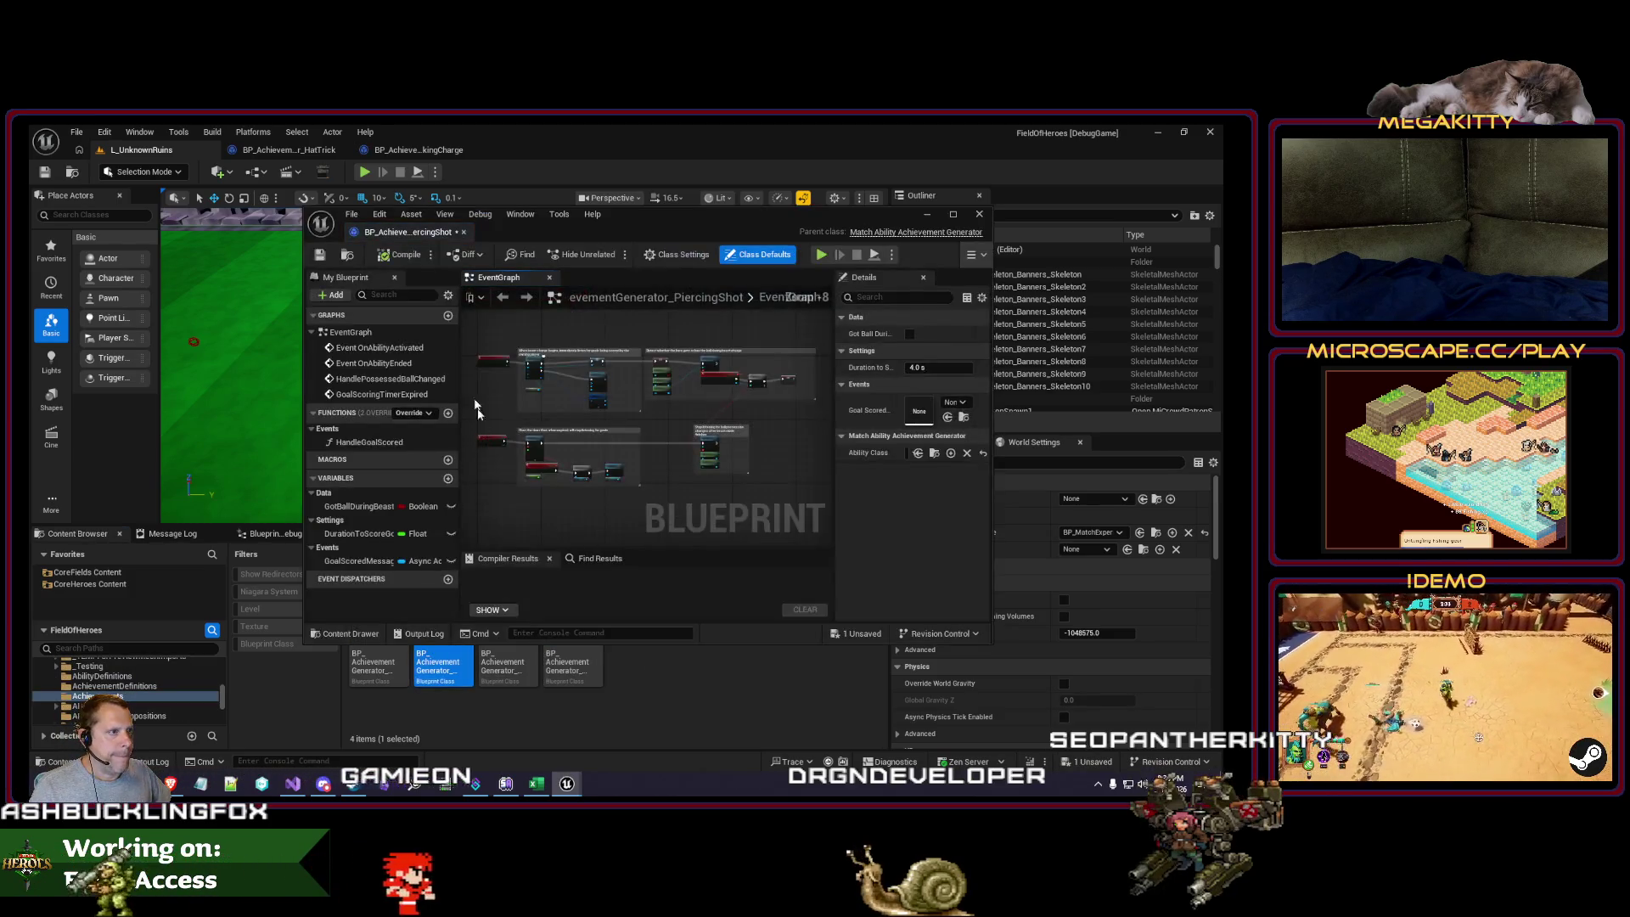
Step: Set the generator's Ability Class to GA_Horus_PowerKick in place of Grace's BeastCharge ability
left_click_drag(418, 234, 527, 158)
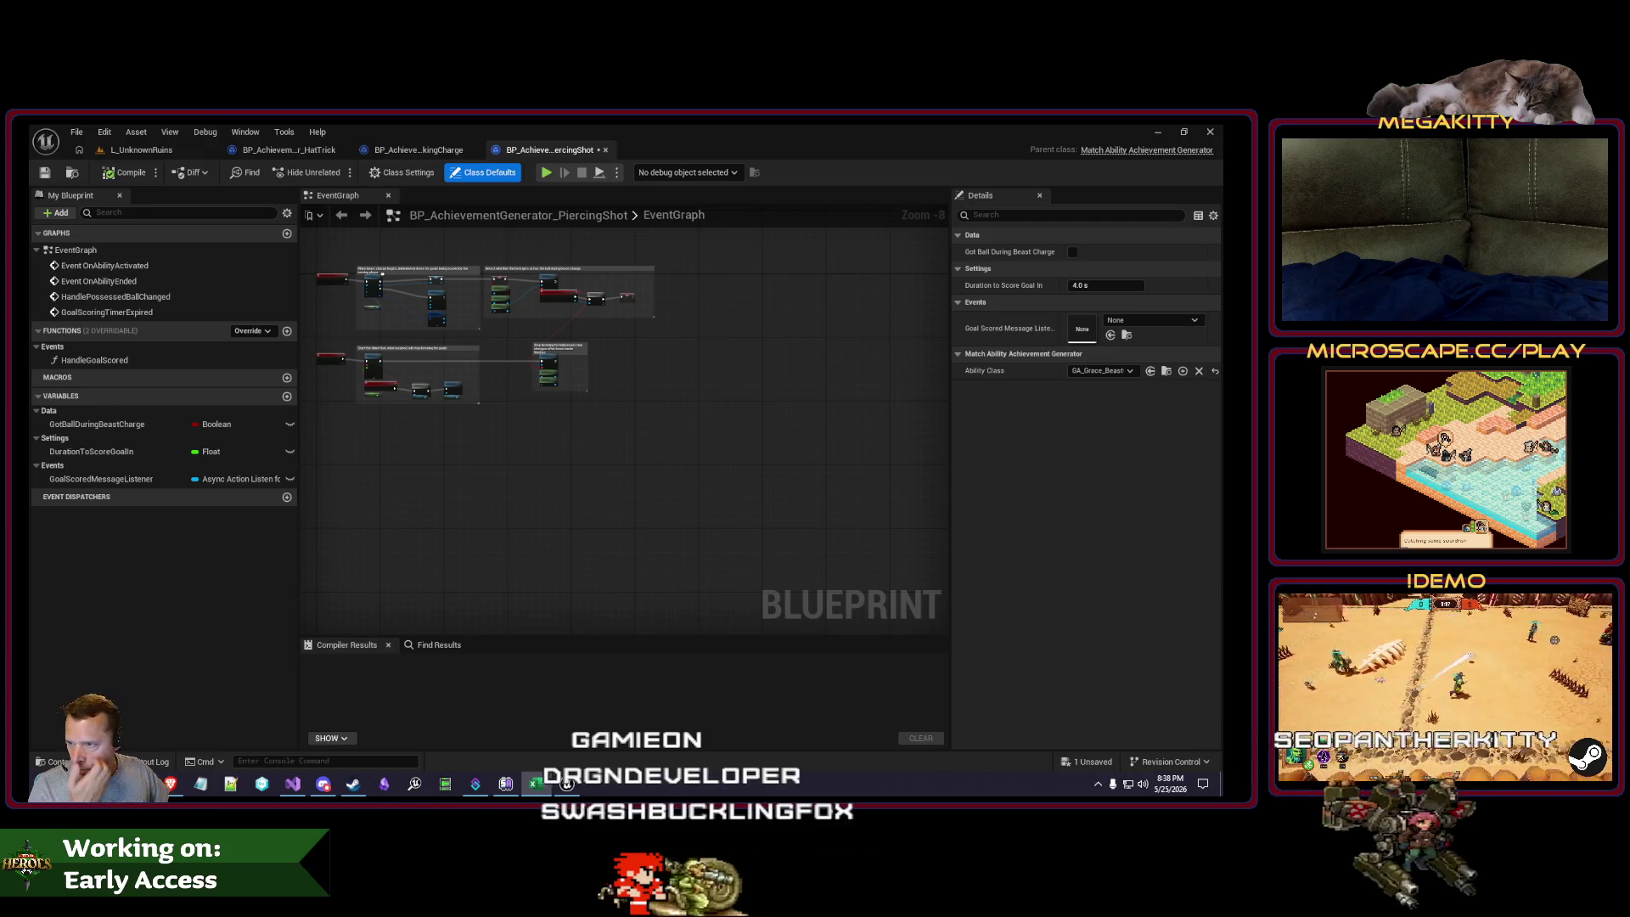
left_click(1132, 371)
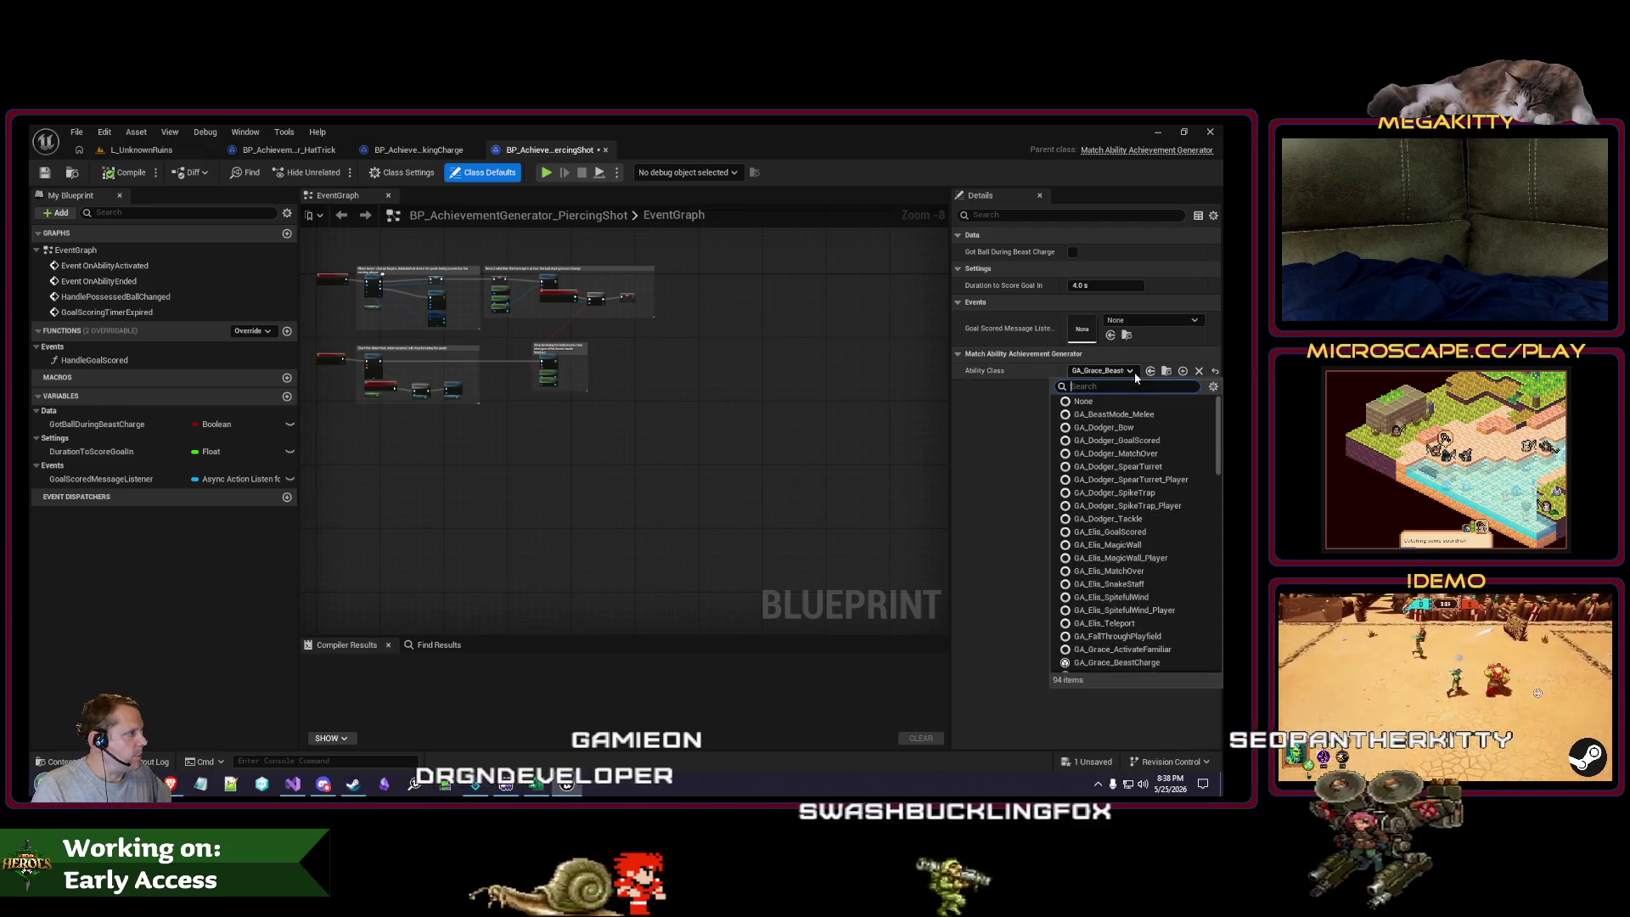
type("ga_horus_")
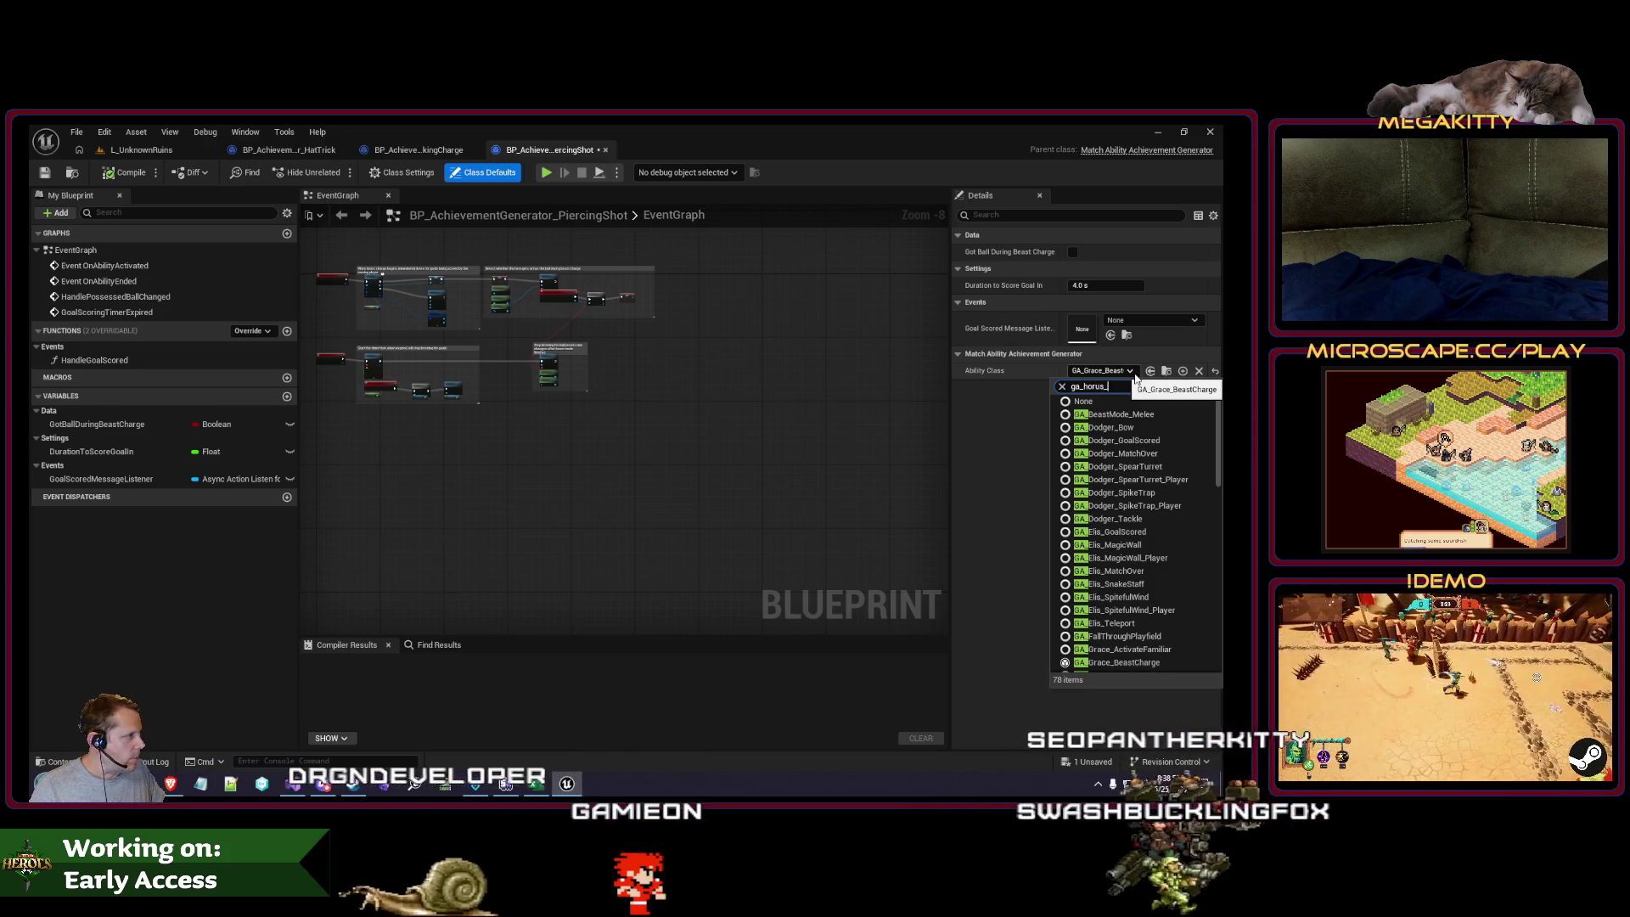
type("po")
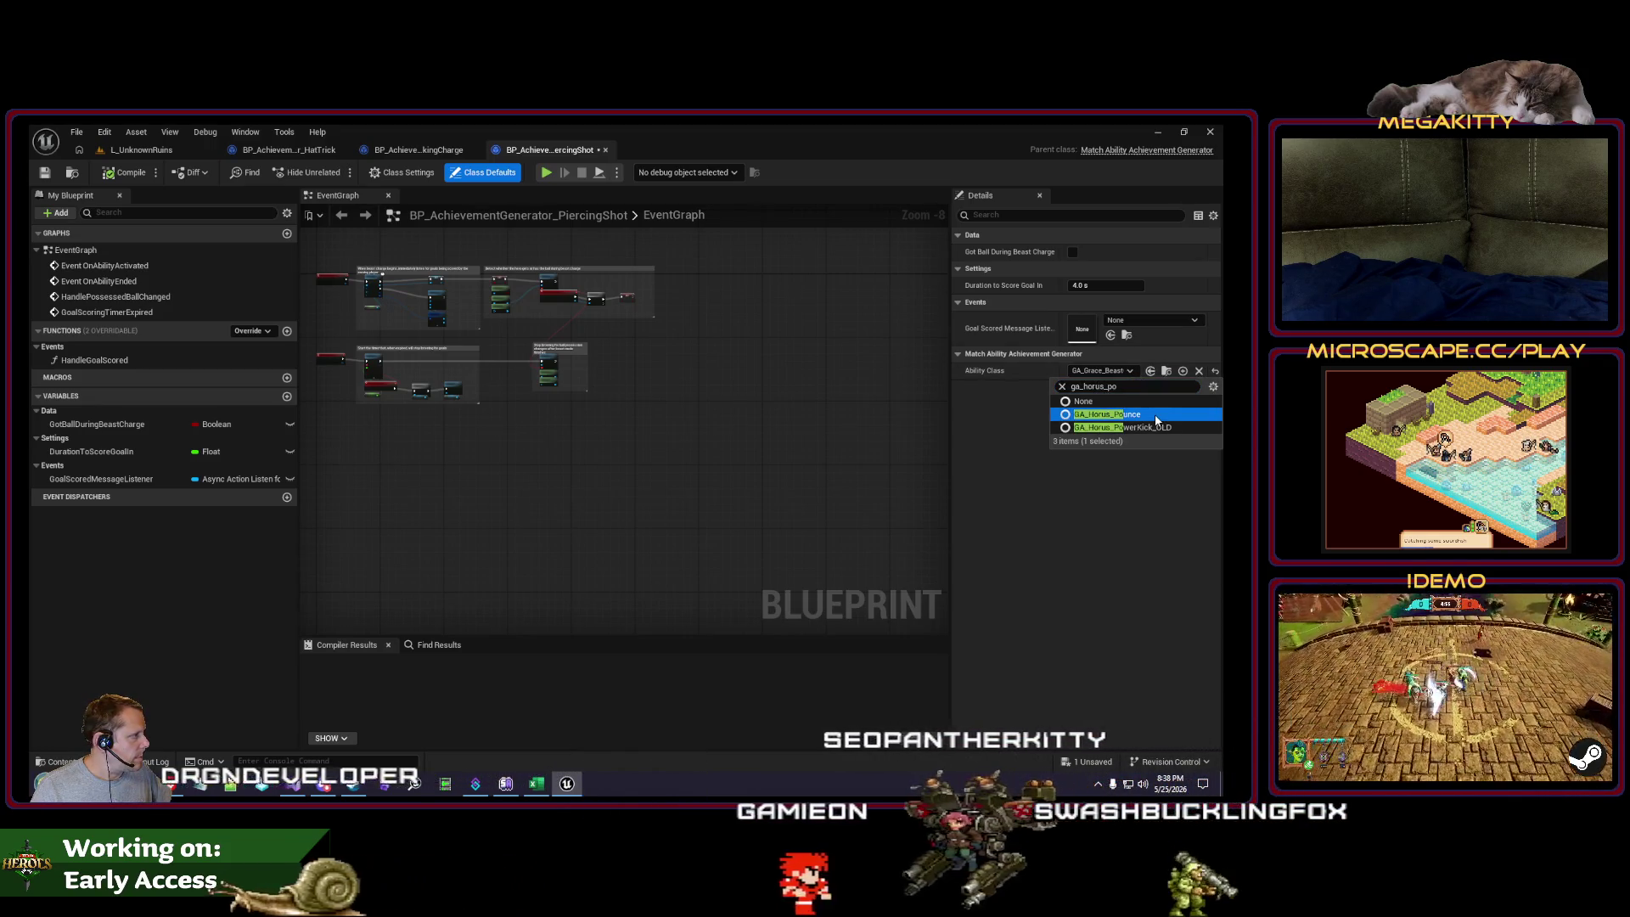
left_click(1156, 416)
left_click(1116, 374)
type("powerkick")
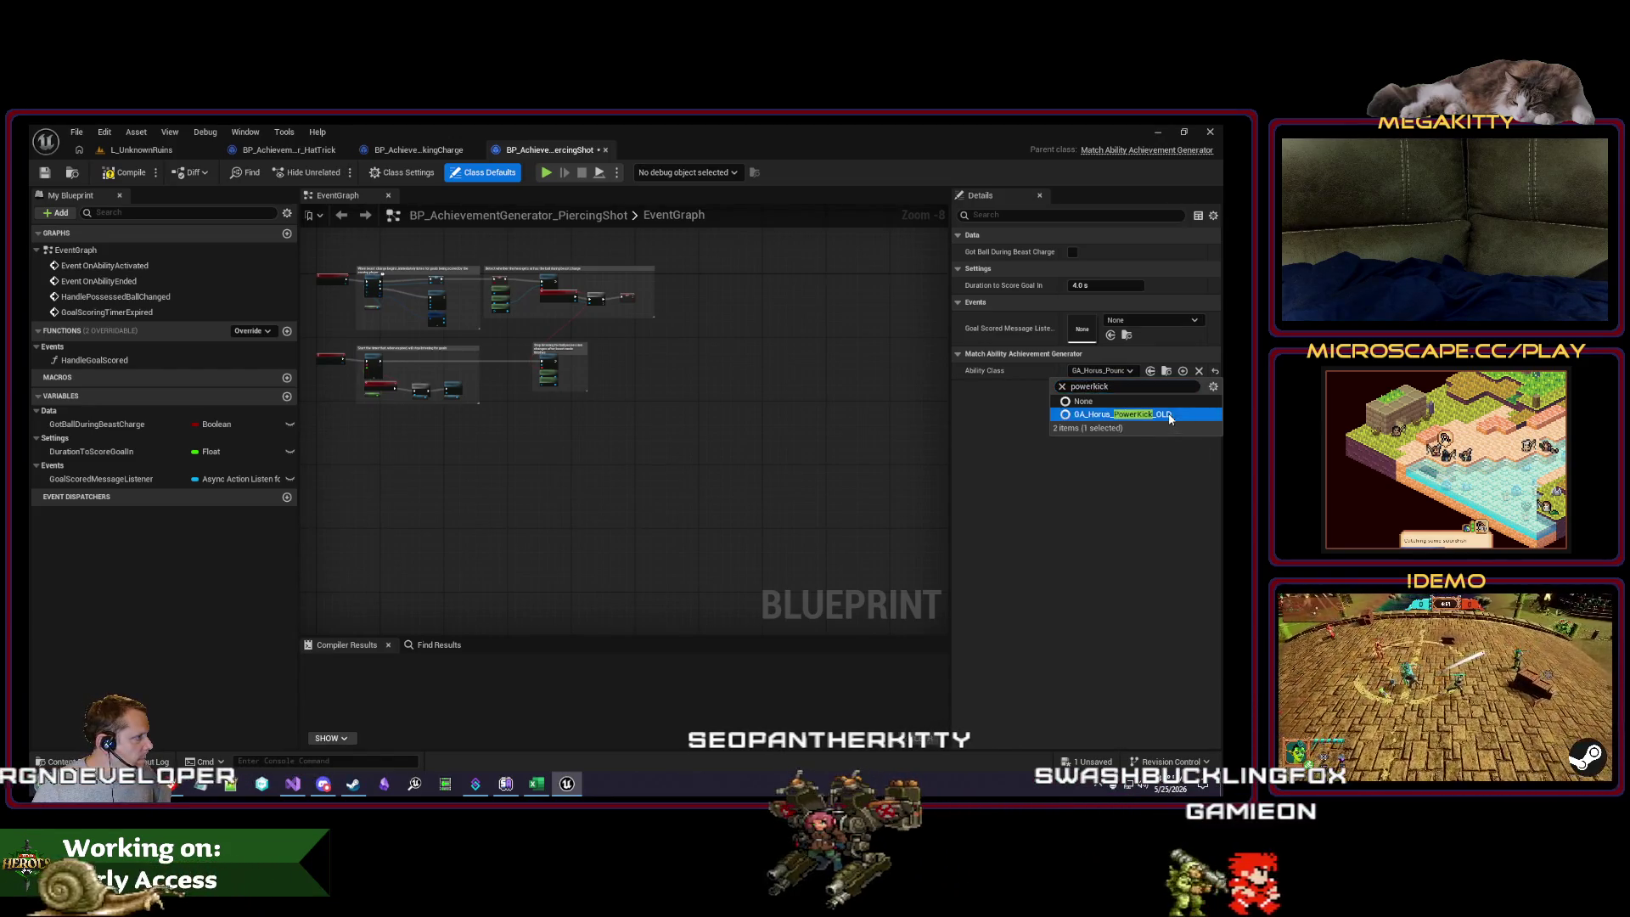
key("Return")
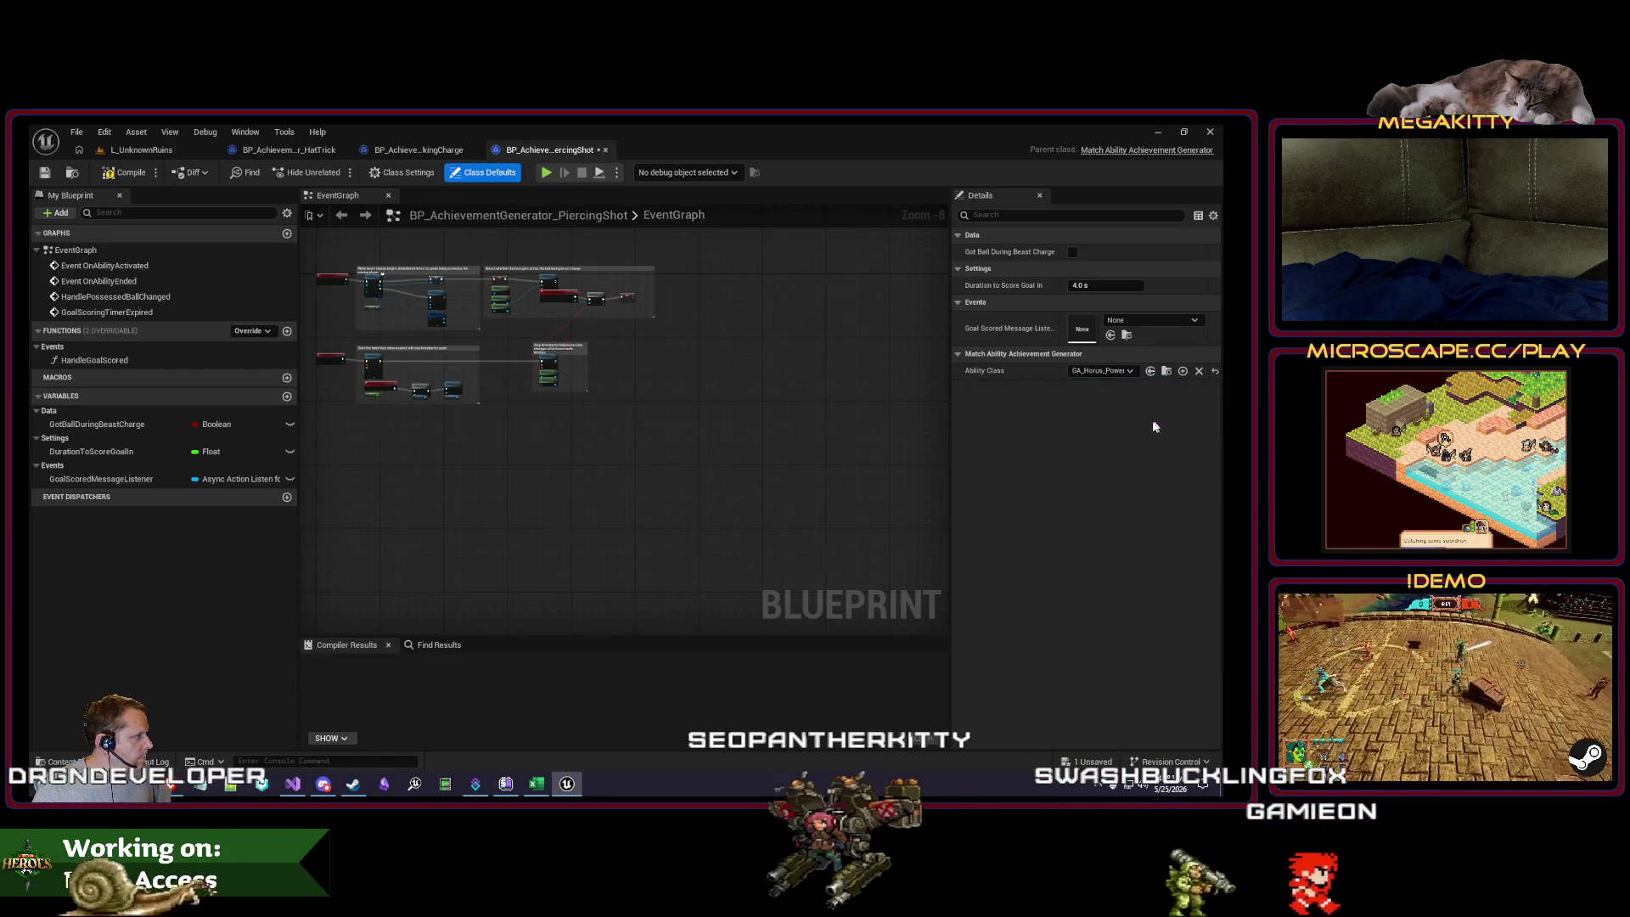
left_click(1165, 371)
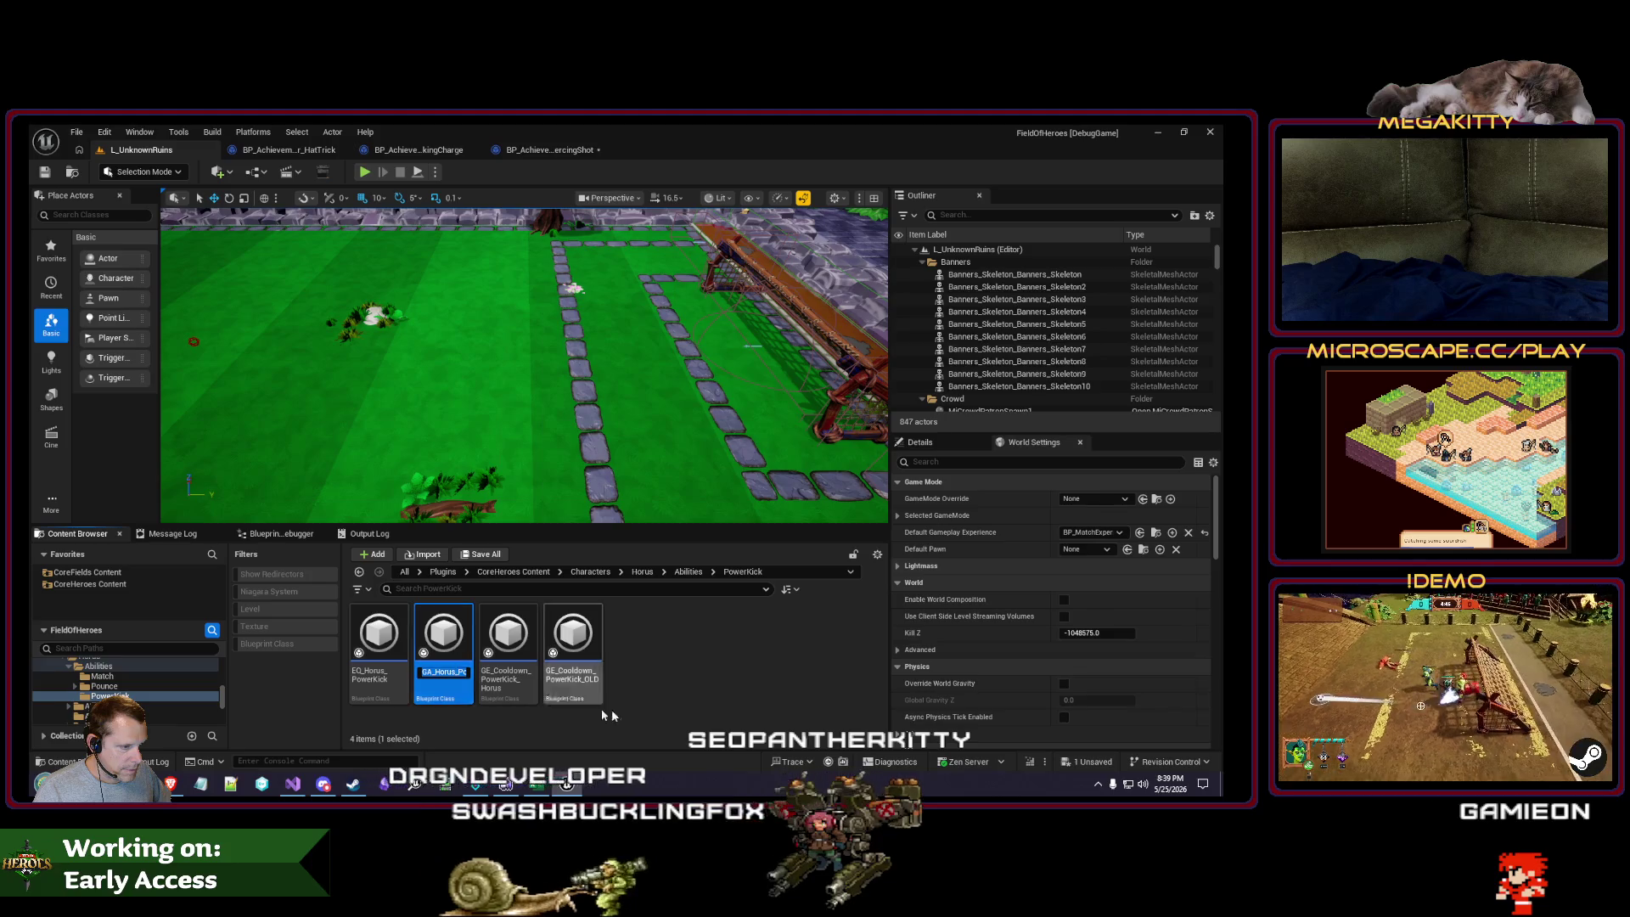
left_click(676, 719)
left_click(556, 153)
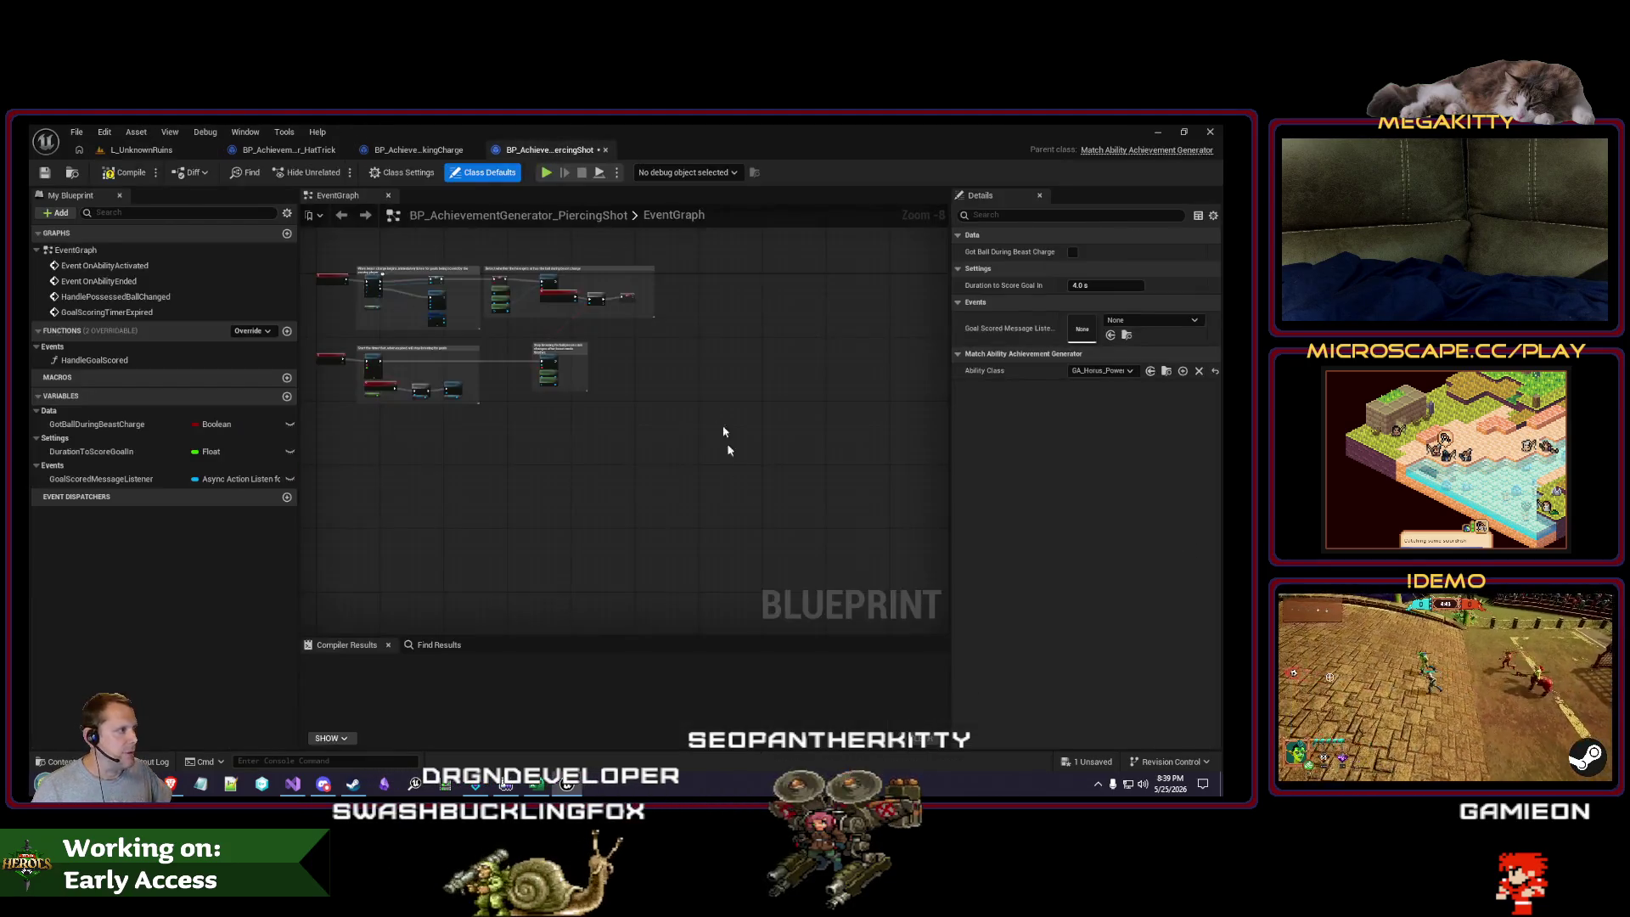
Step: Change the goal-listening comment title from 'beast charge' to 'power kick'
left_click(1112, 373)
left_click(1112, 374)
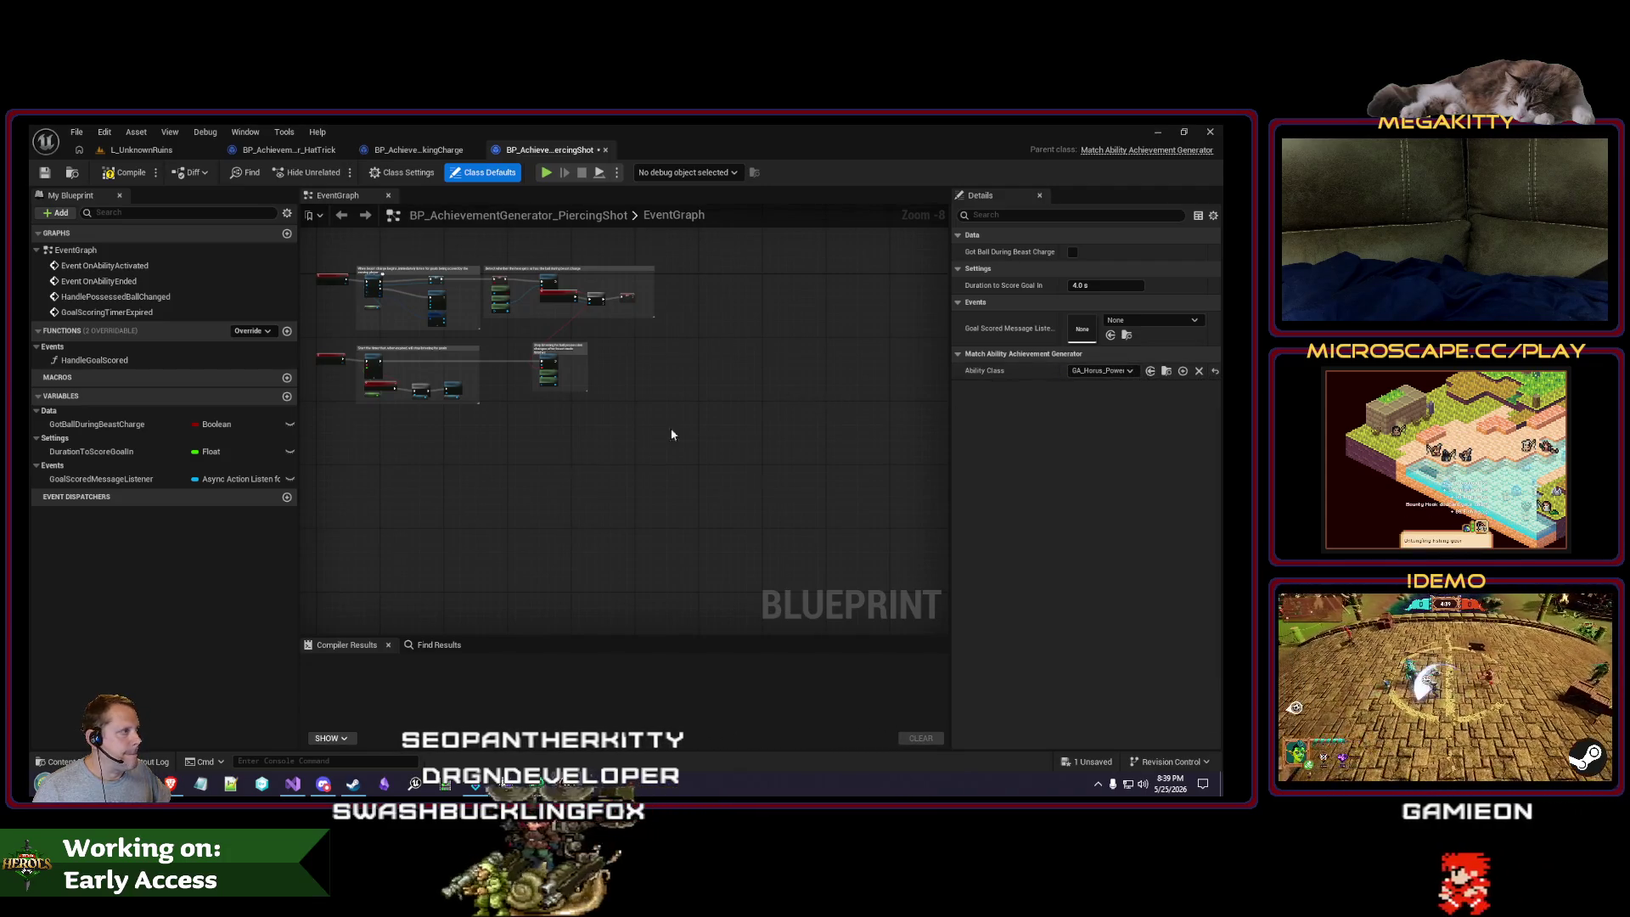
scroll(518, 400, "up", 5)
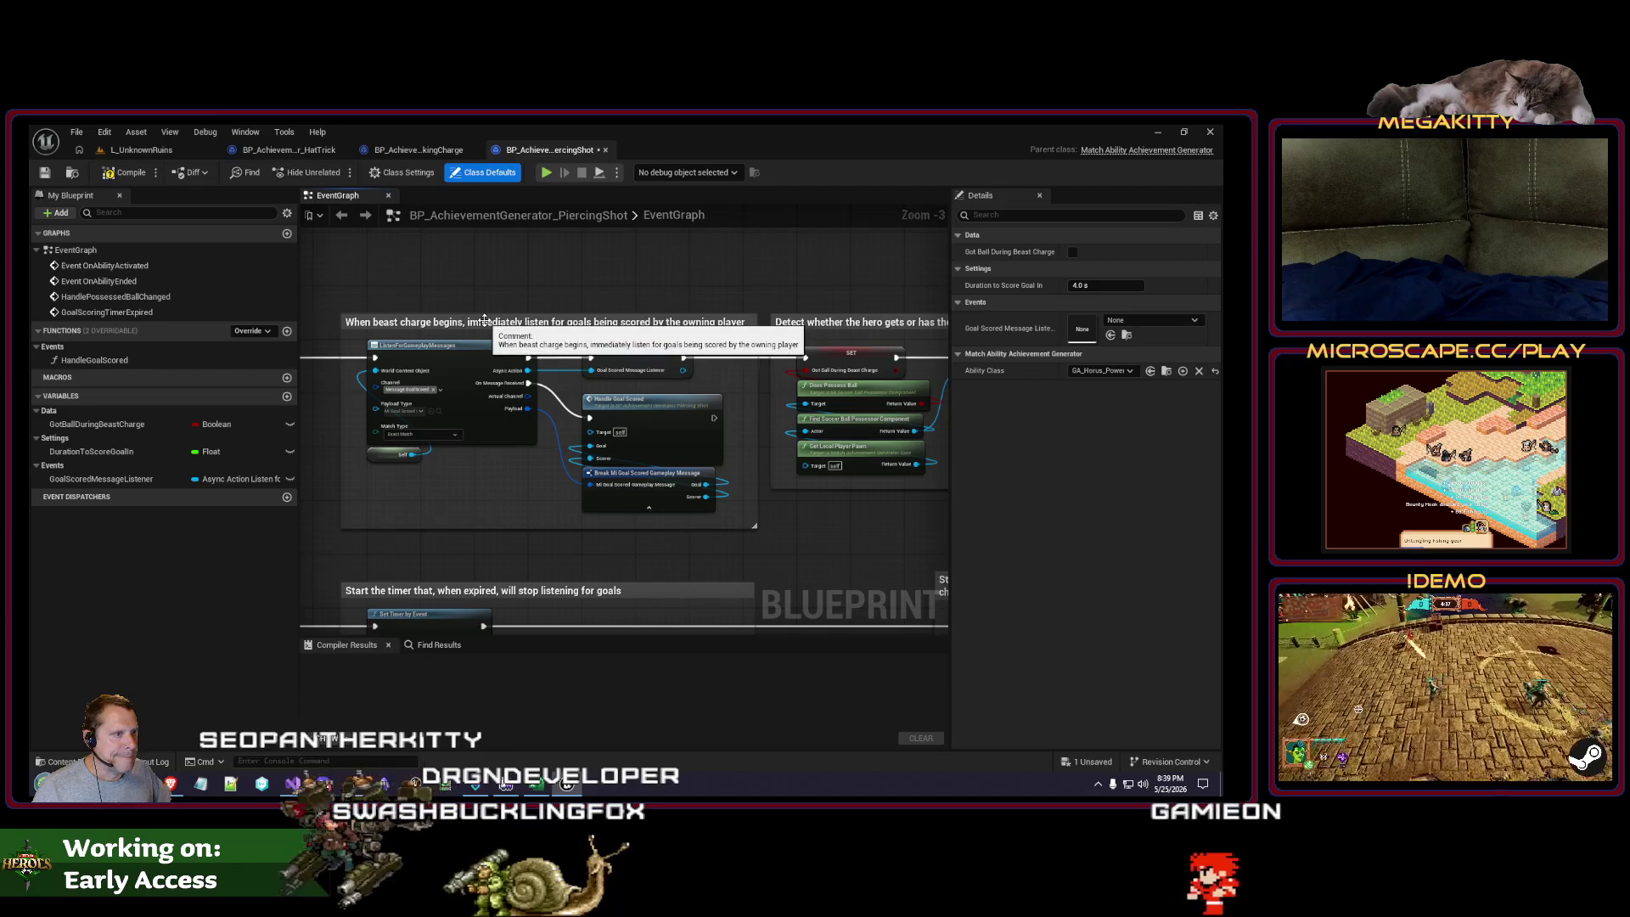
left_click_drag(553, 469, 610, 446)
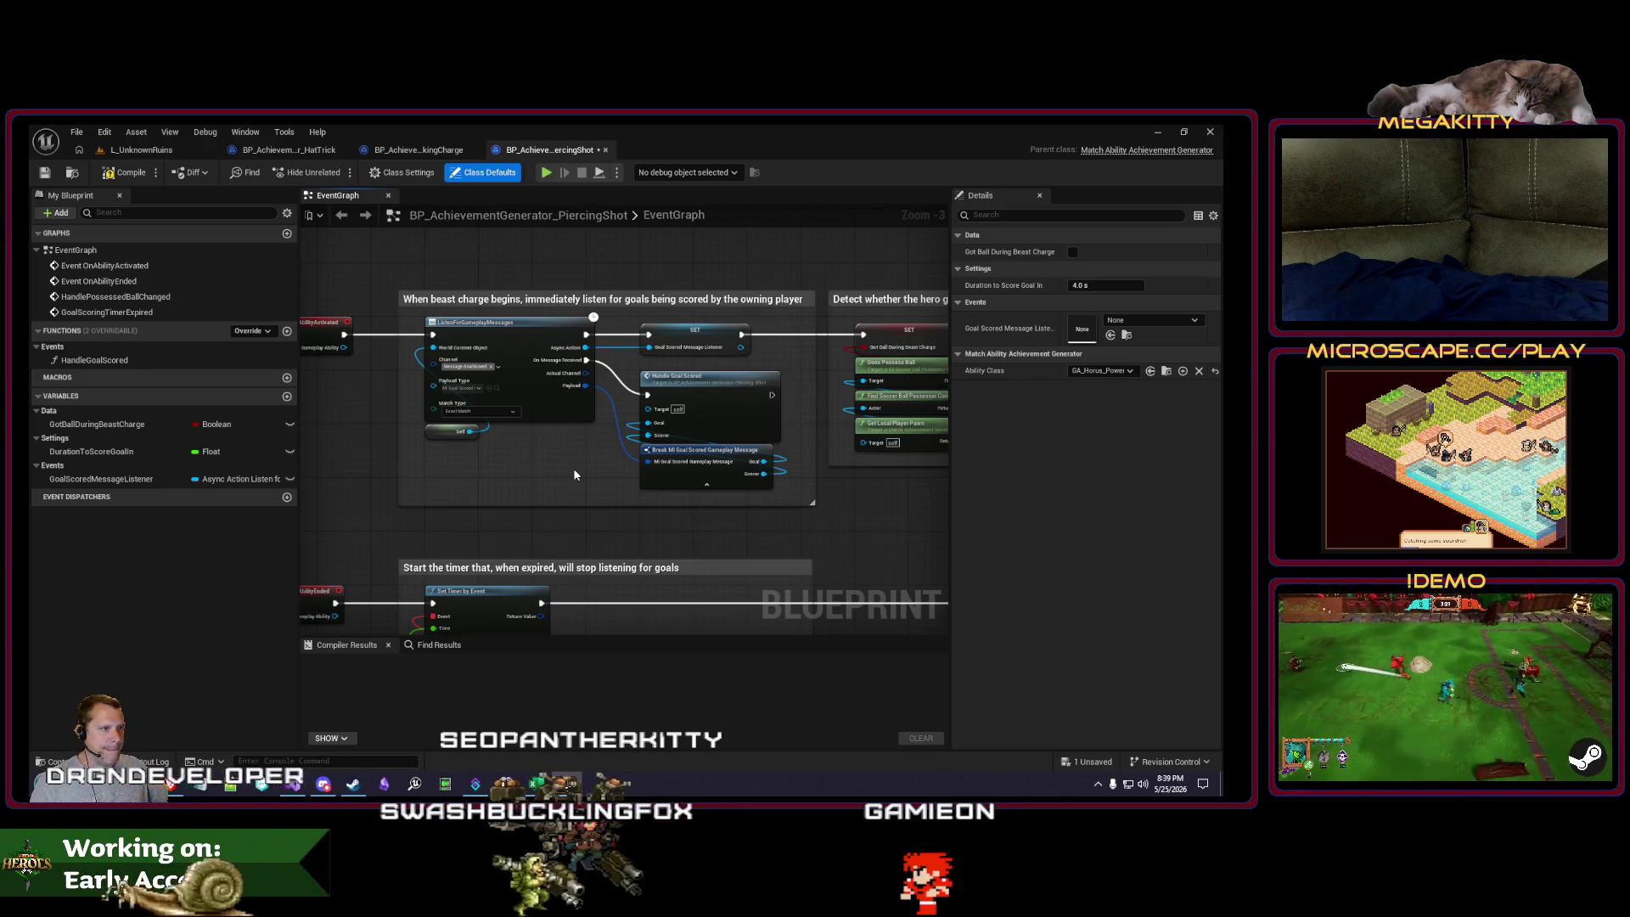
mouse_move(579, 467)
left_mouse_down()
mouse_move(518, 458)
mouse_move(546, 483)
left_mouse_up()
left_click(413, 315)
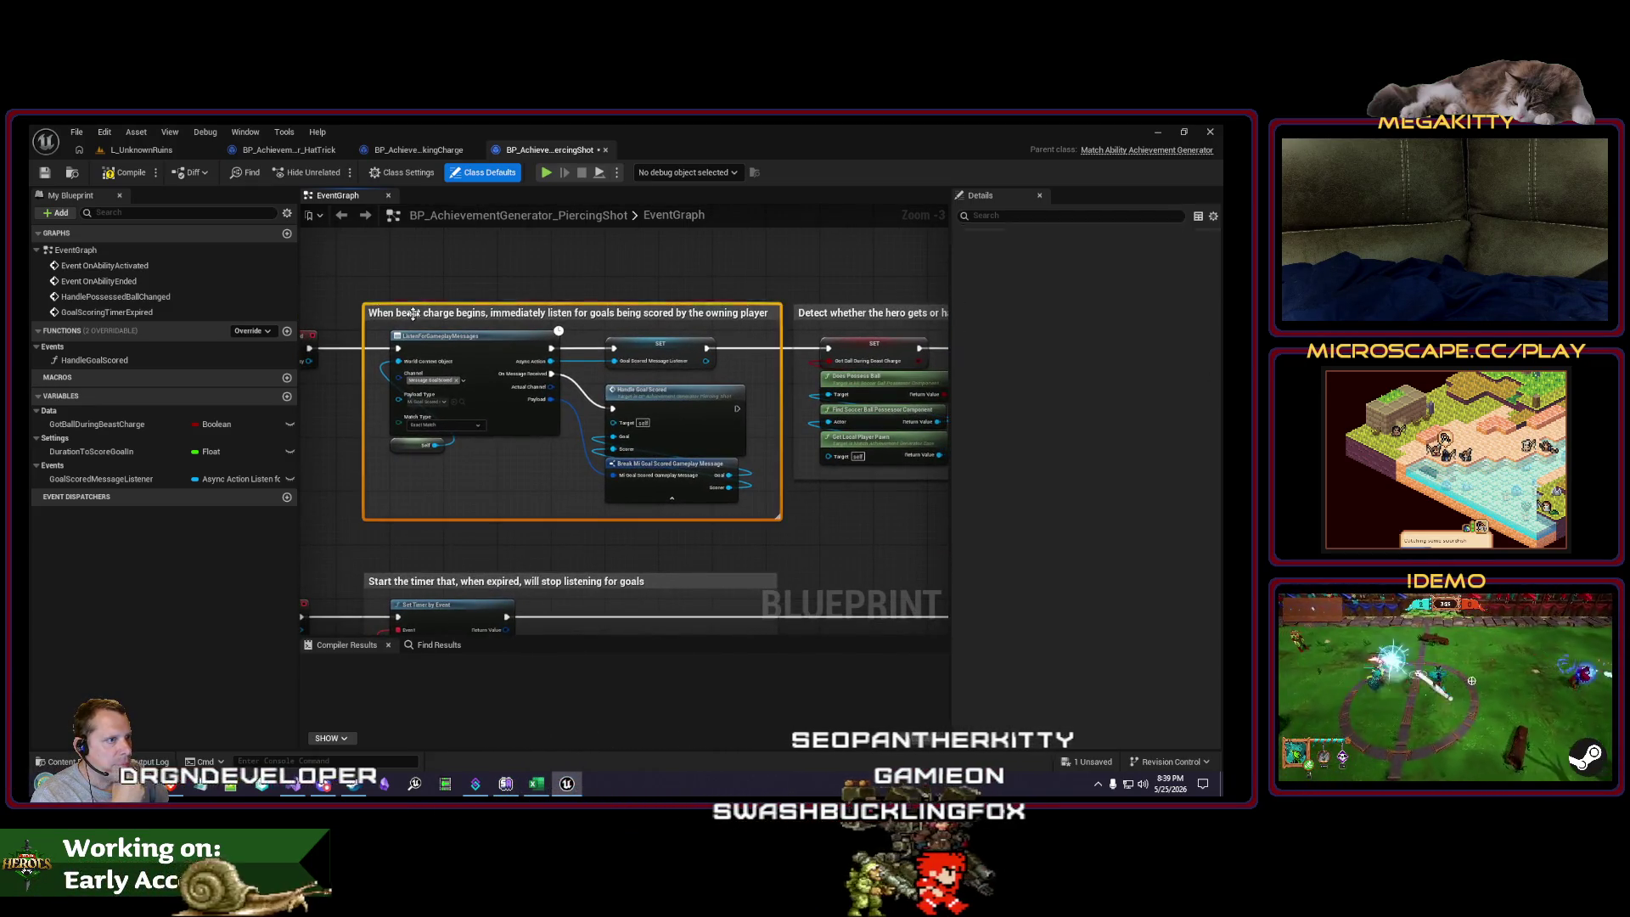
double_click(412, 314)
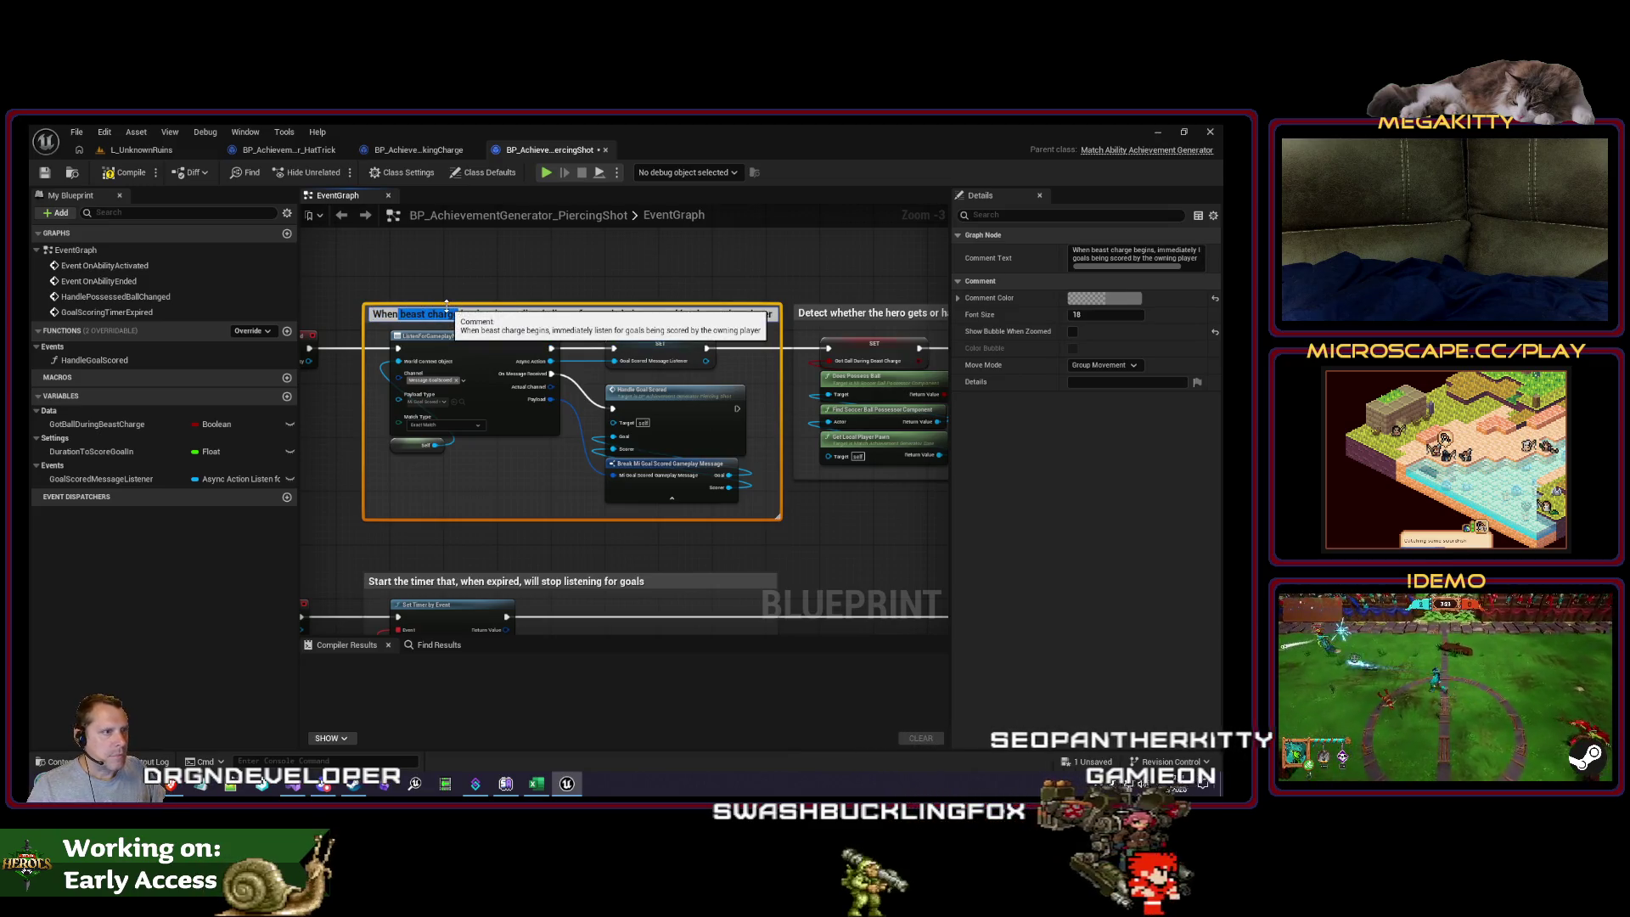
type("power kick")
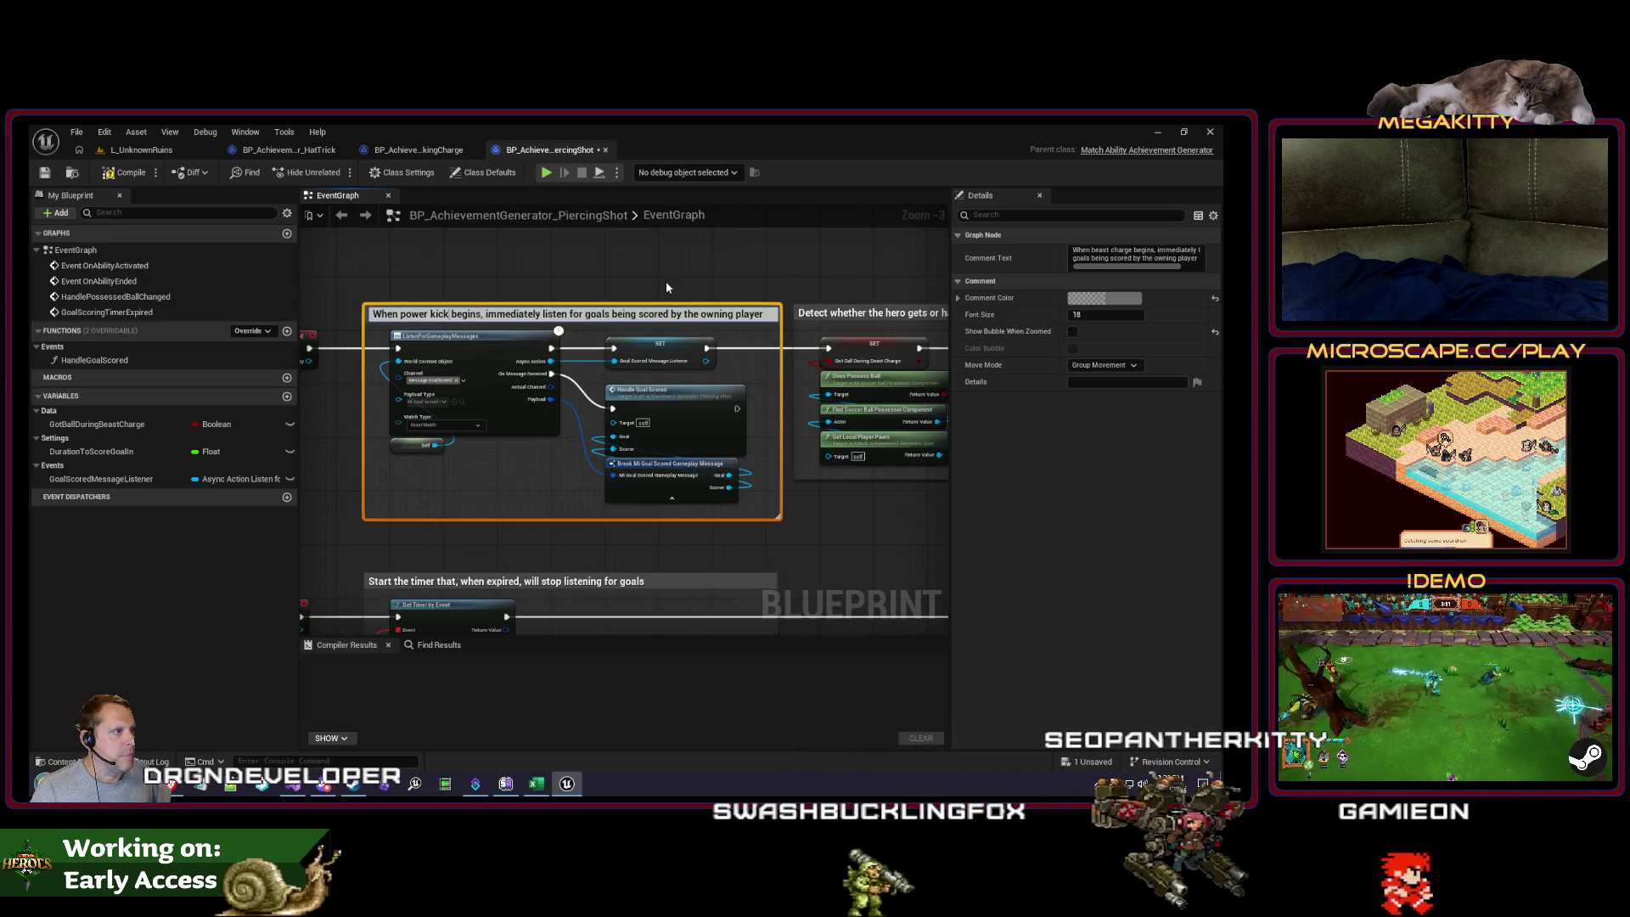
mouse_move(665, 287)
left_mouse_down()
mouse_move(556, 272)
mouse_move(434, 300)
mouse_move(756, 427)
left_mouse_up()
Step: Delete the ball-possession detection section and the stop-listening node
scroll(435, 300, "down", 2)
key("Delete")
mouse_move(668, 572)
left_mouse_down()
mouse_move(491, 435)
mouse_move(662, 441)
left_mouse_up()
key("Delete")
scroll(397, 382, "up", 2)
mouse_move(397, 382)
left_mouse_down()
mouse_move(553, 440)
mouse_move(552, 425)
left_mouse_up()
scroll(552, 424, "down", 2)
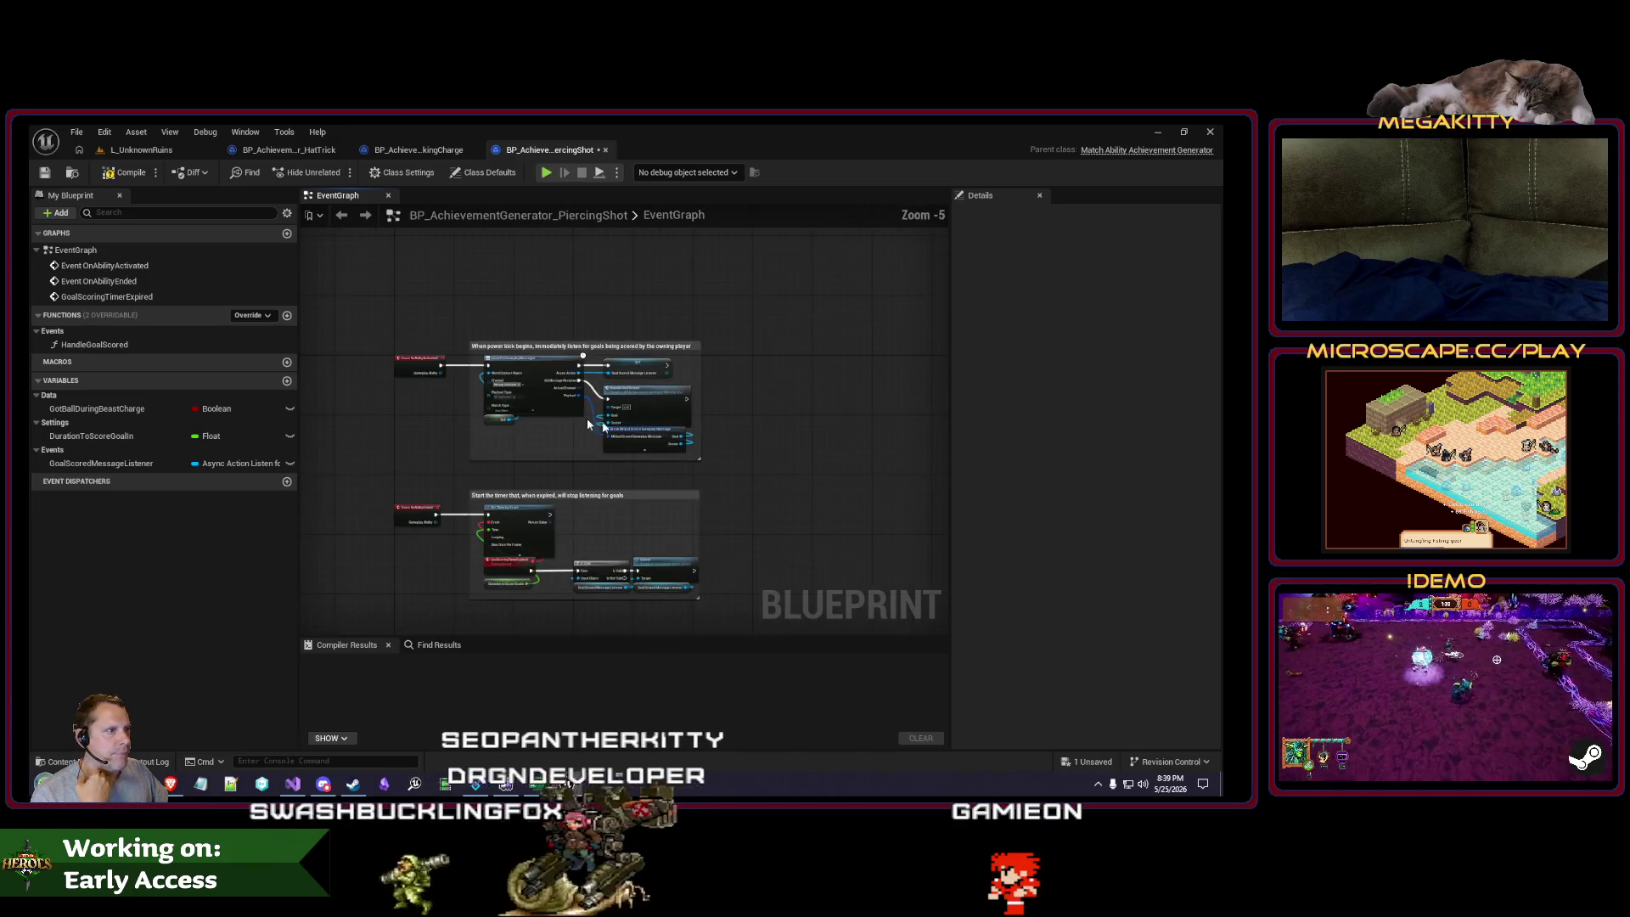
Step: Move the power-kick comment group right and review the DurationToScoreGoalIn and GoalScoredMessageListener variables
left_click_drag(759, 473, 465, 314)
scroll(465, 314, "up", 4)
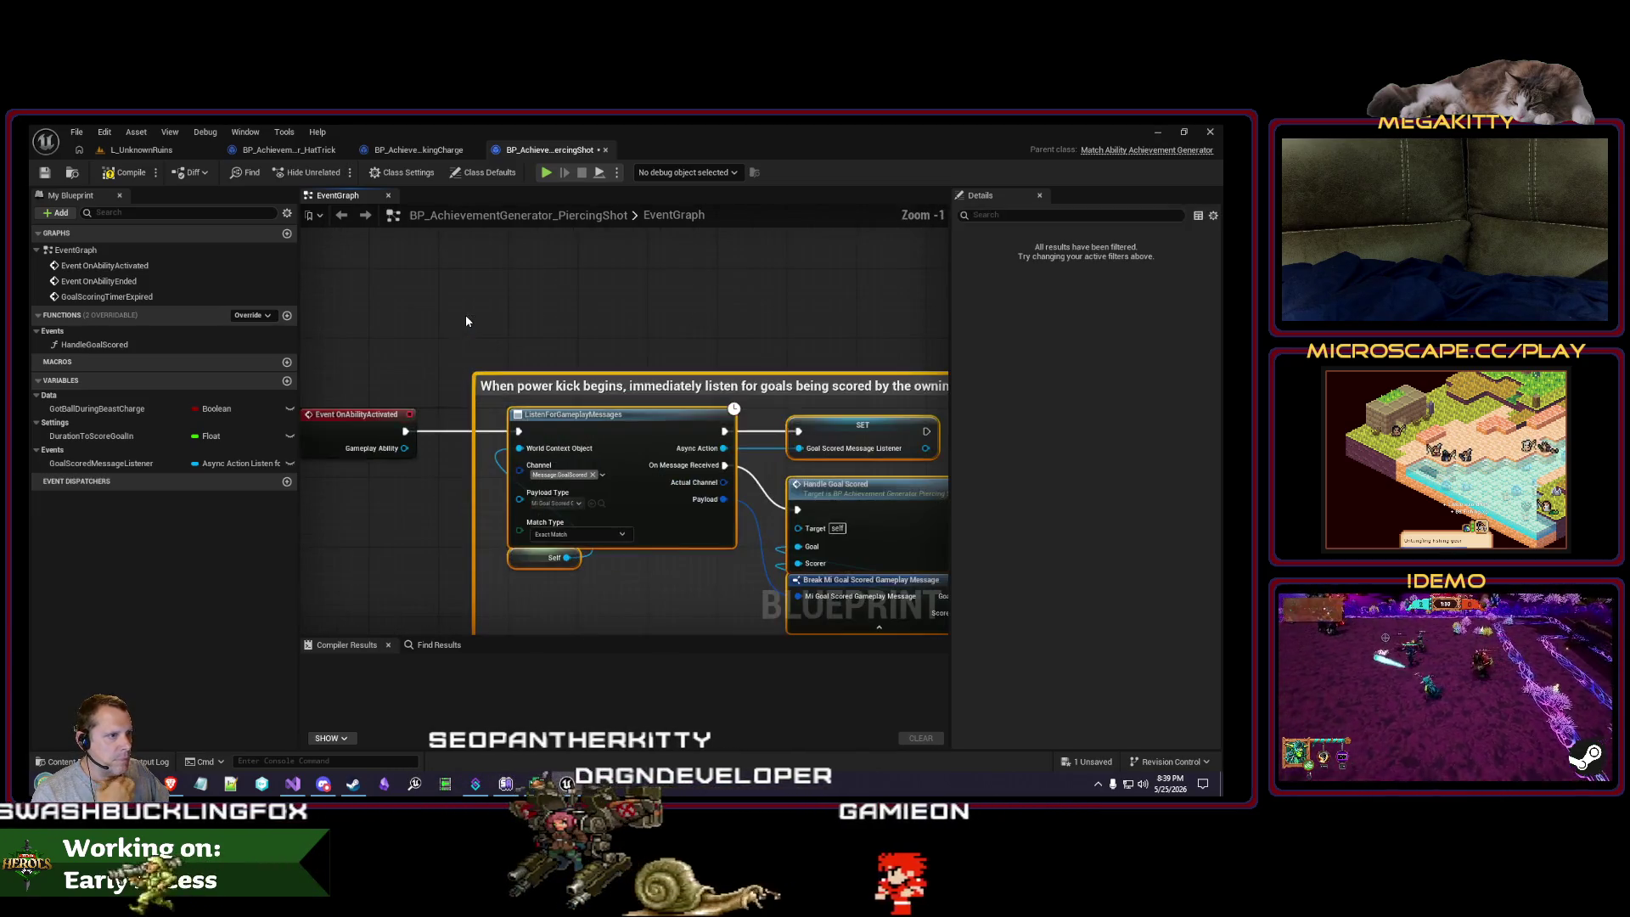
mouse_move(593, 405)
left_mouse_down()
mouse_move(866, 419)
mouse_move(674, 388)
mouse_move(852, 382)
left_mouse_up()
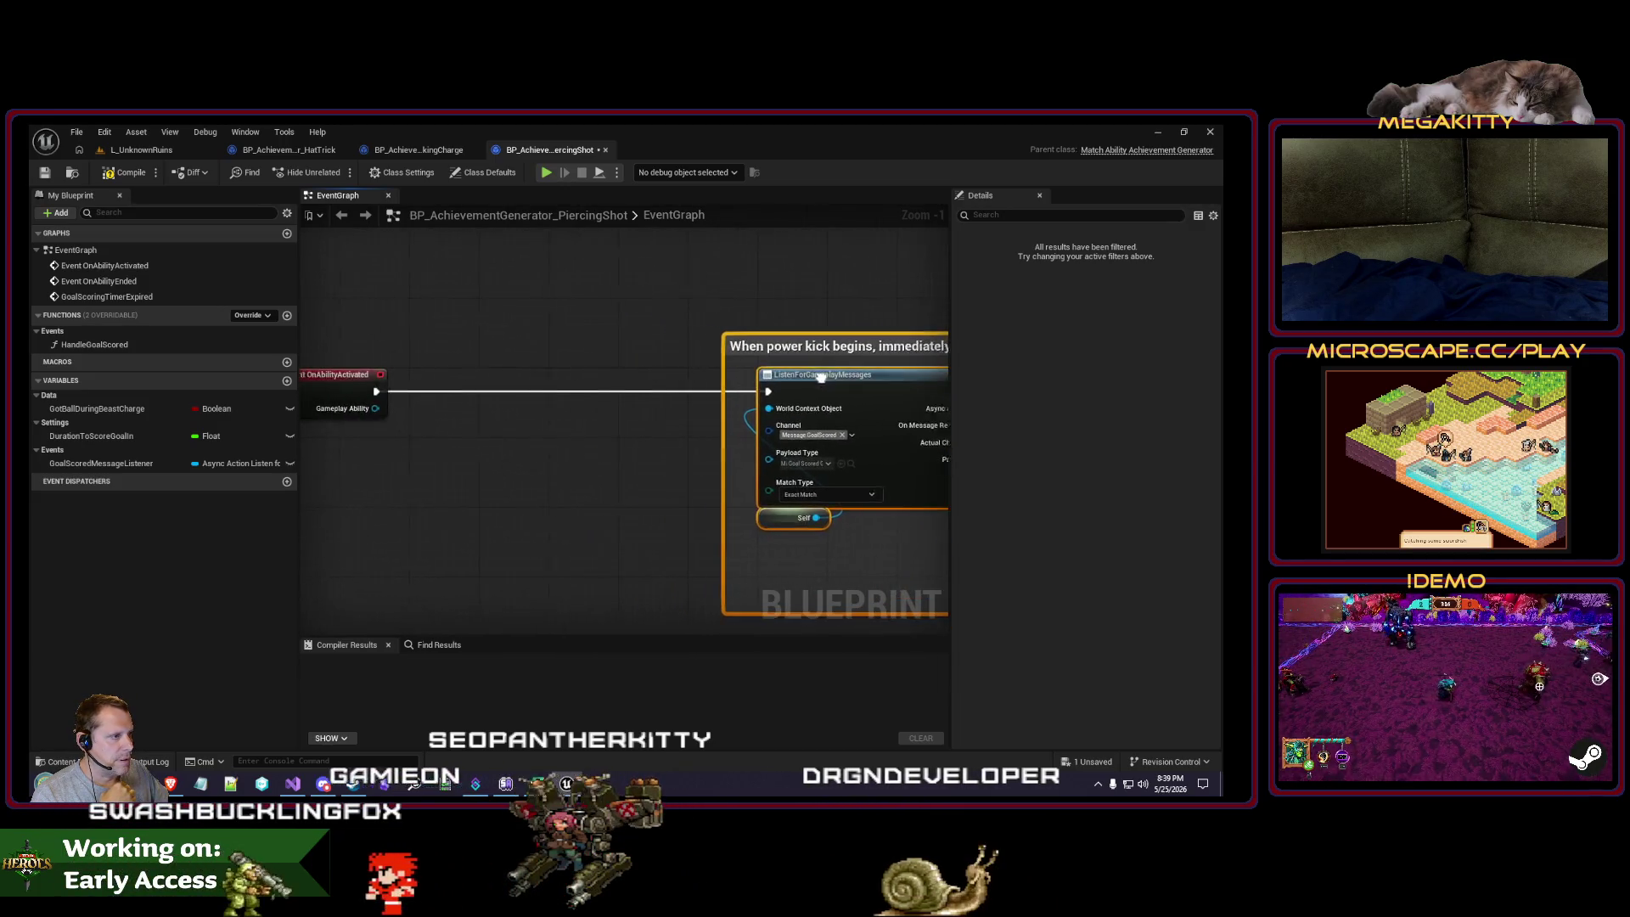
left_click(121, 440)
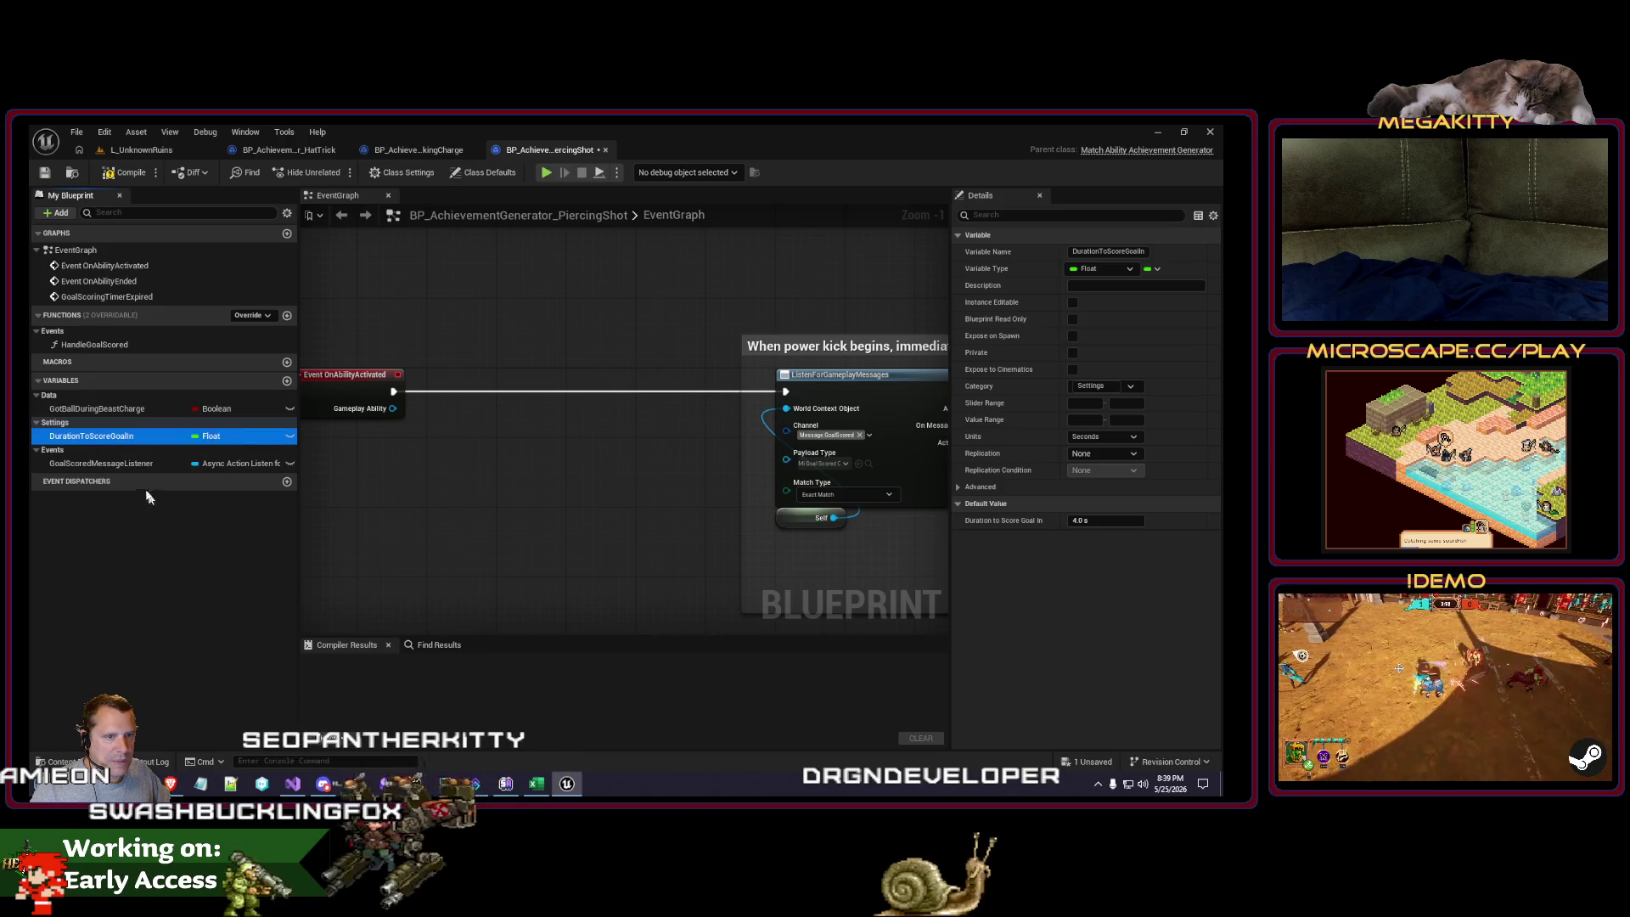
left_click(138, 465)
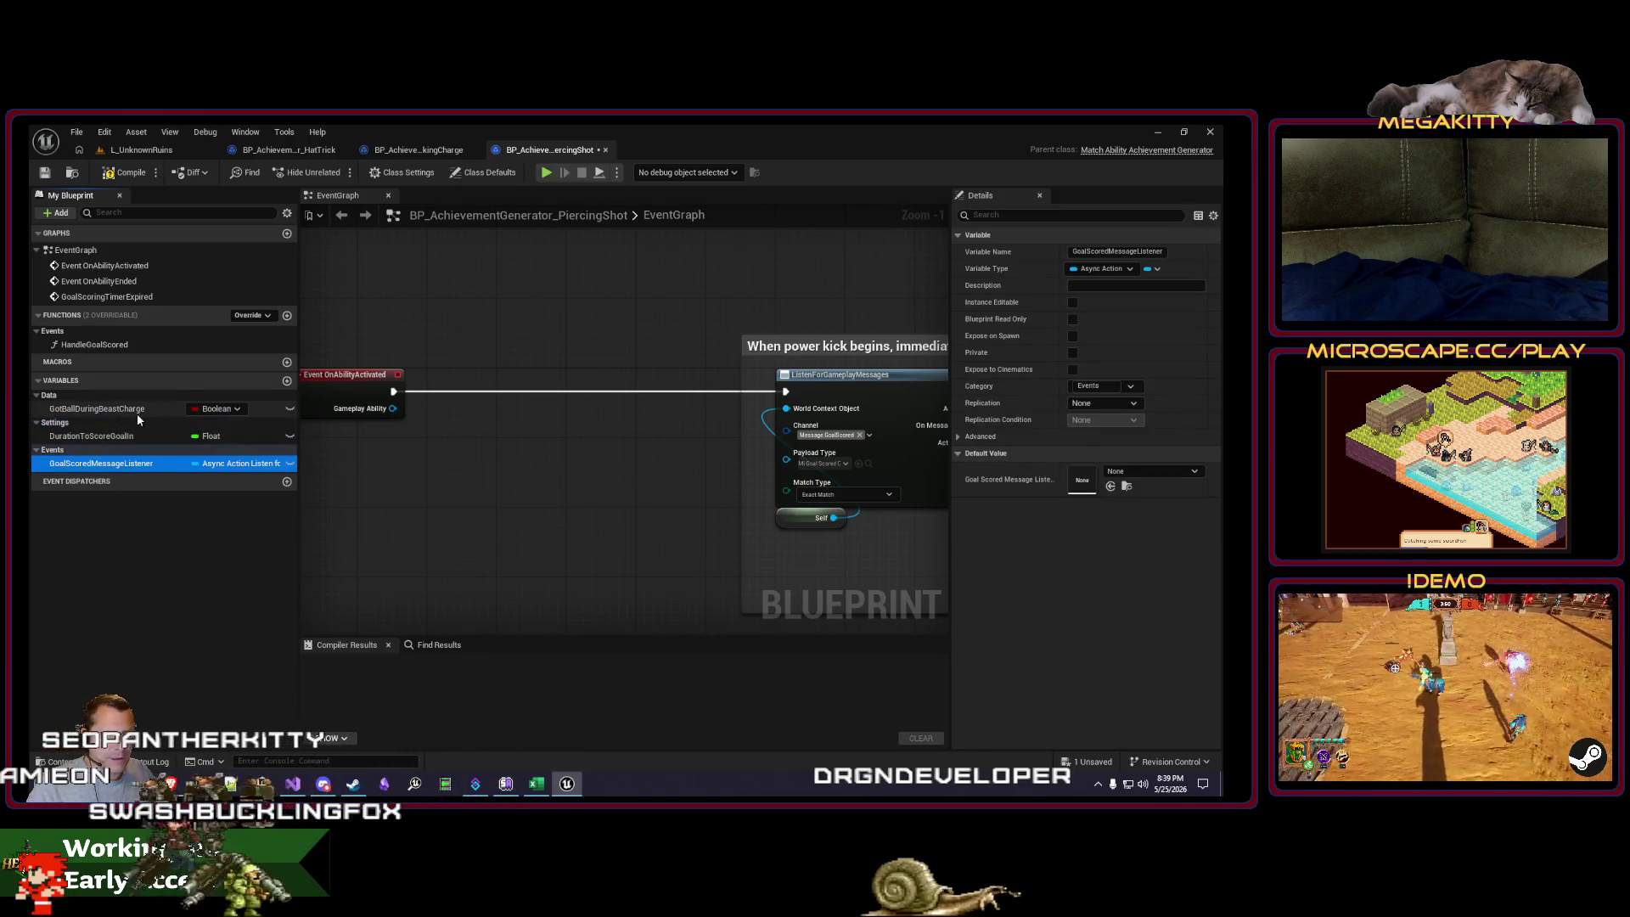
mouse_move(643, 509)
left_mouse_down()
mouse_move(513, 382)
mouse_move(701, 246)
mouse_move(724, 419)
left_mouse_up()
left_click(123, 410)
Step: Rename GotBallDuringBeastCharge to KickLocation and change its type to Vector
key("F2")
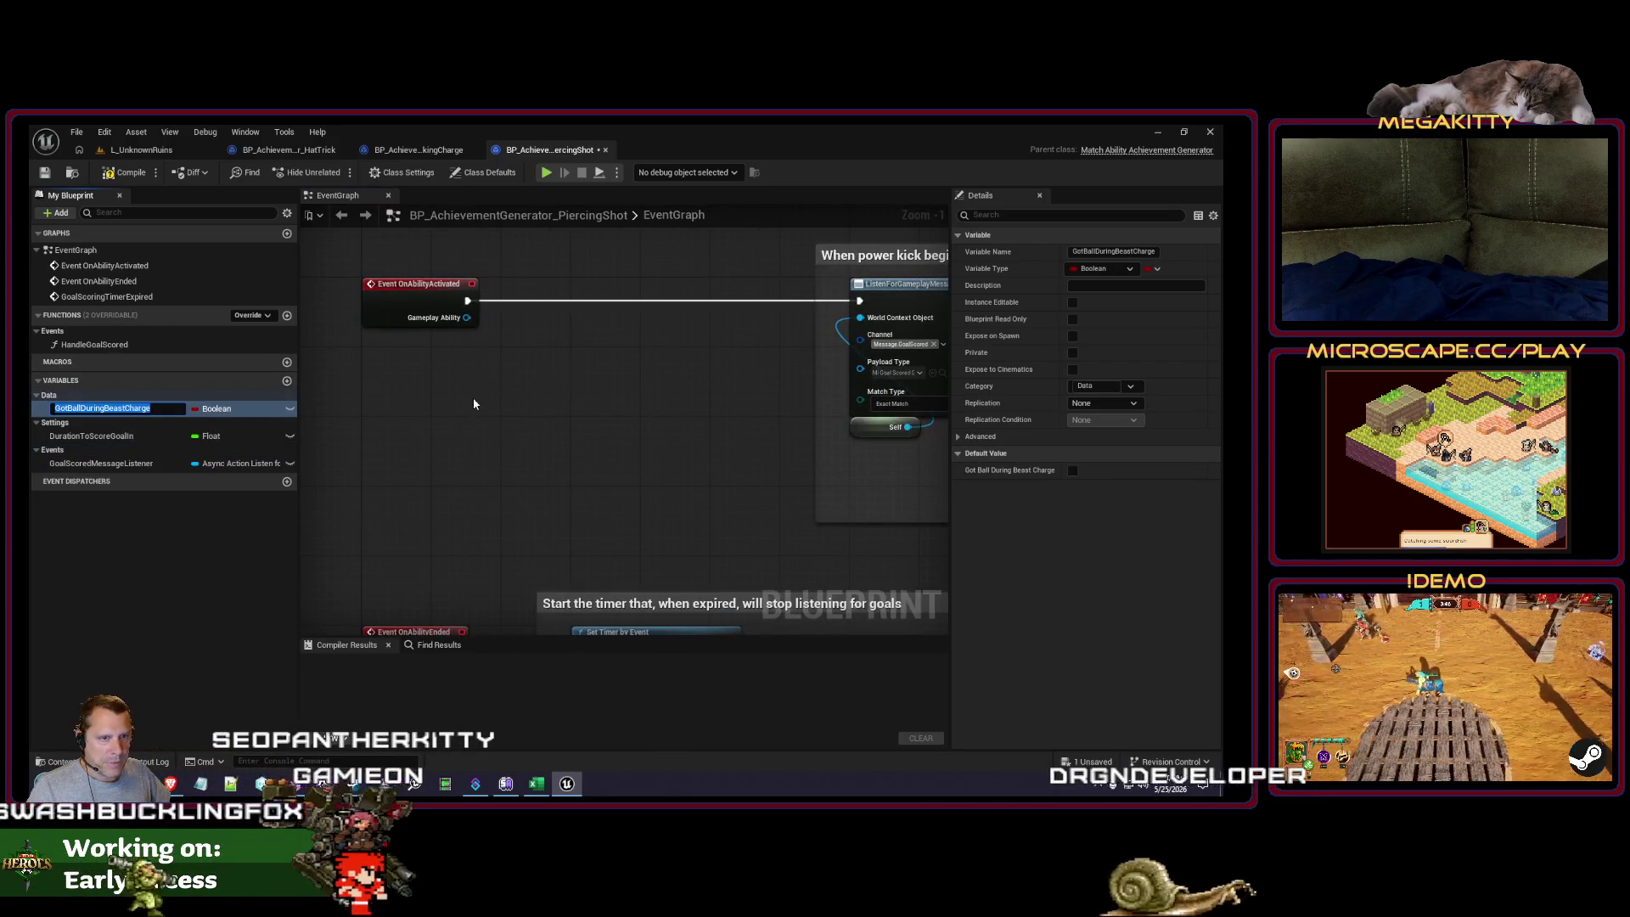
type("Locati")
key("BackSpace")
key("BackSpace")
key("BackSpace")
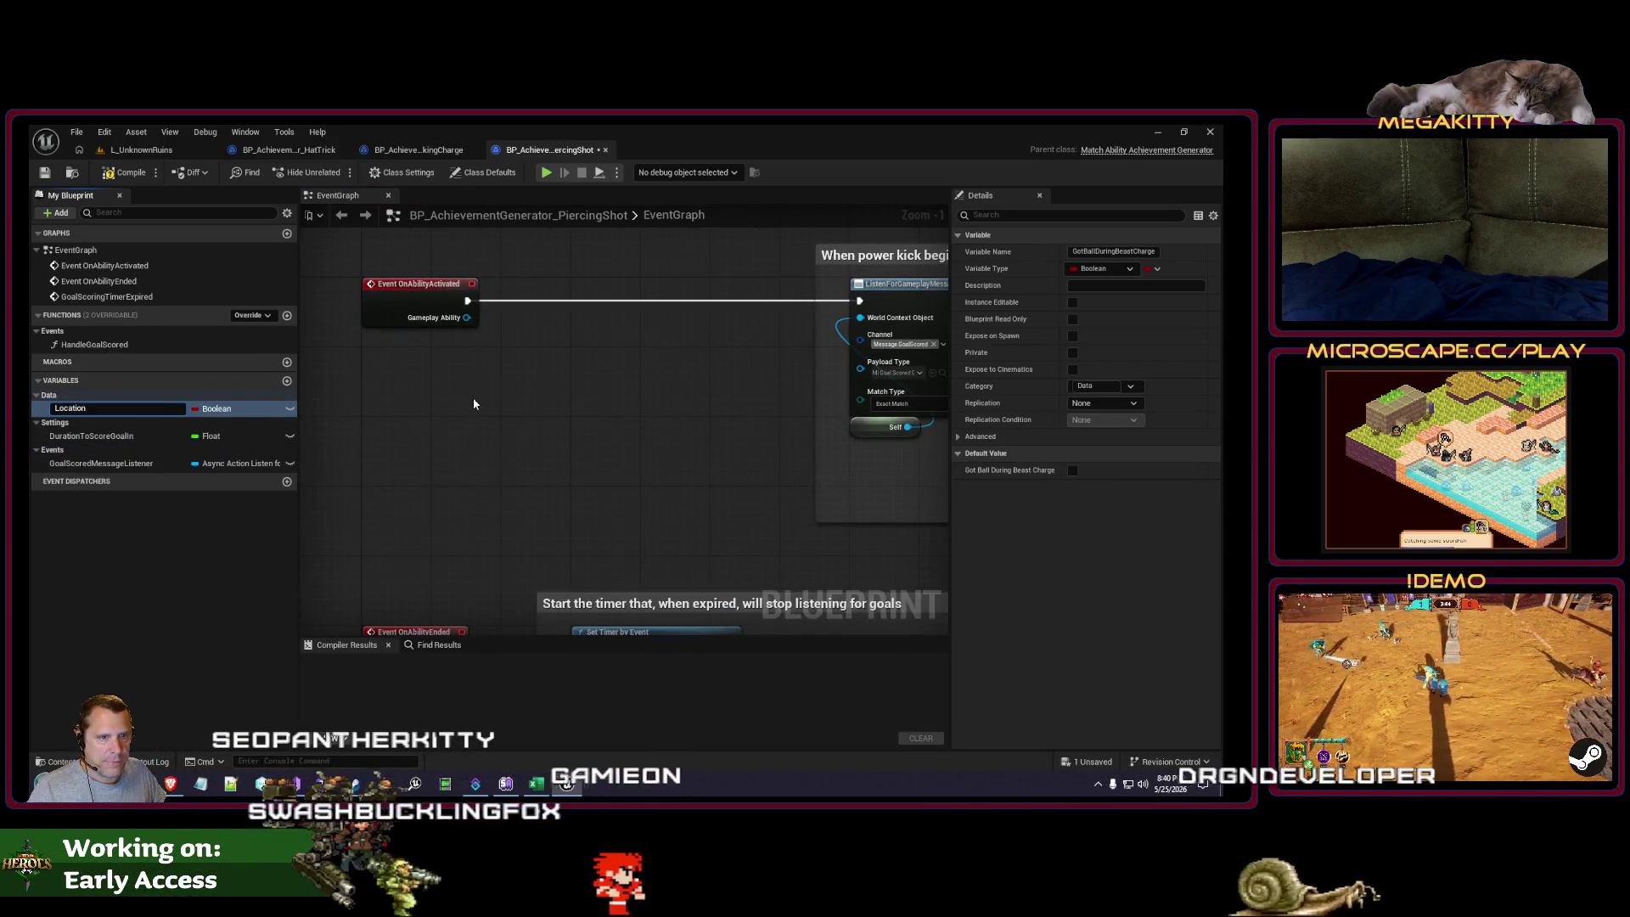
type("KickLocation")
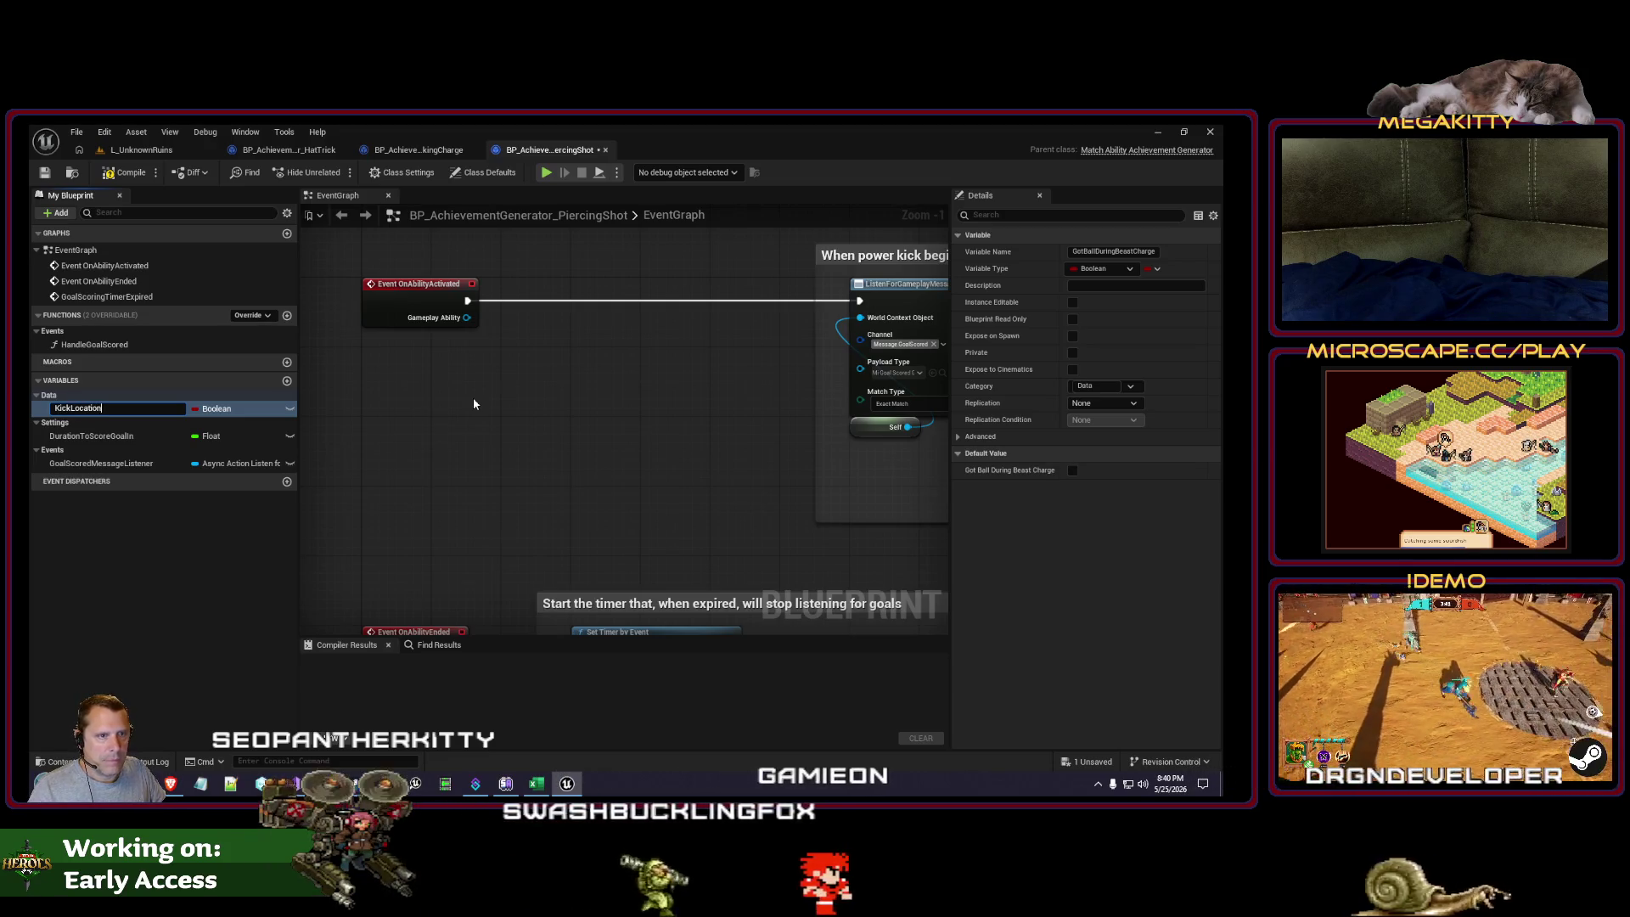
key("Return")
left_click(217, 410)
type("vect")
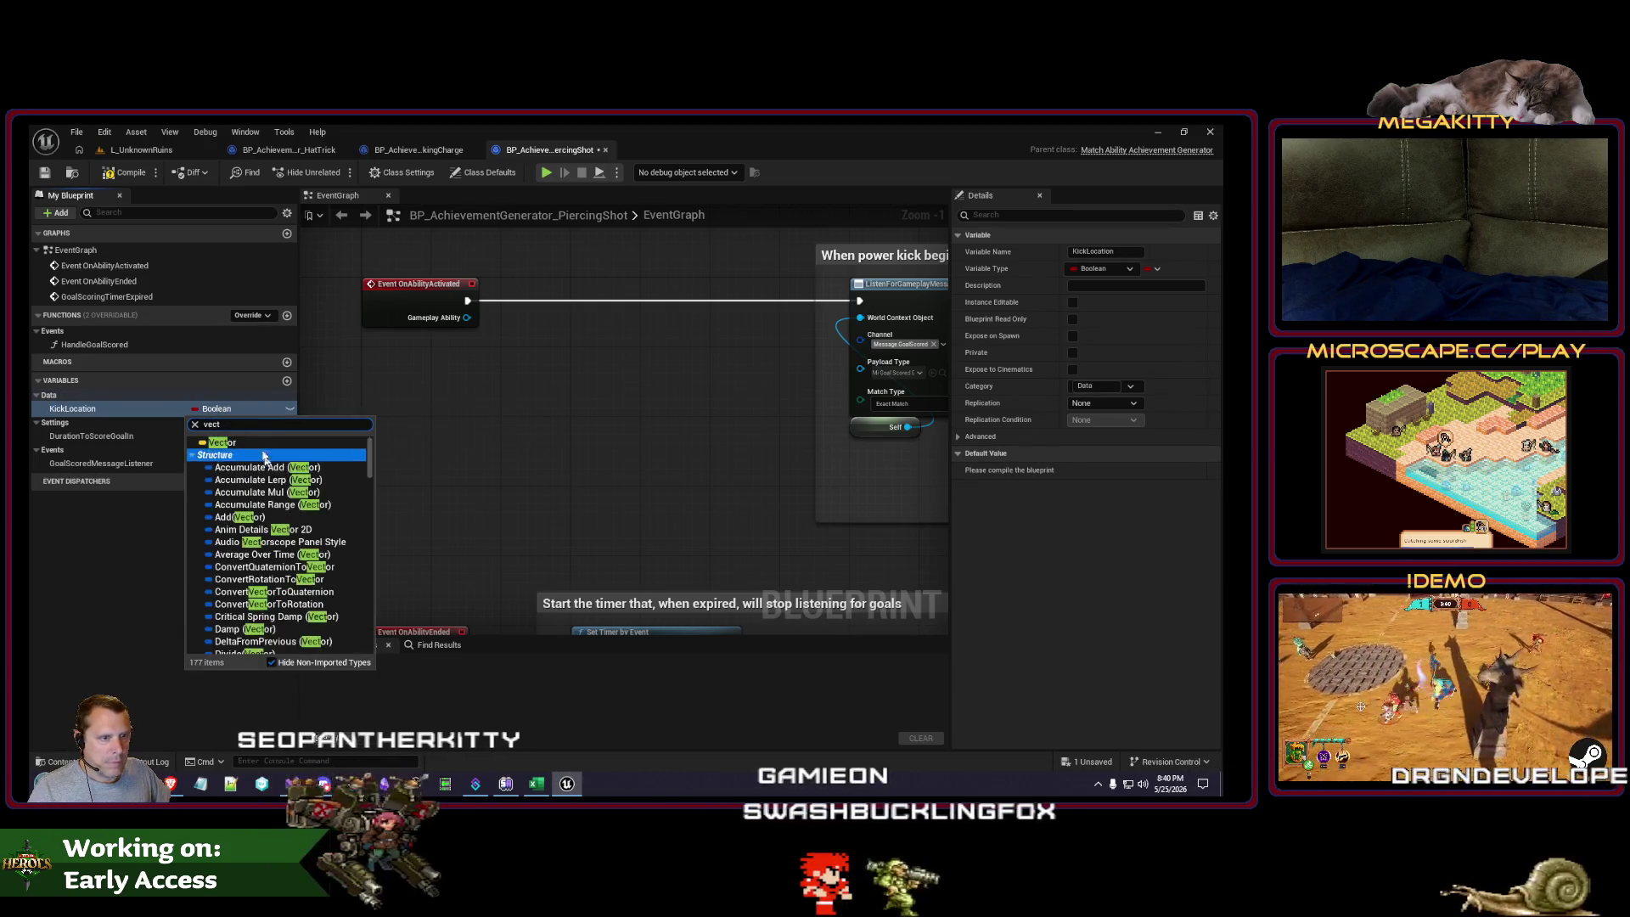
left_click(222, 443)
scroll(467, 282, "up", 2)
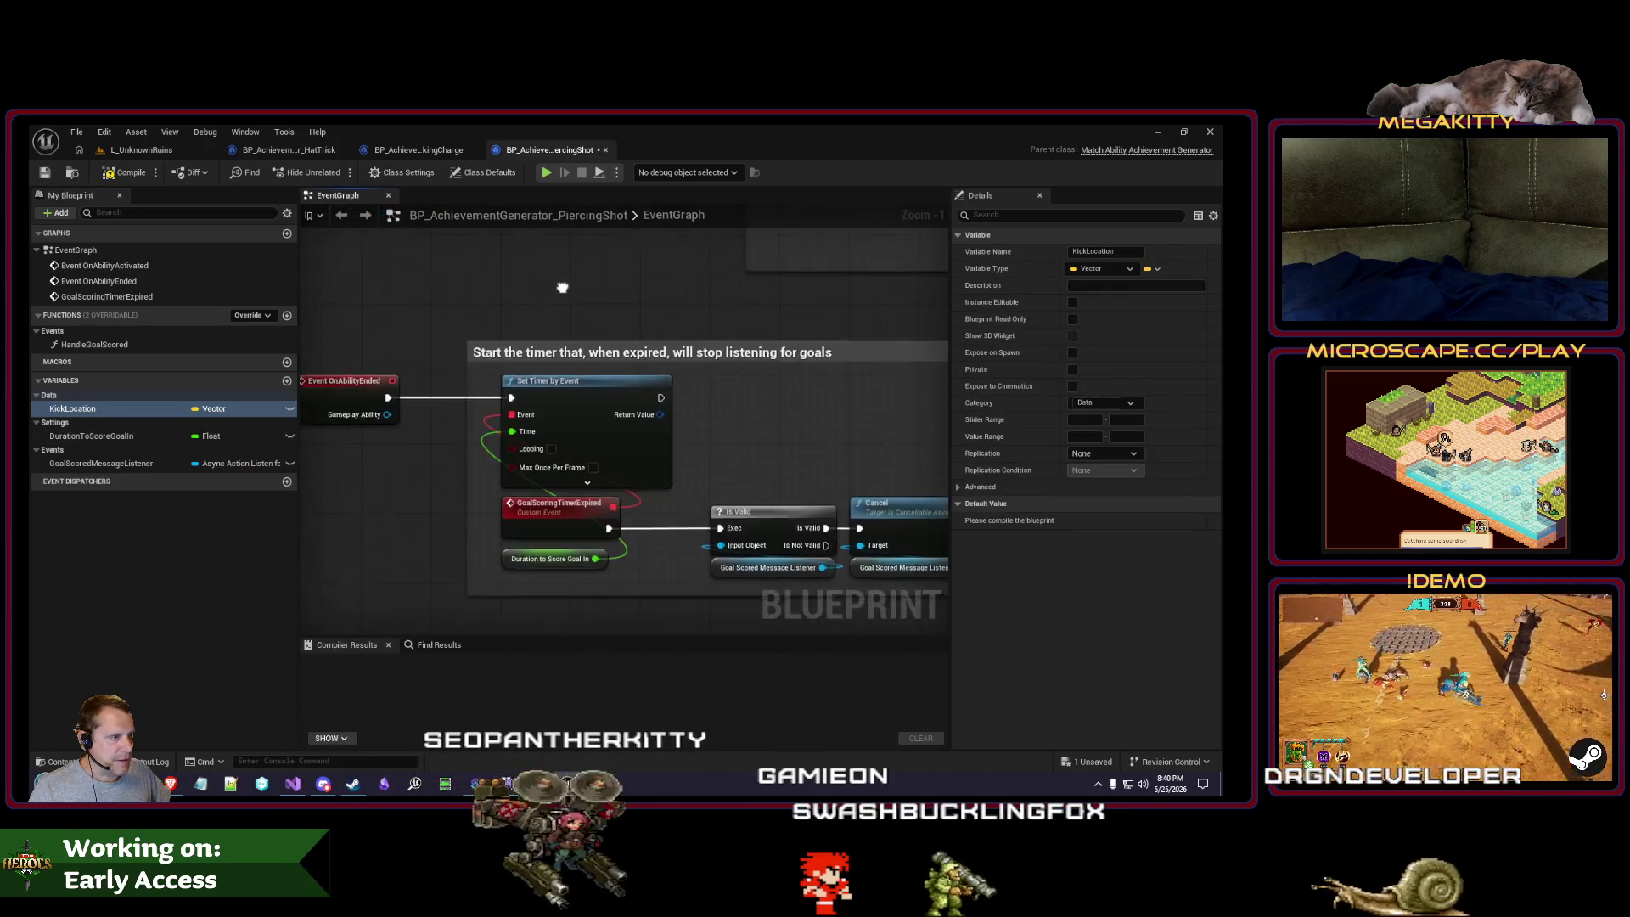
scroll(416, 375, "down", 2)
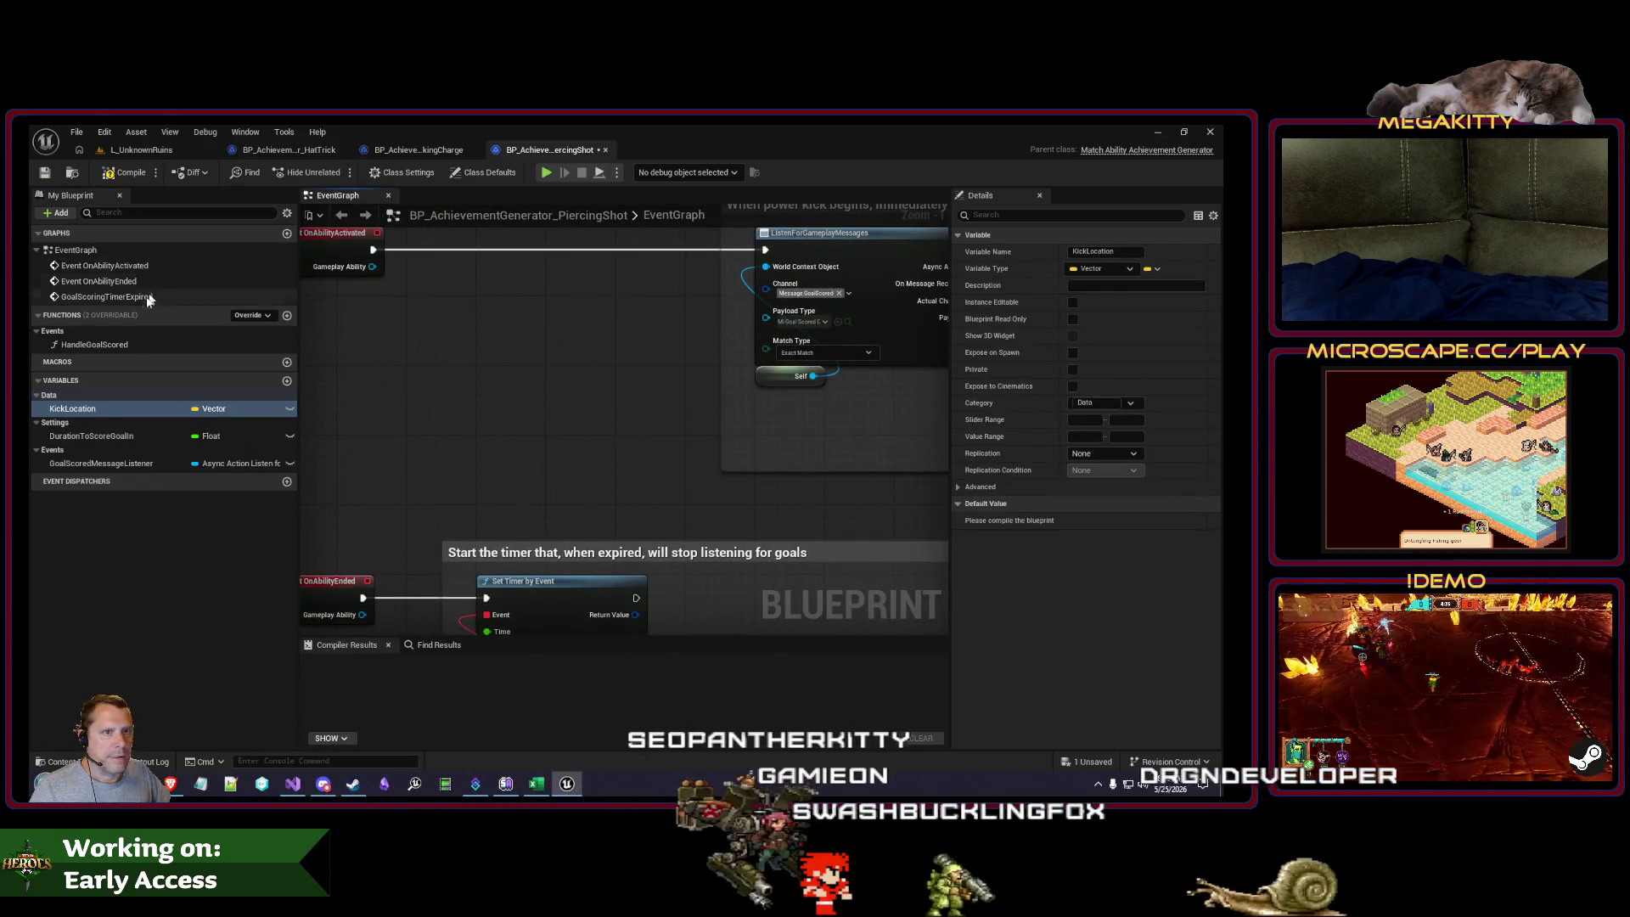
double_click(95, 344)
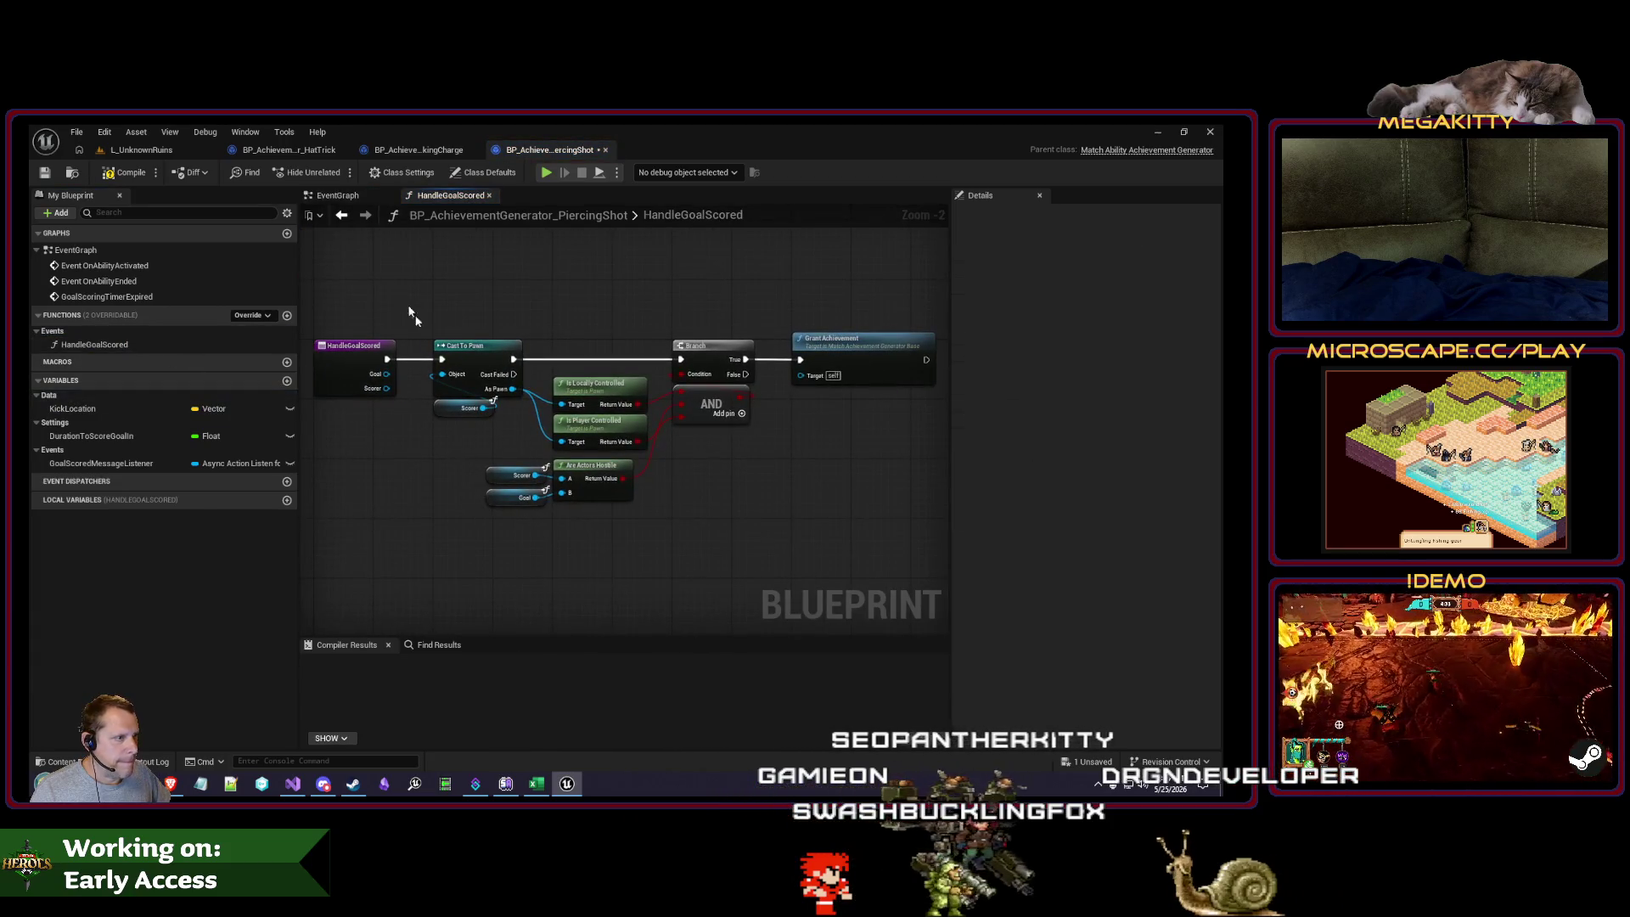
left_click(337, 196)
Step: Add a Get Local Player Pawn node feeding a Get Actor Location node
scroll(481, 406, "up", 1)
right_click(459, 436)
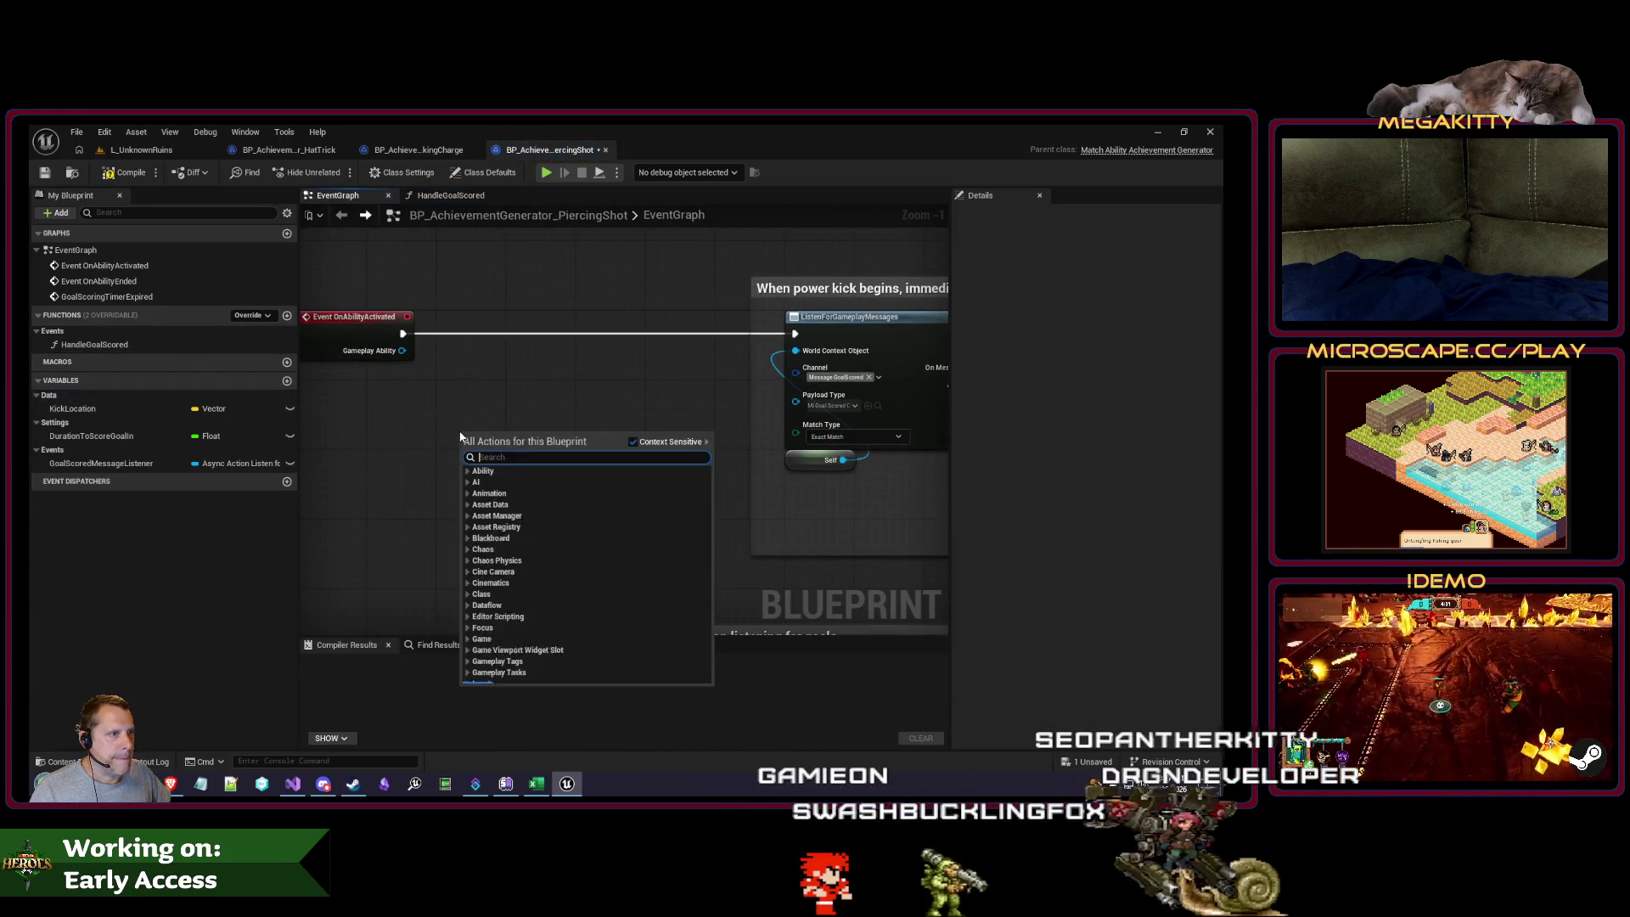
type("get")
key("Return")
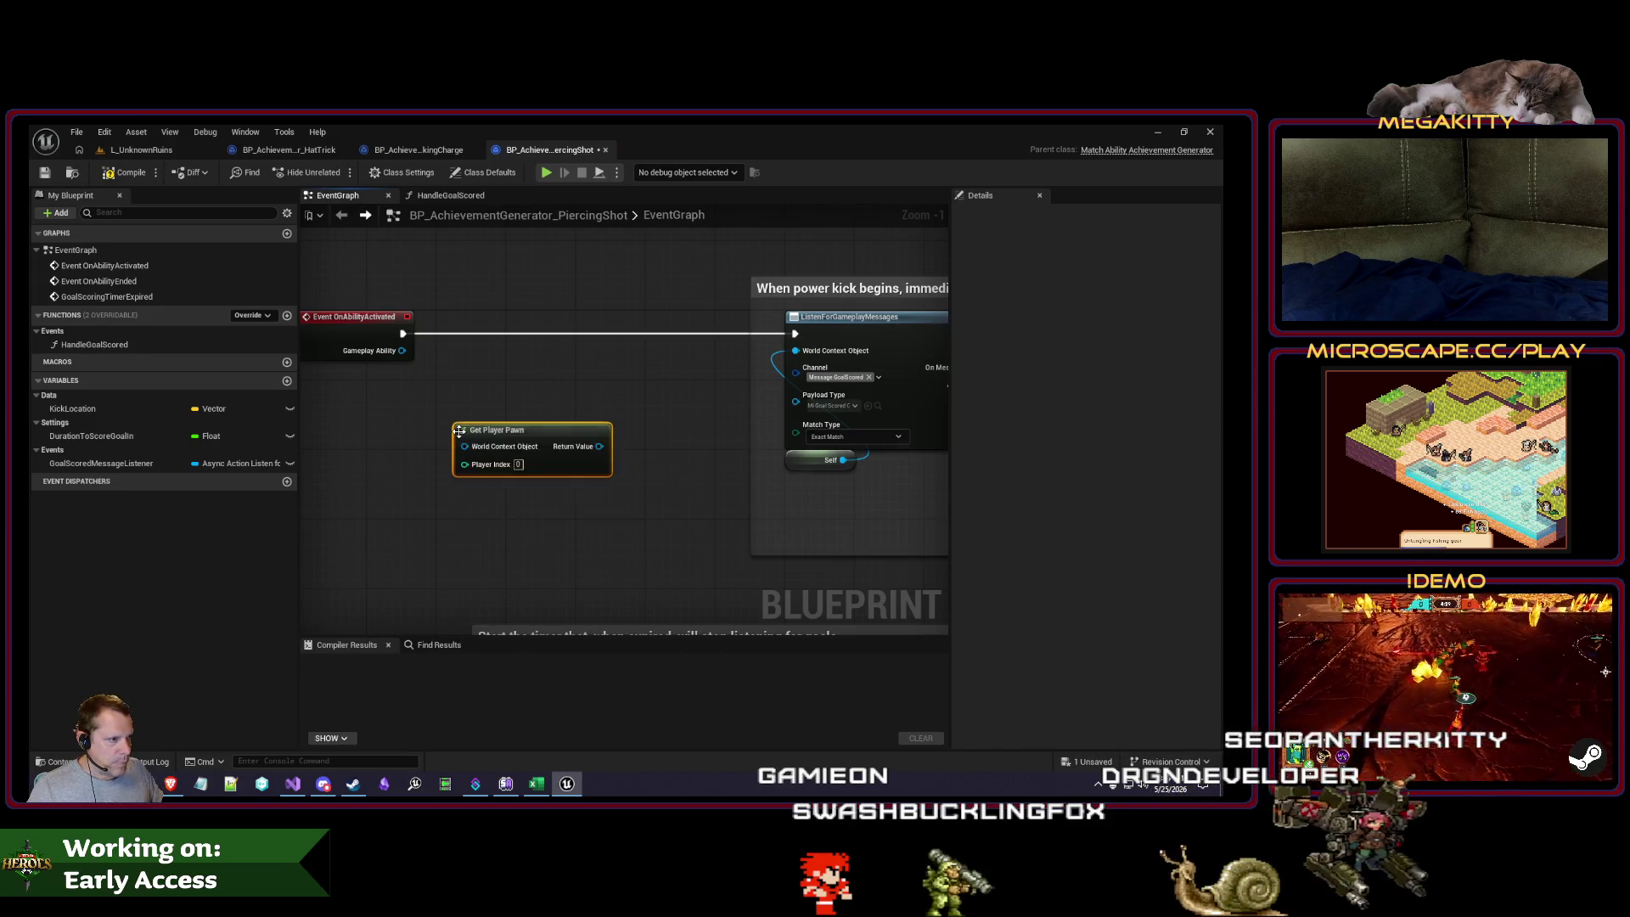
key("Delete")
right_click(455, 453)
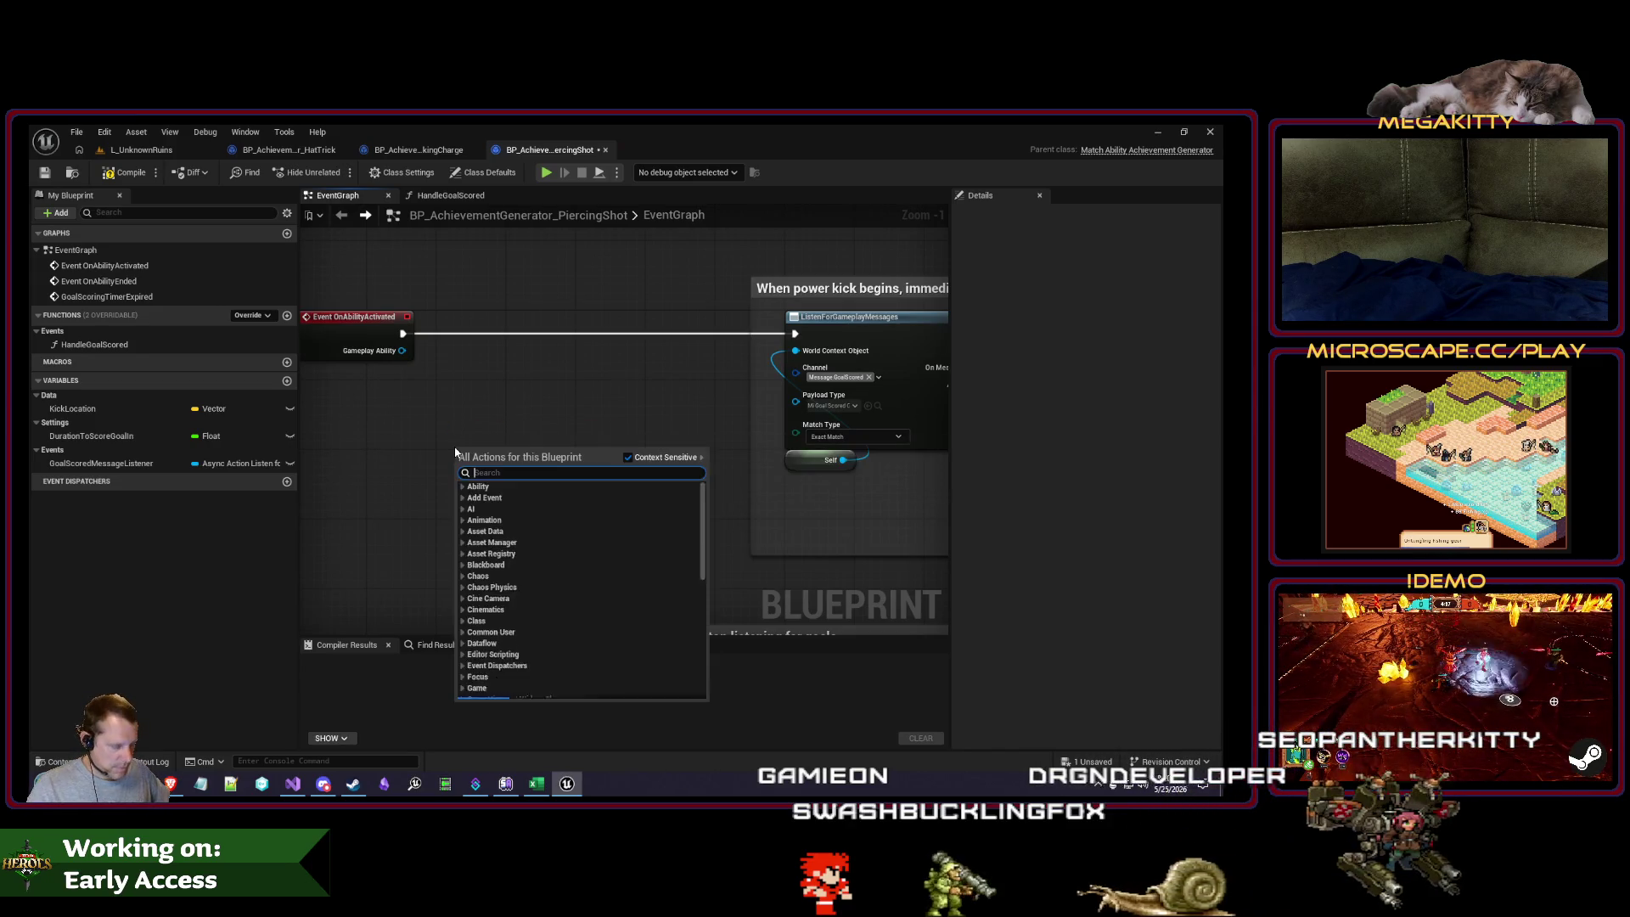
type("get owning player")
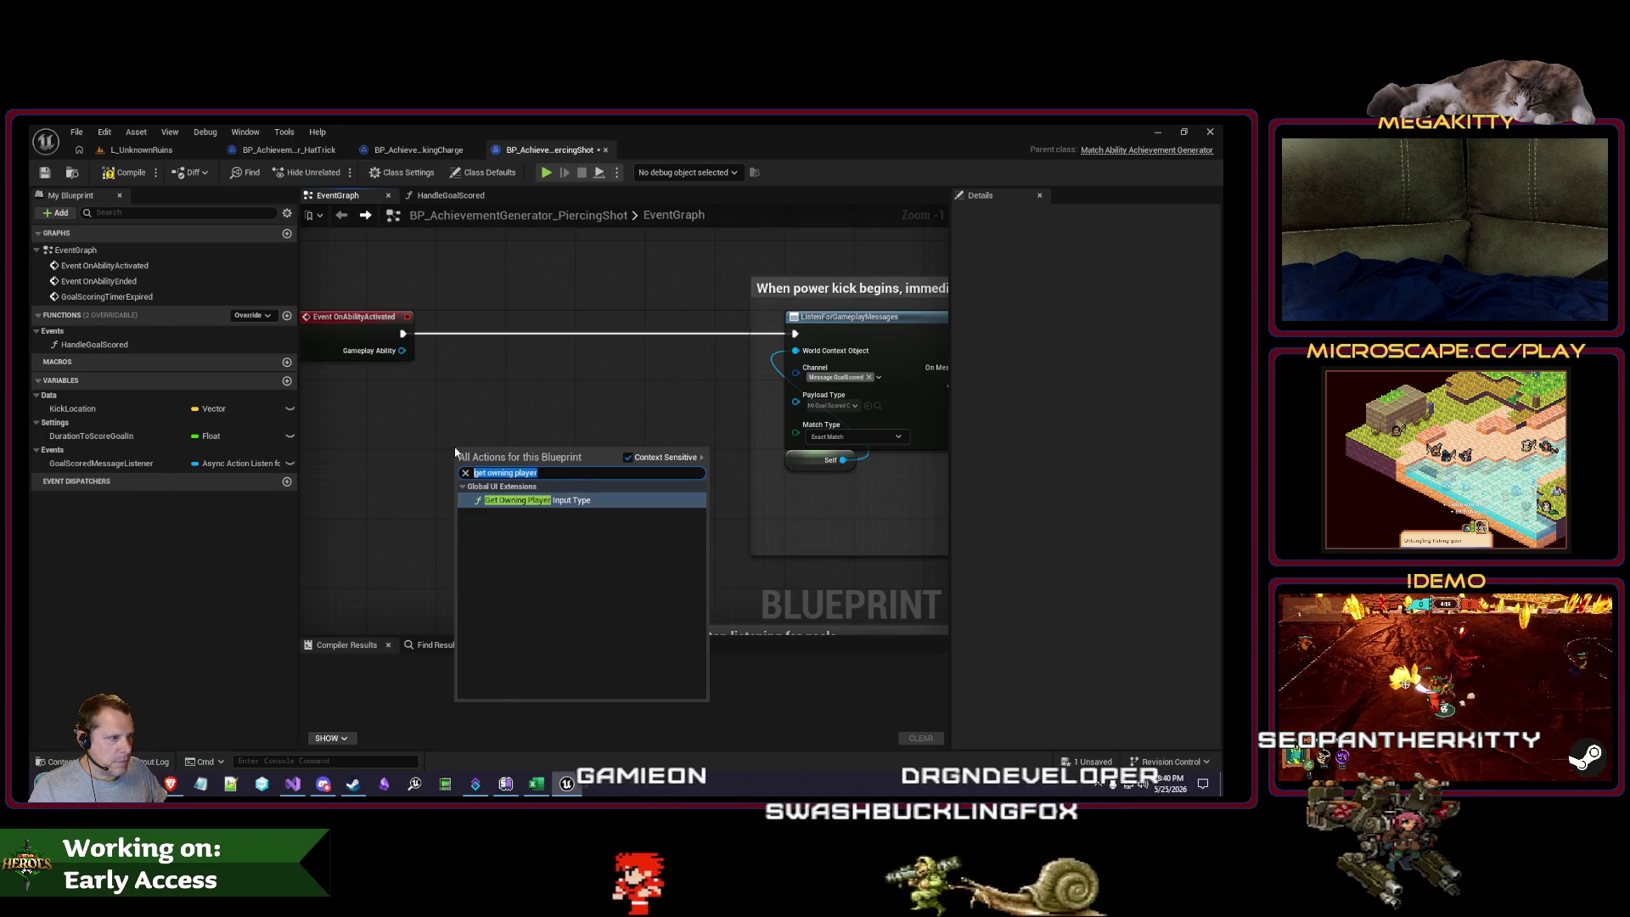
type("get playe")
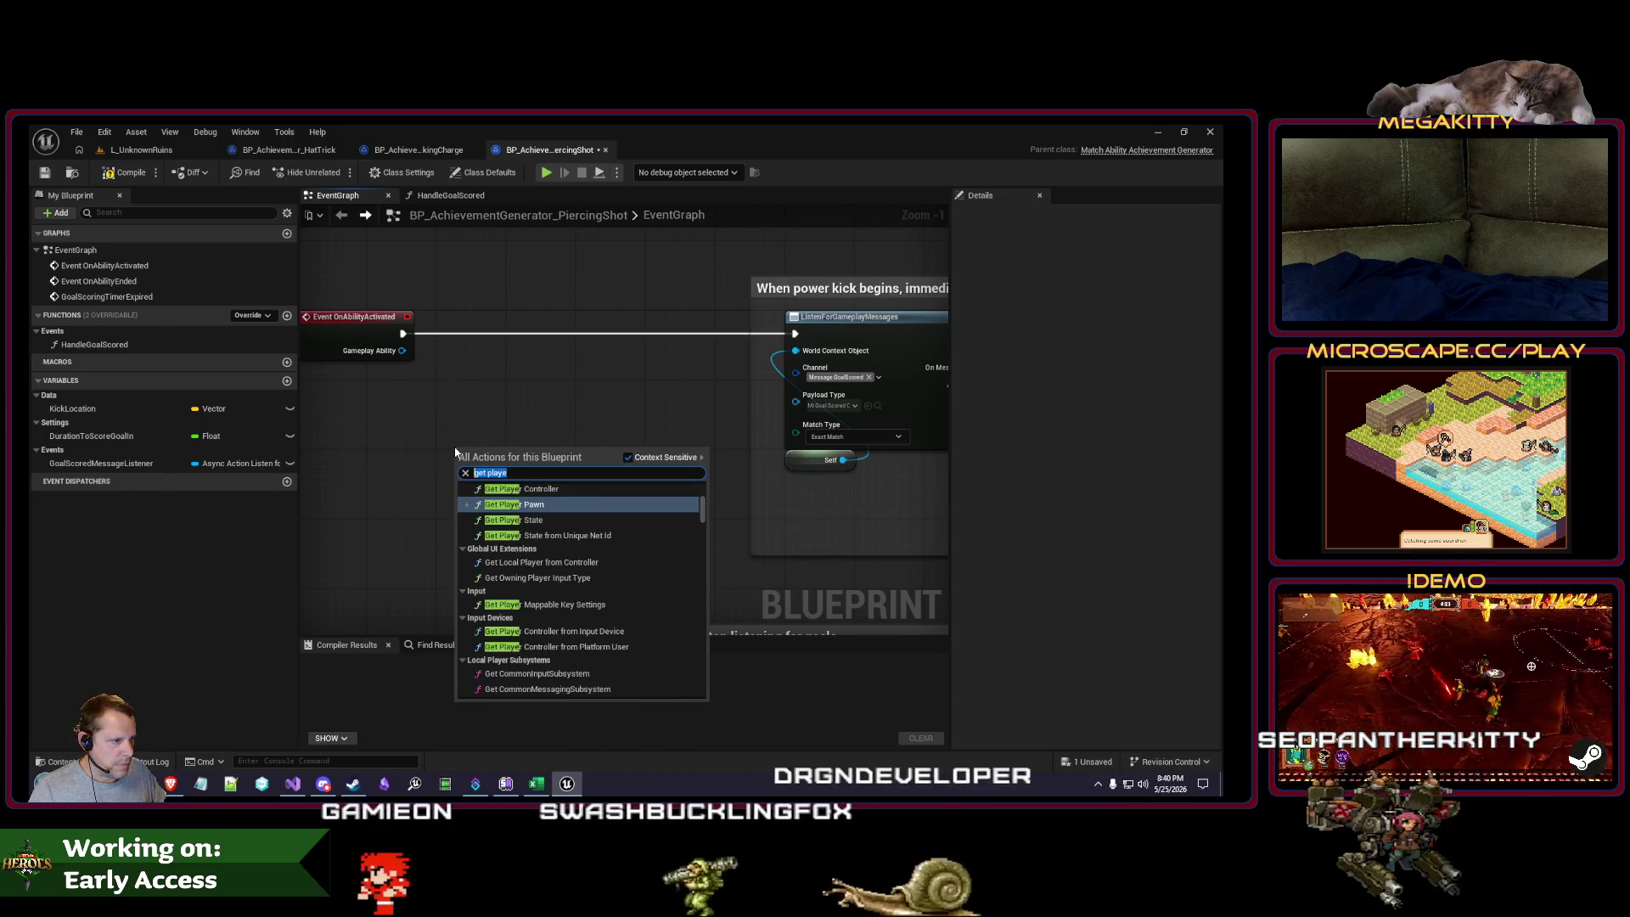
type("get pawn")
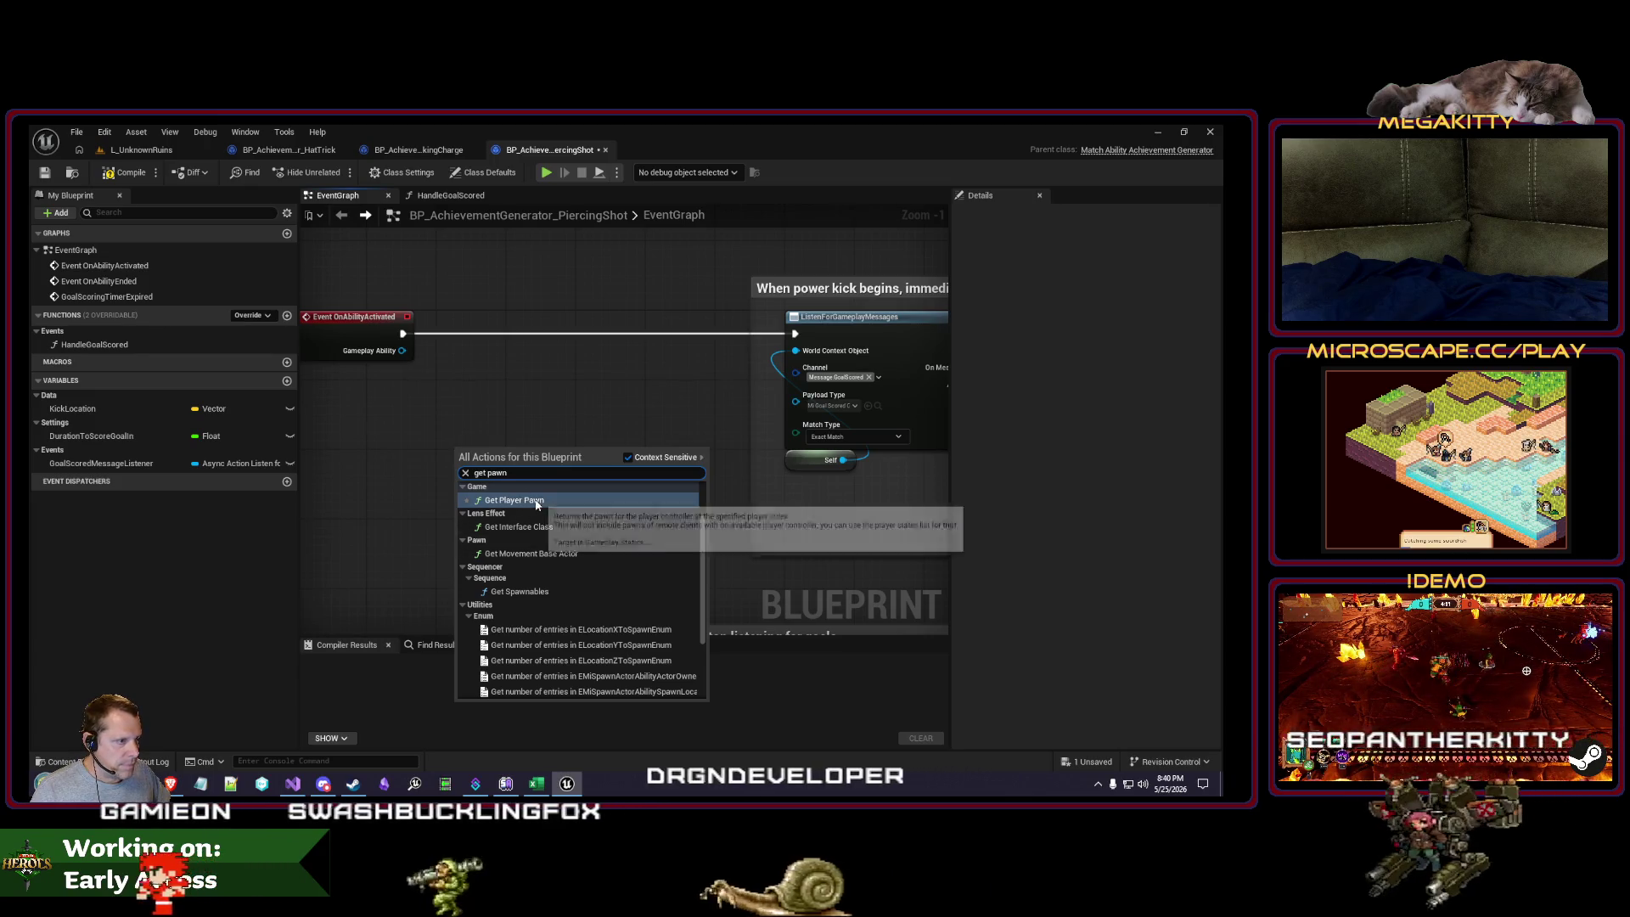
scroll(660, 573, "down", 5)
scroll(660, 573, "up", 5)
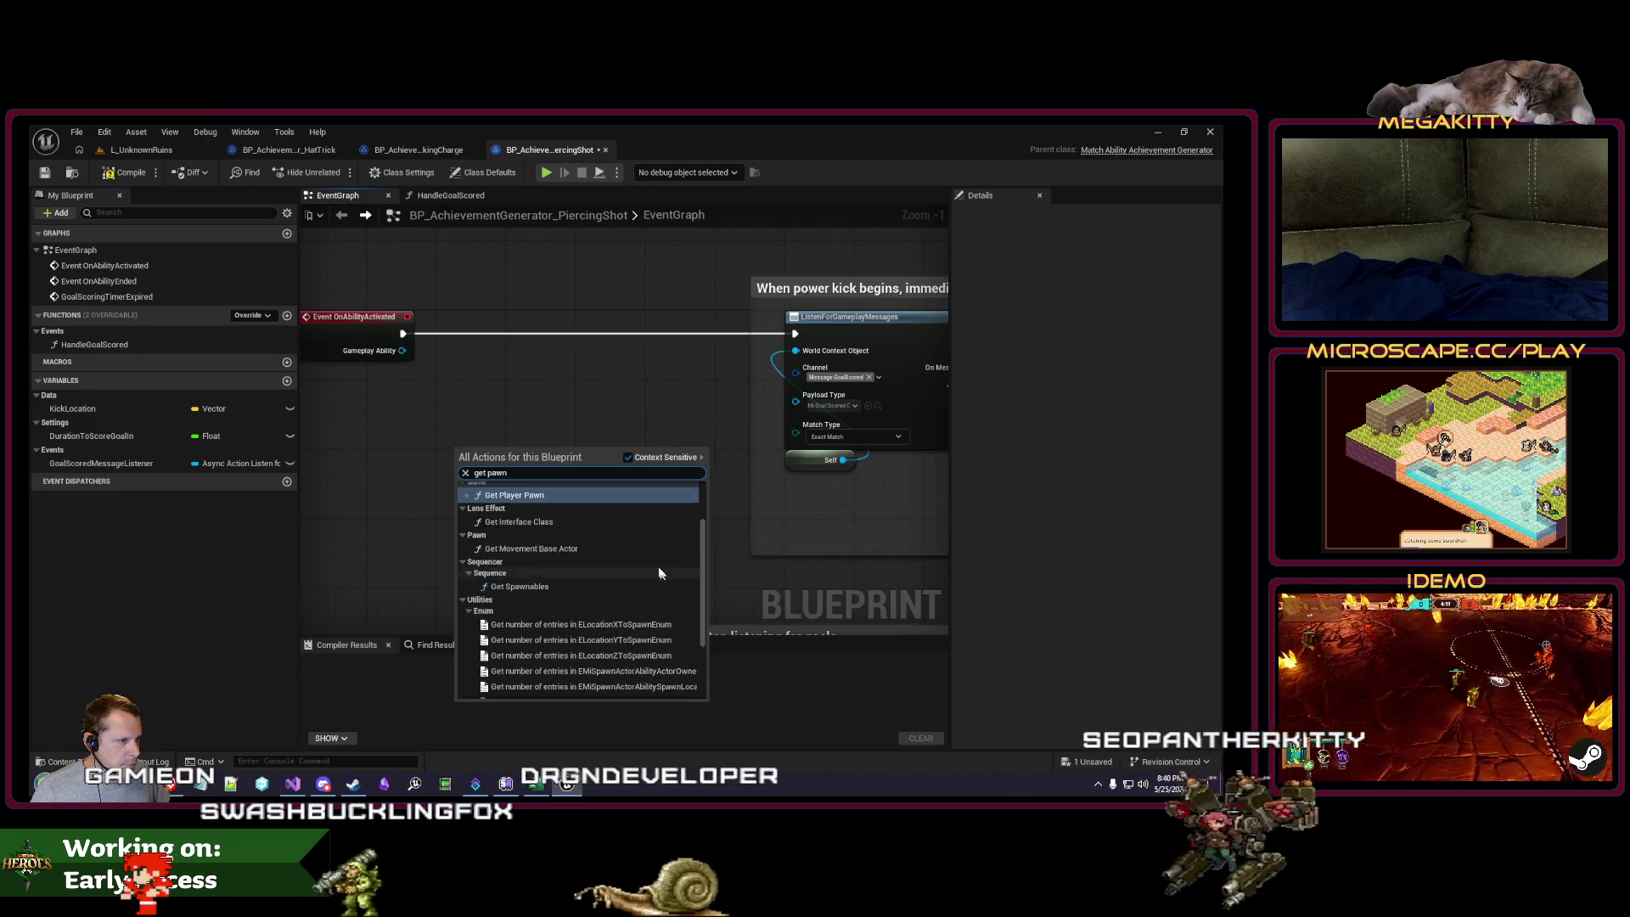
scroll(659, 573, "up", 2)
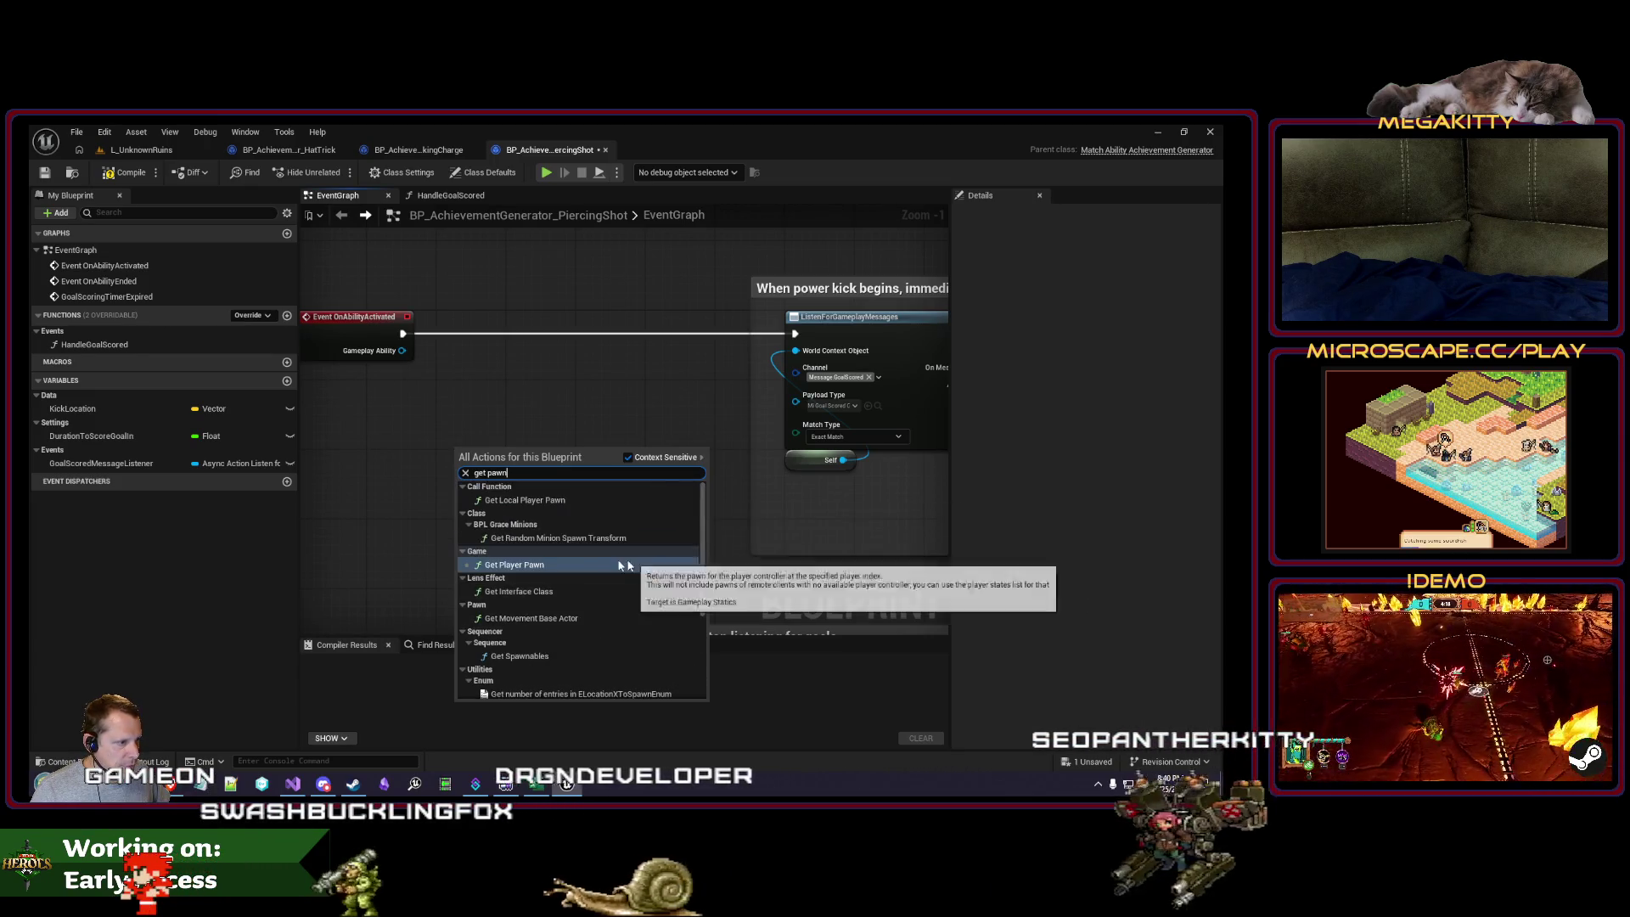
left_click(549, 501)
scroll(514, 420, "up", 1)
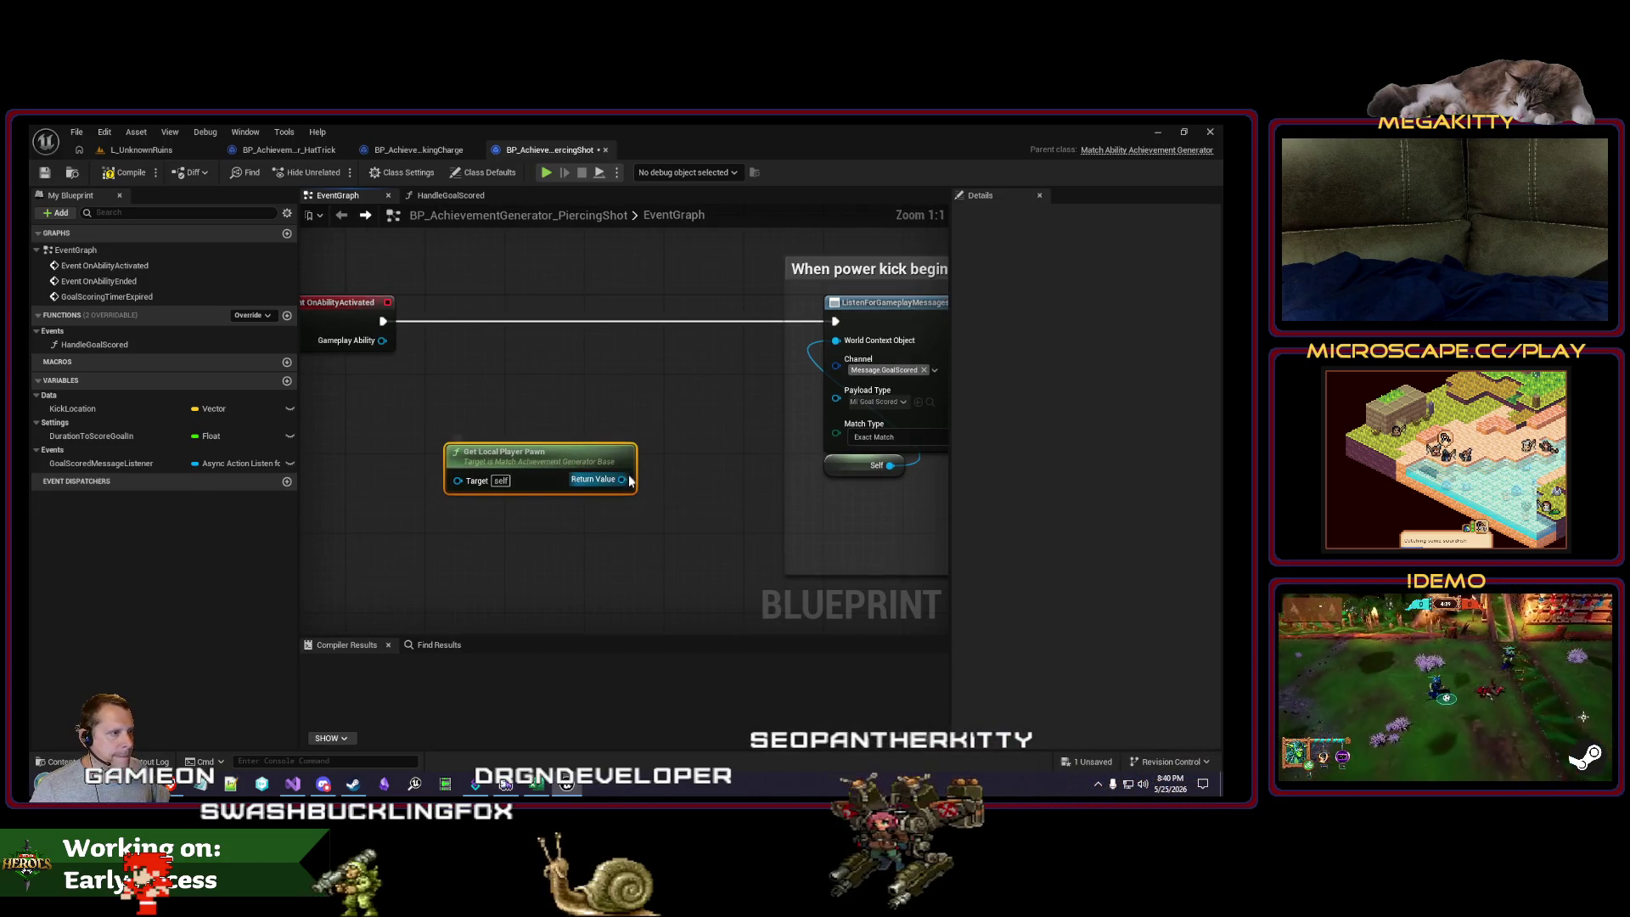
left_click_drag(599, 456, 502, 389)
type("get acto")
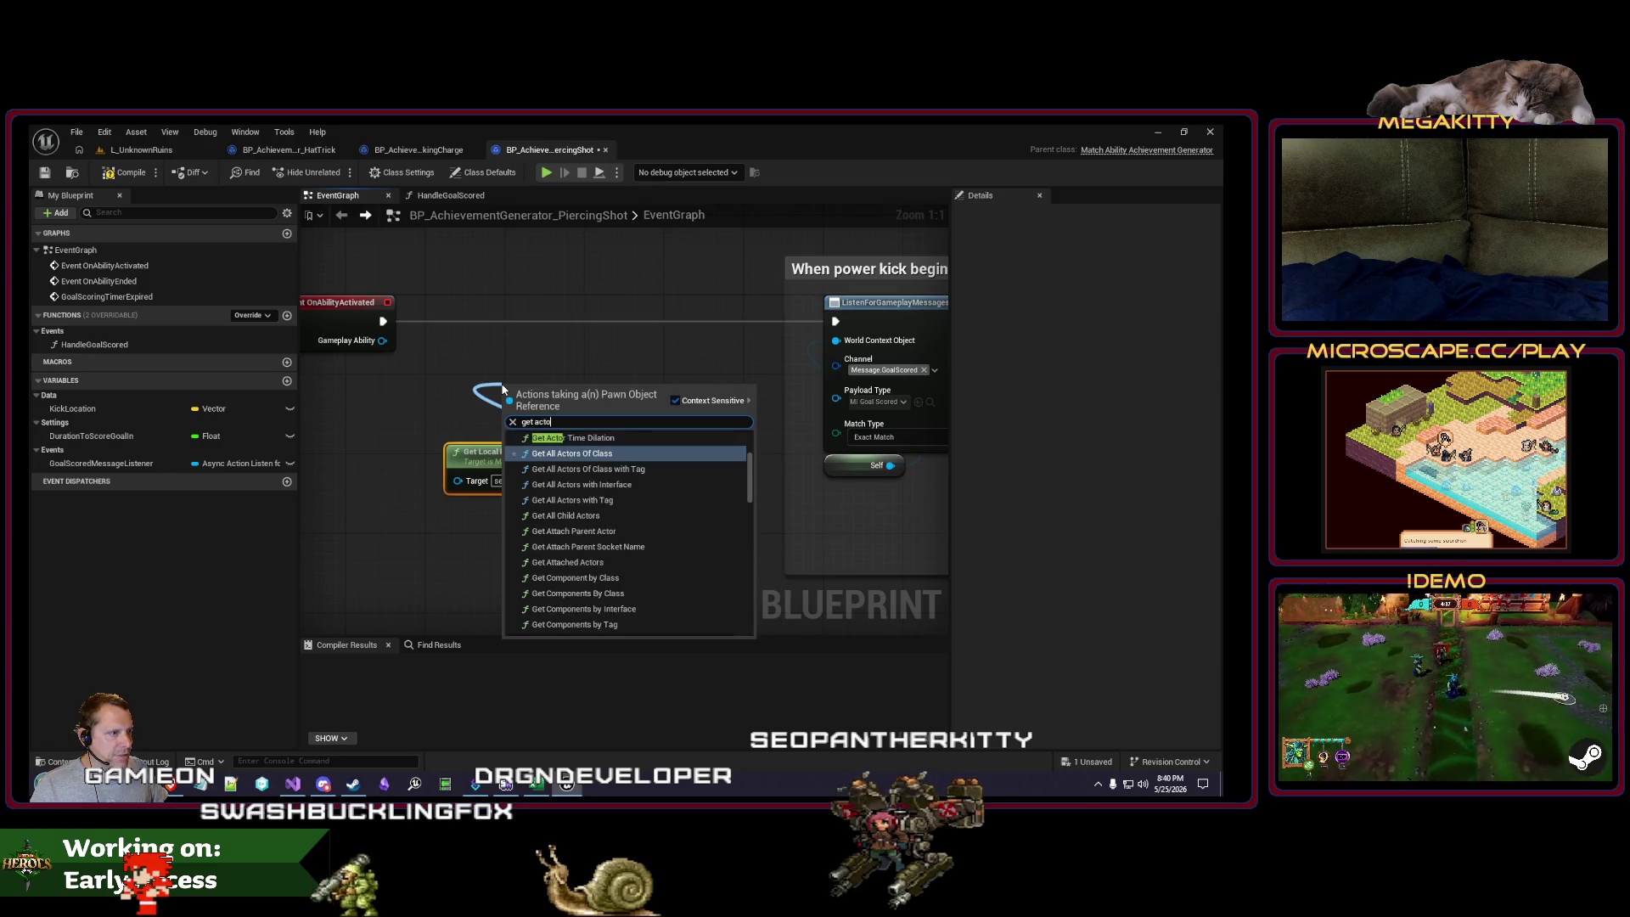
type("r loca")
key("Return")
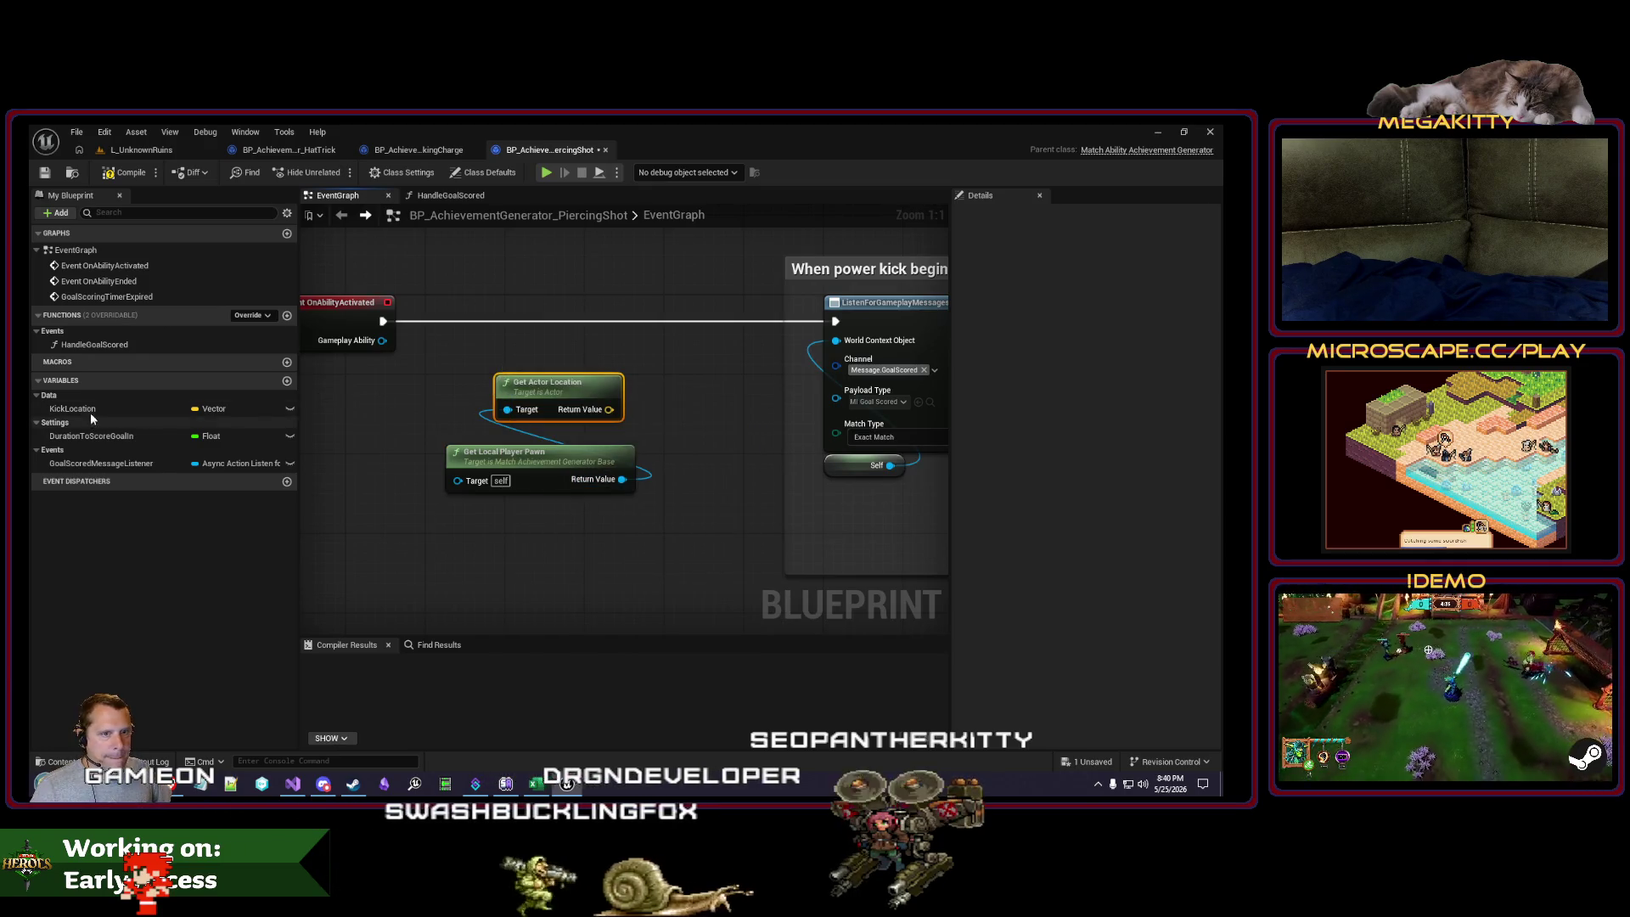
Step: Store the pawn's actor location in SET KickLocation, then add a DistanceToScoreGoalFrom2D variable
left_click_drag(91, 411, 448, 305)
left_click(467, 341)
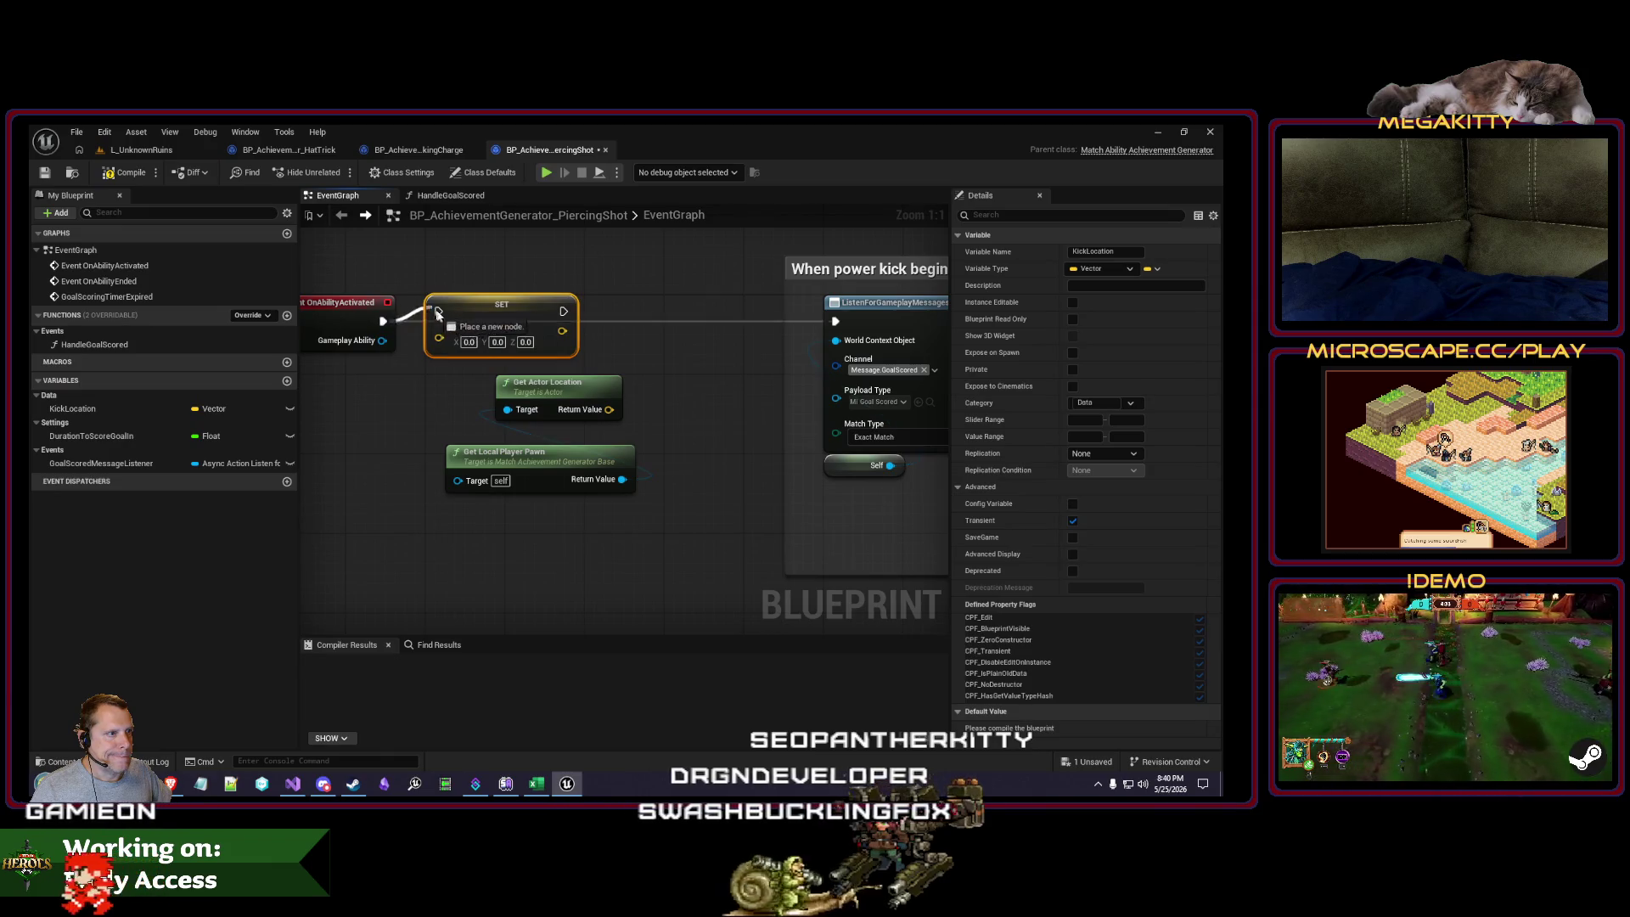
left_click_drag(570, 401, 505, 395)
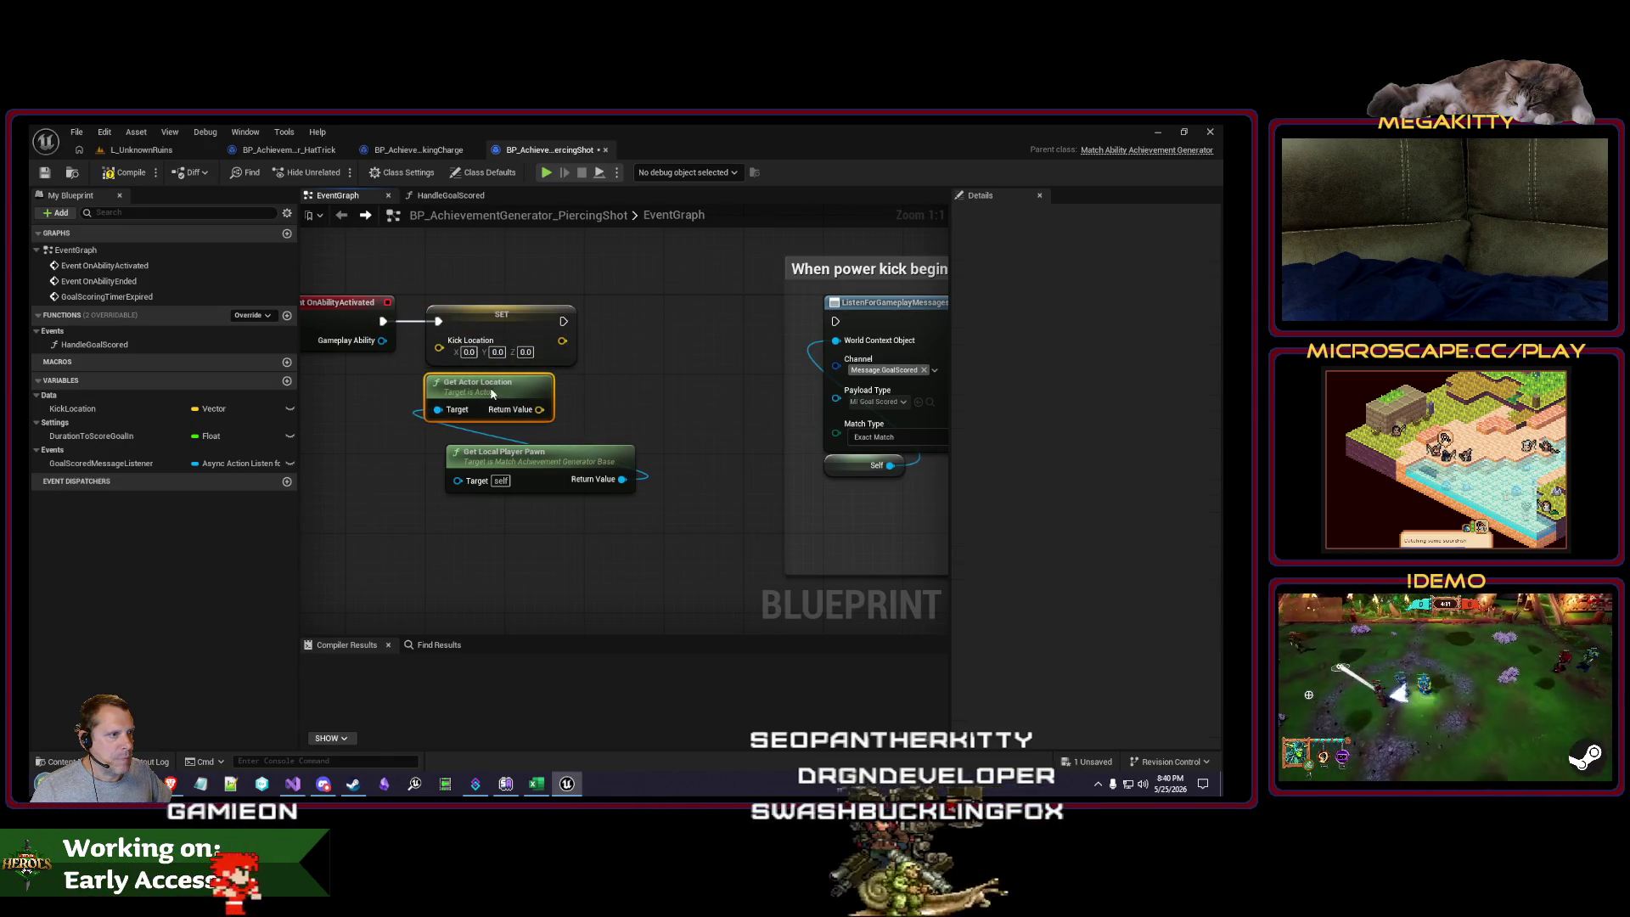
left_click_drag(493, 454, 439, 347)
left_click_drag(488, 399, 489, 379)
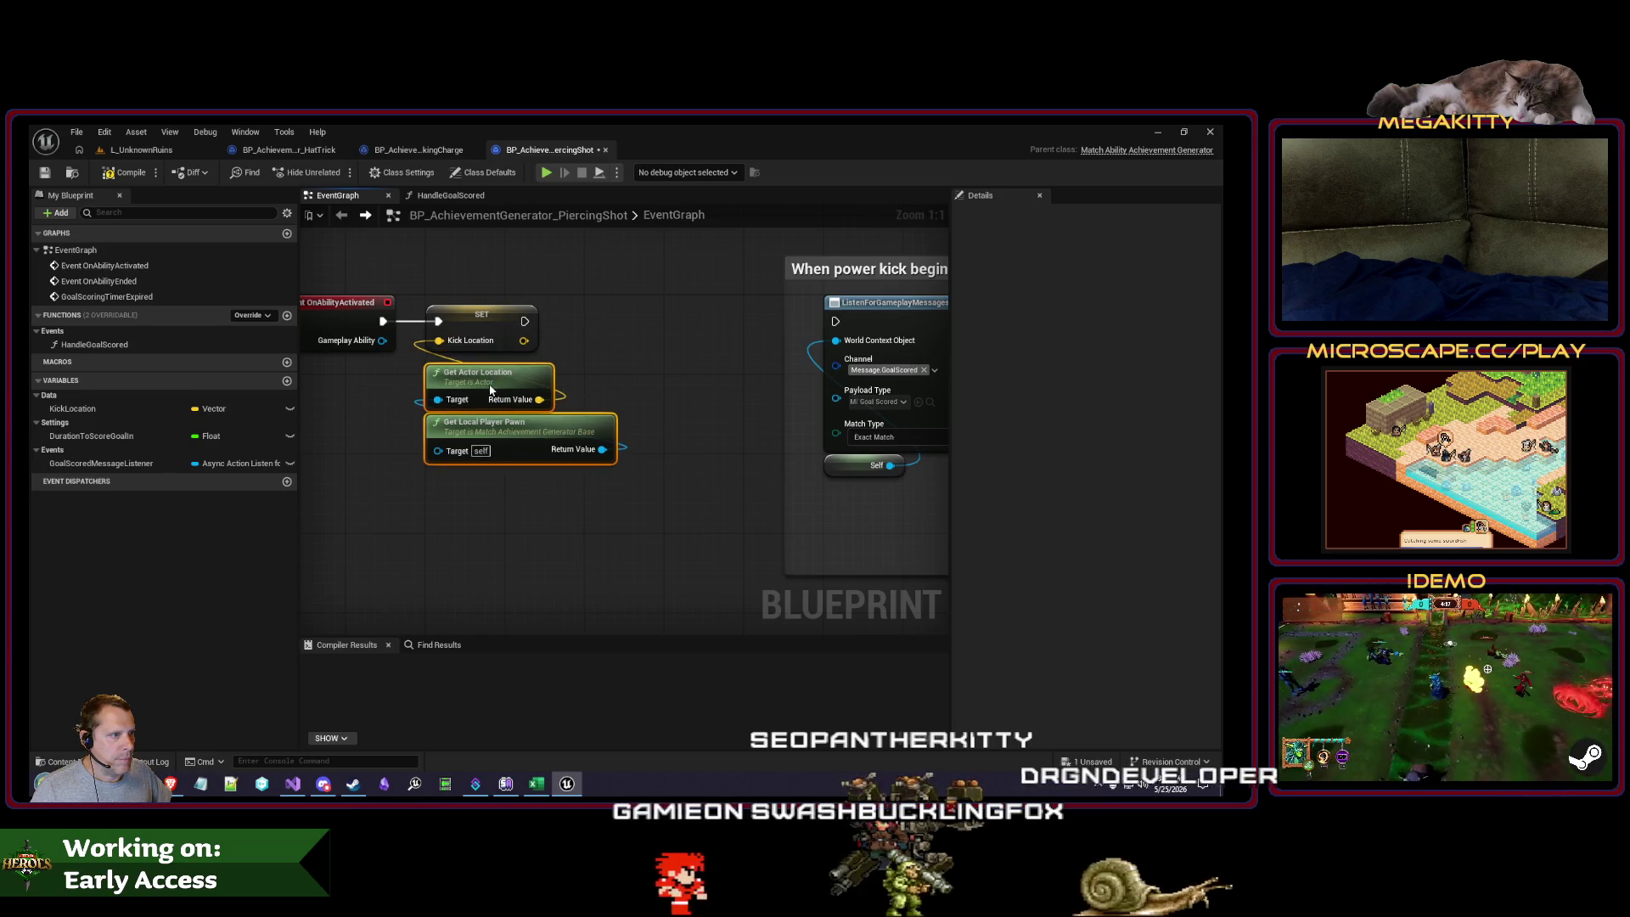
left_click(395, 432)
left_click(287, 381)
type("DistanceToScore")
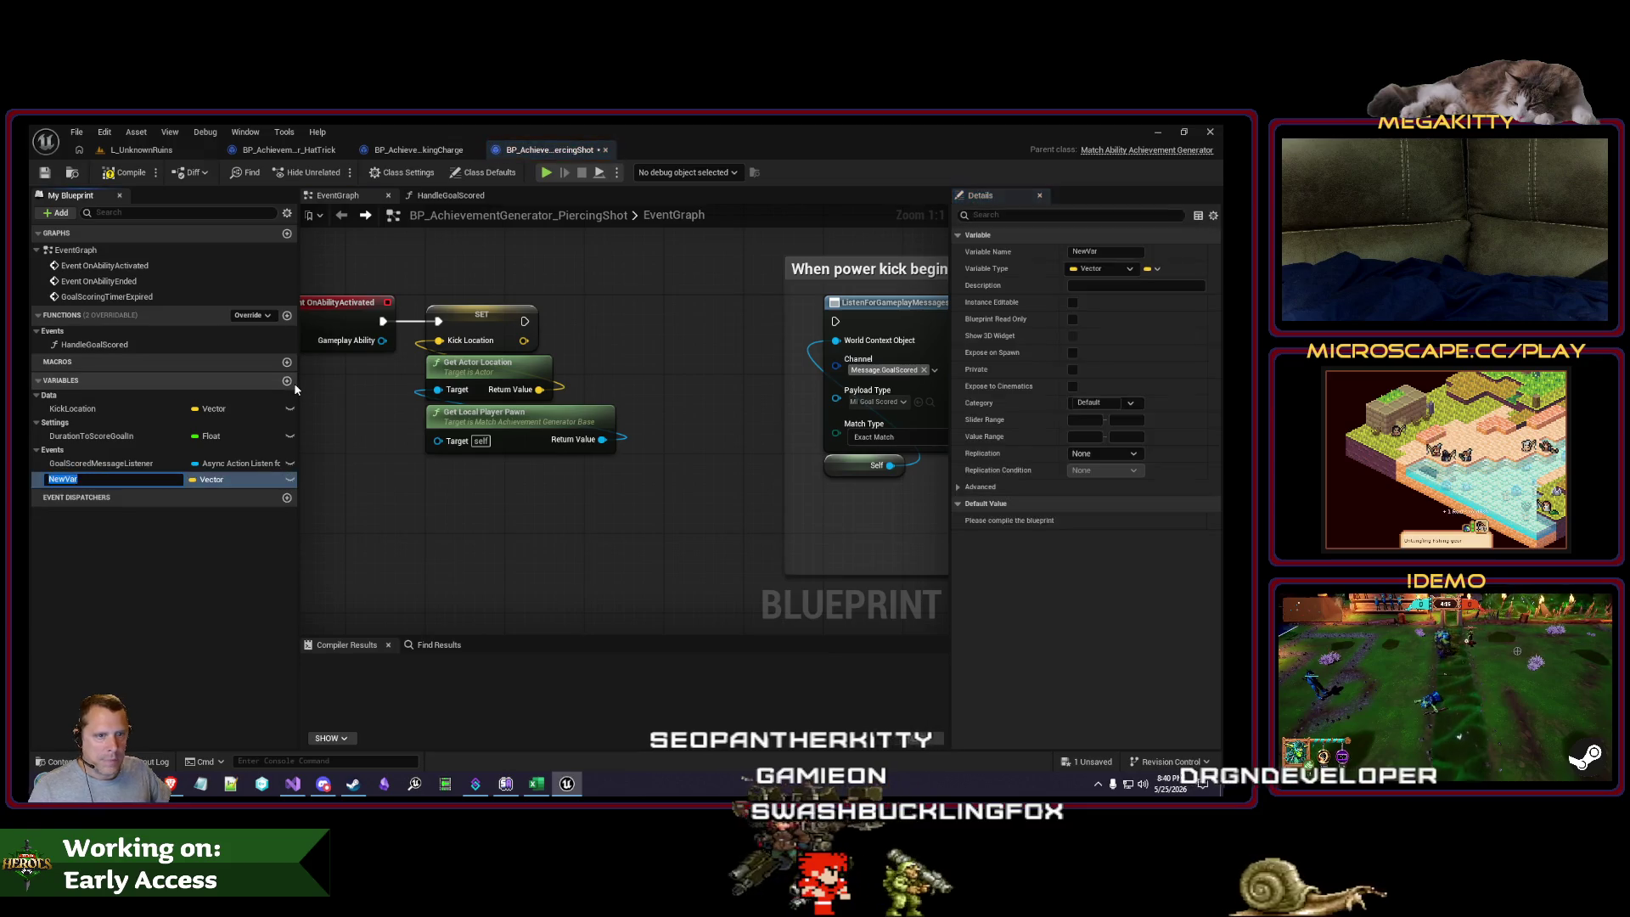
type("Goal")
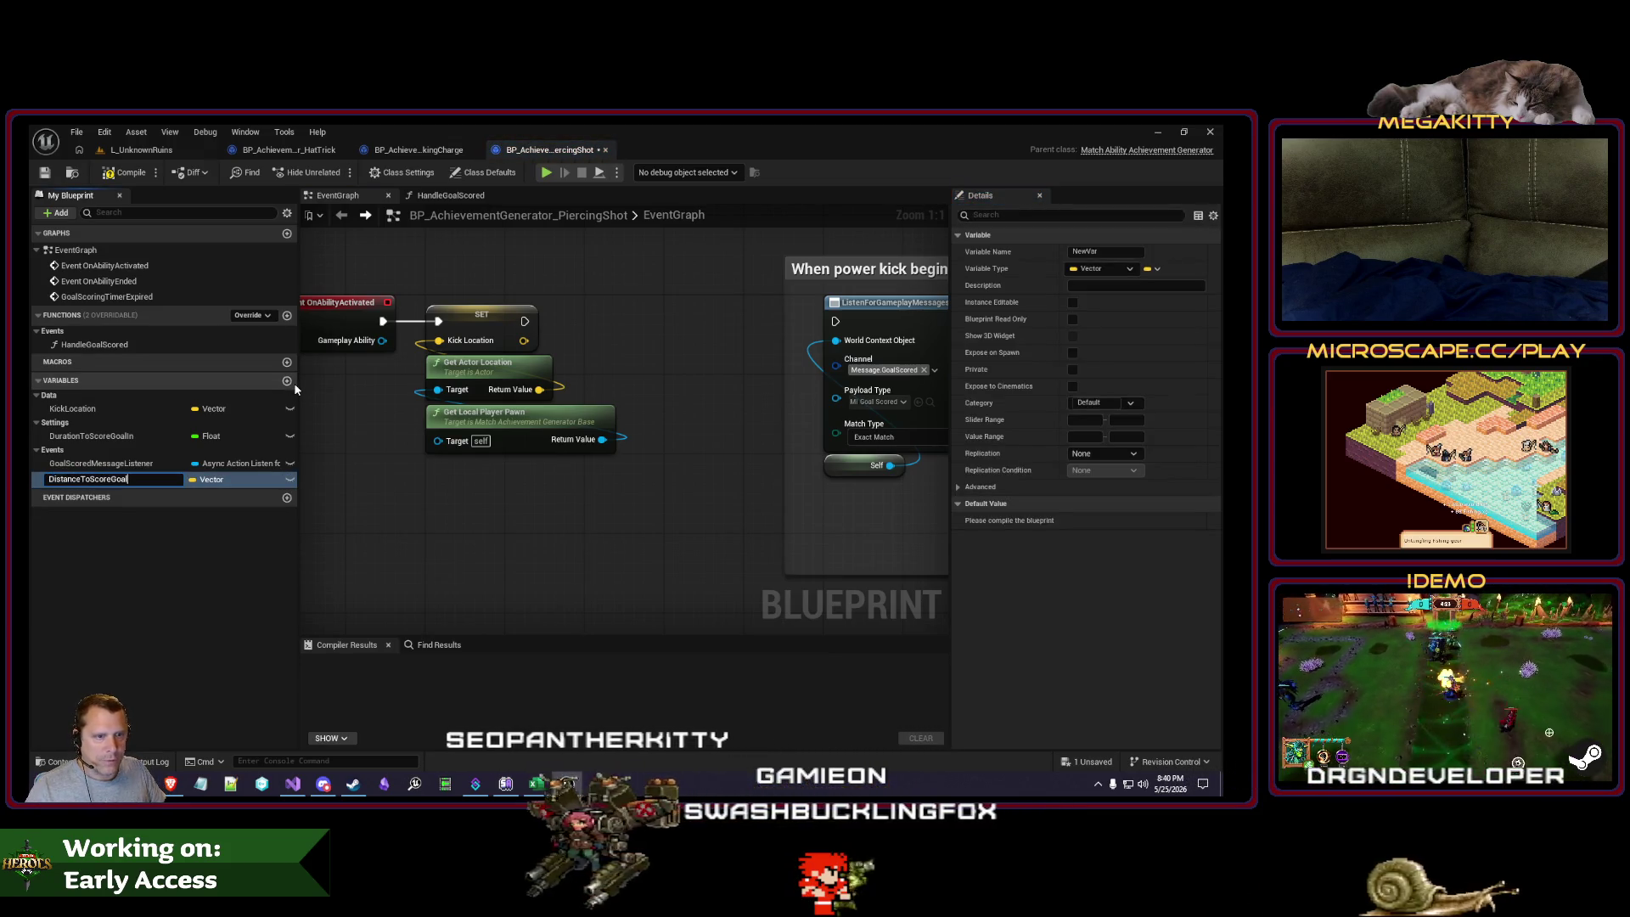
type("From2D")
Step: Add the DistanceToScoreGoalFrom2D variable as a Float in the Settings category
key("Return")
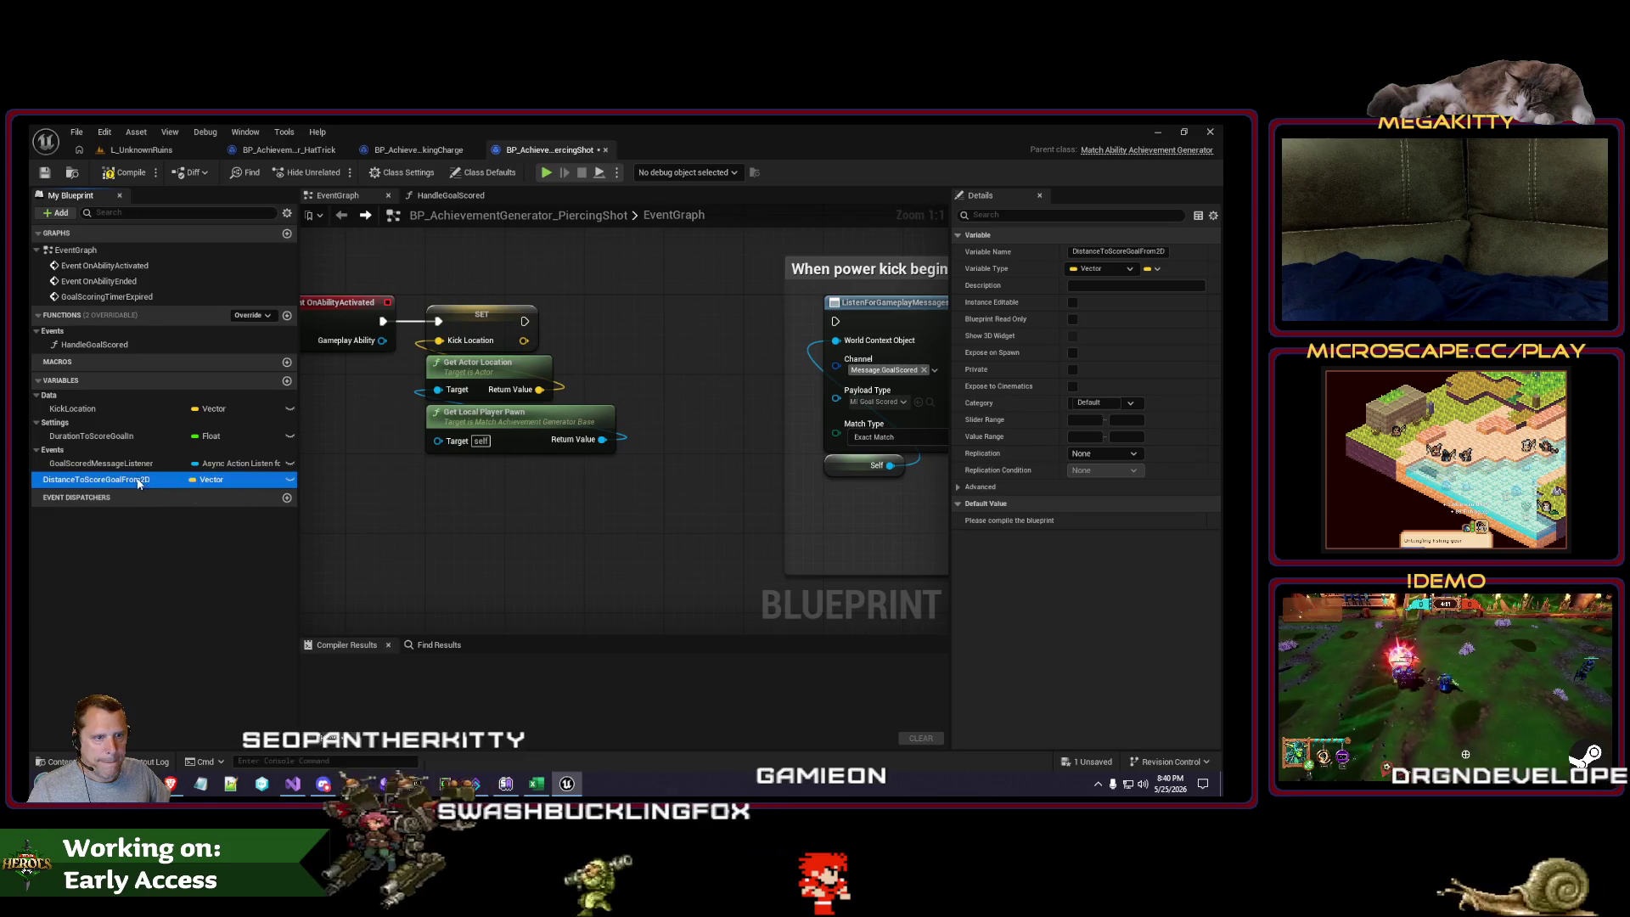
left_click_drag(93, 479, 109, 427)
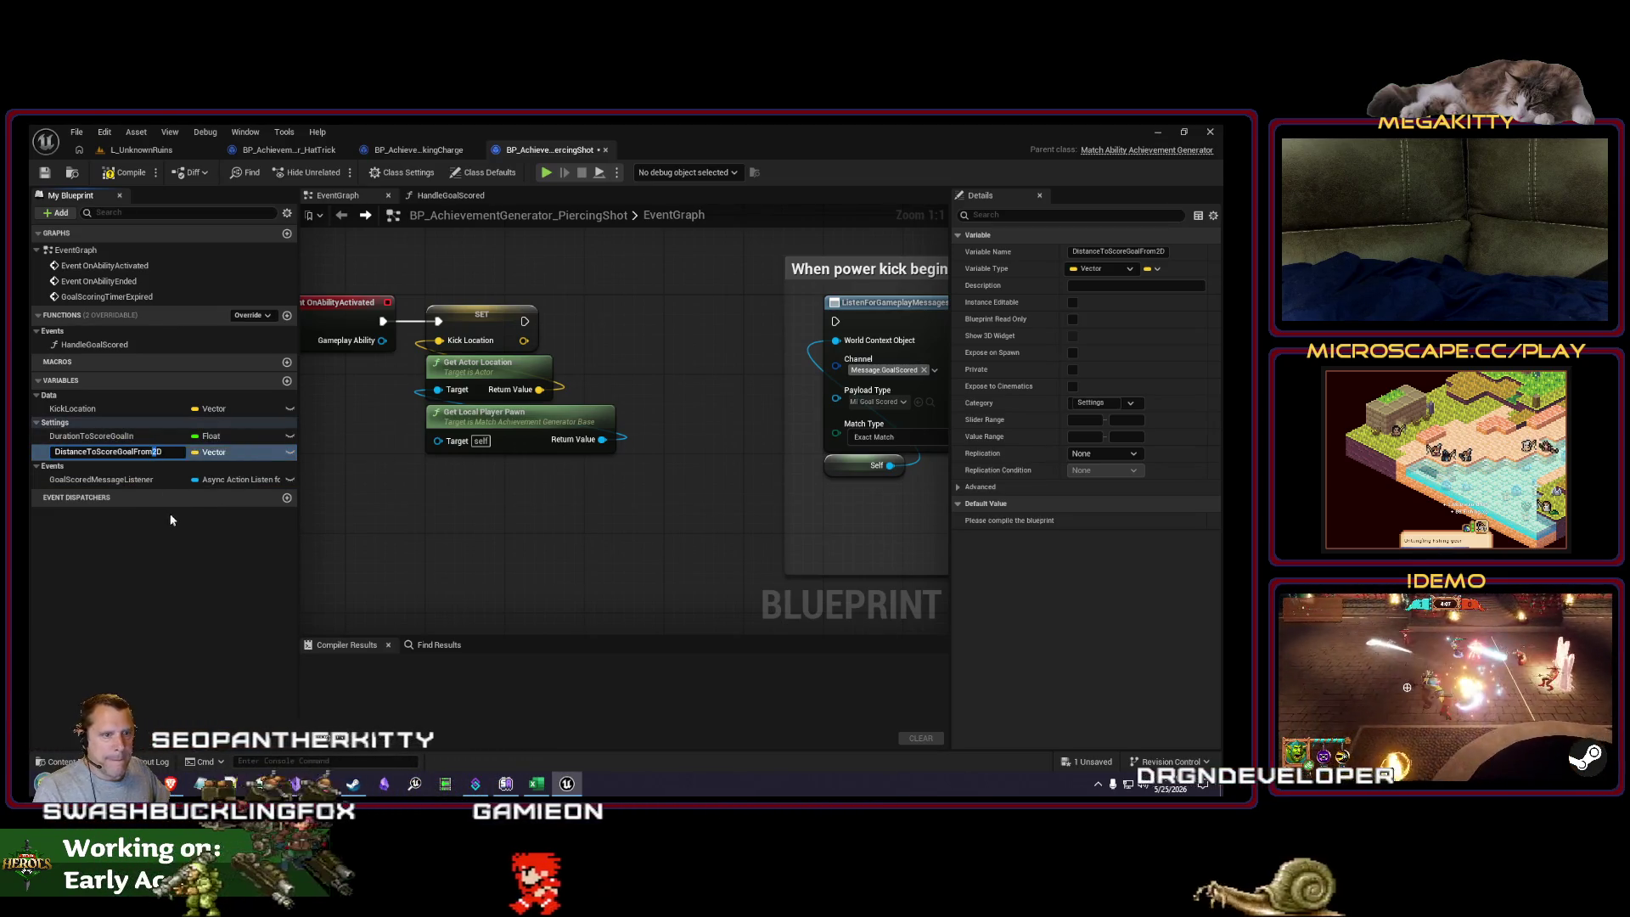
left_click(206, 453)
left_click(221, 537)
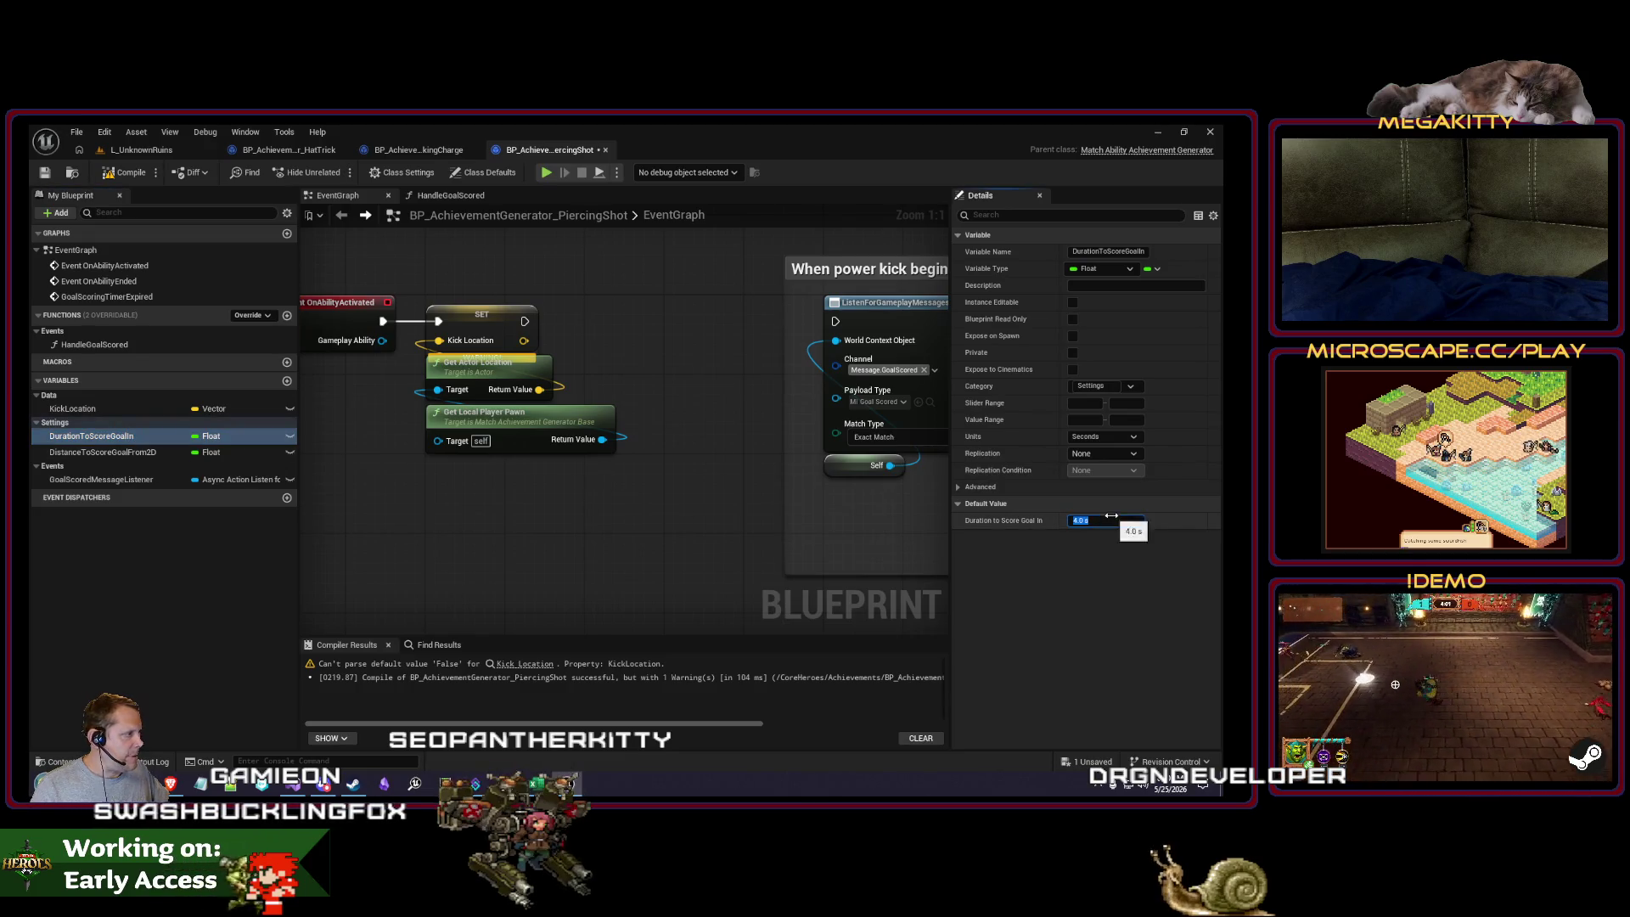
Step: Change DurationToScoreGoalIn's default value to 5.0 seconds
type("5")
key("Return")
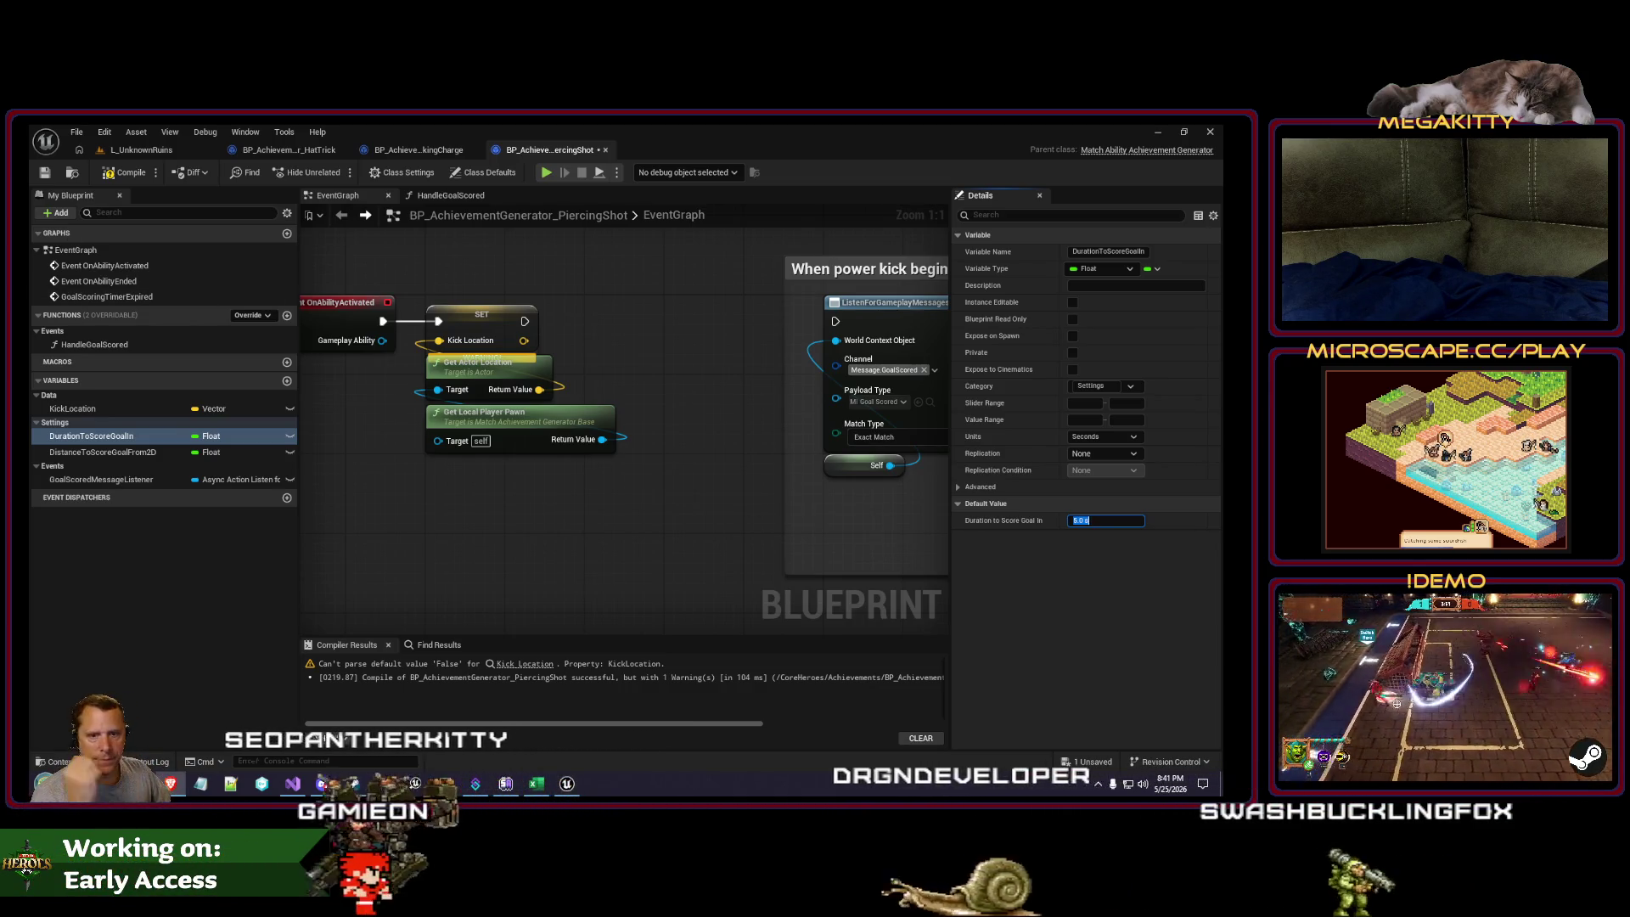
left_click(604, 486)
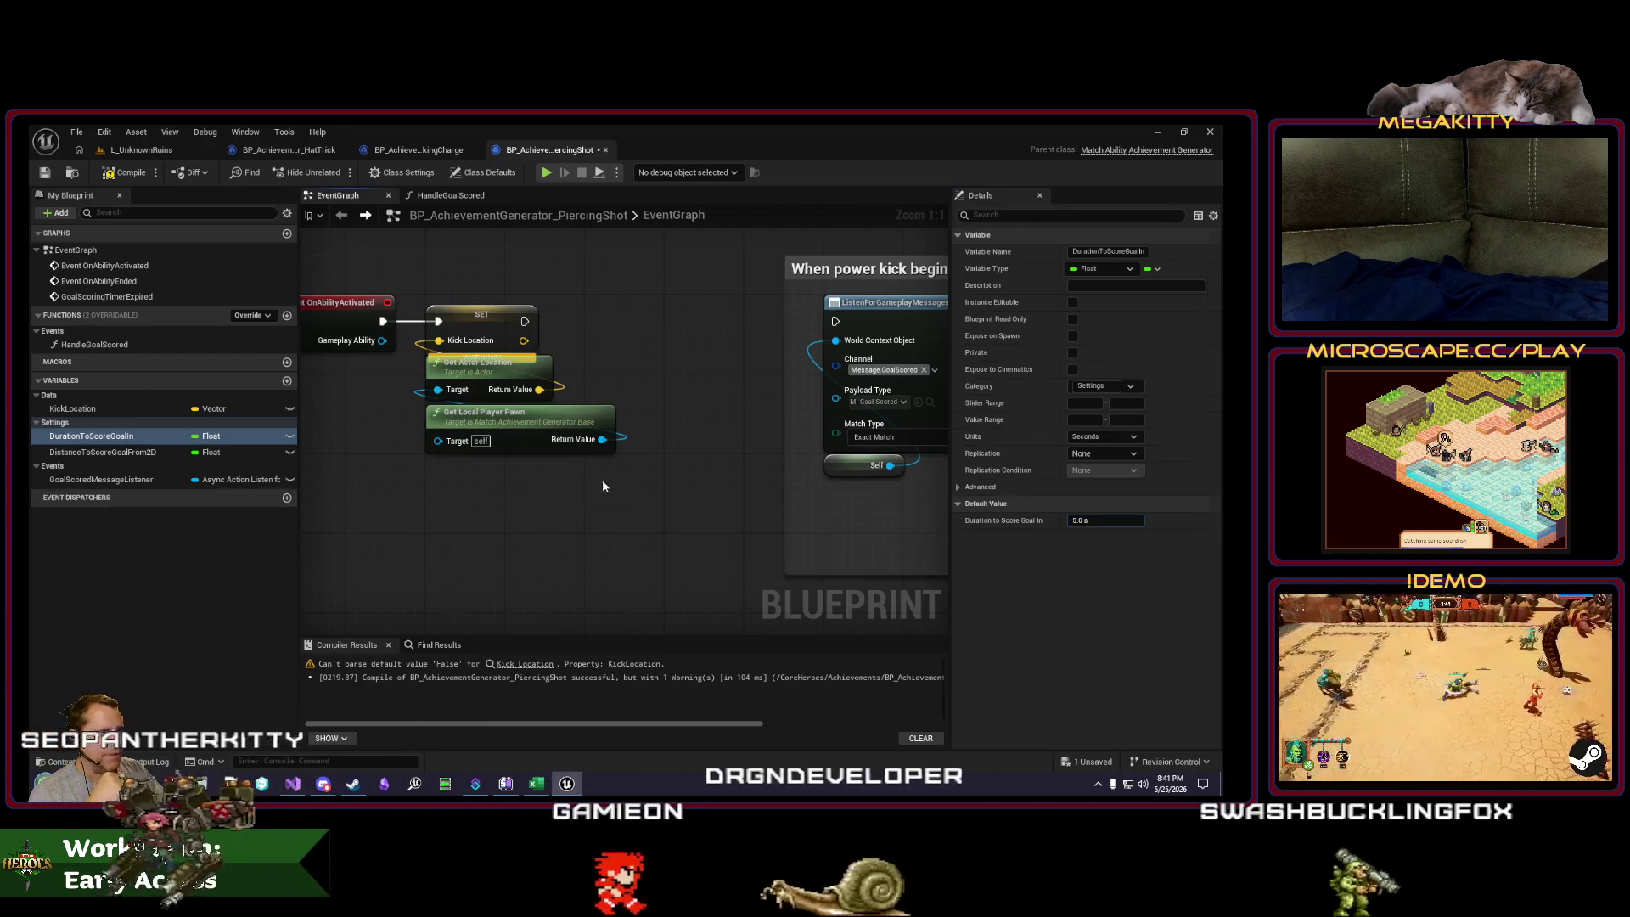
left_click(599, 424)
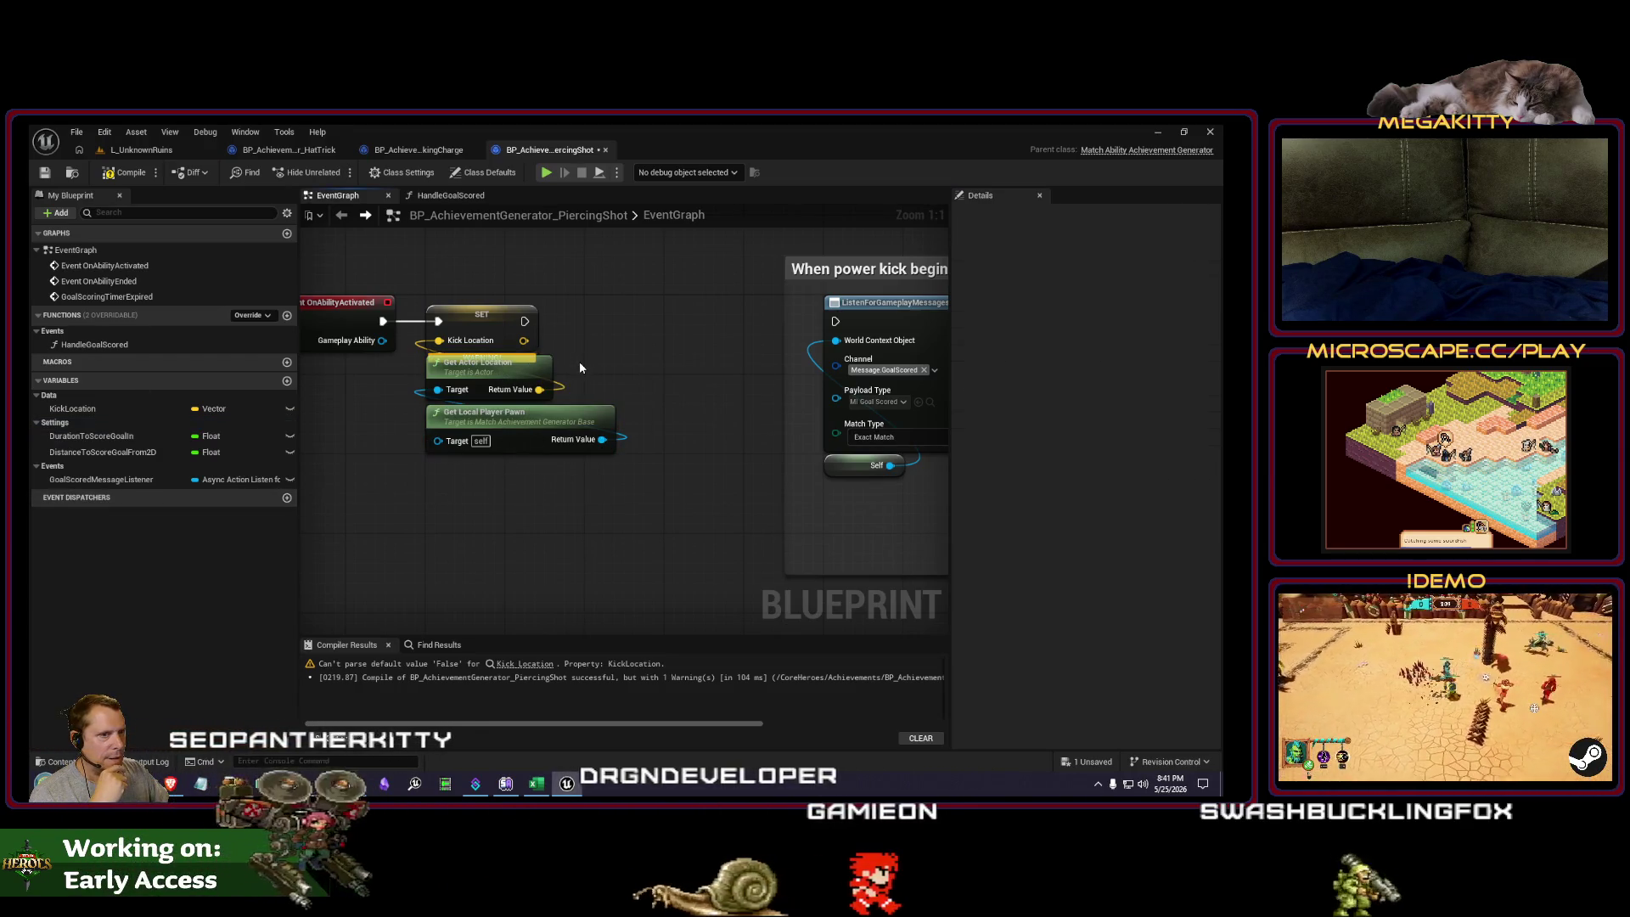
Step: Inspect KickLocation's variable settings and pan the event graph to review the message listener node
left_click(134, 410)
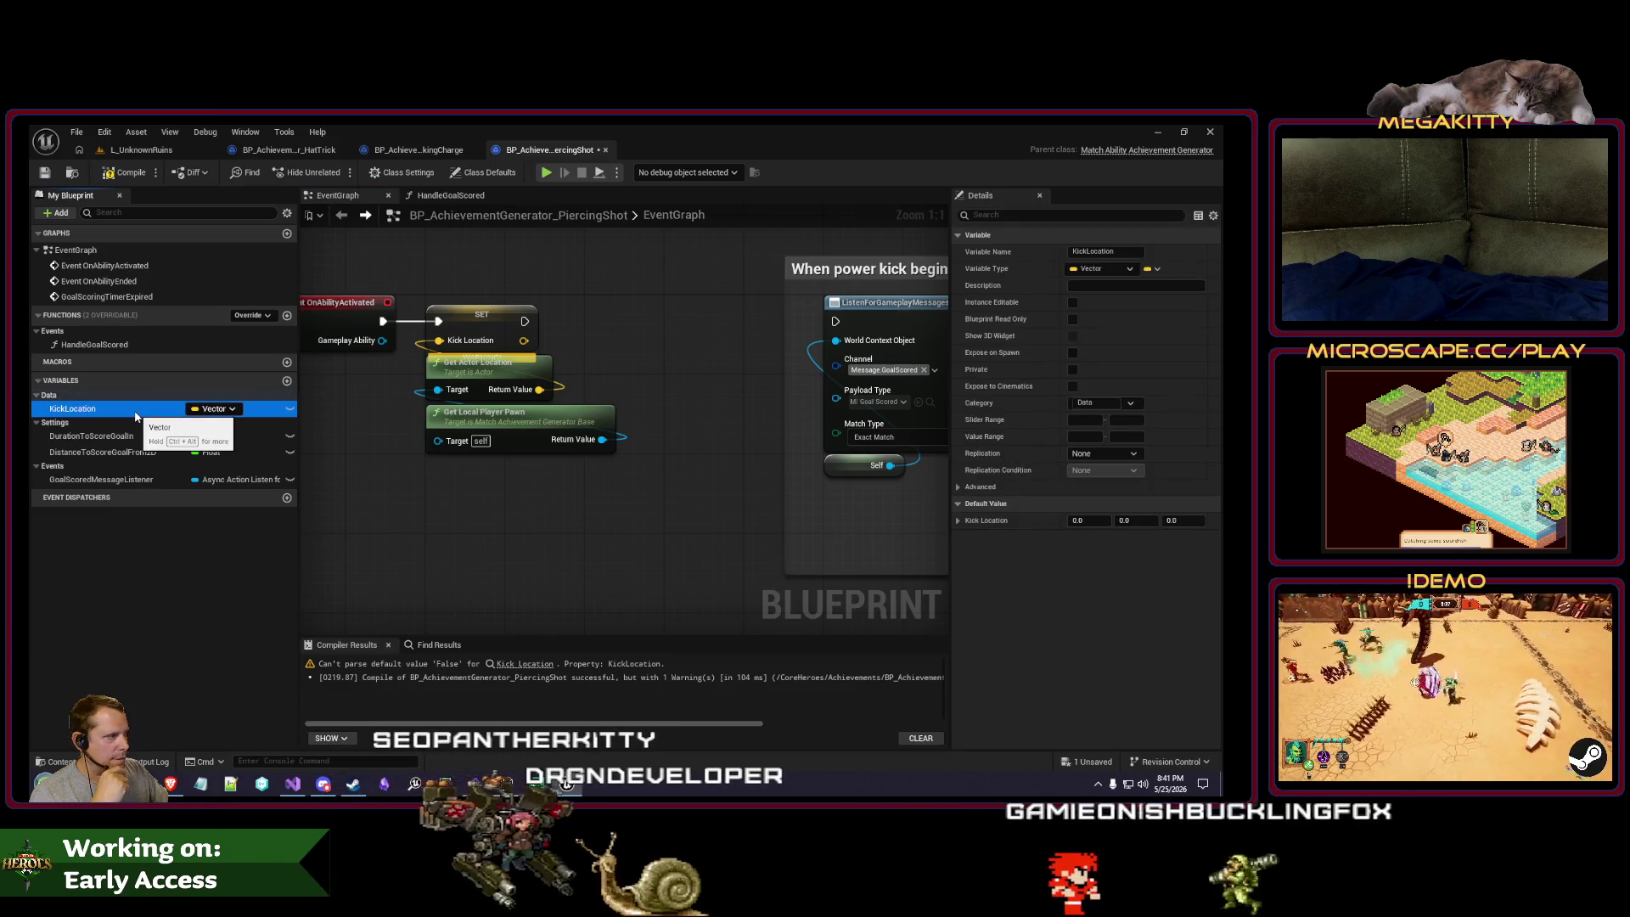
mouse_move(506, 365)
left_mouse_down()
mouse_move(638, 390)
mouse_move(308, 365)
left_mouse_up()
left_click_drag(323, 480, 397, 527)
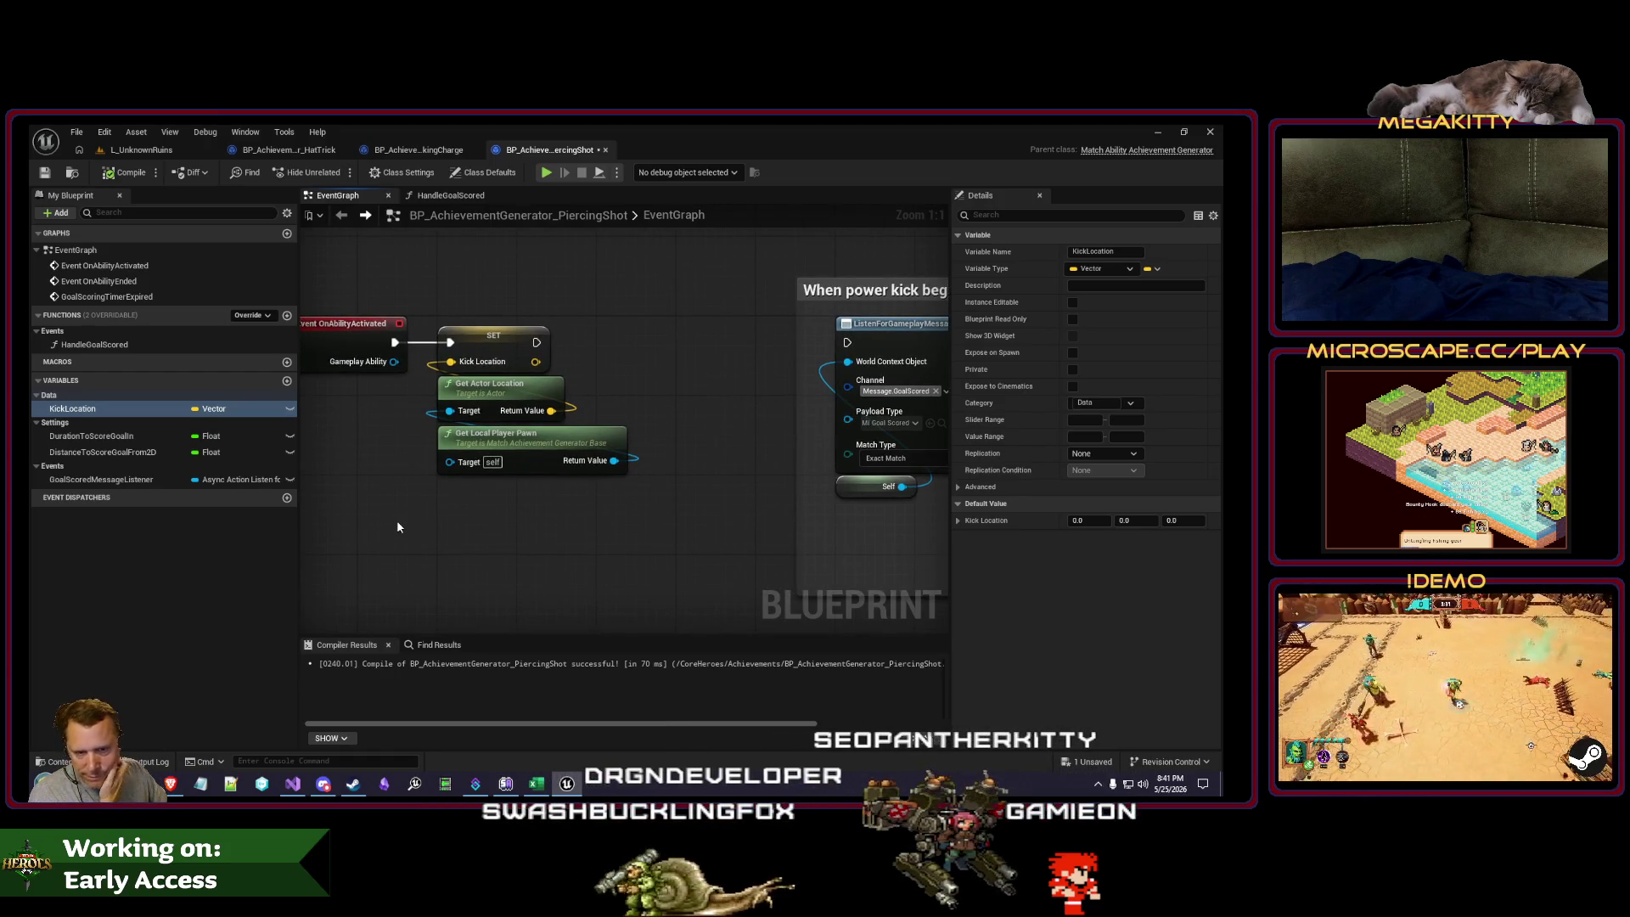
left_click_drag(495, 534, 430, 486)
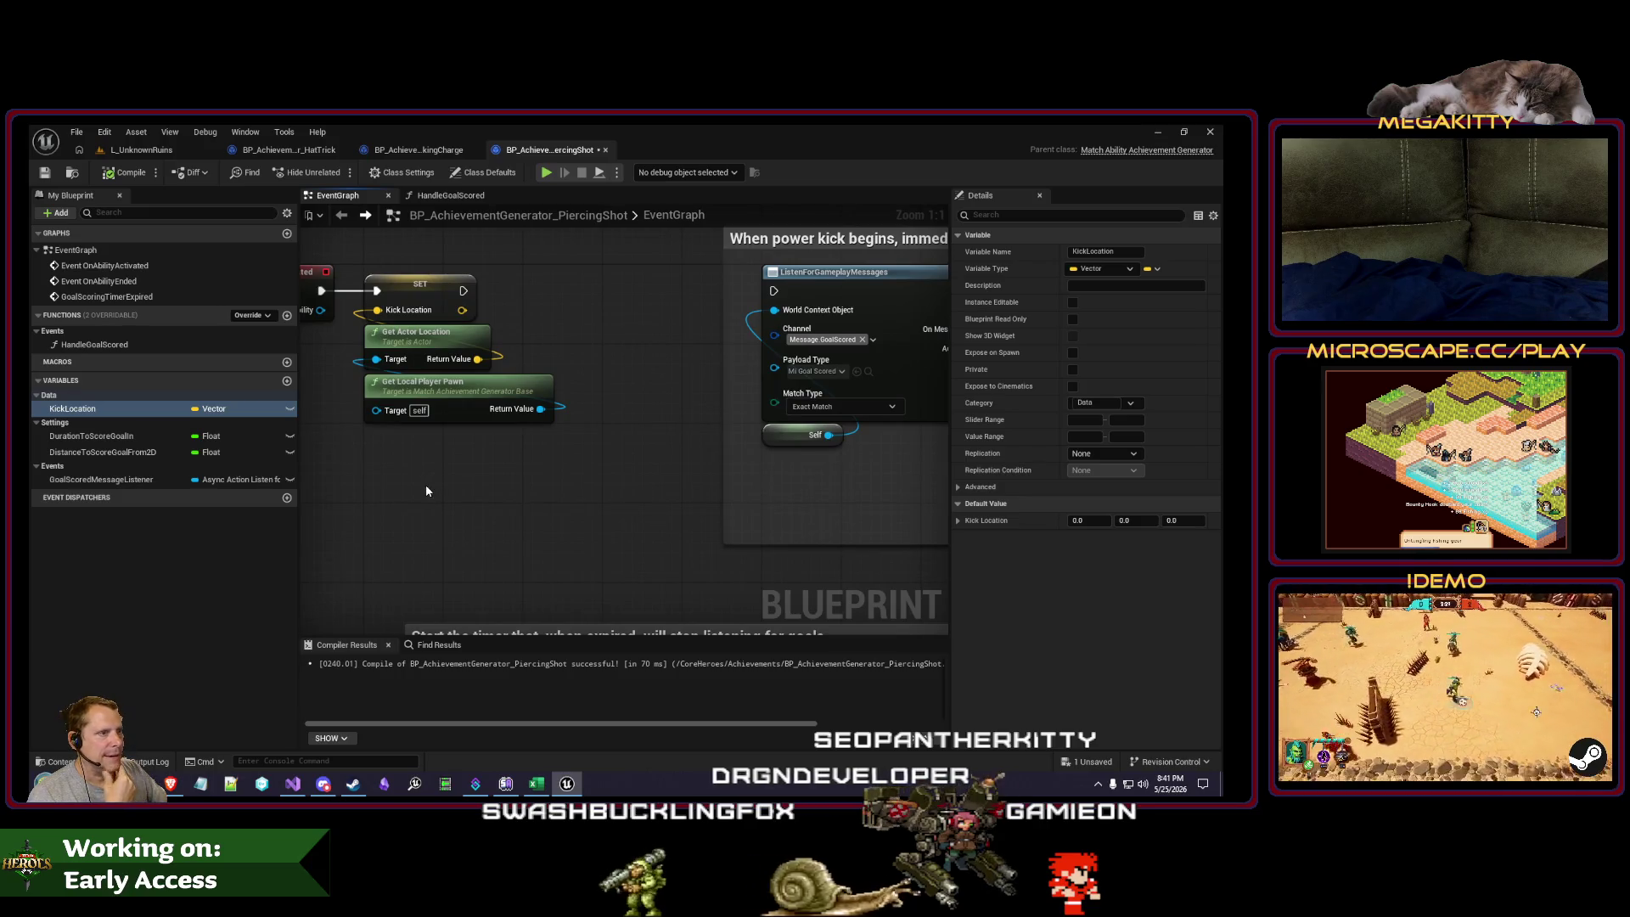